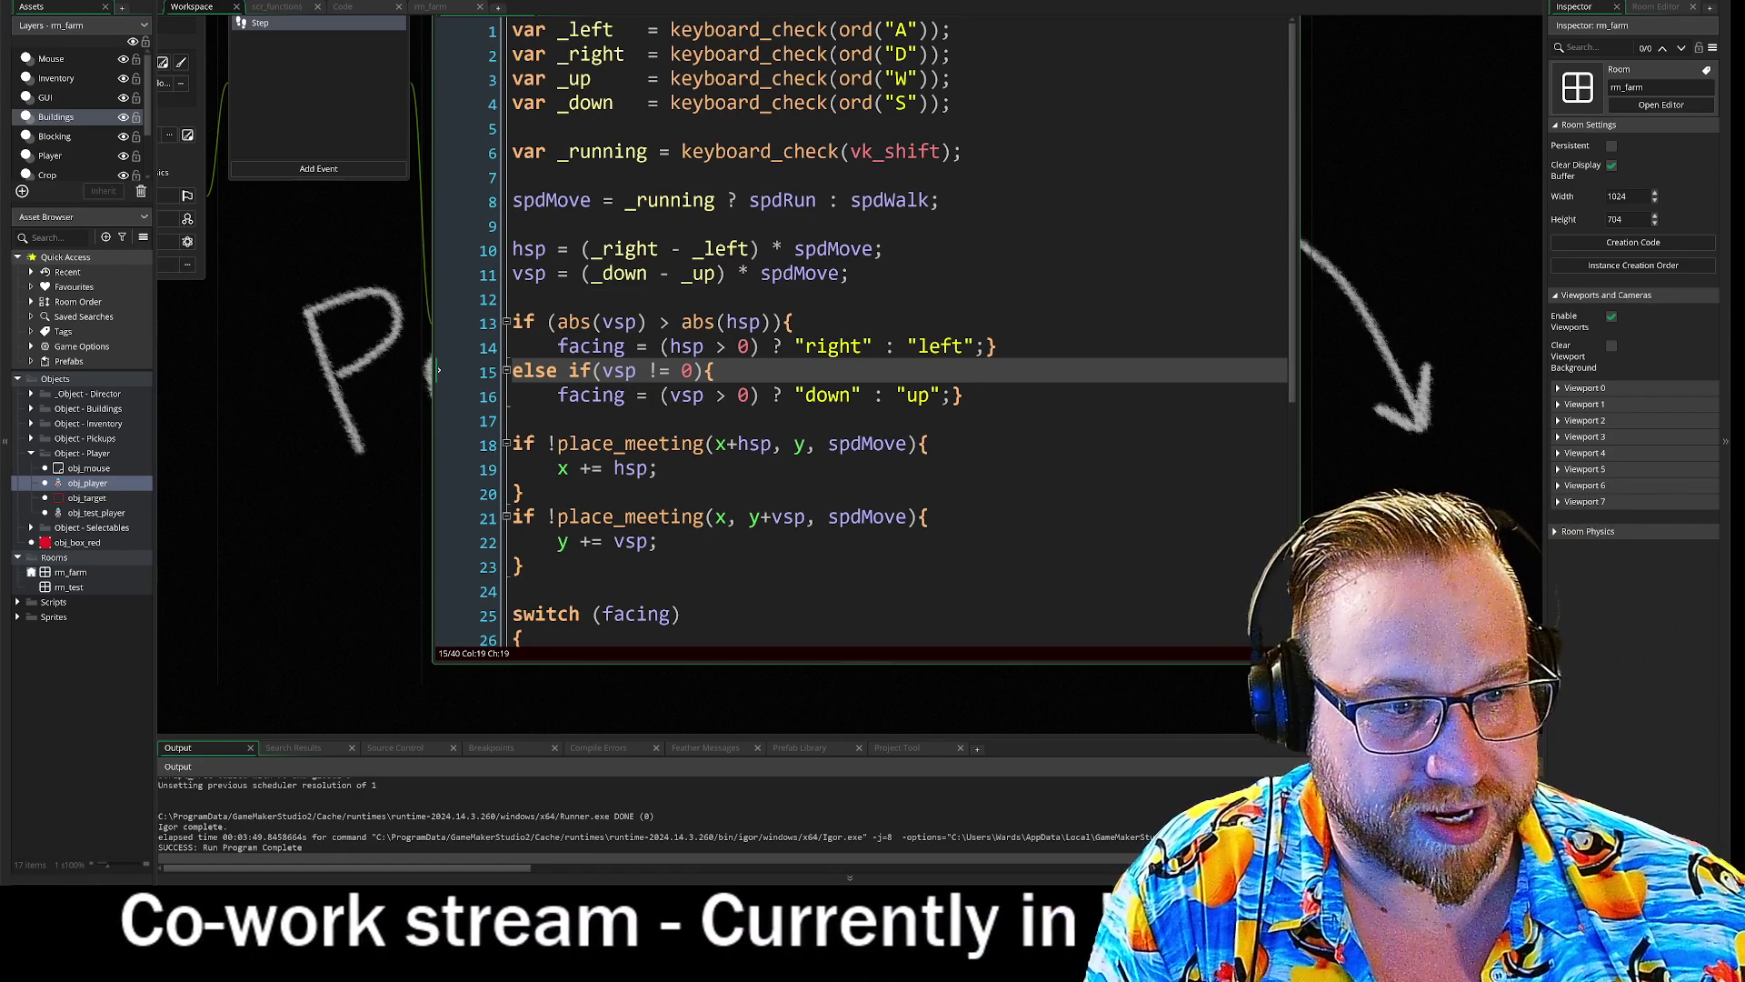
# - Add a new line under case 'right' beginning with sprite_index =
pyautogui.scroll(-1, 864, 332)
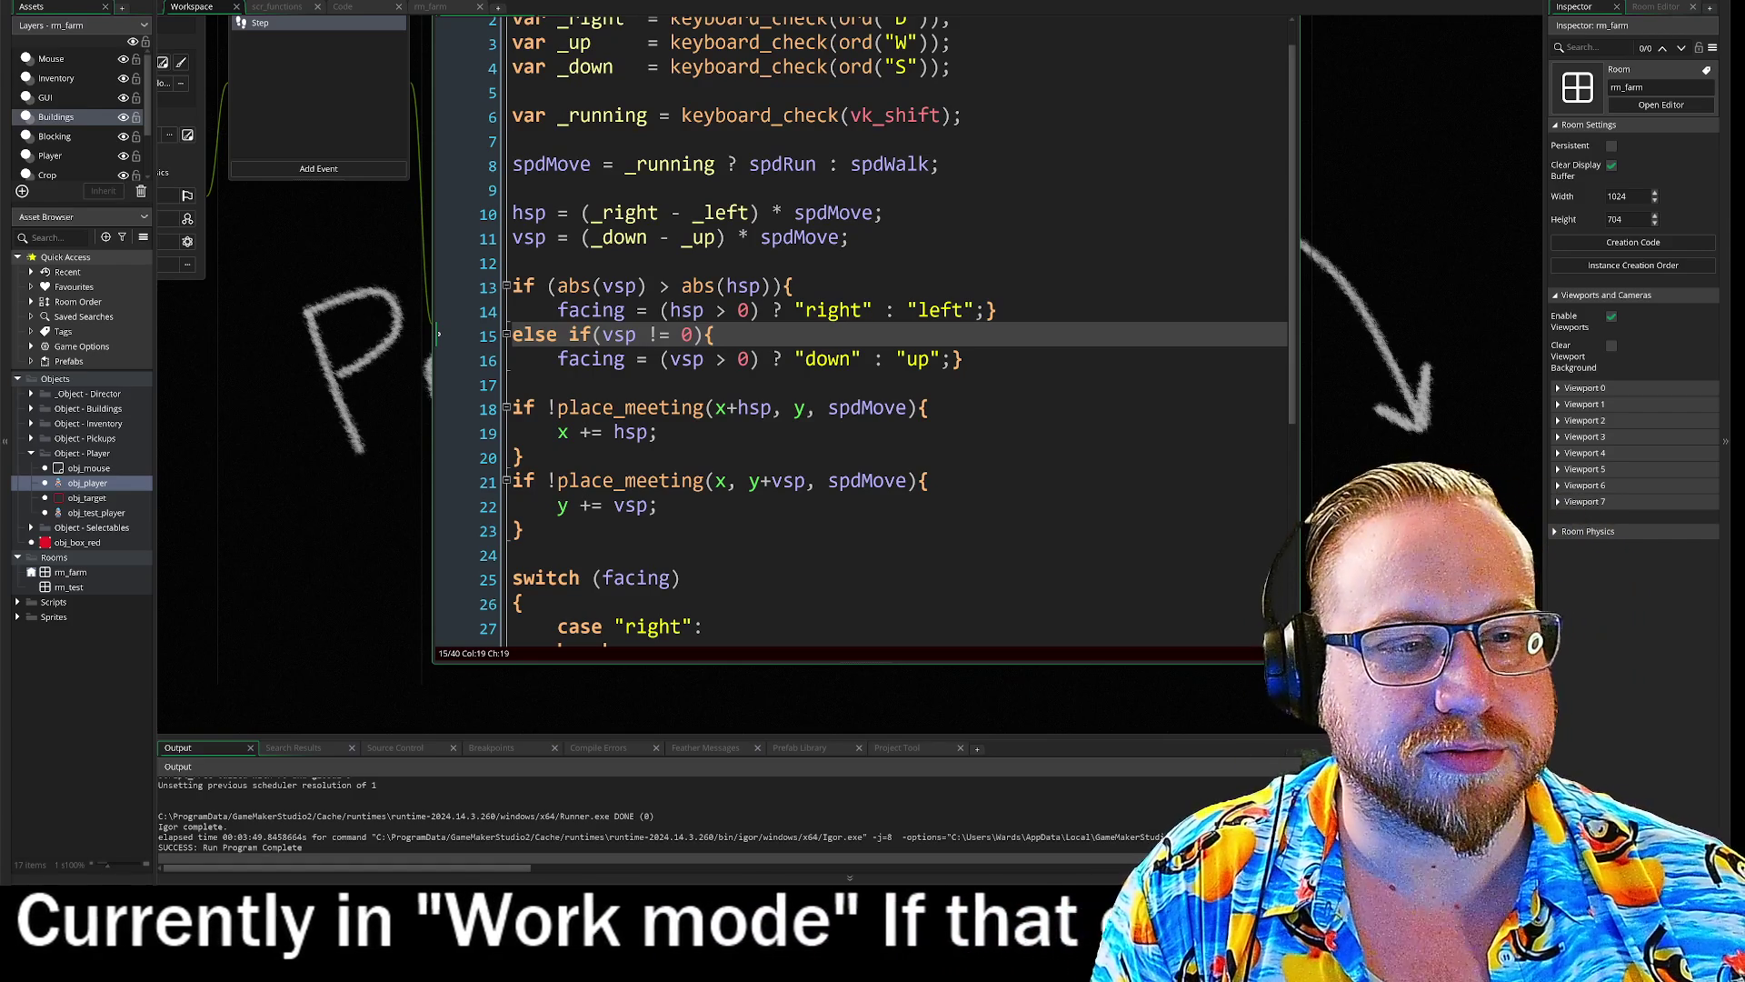
pyautogui.scroll(-4, 863, 333)
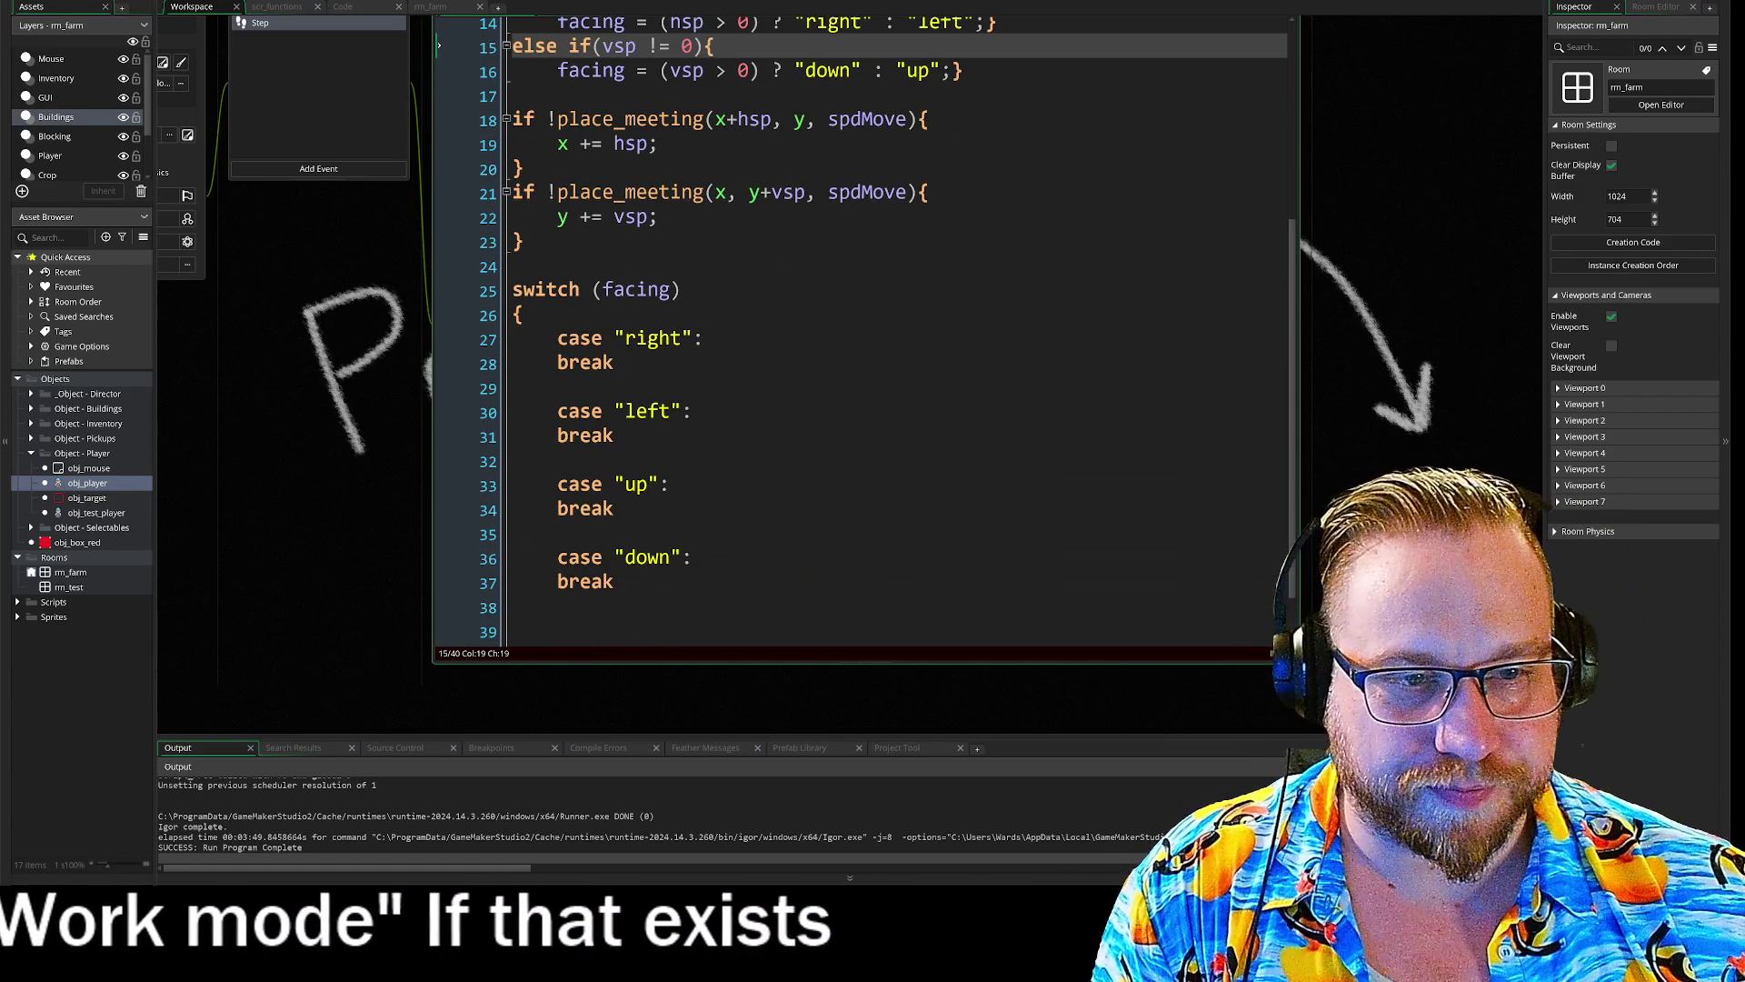
pyautogui.click(705, 338)
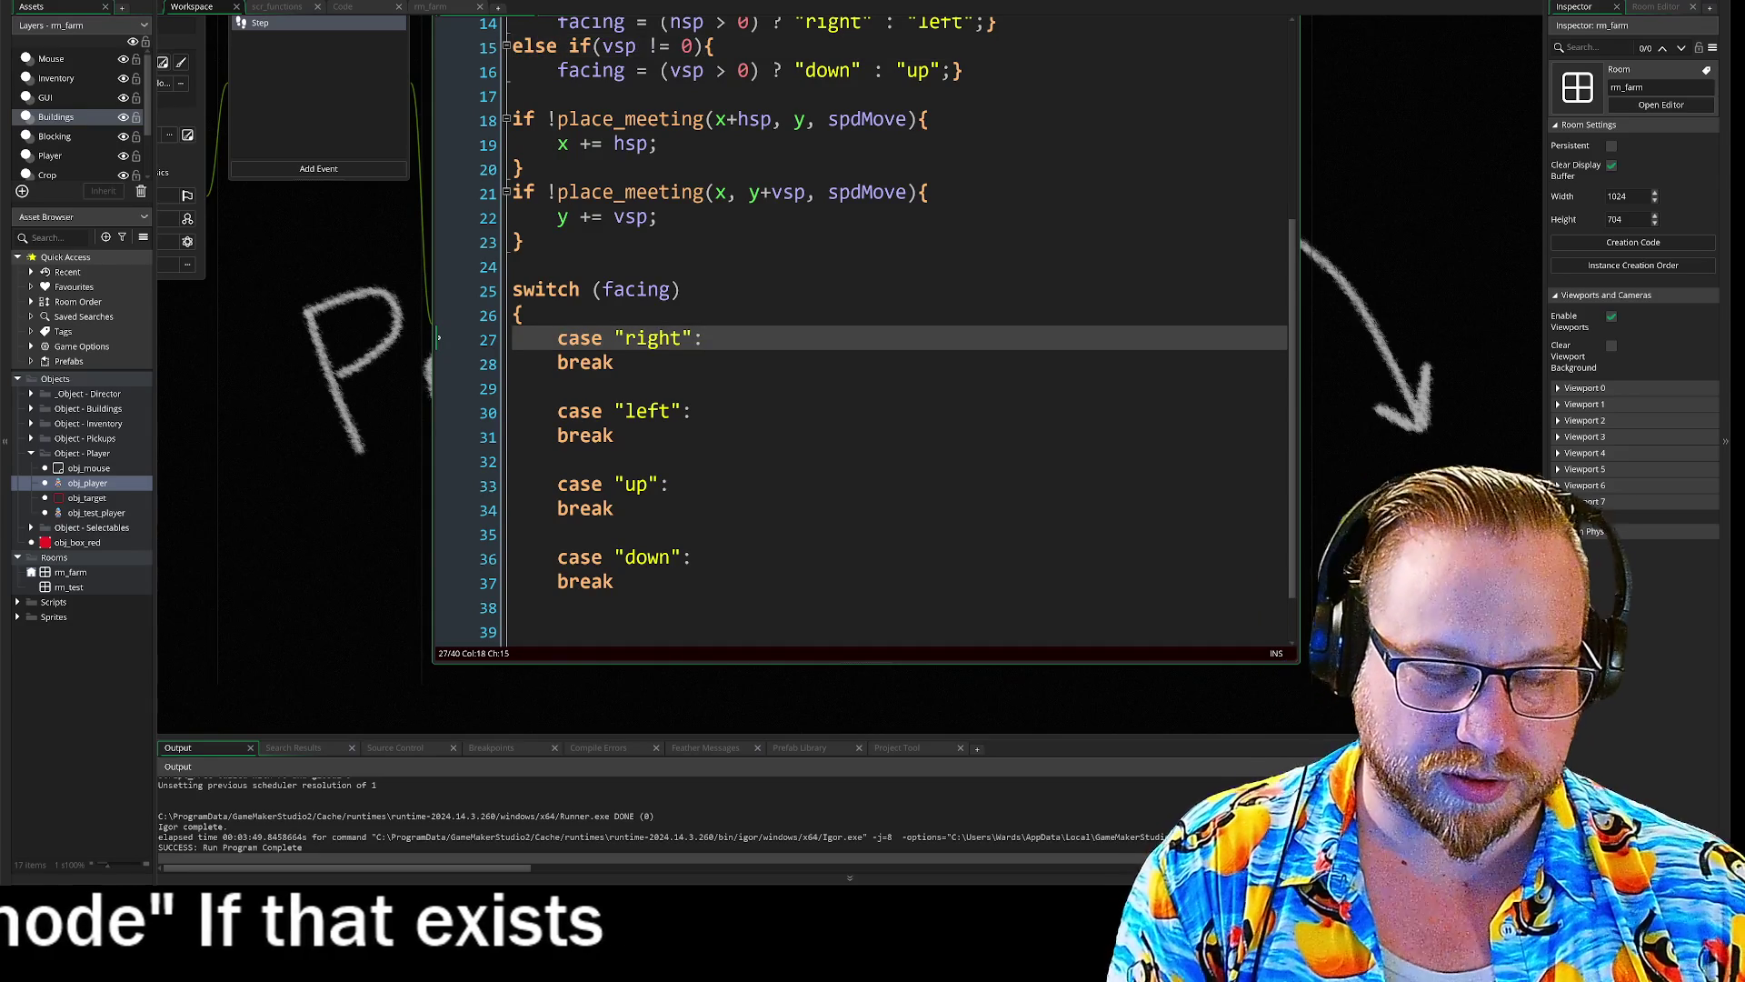
pyautogui.press('Return')
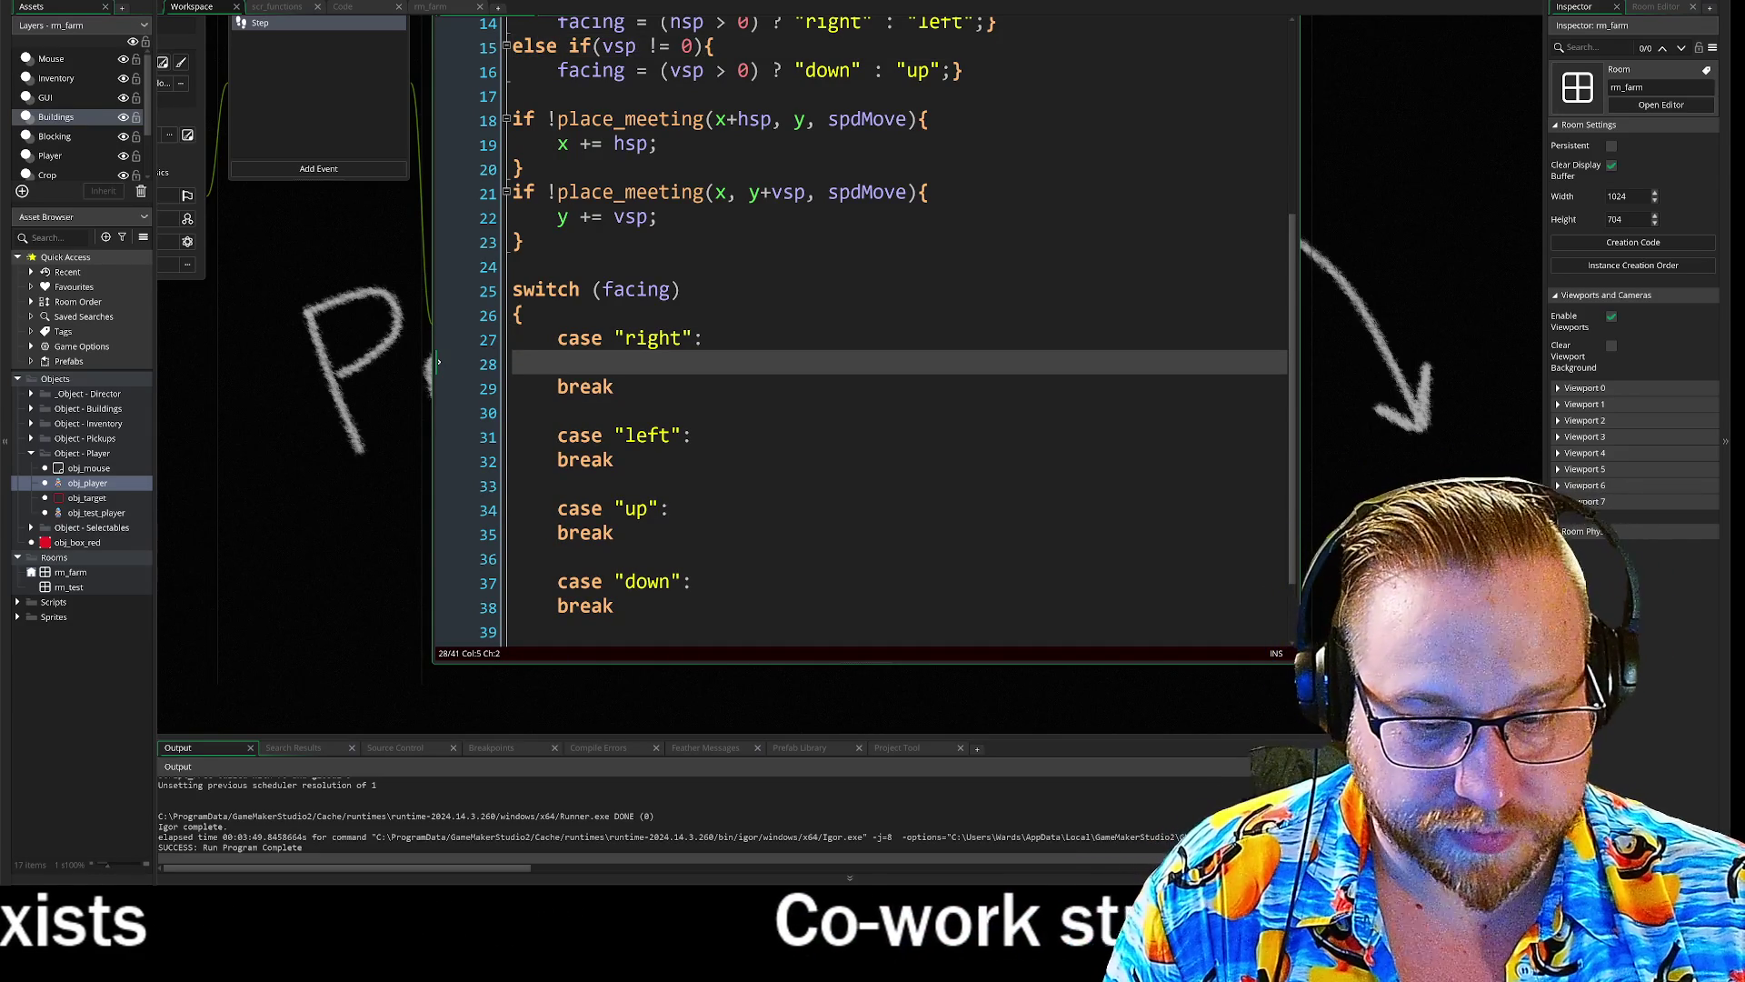
pyautogui.write('sprite')
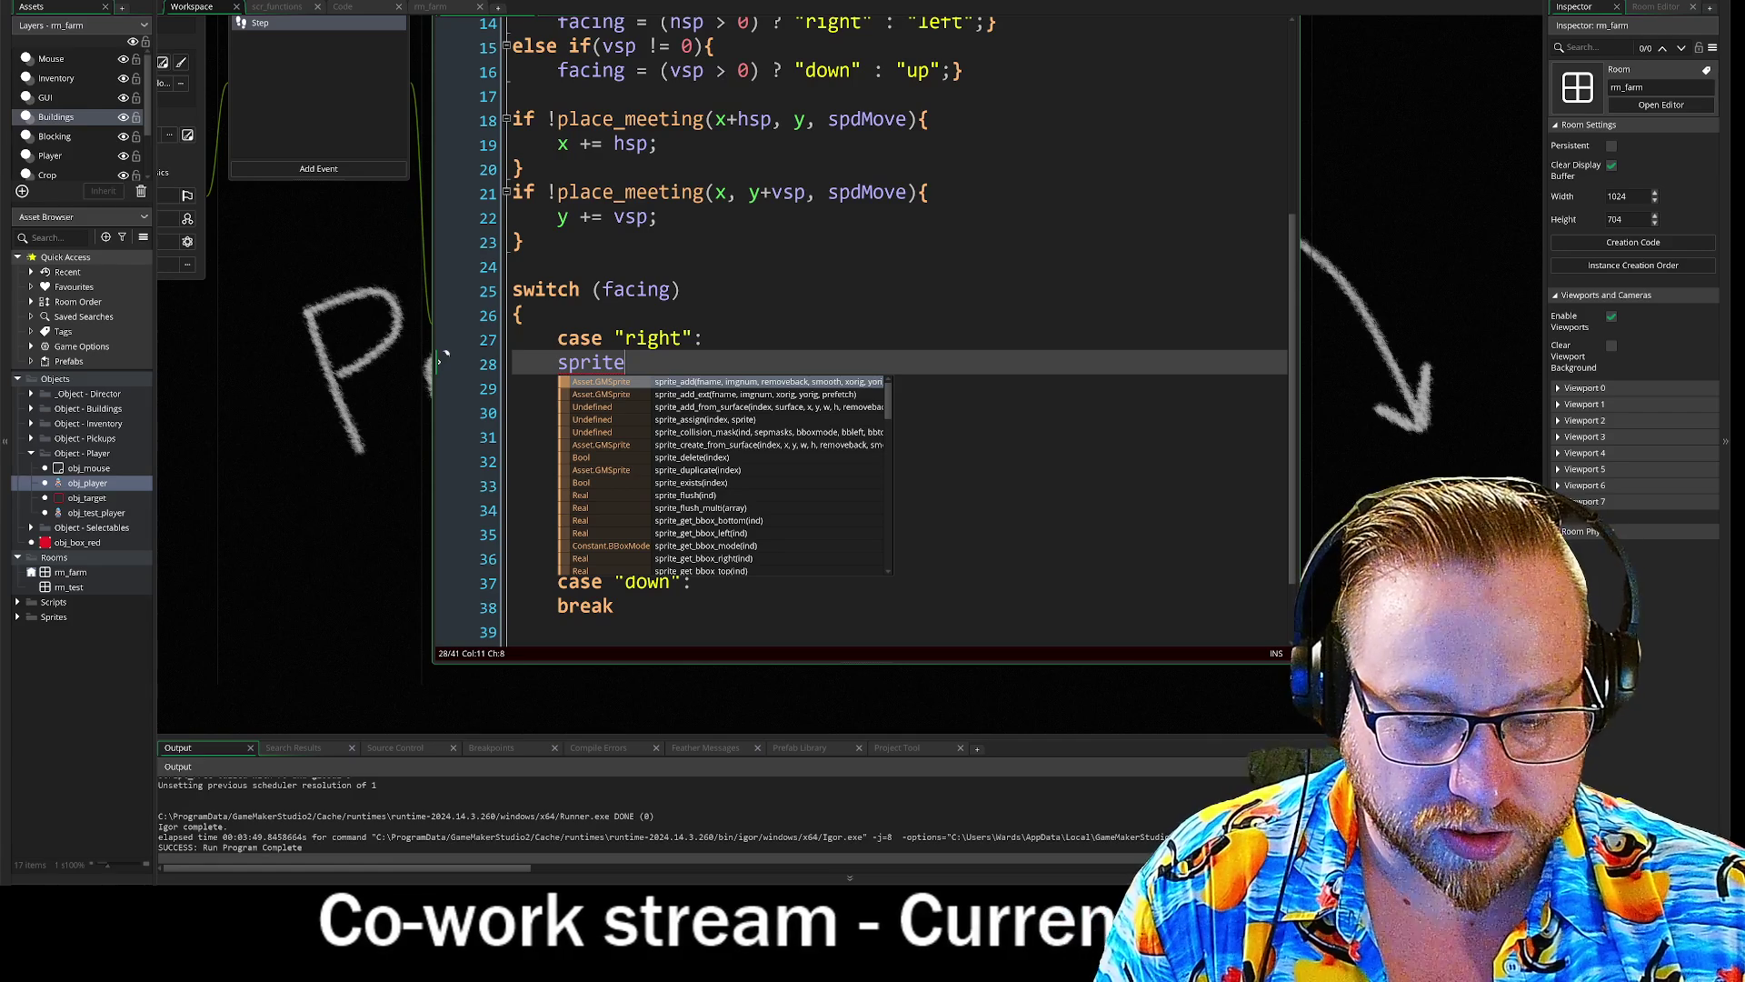
pyautogui.write('_i')
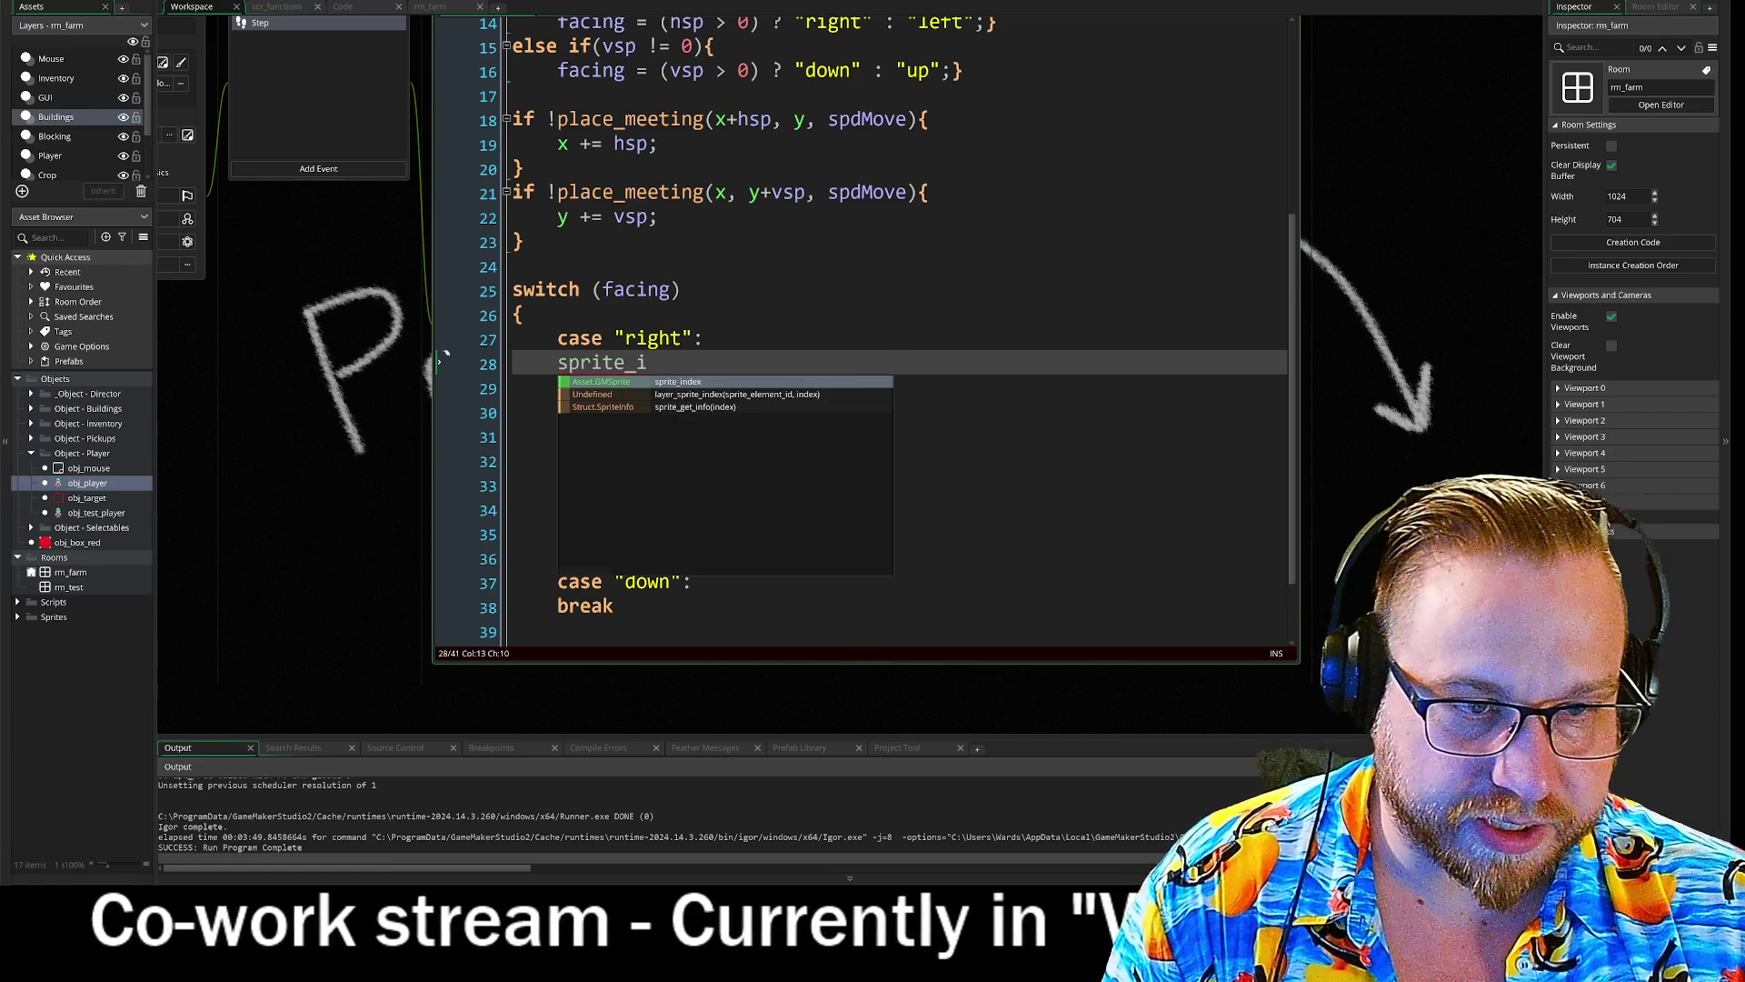
pyautogui.press('Return')
pyautogui.write('= s')
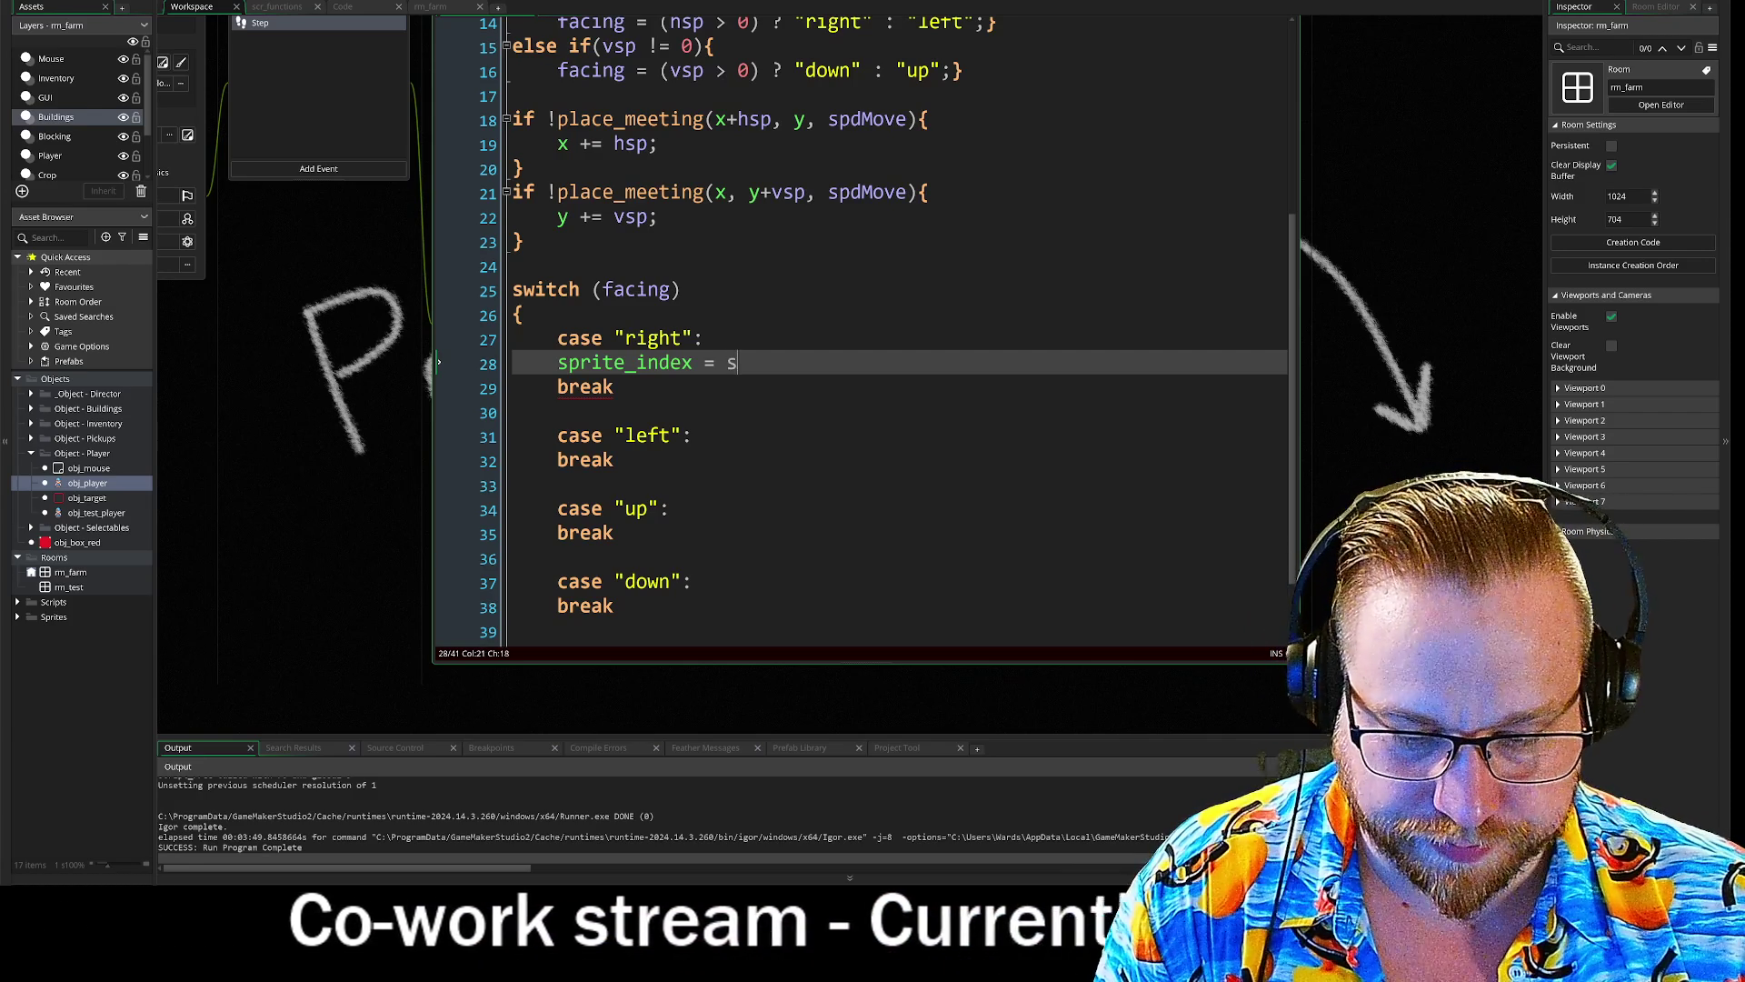
pyautogui.write('pr')
pyautogui.press('BackSpace')
pyautogui.press('BackSpace')
pyautogui.press('BackSpace')
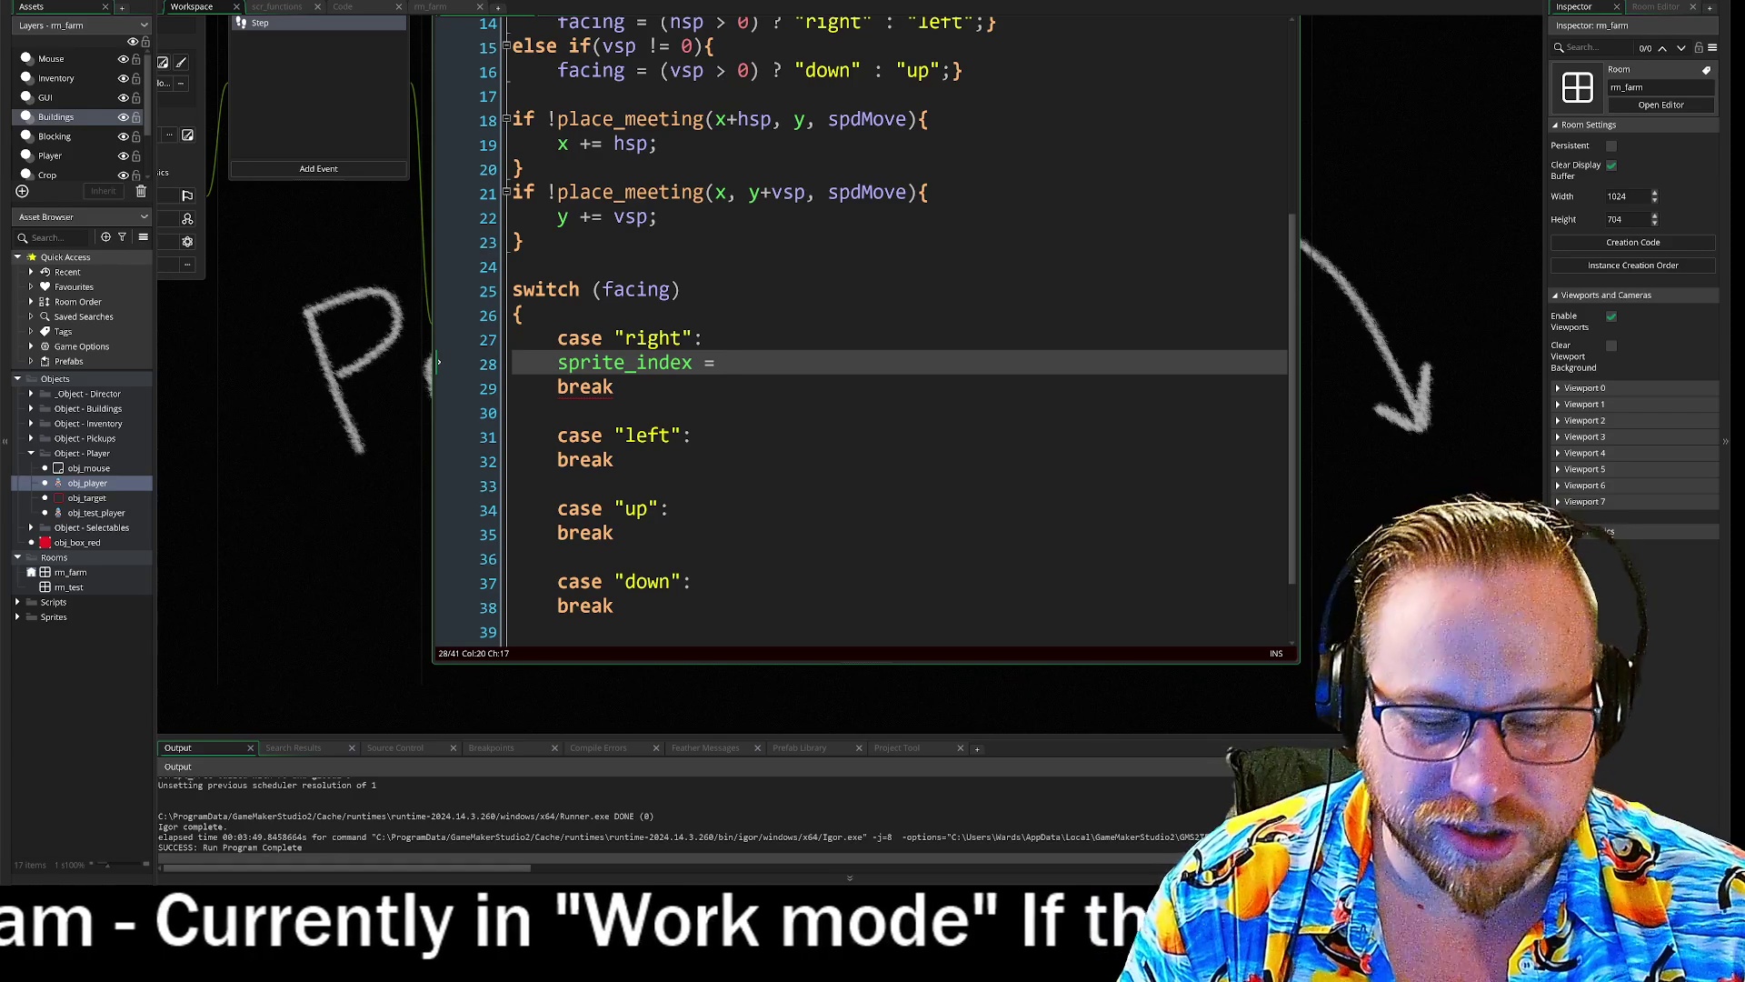
# - Complete the statement as global.struct_animation_walk.right; and select the finished line
pyautogui.write('glob')
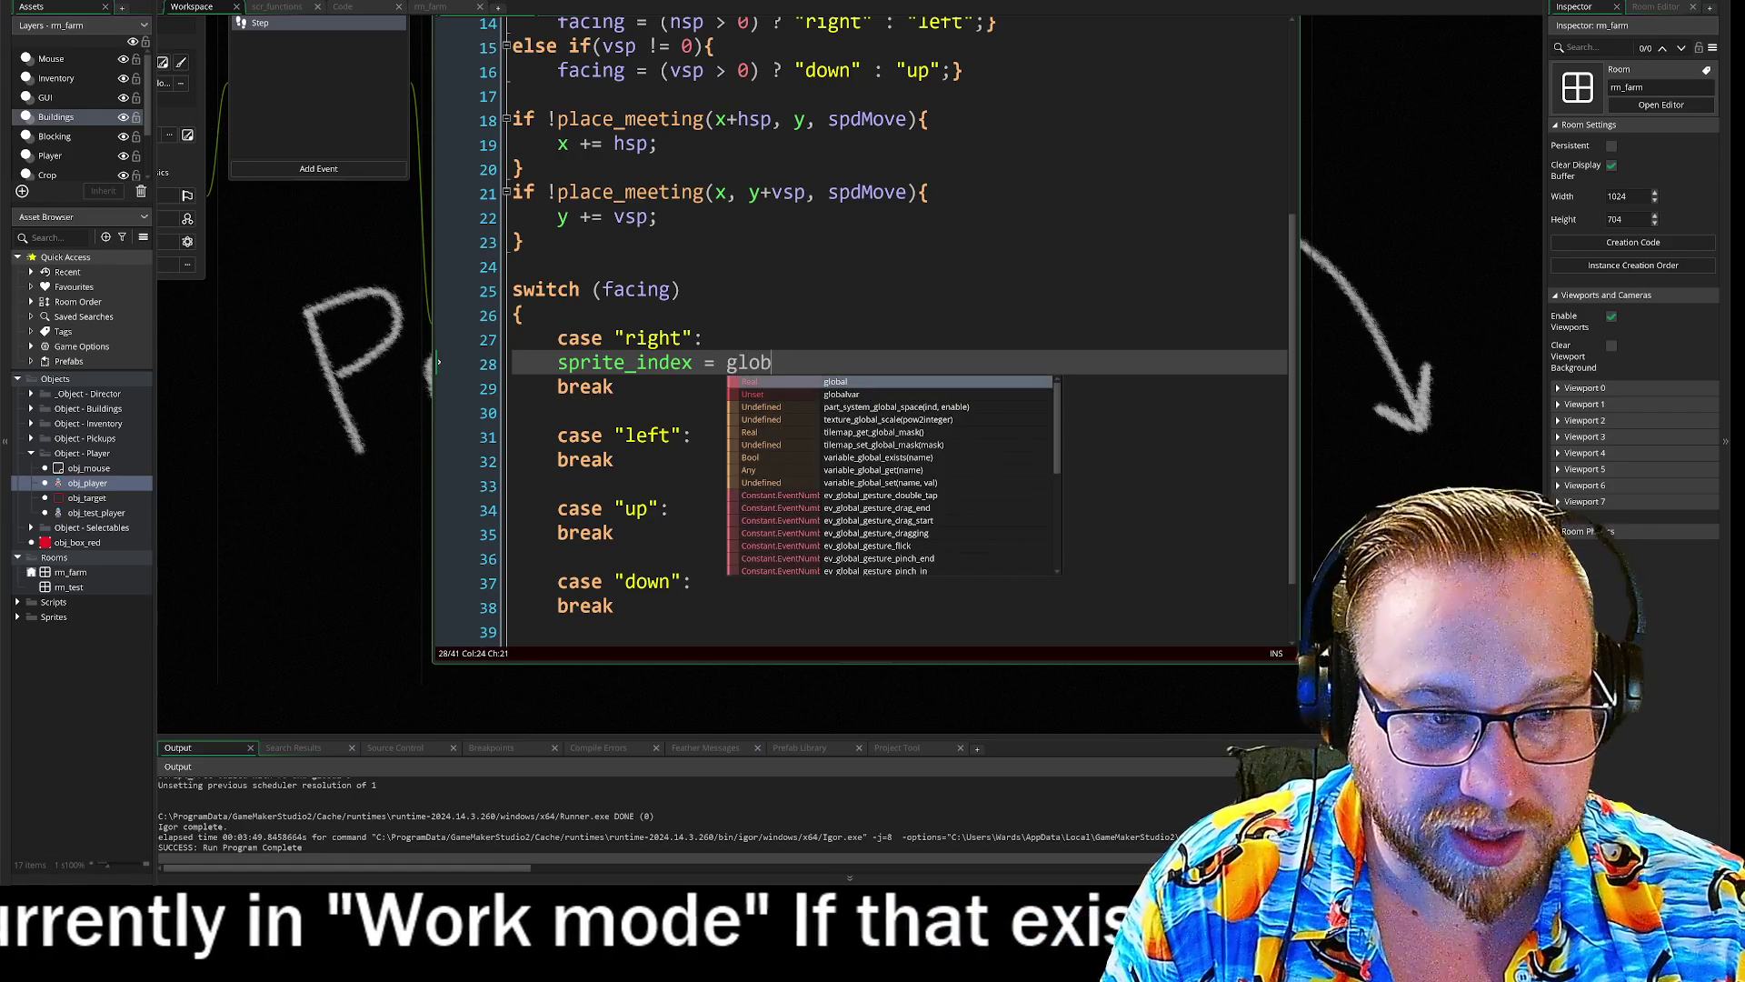
pyautogui.write('al.')
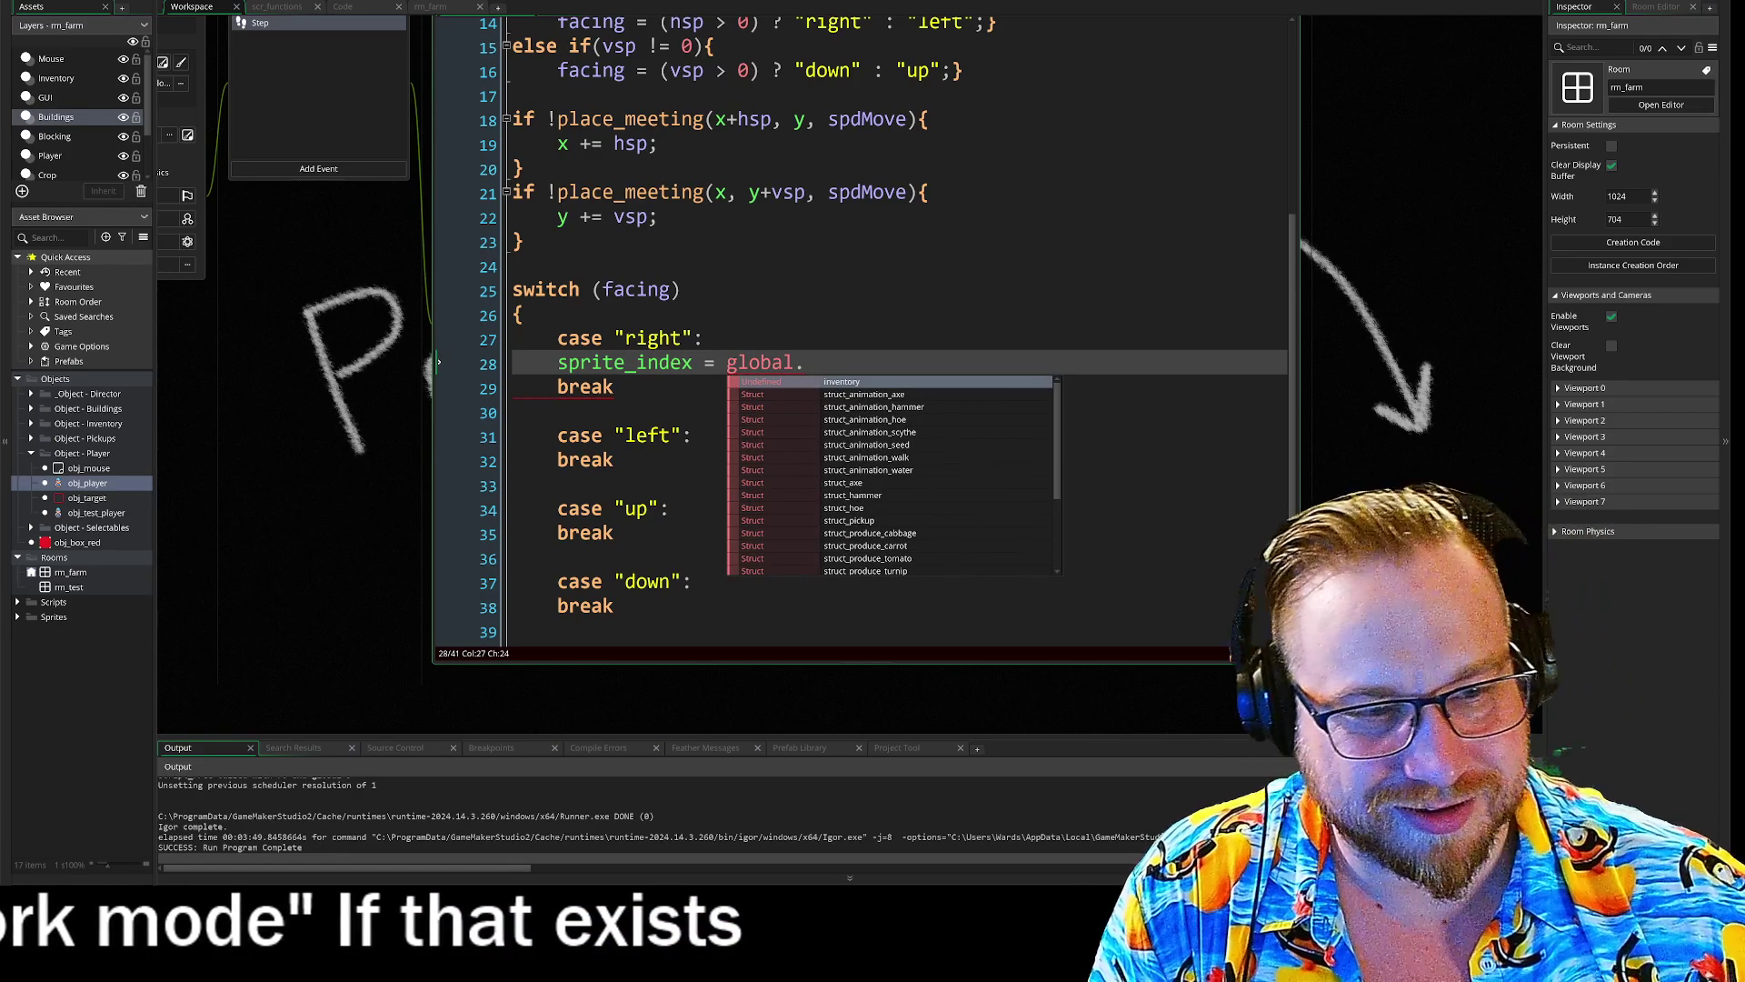
pyautogui.press('Down')
pyautogui.press('Down')
pyautogui.press('Down')
pyautogui.press('Down')
pyautogui.press('Return')
pyautogui.write('.ri')
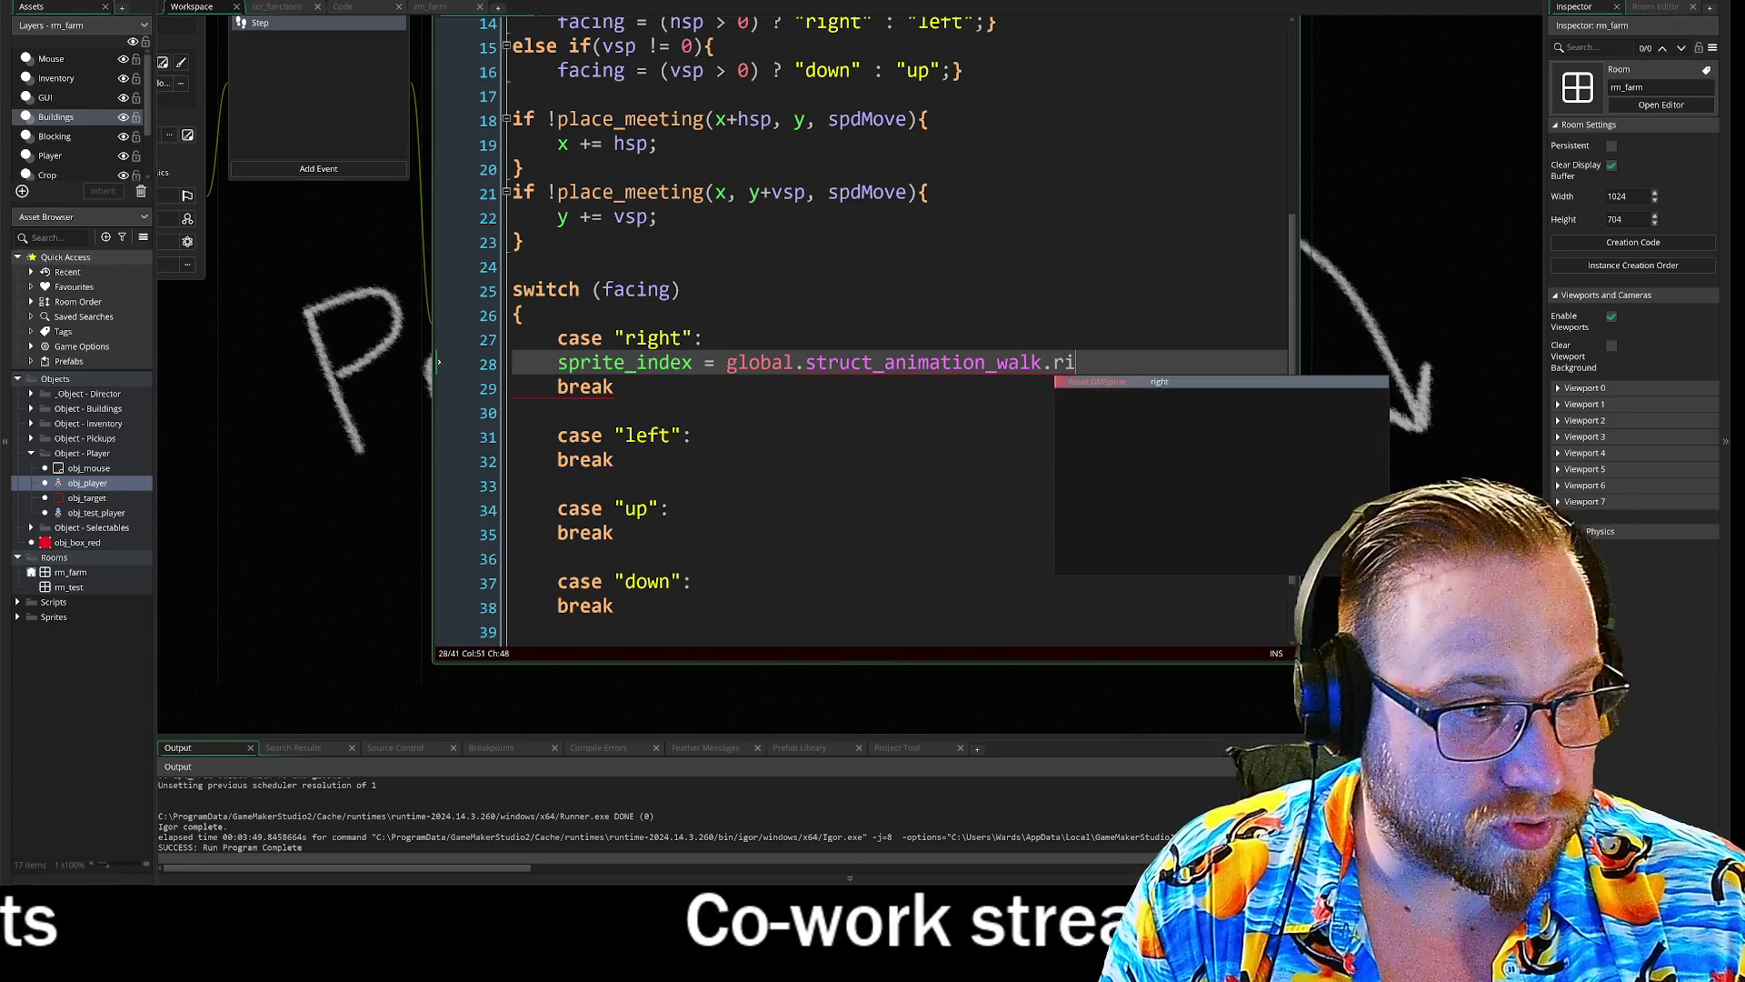
pyautogui.press('Return')
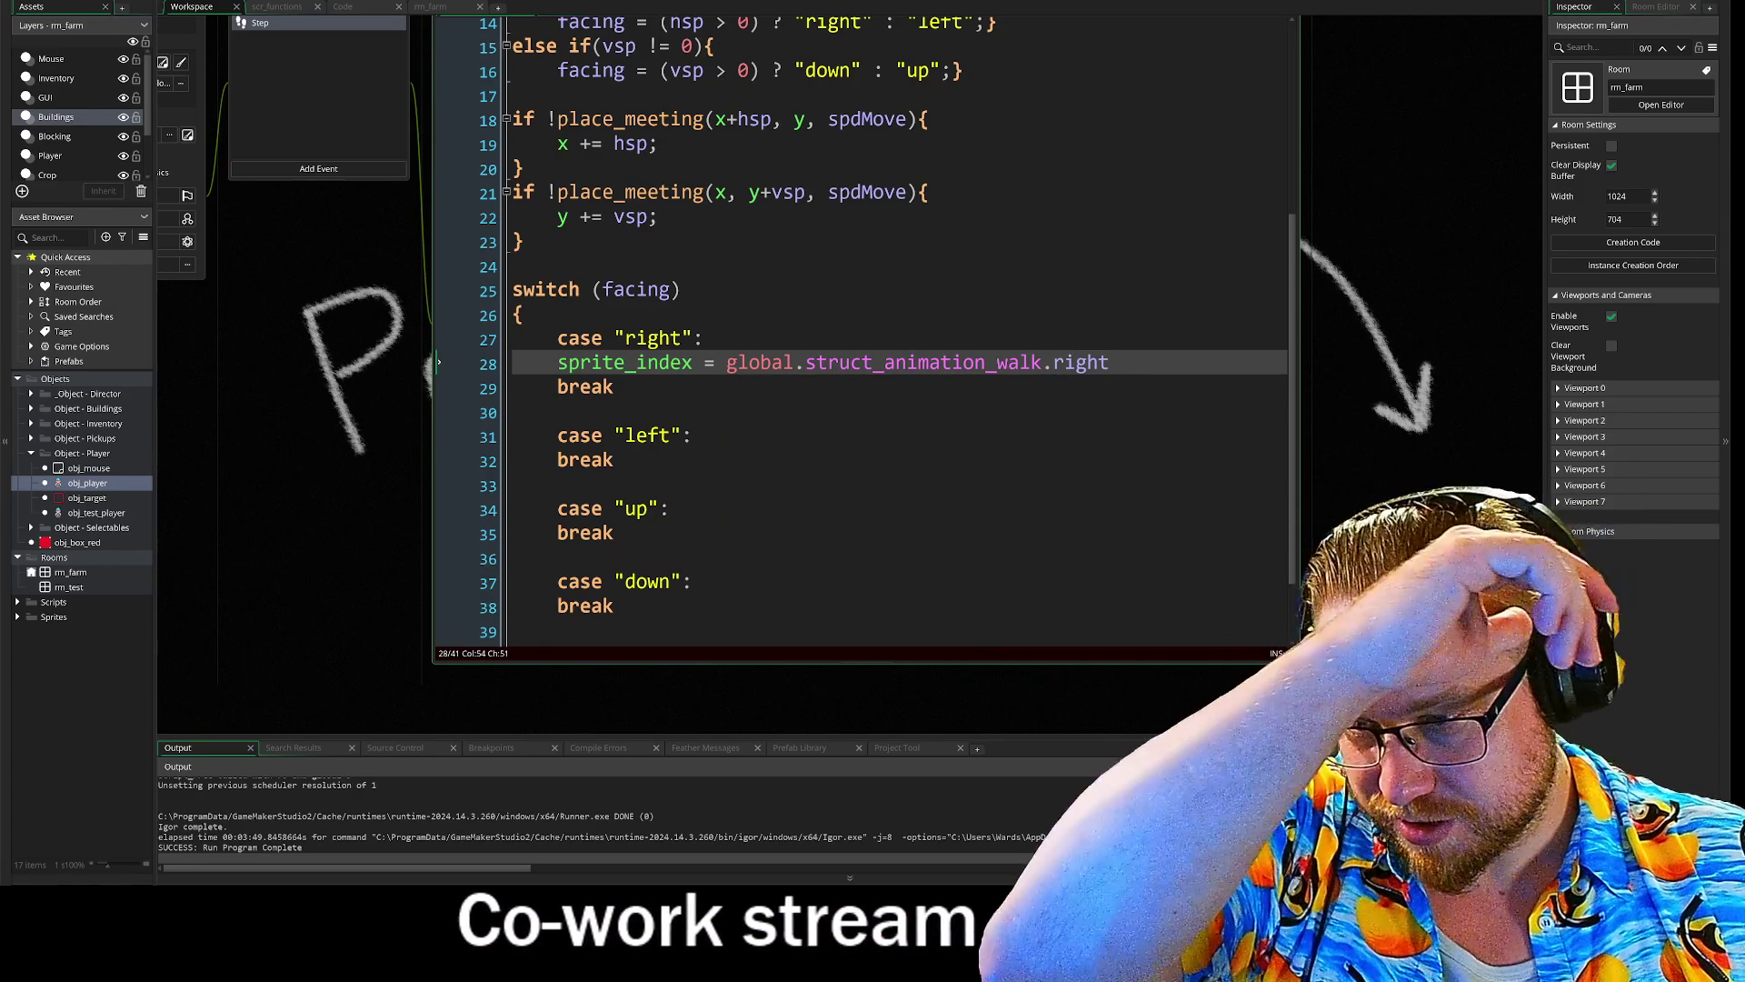
pyautogui.write(';')
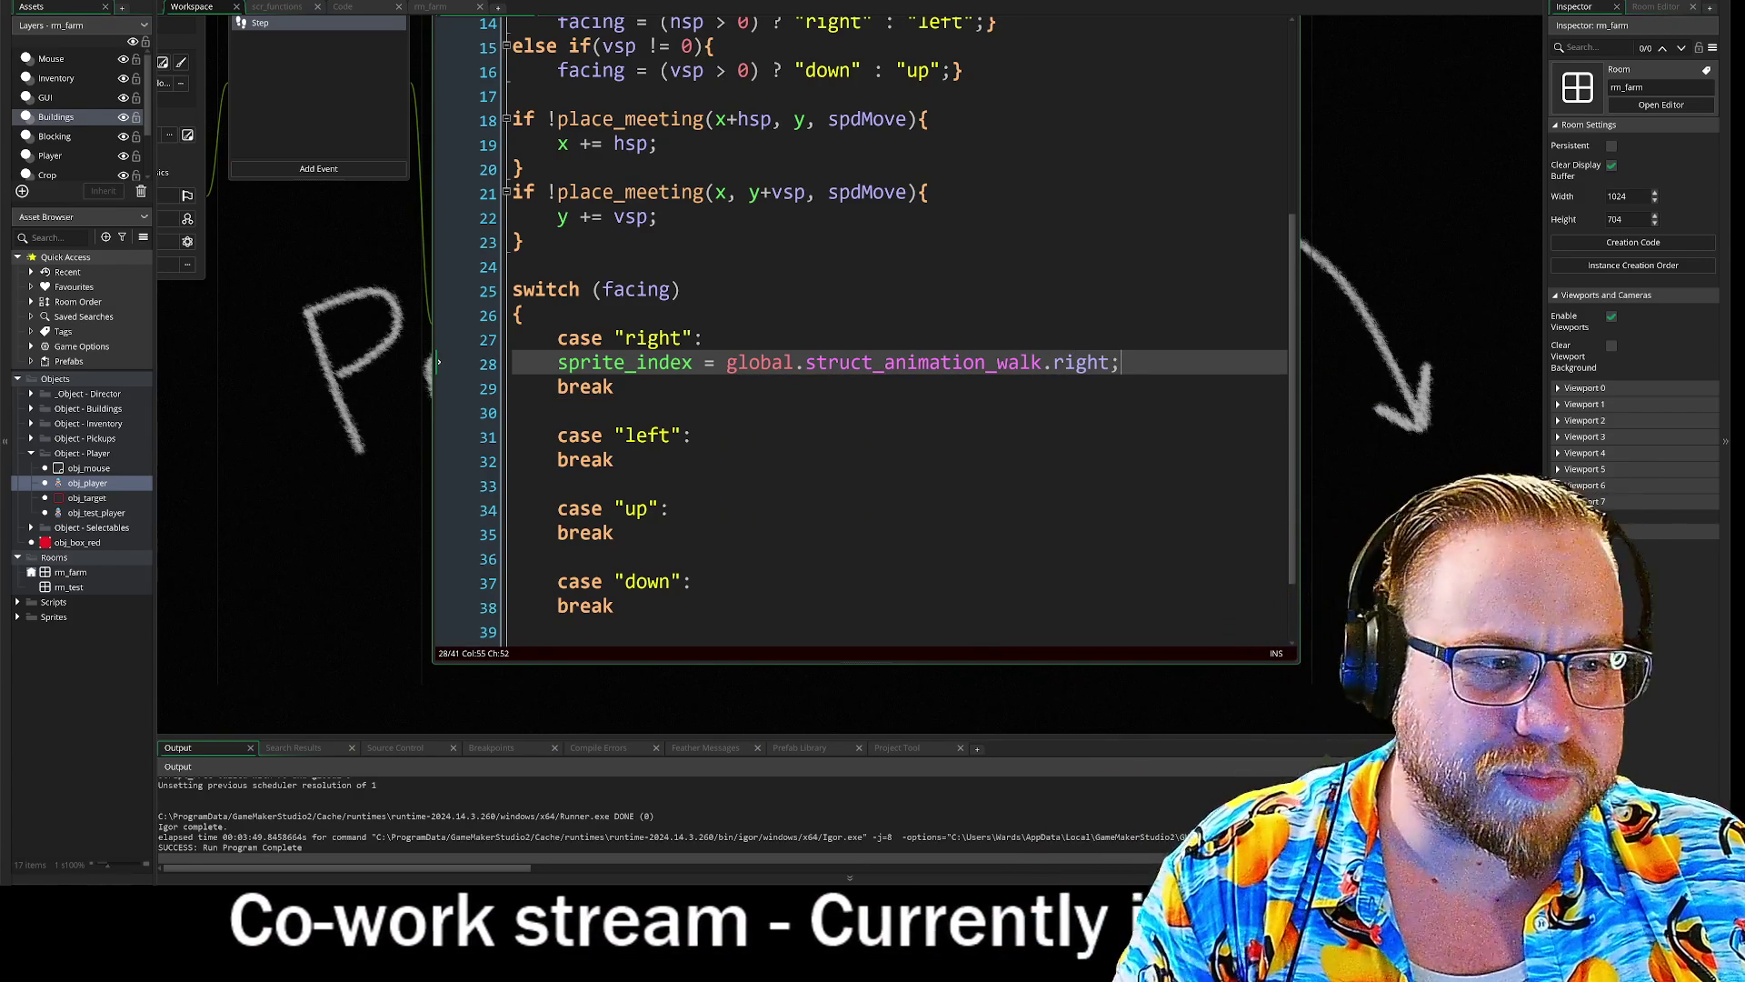
pyautogui.hotkey('shift', 'Home')
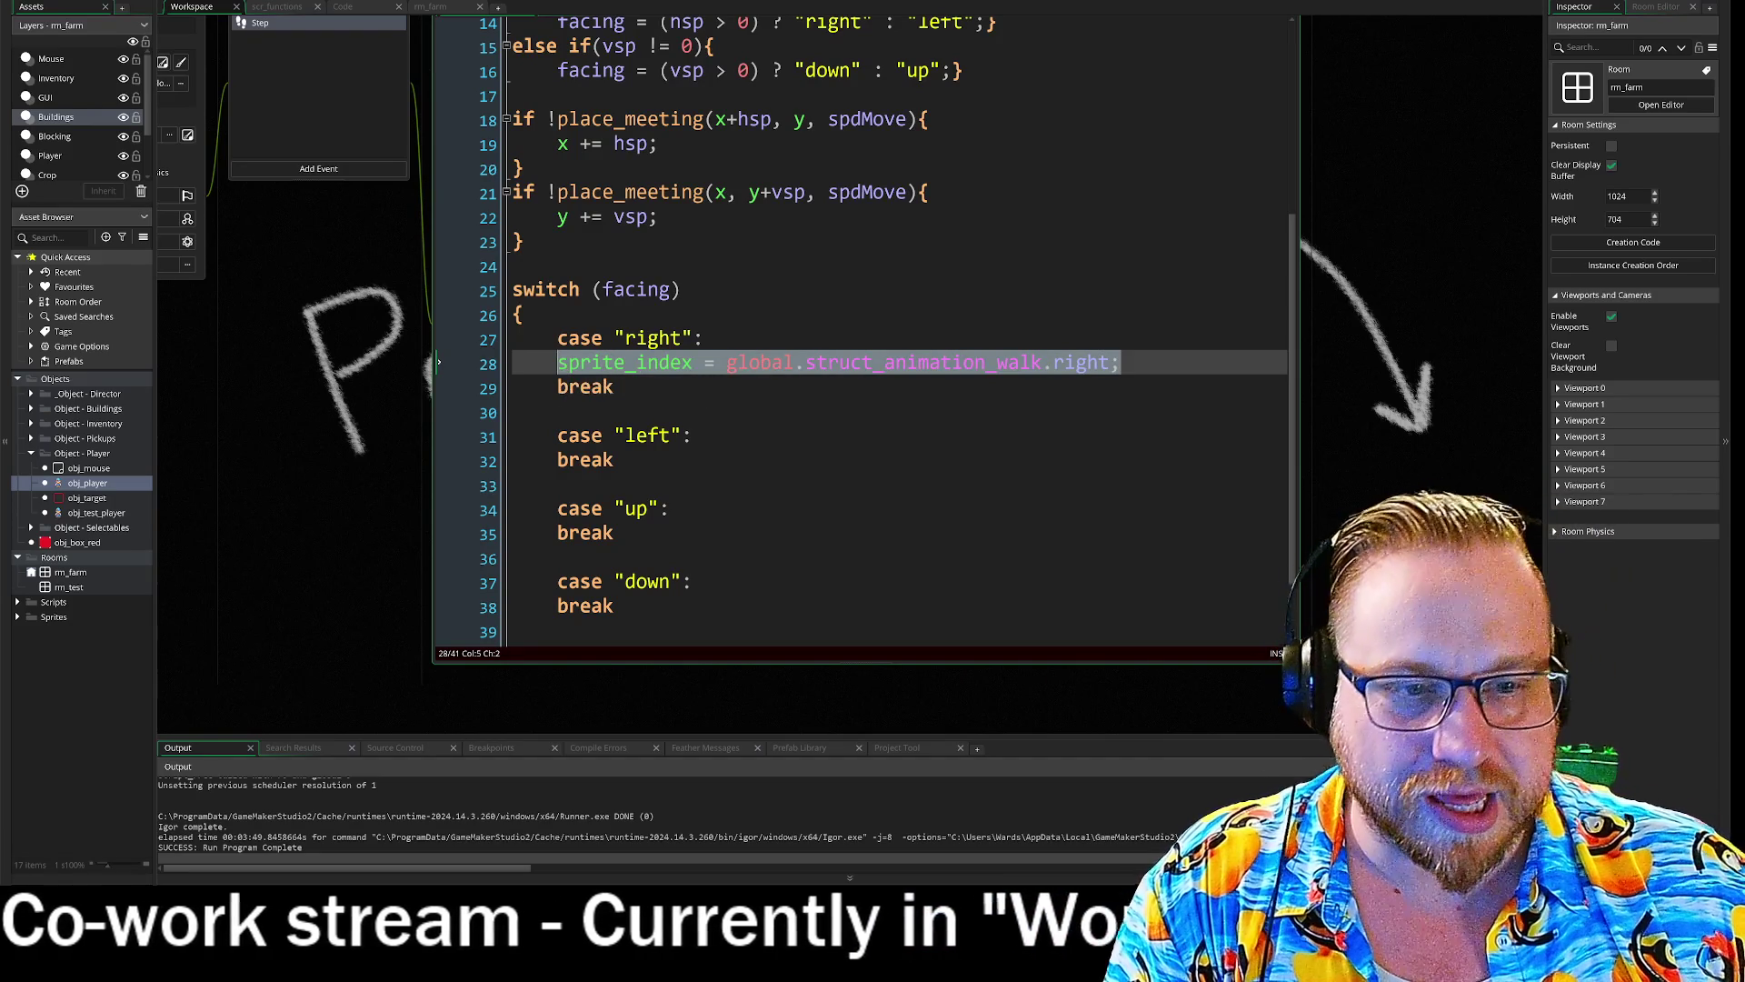
# - Copy the sprite_index line into case 'left', changing right to left
pyautogui.hotkey('ctrl', 'c')
pyautogui.click(696, 435)
pyautogui.press('Return')
pyautogui.hotkey('ctrl', 'v')
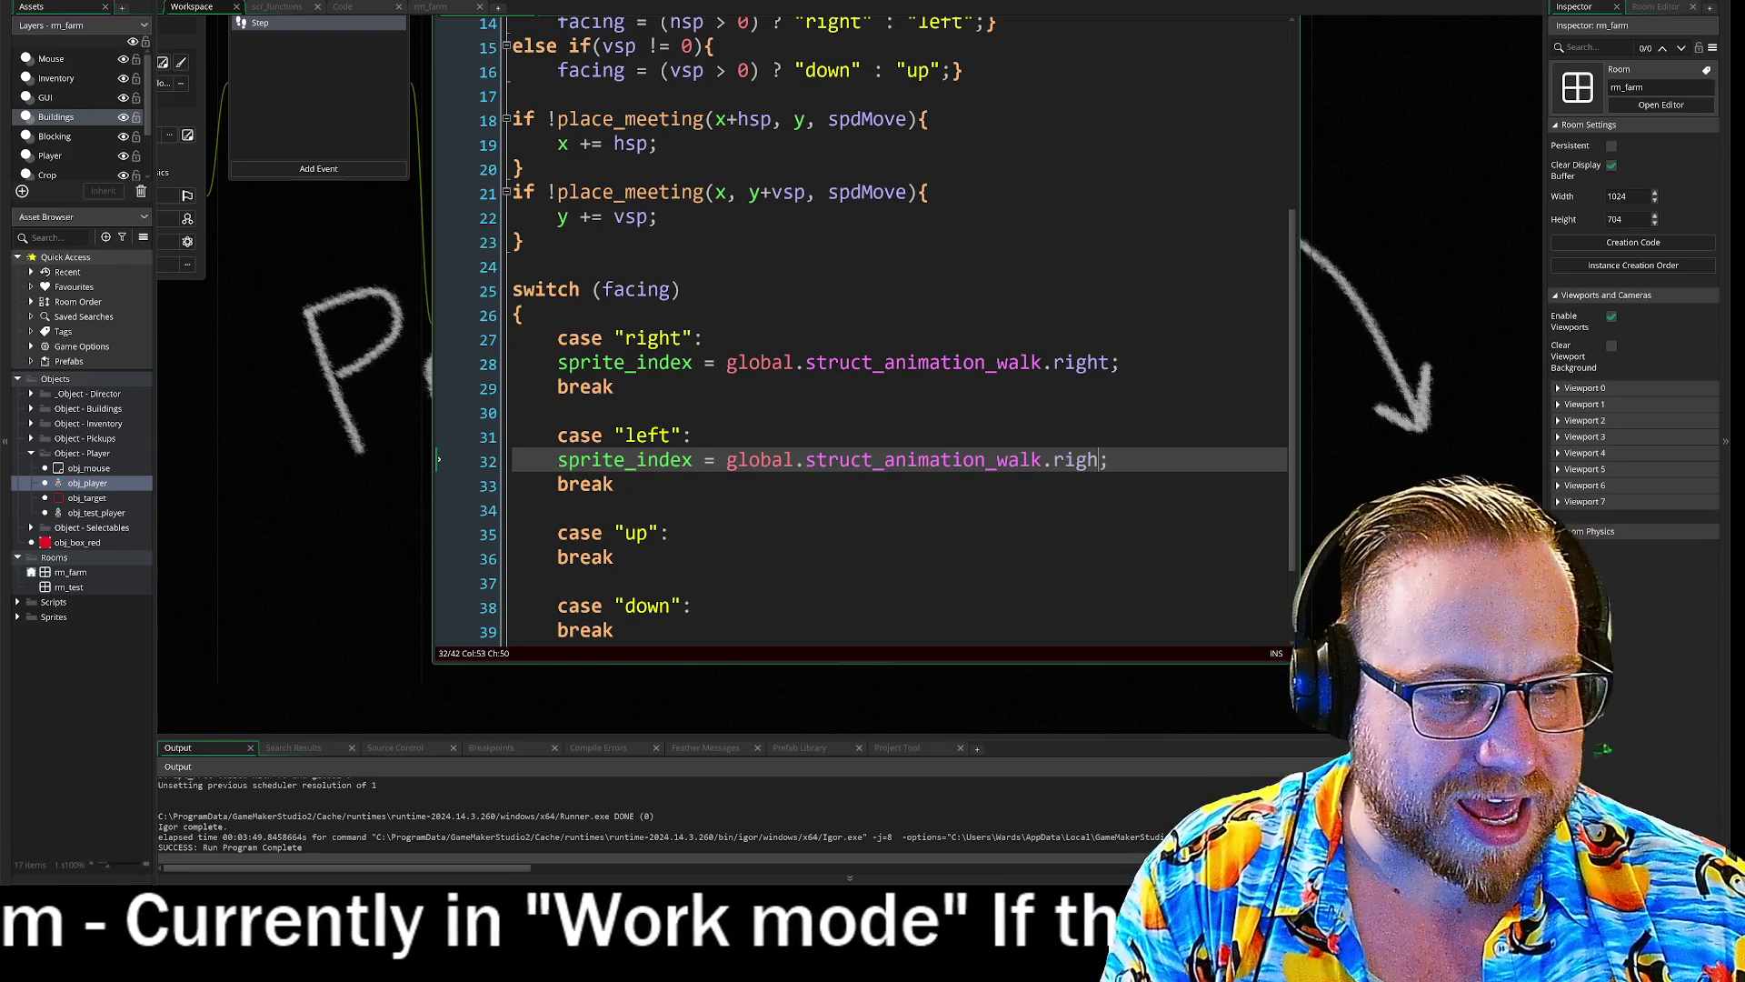
pyautogui.press('BackSpace')
pyautogui.press('BackSpace')
pyautogui.press('BackSpace')
pyautogui.write('left')
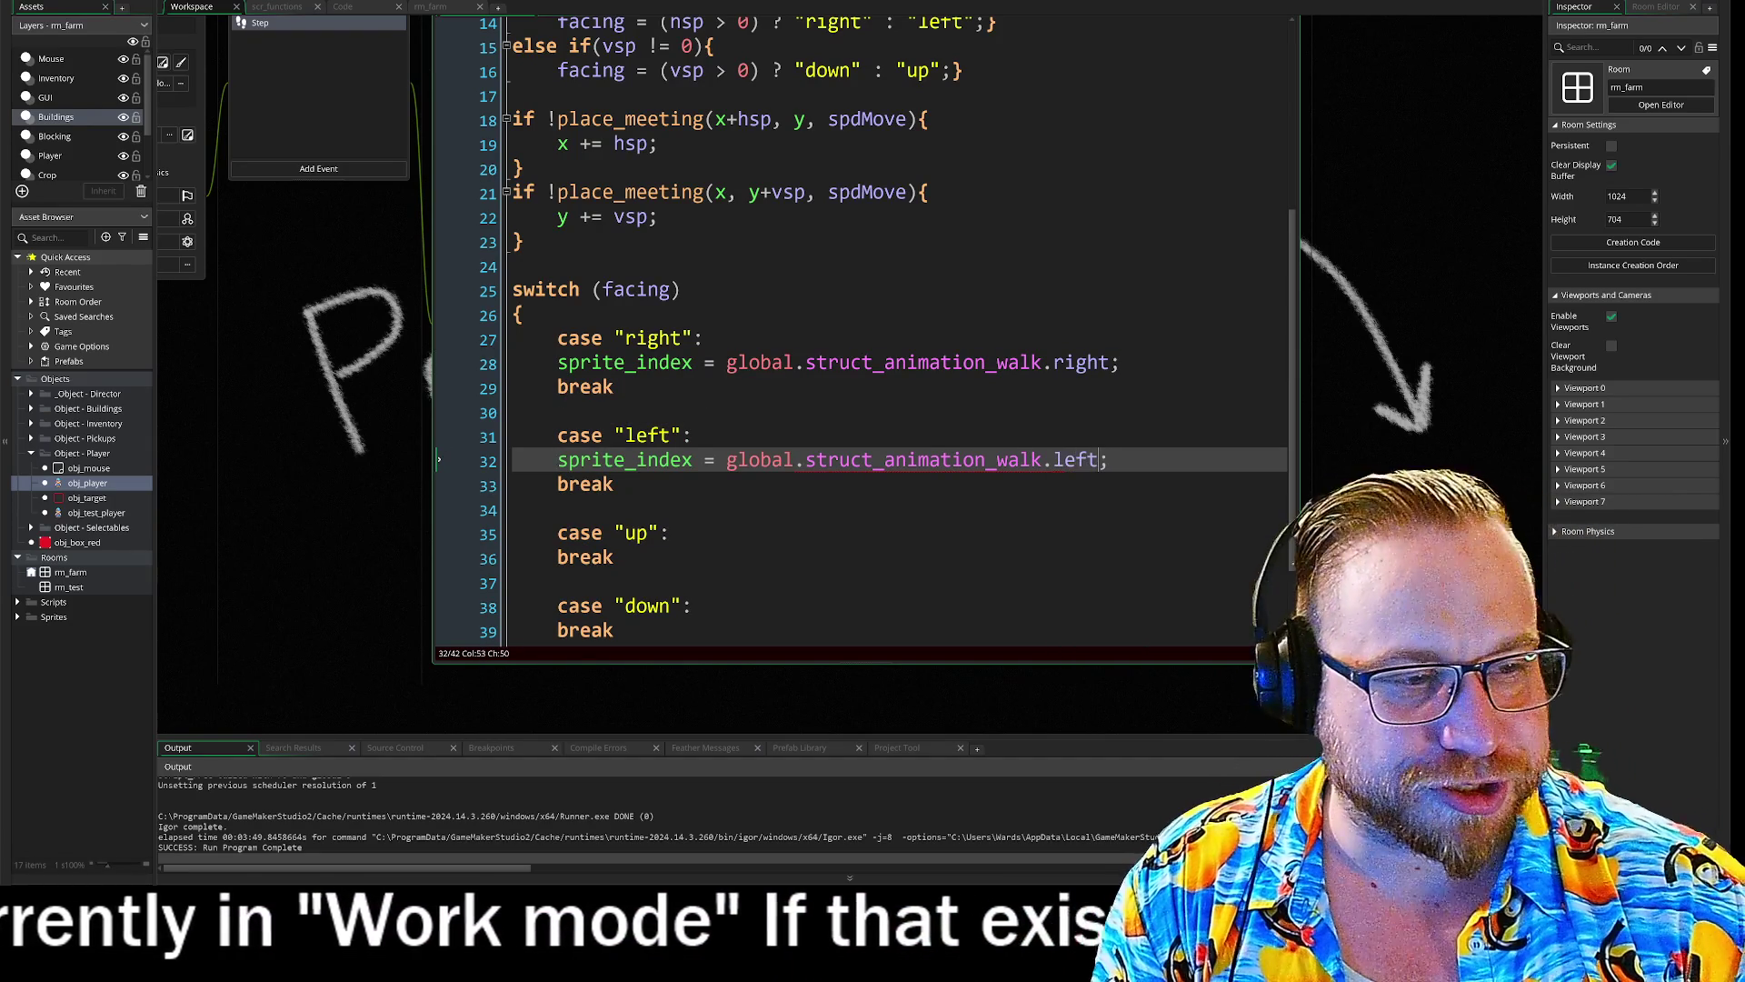
# - Paste the sprite_index line under cases 'up' and 'down', changing right to up and down
pyautogui.scroll(-1, 864, 327)
pyautogui.click(671, 461)
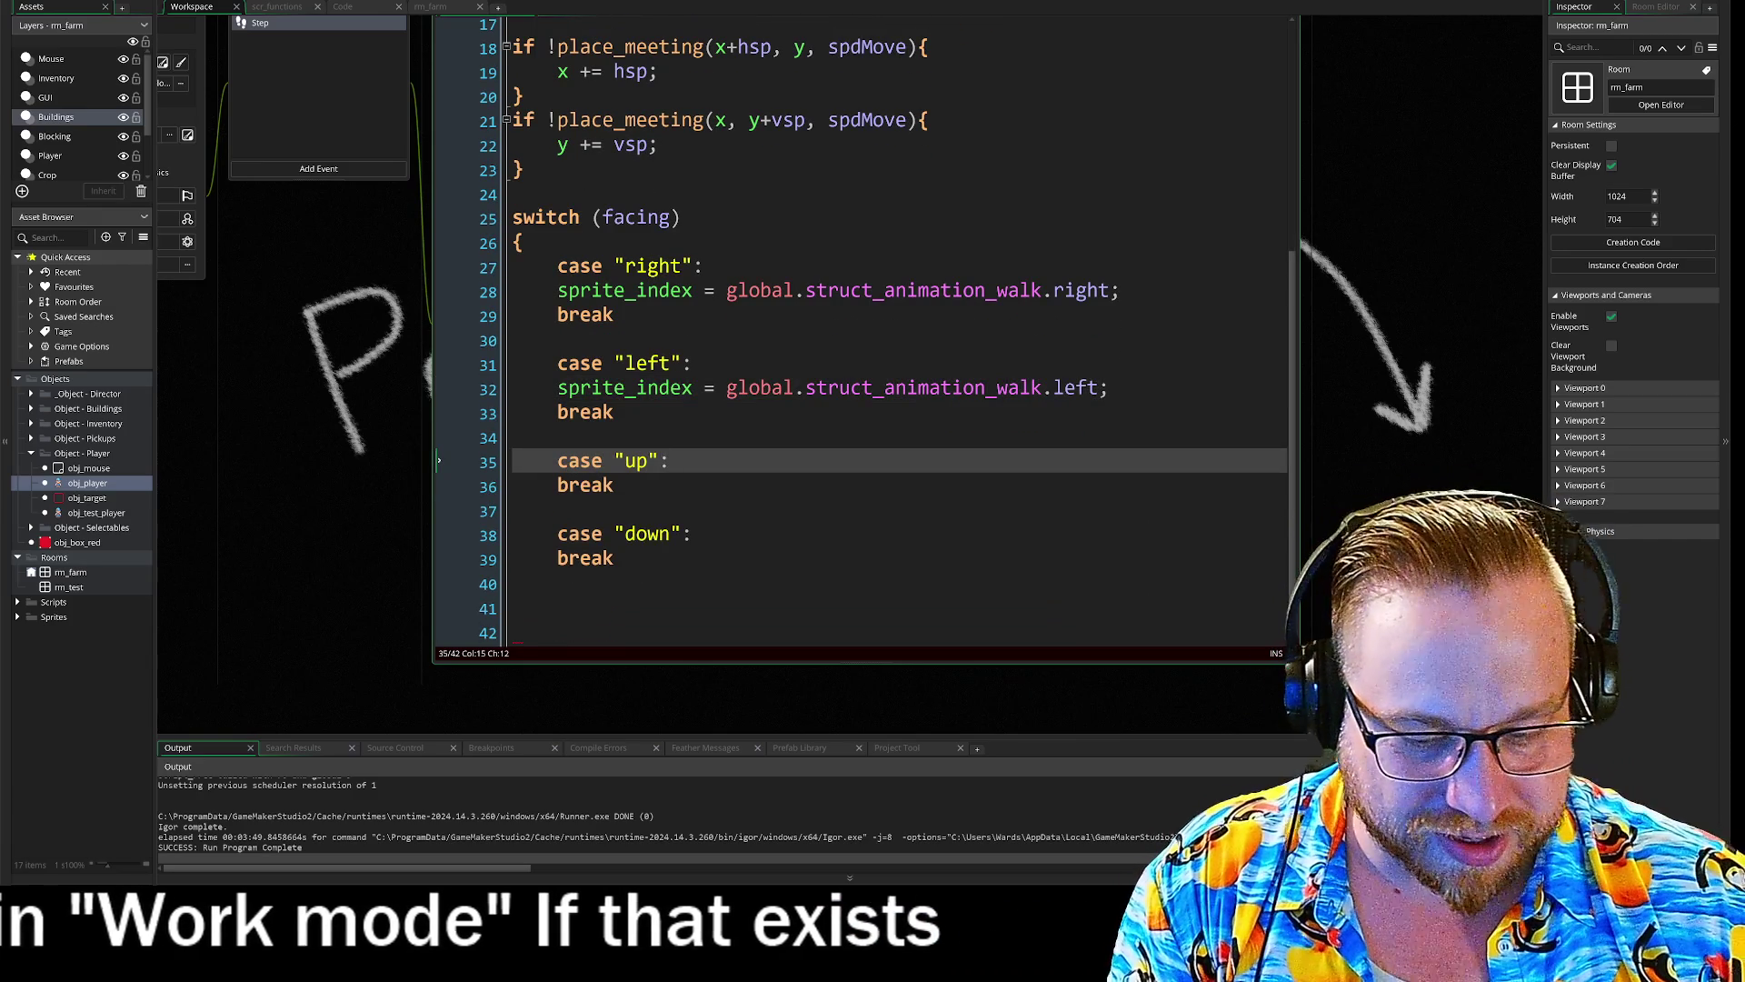
pyautogui.press('Return')
pyautogui.hotkey('ctrl', 'v')
pyautogui.doubleClick(1082, 485)
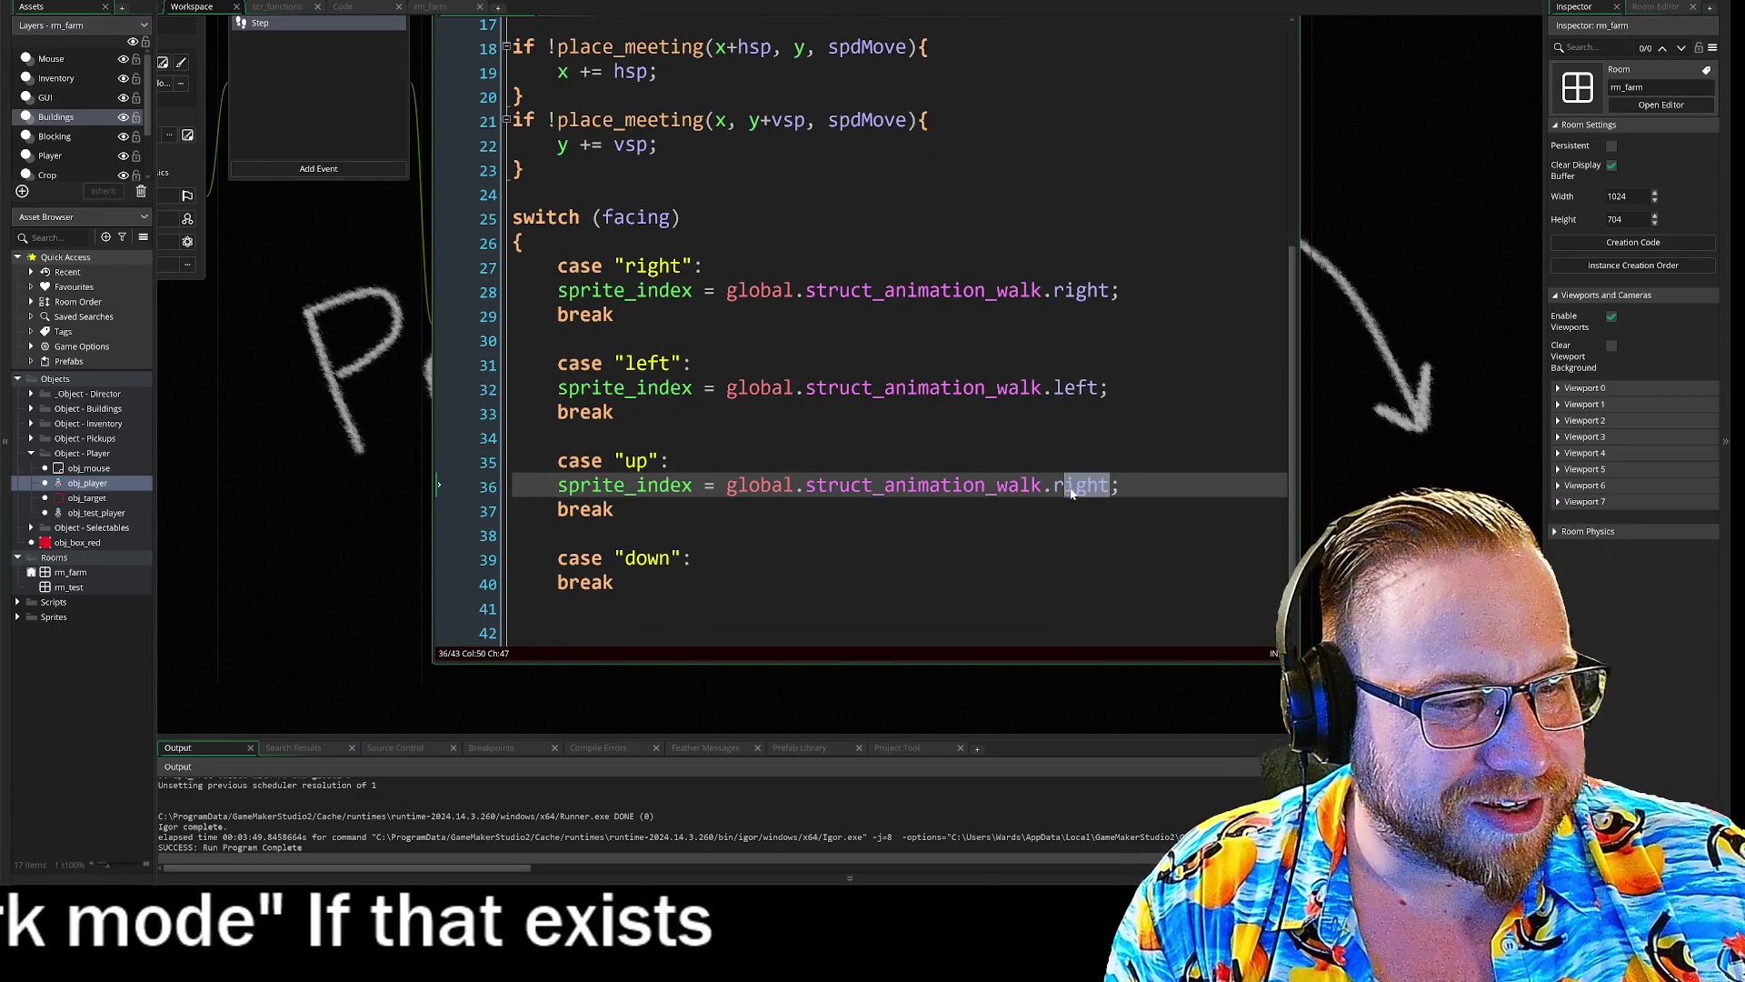
pyautogui.write('up')
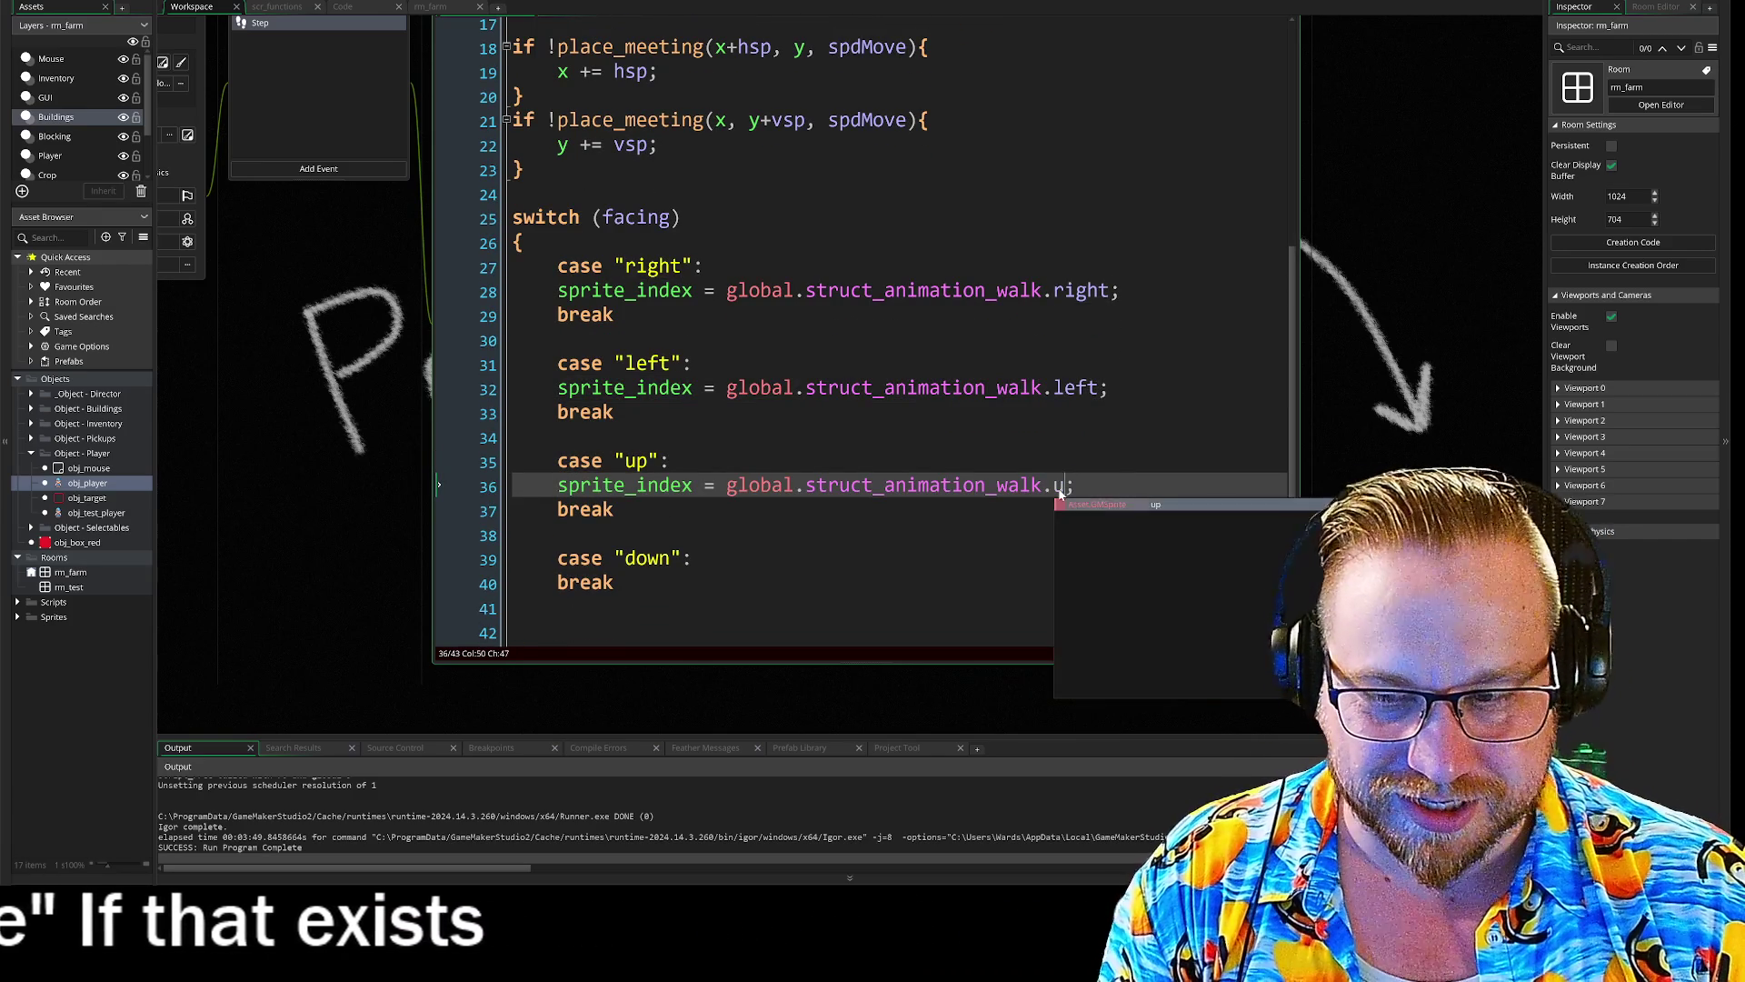
pyautogui.click(694, 557)
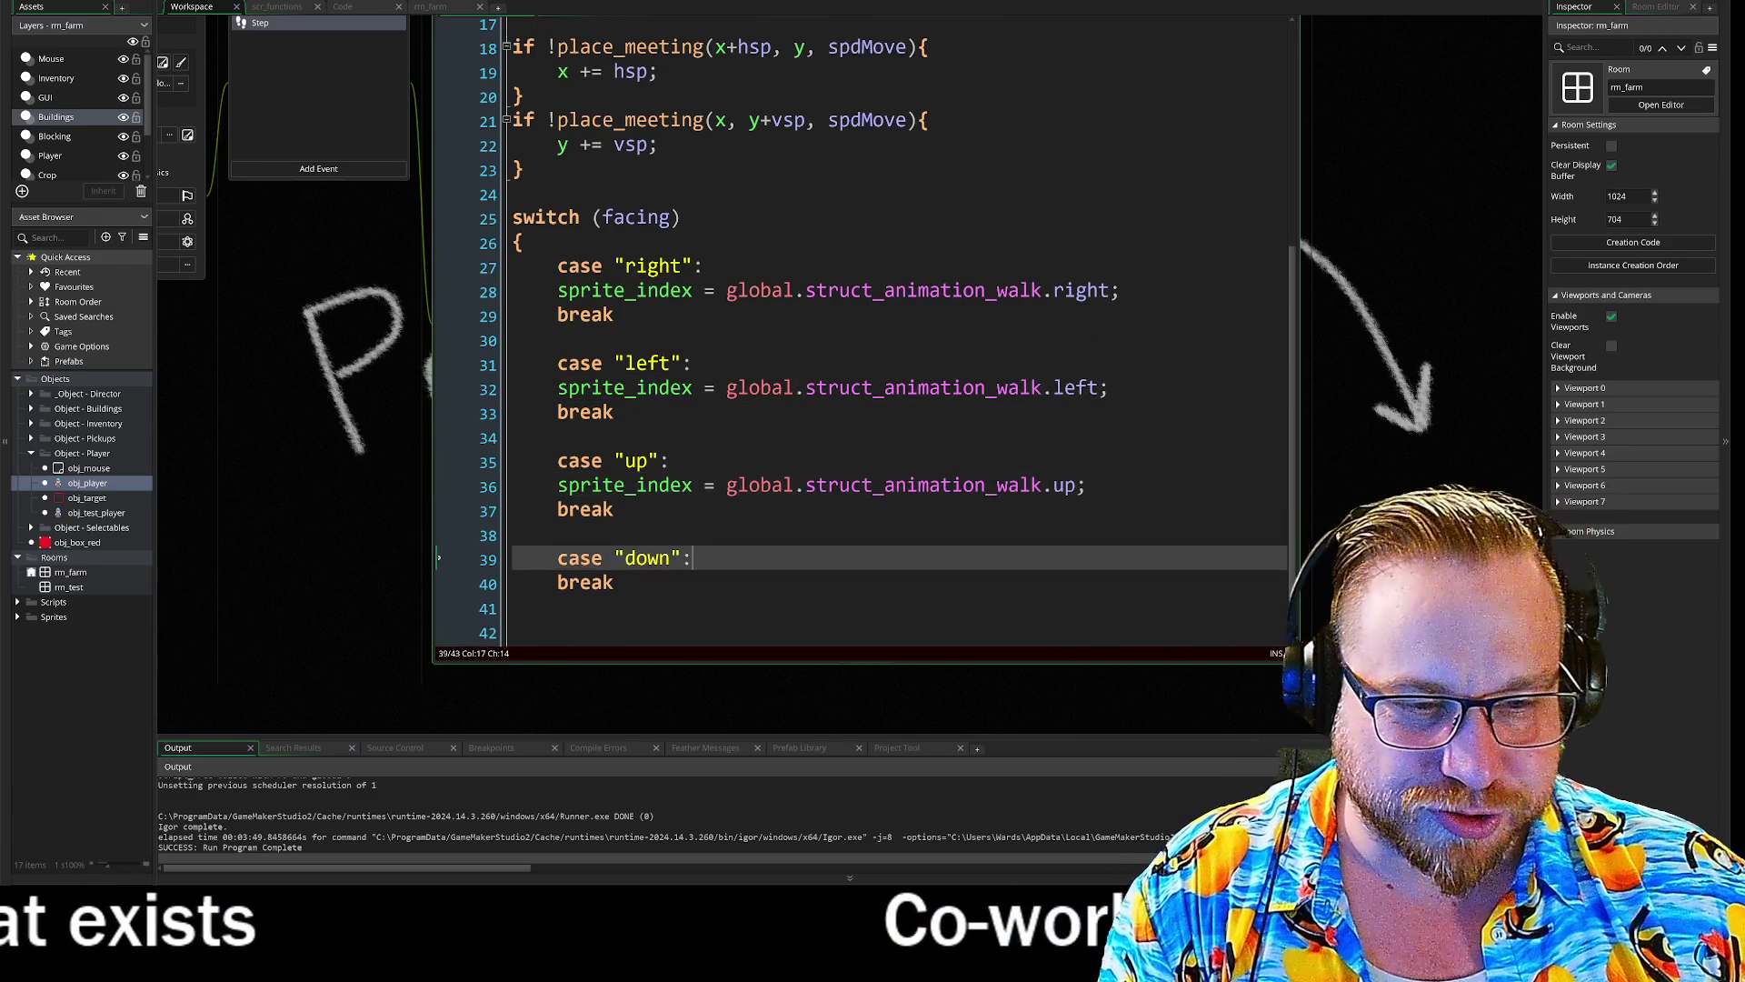
pyautogui.press('Return')
pyautogui.write('sprite_index = global.struct_animation_walk.right;')
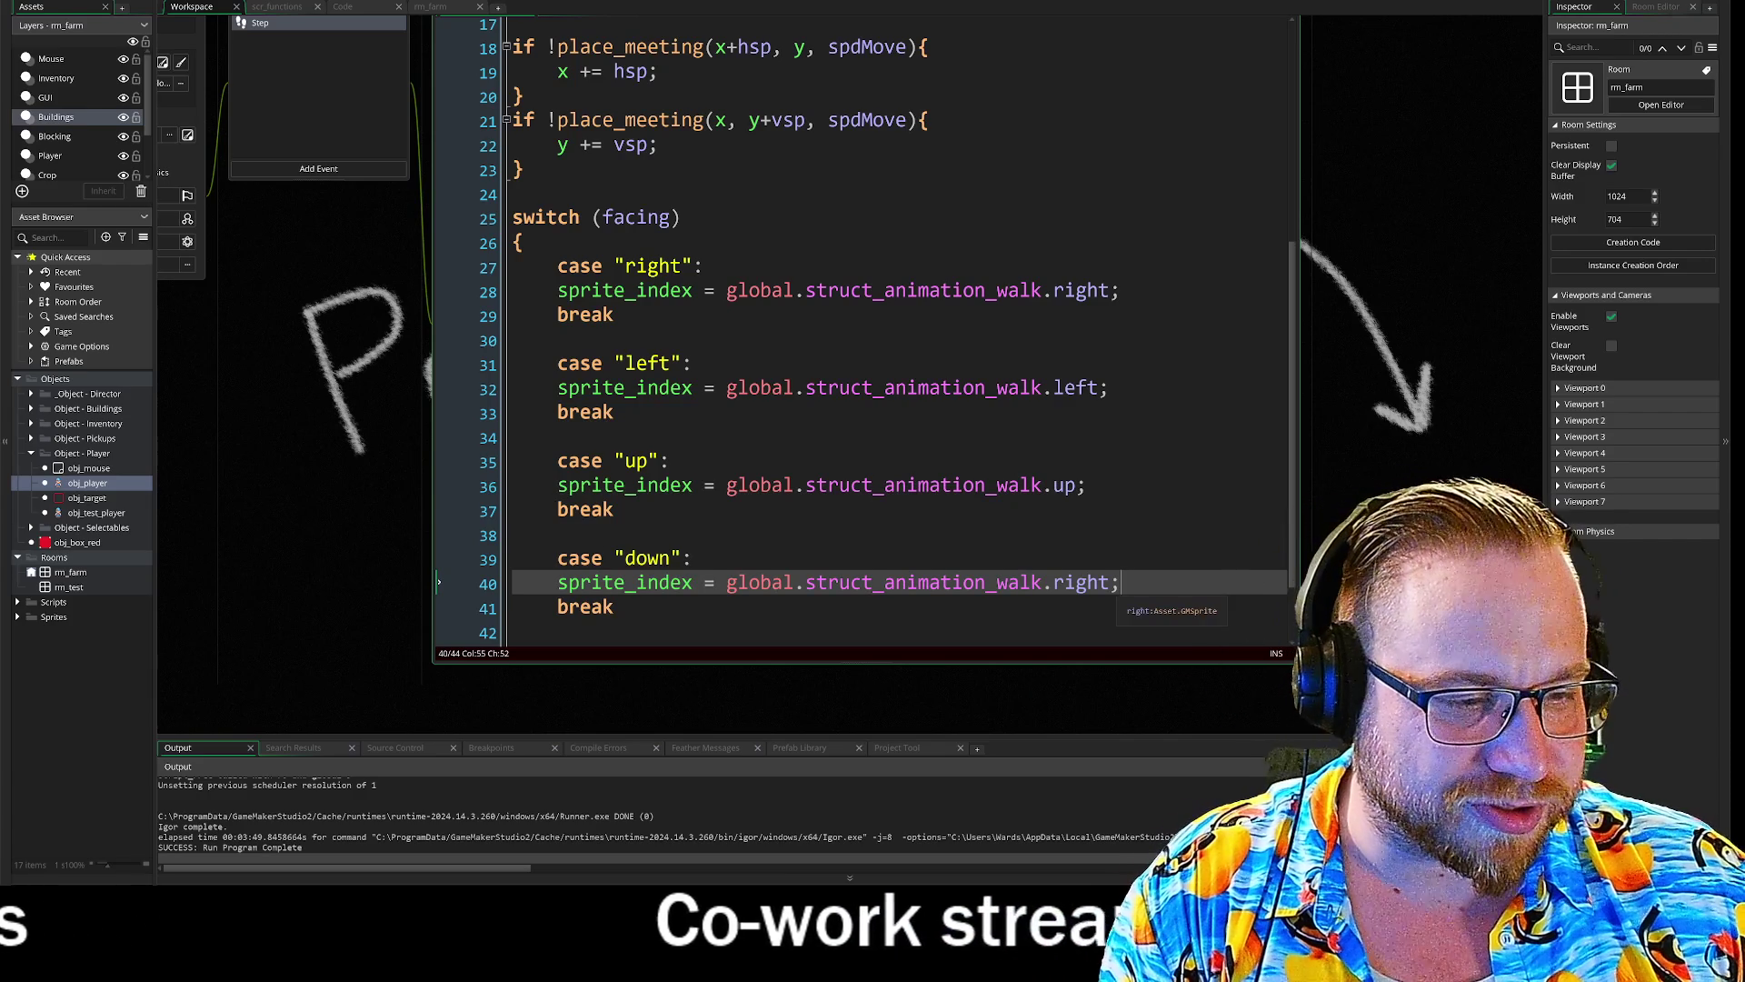
pyautogui.doubleClick(1059, 582)
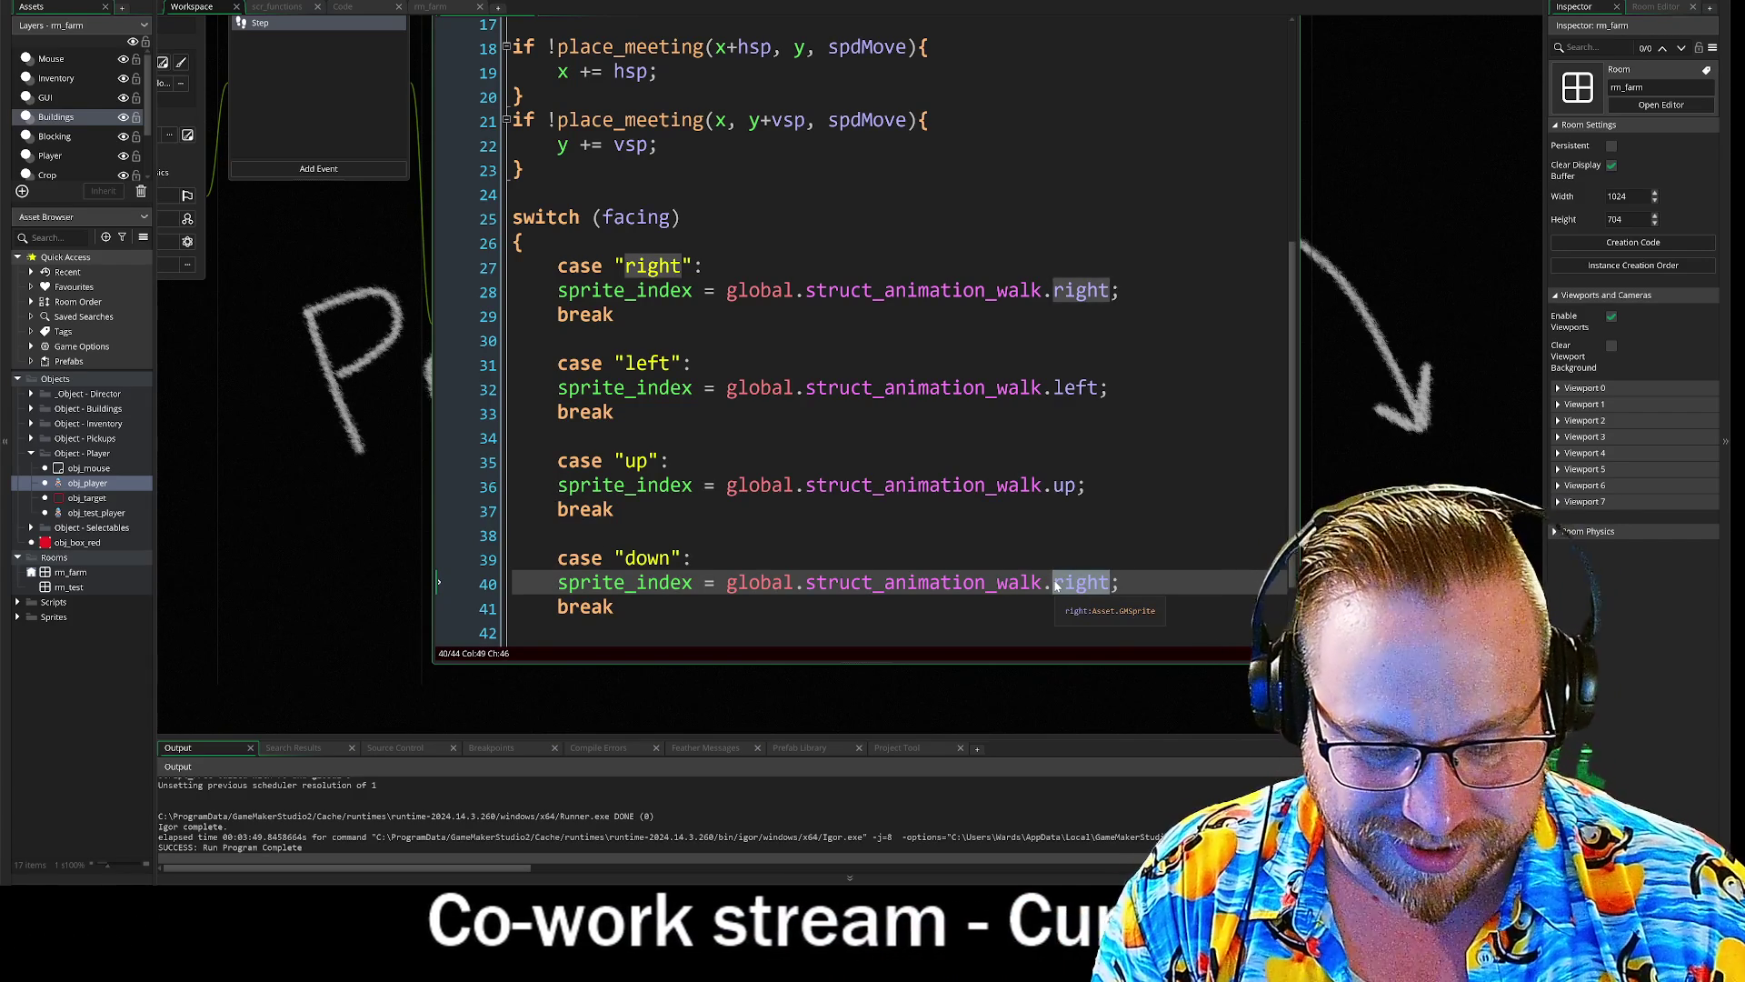
pyautogui.write('down')
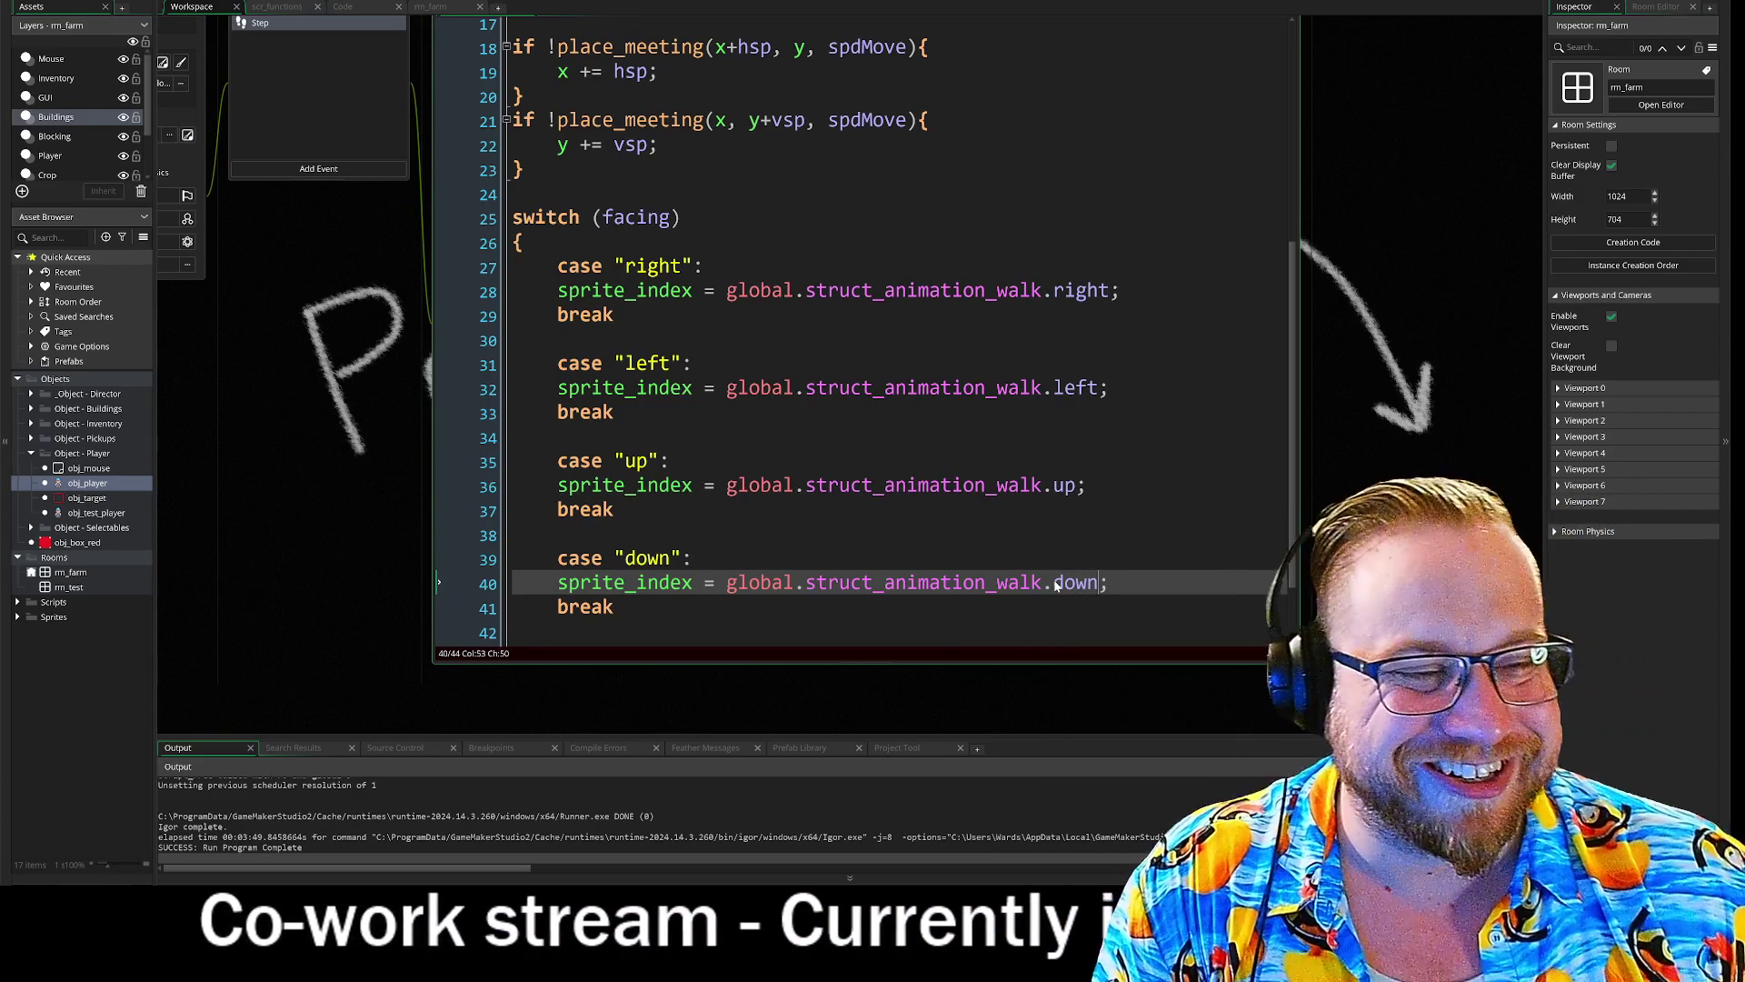
# - Indent the four sprite_index lines on lines 40, 36, 32 and 28
pyautogui.click(557, 582)
pyautogui.press('Tab')
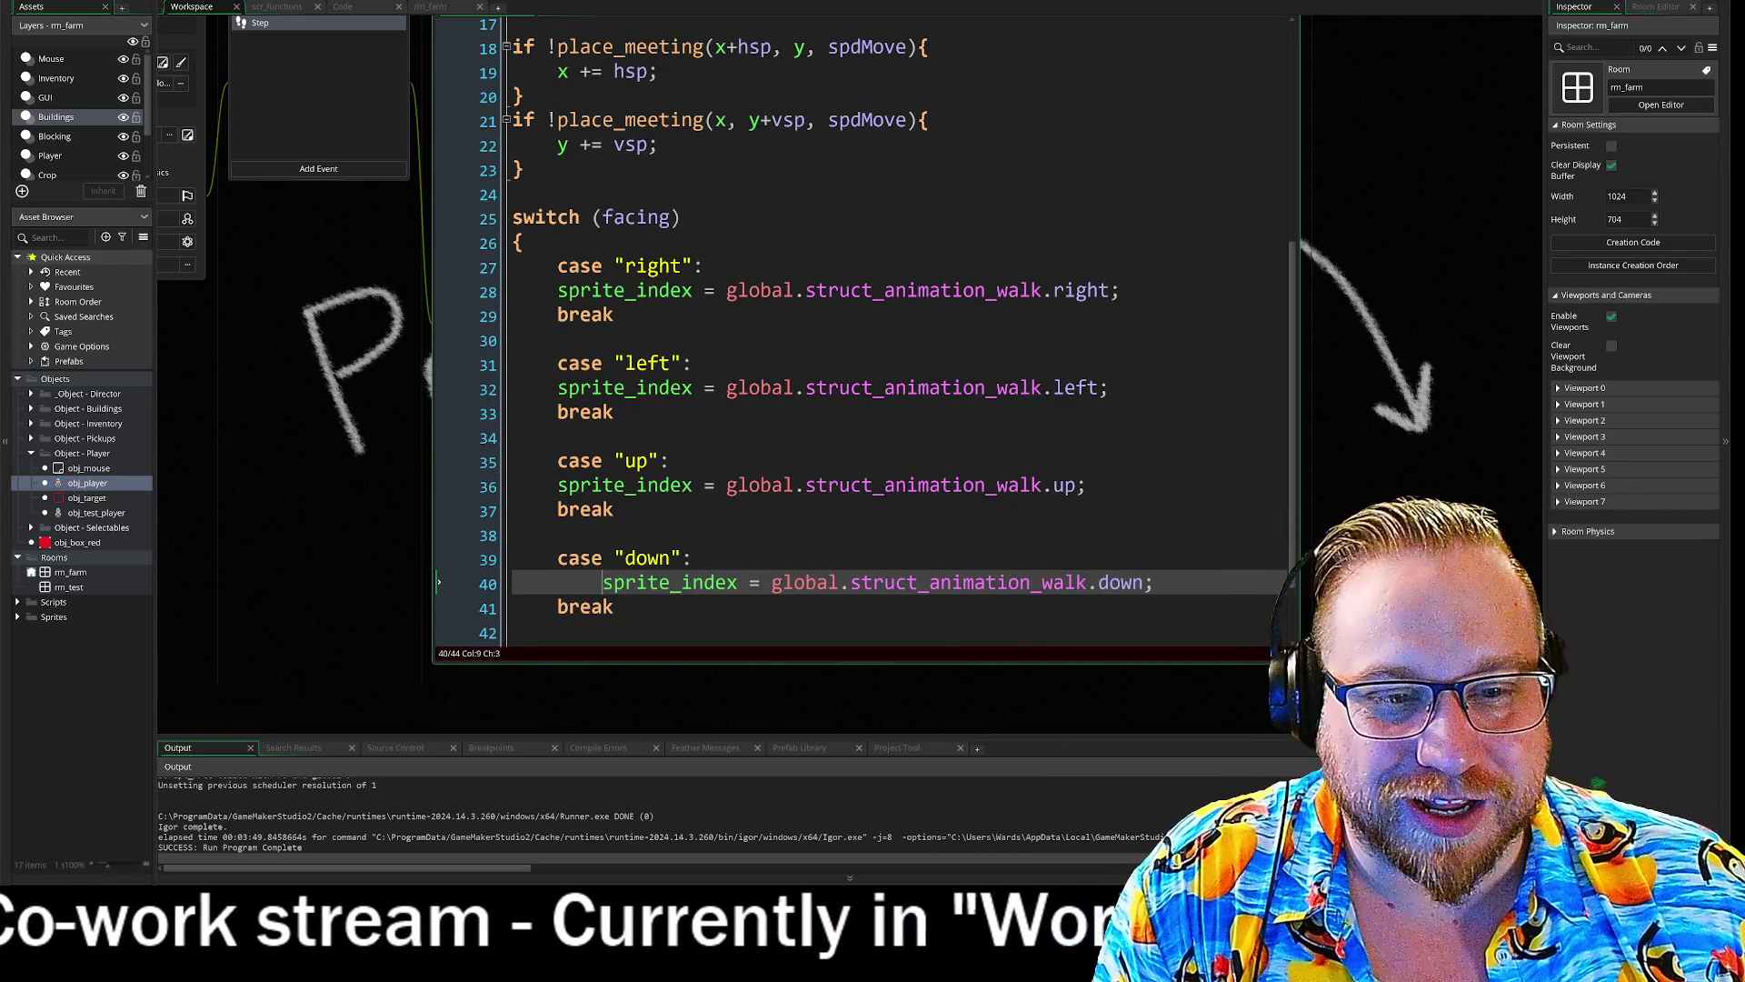
pyautogui.click(557, 485)
pyautogui.press('Tab')
pyautogui.click(557, 388)
pyautogui.press('Tab')
pyautogui.click(557, 291)
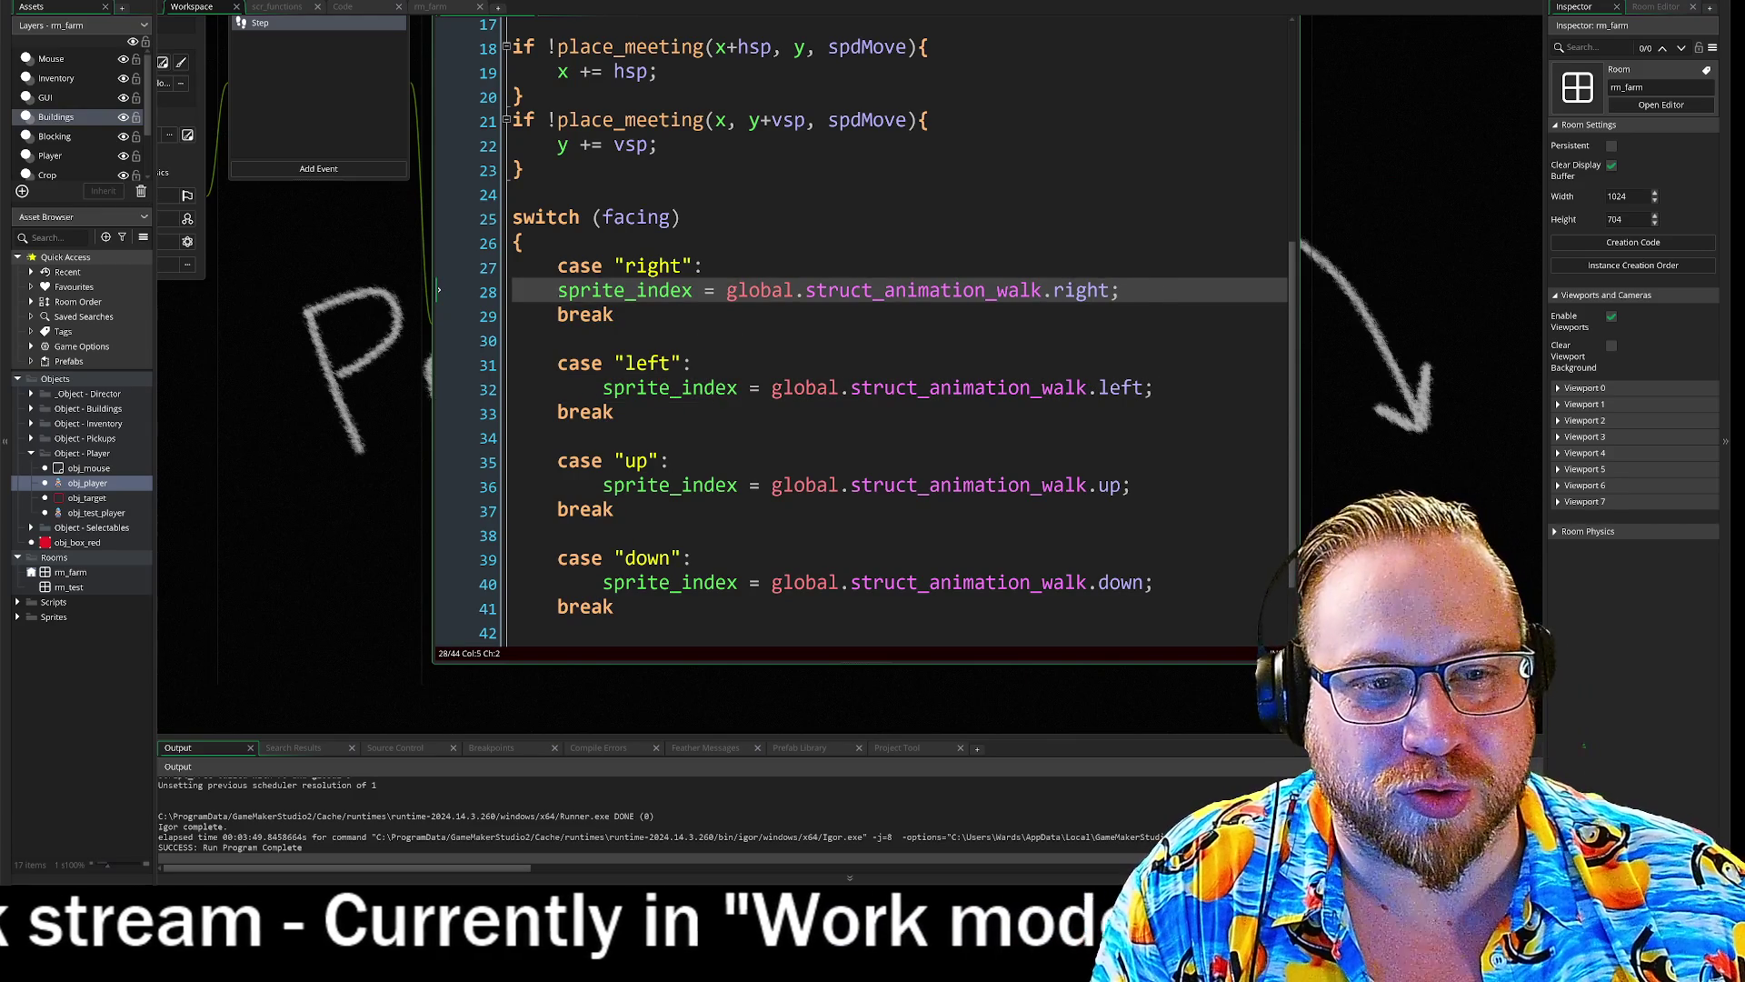
pyautogui.press('Tab')
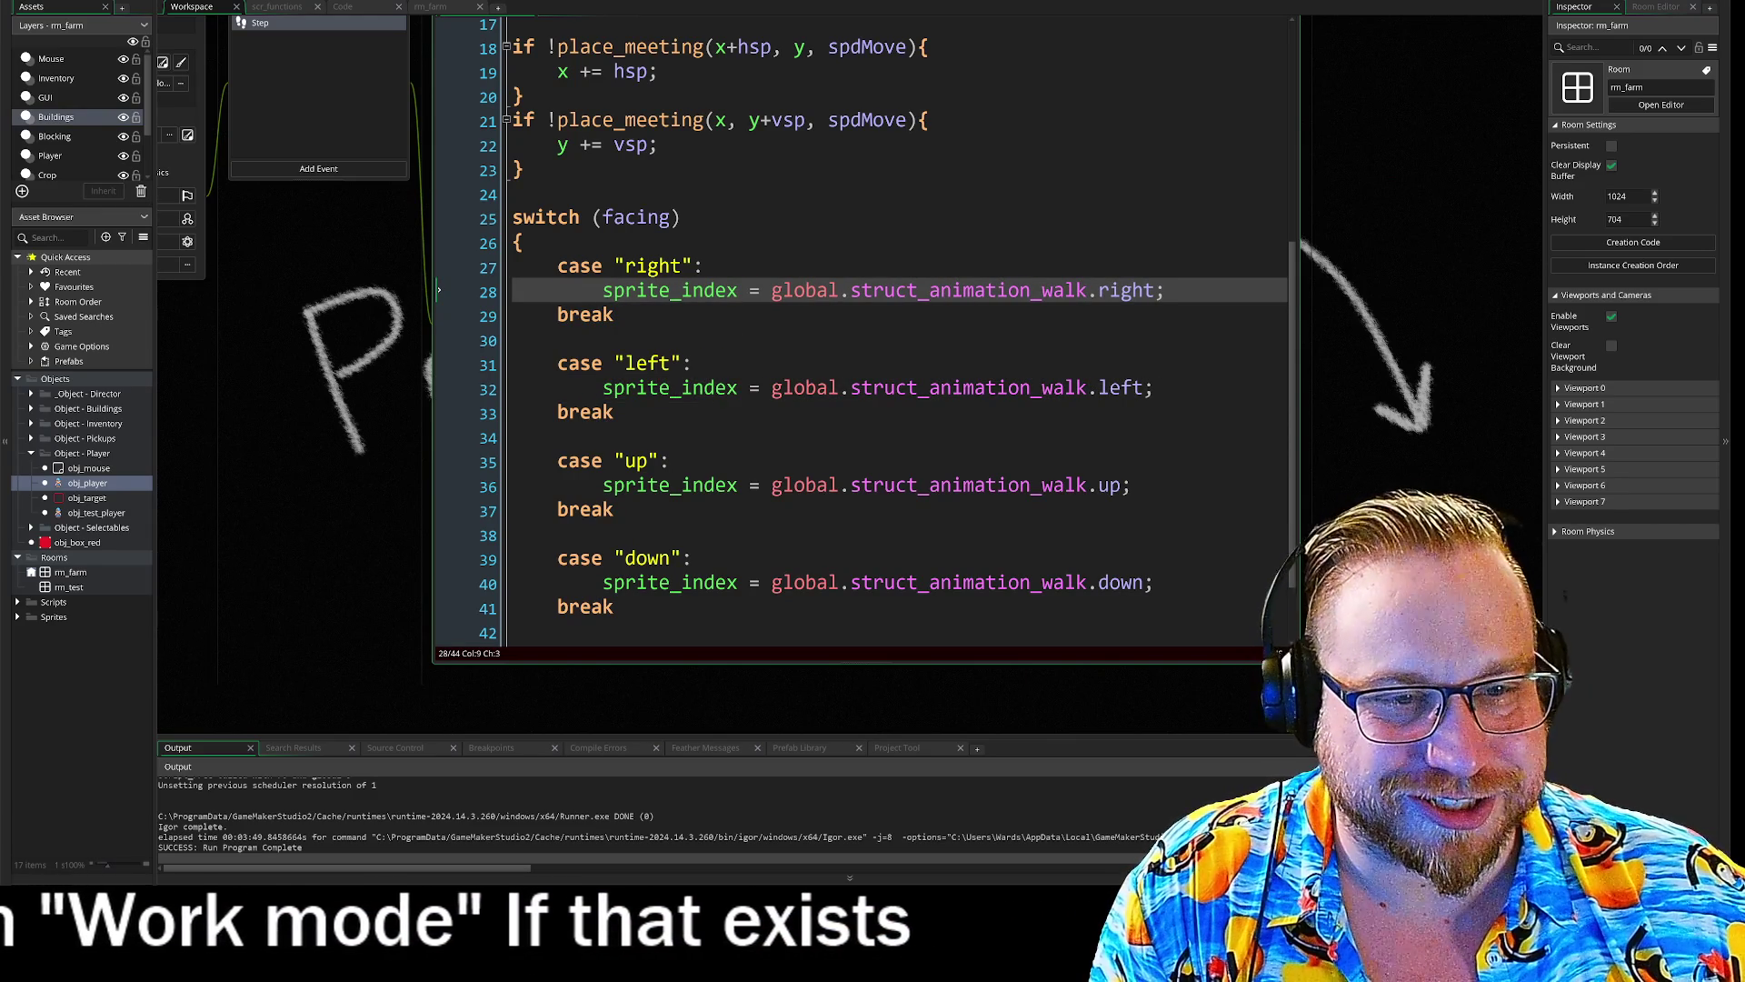
pyautogui.scroll(-2, 864, 328)
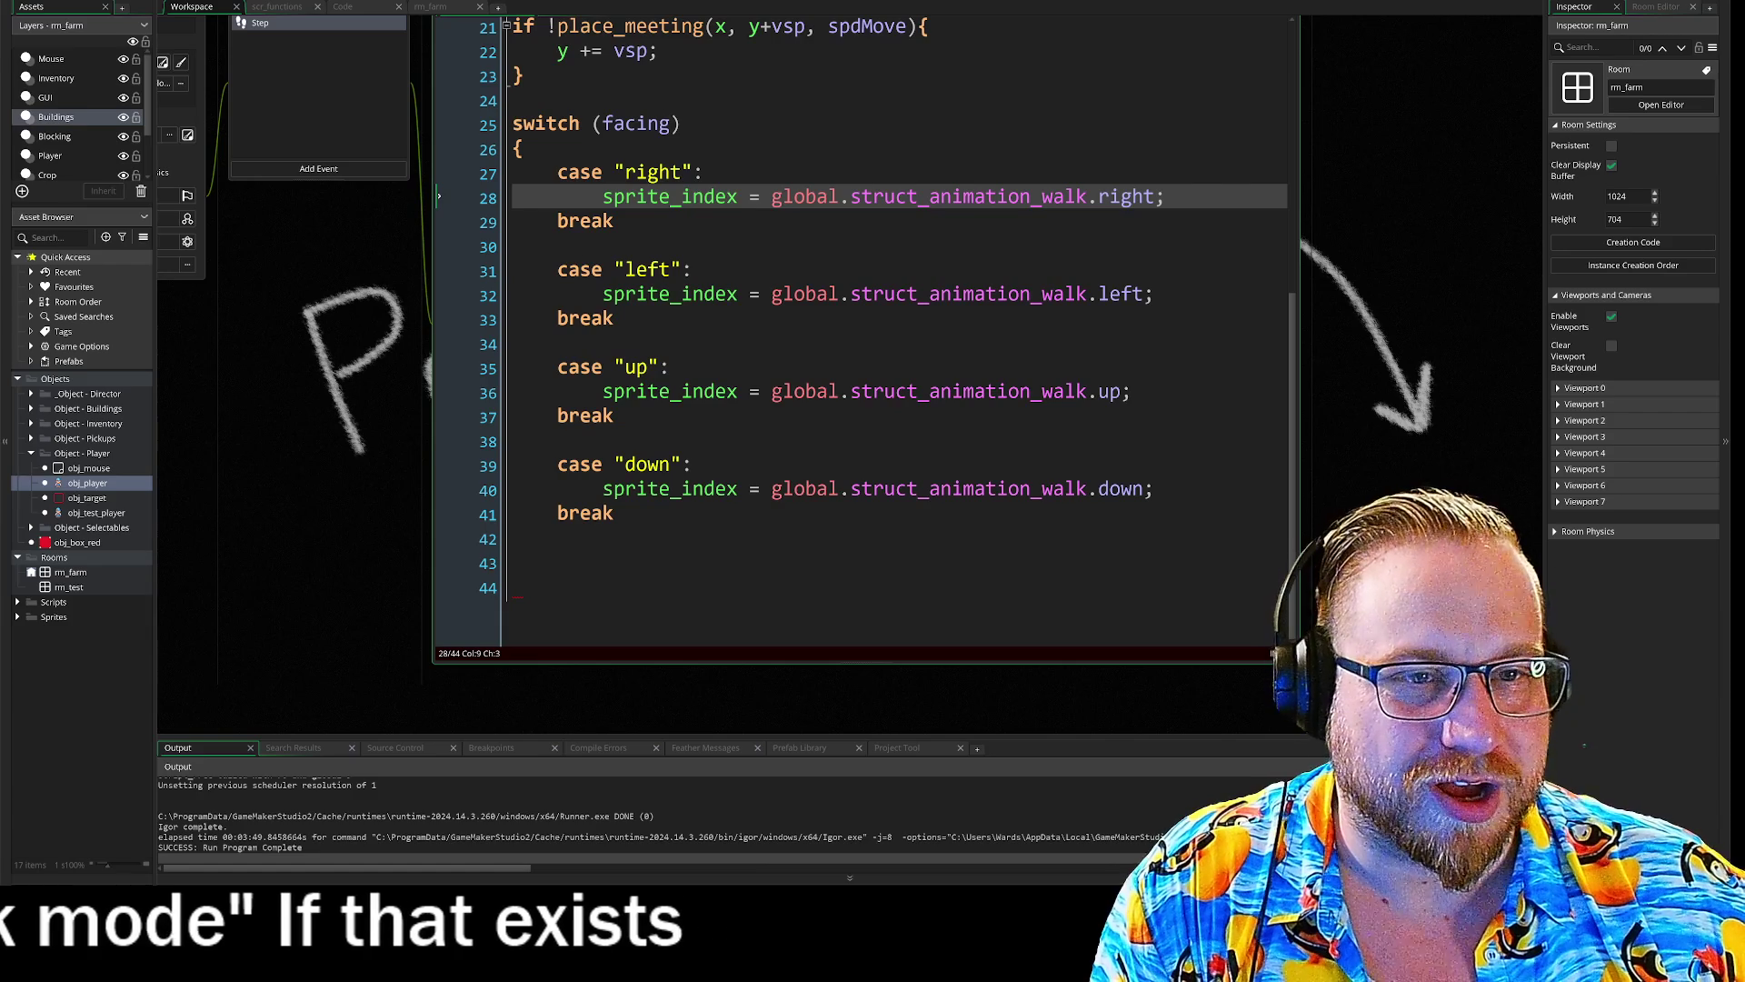
# - Add a closing brace on line 42 after the last case, then a blank line below it
pyautogui.click(513, 562)
pyautogui.press('BackSpace')
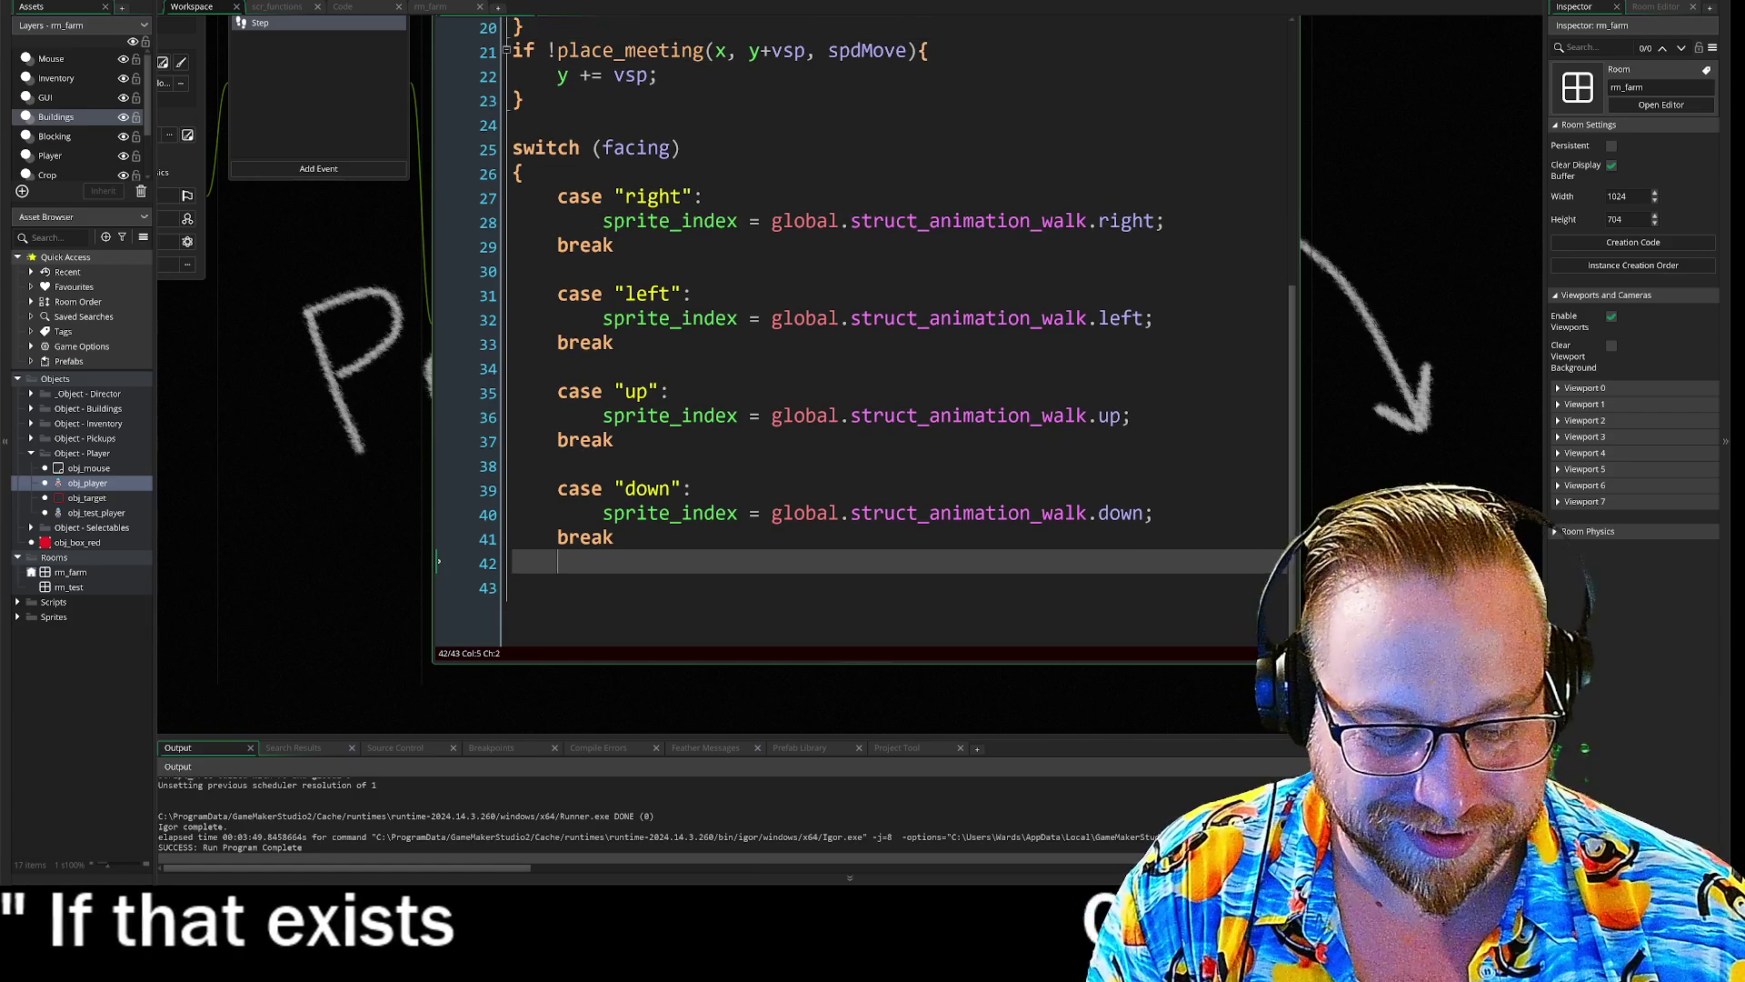
pyautogui.write('}')
pyautogui.press('Return')
pyautogui.press('Return')
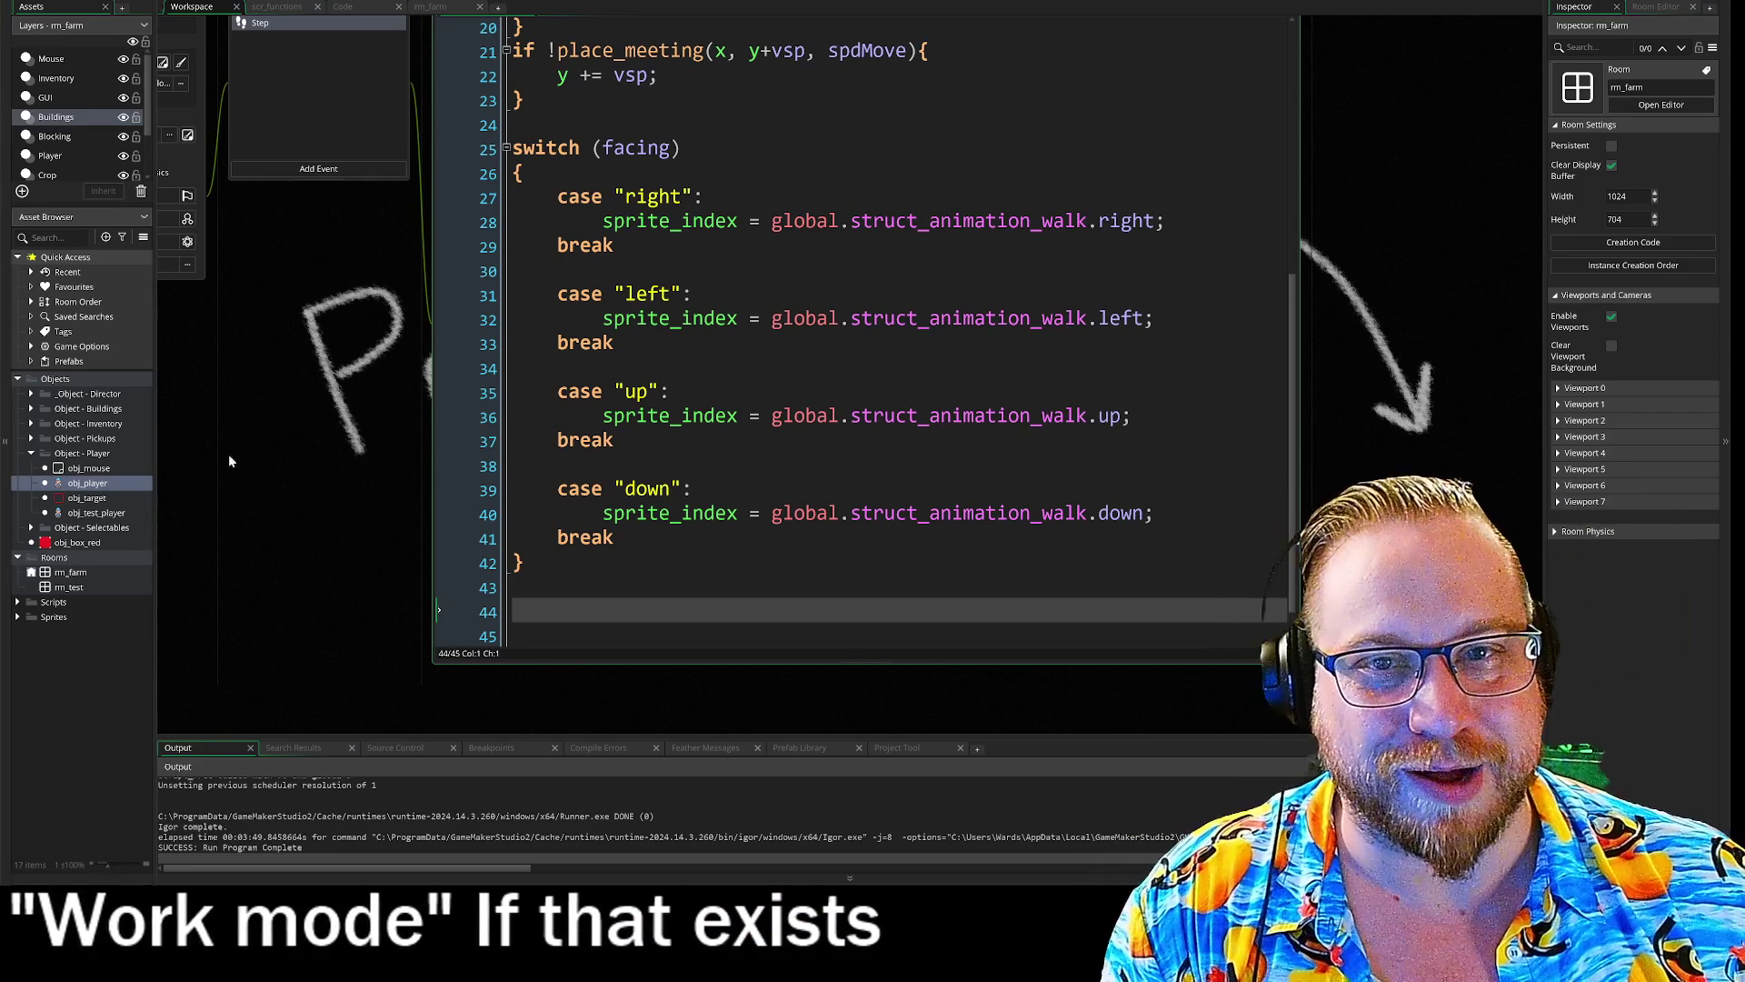
pyautogui.scroll(2, 264, 461)
pyautogui.moveTo(300, 488); pyautogui.dragTo(269, 469)
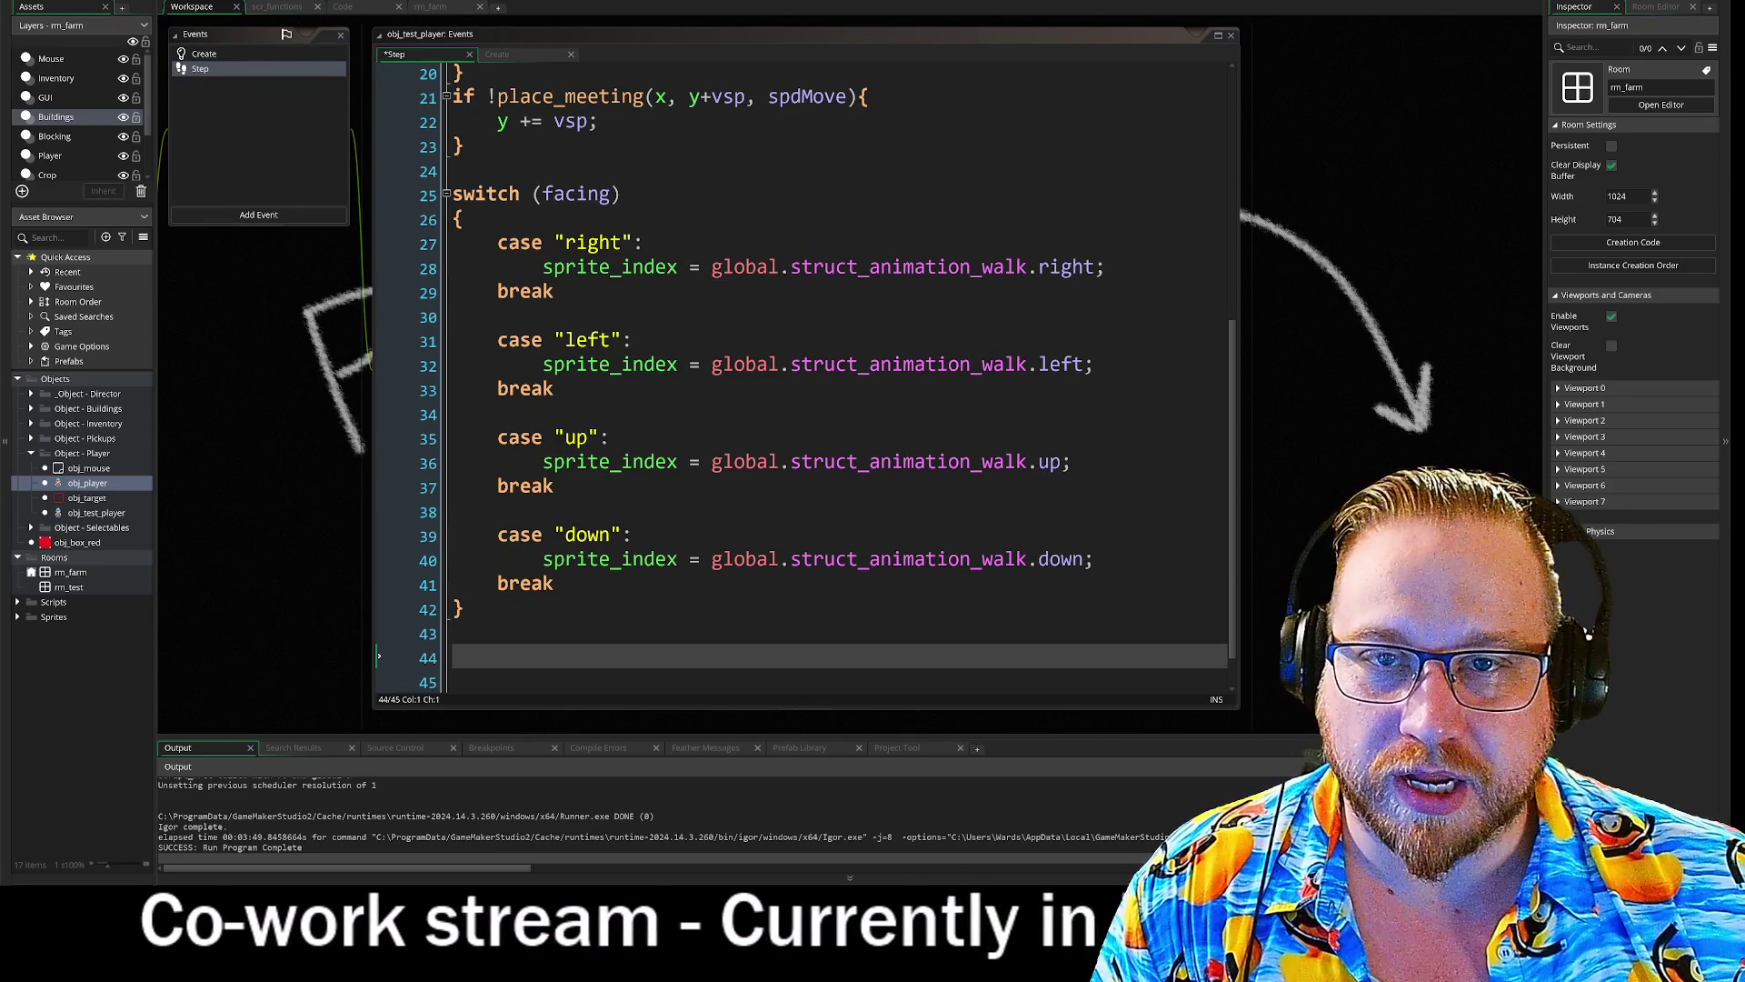
# - Run the game, rename _dir to facing on line 9 of the Create event, and rerun
pyautogui.press('F5')
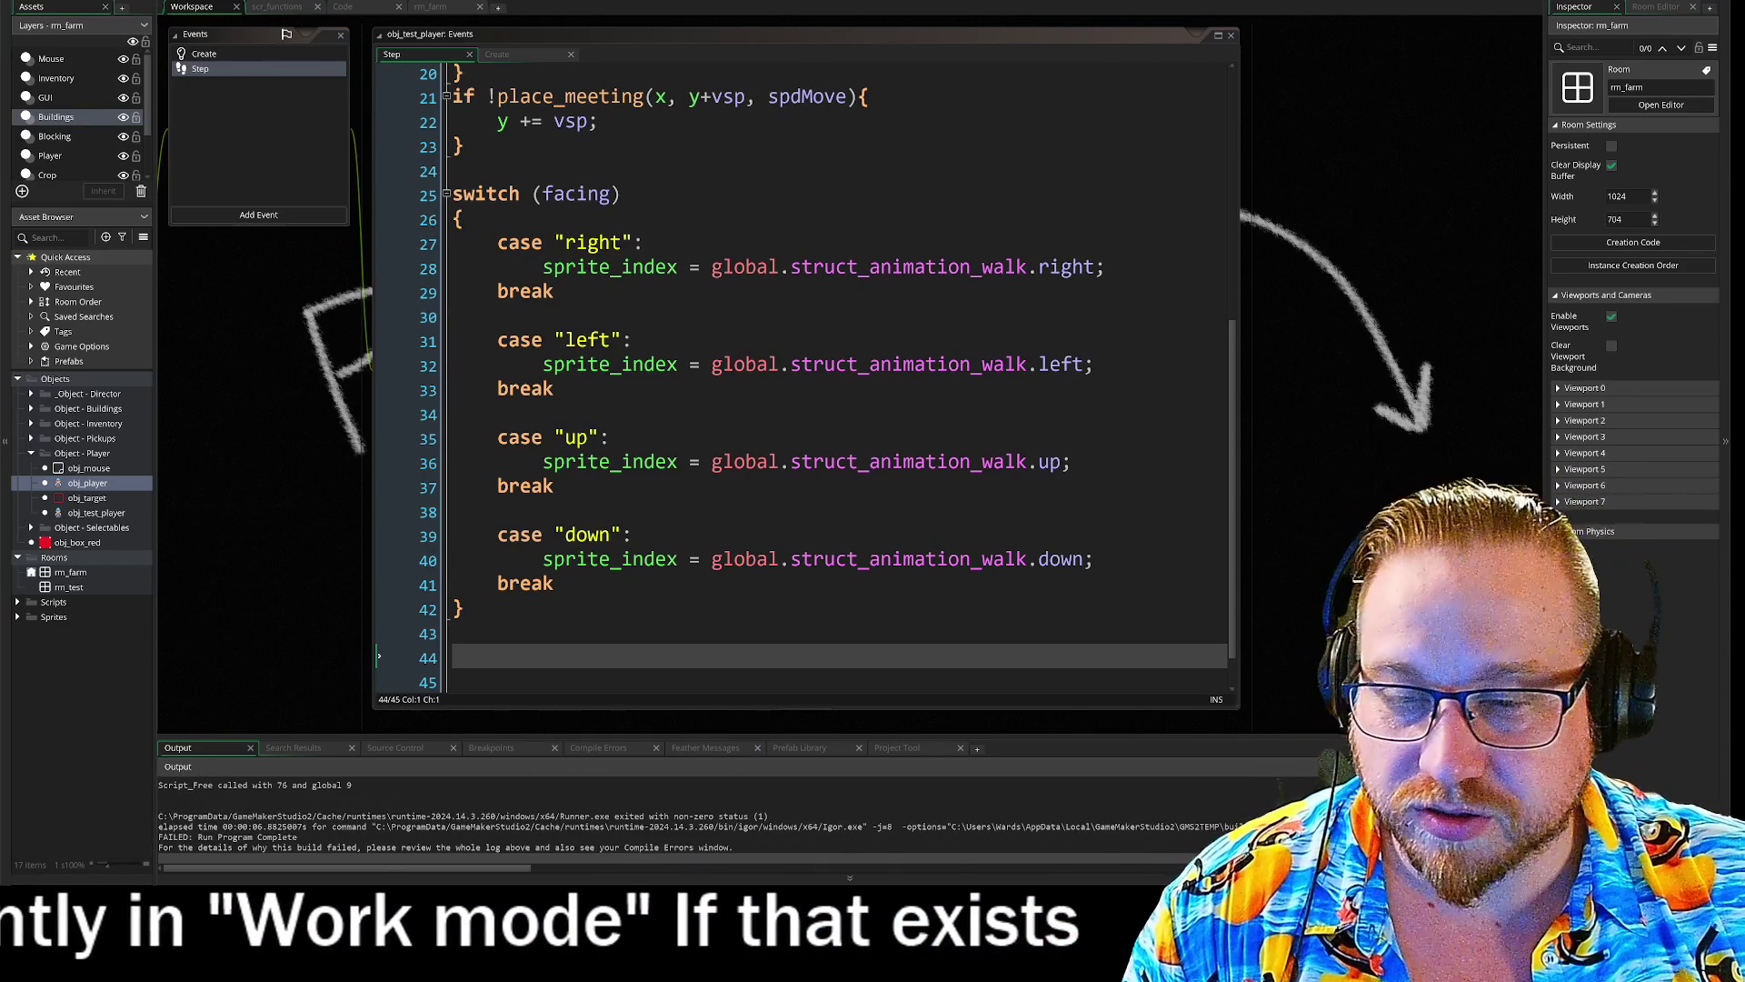
pyautogui.click(232, 55)
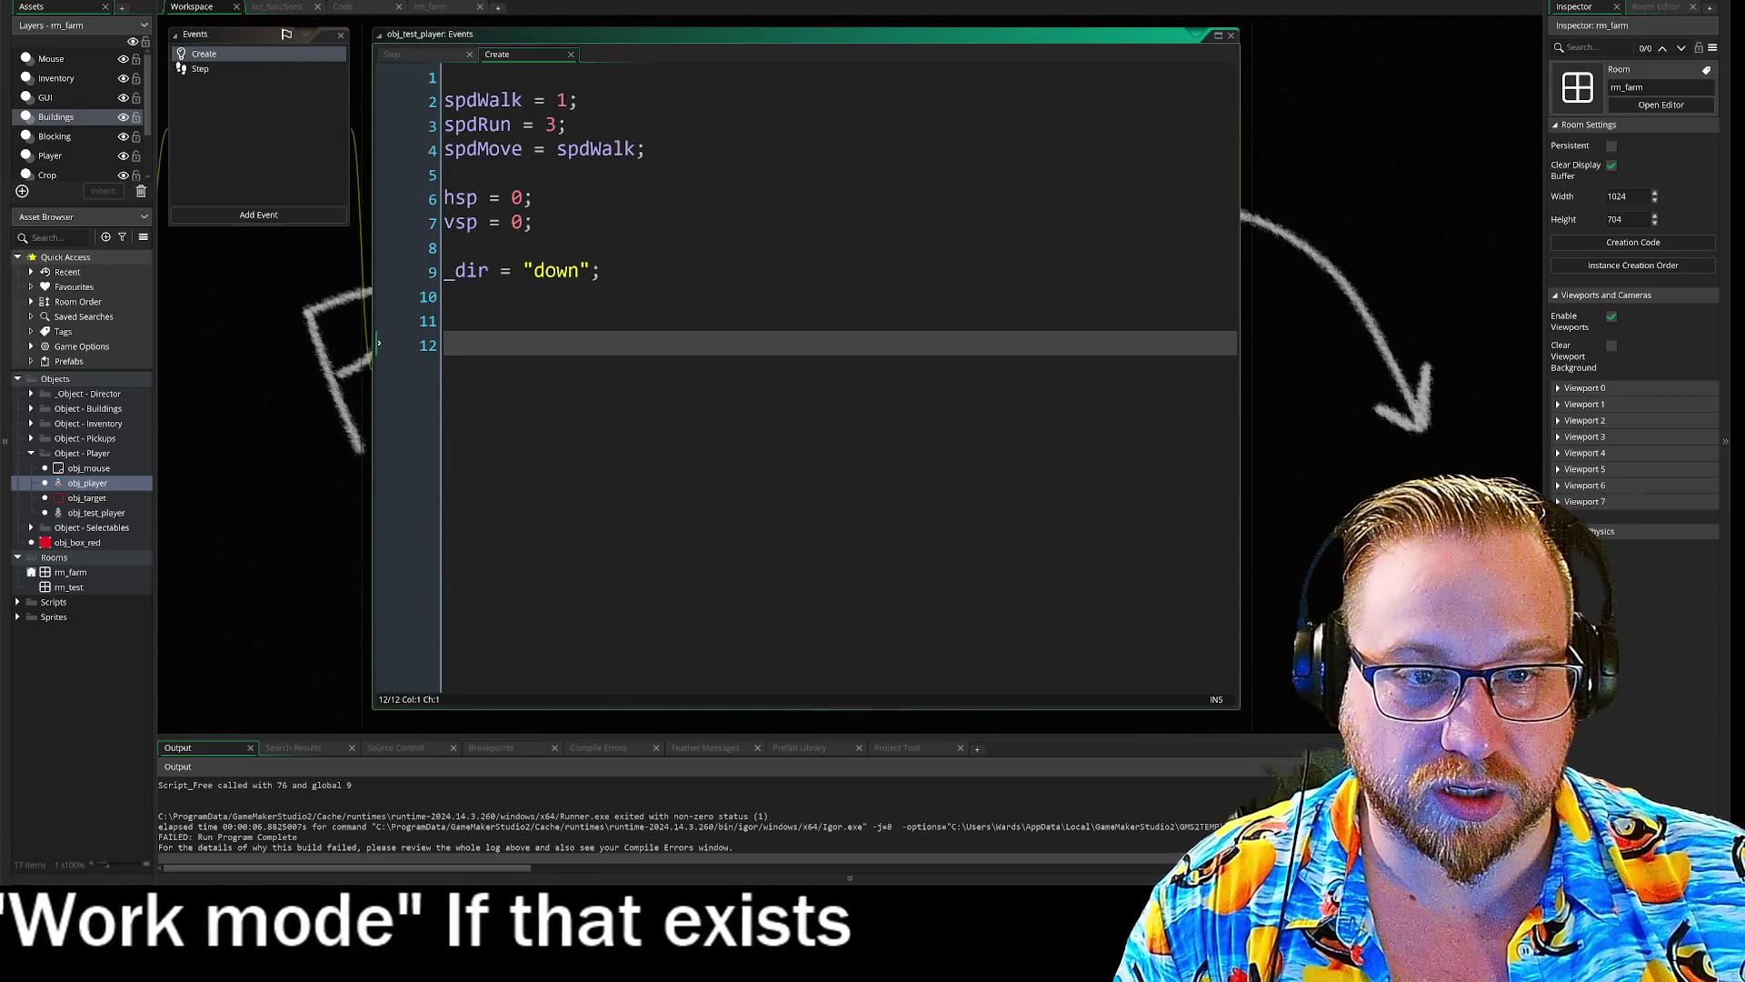
pyautogui.click(400, 261)
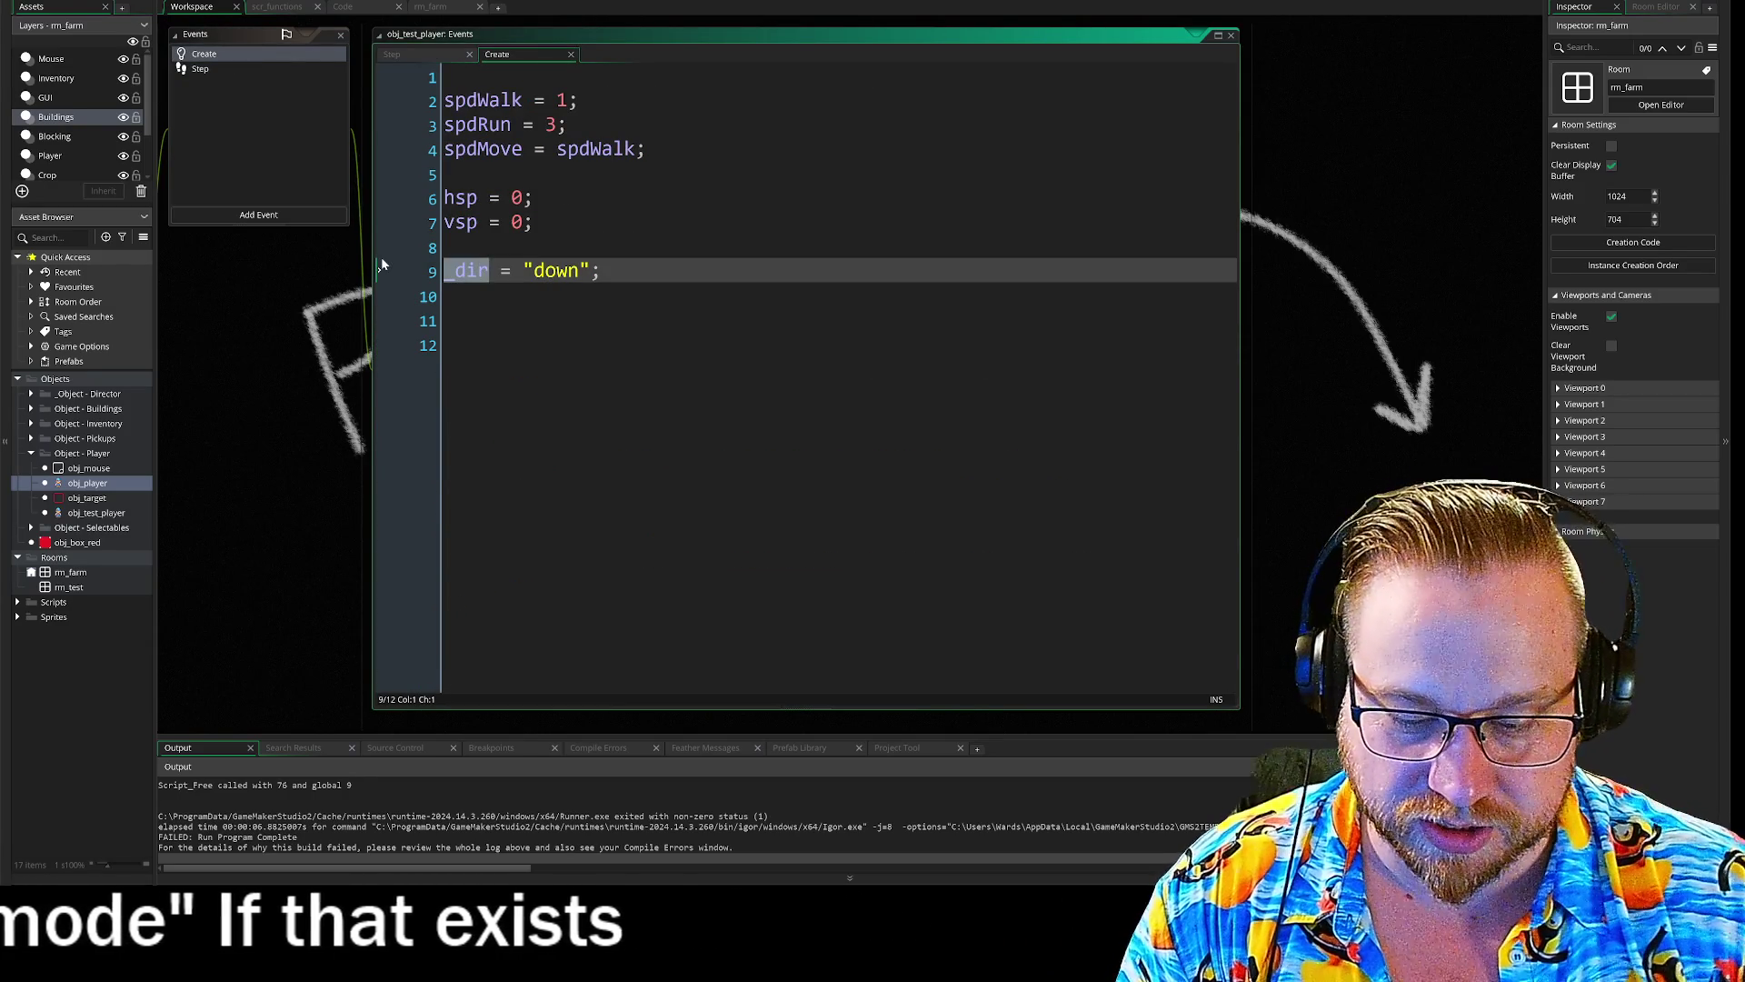
pyautogui.write('facing')
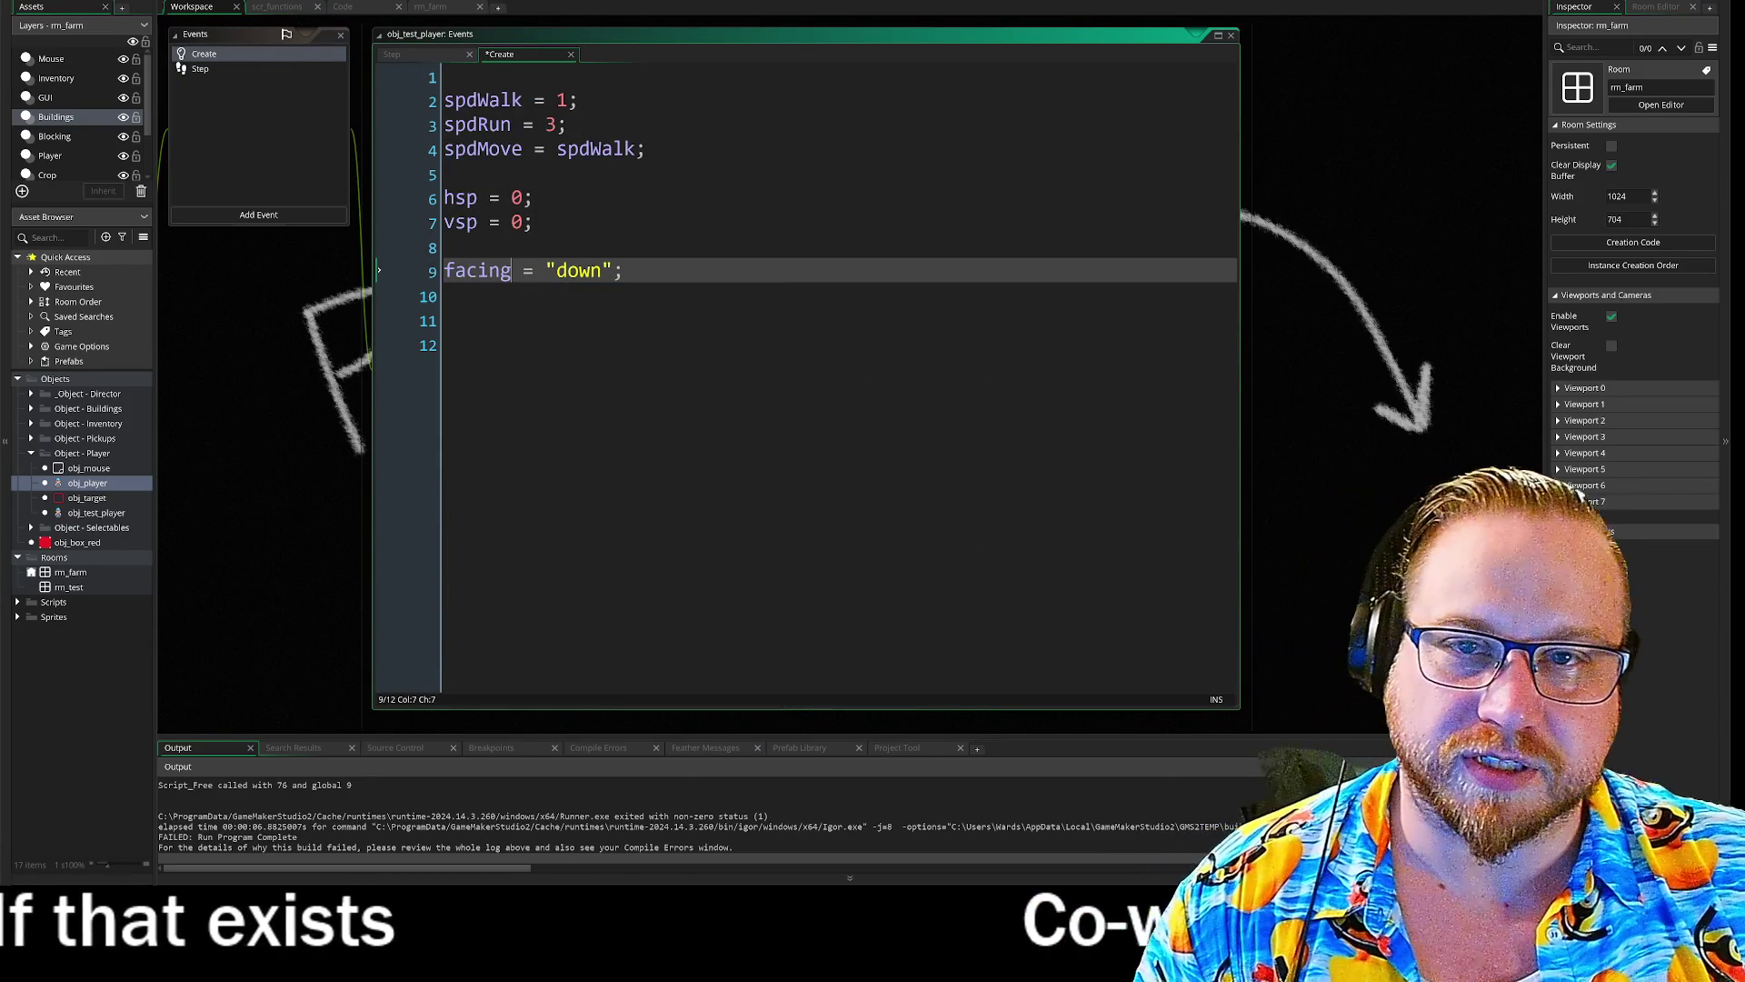
pyautogui.press('F5')
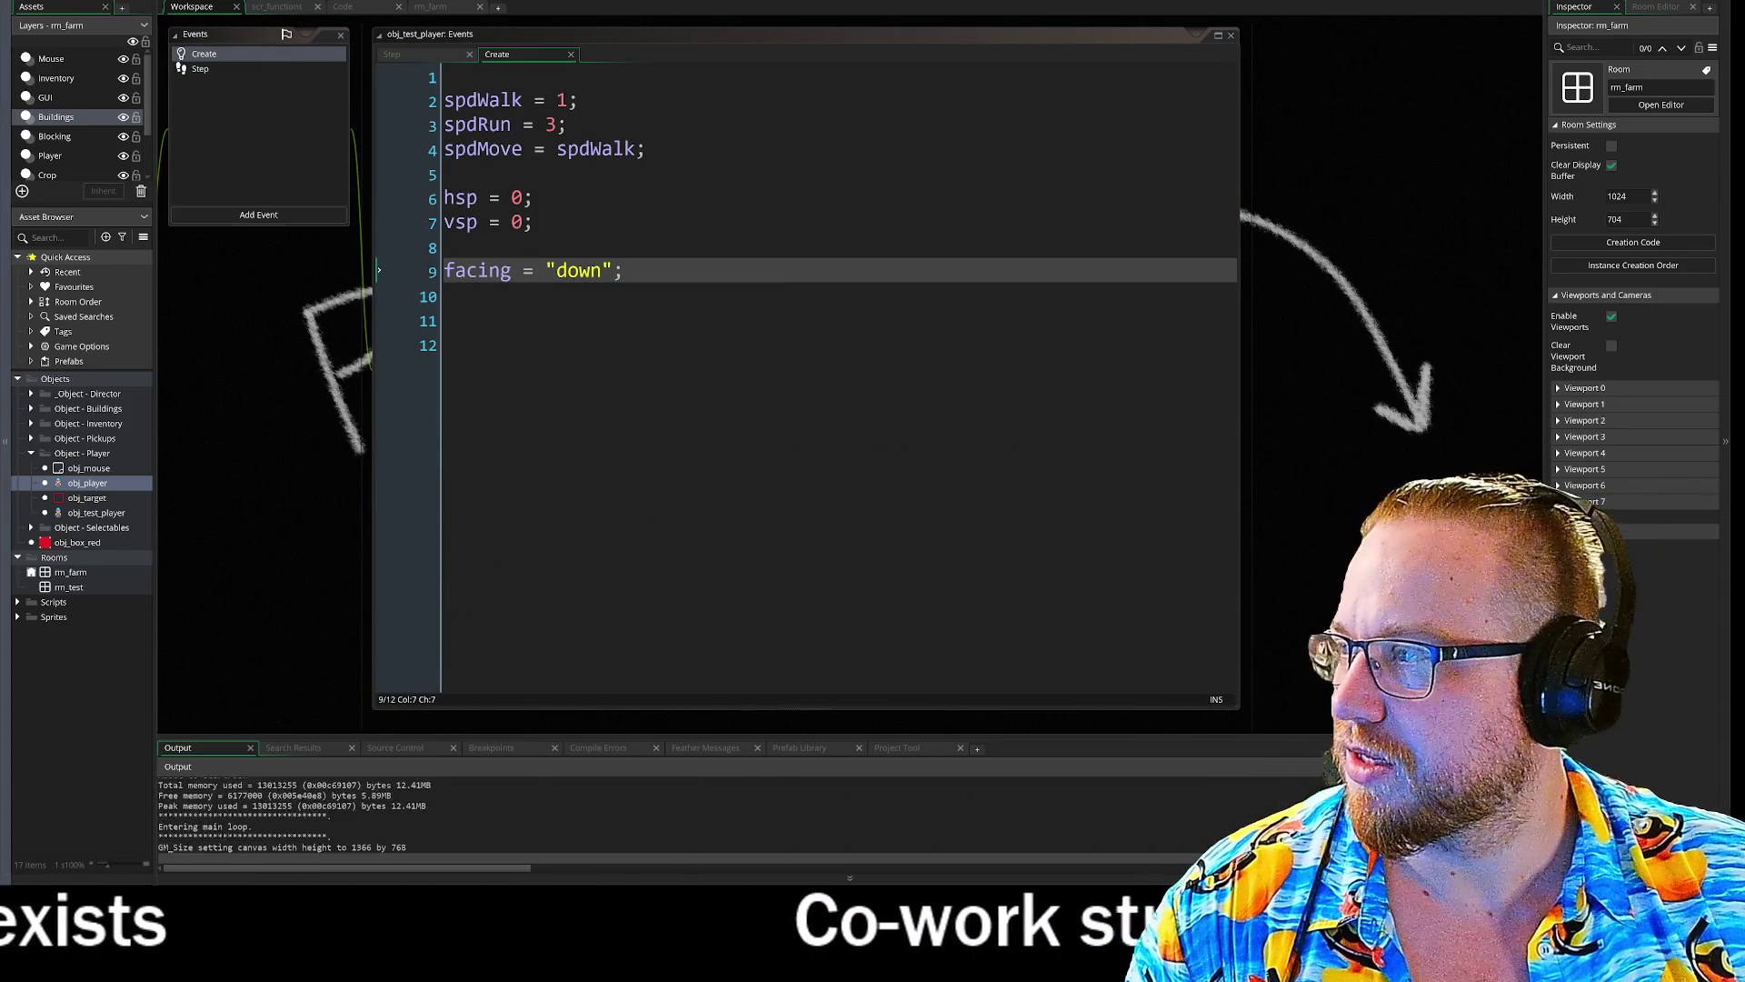
# - Walk the player up, down, left and right with WASD to check sprites, then close the game
pyautogui.press('s')
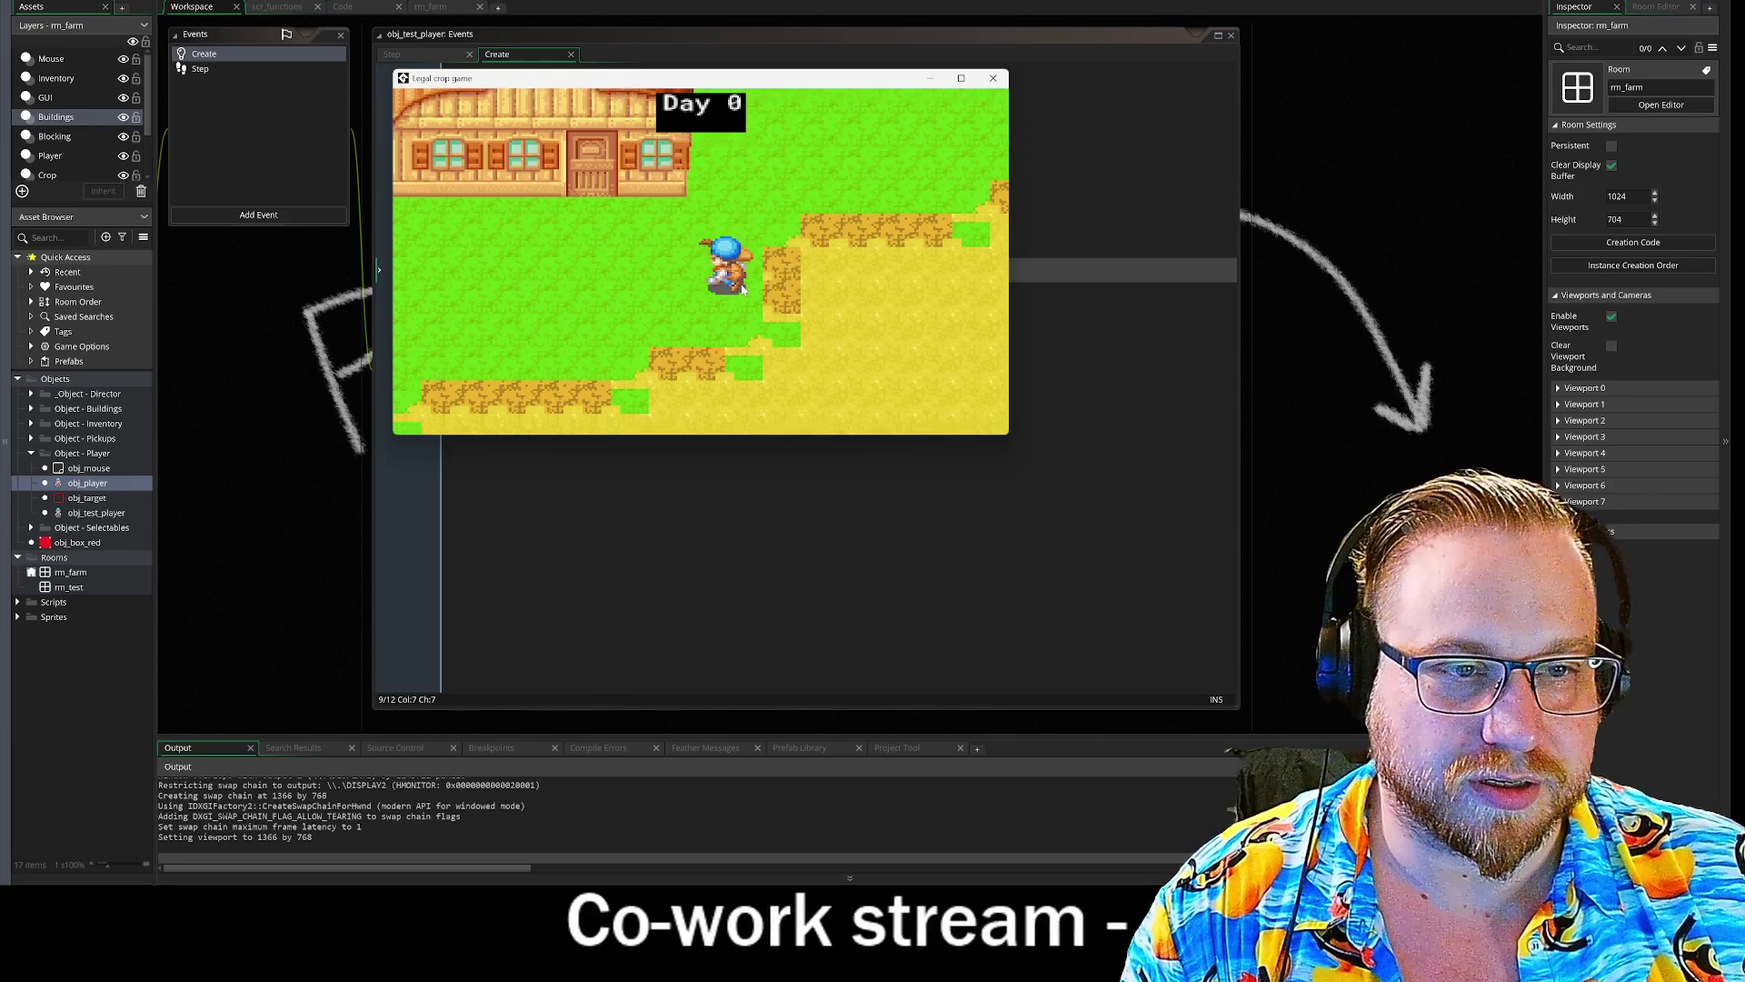
pyautogui.press('d')
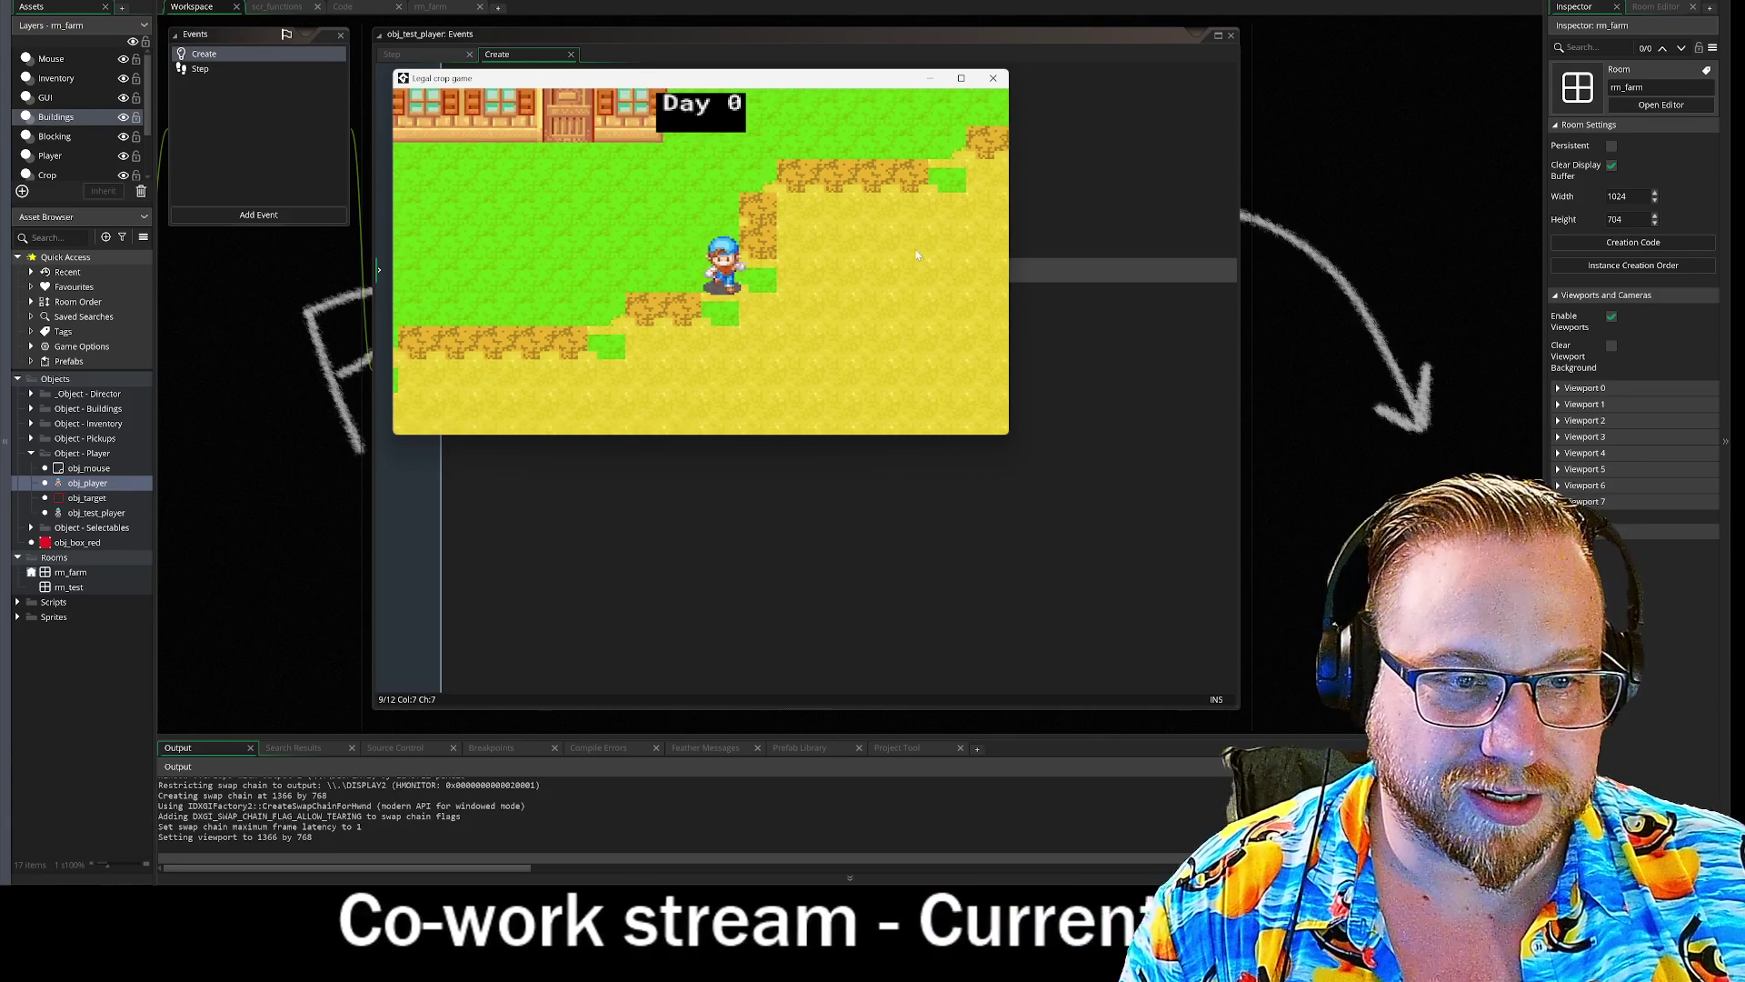
pyautogui.press('w')
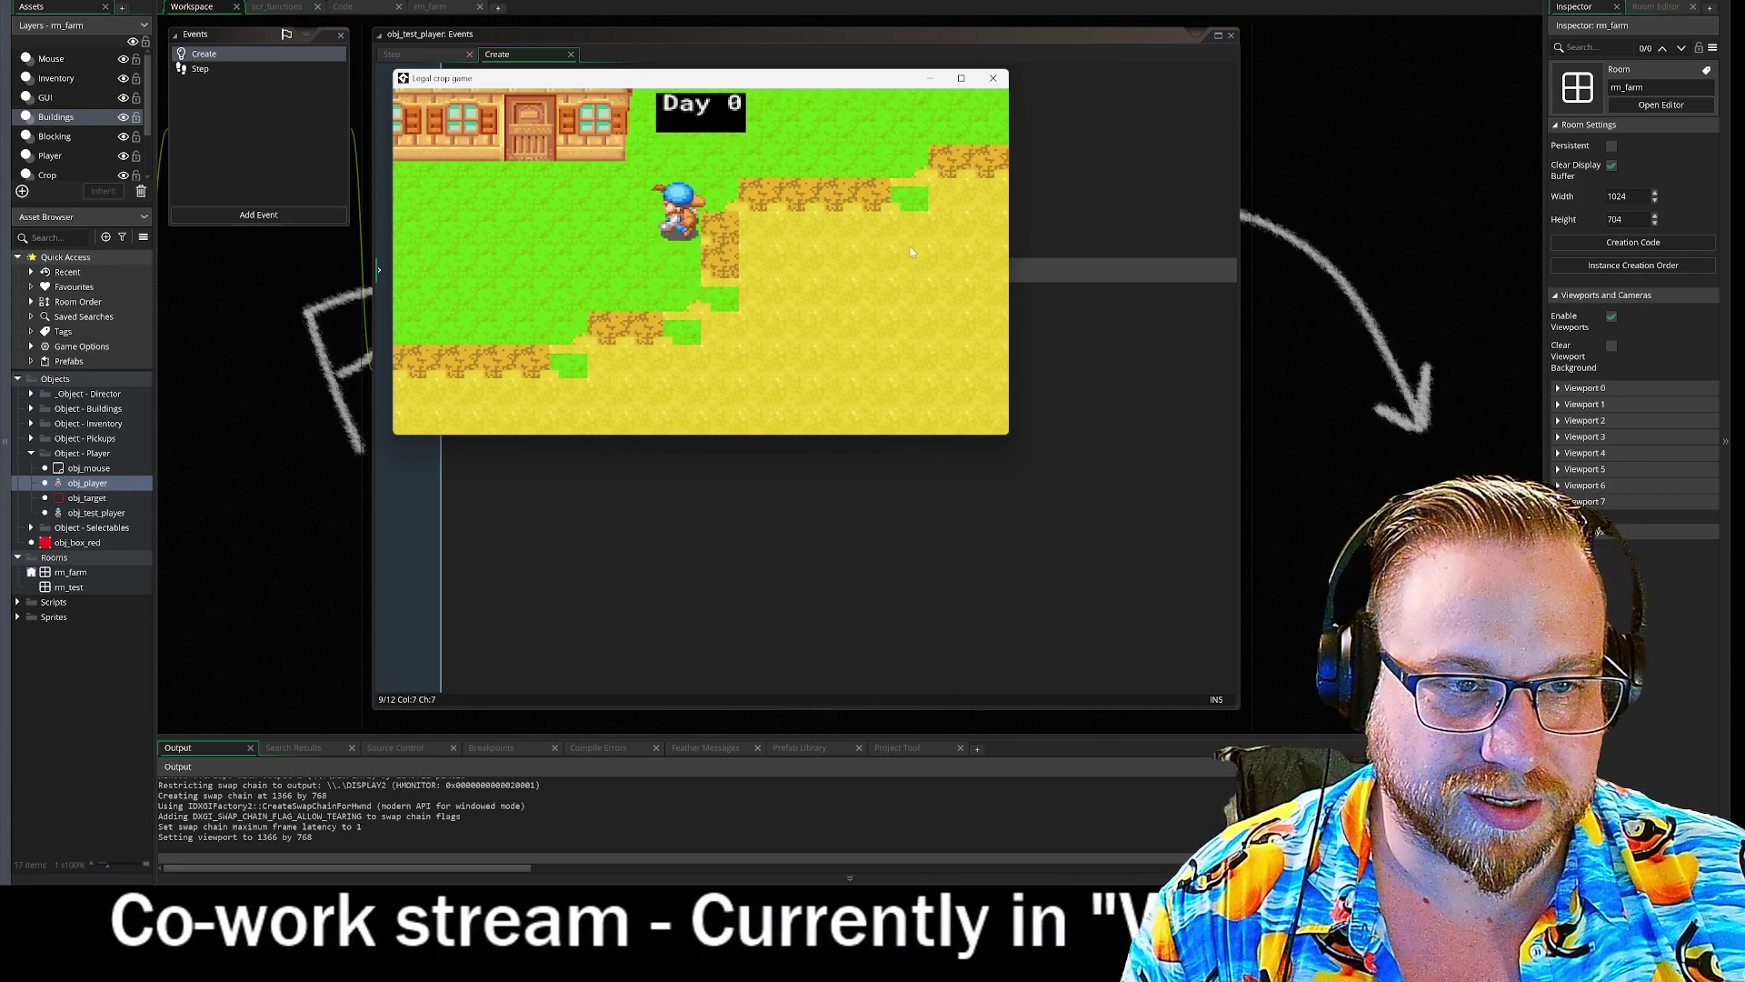
pyautogui.press('s')
pyautogui.press('a')
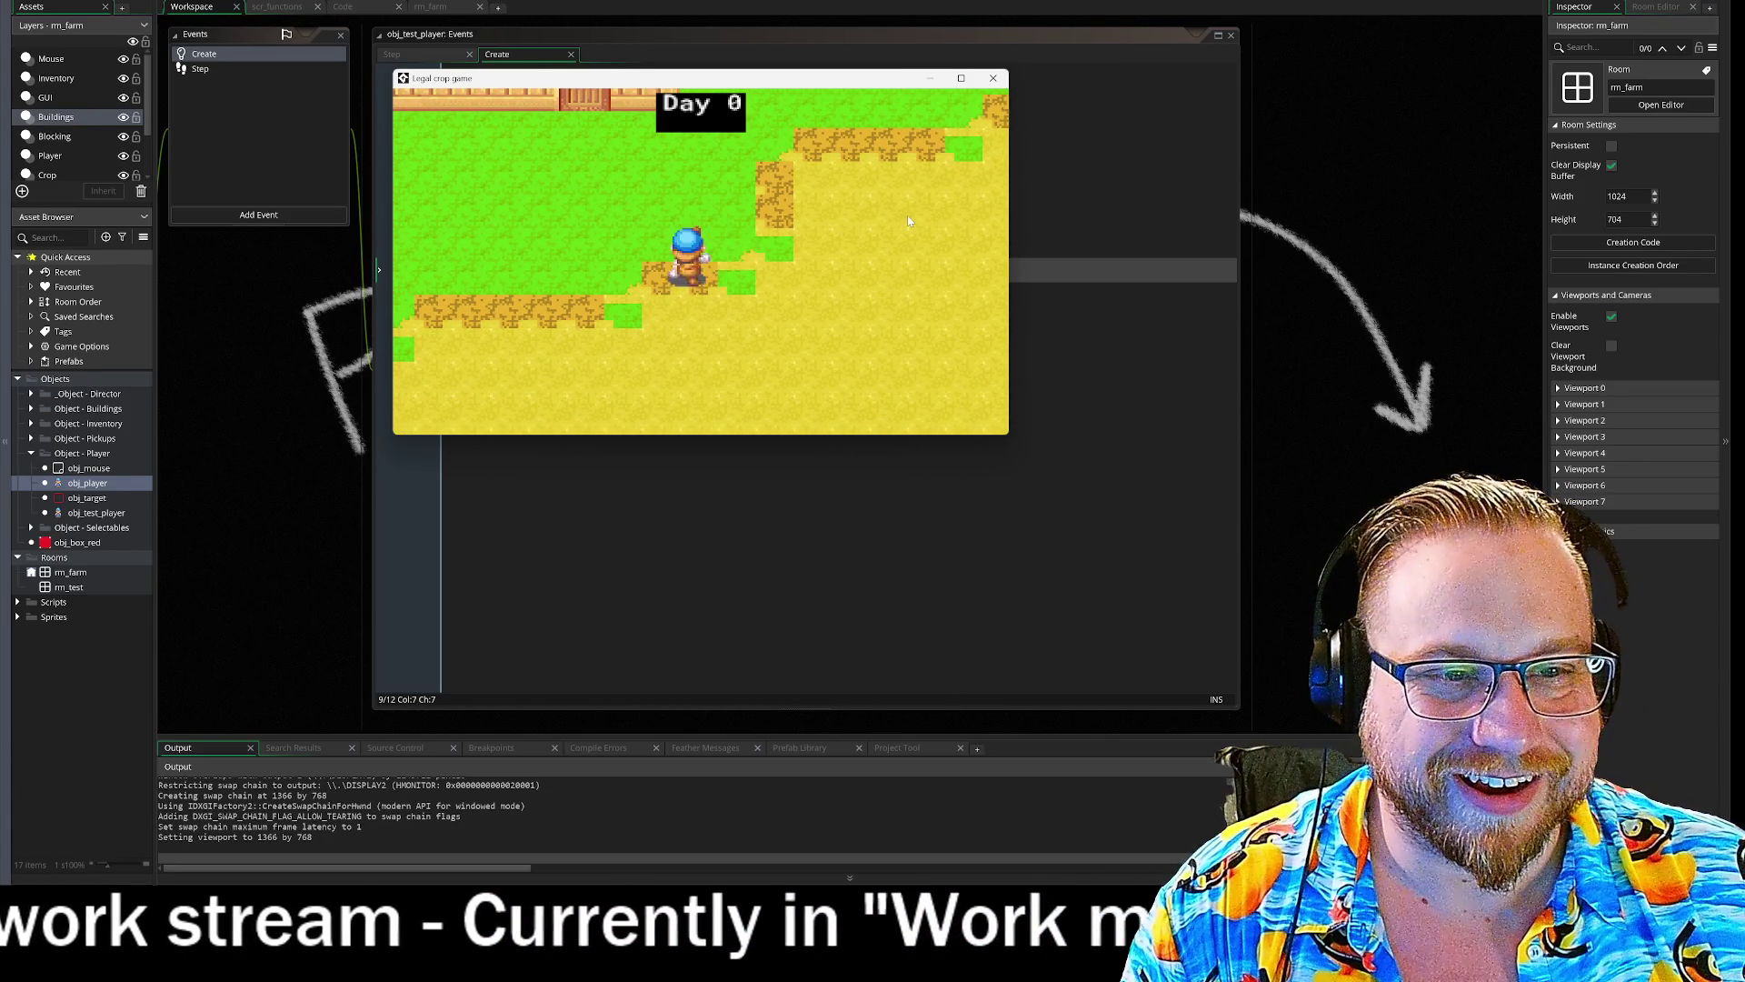
pyautogui.press('a')
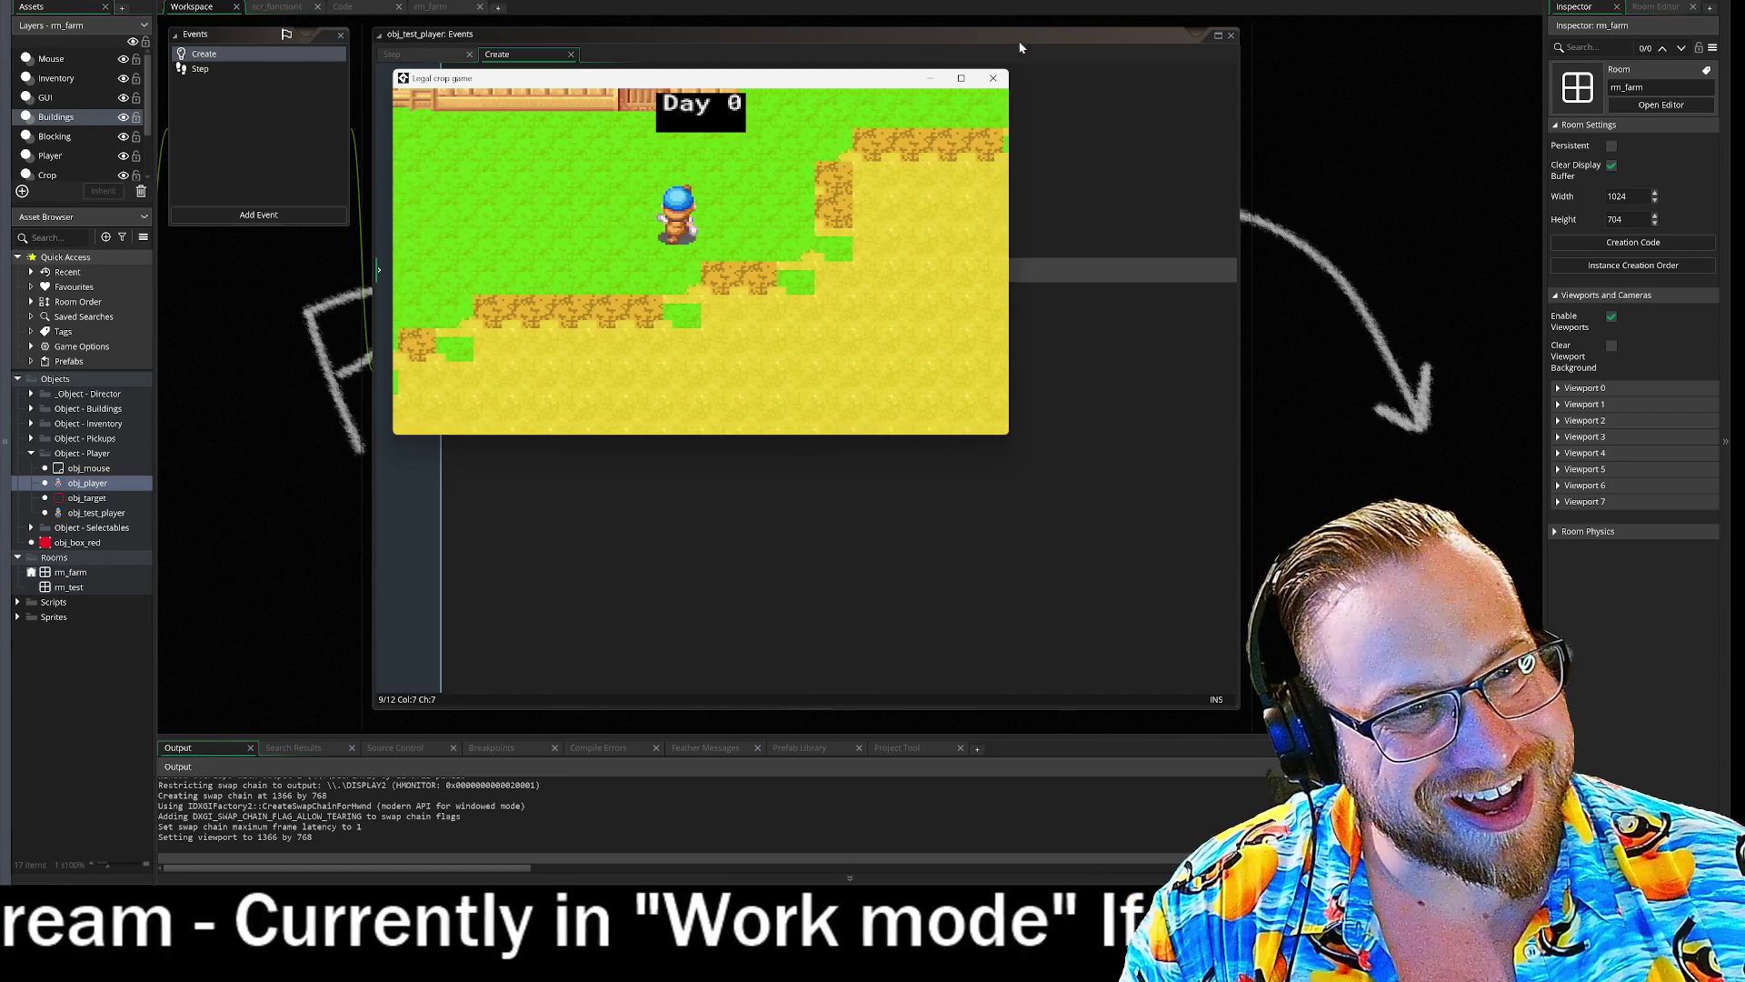
pyautogui.press('w')
pyautogui.press('d')
pyautogui.press('s')
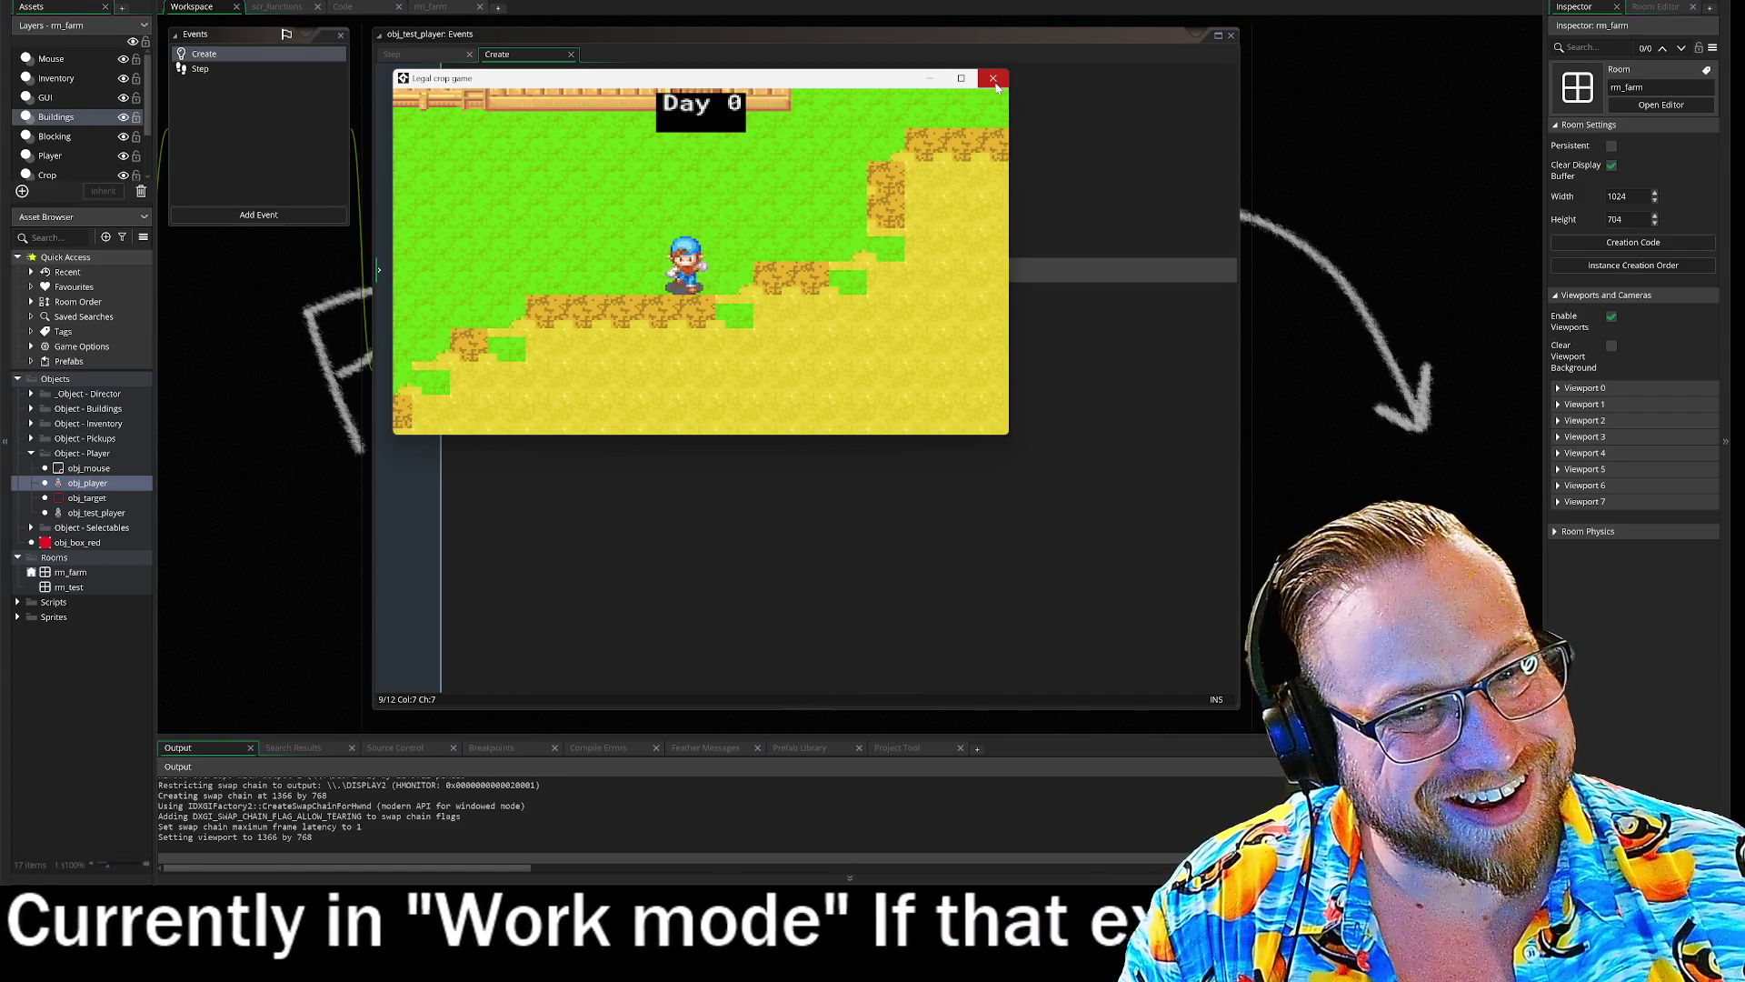
pyautogui.press('s')
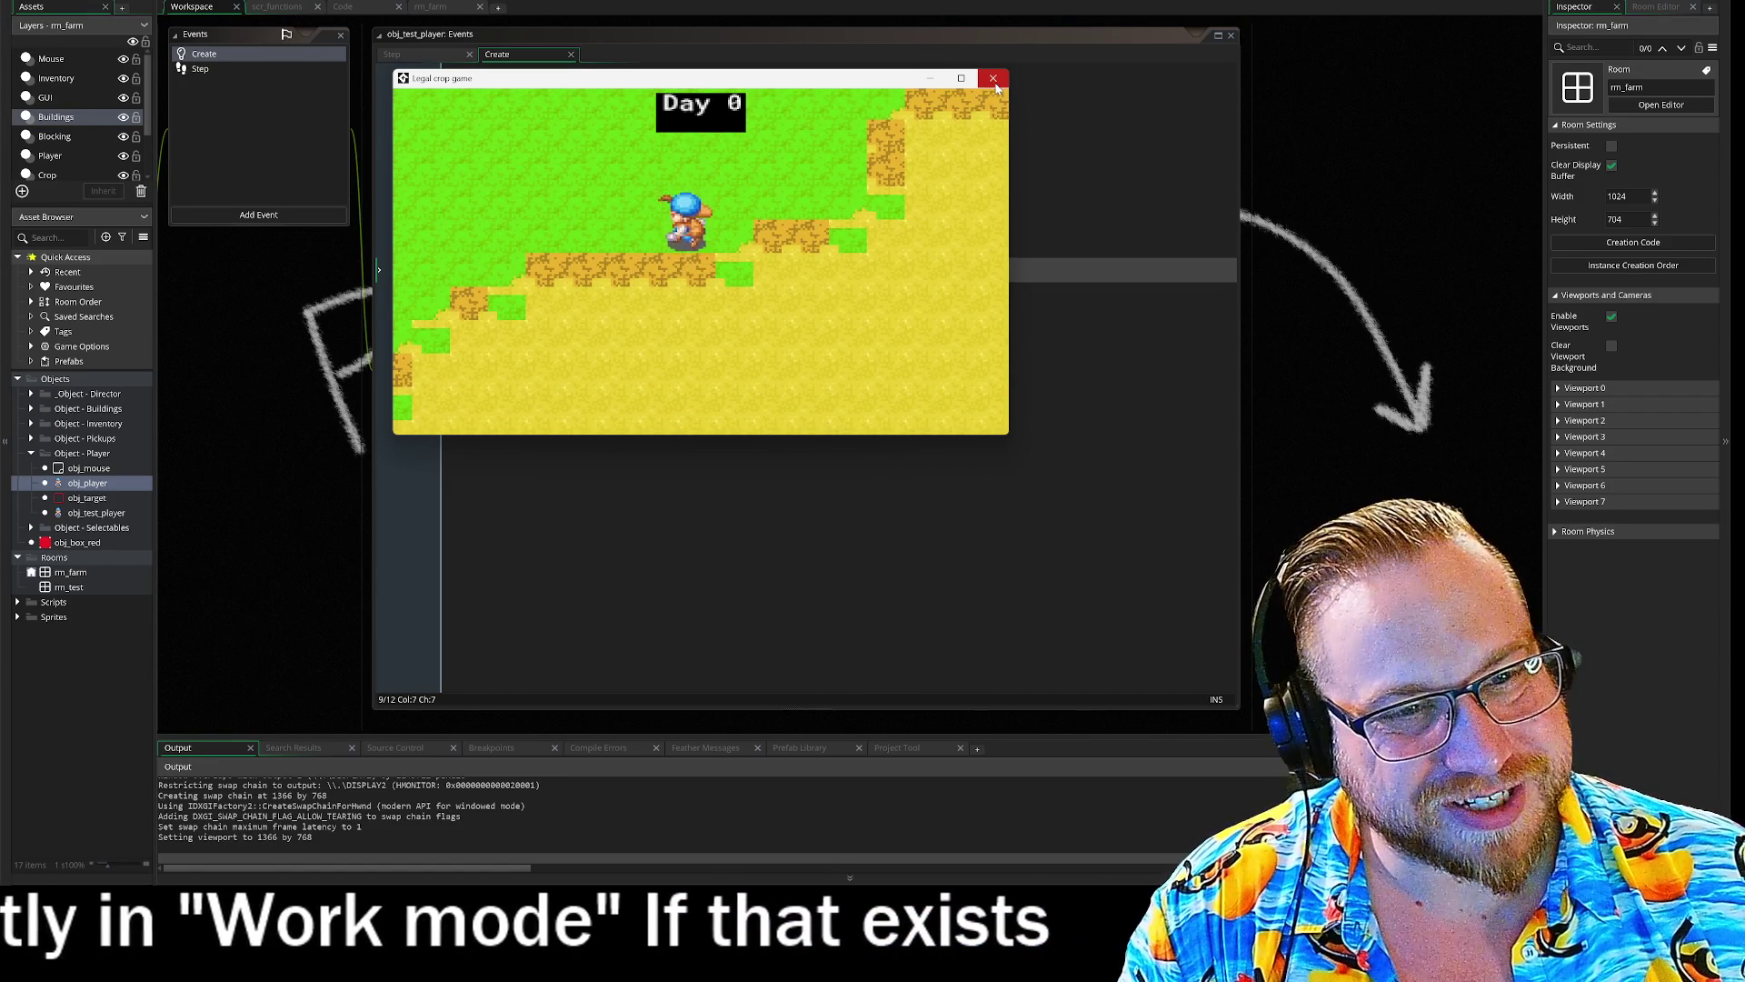
pyautogui.press('a')
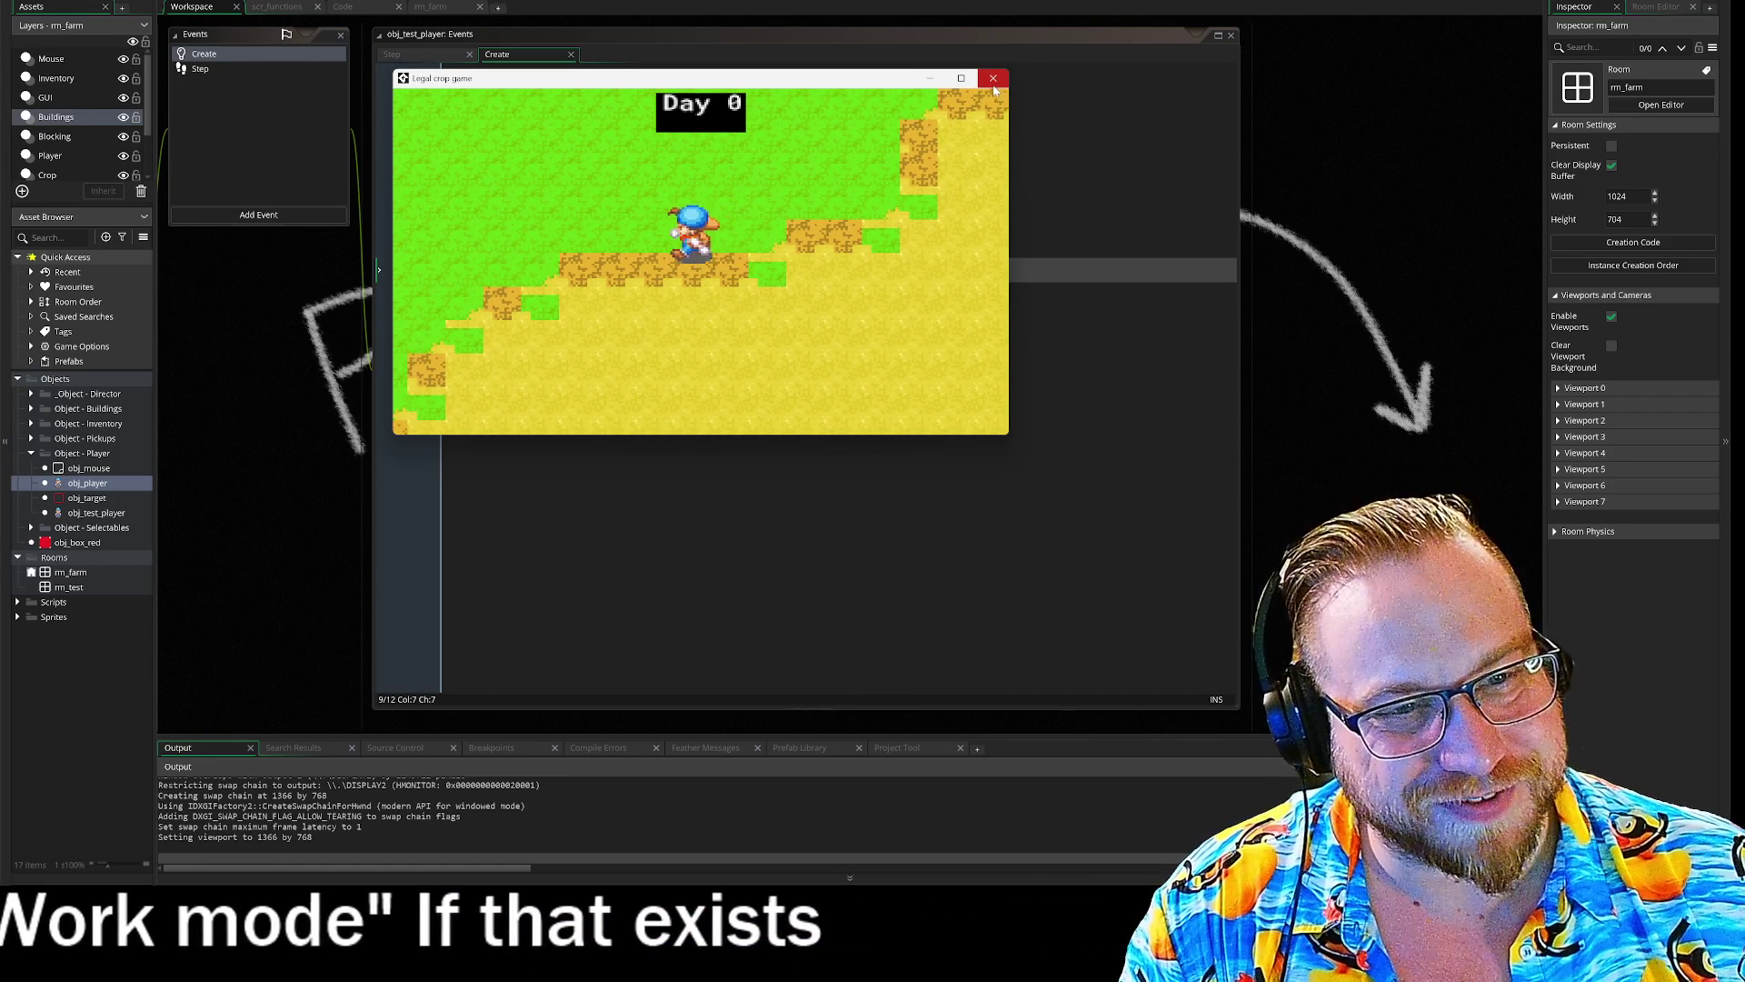
pyautogui.press('d')
pyautogui.press('w')
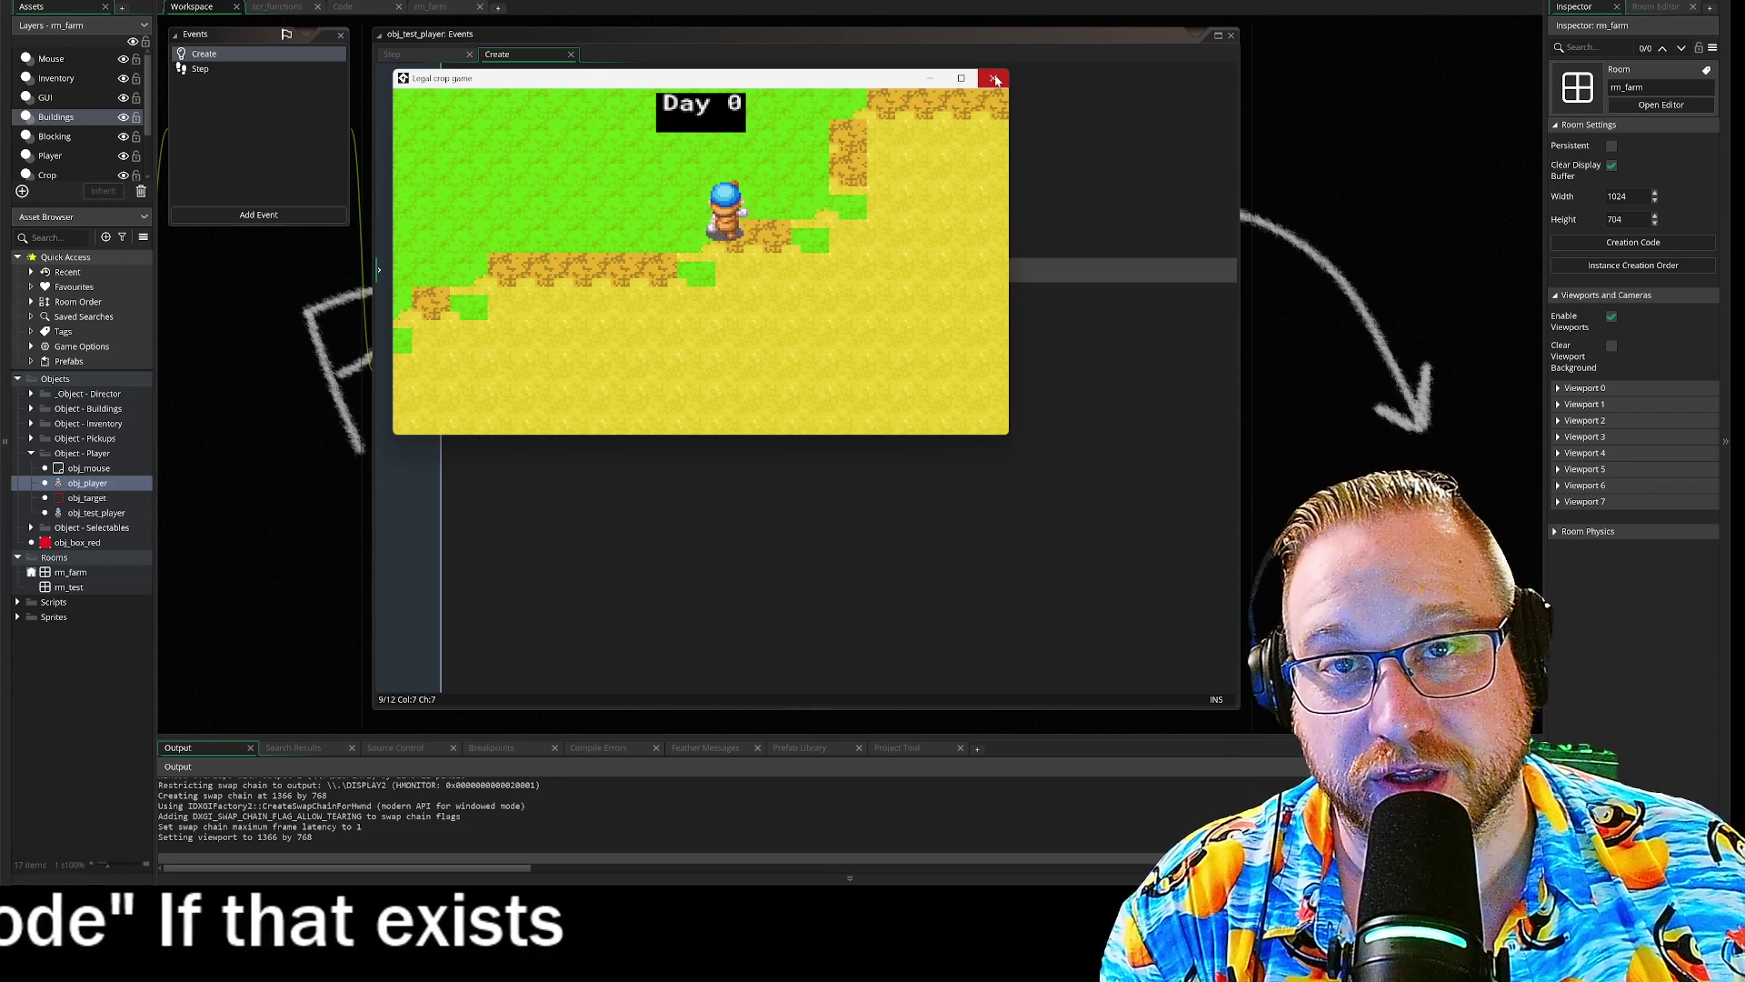
pyautogui.click(995, 80)
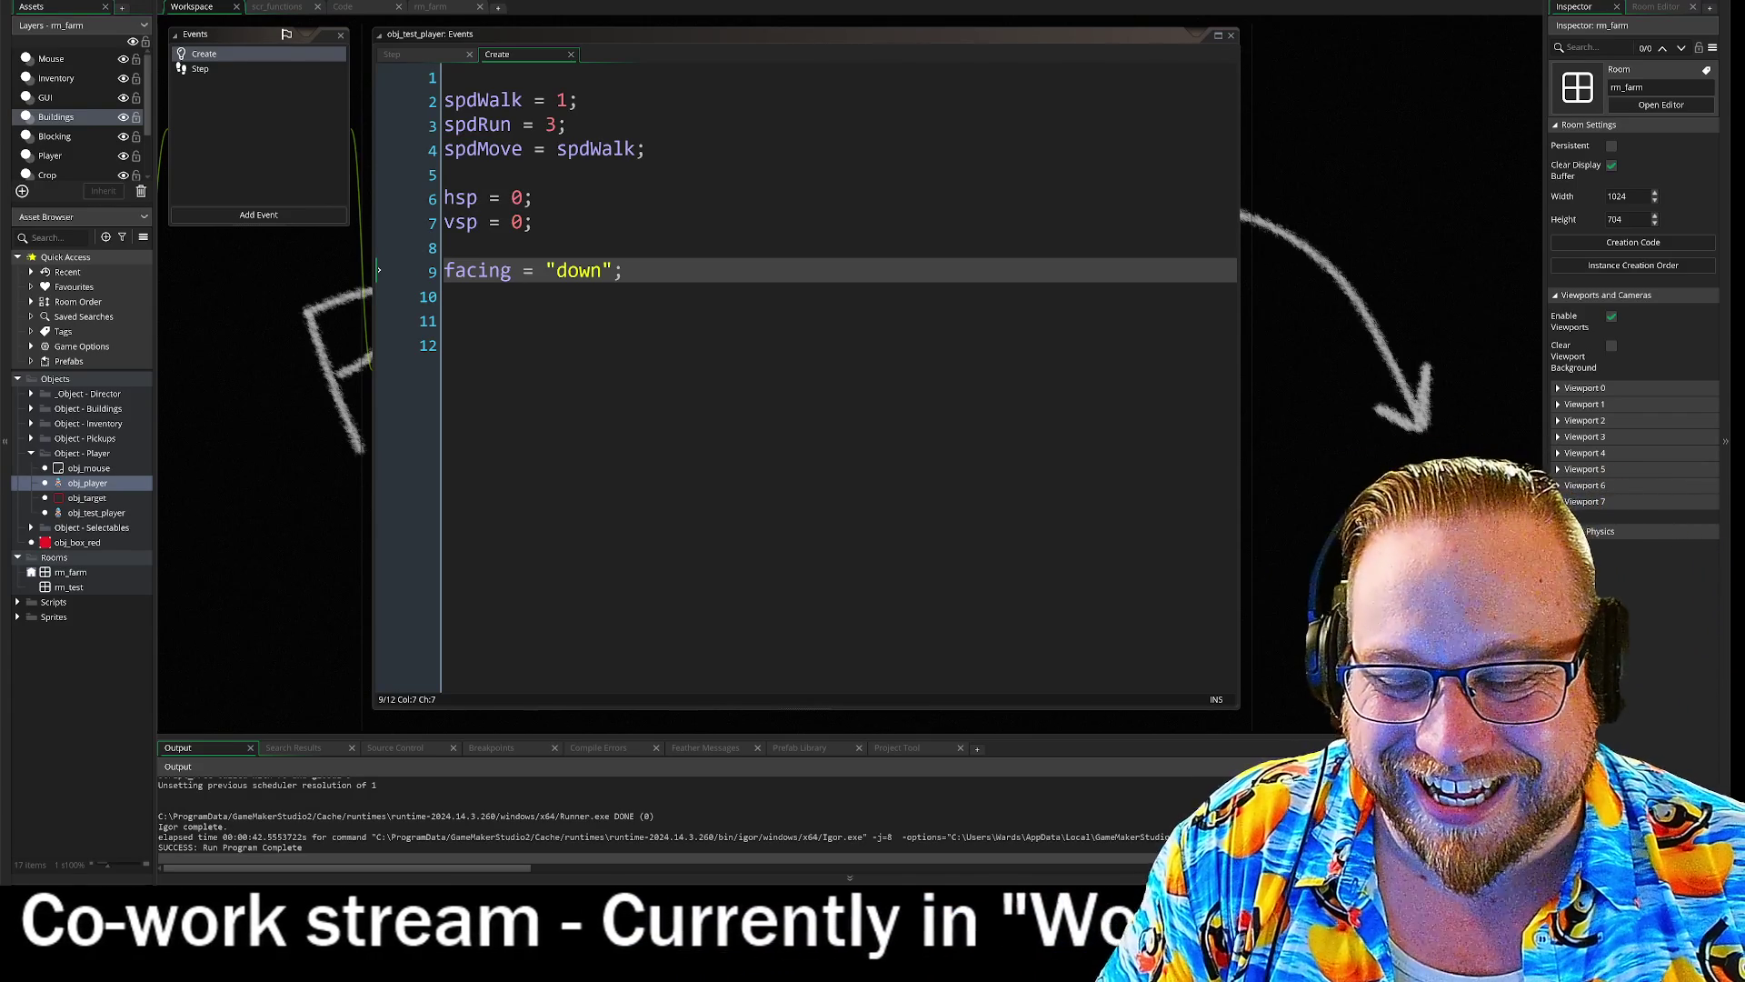
pyautogui.click(215, 70)
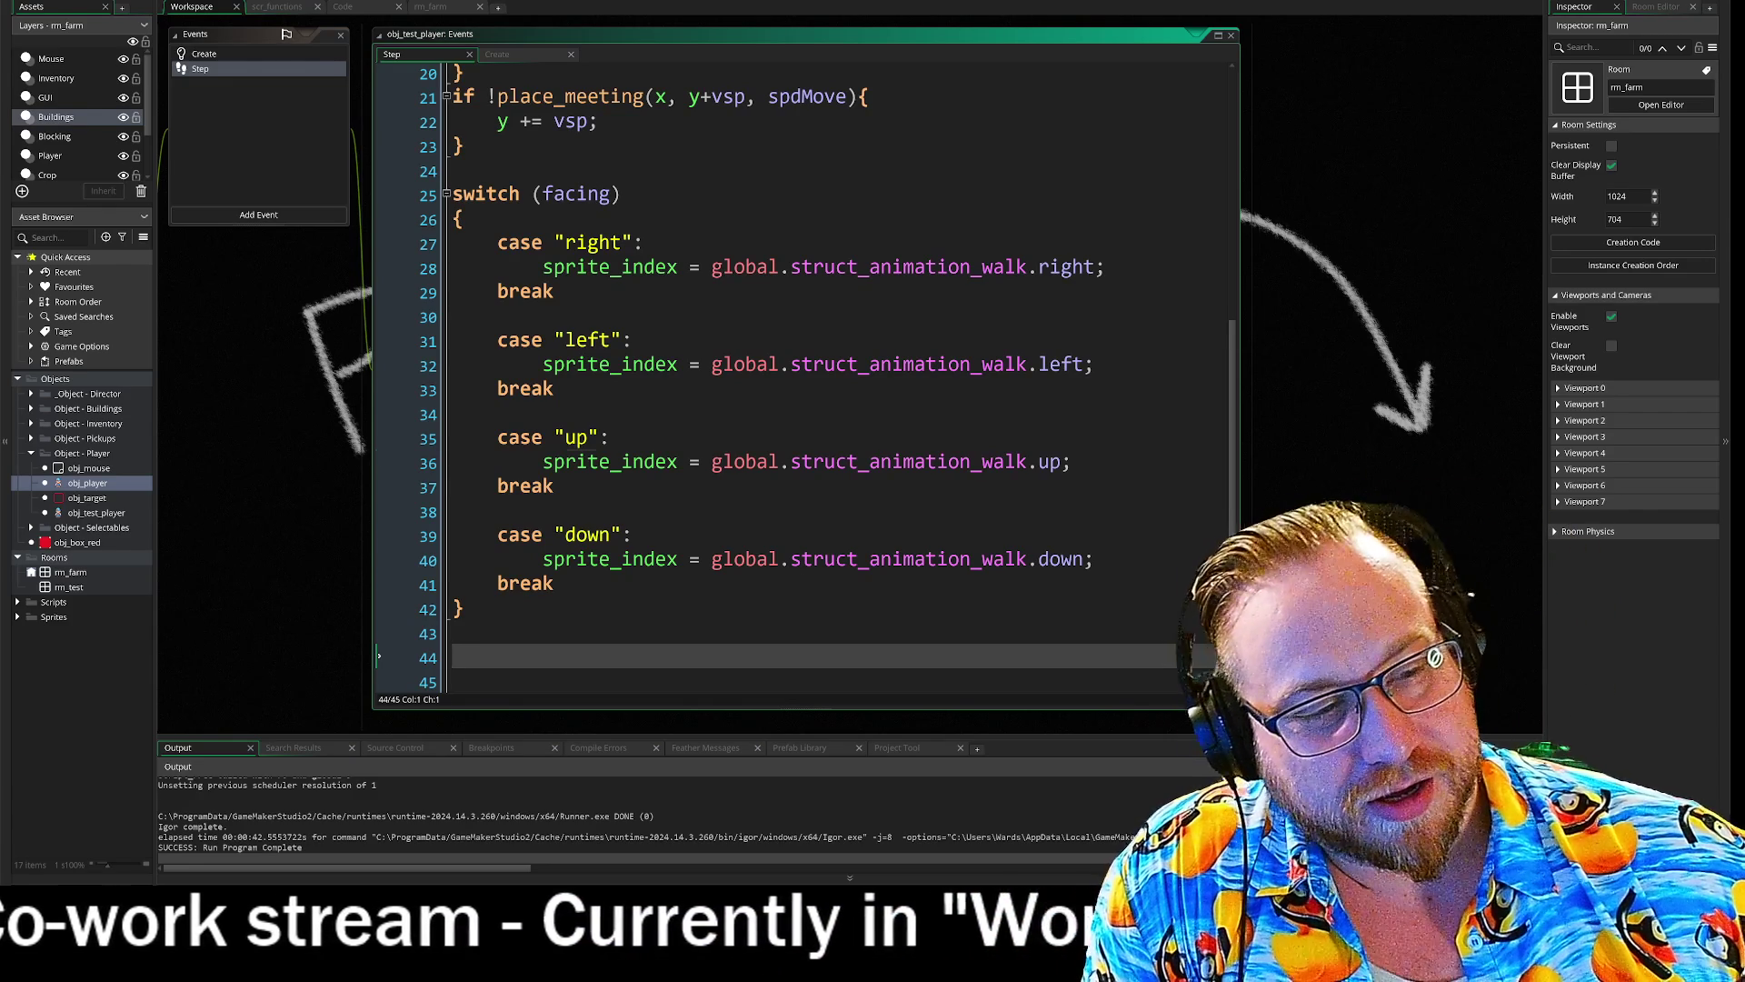
# - Place the caret at the end of the 'up' case line in the Step event switch
pyautogui.click(637, 462)
pyautogui.press('Up')
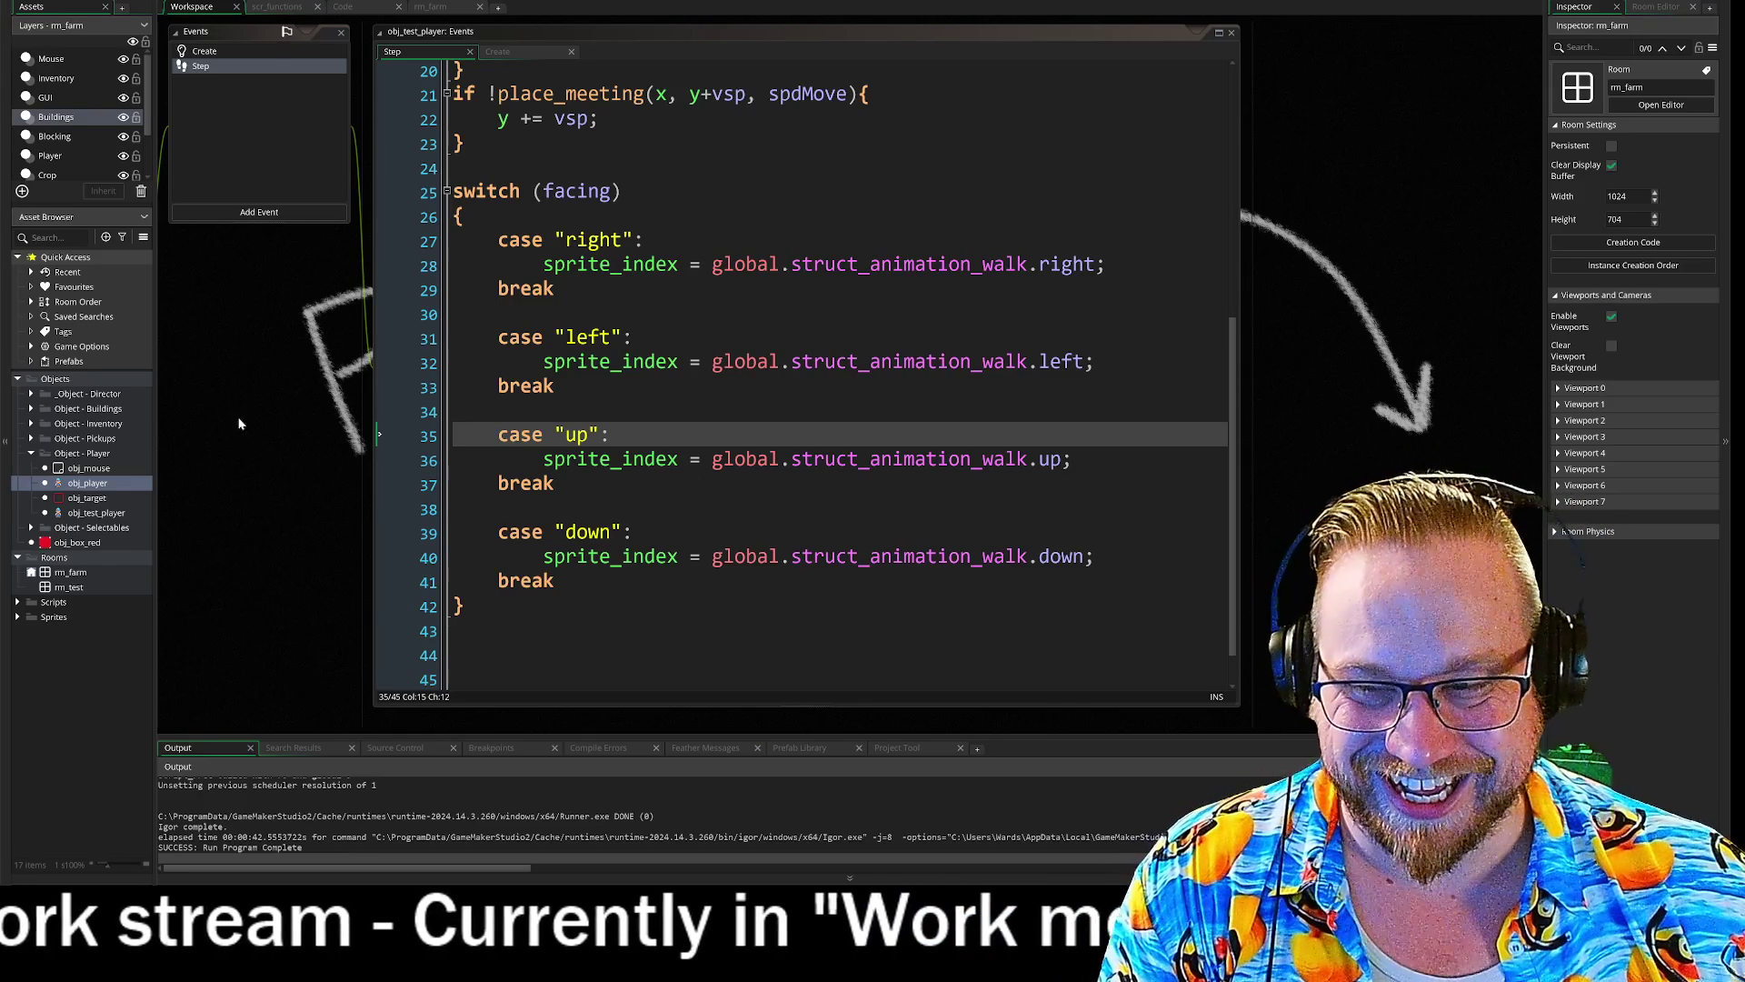
# - Pan the workspace and scroll the Step code back to line 1
pyautogui.moveTo(243, 432); pyautogui.dragTo(304, 483)
pyautogui.scroll(6, 864, 445)
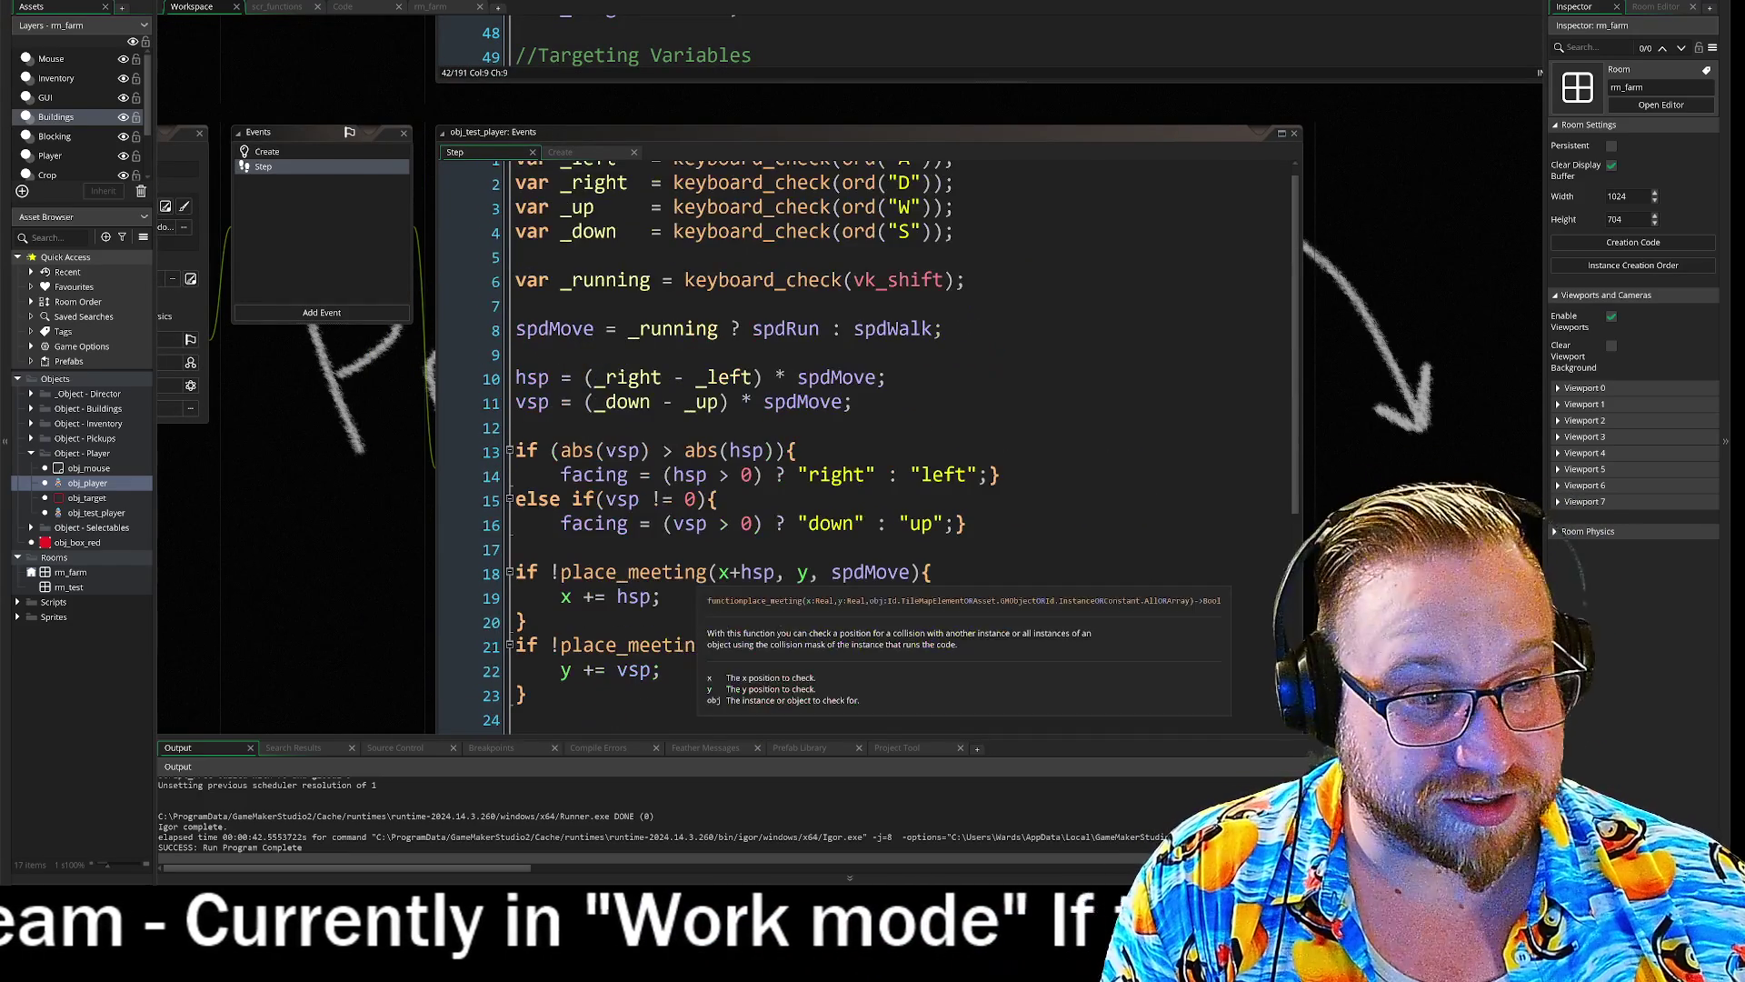
pyautogui.moveTo(325, 598); pyautogui.dragTo(281, 514)
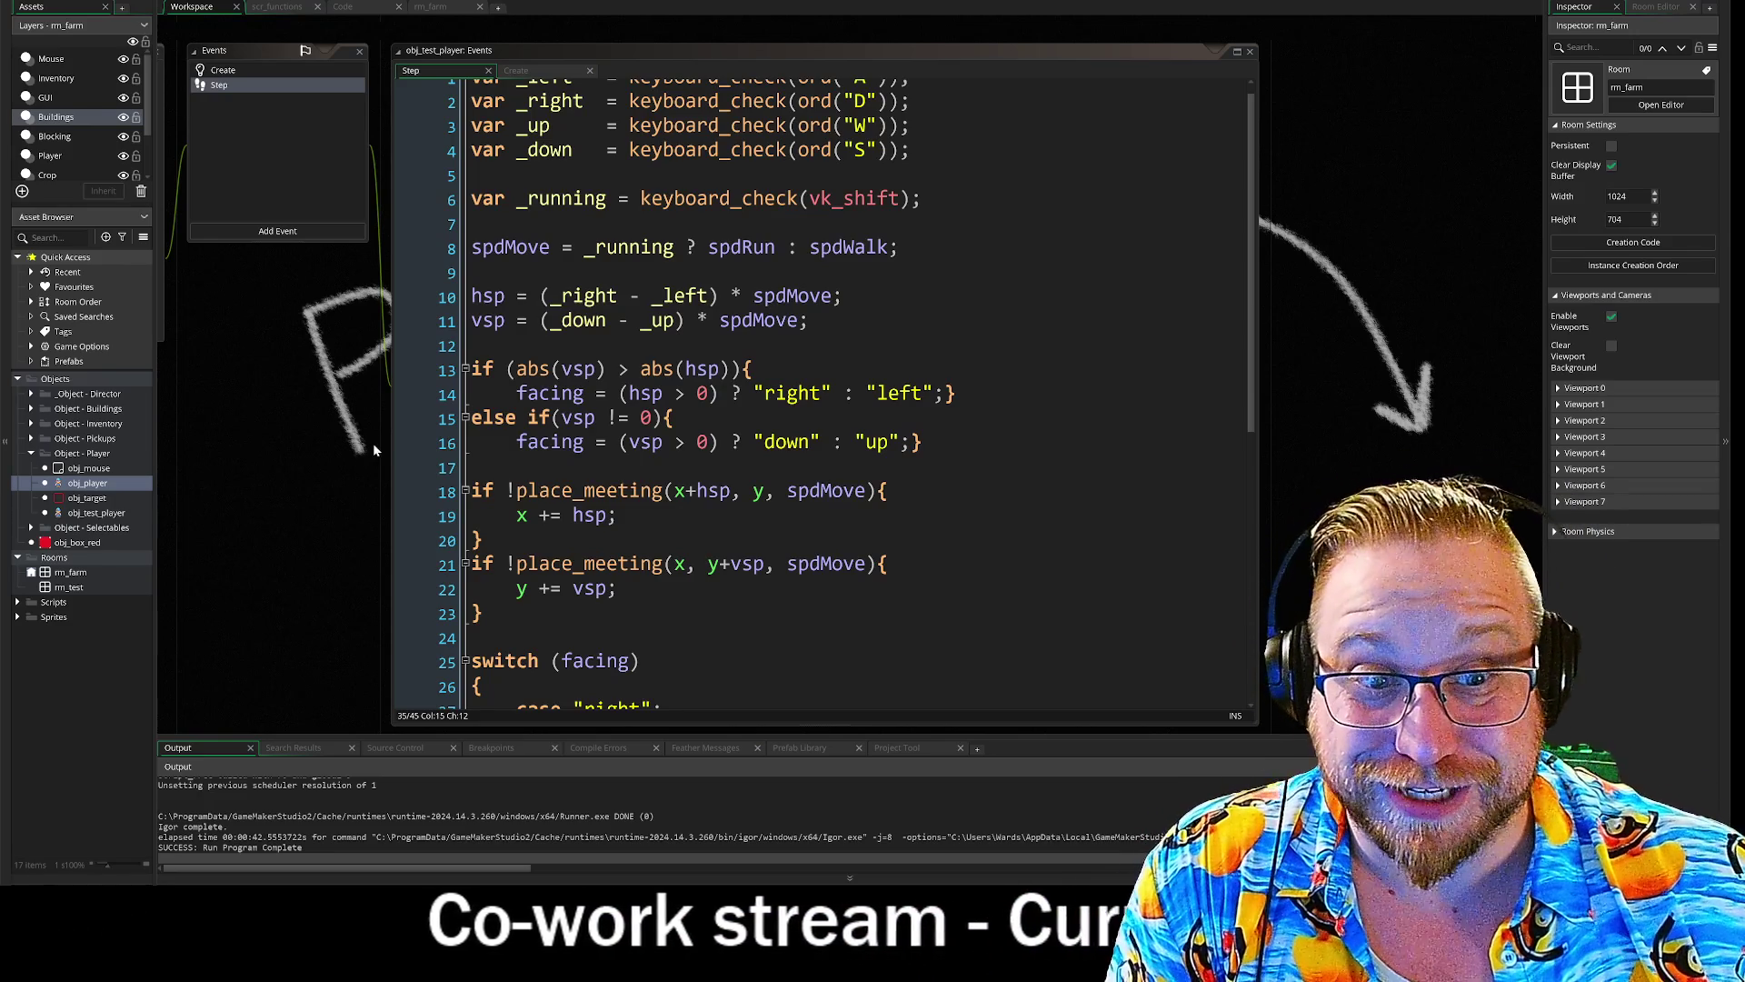
pyautogui.moveTo(327, 423); pyautogui.dragTo(597, 437)
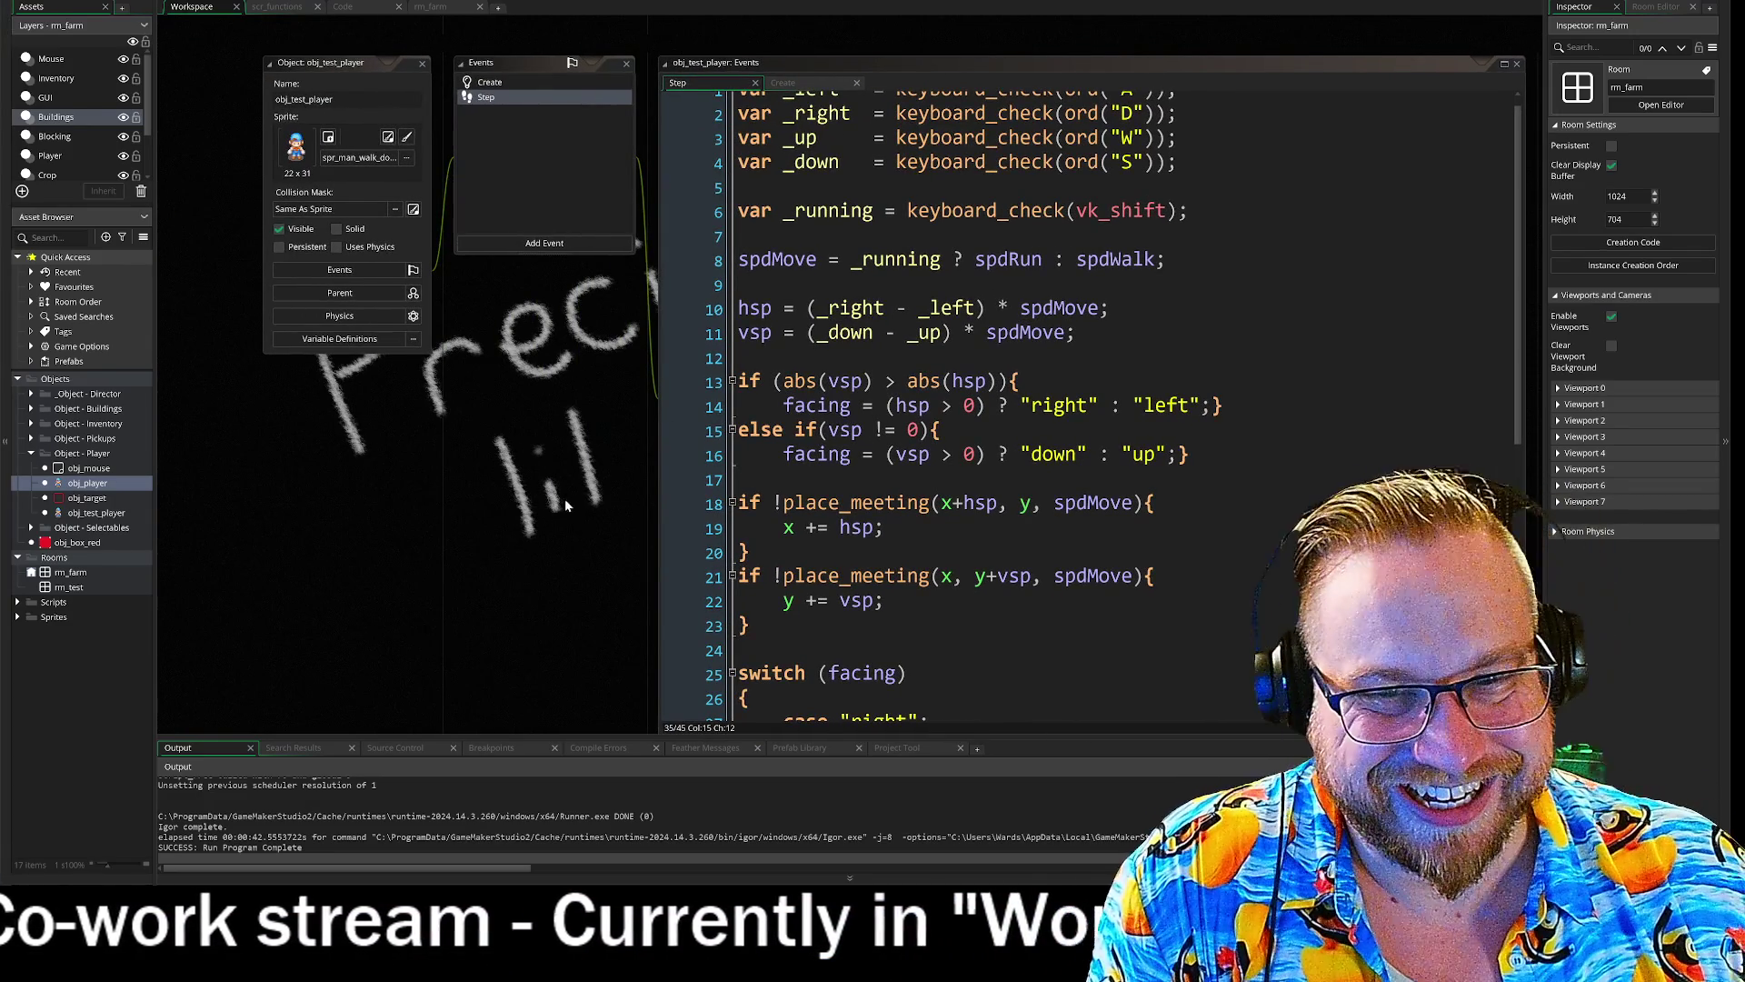
pyautogui.moveTo(565, 498)
pyautogui.mouseDown()
pyautogui.moveTo(358, 563)
pyautogui.moveTo(345, 482)
pyautogui.mouseUp()
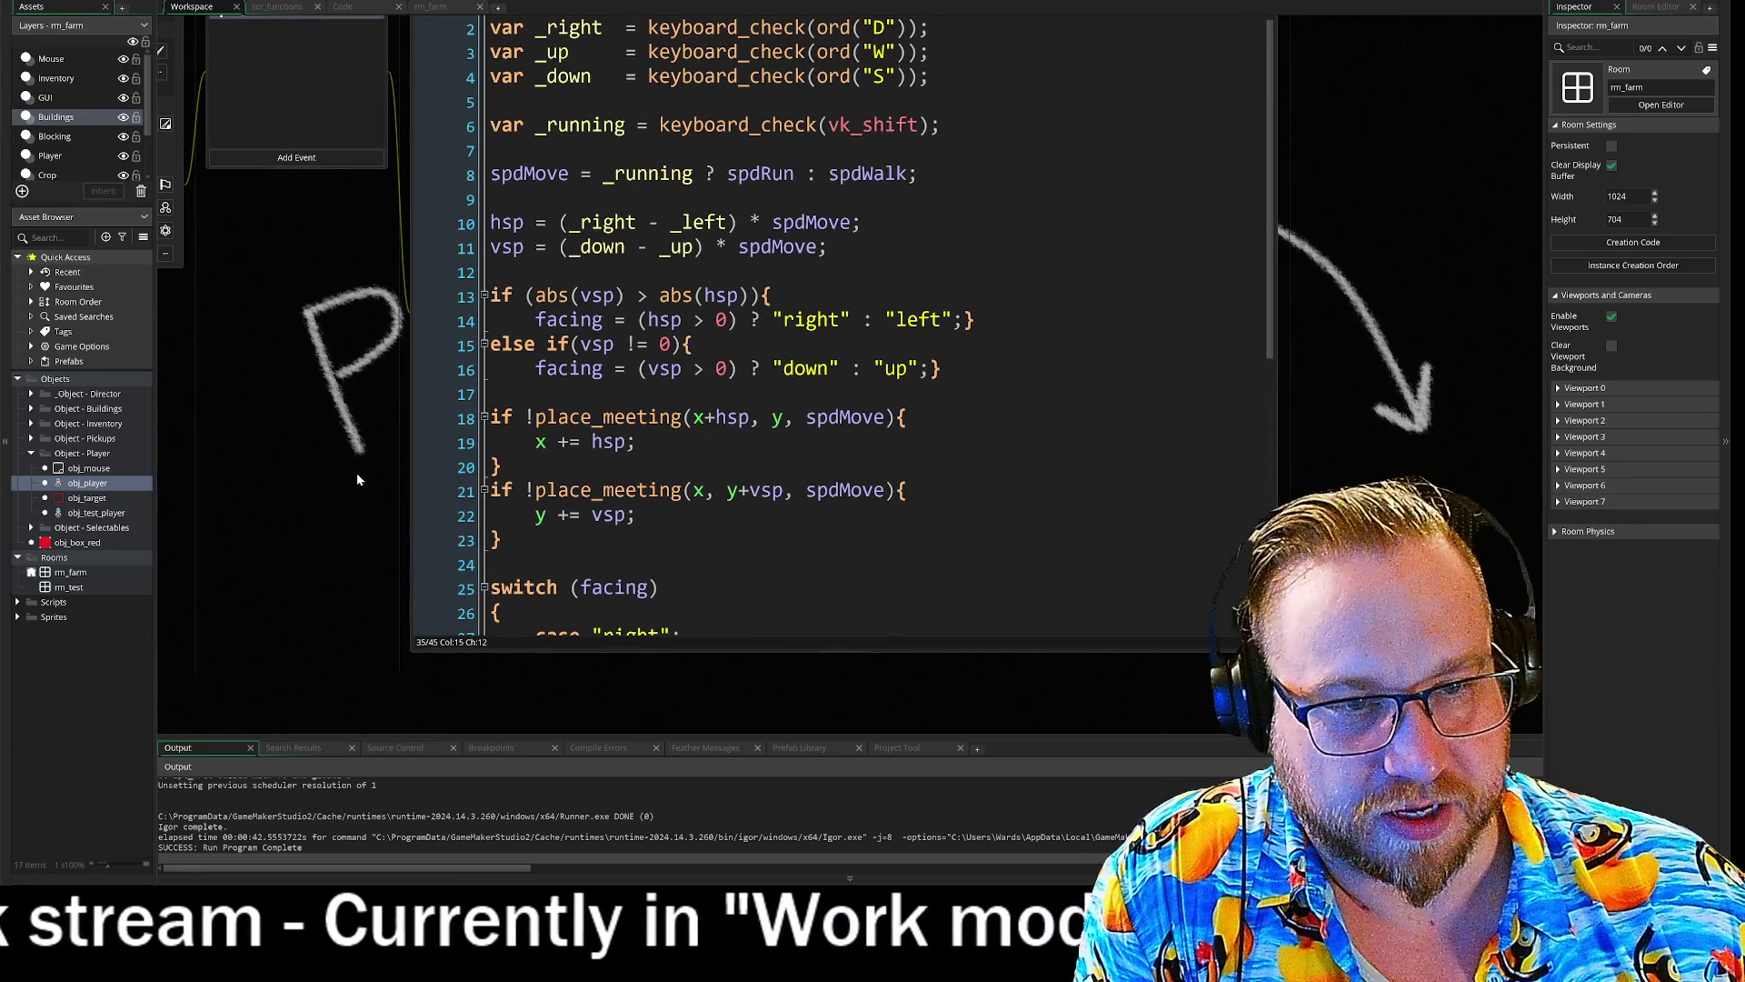
pyautogui.moveTo(379, 398); pyautogui.dragTo(308, 397)
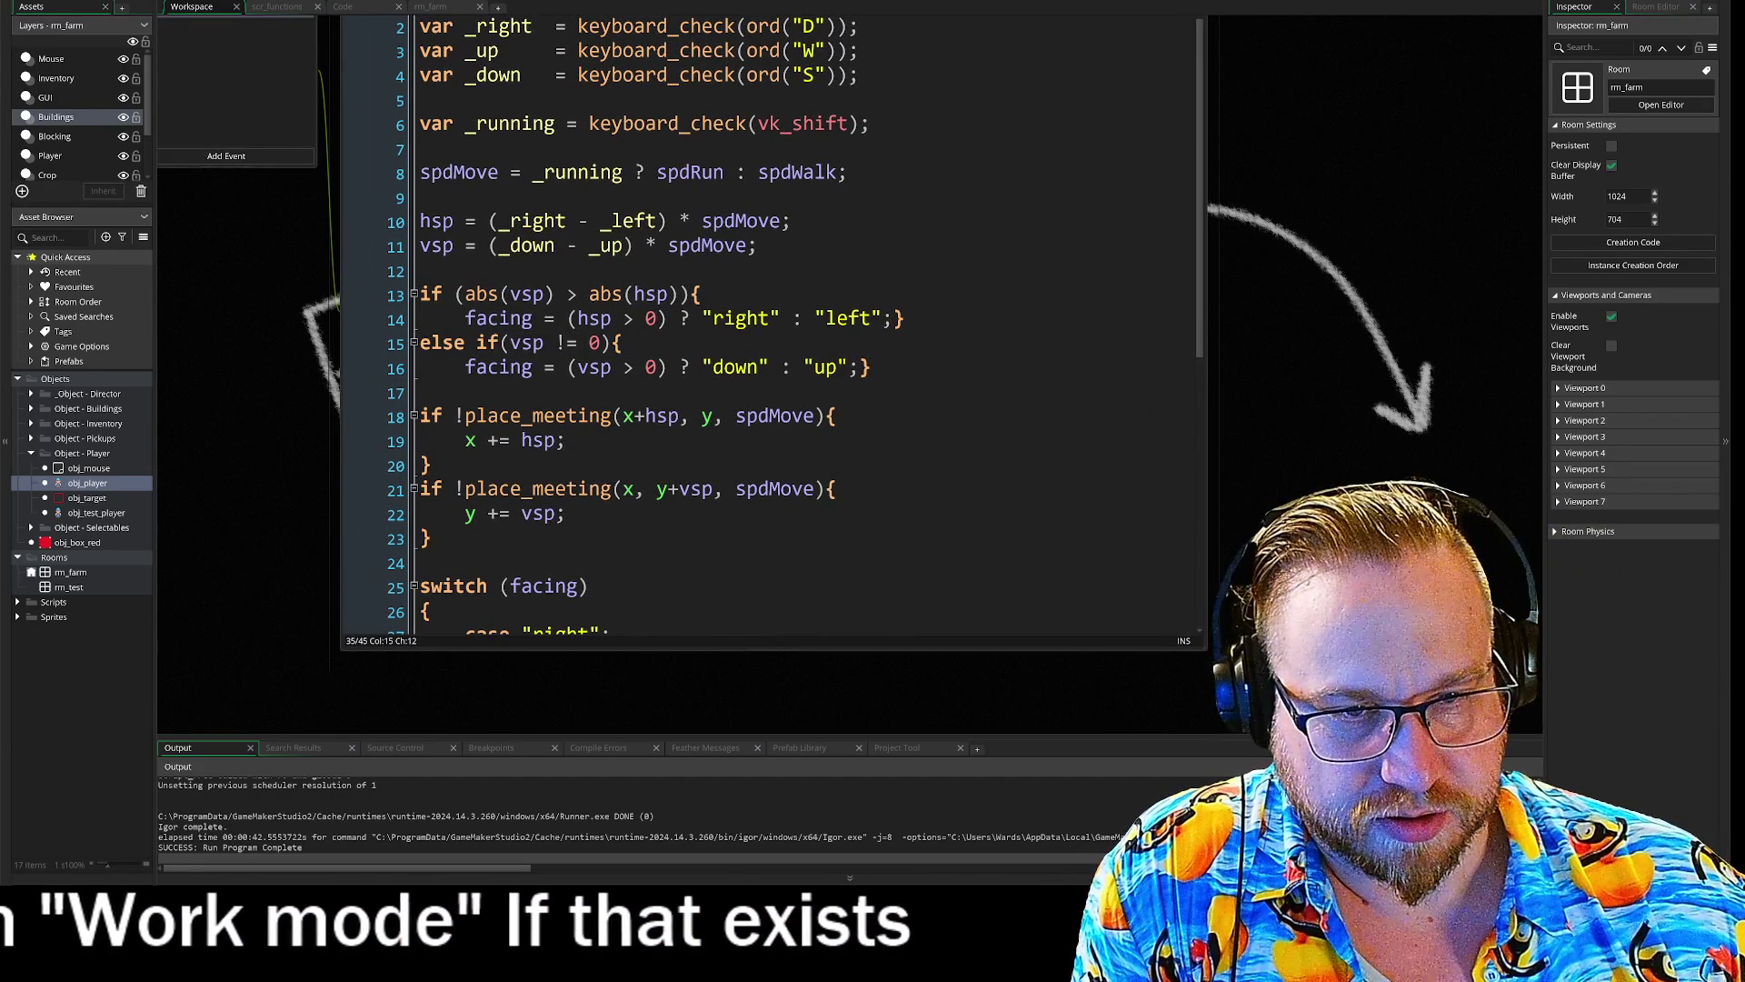
# - Swap the terms on line 13 so the condition reads if (abs(hsp) > abs(vsp))
pyautogui.click(591, 318)
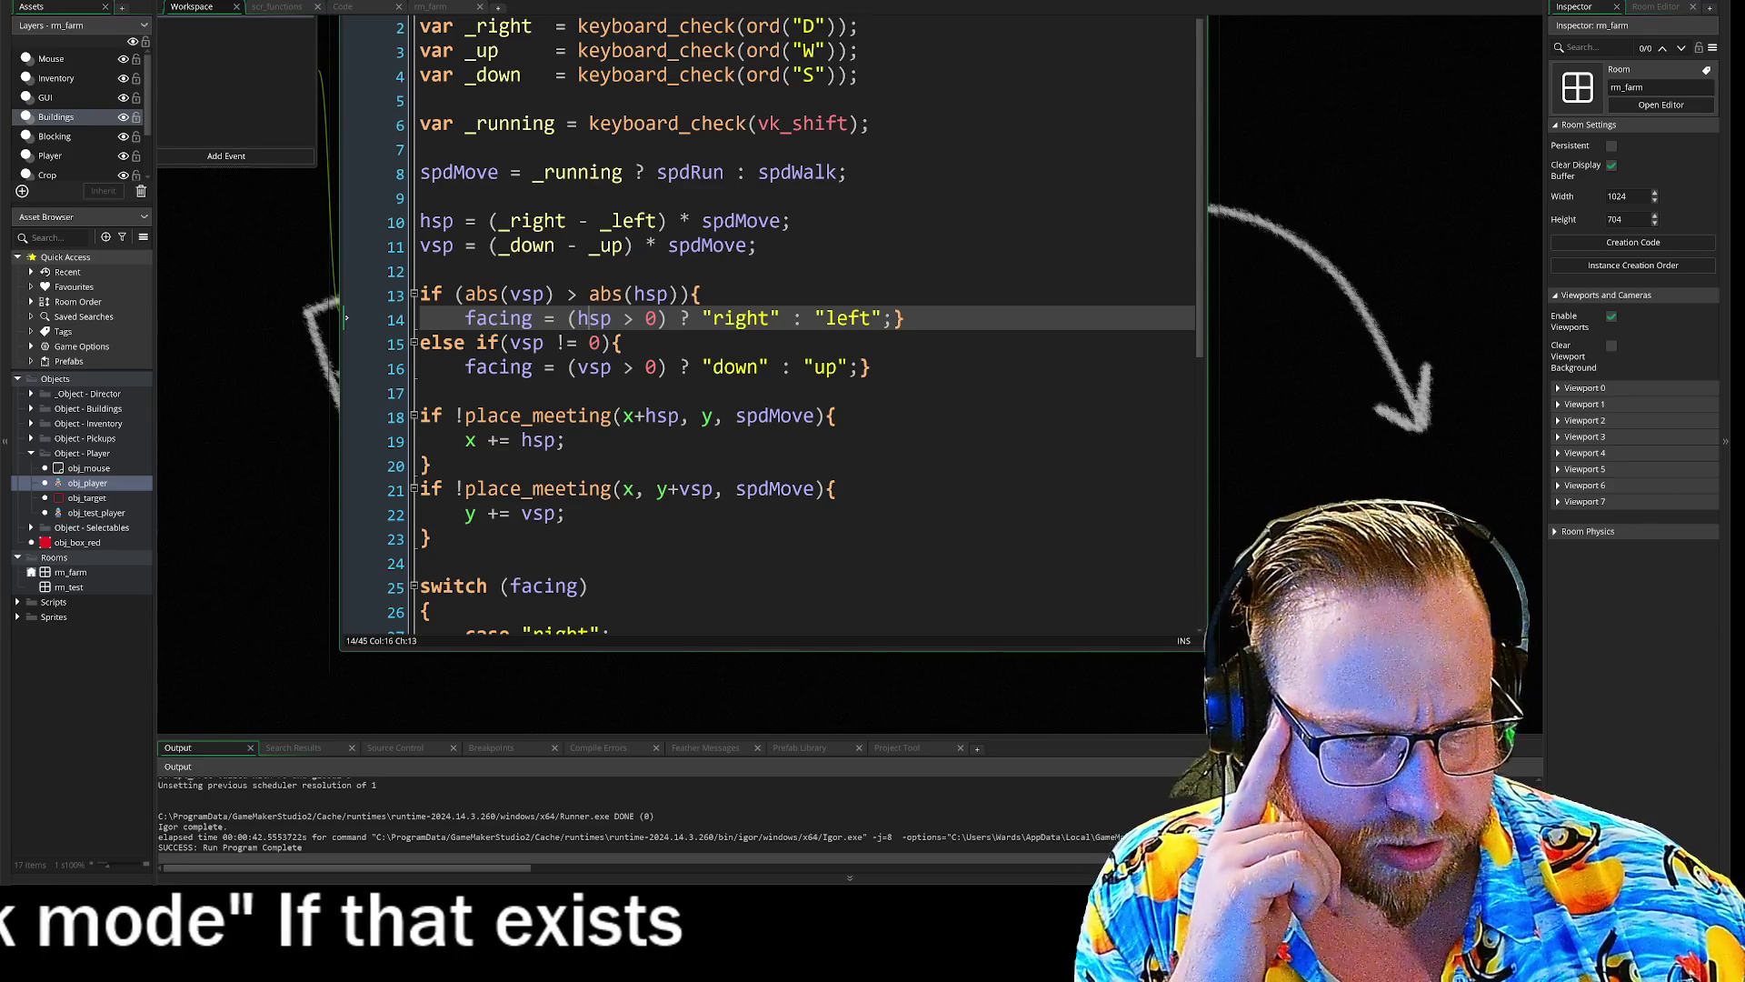
pyautogui.moveTo(491, 294); pyautogui.dragTo(702, 293)
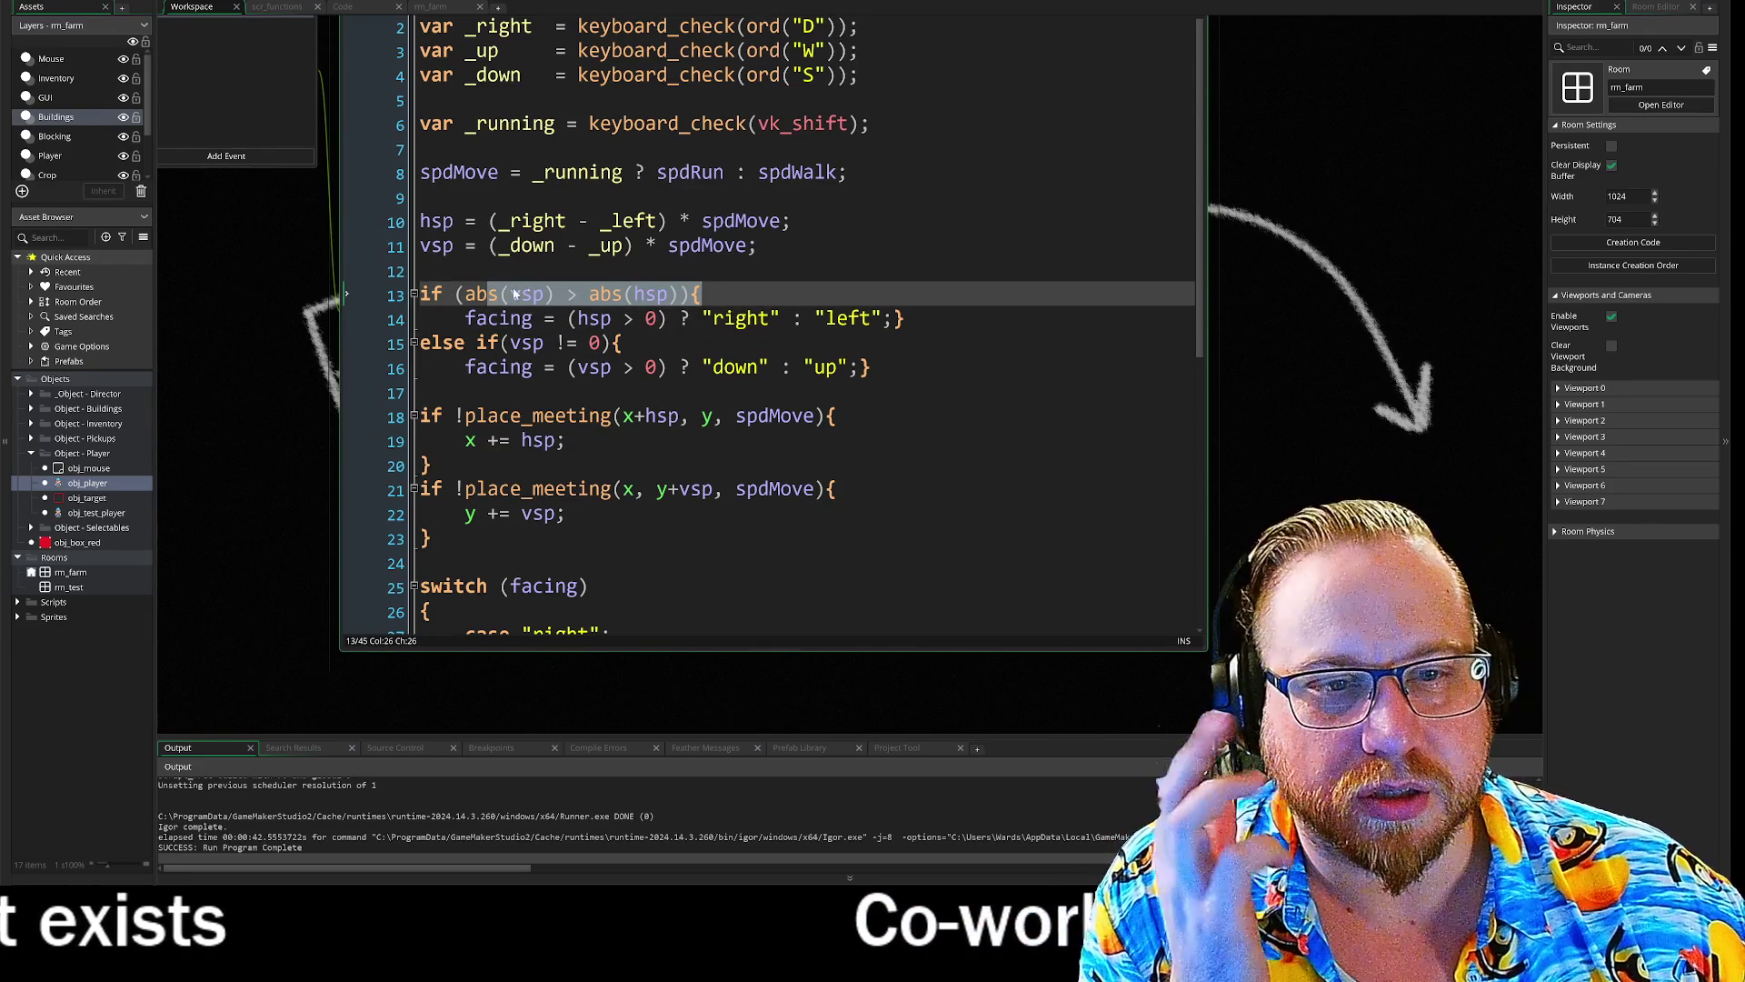
pyautogui.click(574, 294)
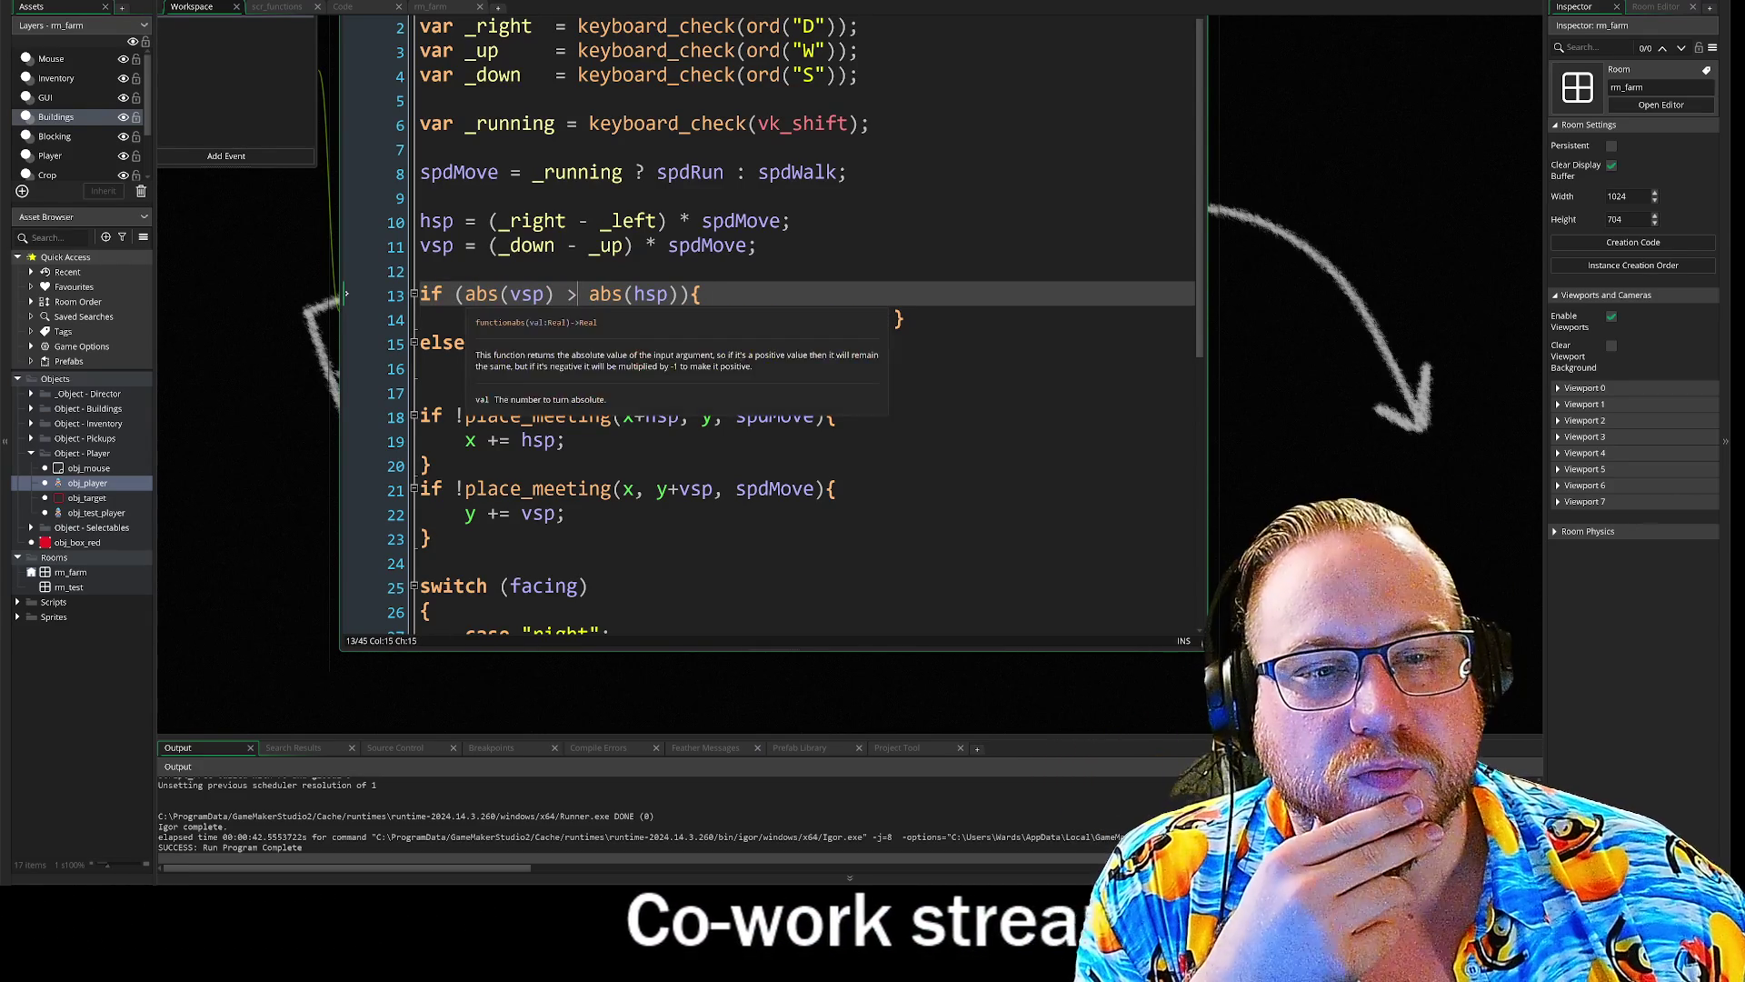
pyautogui.click(512, 293)
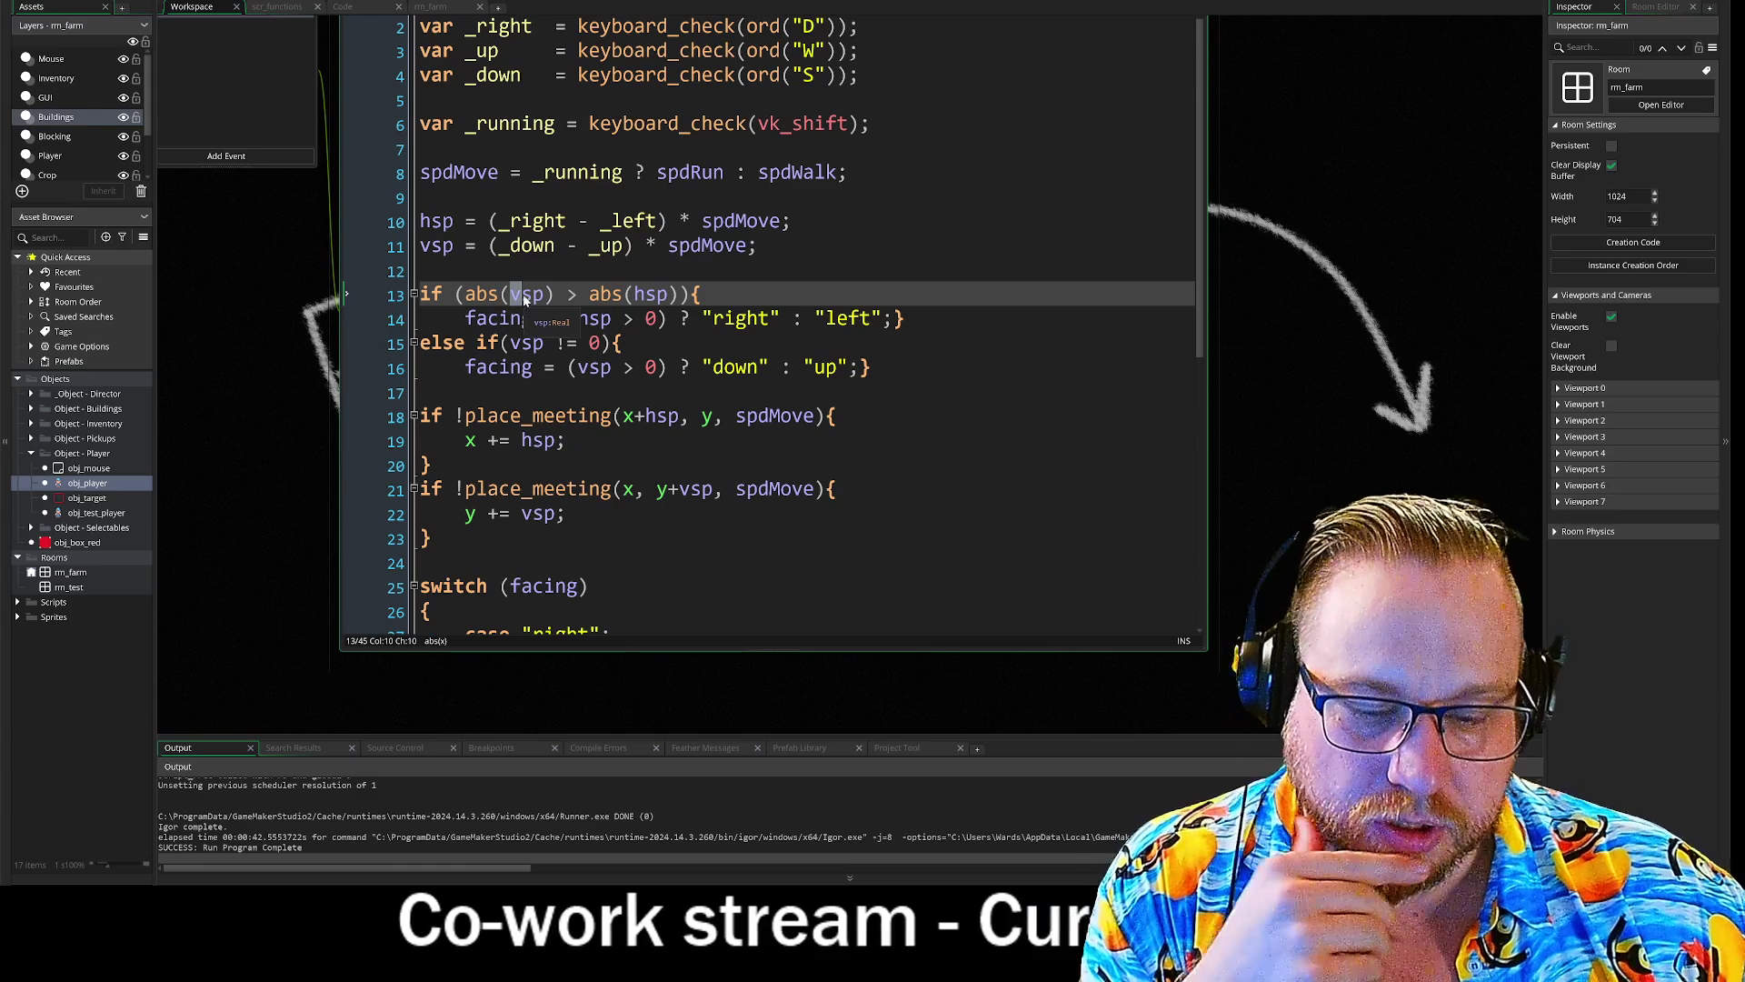
pyautogui.doubleClick(524, 293)
pyautogui.write('hsp')
pyautogui.click(638, 293)
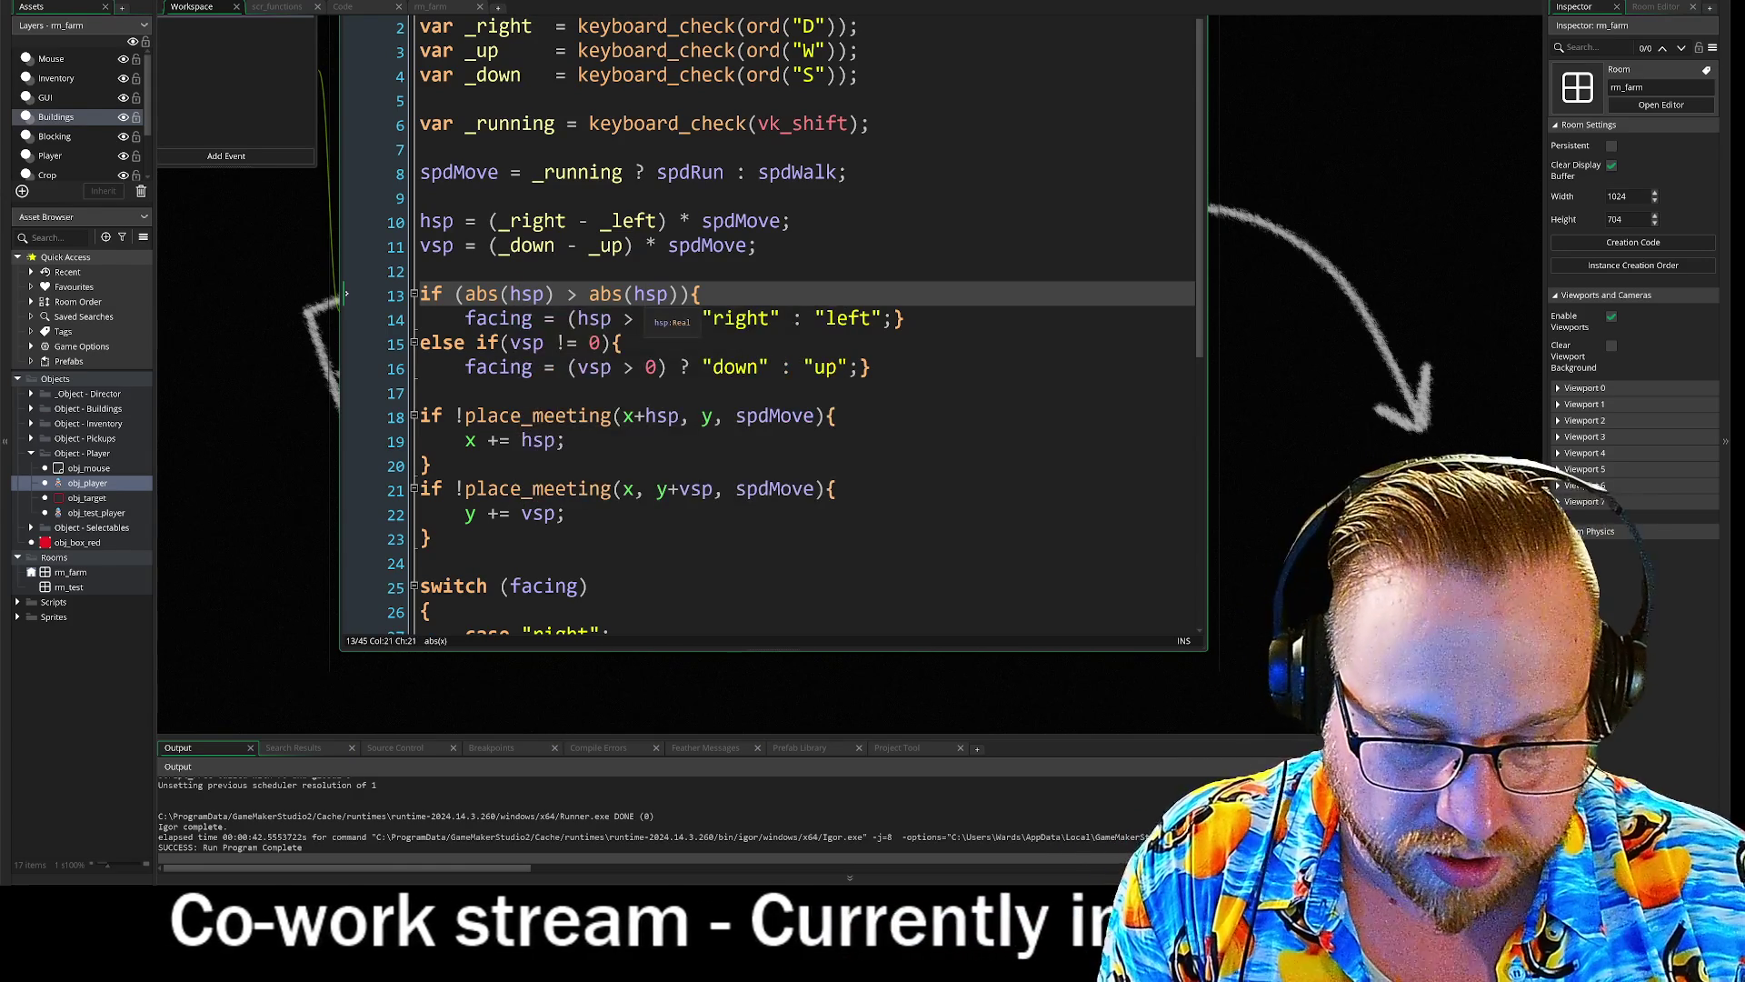
pyautogui.press('BackSpace')
pyautogui.write('v')
pyautogui.click(498, 270)
# - Select lines 13 to 16 in turn to review the horizontal and vertical facing logic
pyautogui.moveTo(510, 294); pyautogui.dragTo(702, 293)
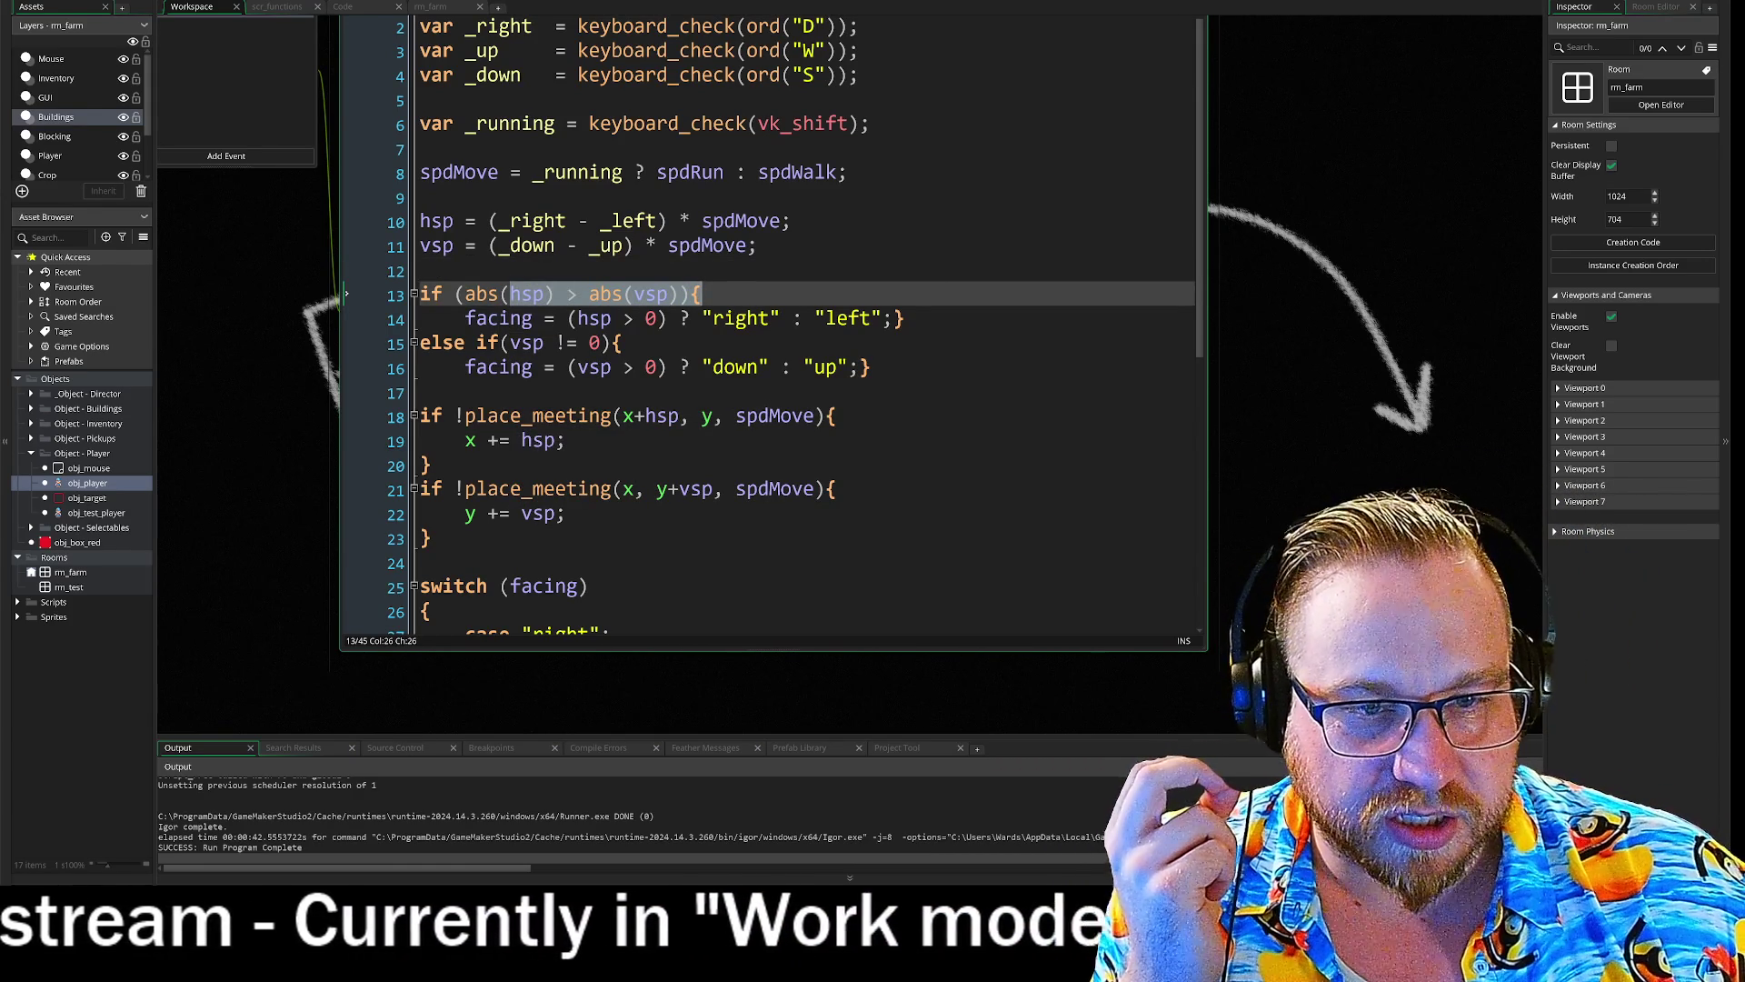
pyautogui.moveTo(477, 318); pyautogui.dragTo(817, 322)
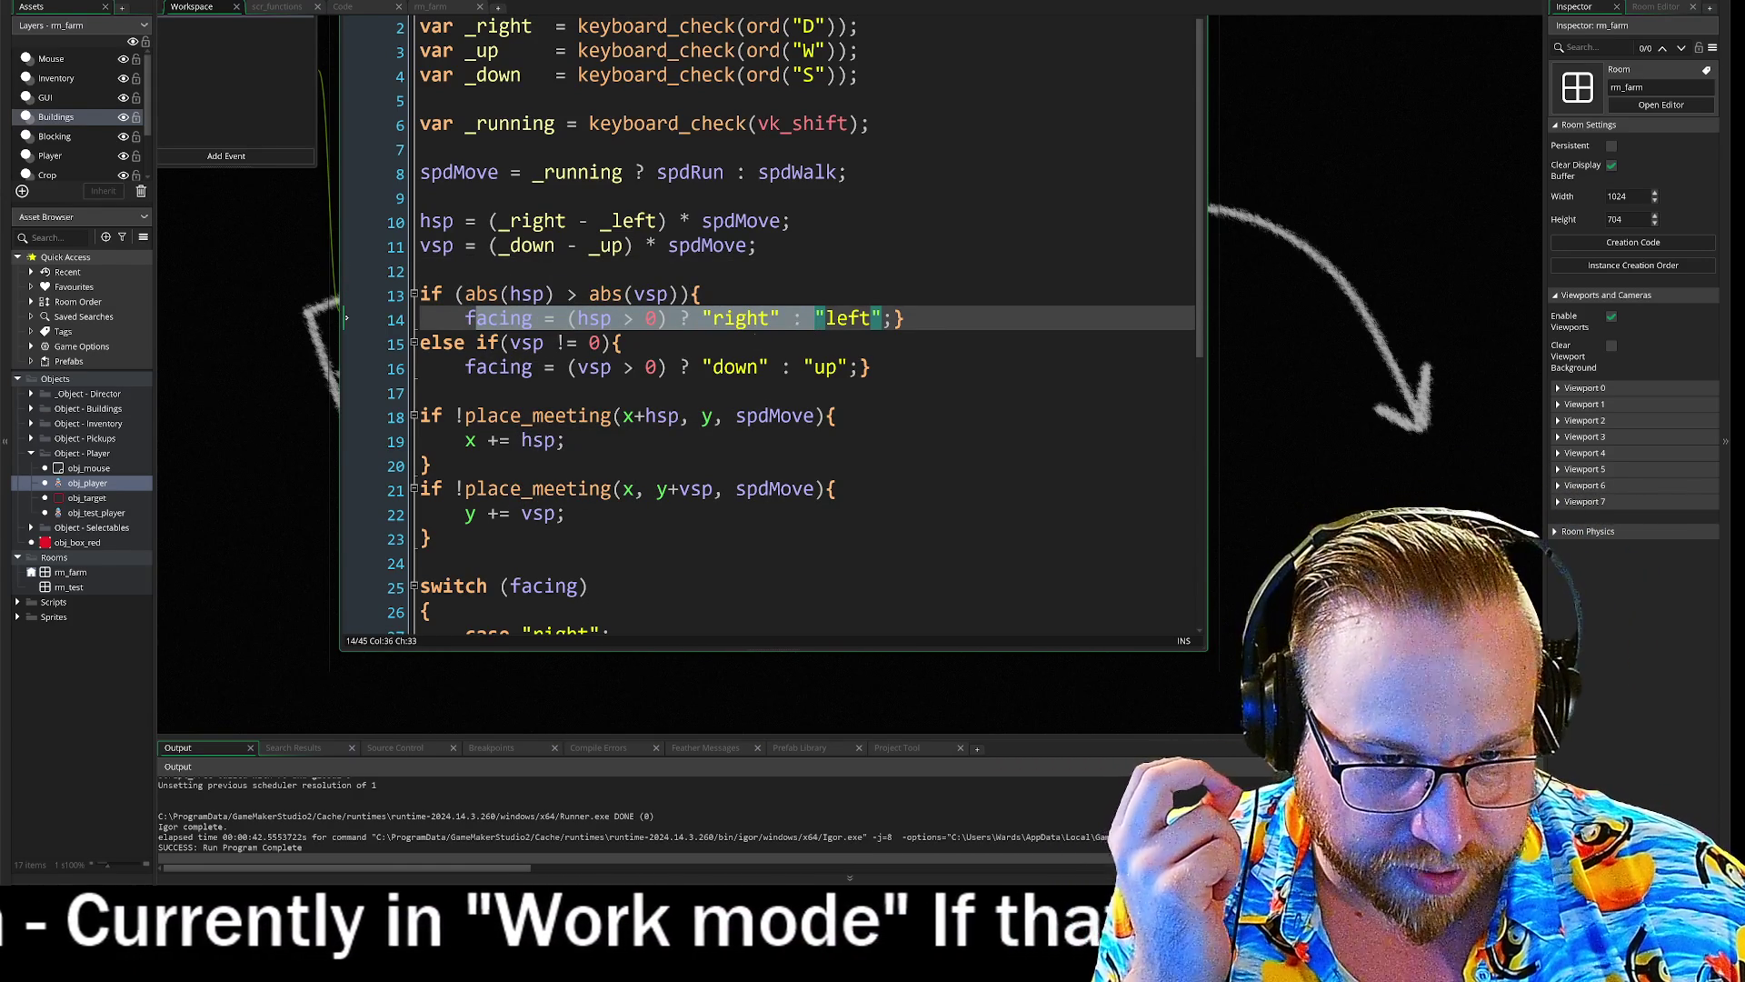
pyautogui.moveTo(499, 342); pyautogui.dragTo(622, 343)
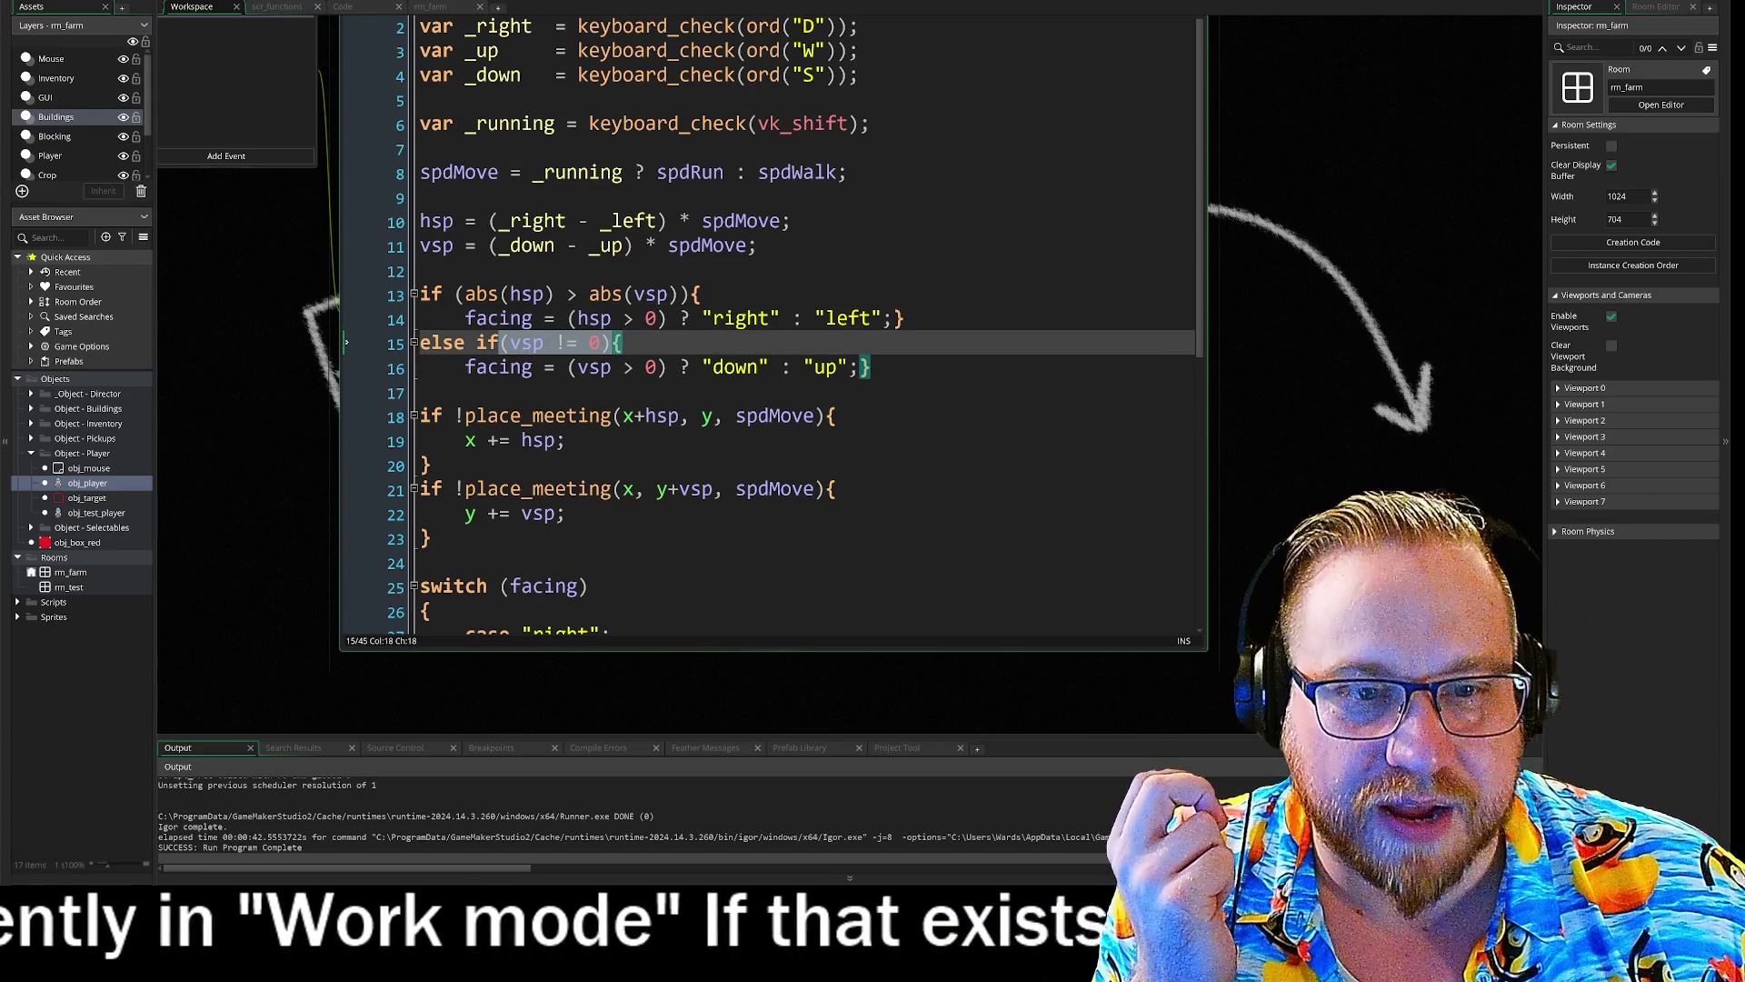
pyautogui.click(477, 366)
pyautogui.moveTo(478, 366); pyautogui.dragTo(870, 366)
pyautogui.click(871, 366)
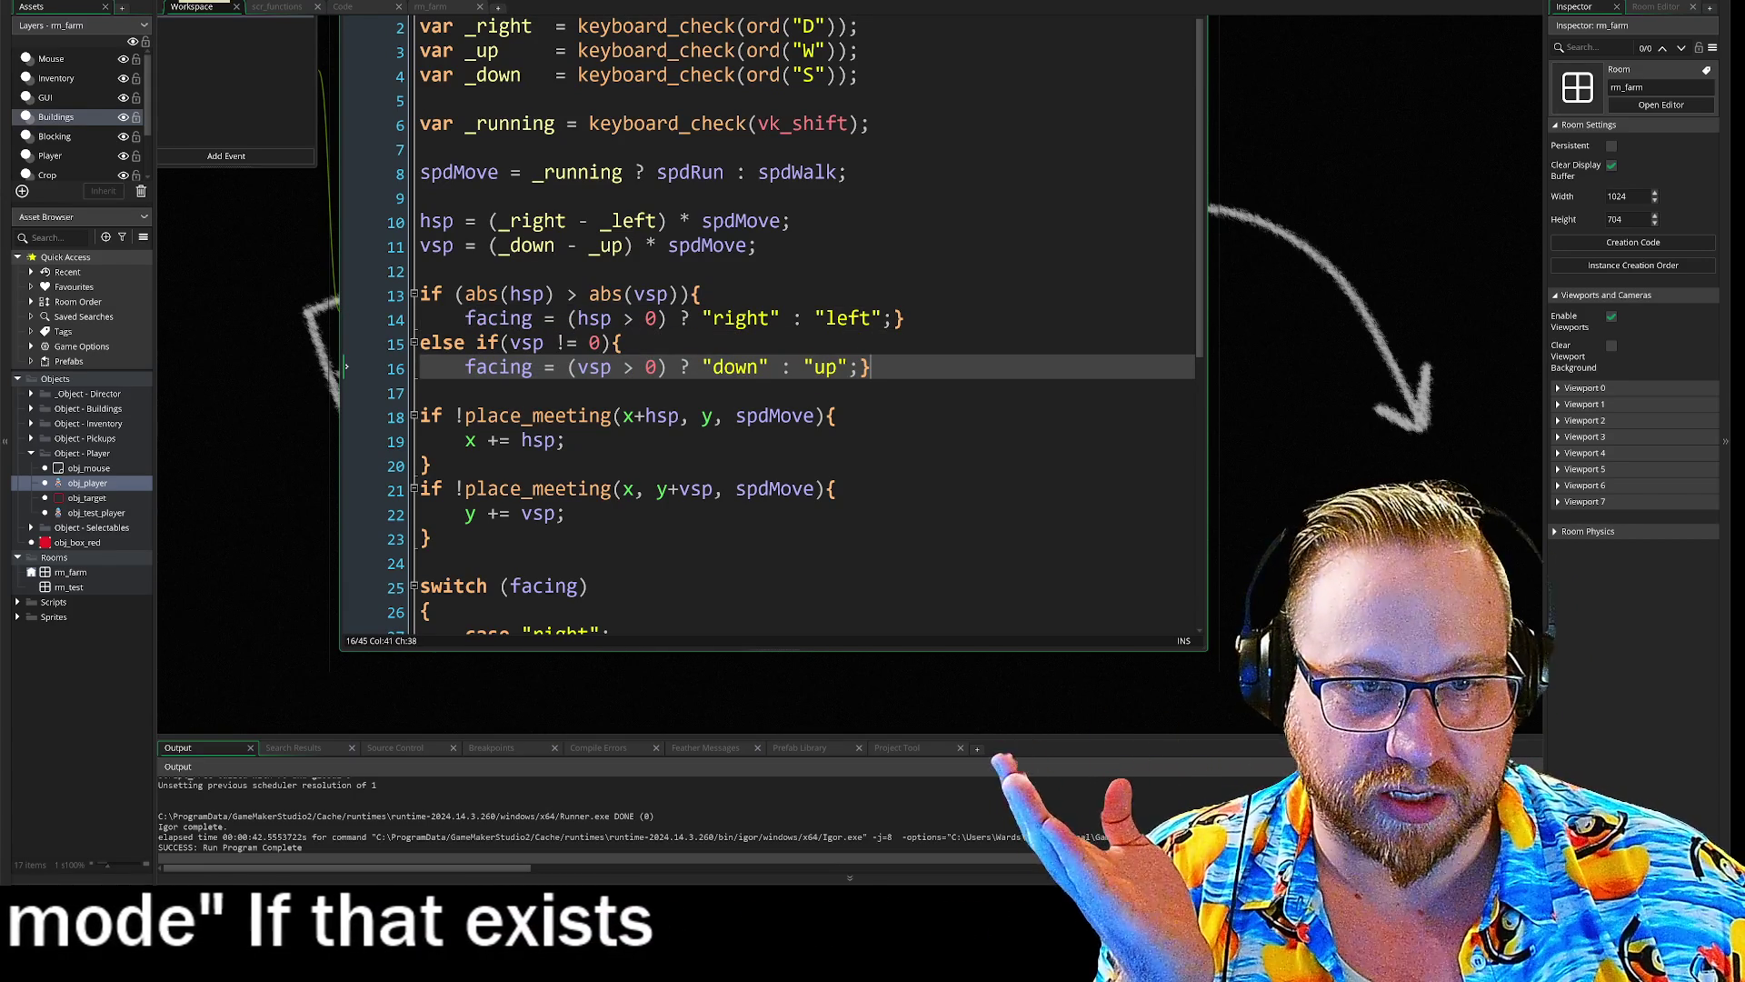
pyautogui.moveTo(510, 293); pyautogui.dragTo(701, 293)
pyautogui.click(701, 294)
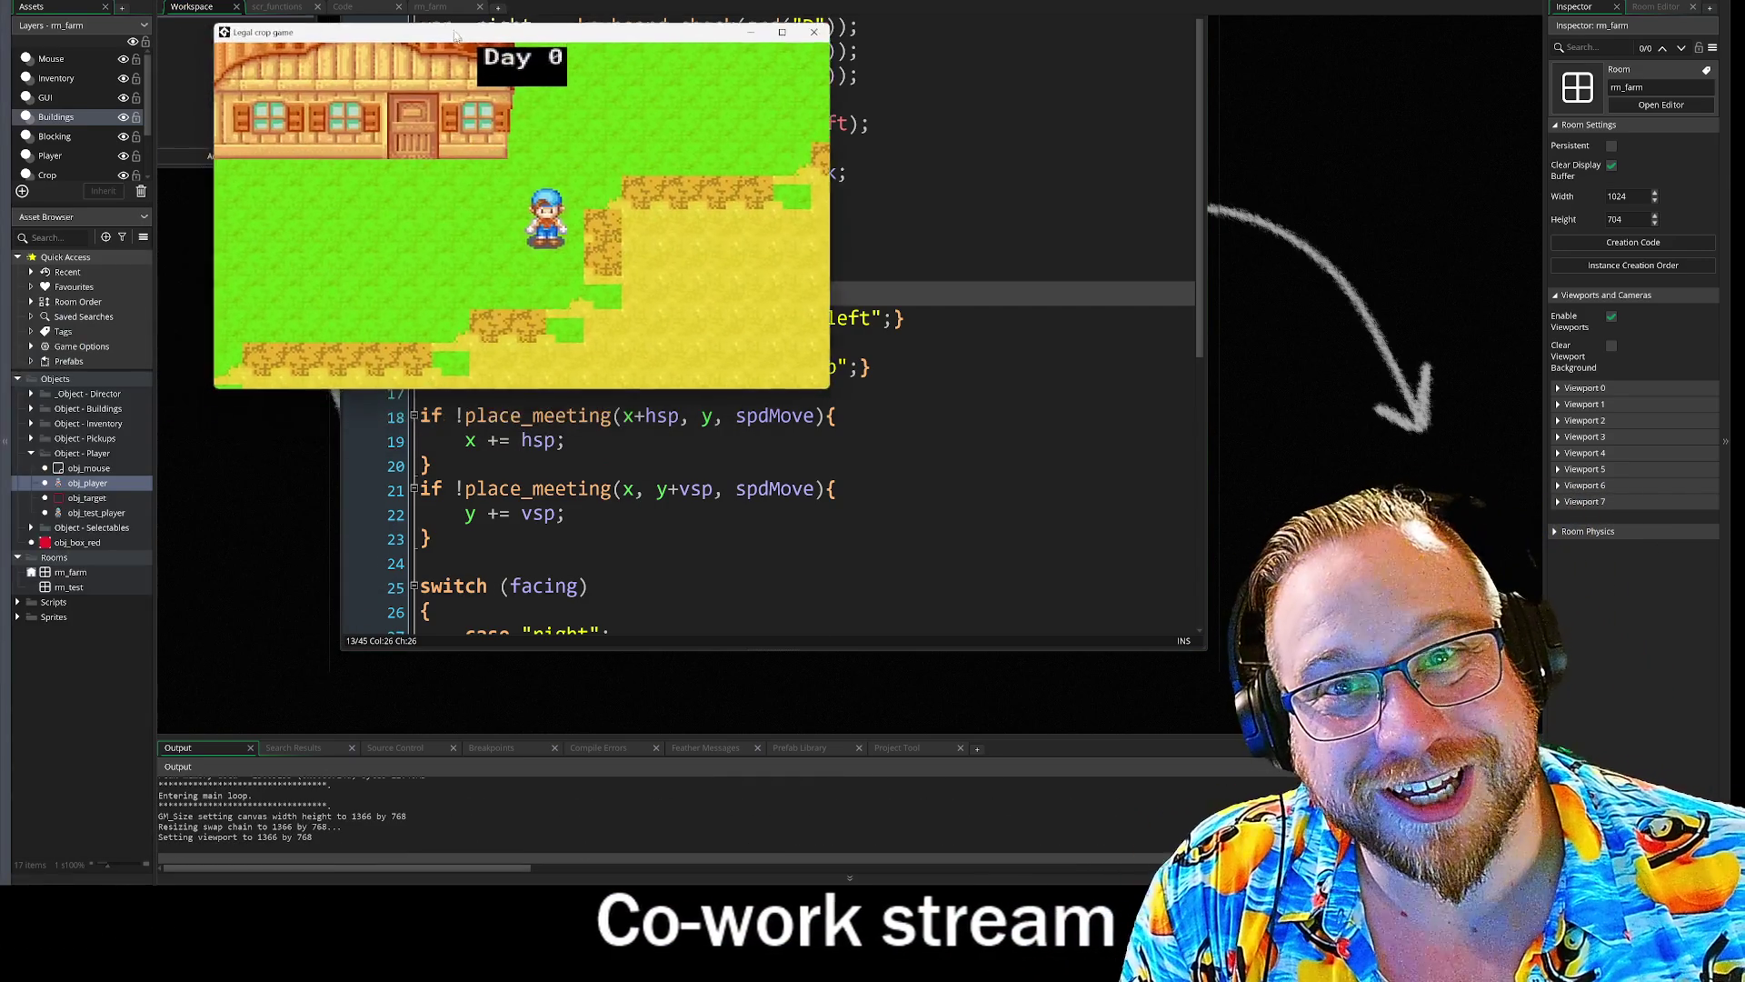
pyautogui.press('a')
pyautogui.press('d')
pyautogui.press('s')
pyautogui.press('a')
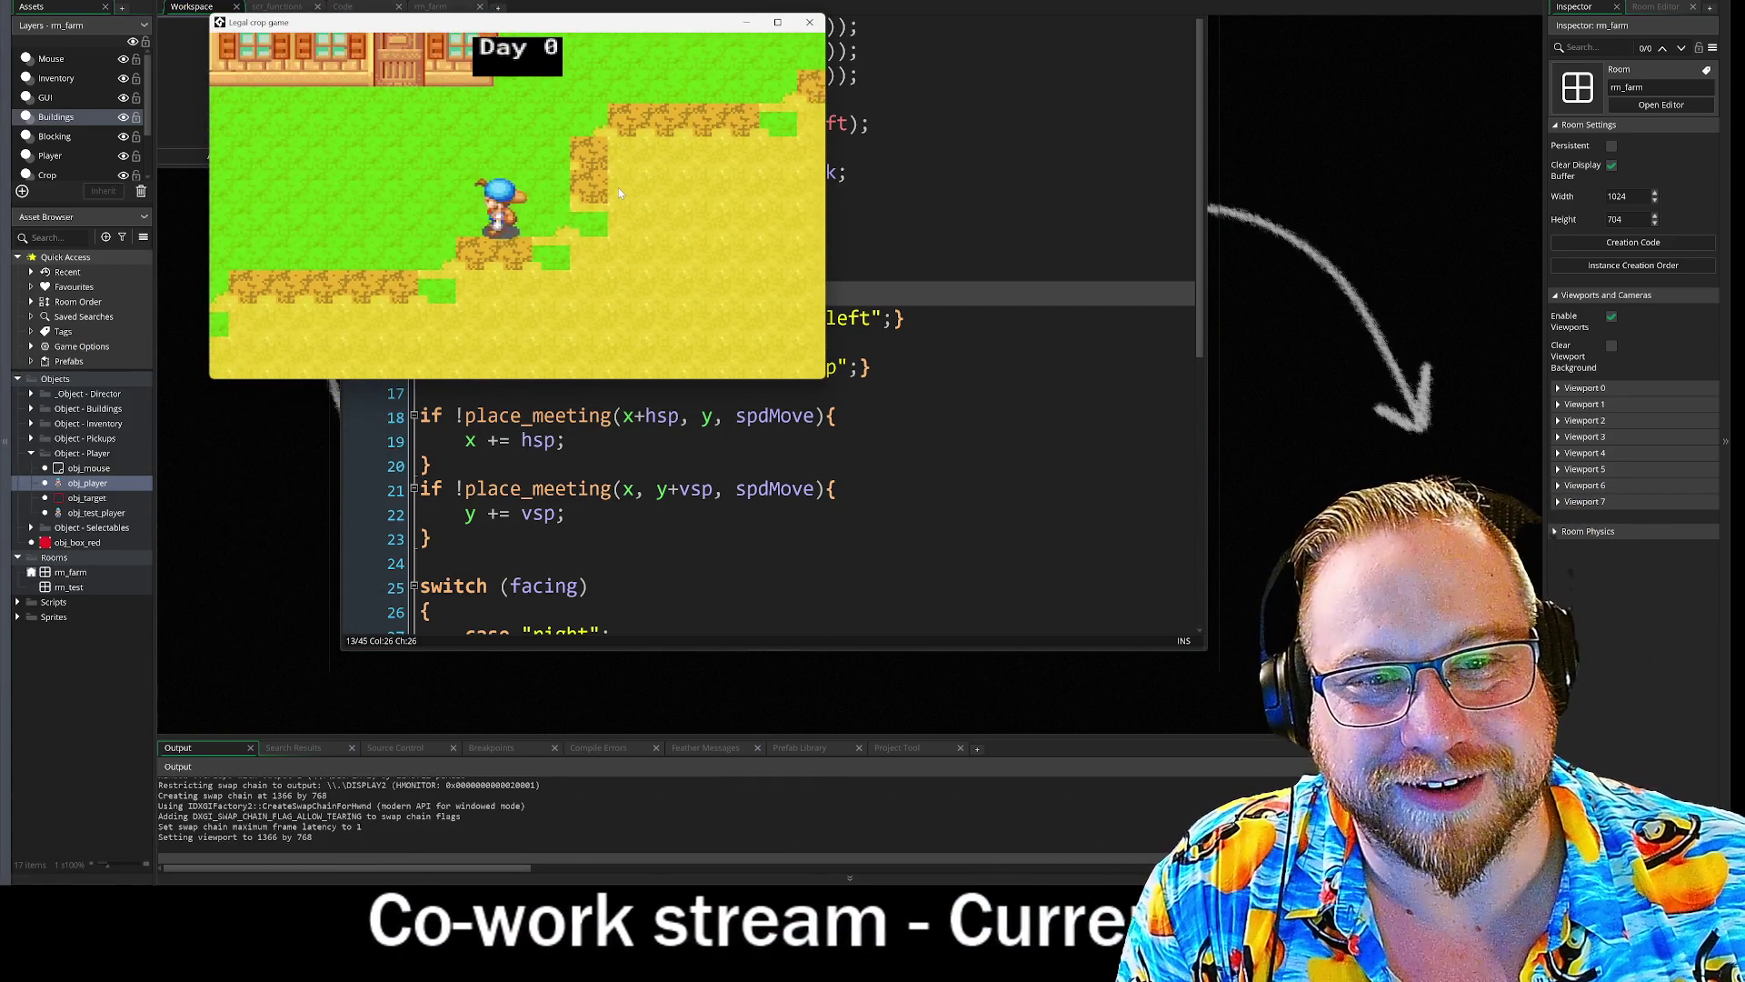
pyautogui.press('s')
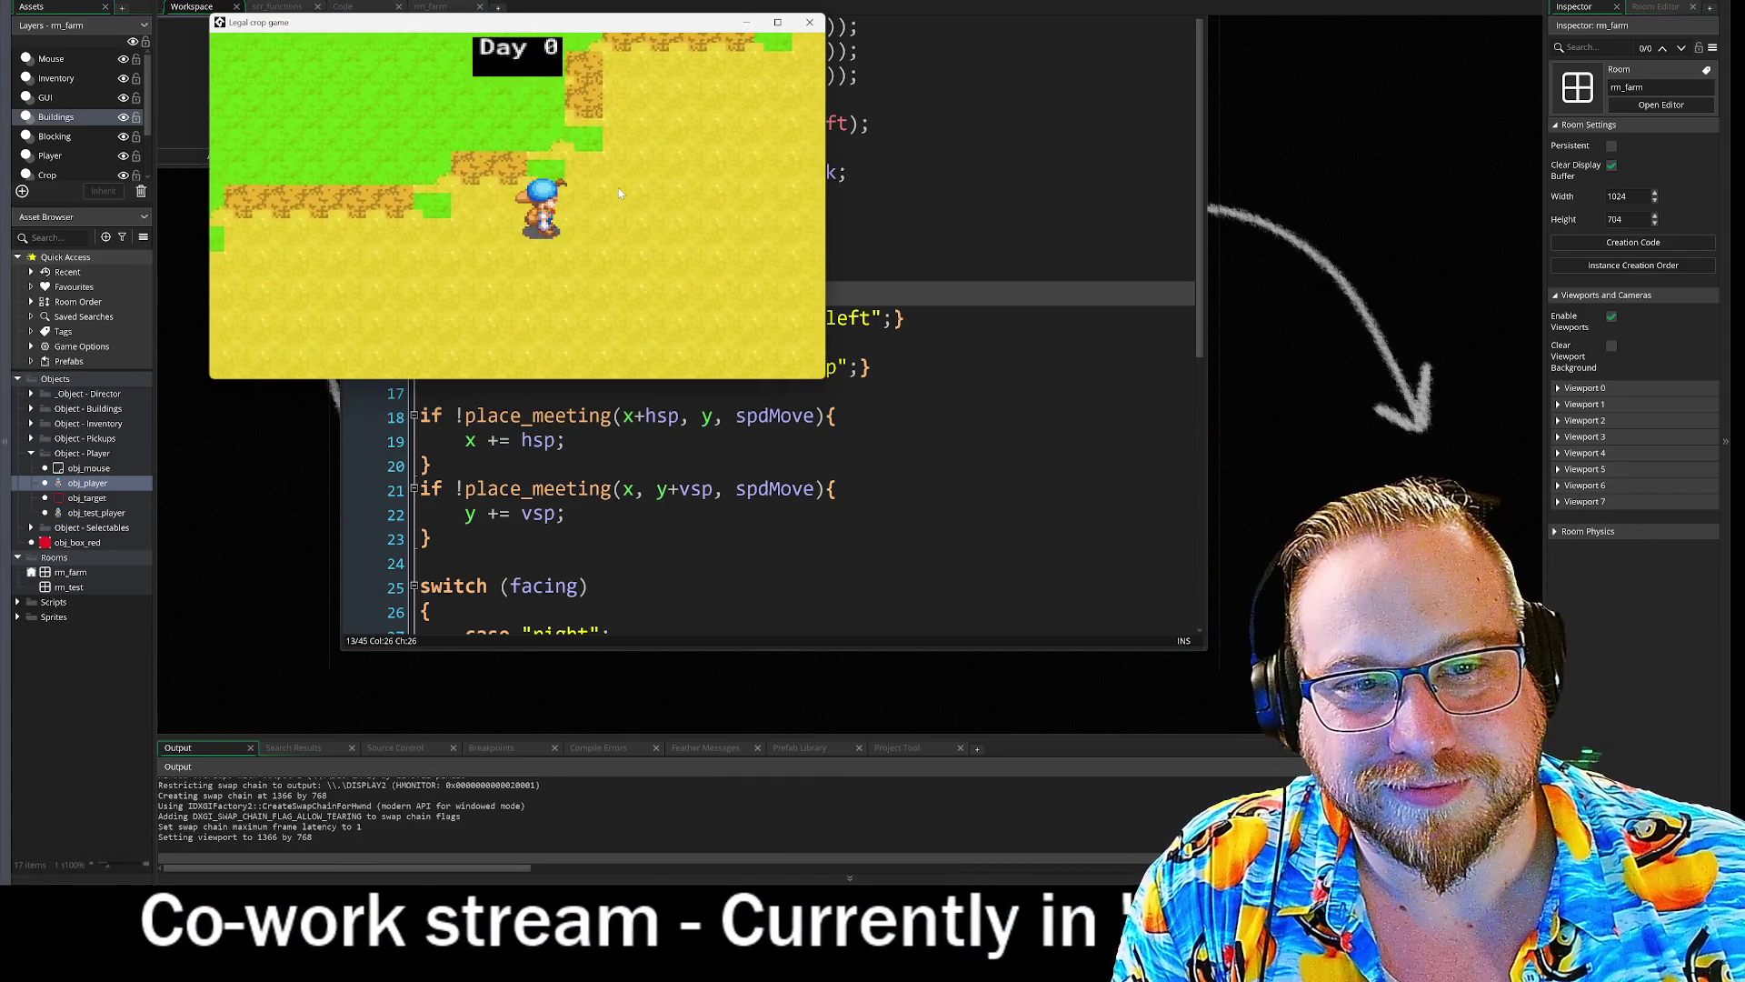
pyautogui.press('d')
pyautogui.press('w')
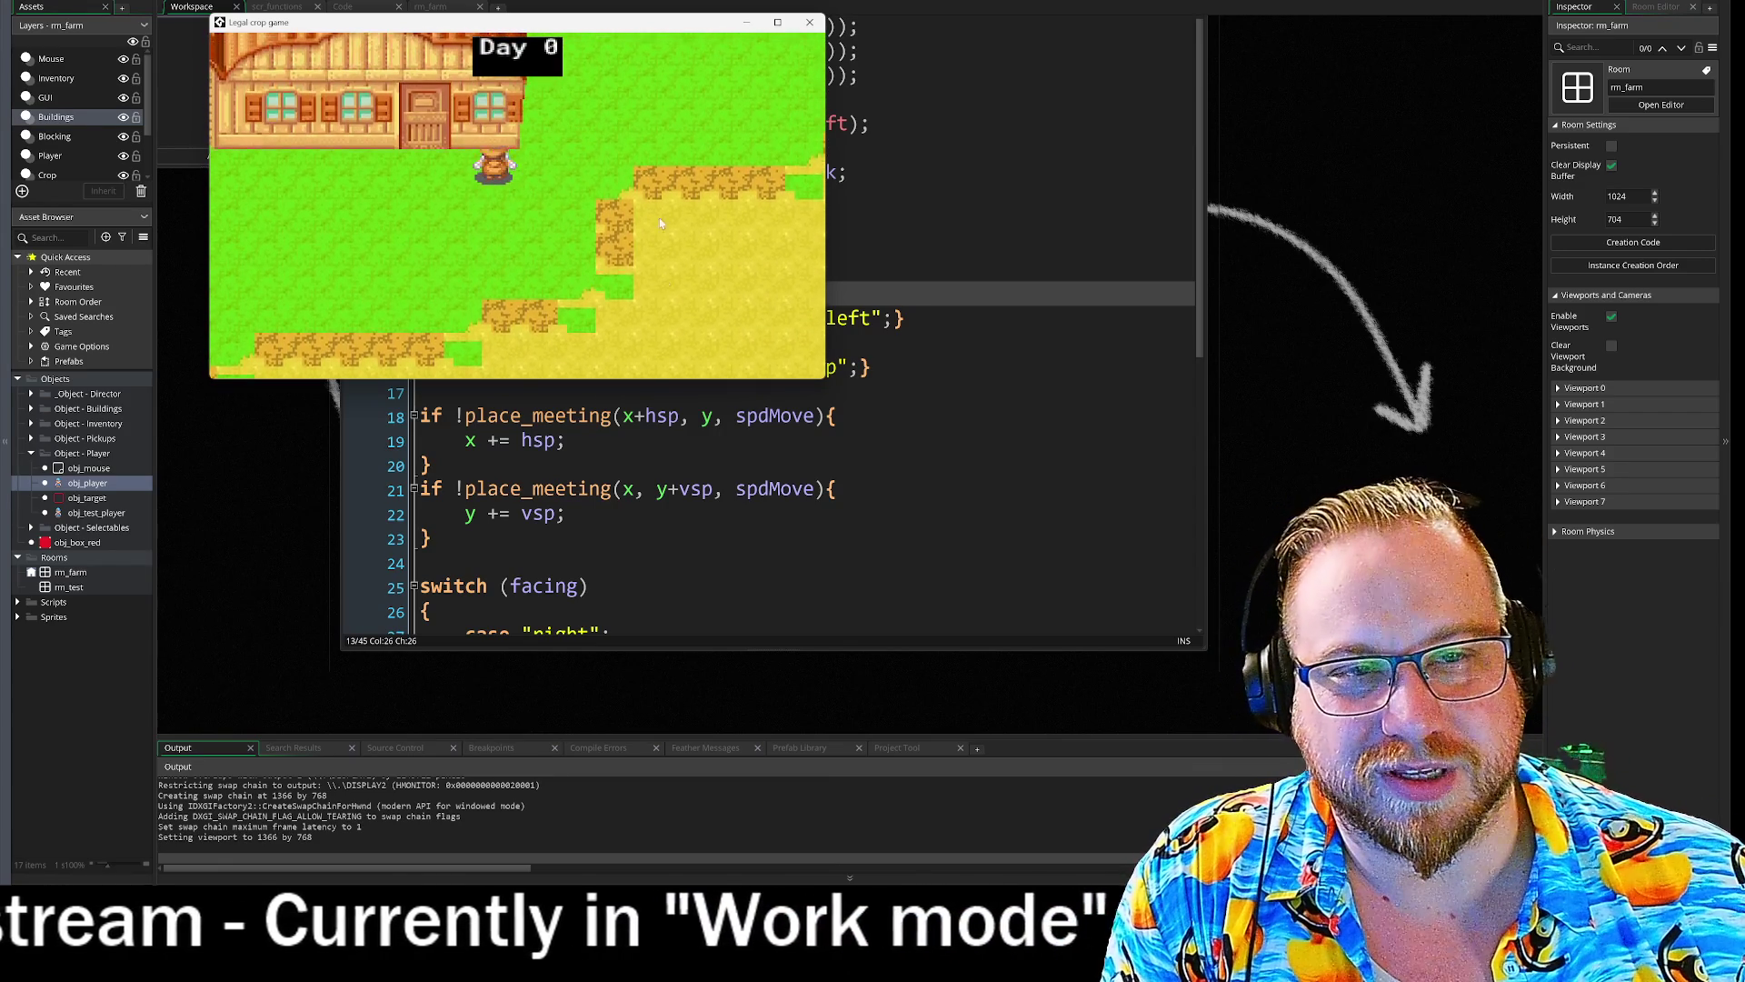
pyautogui.moveTo(825, 377); pyautogui.dragTo(1094, 568)
pyautogui.press('s')
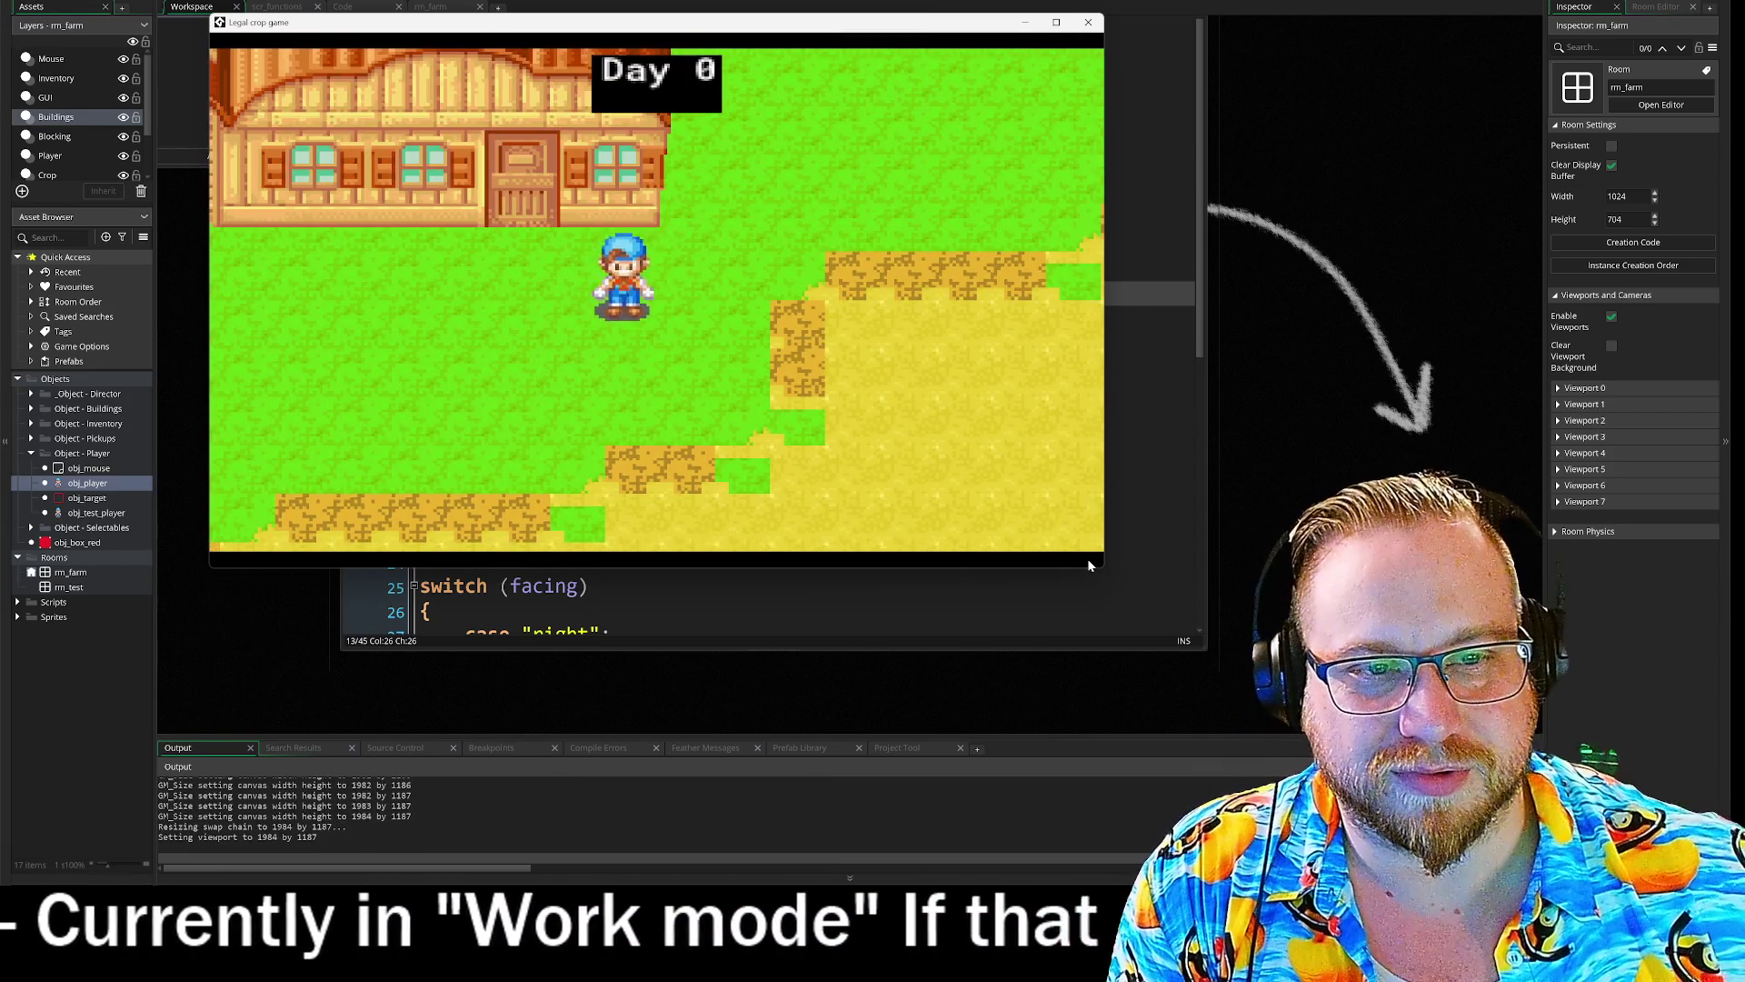
pyautogui.press('d')
pyautogui.press('w')
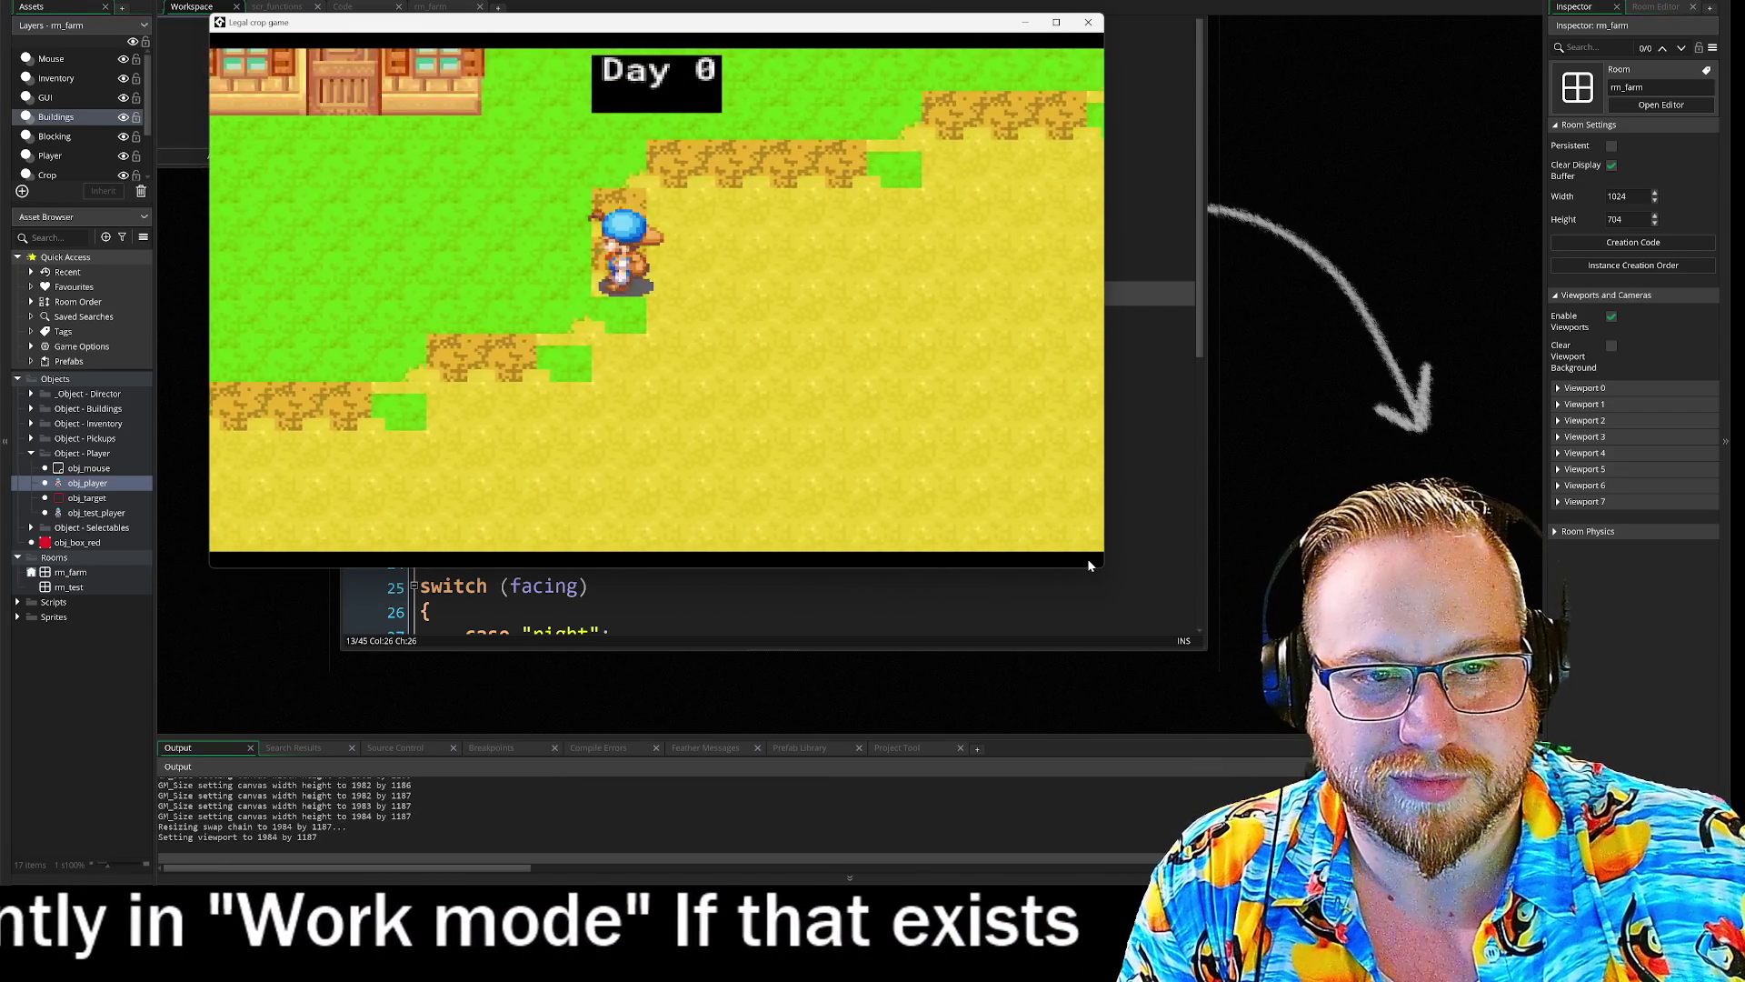
pyautogui.press('a')
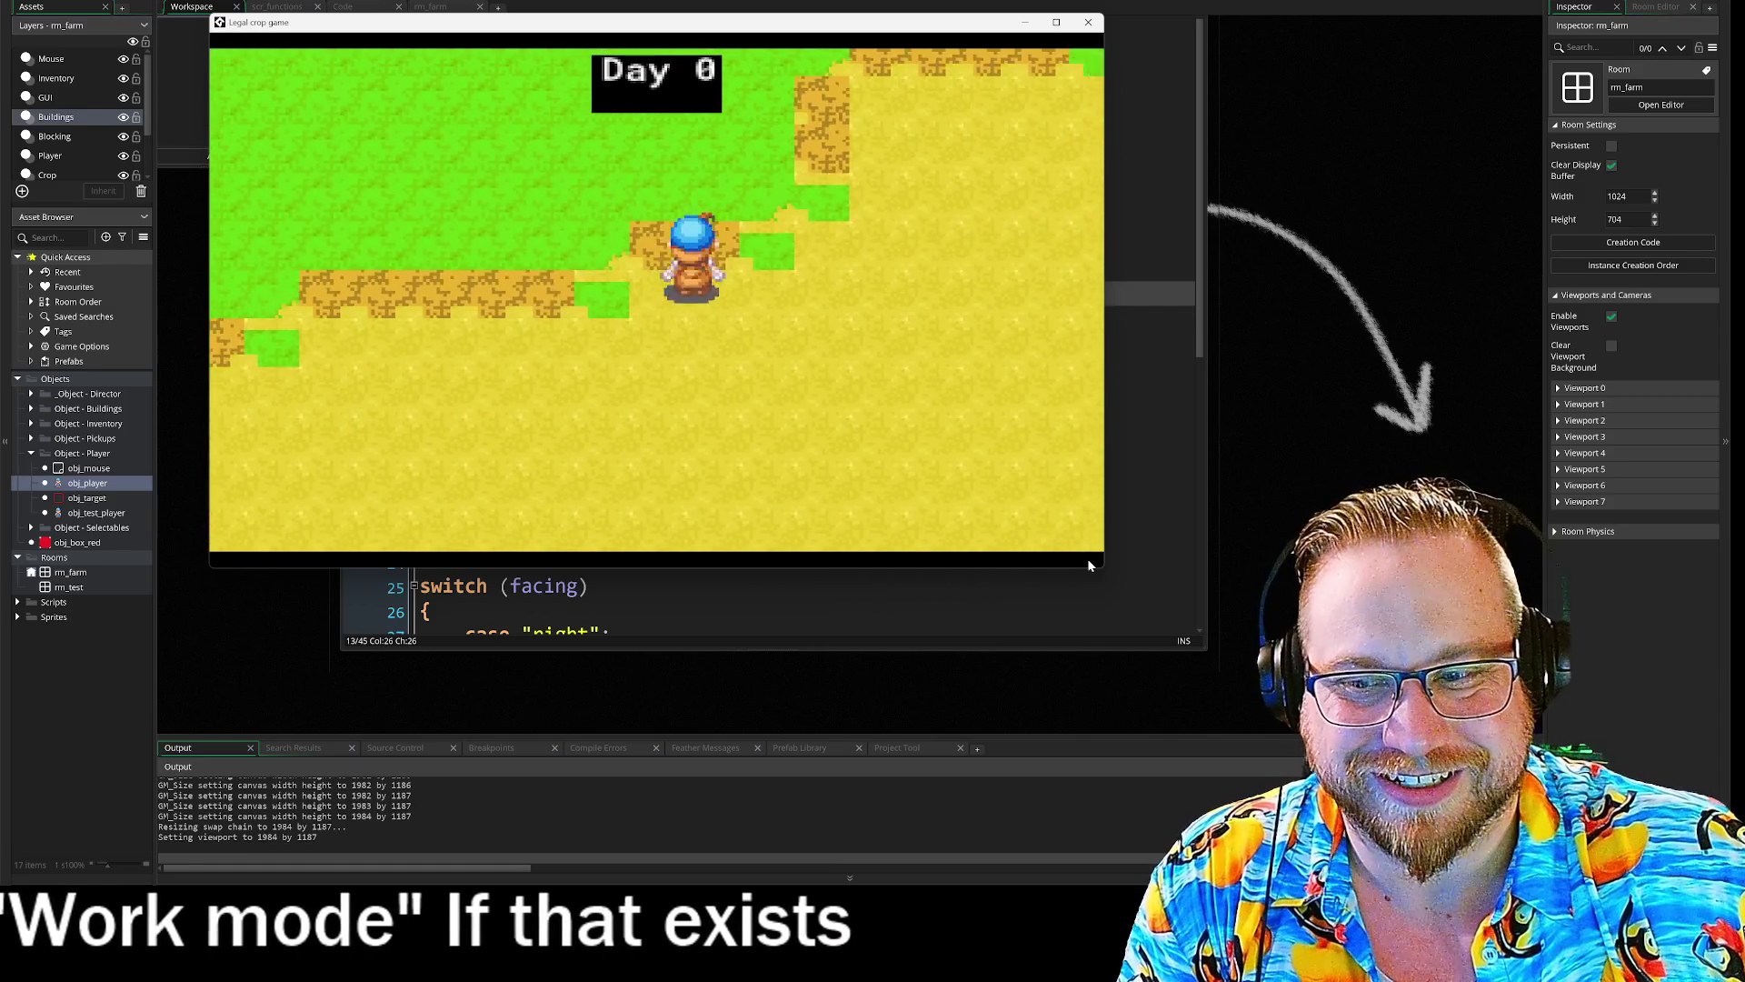
pyautogui.press('d')
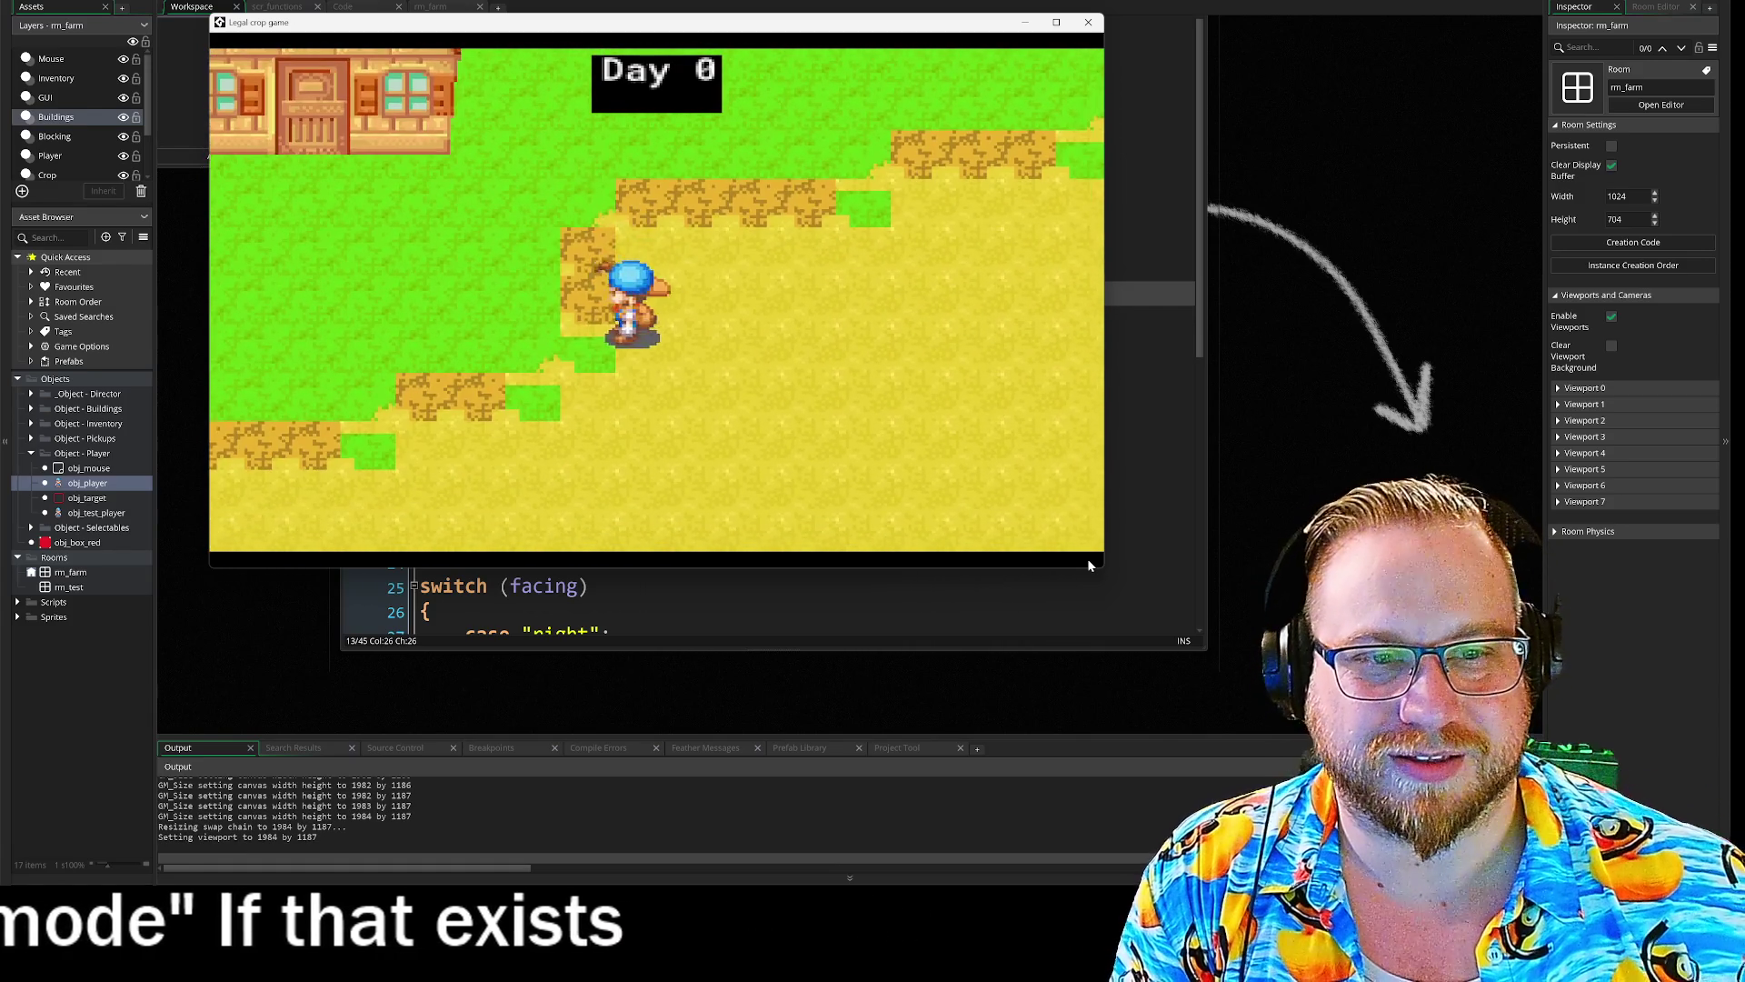
pyautogui.press('w')
pyautogui.click(1099, 30)
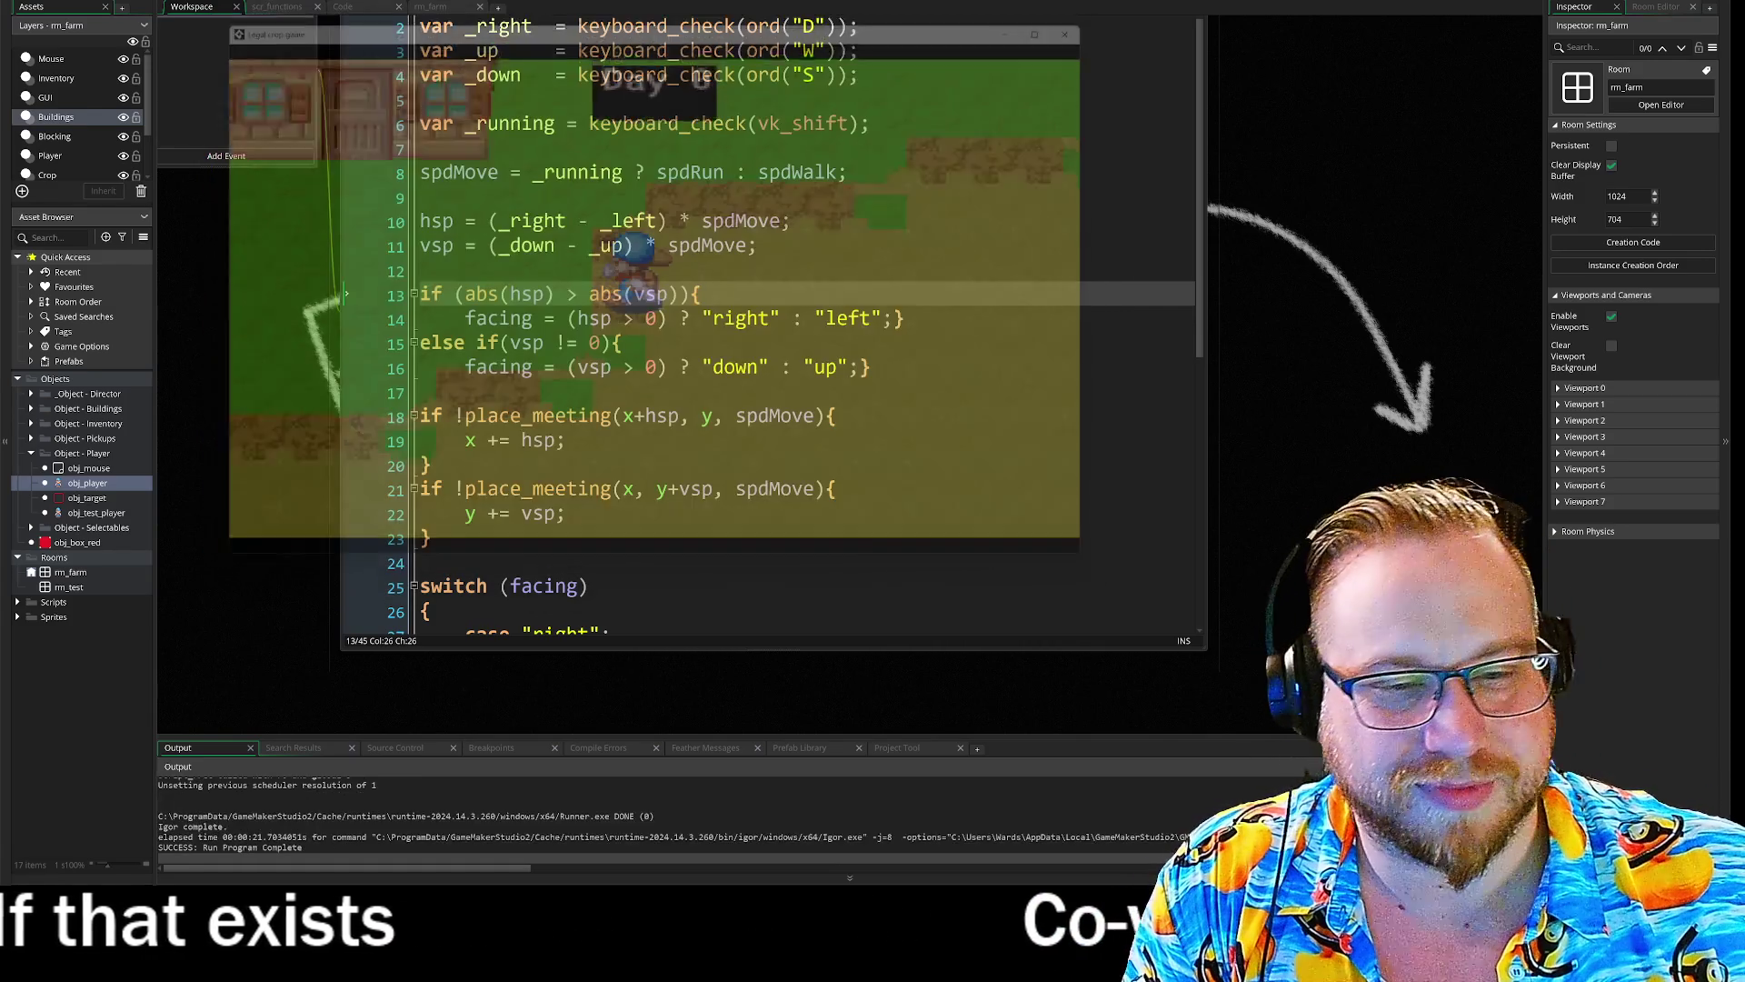
# - Copy the spdRun : spdWalk ternary from line 8 and paste it into line 28
pyautogui.scroll(-3, 772, 325)
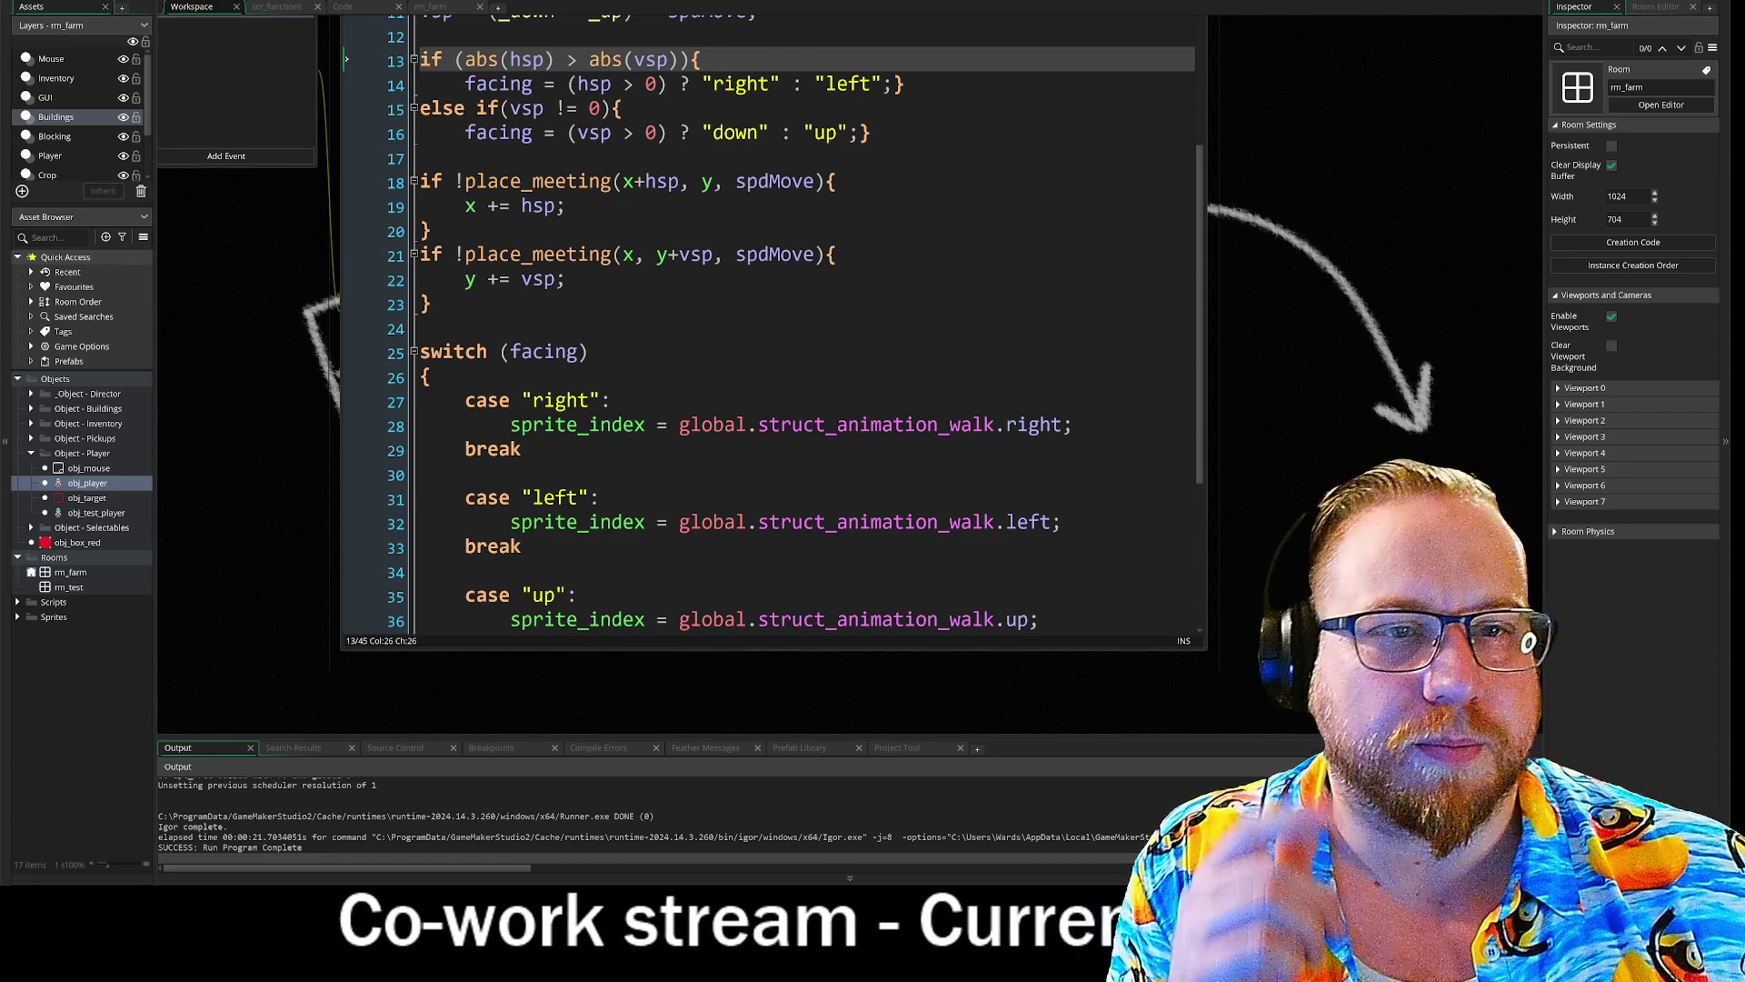
pyautogui.scroll(3, 773, 325)
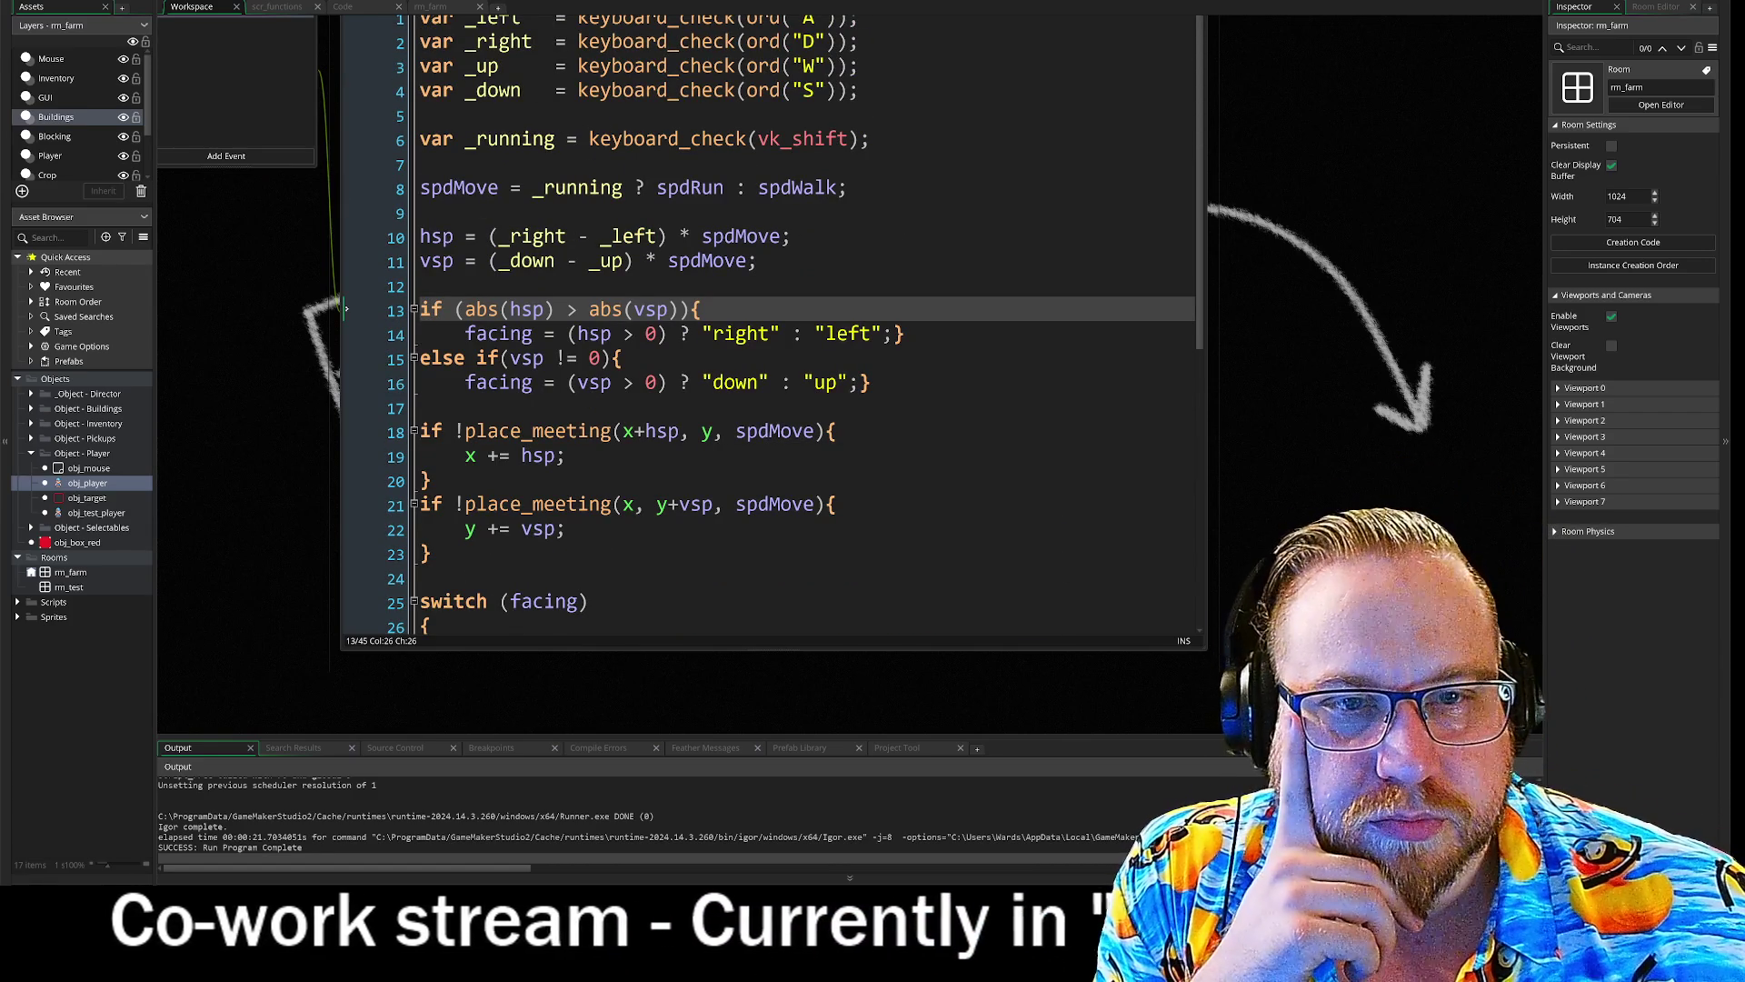
pyautogui.click(871, 139)
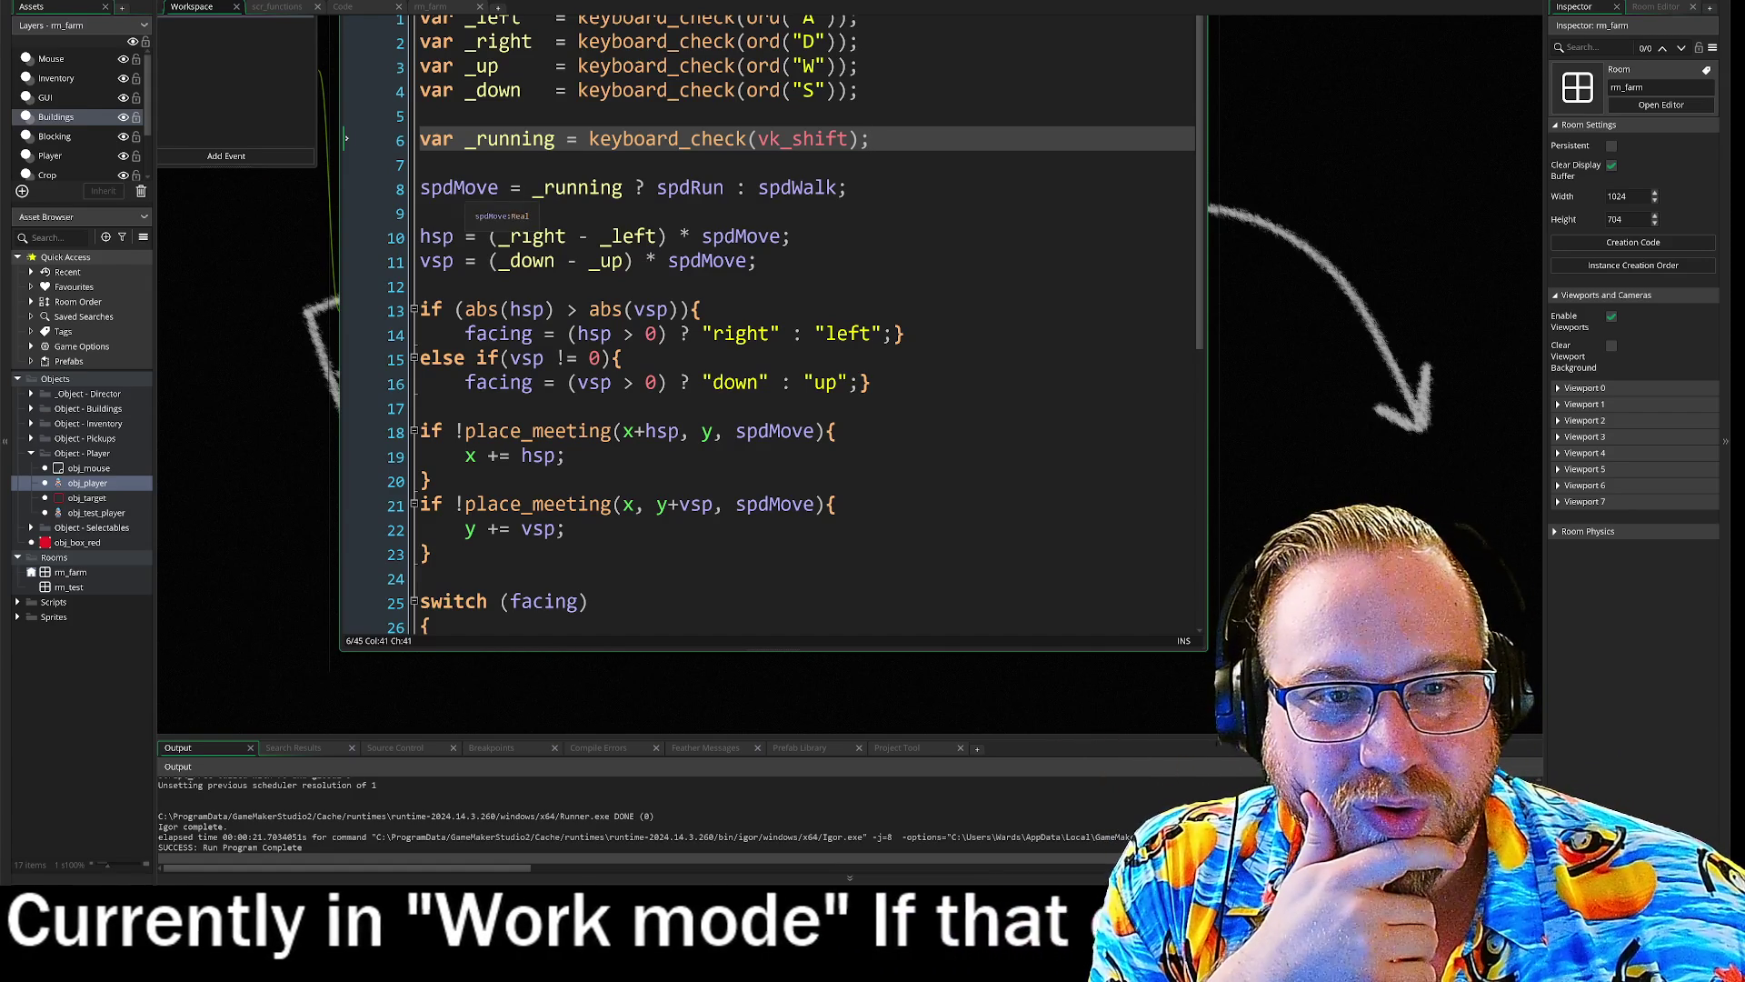
pyautogui.moveTo(533, 188); pyautogui.dragTo(800, 191)
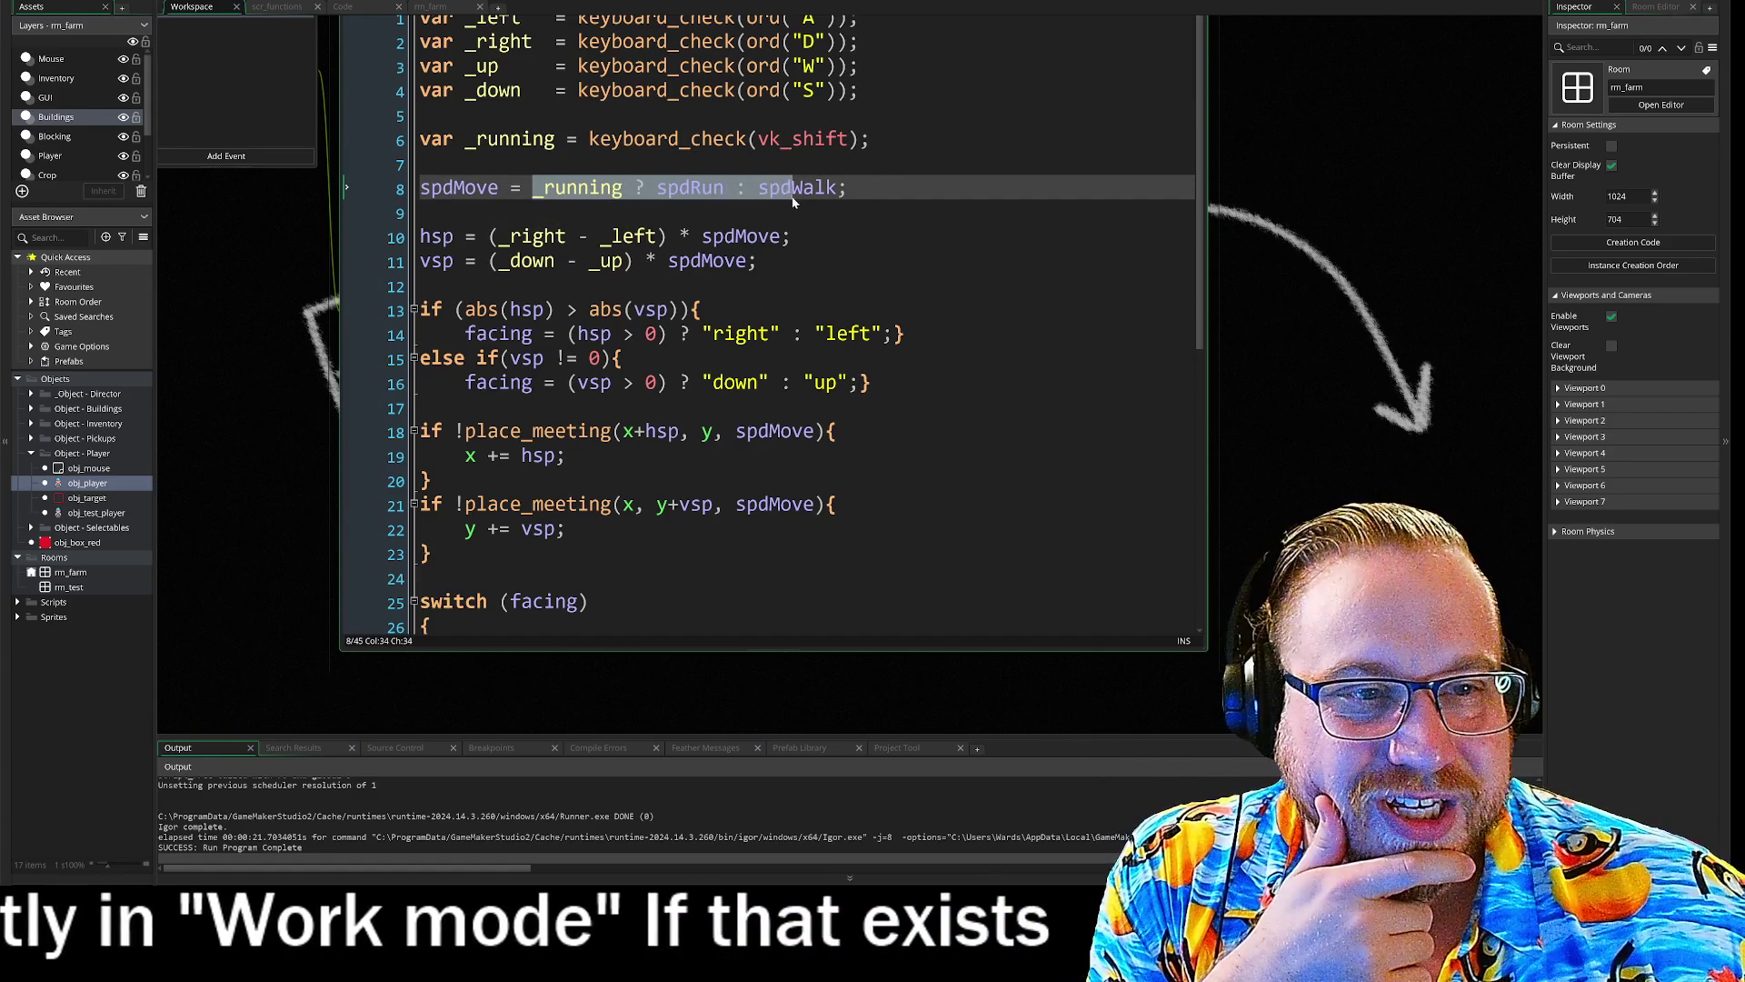
pyautogui.moveTo(634, 188); pyautogui.dragTo(856, 199)
pyautogui.rightClick(802, 195)
pyautogui.click(838, 218)
pyautogui.scroll(-6, 773, 327)
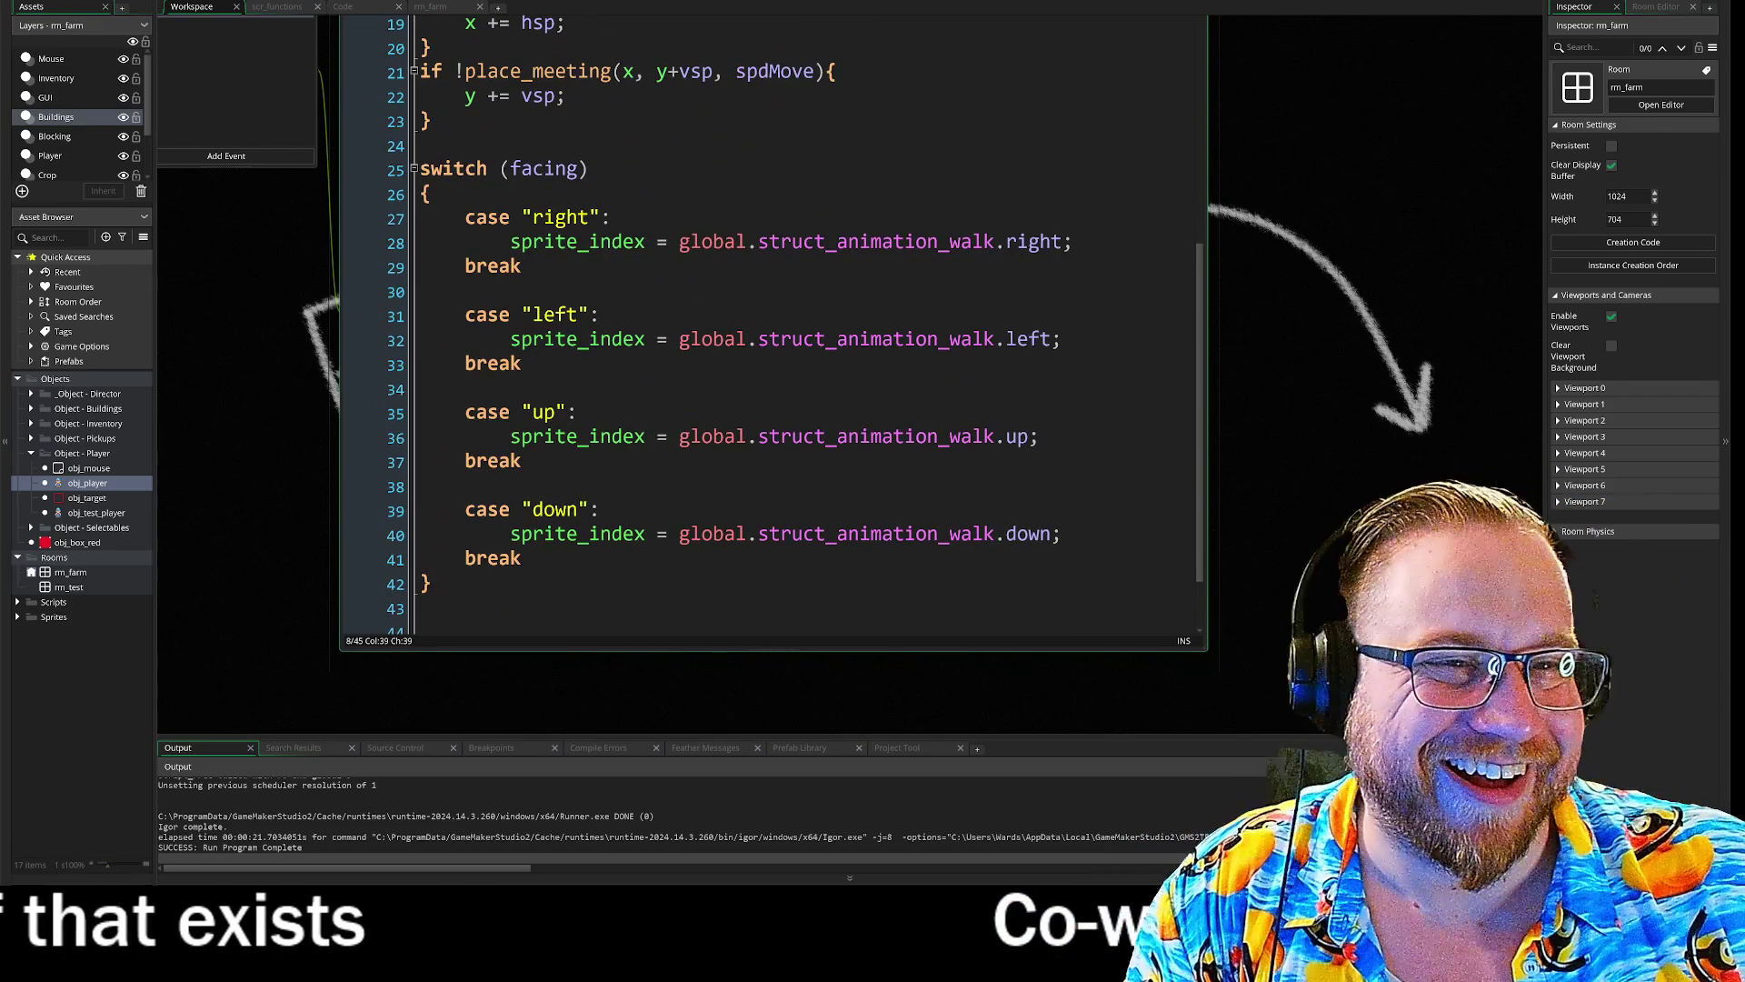
pyautogui.click(668, 241)
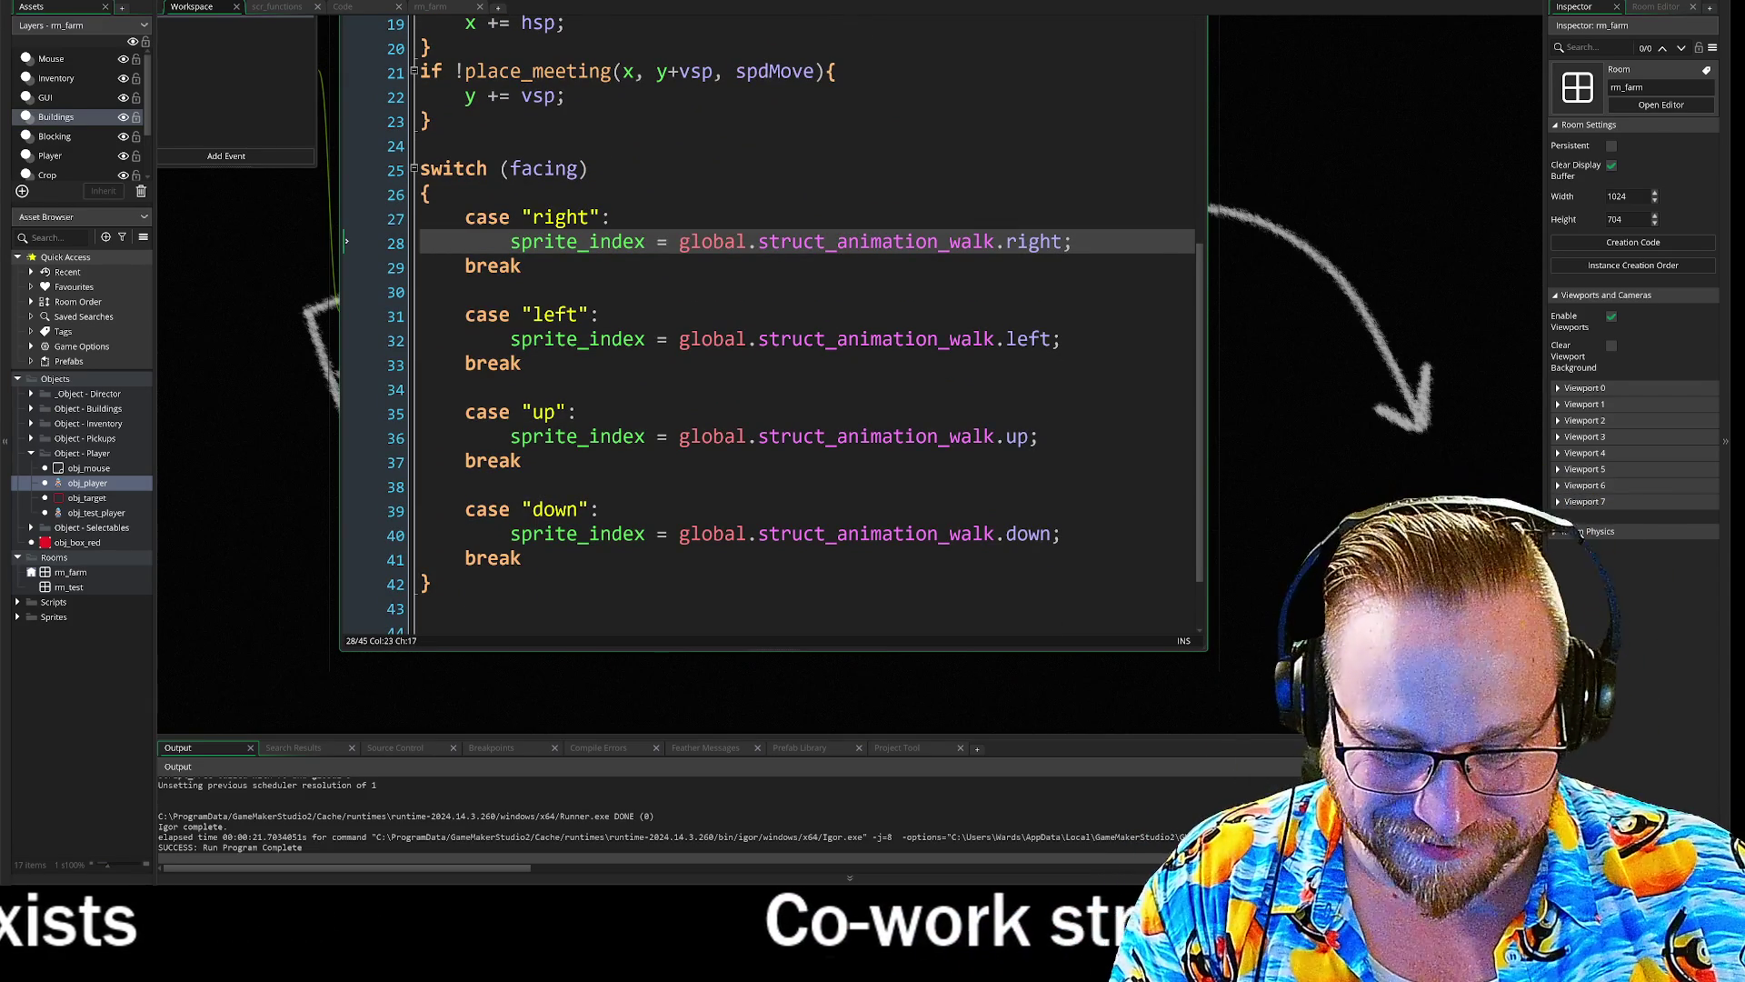
pyautogui.hotkey('ctrl', 'v')
pyautogui.click(669, 242)
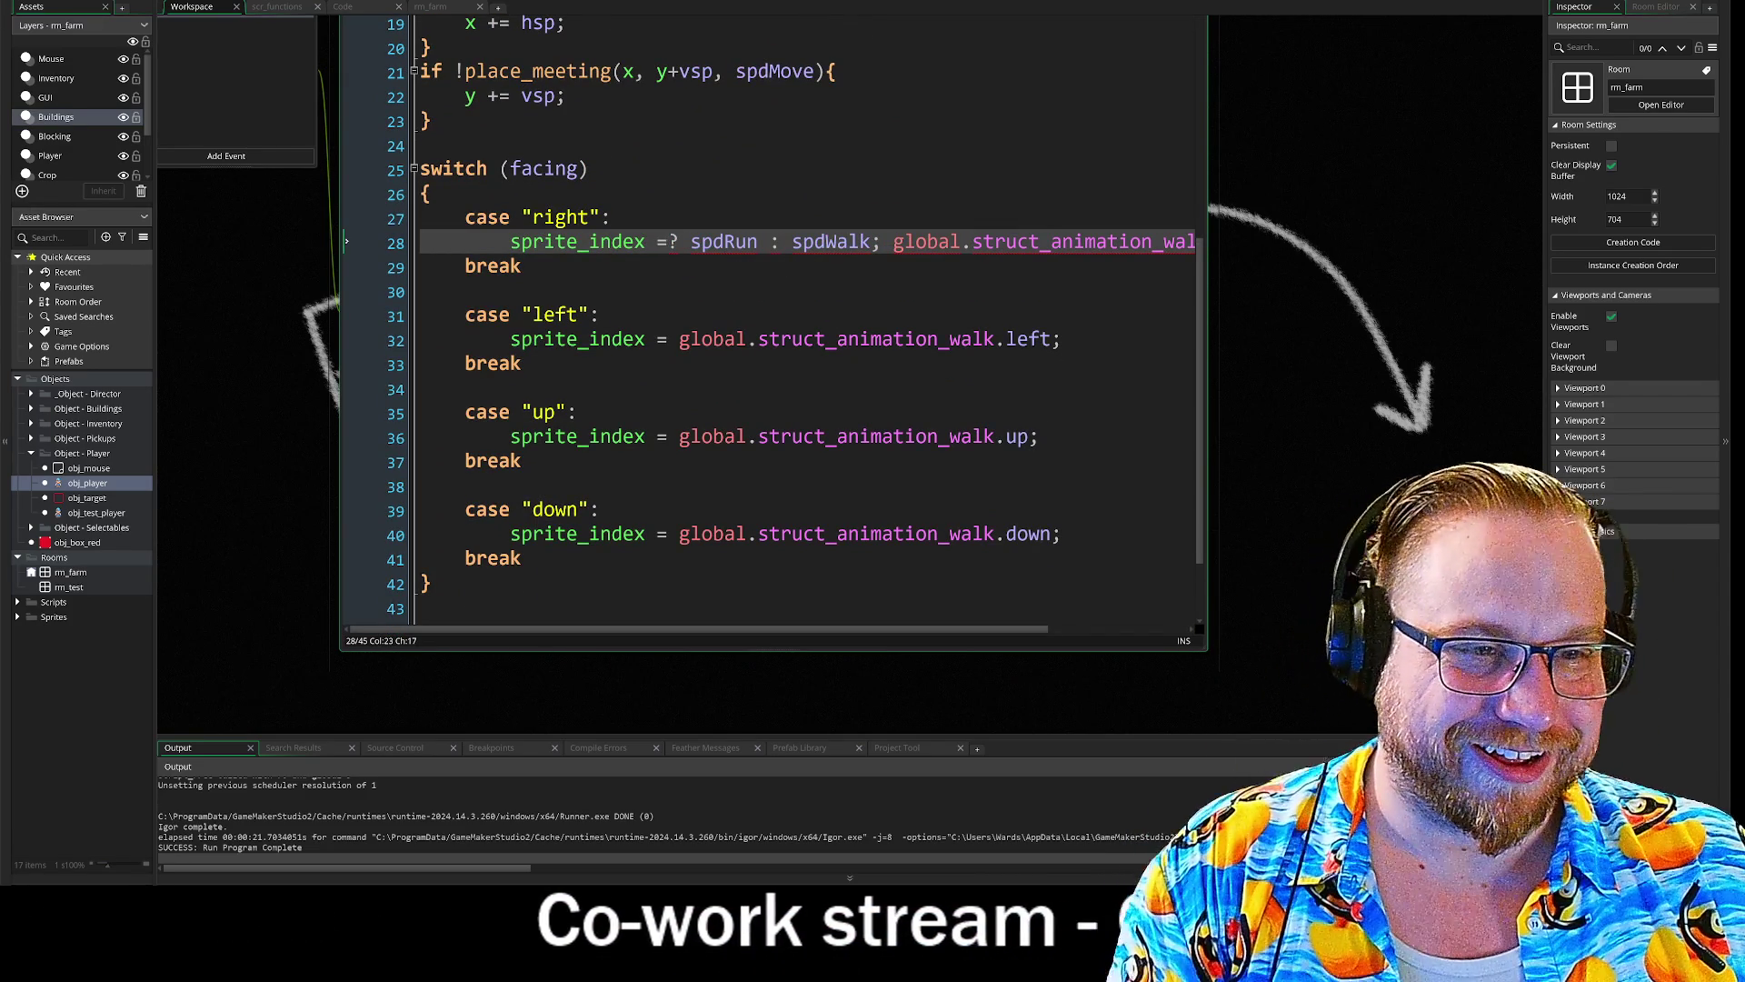
# - Replace the pasted text on line 28 with the _running ? spdRun : condition from line 8
pyautogui.scroll(4, 727, 327)
pyautogui.scroll(3, 727, 328)
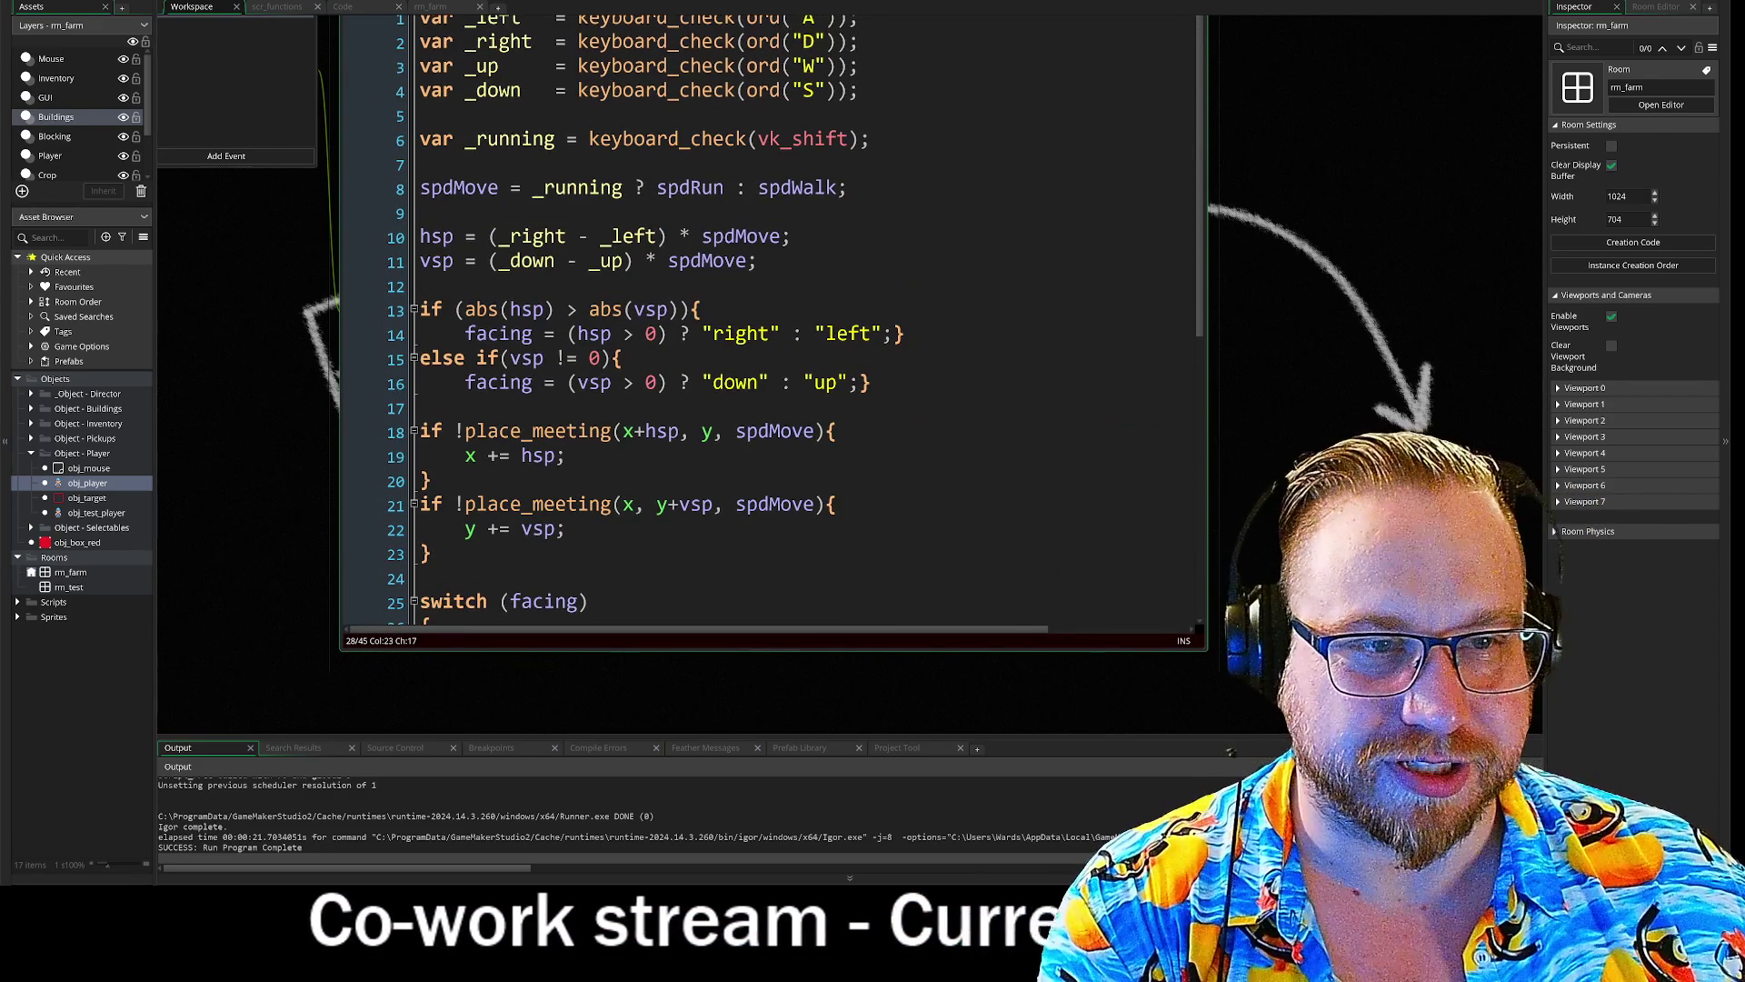
pyautogui.scroll(-5, 727, 327)
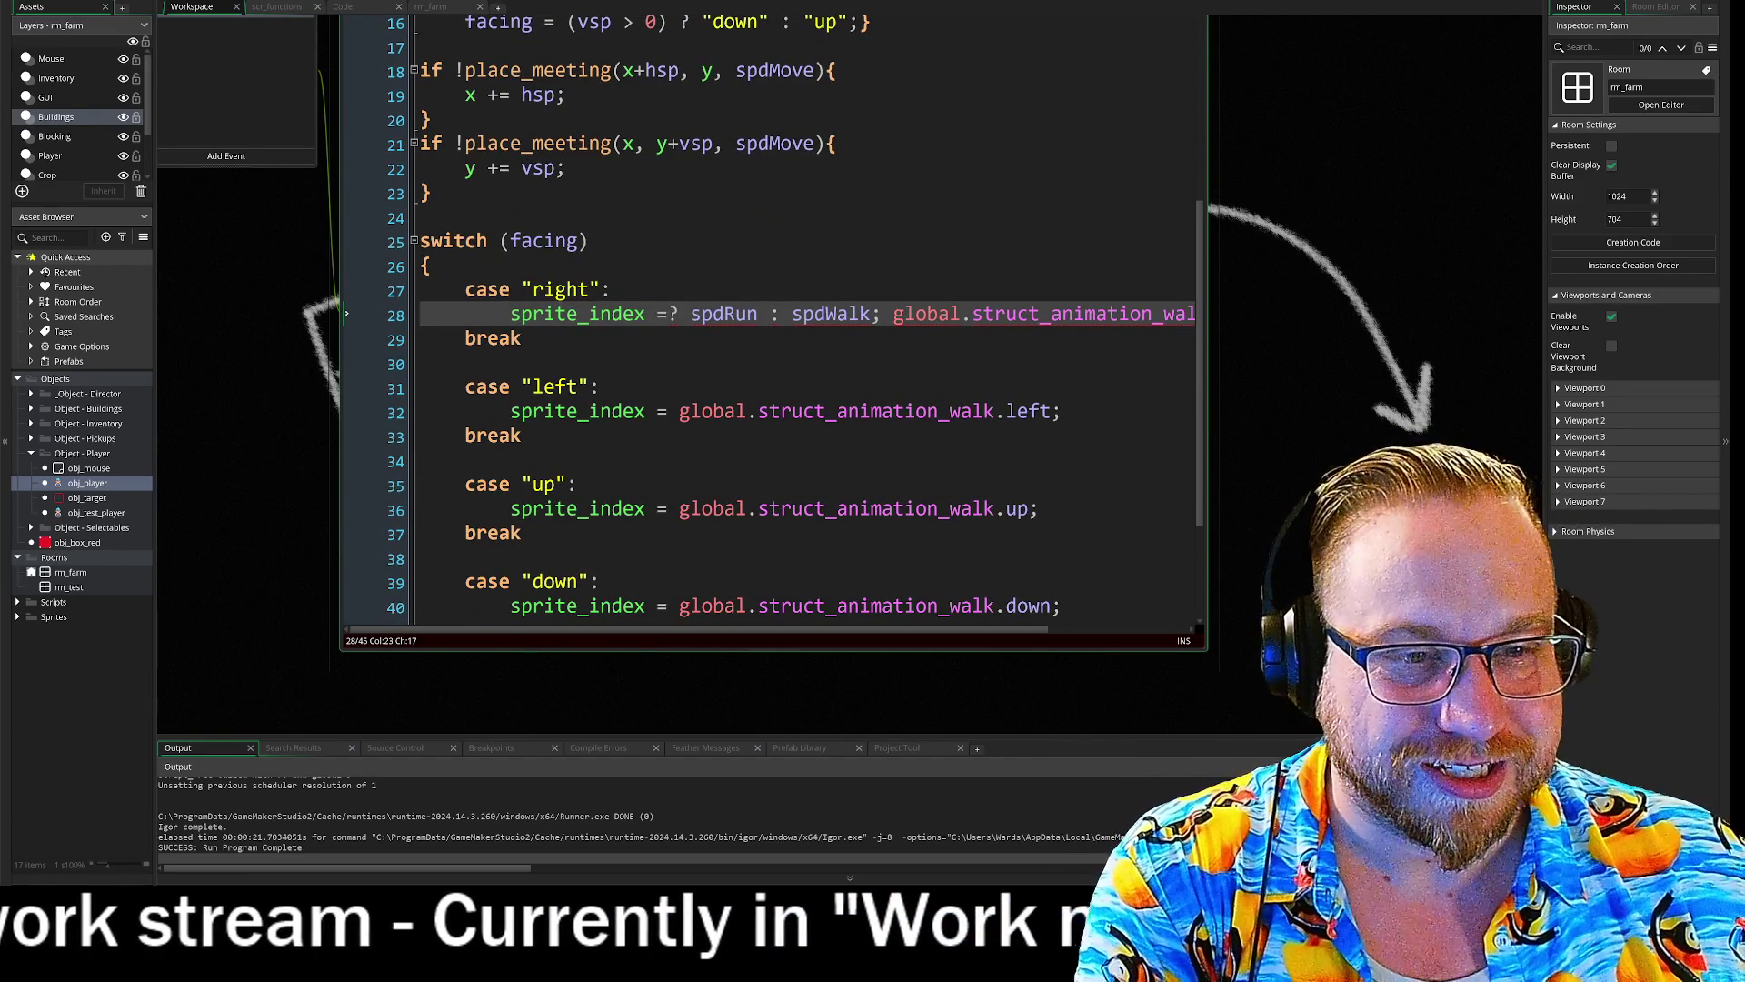
pyautogui.scroll(5, 772, 320)
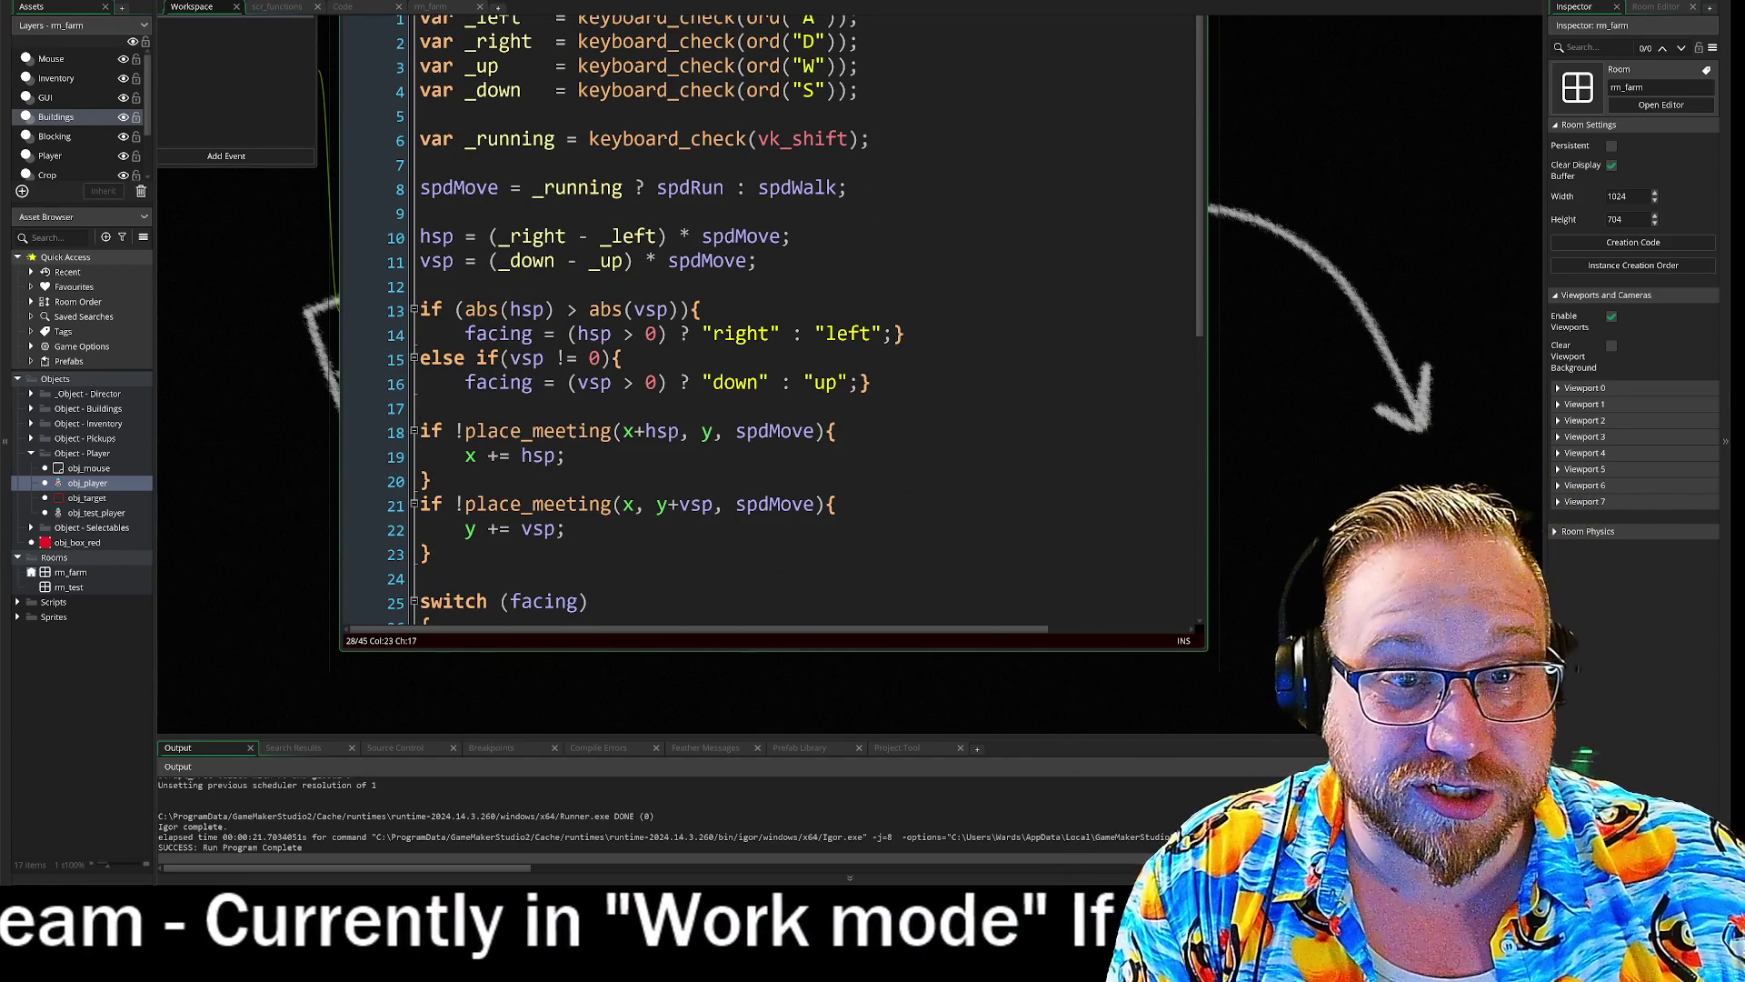
pyautogui.moveTo(533, 187); pyautogui.dragTo(831, 205)
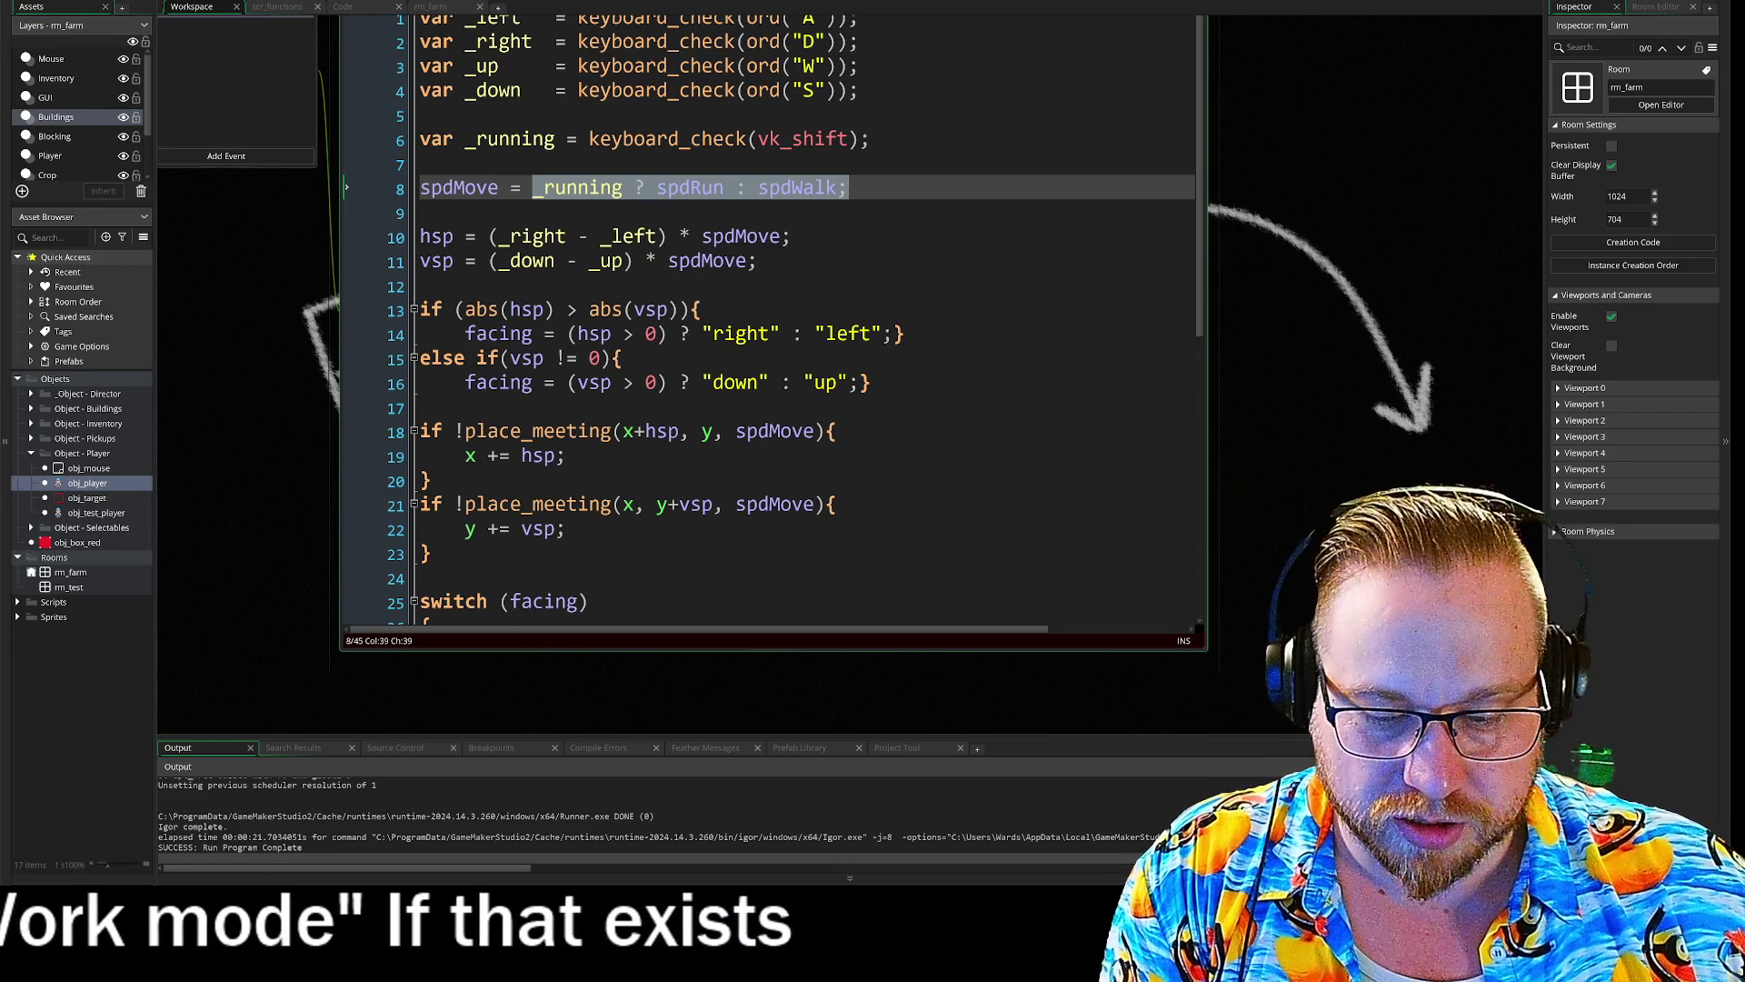
pyautogui.click(621, 357)
pyautogui.moveTo(747, 188); pyautogui.dragTo(533, 187)
pyautogui.hotkey('ctrl', 'c')
pyautogui.scroll(-1, 532, 187)
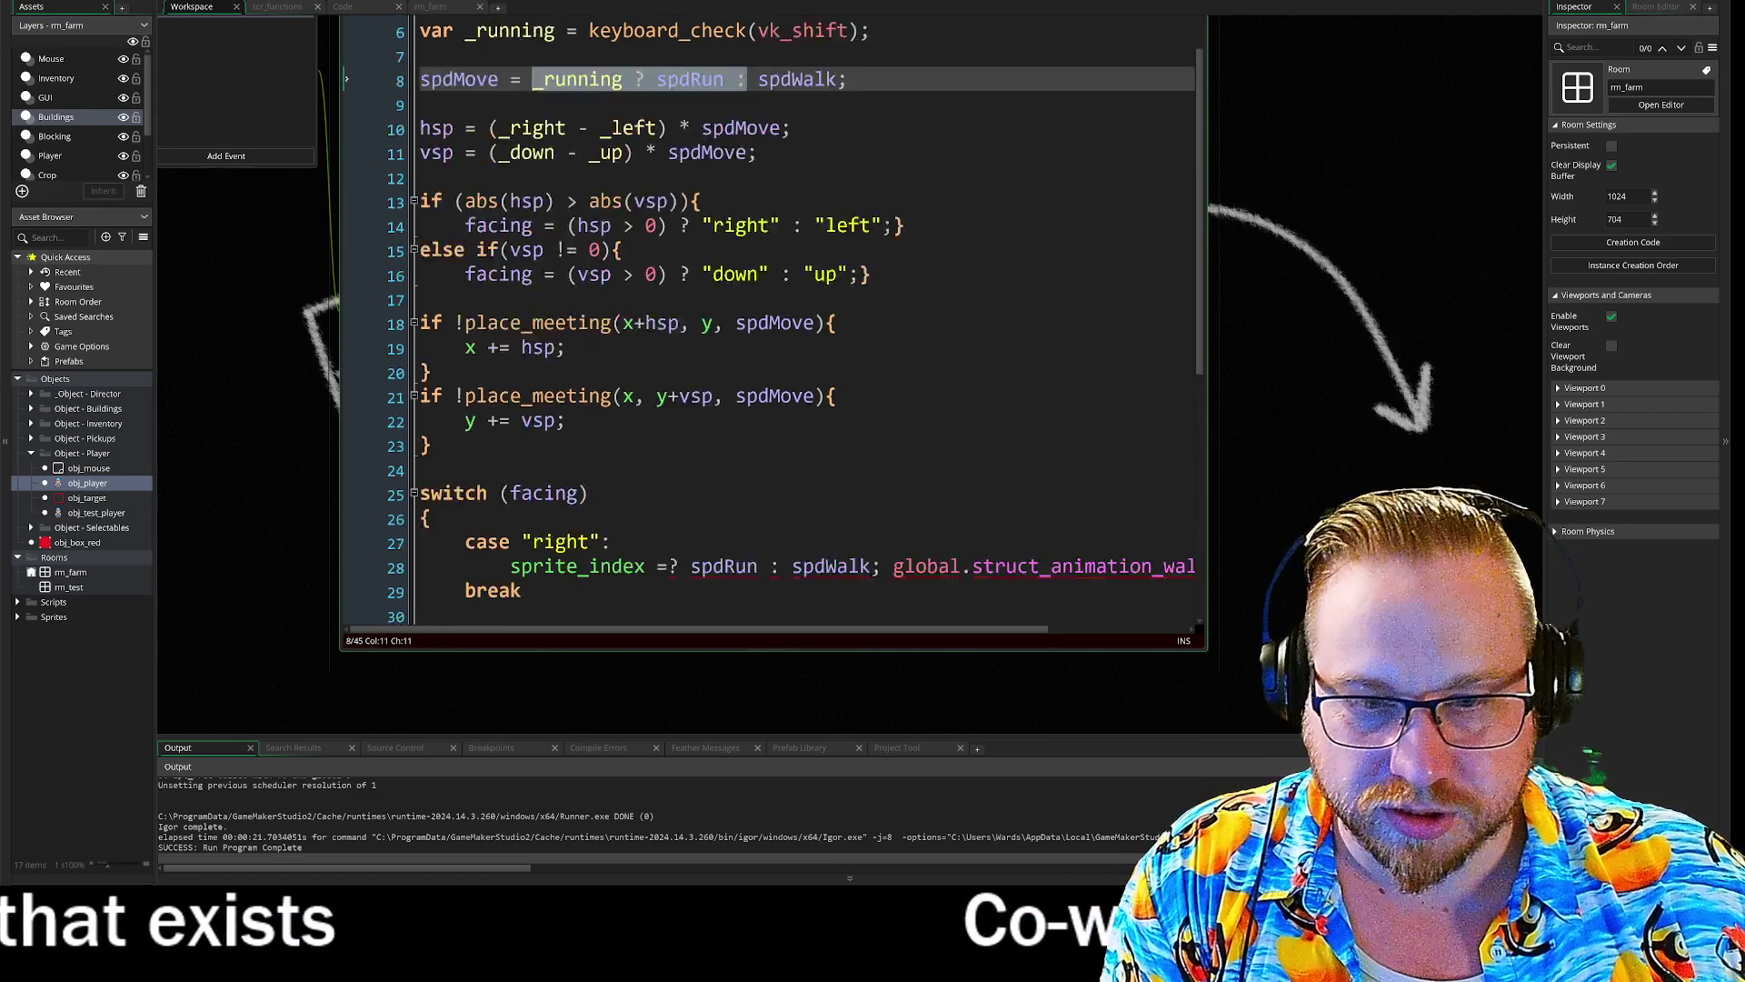
pyautogui.scroll(-5, 773, 318)
pyautogui.click(480, 285)
pyautogui.moveTo(489, 273); pyautogui.dragTo(712, 283)
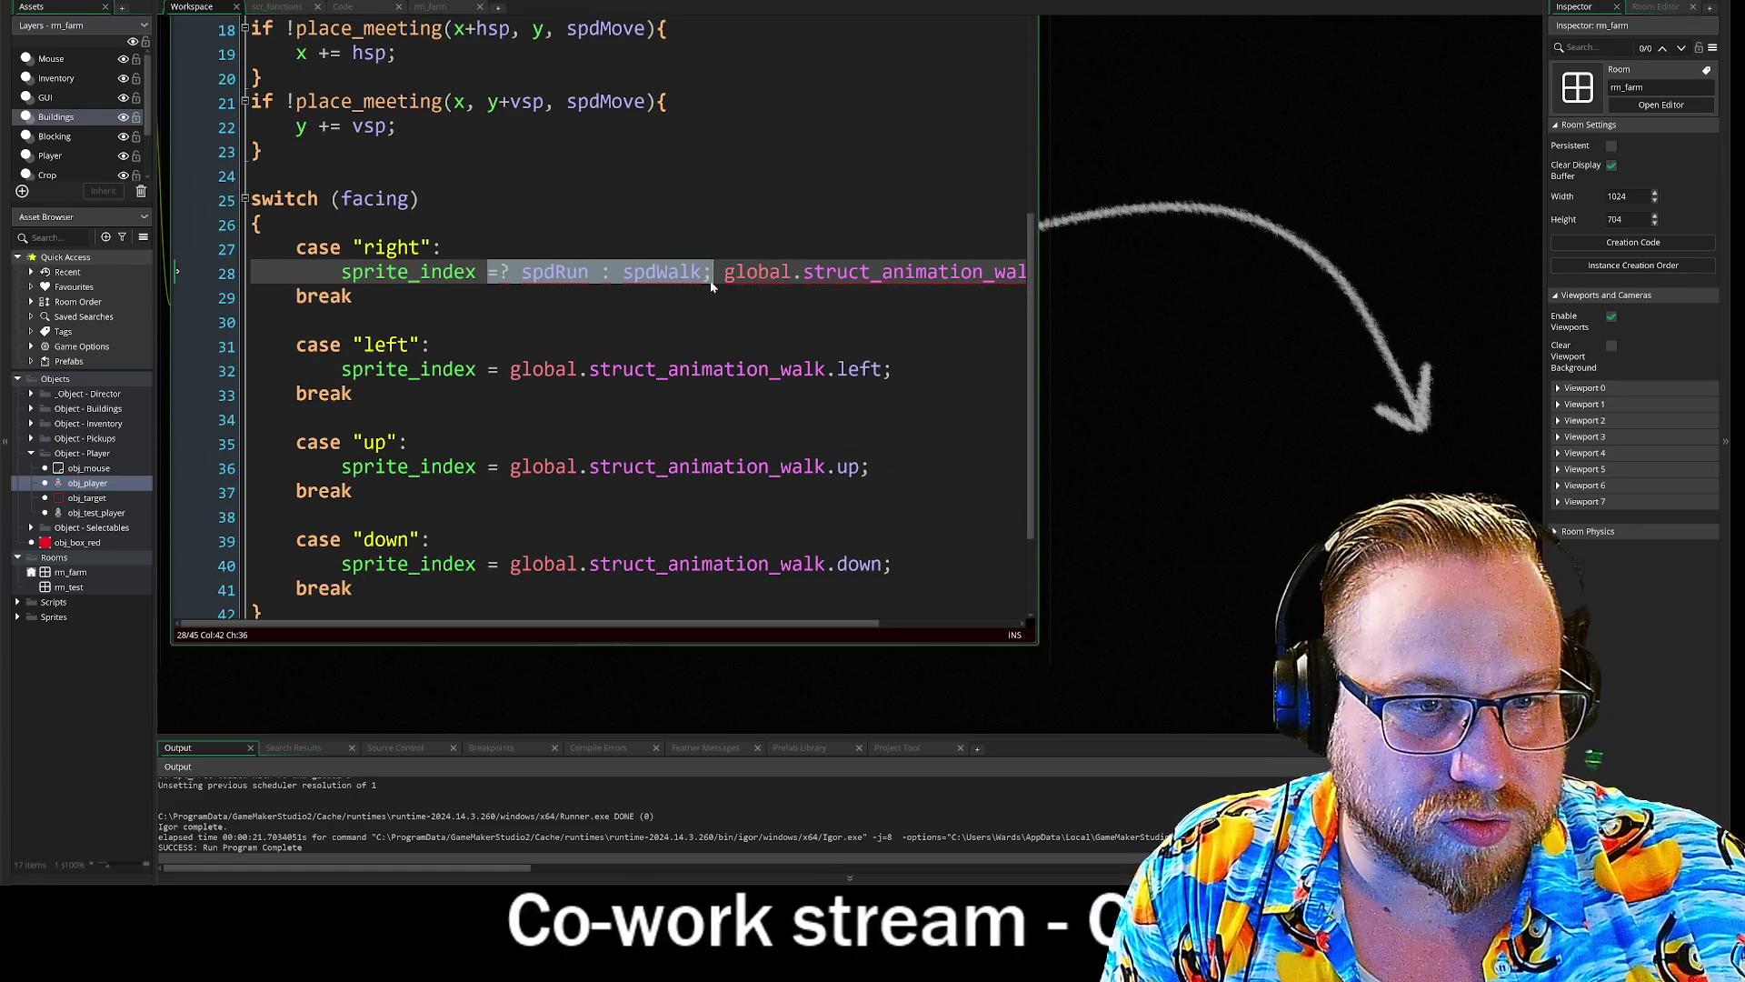
pyautogui.hotkey('ctrl', 'v')
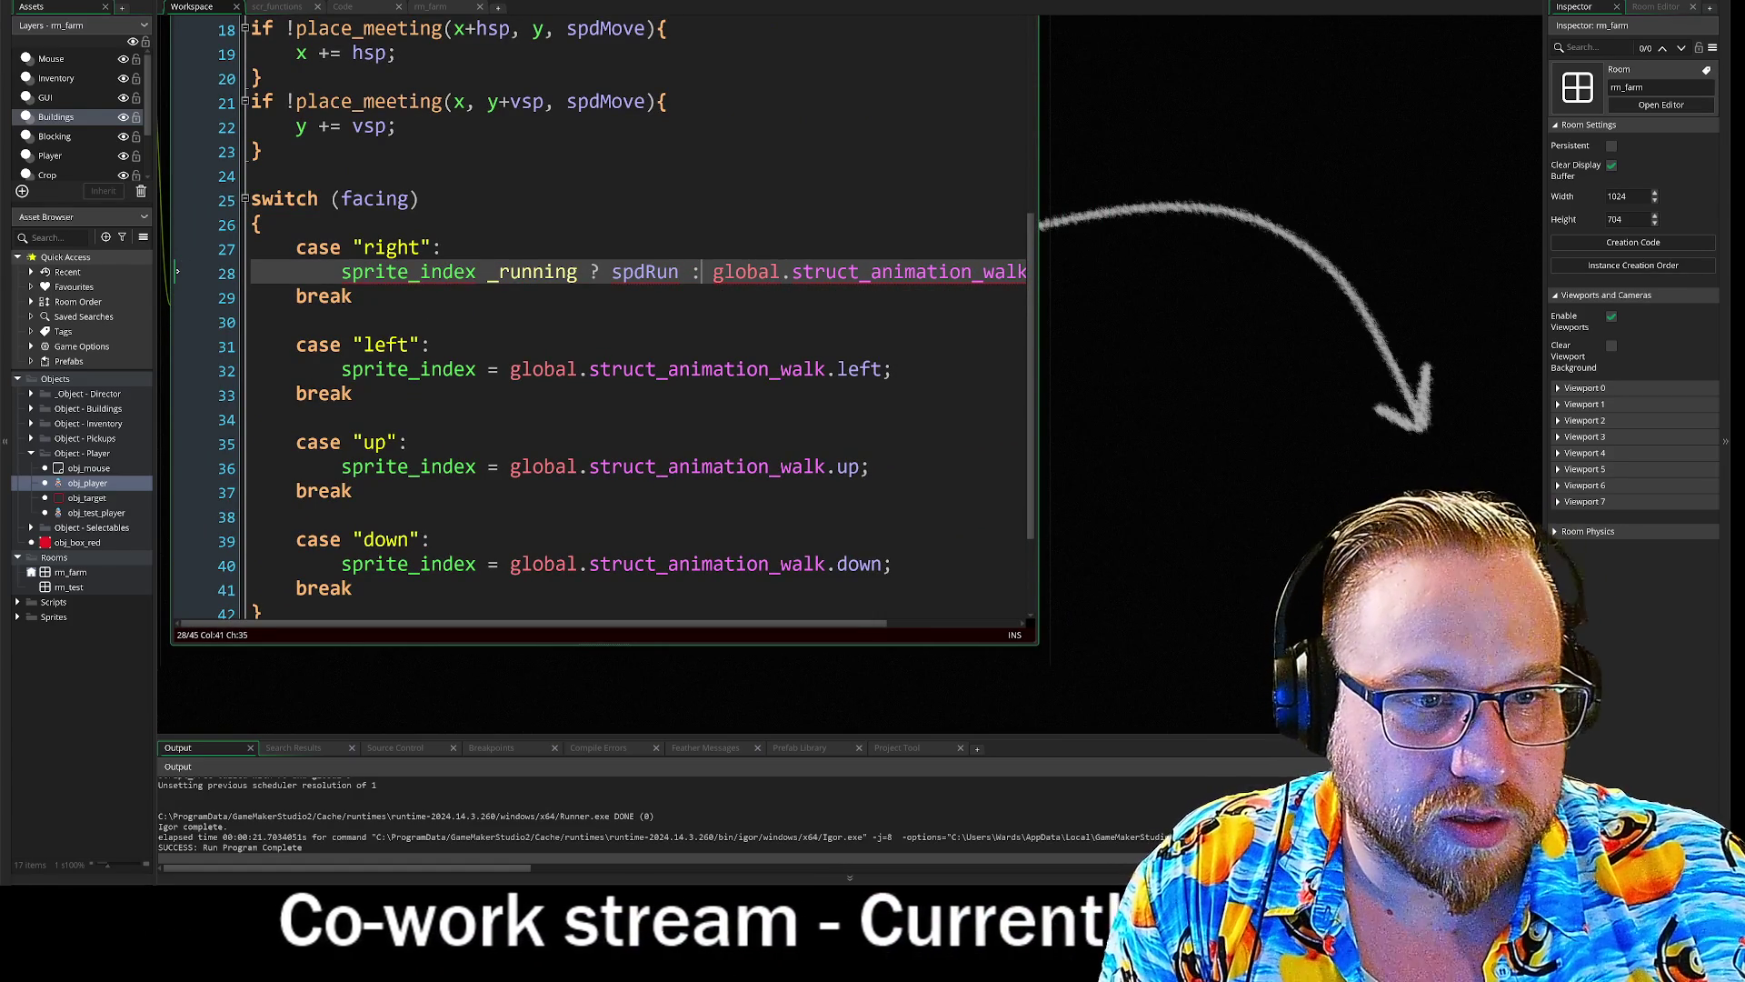
# - Review the global.struct_animation_walk.right reference on line 28, then open the Create event code
pyautogui.hscroll(2, 614, 623)
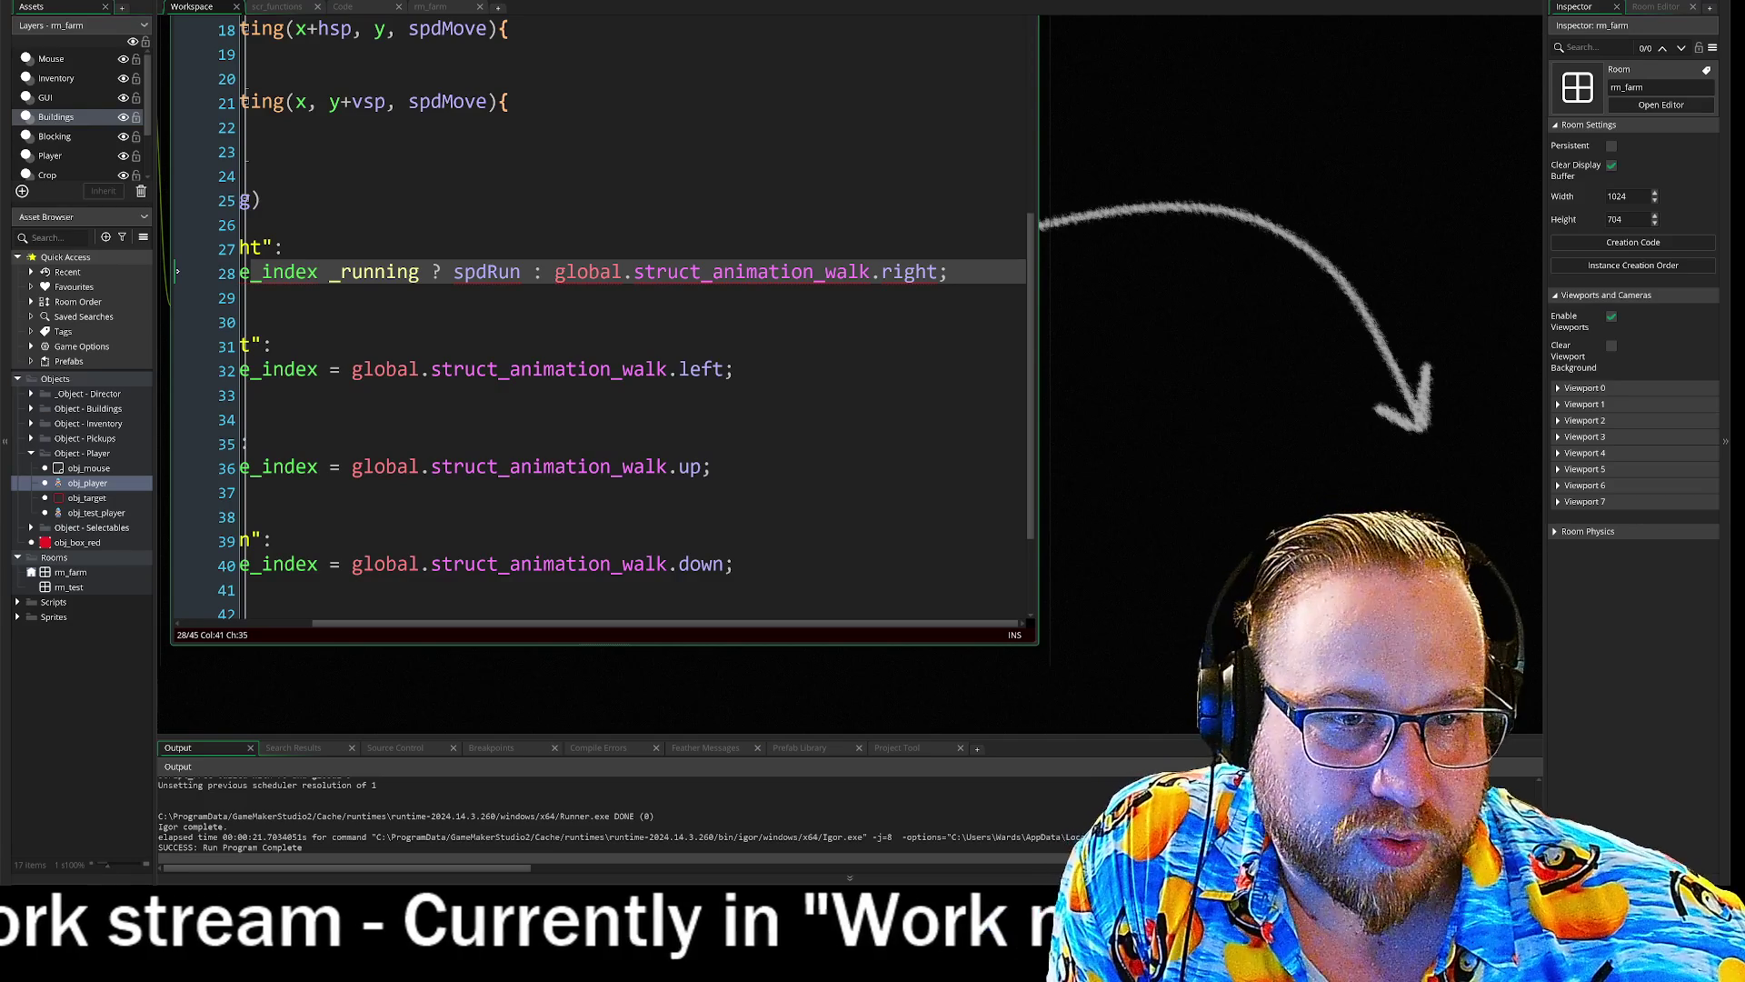
pyautogui.moveTo(554, 272); pyautogui.dragTo(868, 277)
pyautogui.hotkey('ctrl', 'c')
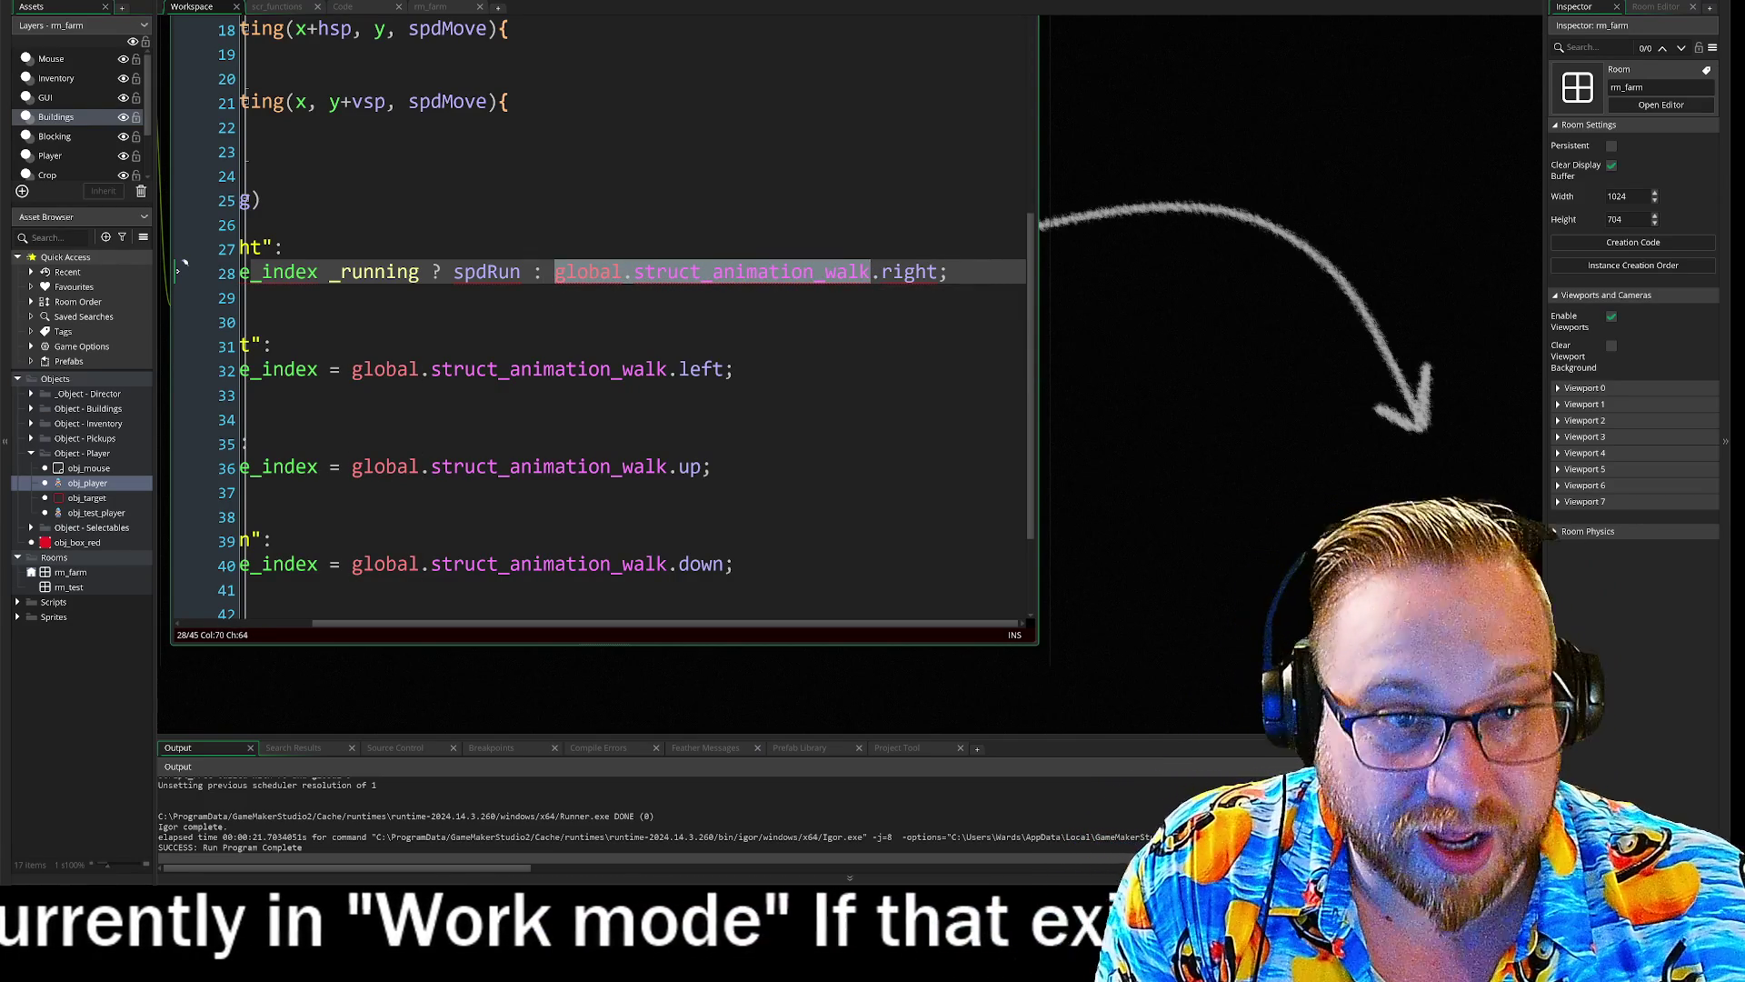
pyautogui.scroll(6, 600, 318)
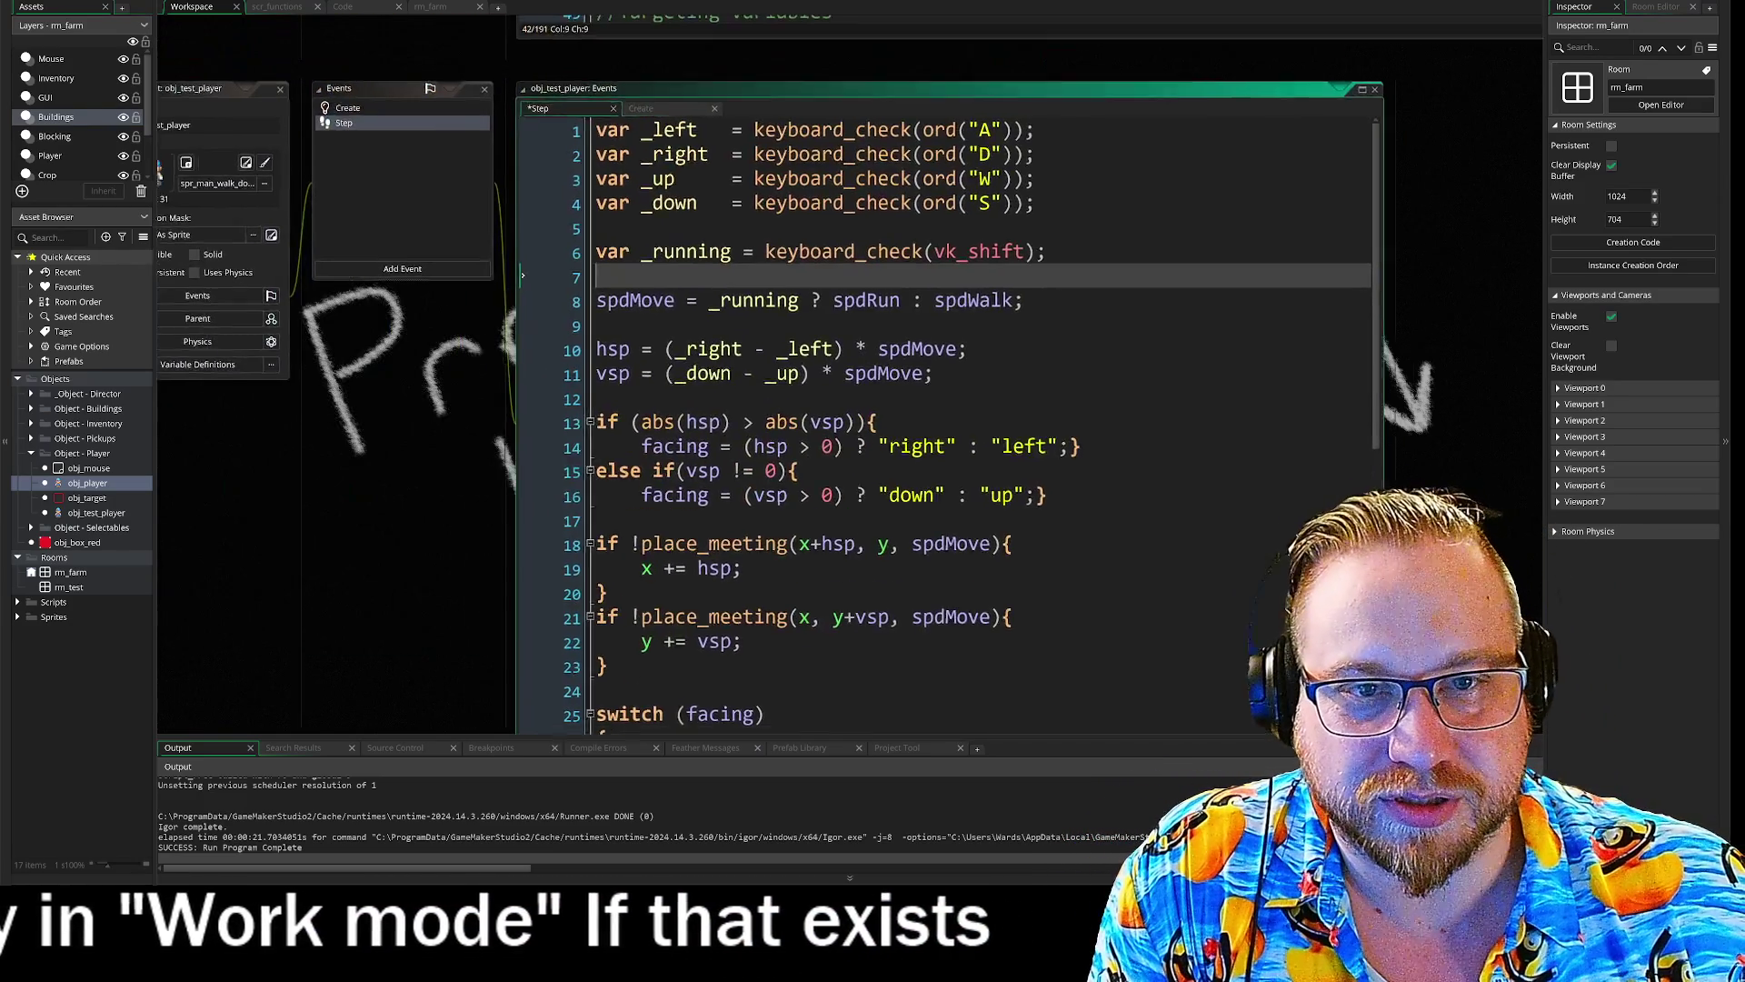
pyautogui.click(381, 120)
# - Paste two copies of the global walk struct reference at the top of the Create event
pyautogui.doubleClick(645, 161)
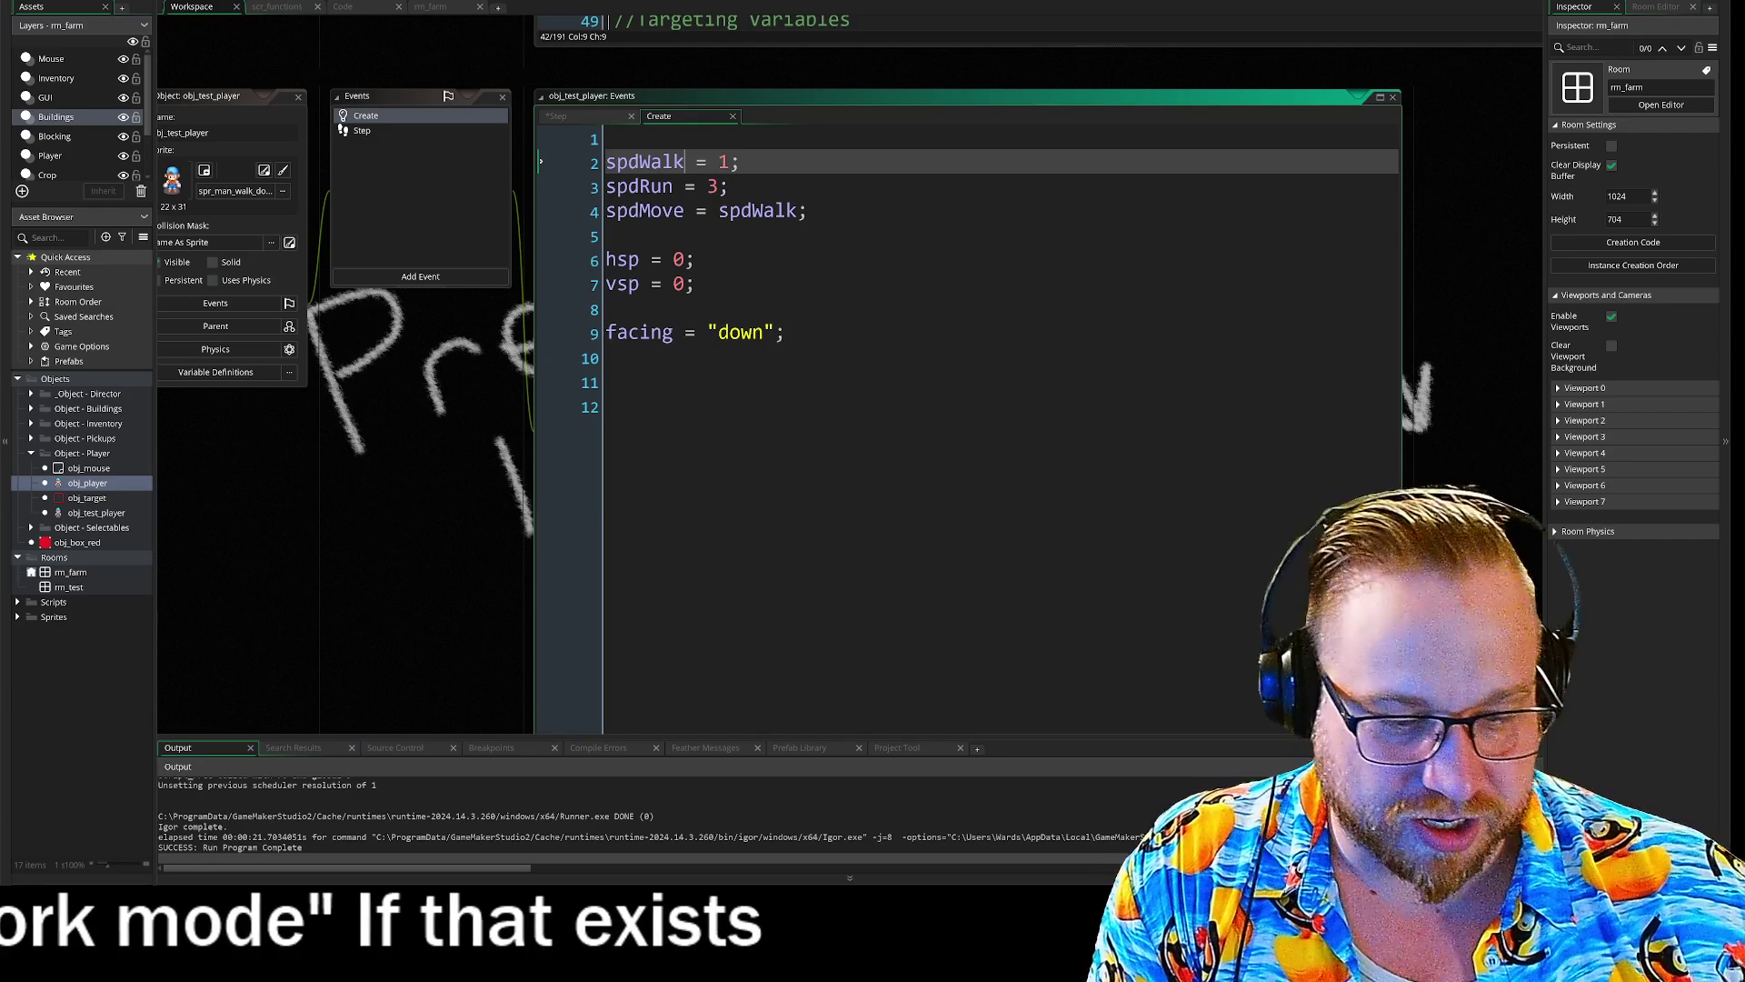
pyautogui.press('Up')
pyautogui.press('Return')
pyautogui.press('Return')
pyautogui.press('Up')
pyautogui.press('Up')
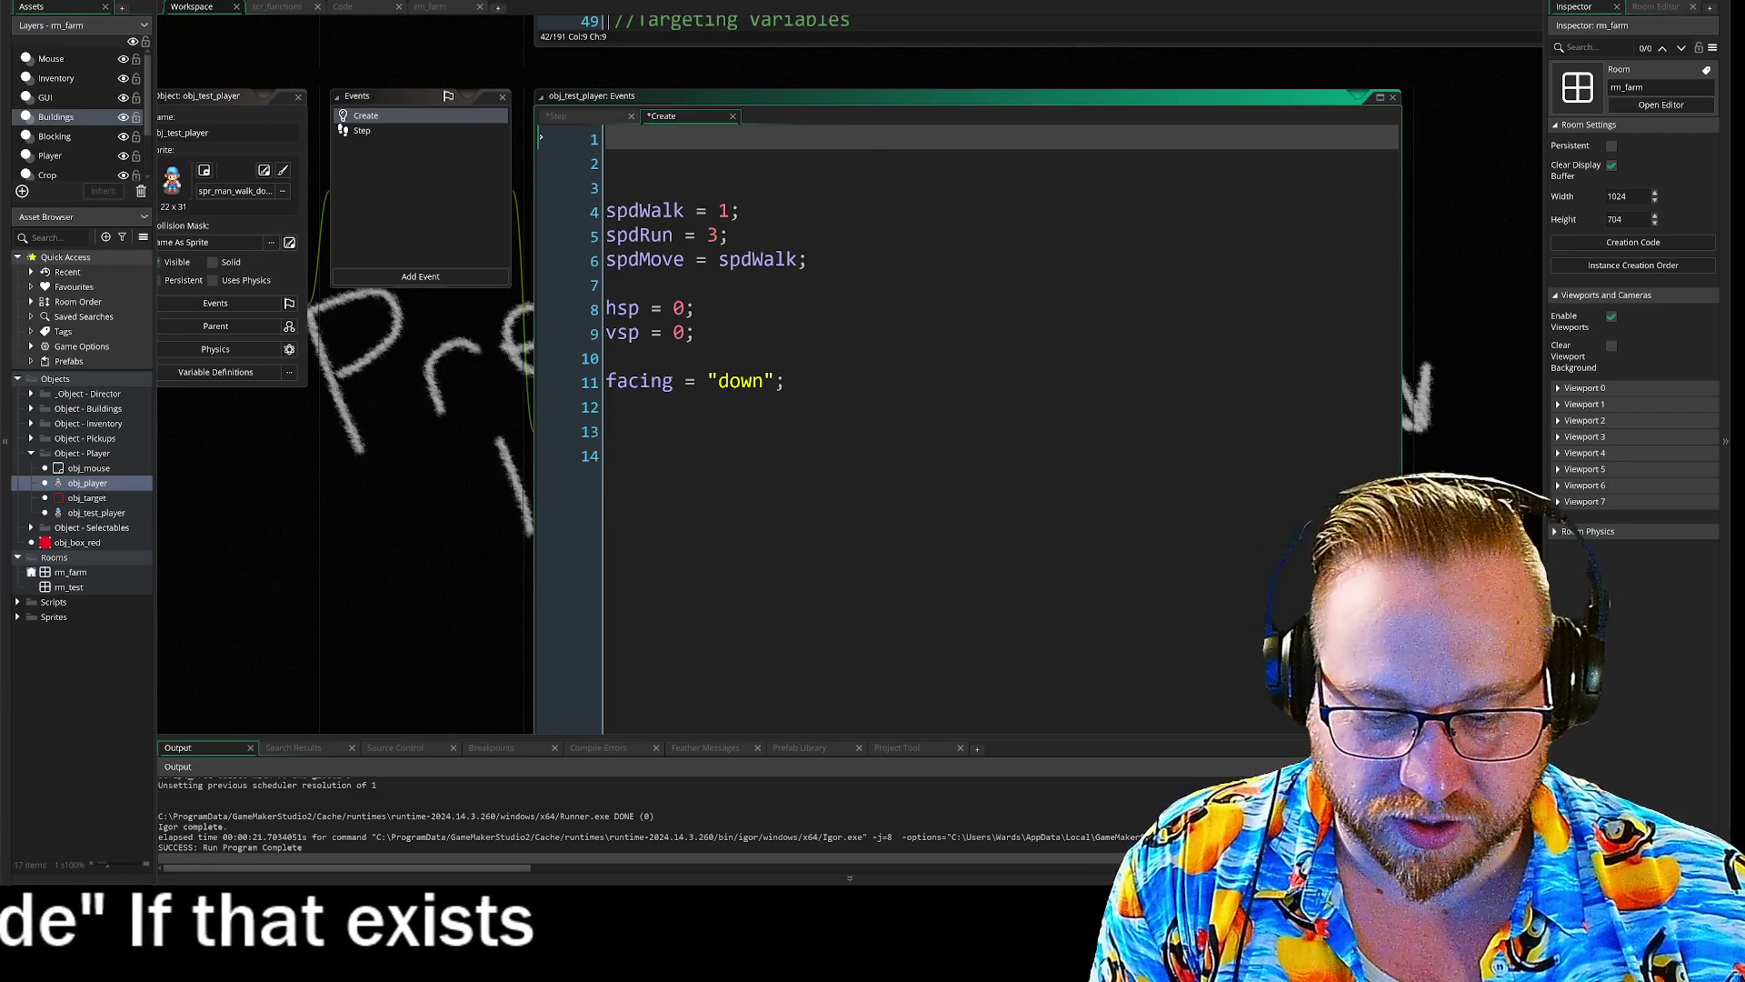
pyautogui.hotkey('ctrl', 'v')
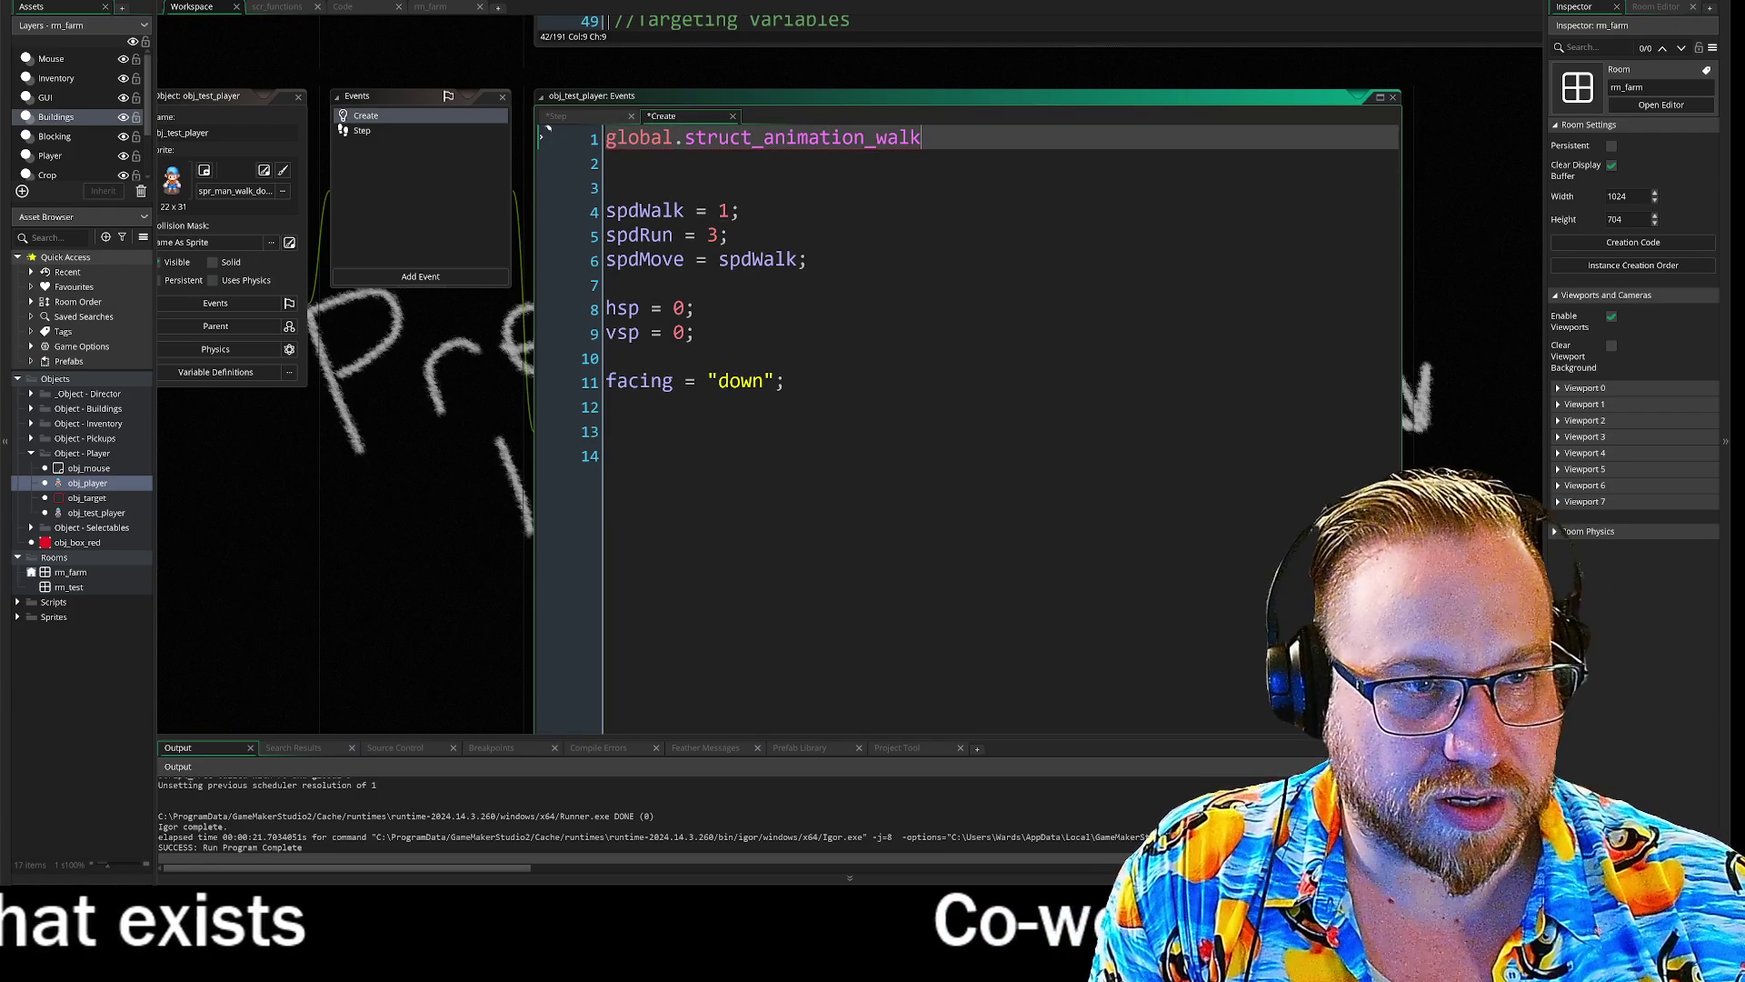
pyautogui.press('Down')
pyautogui.press('Down')
pyautogui.hotkey('ctrl', 'v')
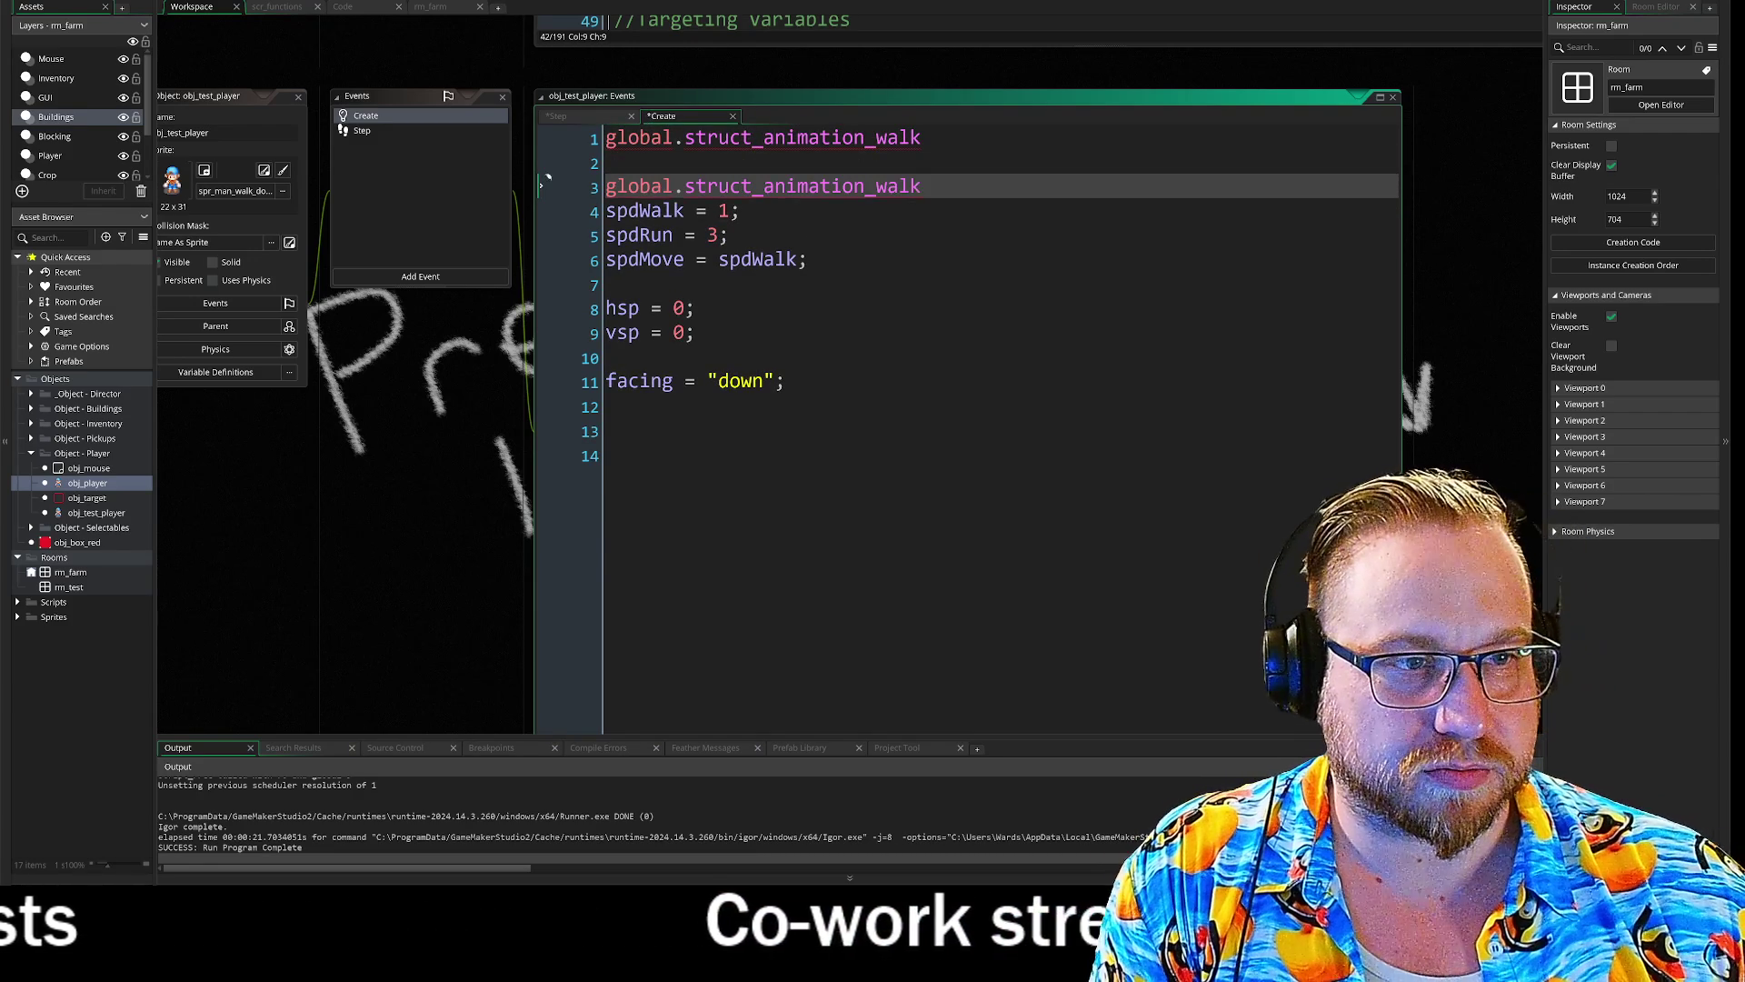
pyautogui.press('Return')
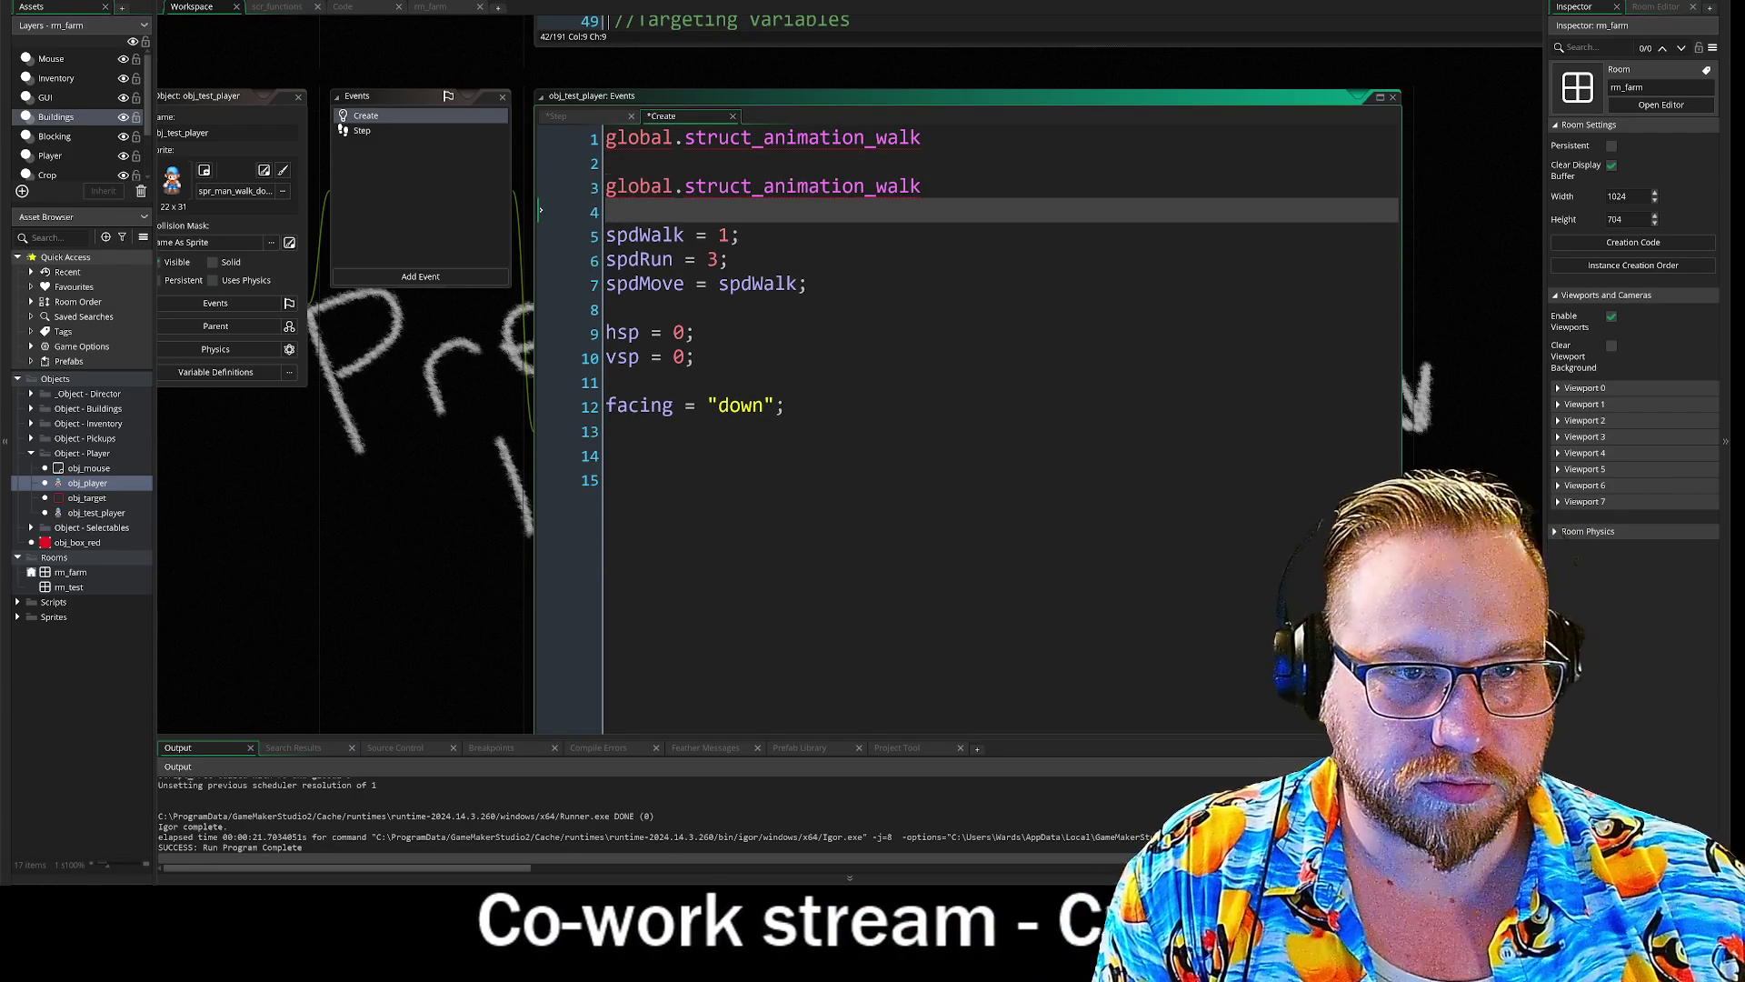
pyautogui.press('Up')
pyautogui.write('=')
pyautogui.press('Home')
pyautogui.press('Up')
pyautogui.press('Up')
pyautogui.write('=')
pyautogui.press('Down')
# - Edit them into `ani_walk = global.struct_animation_walk;` and `ani_run = global.struct_animation_run;`
pyautogui.press('Down')
pyautogui.press('Up')
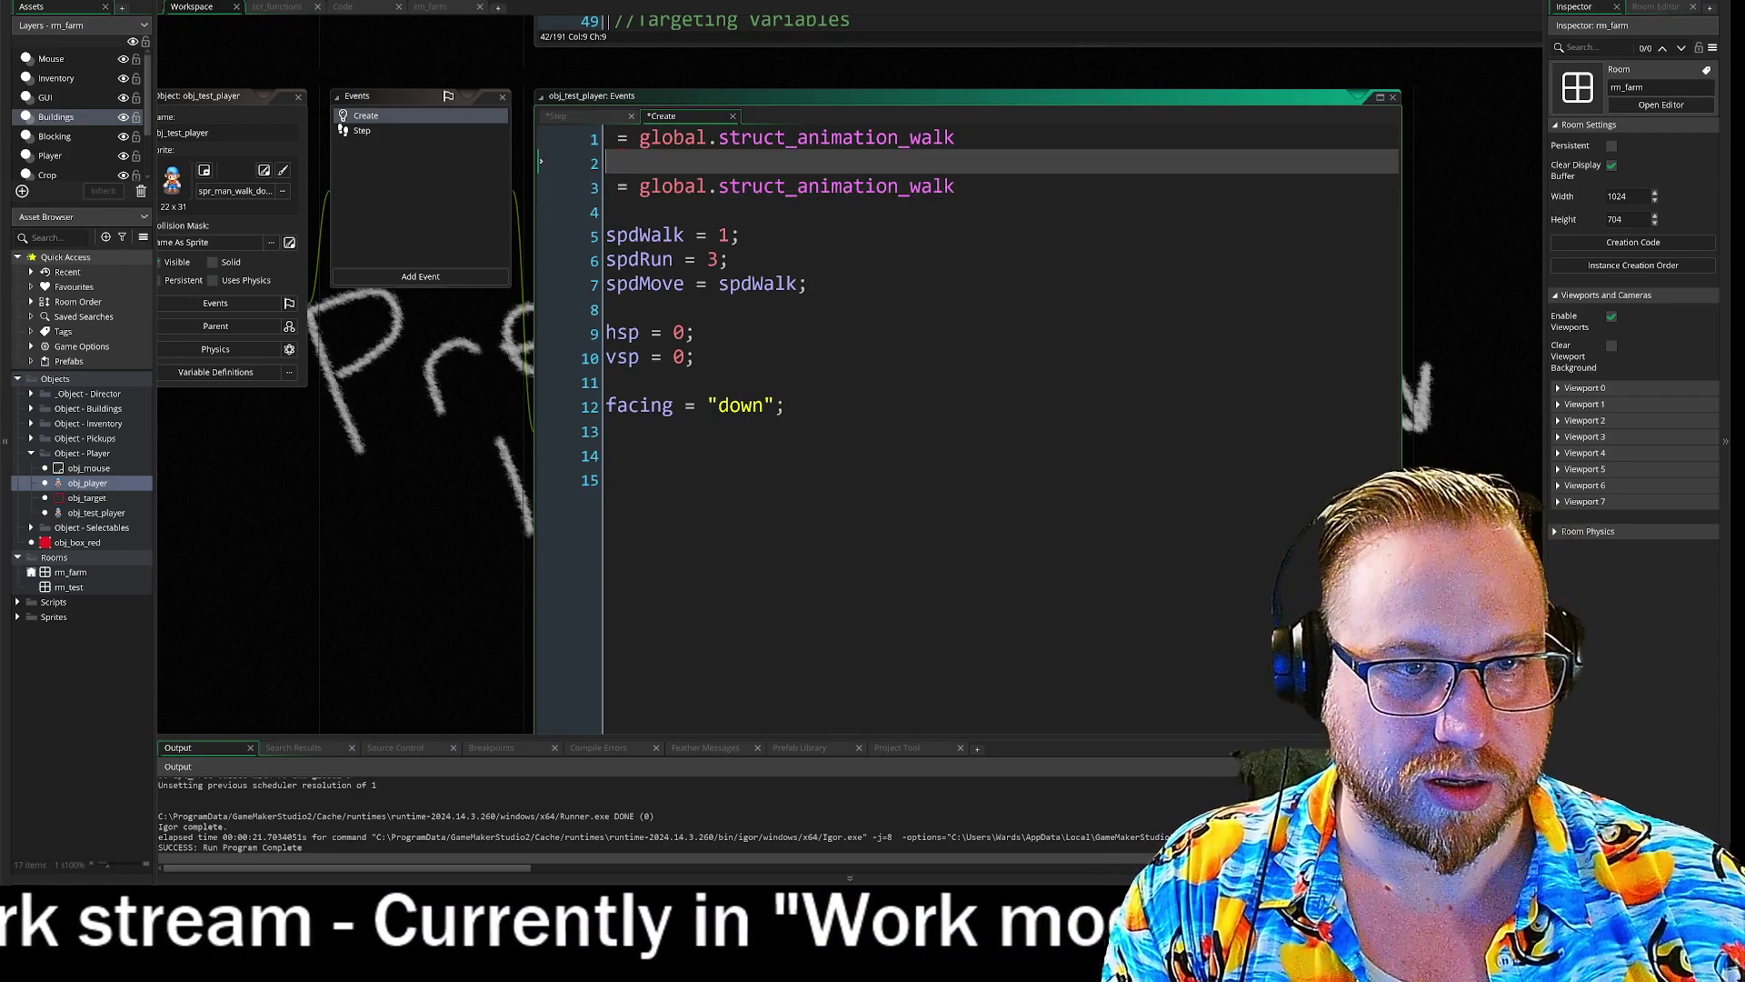
pyautogui.press('BackSpace')
pyautogui.press('Down')
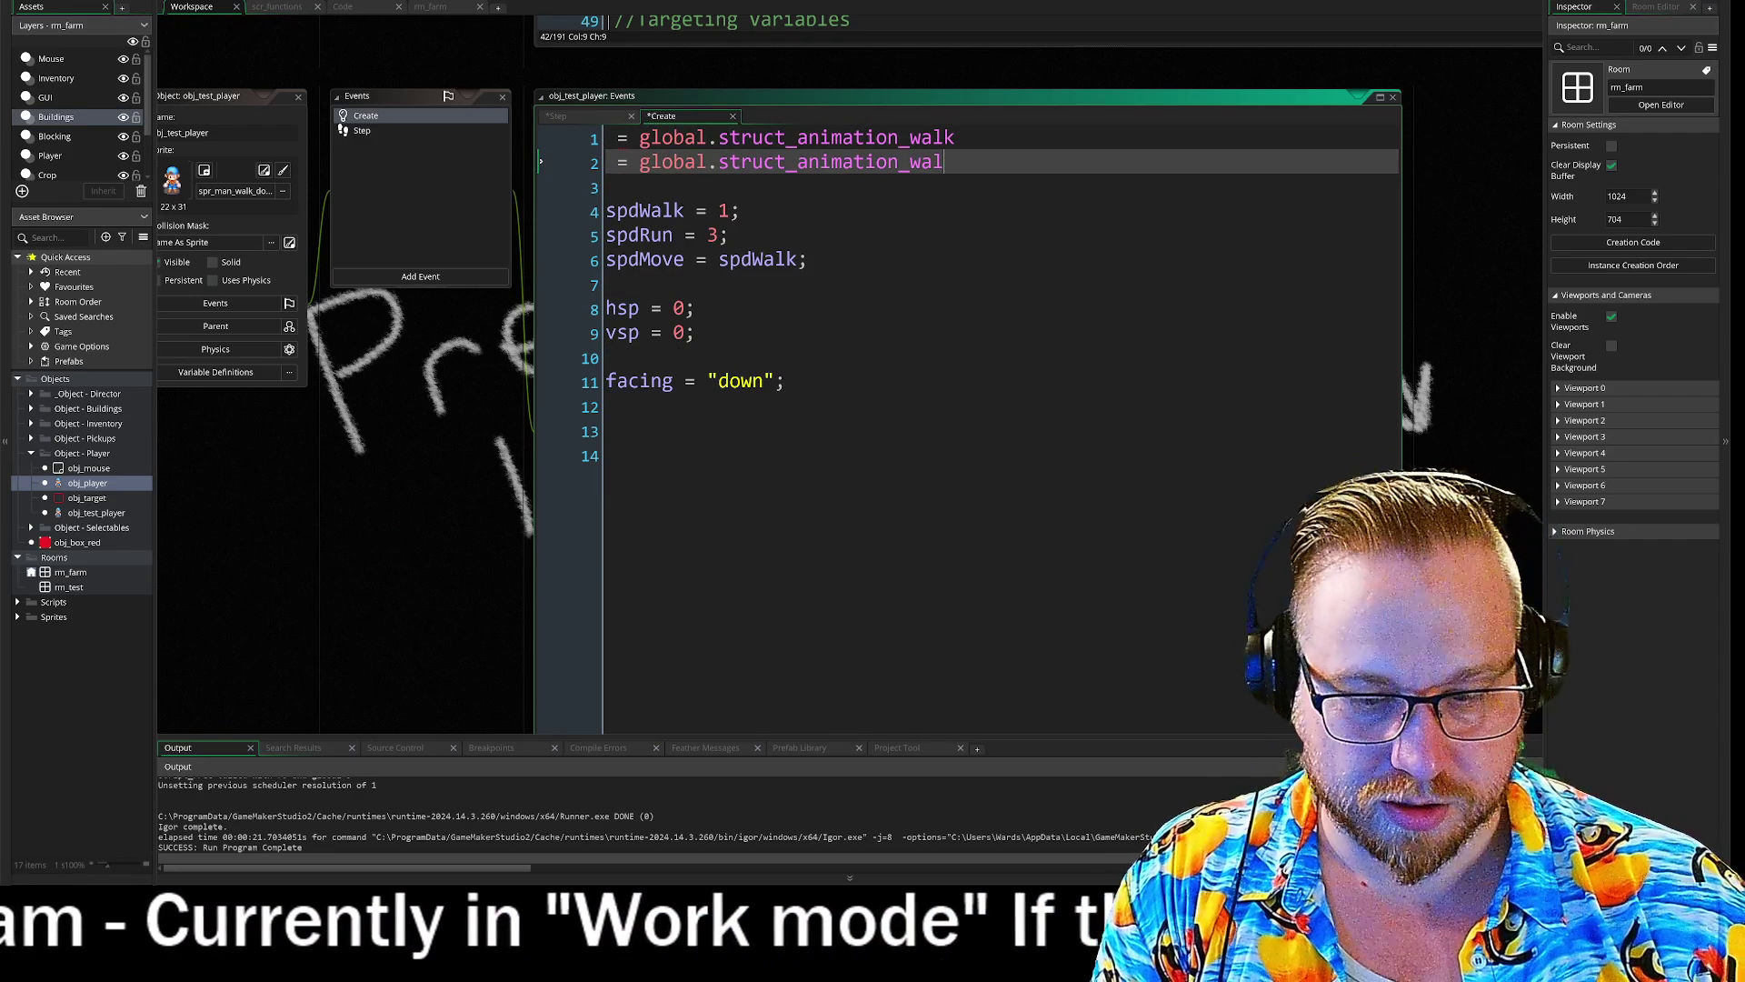
pyautogui.press('BackSpace')
pyautogui.press('BackSpace')
pyautogui.press('BackSpace')
pyautogui.write('run')
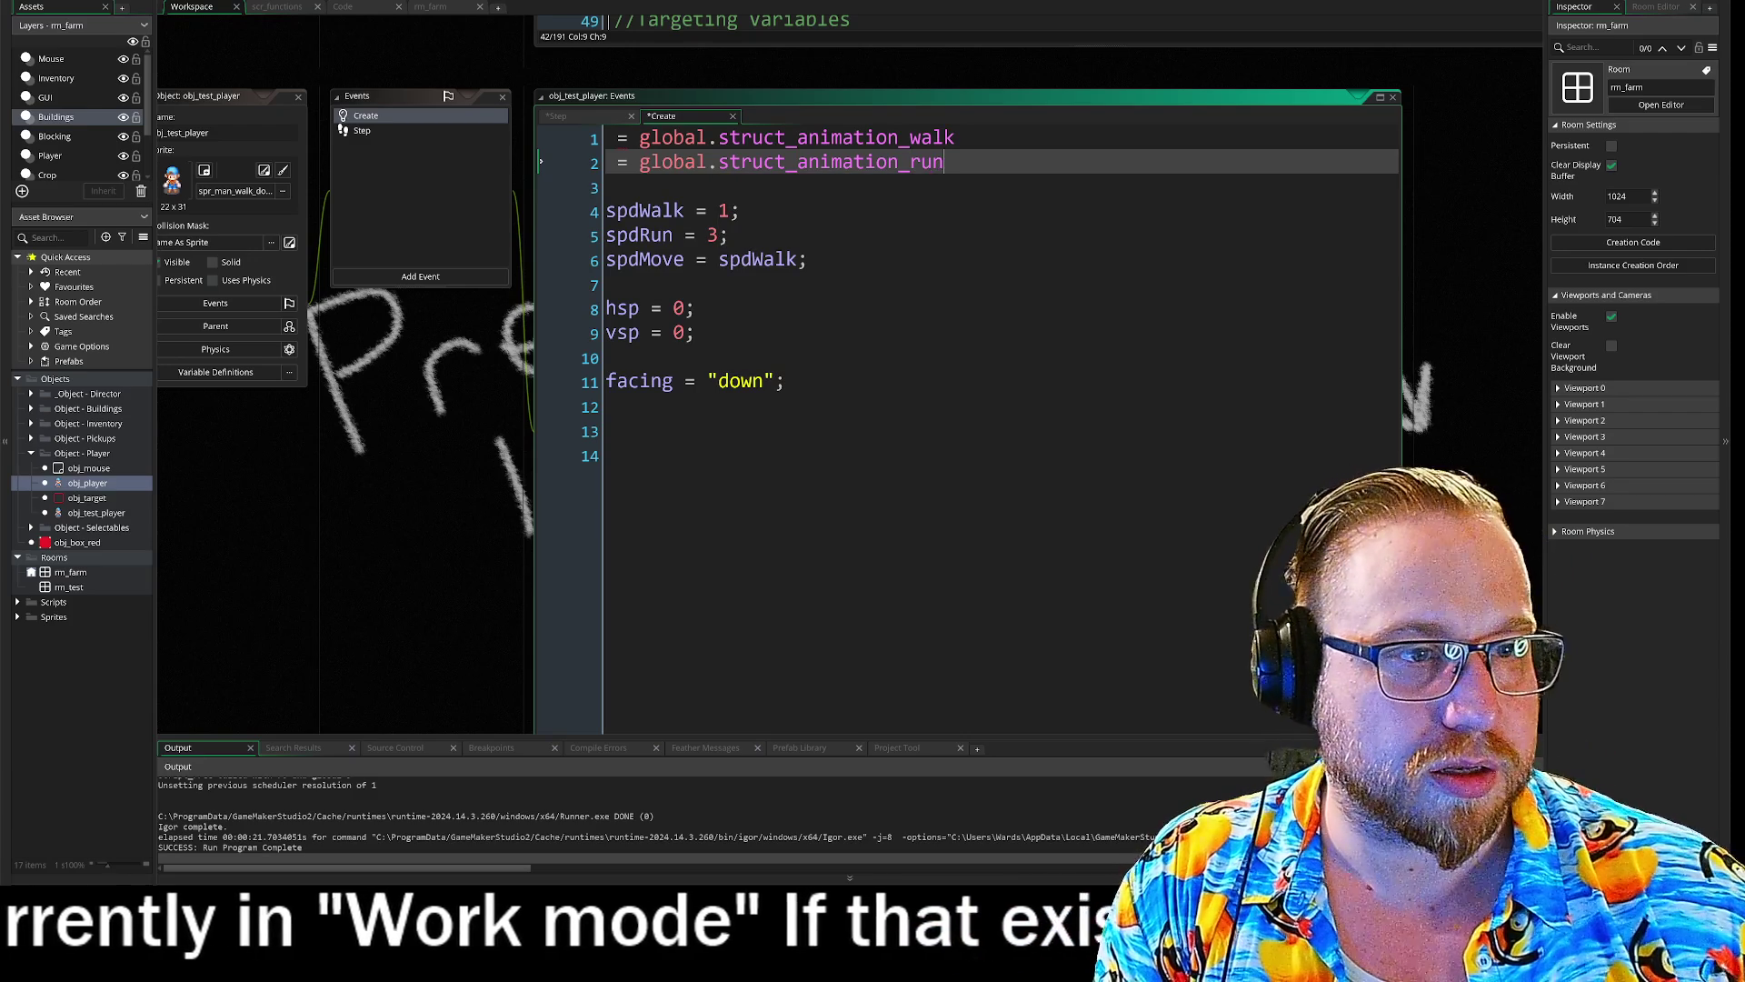
pyautogui.click(606, 138)
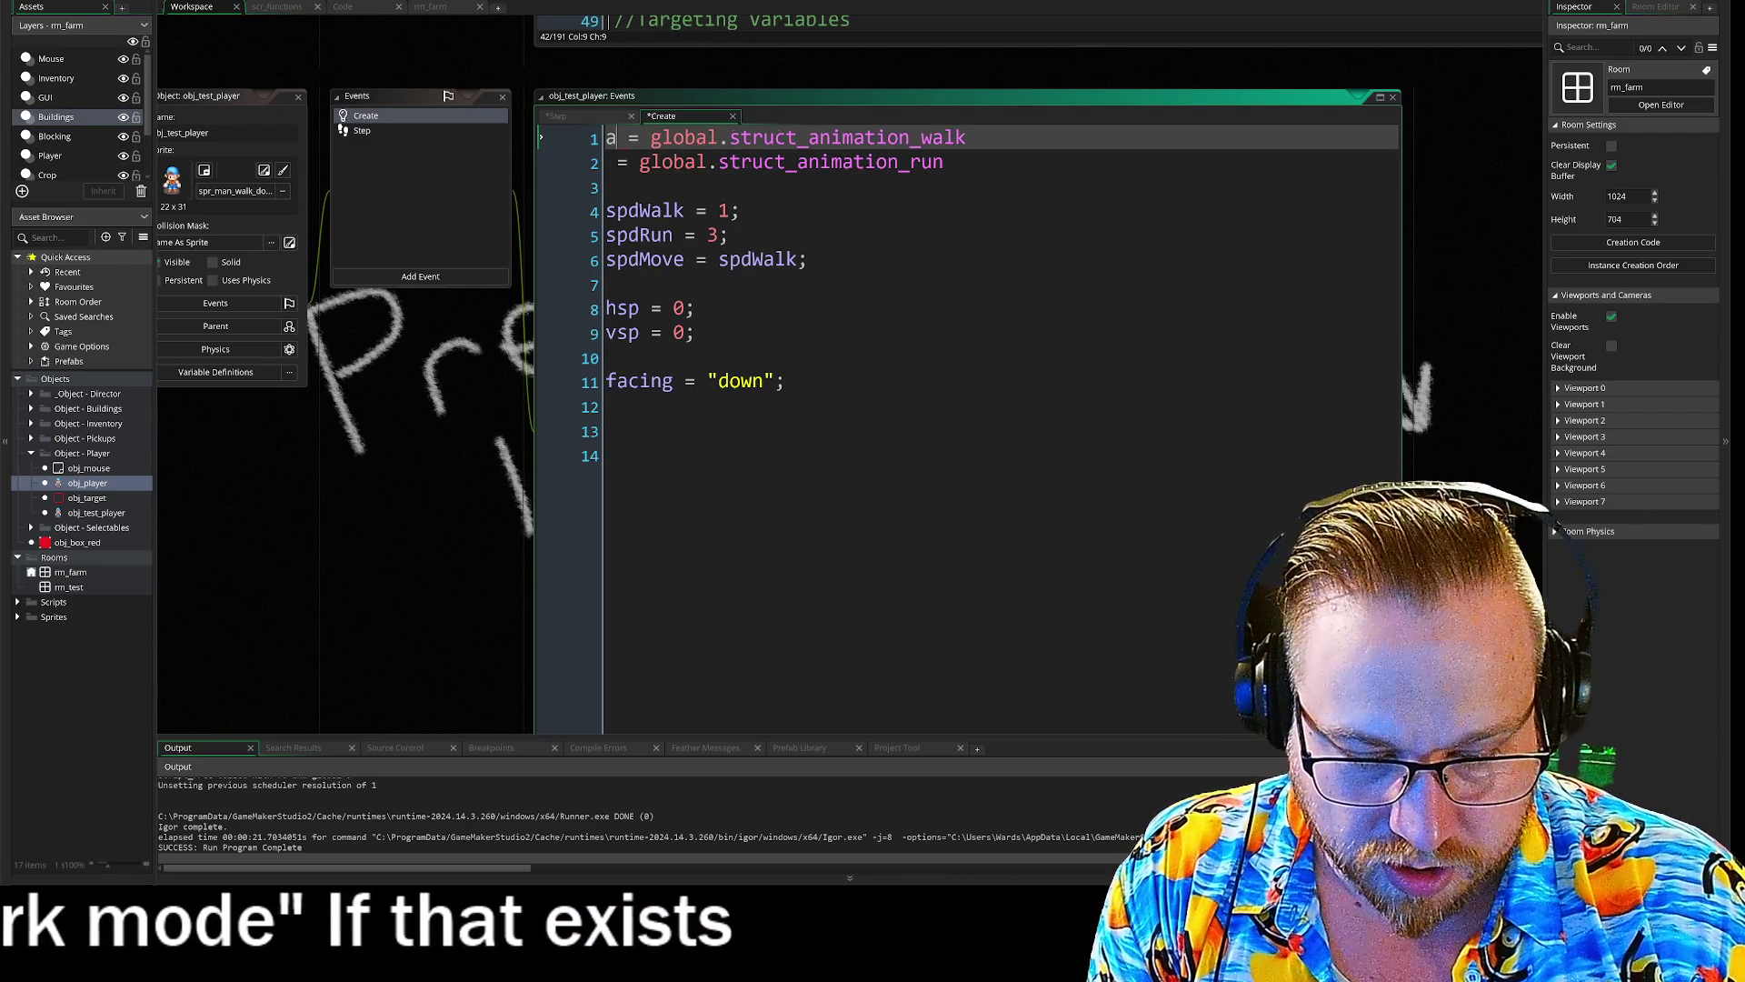
pyautogui.write('ani')
pyautogui.write('_walk')
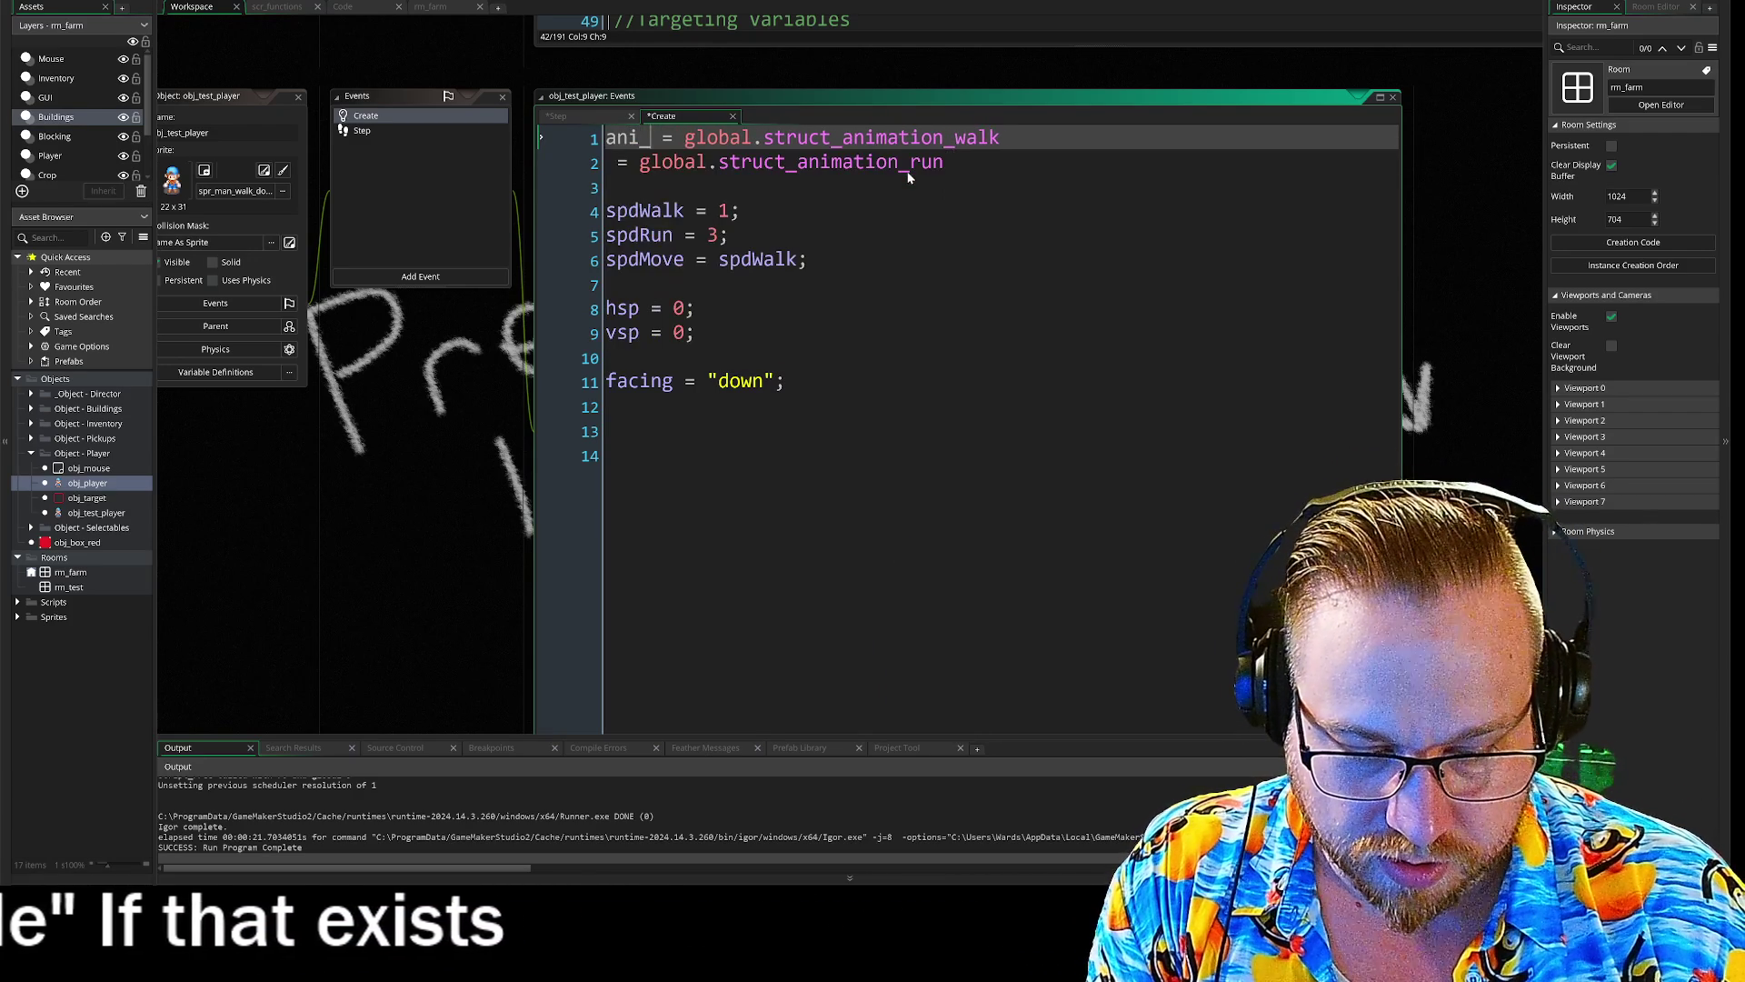
pyautogui.press('Down')
pyautogui.press('Left')
pyautogui.press('Left')
pyautogui.press('Left')
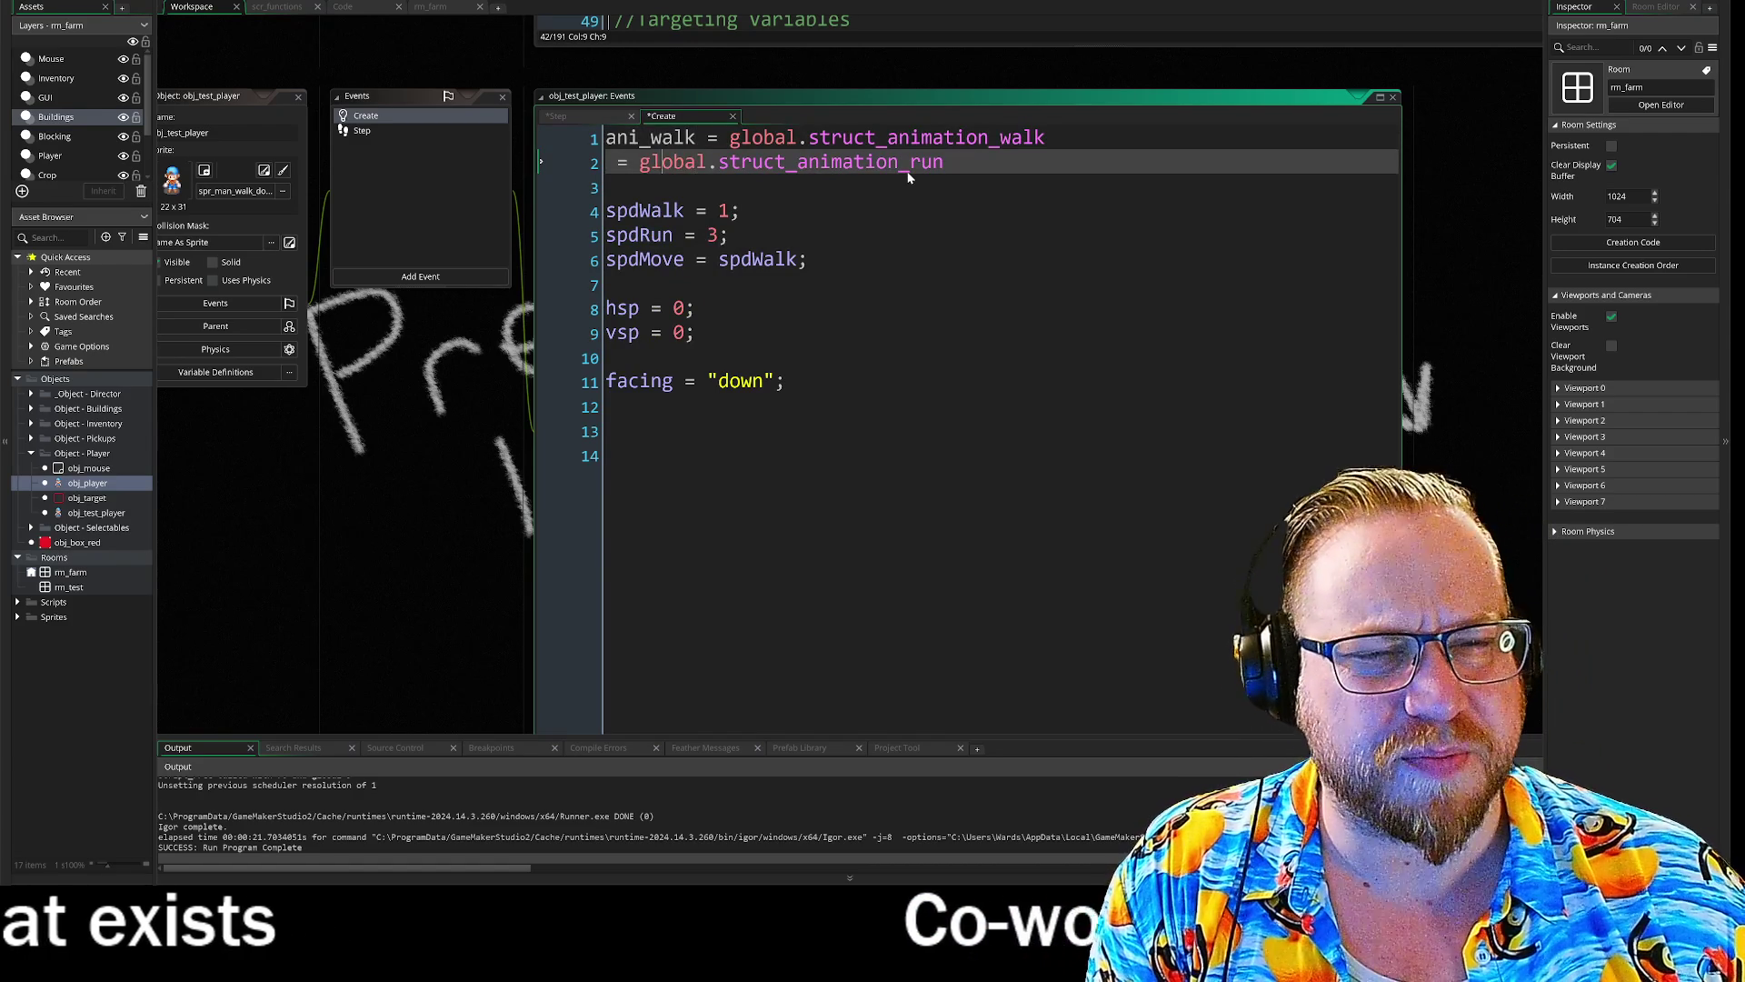
pyautogui.write('animation_')
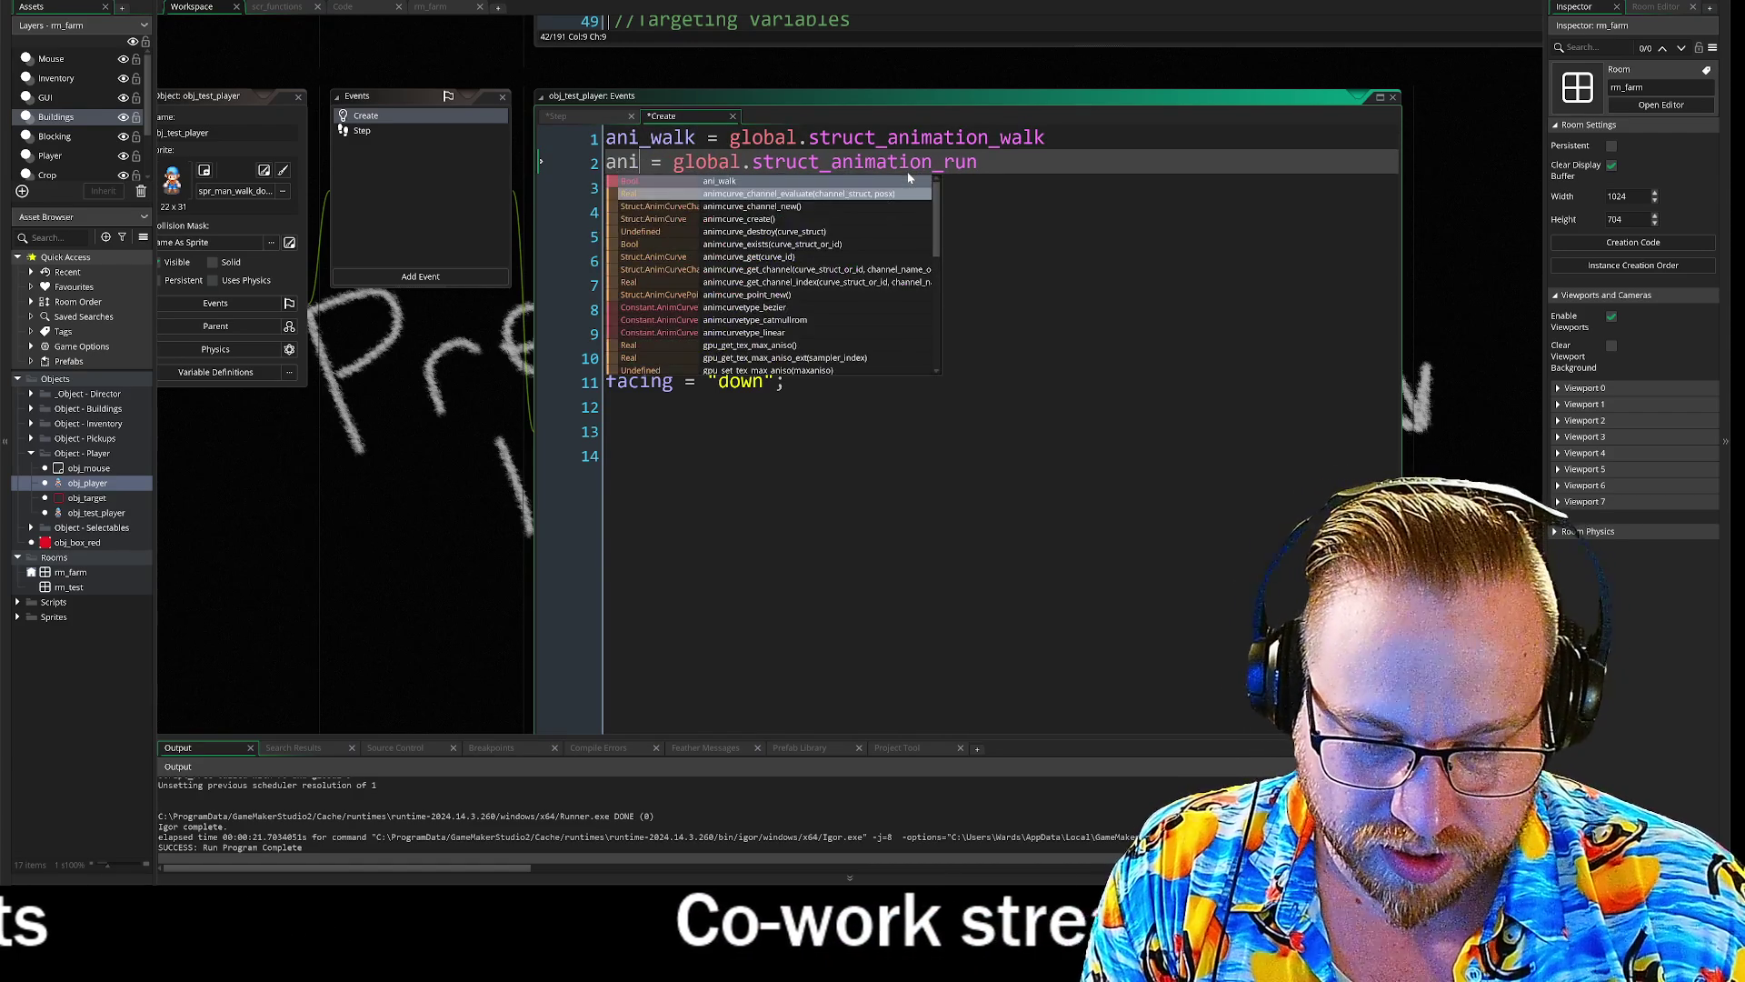
pyautogui.write('run')
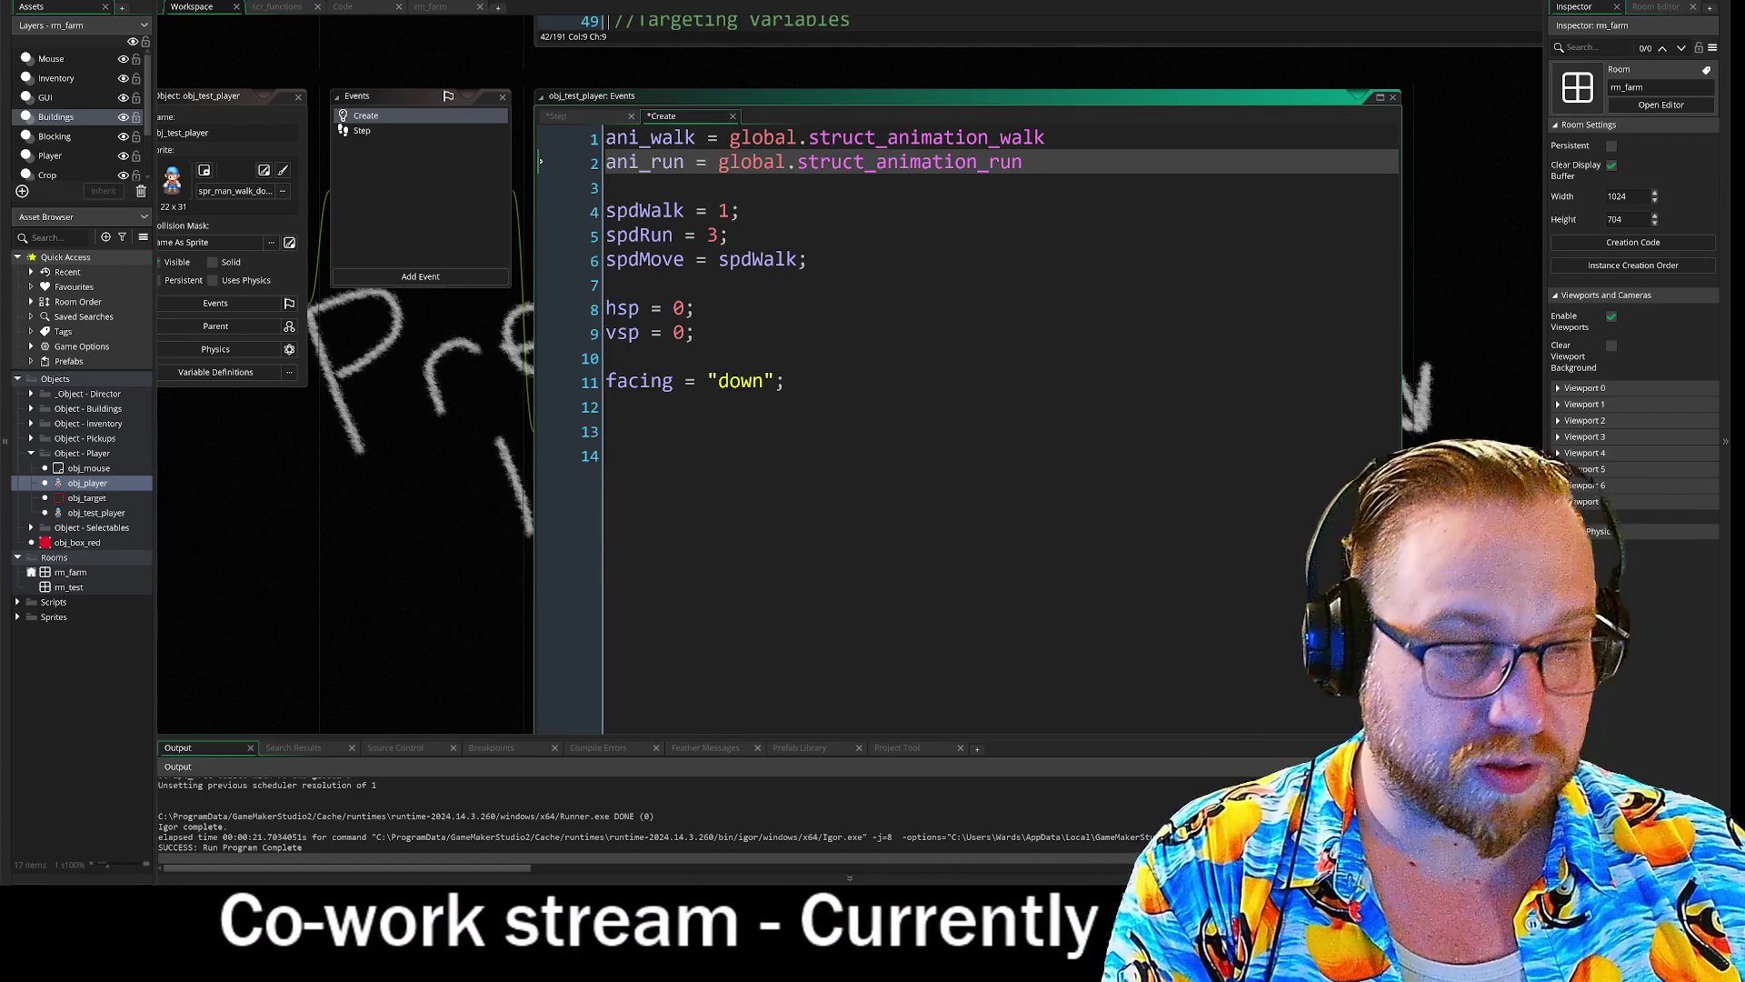
pyautogui.write(';')
pyautogui.press('Up')
pyautogui.press('End')
pyautogui.write(';')
pyautogui.click(392, 131)
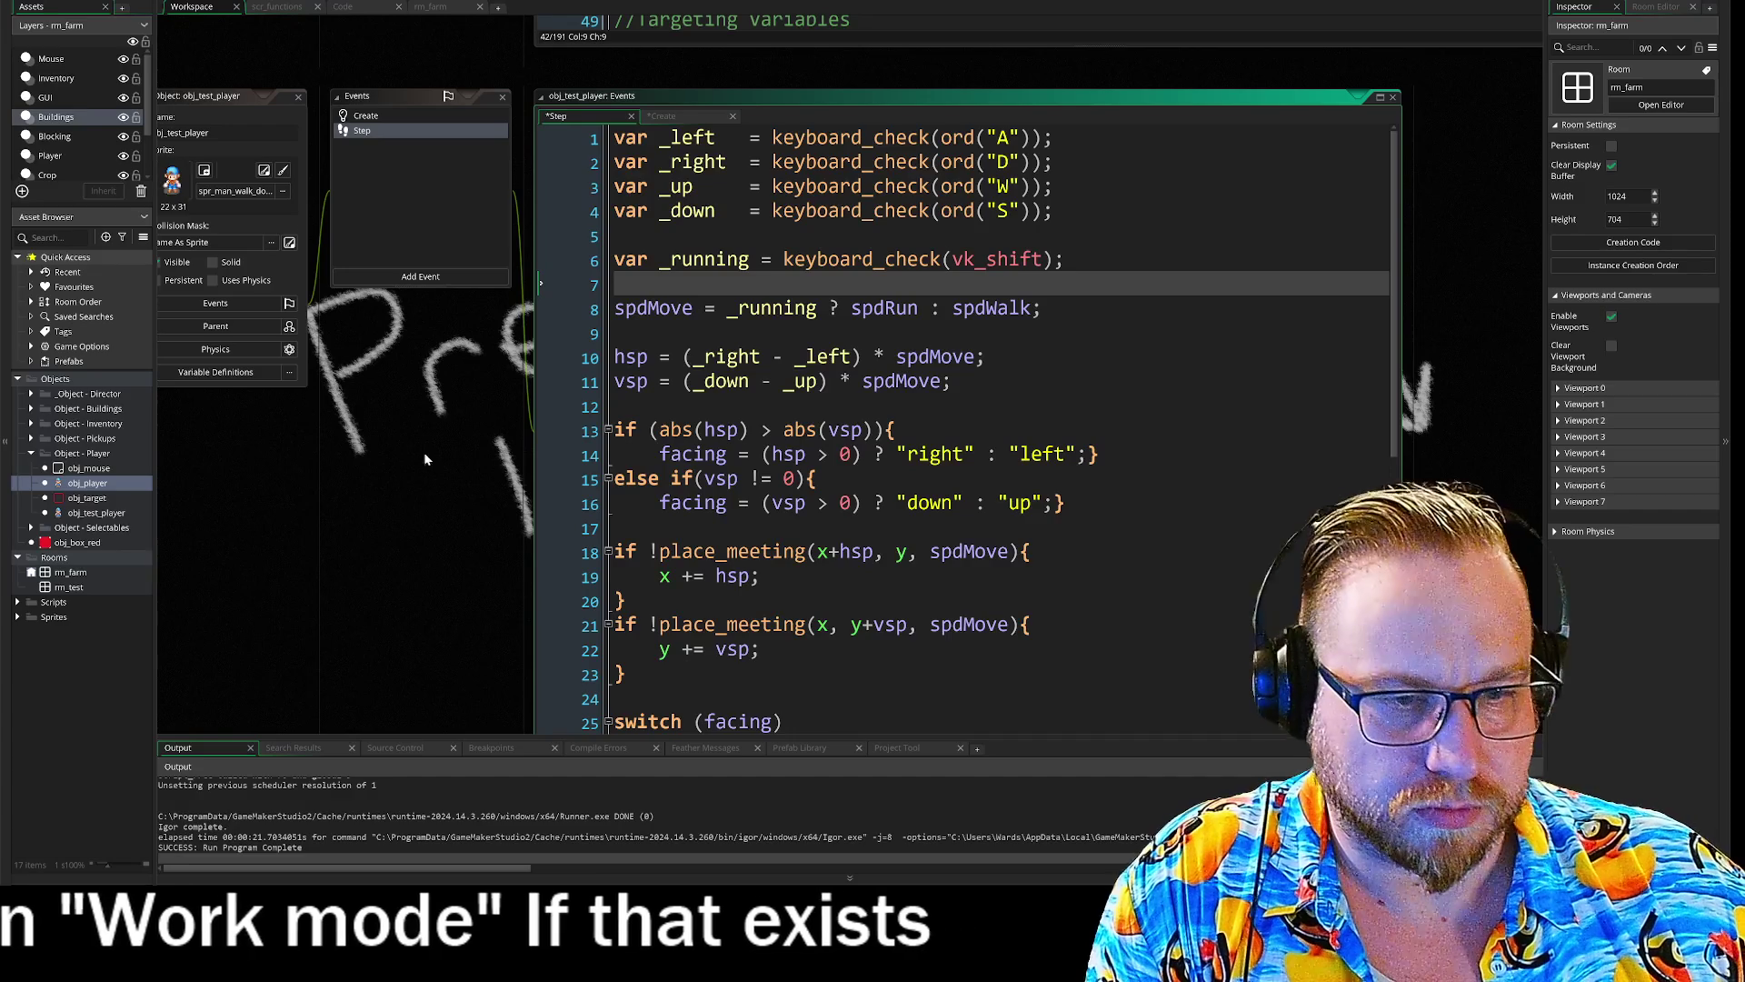
# - Fix the spacing around sprite_index and _running on line 28 and enlarge the code editor
pyautogui.scroll(-2, 909, 409)
pyautogui.moveTo(478, 510); pyautogui.dragTo(385, 408)
pyautogui.scroll(-2, 818, 364)
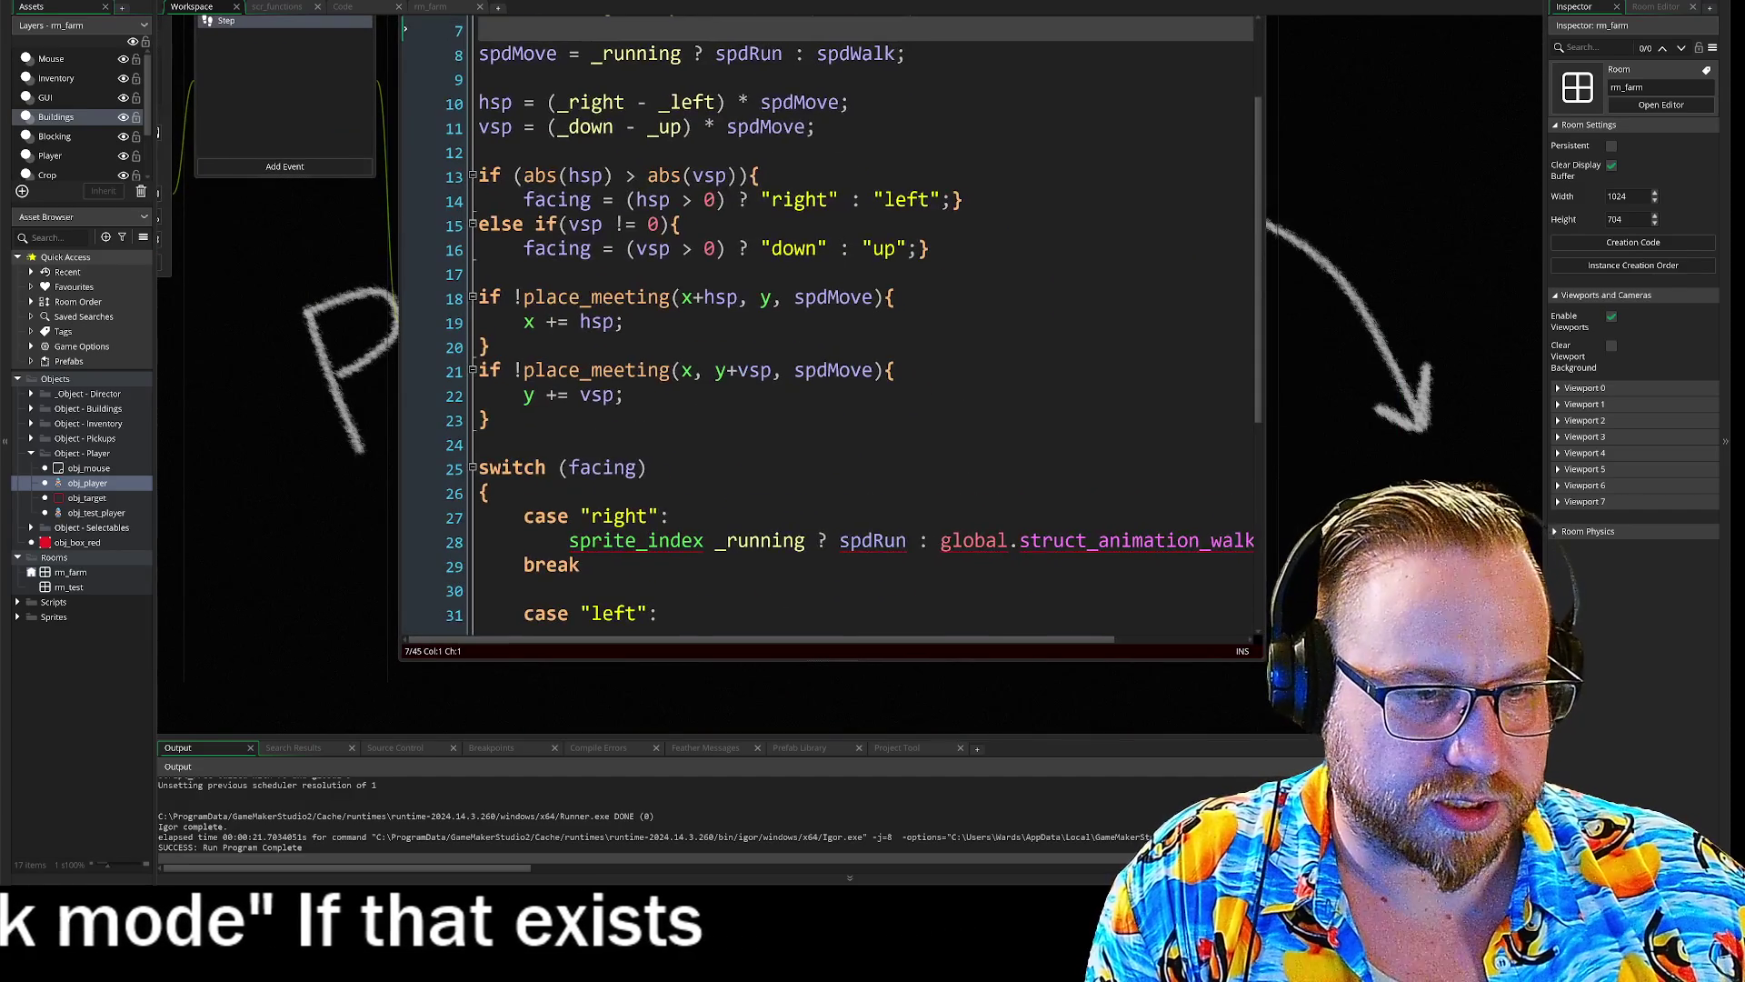
pyautogui.click(704, 432)
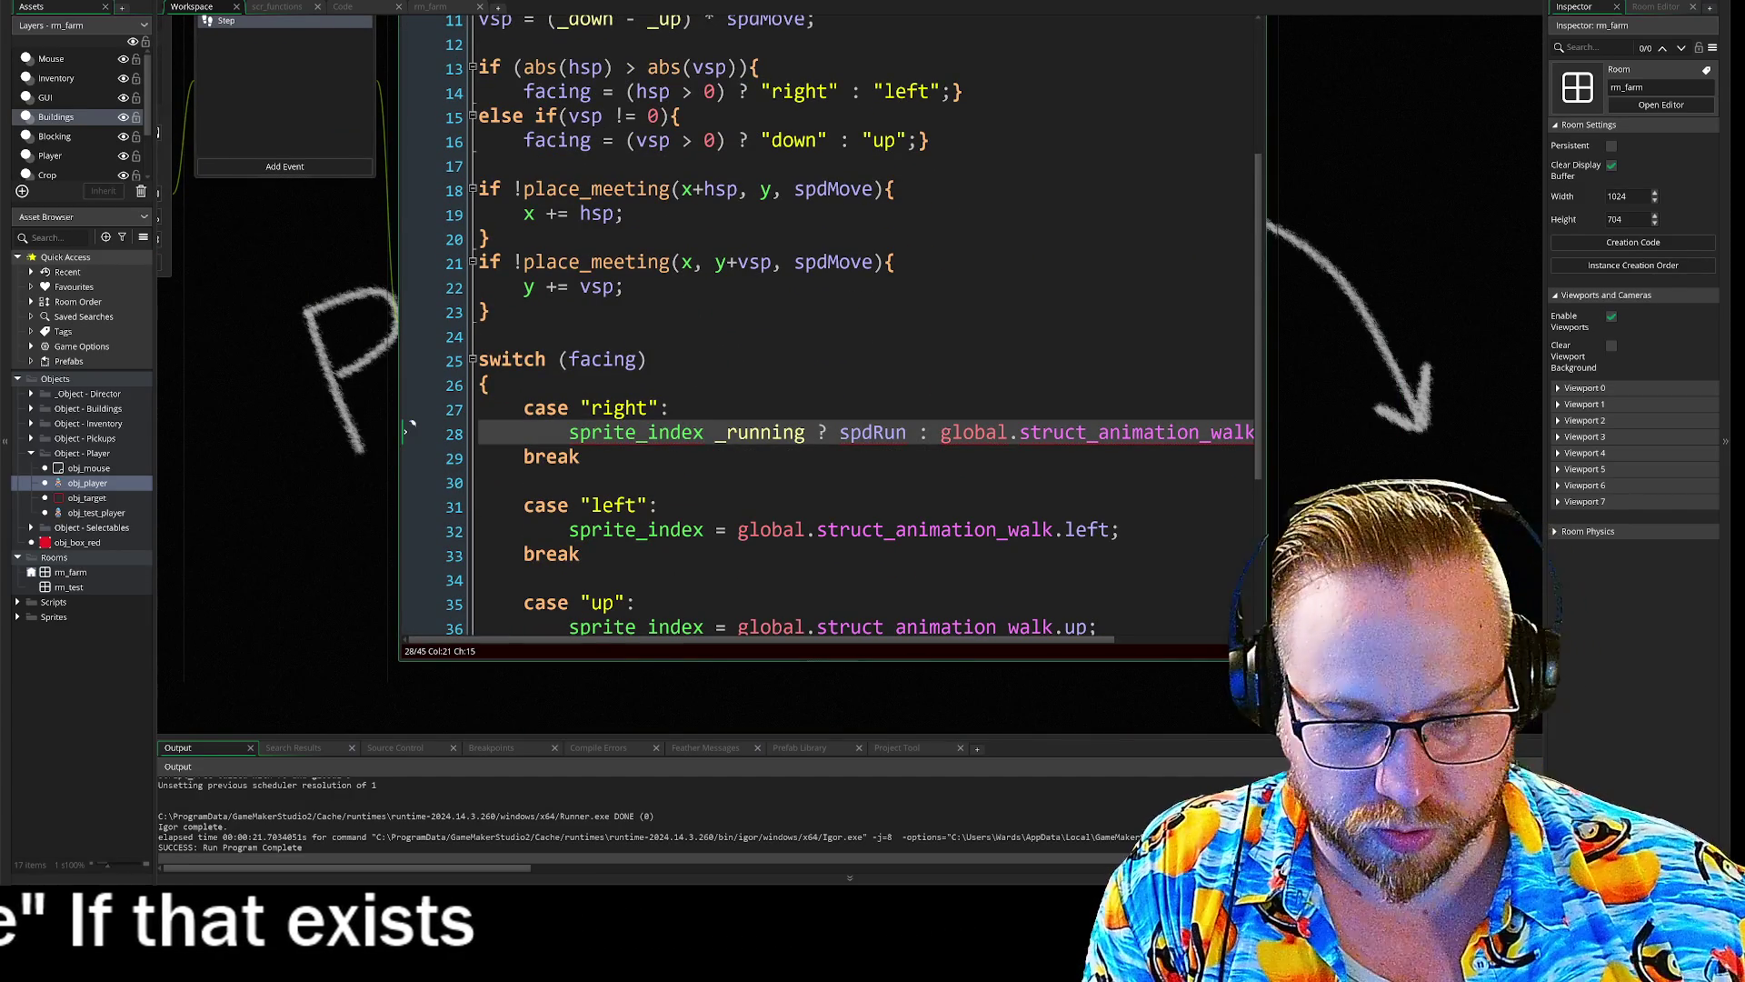
pyautogui.write('=')
pyautogui.click(704, 432)
pyautogui.click(749, 432)
pyautogui.press('BackSpace')
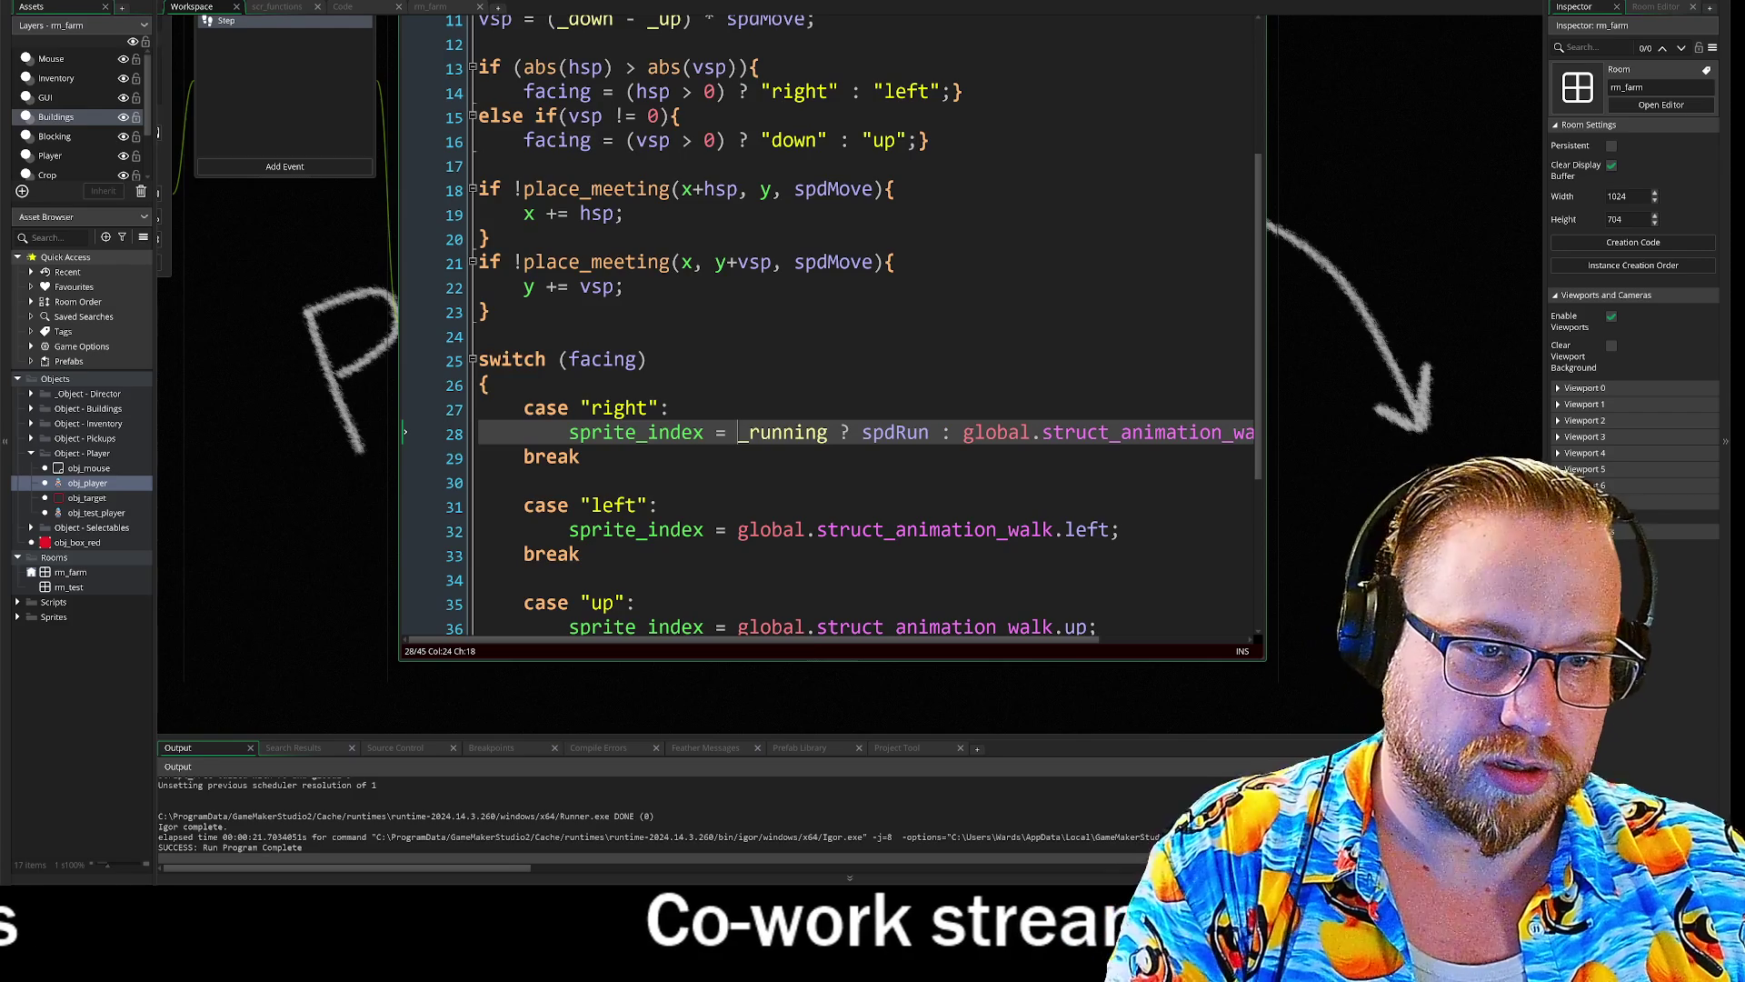
pyautogui.click(486, 507)
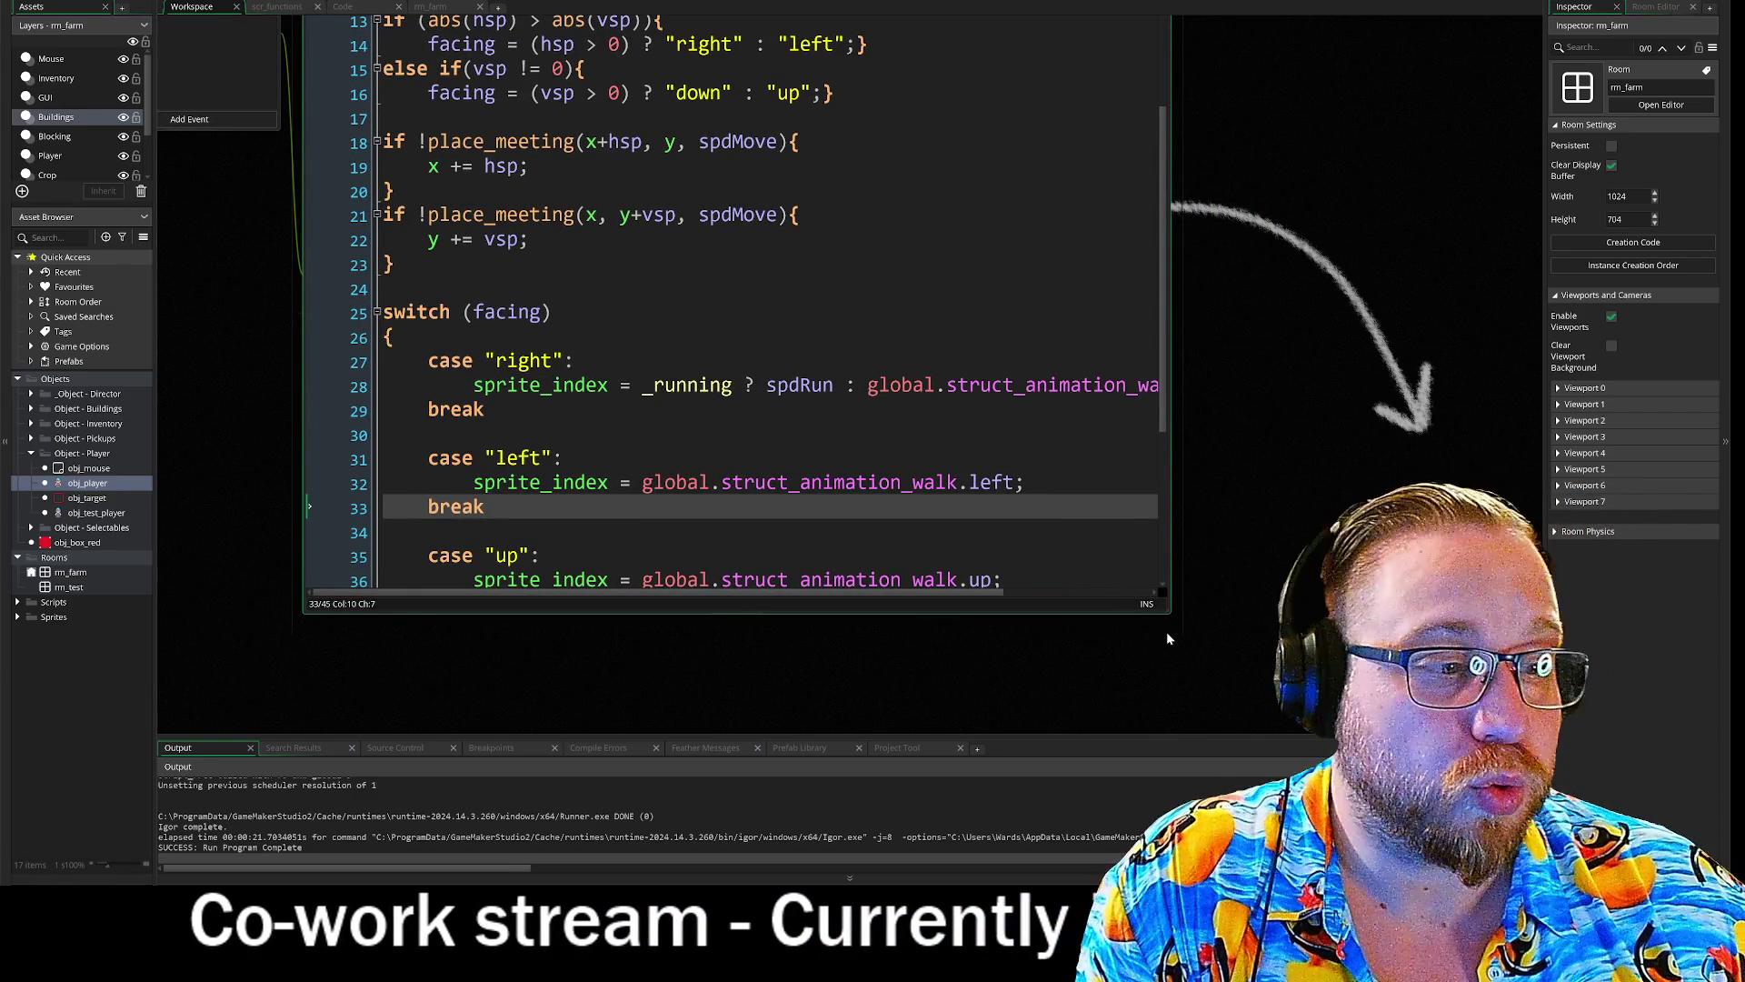
pyautogui.moveTo(1171, 613)
pyautogui.mouseDown()
pyautogui.moveTo(1541, 735)
pyautogui.moveTo(1504, 728)
pyautogui.mouseUp()
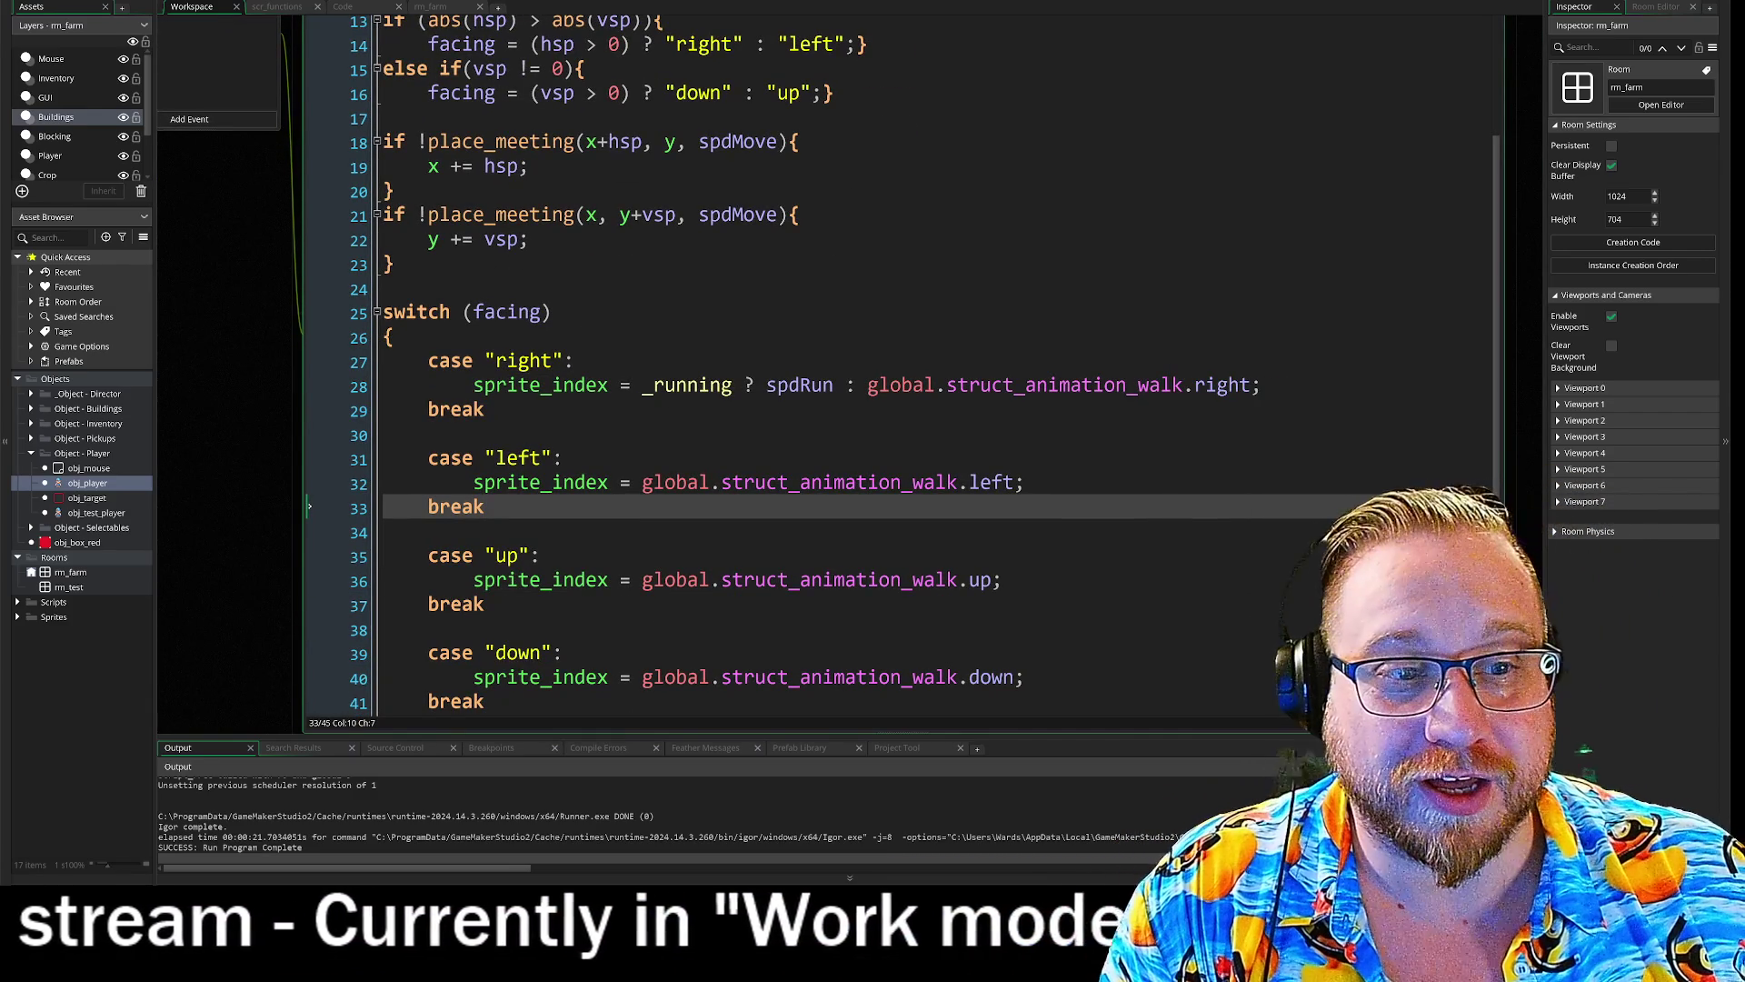
# - Rewrite line 28 as sprite_index = _running ? ani_run.right : ani_walk.right
pyautogui.moveTo(768, 385); pyautogui.dragTo(837, 389)
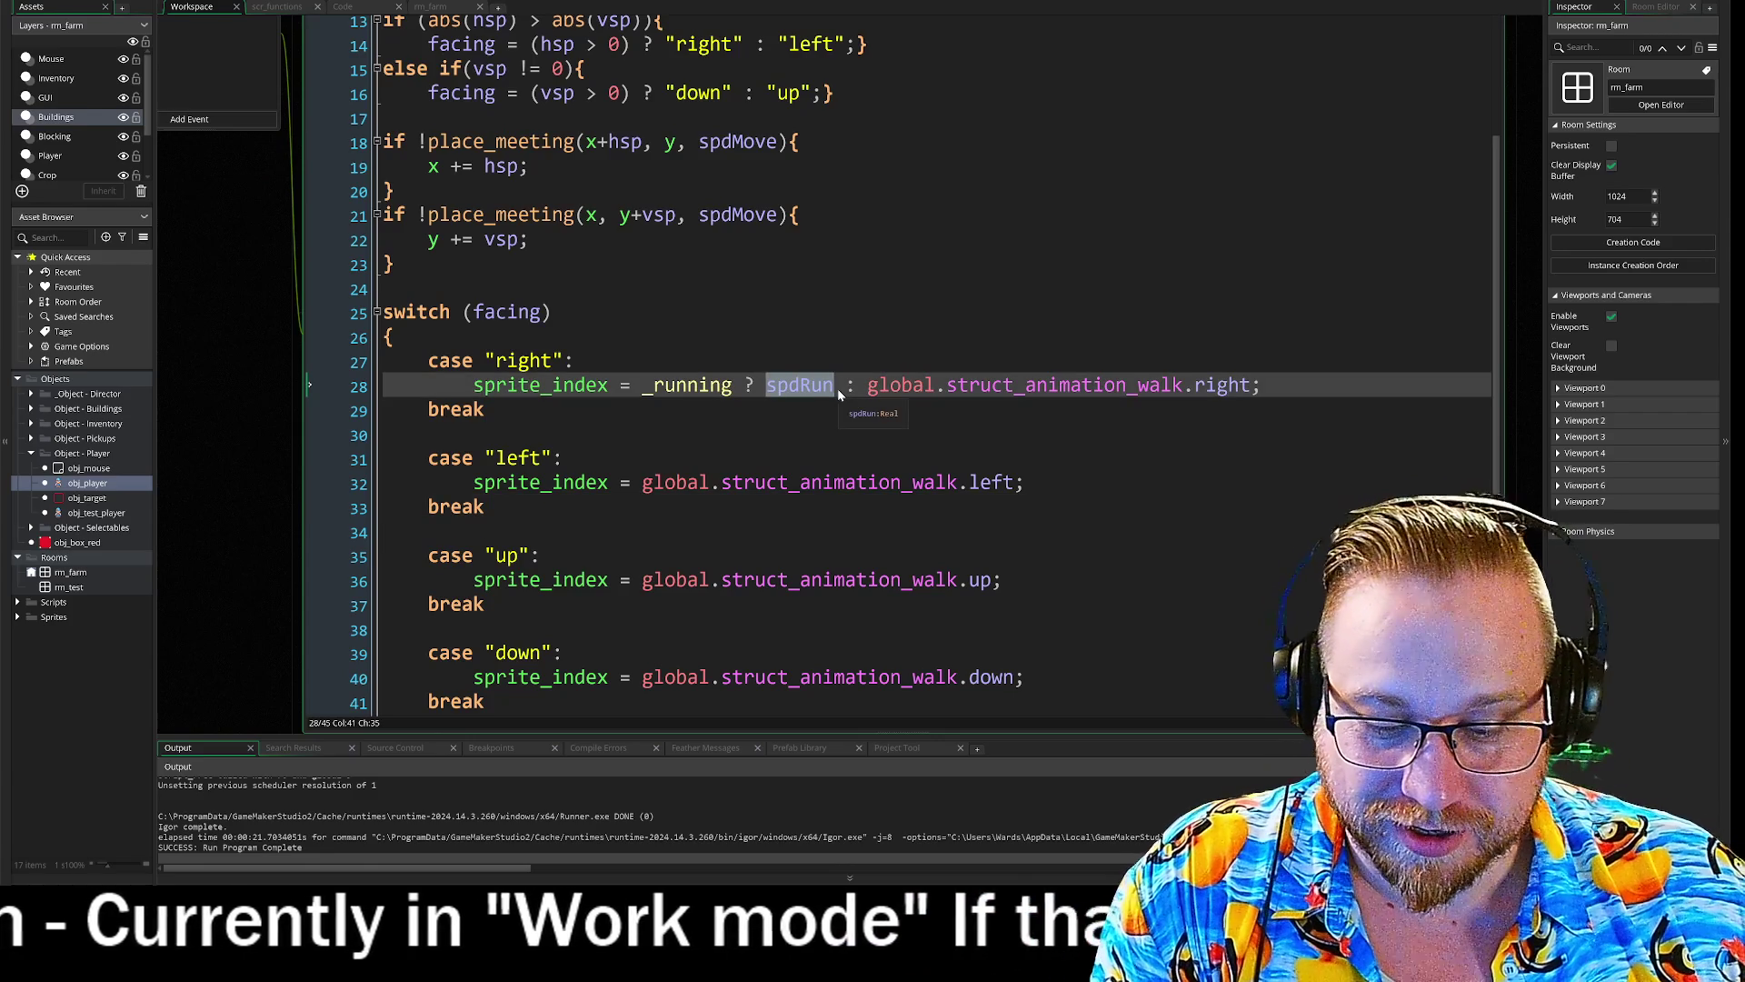
pyautogui.write('global.struct_animation_walk')
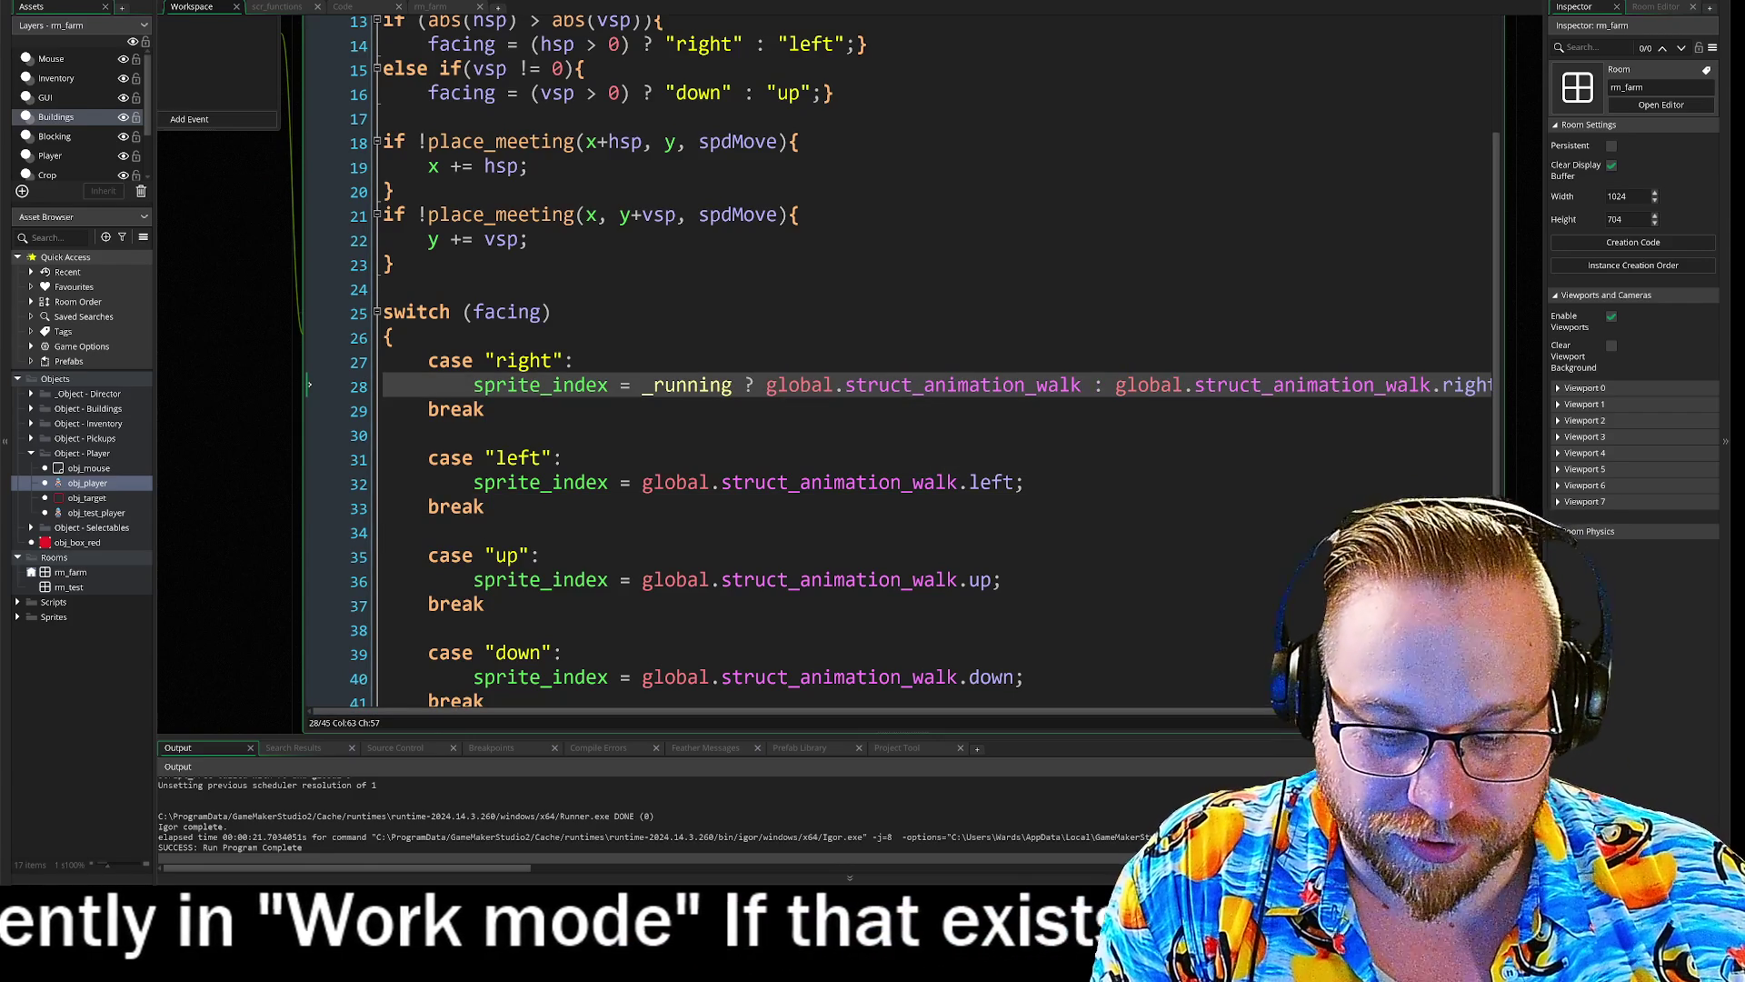
pyautogui.hotkey('ctrl', 'z')
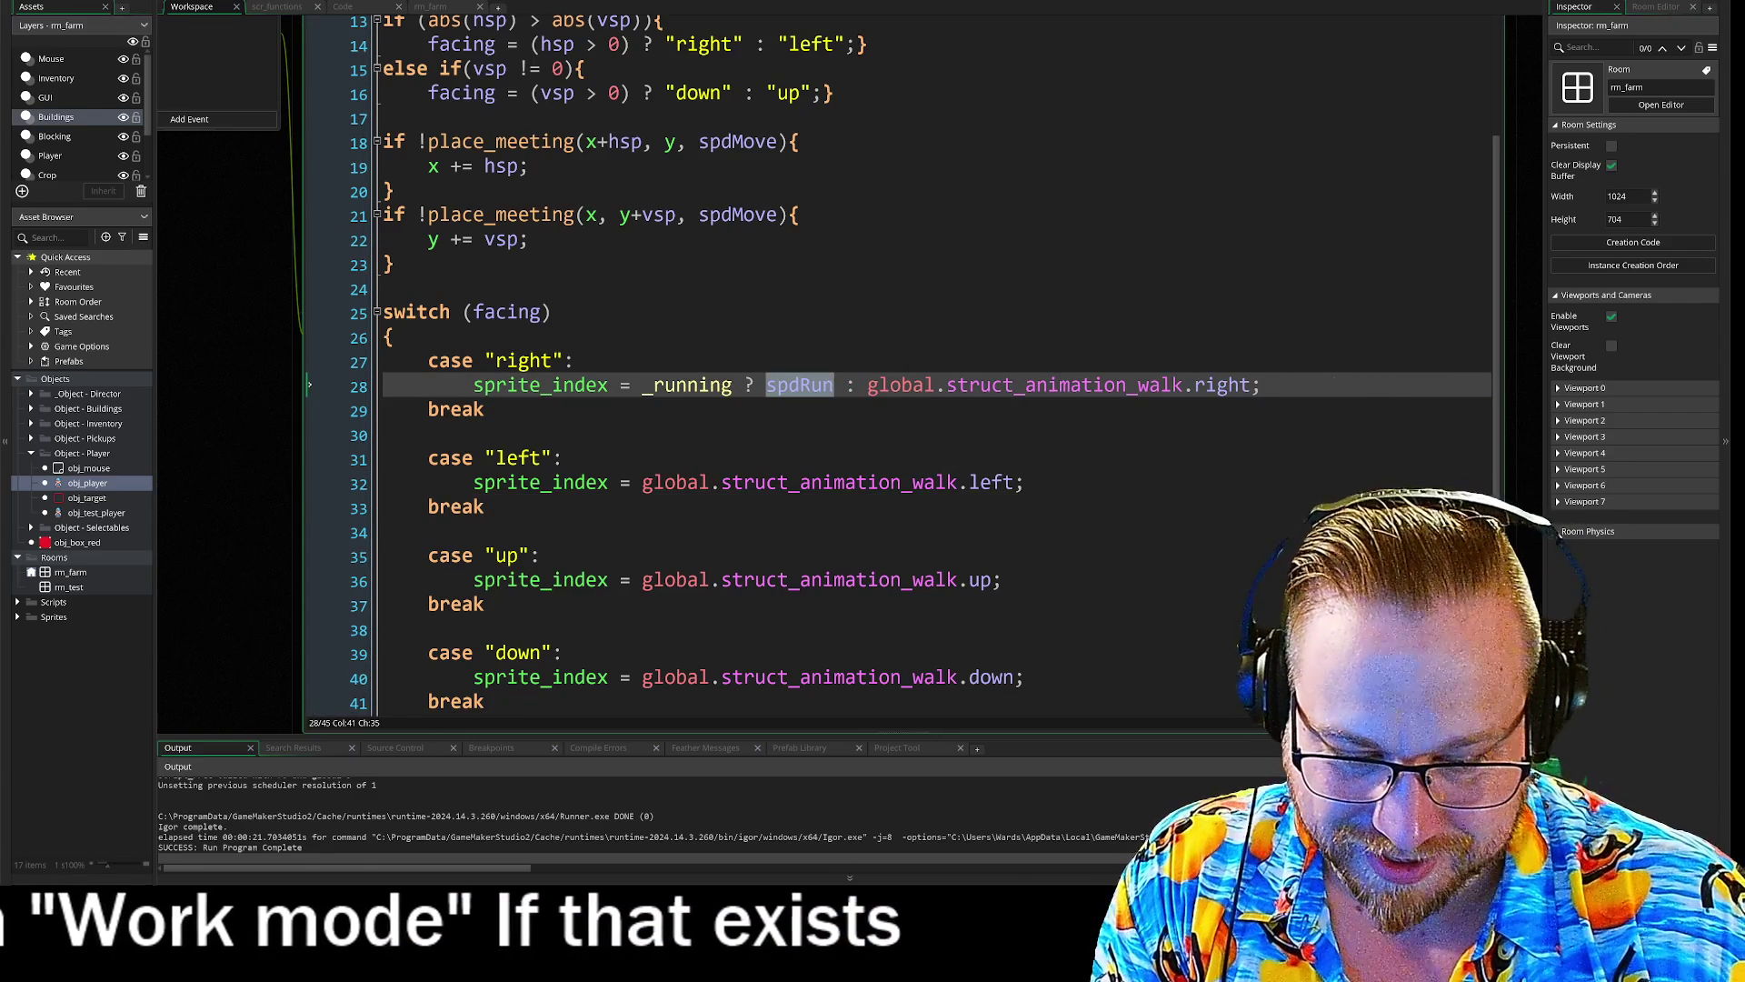
pyautogui.write('ani_')
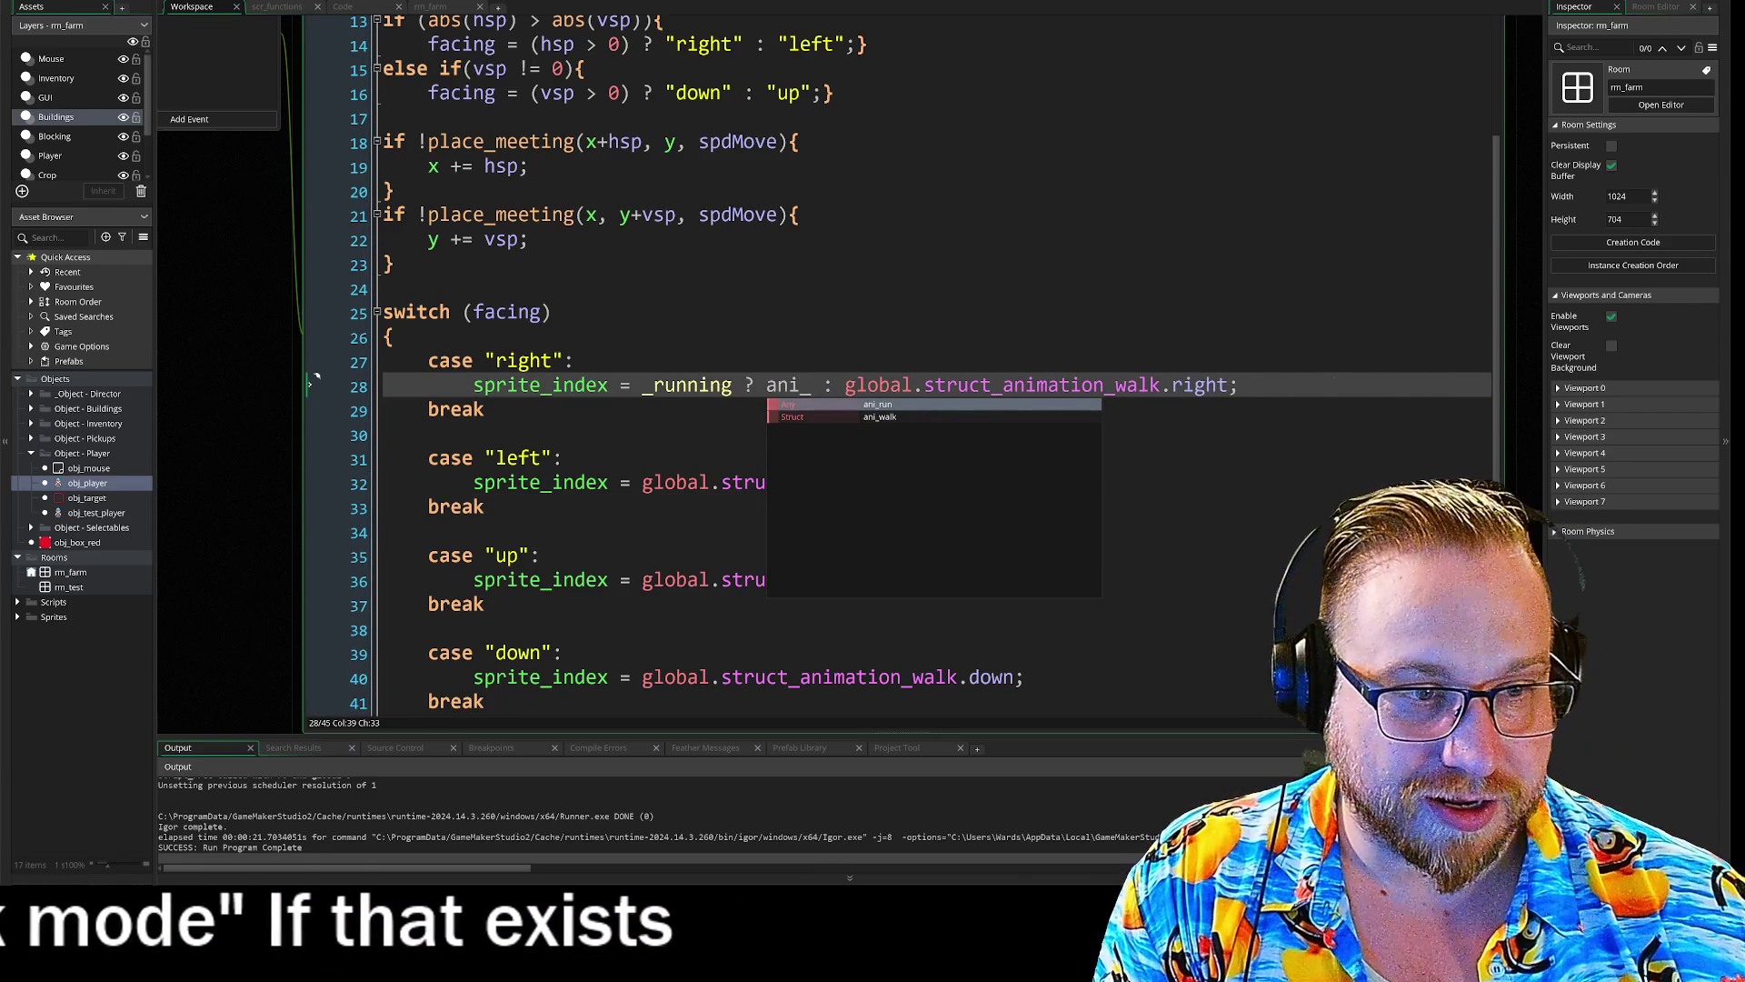
pyautogui.press('Return')
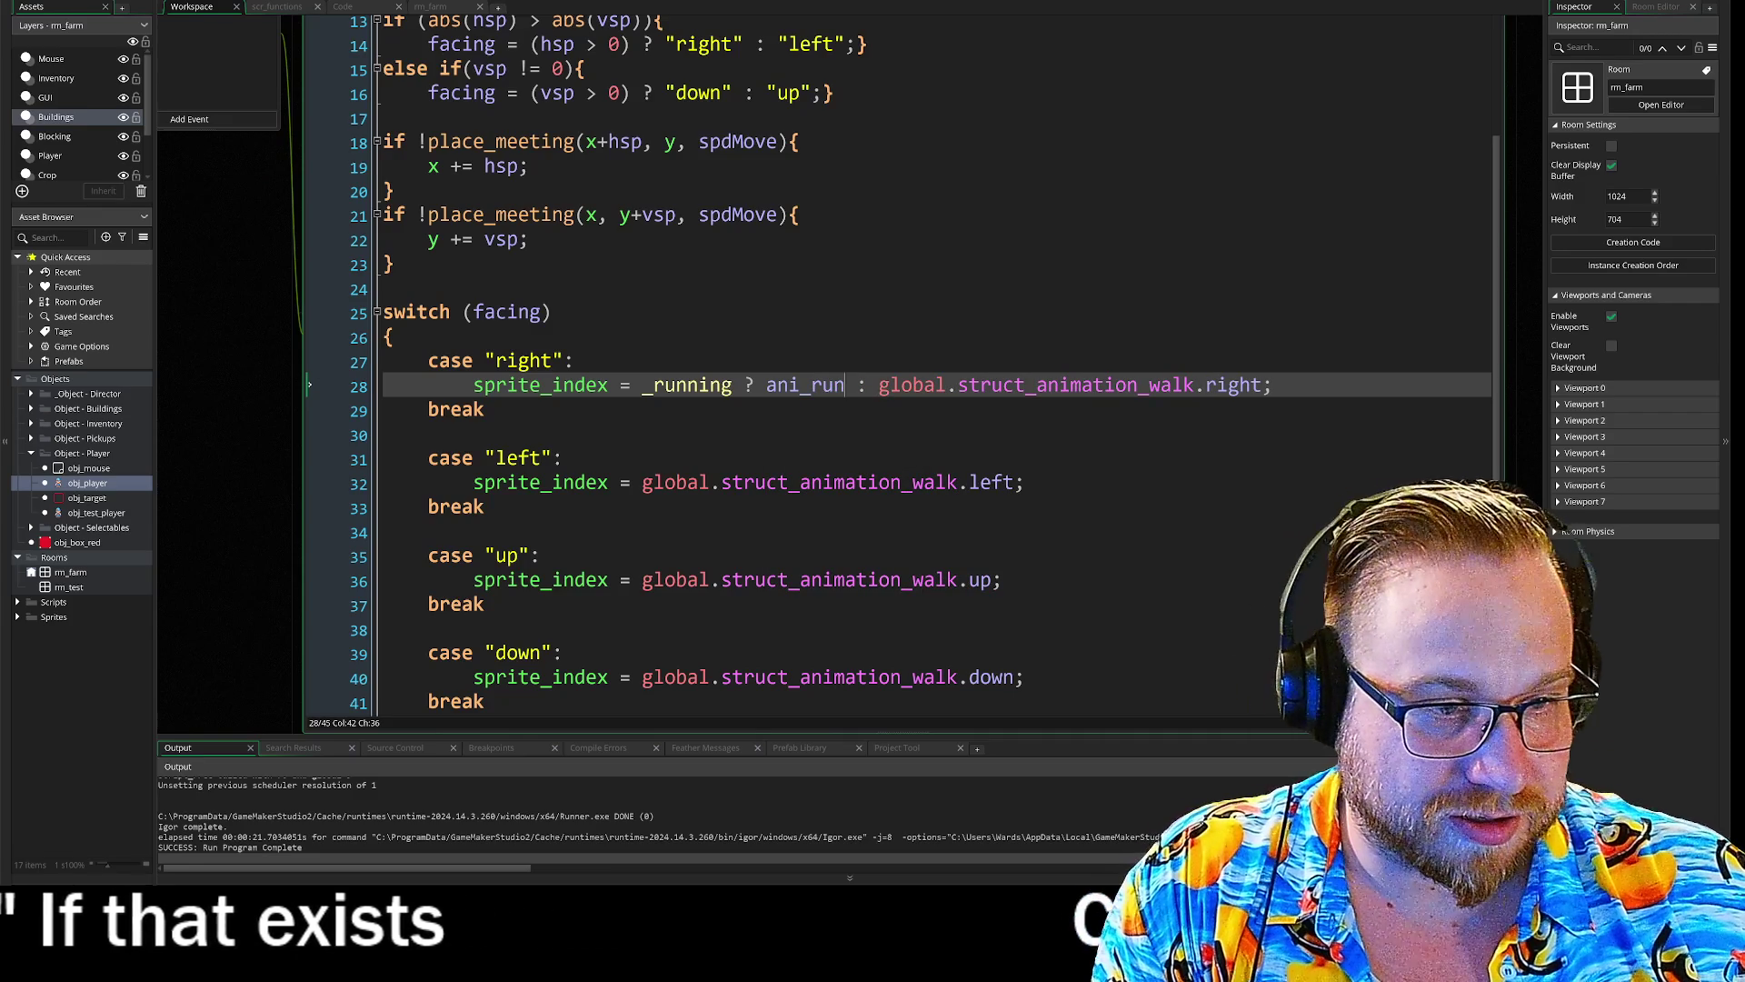
pyautogui.moveTo(878, 386); pyautogui.dragTo(1197, 389)
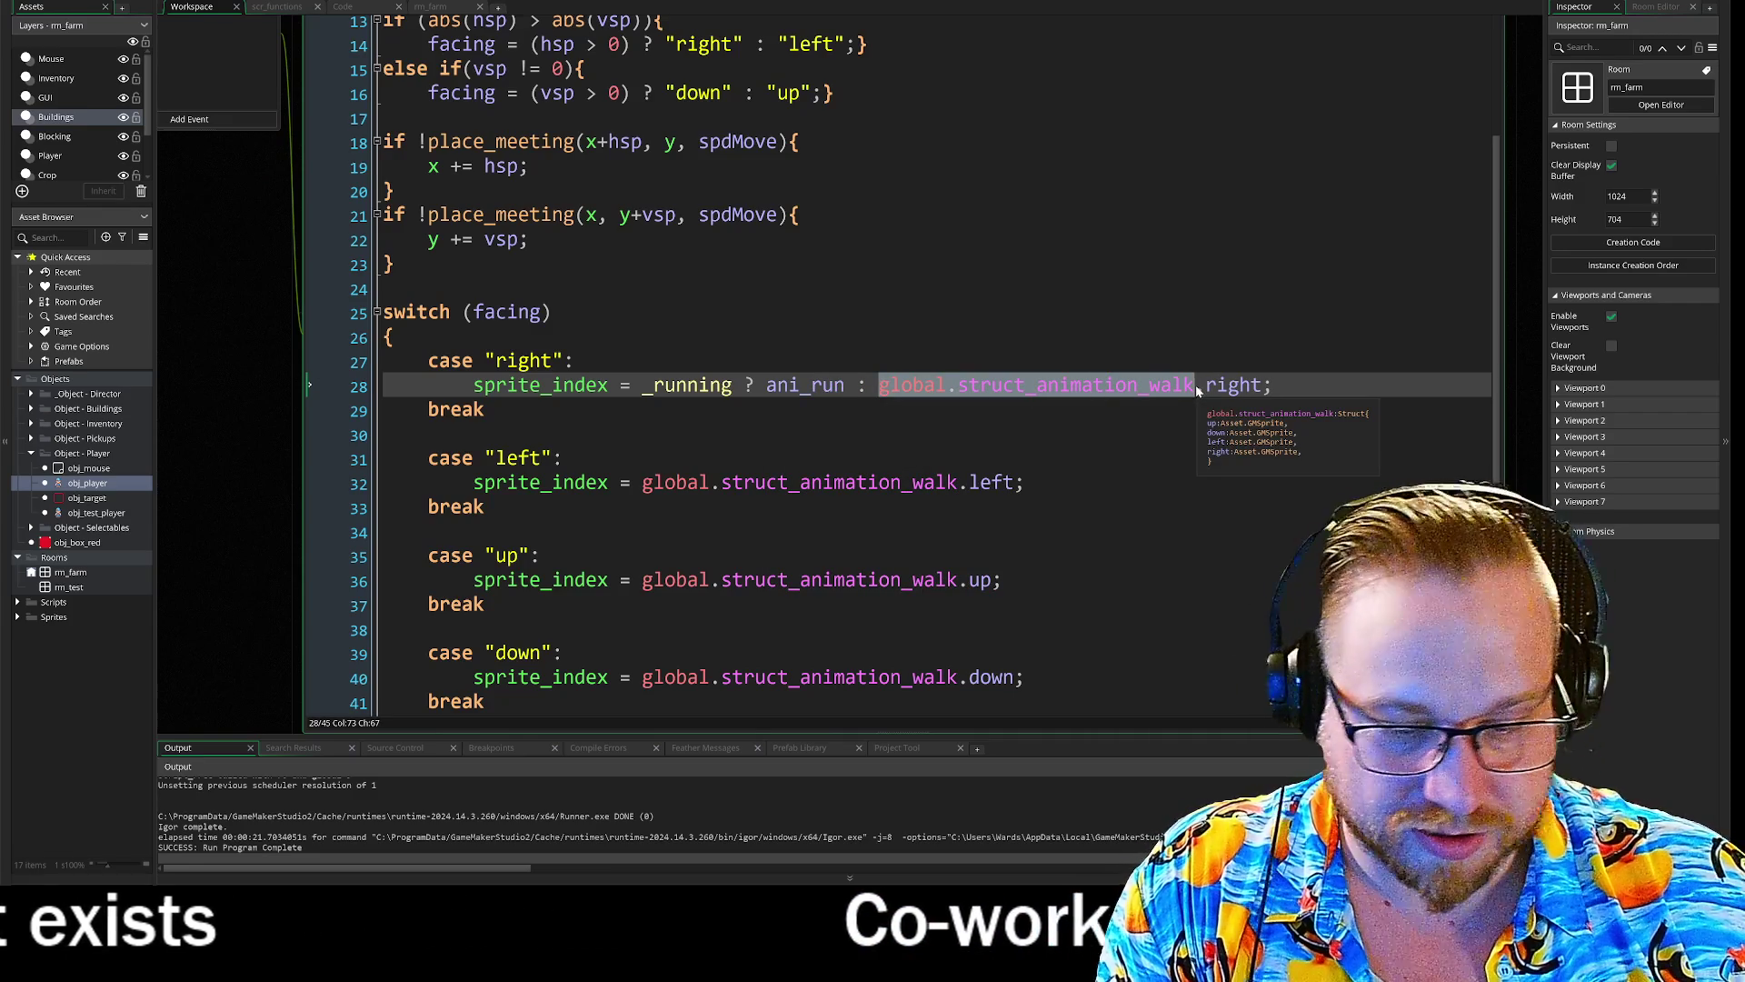
pyautogui.write('ani_walk')
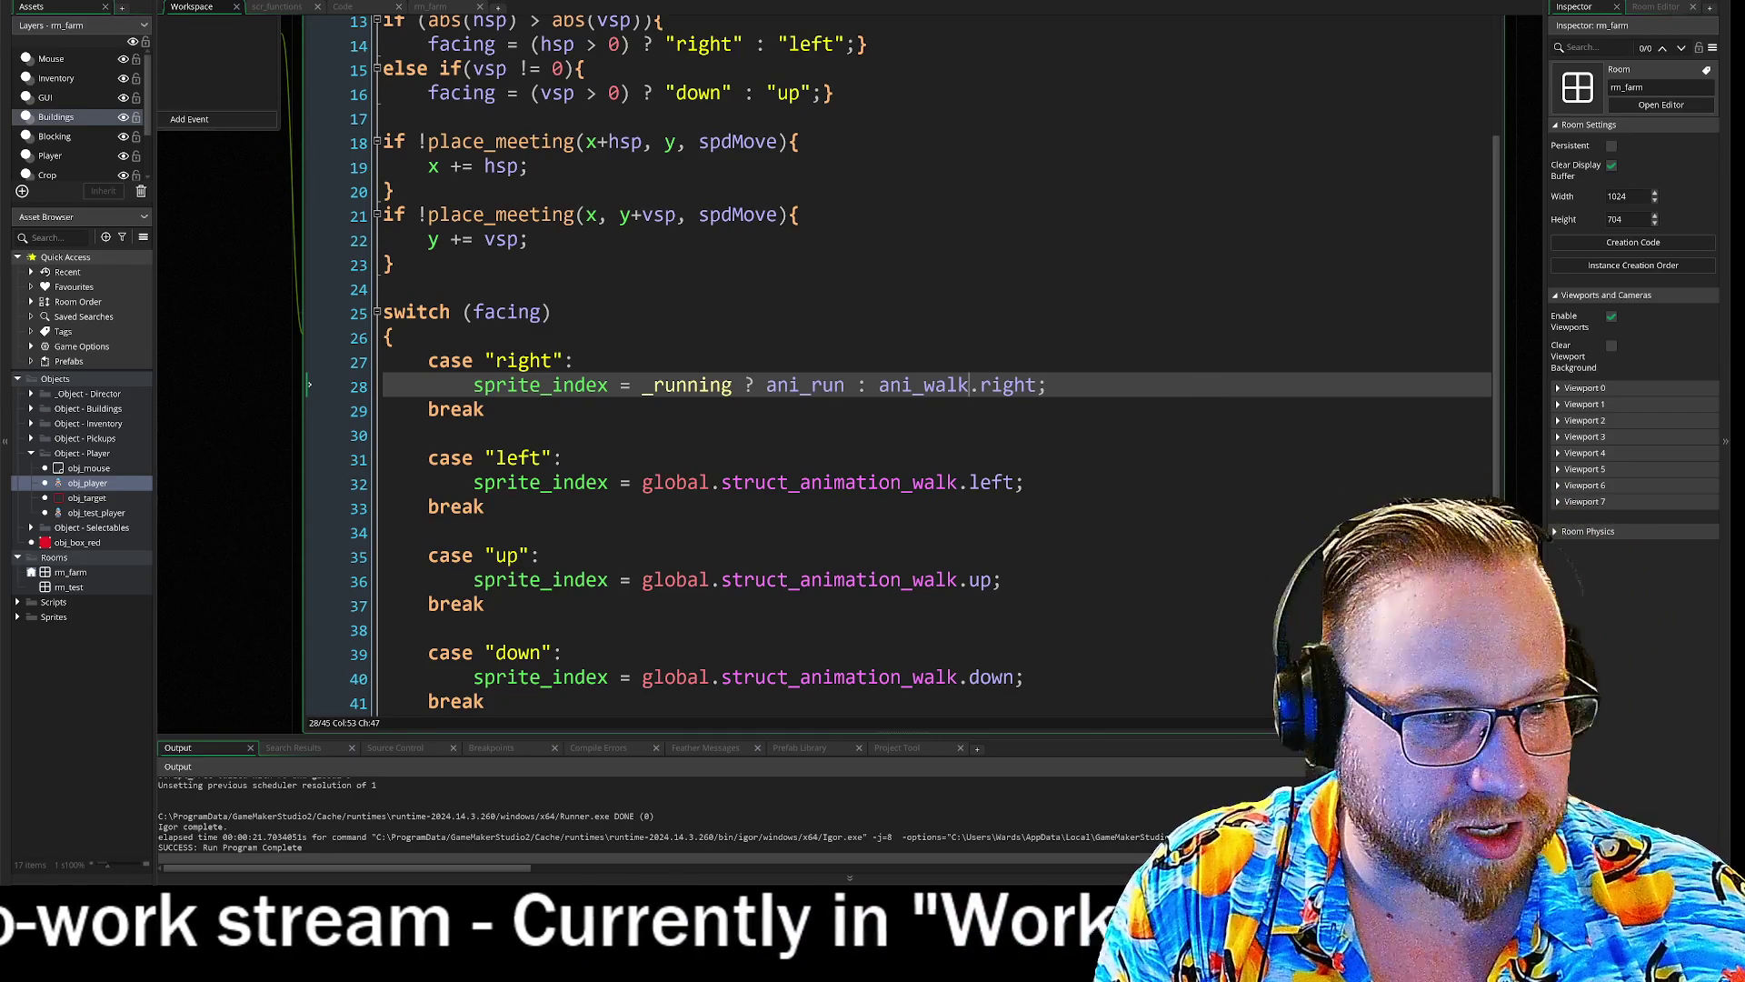
pyautogui.press('Left')
pyautogui.press('Left')
pyautogui.press('Left')
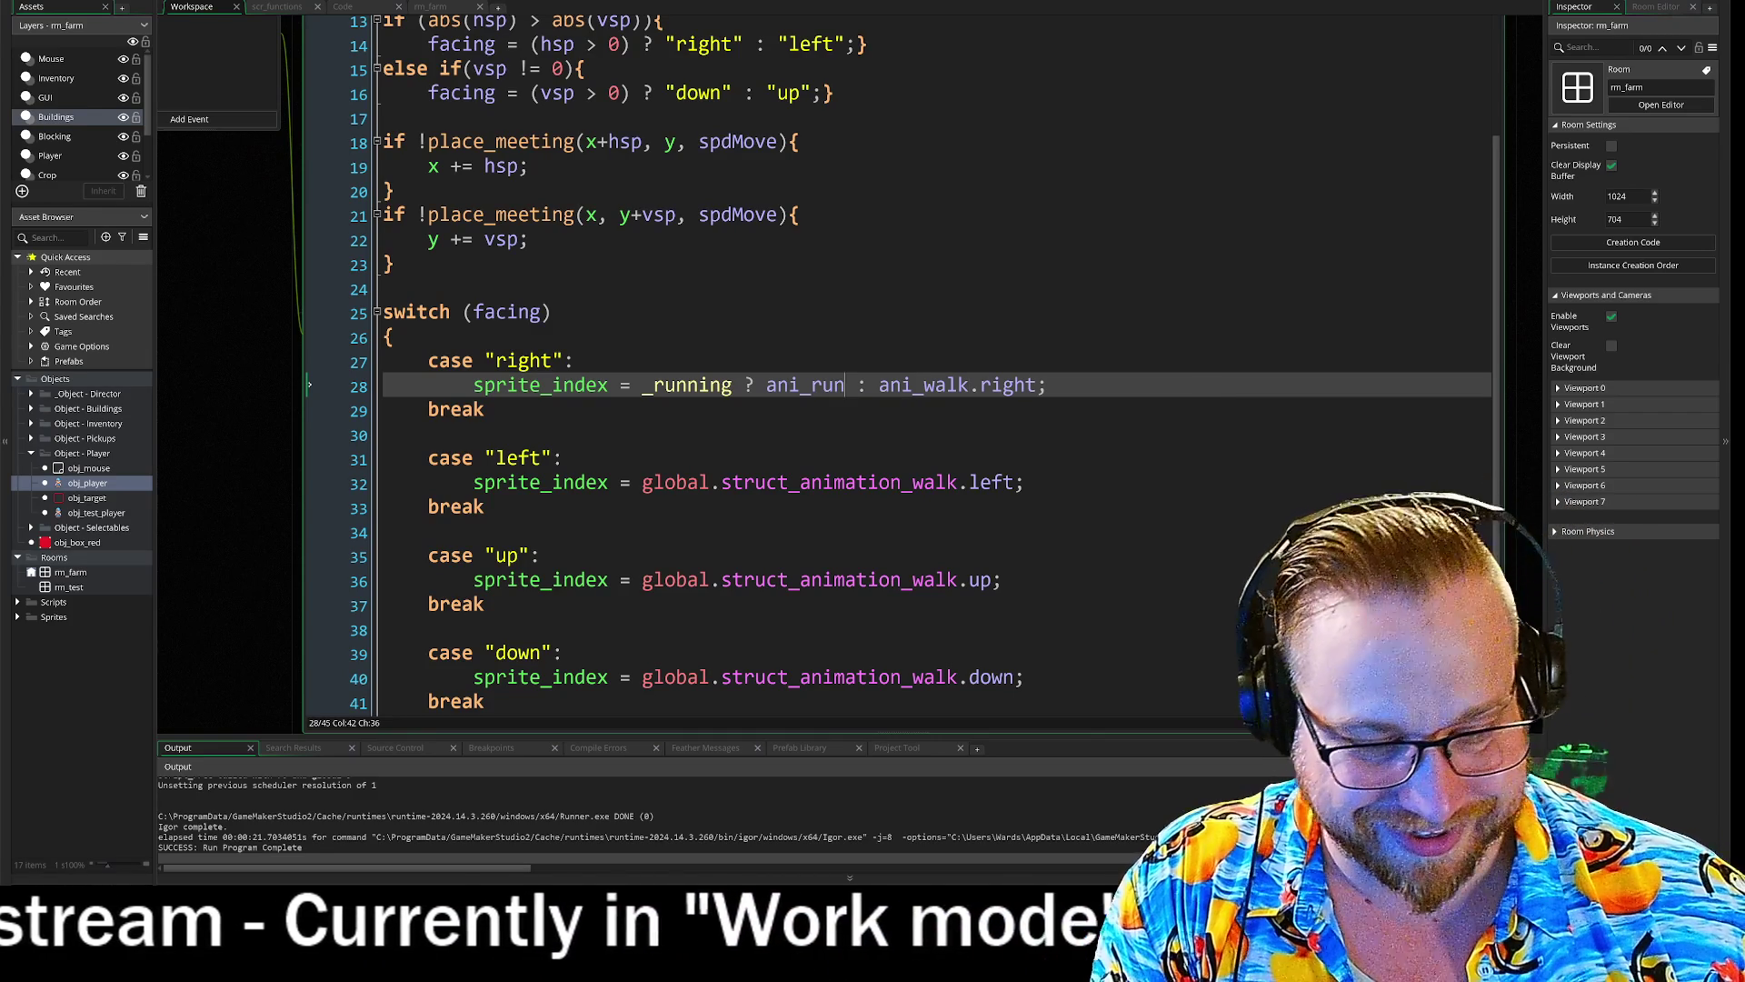
pyautogui.write('.right')
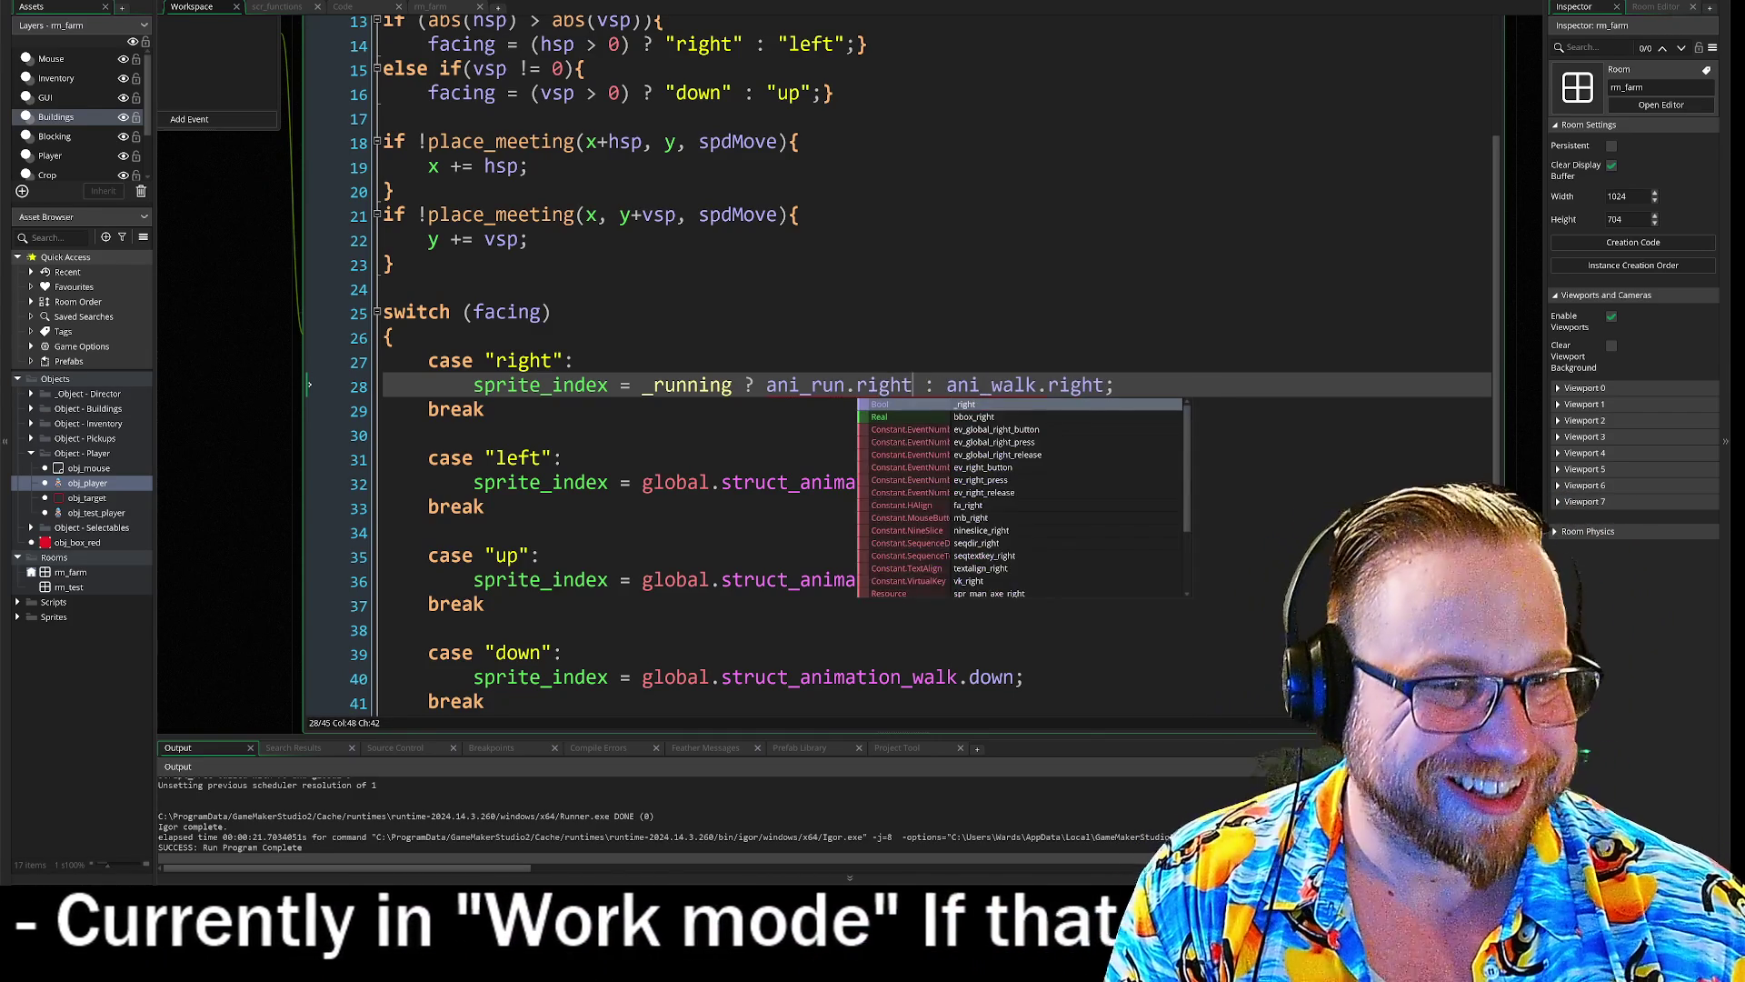
pyautogui.click(393, 337)
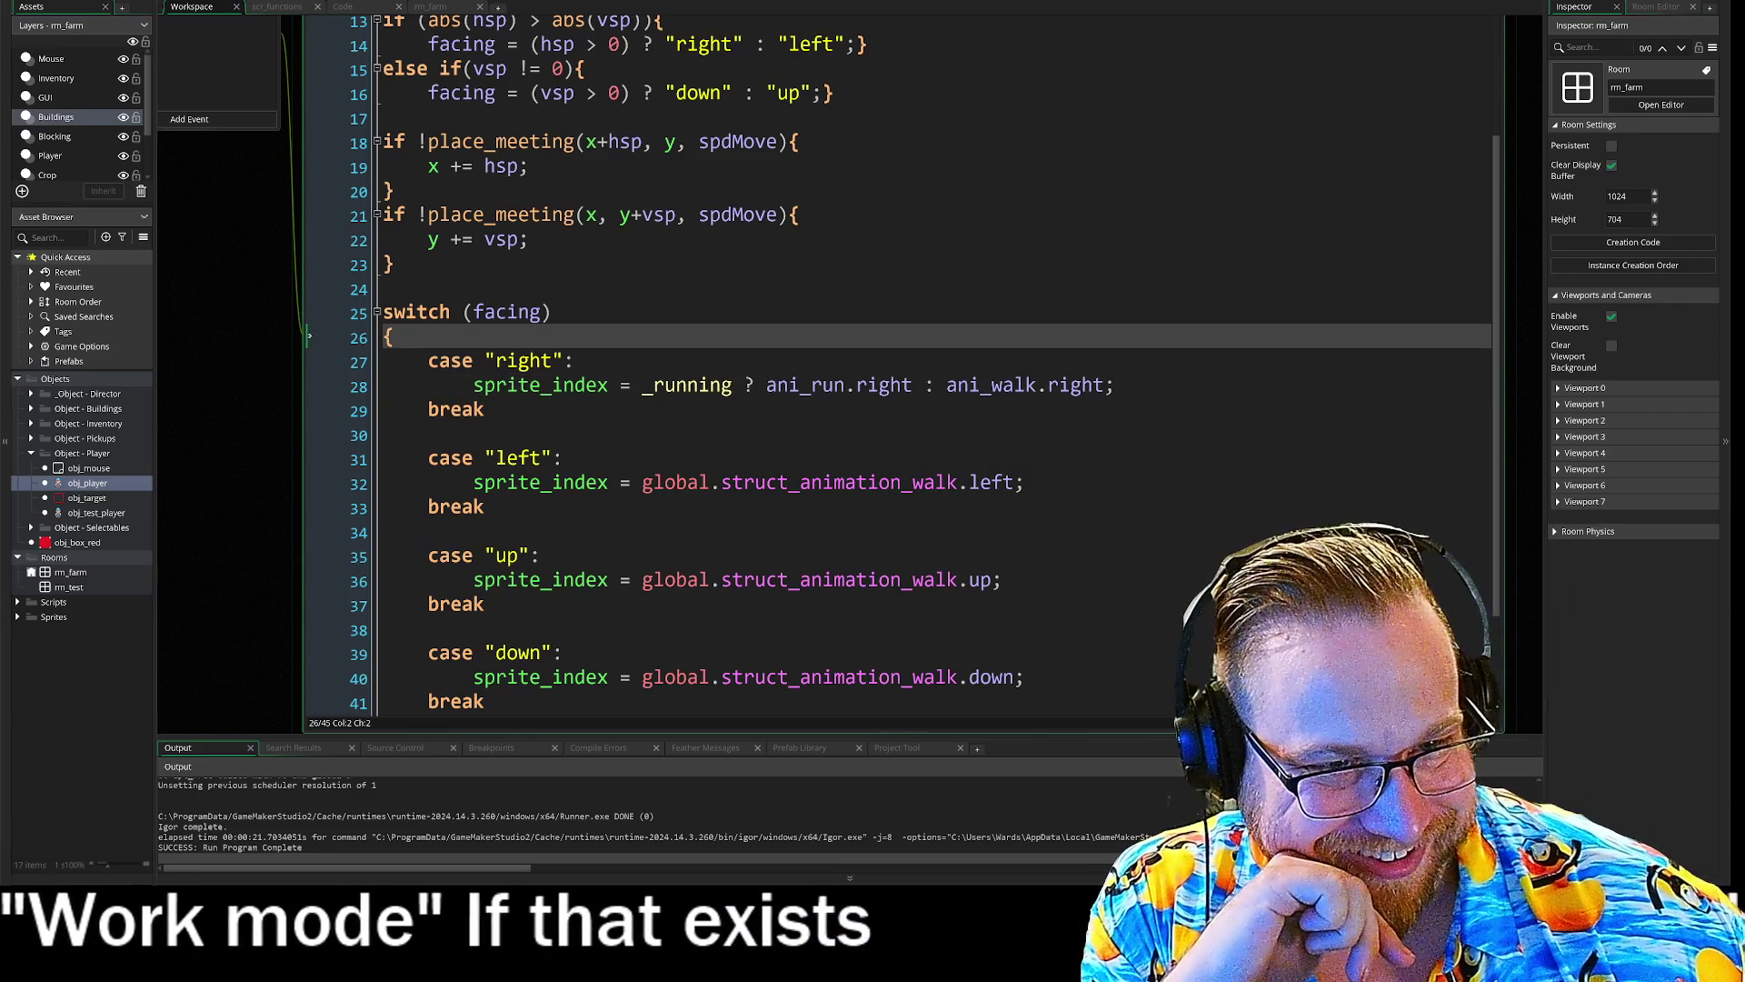
pyautogui.moveTo(1116, 385); pyautogui.dragTo(473, 384)
# - Copy the right-case expression into the left case on line 32, using ani_run.left and ani_walk.left
pyautogui.click(586, 384)
pyautogui.moveTo(621, 384); pyautogui.dragTo(1116, 385)
pyautogui.hotkey('ctrl', 'c')
pyautogui.moveTo(621, 482); pyautogui.dragTo(1025, 482)
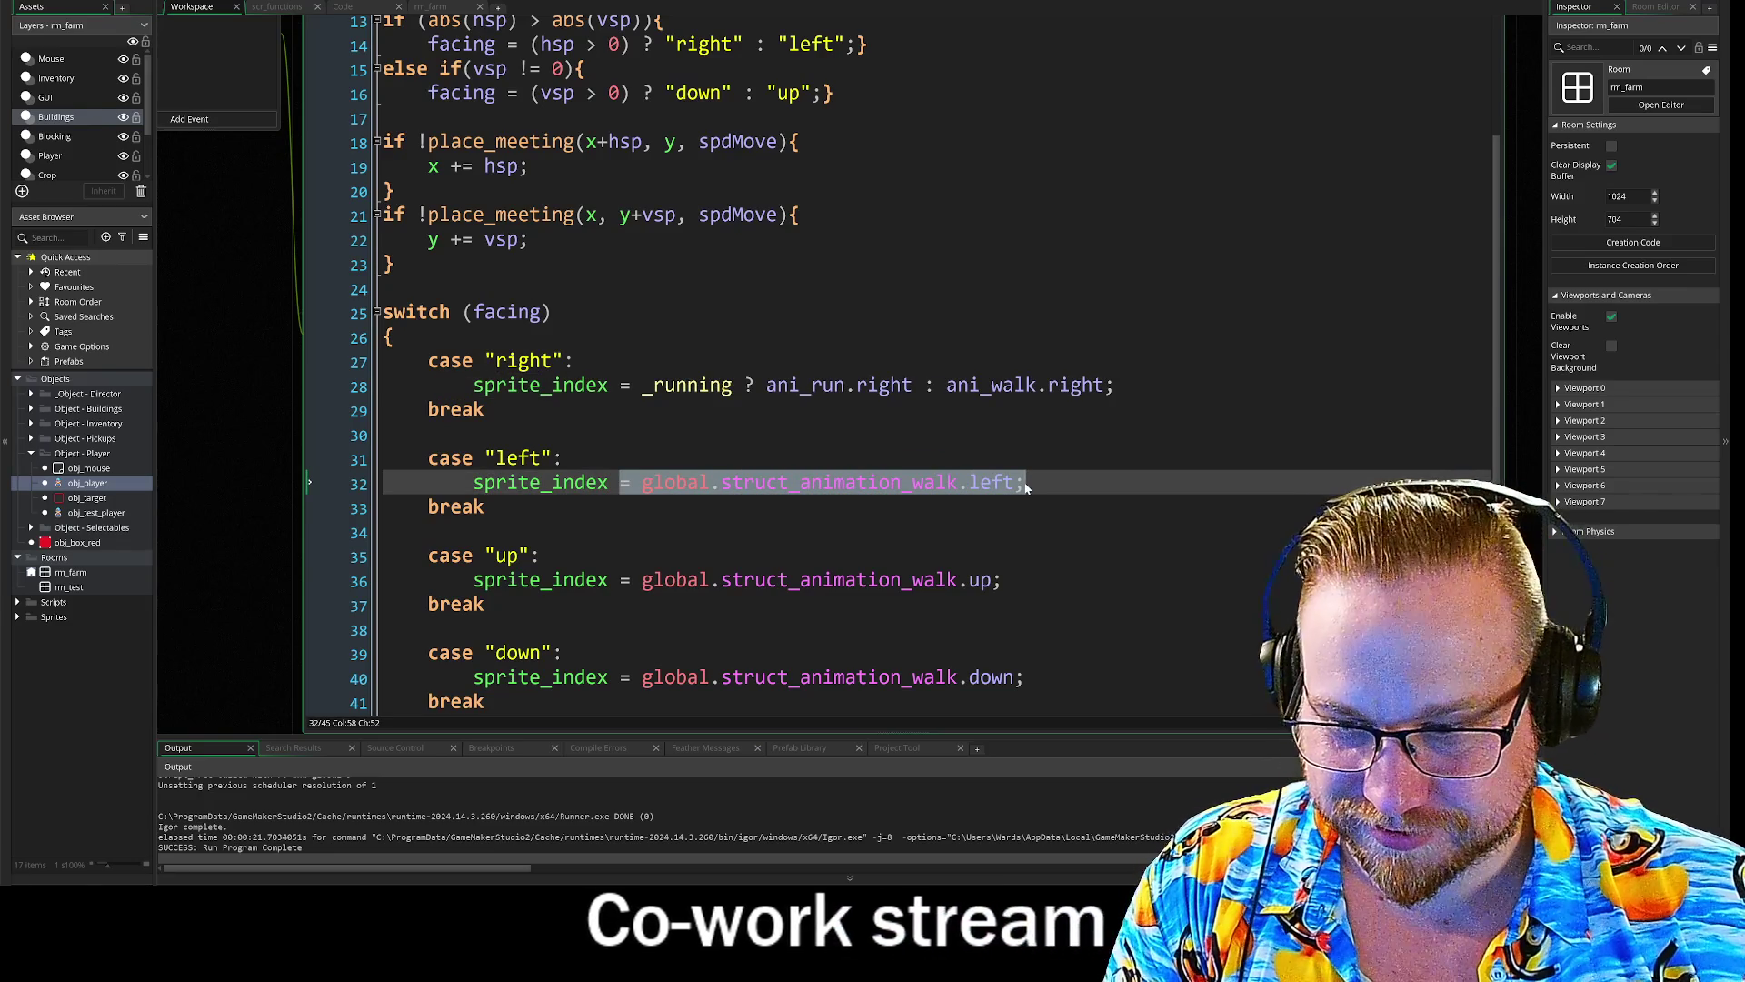
pyautogui.hotkey('ctrl', 'v')
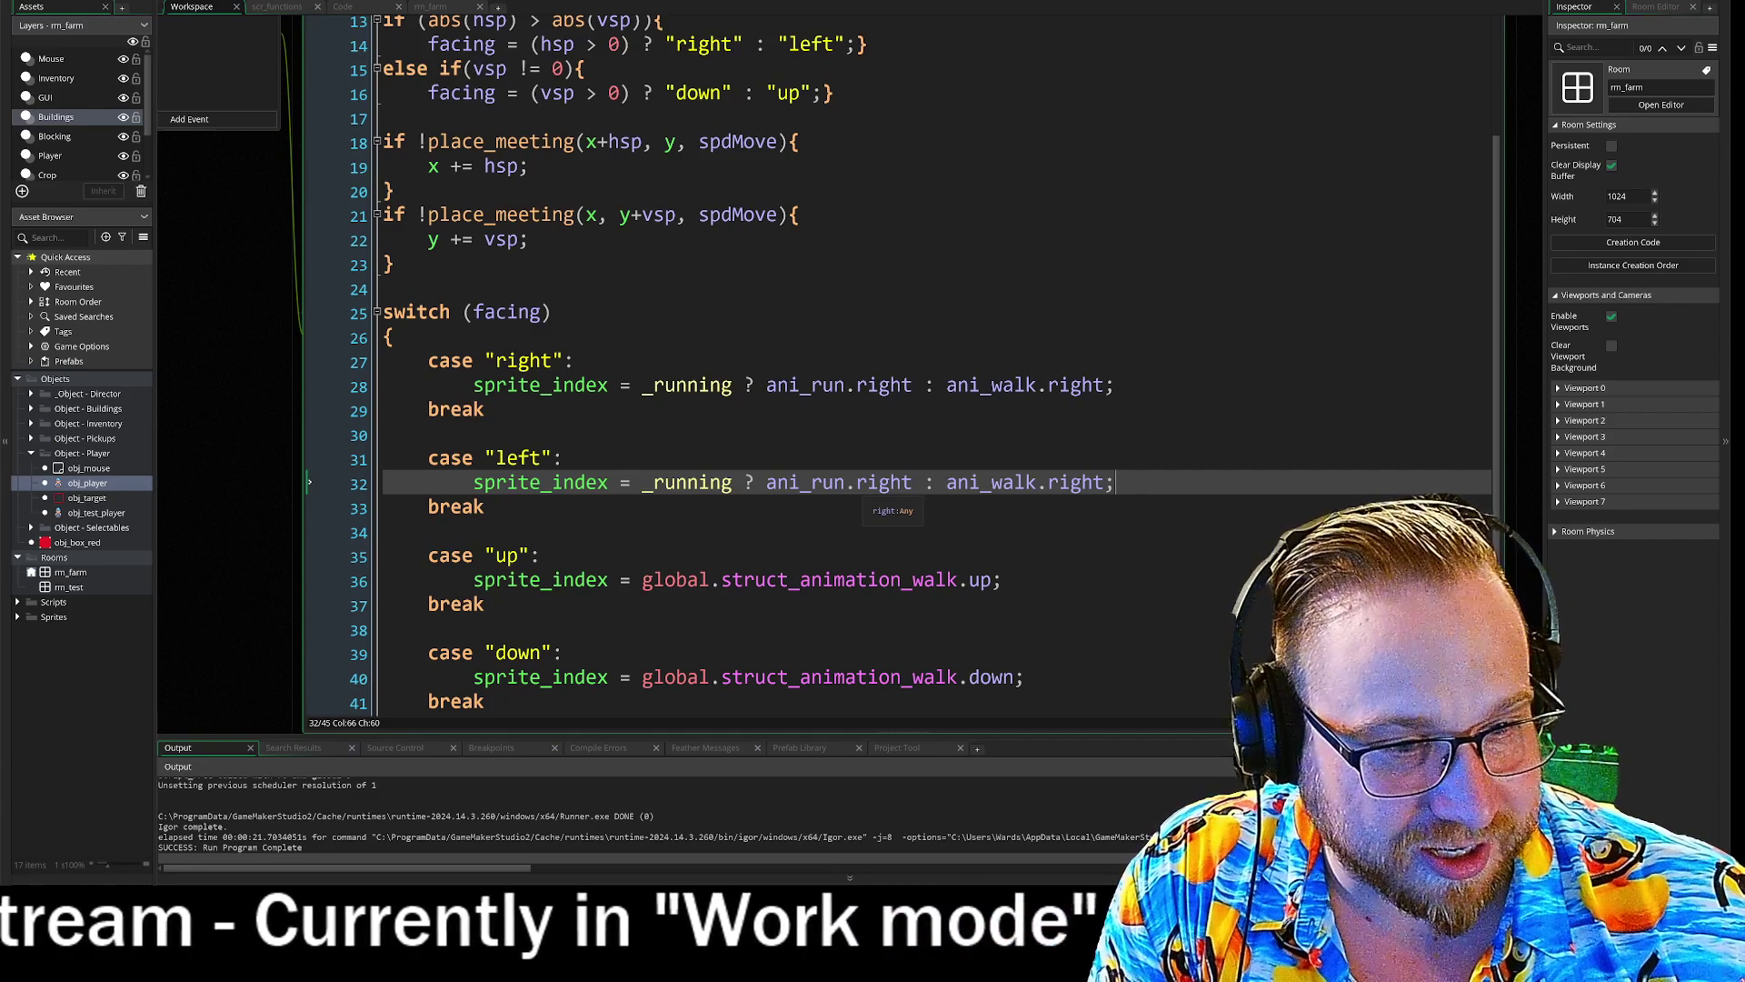
pyautogui.doubleClick(900, 483)
pyautogui.write('left')
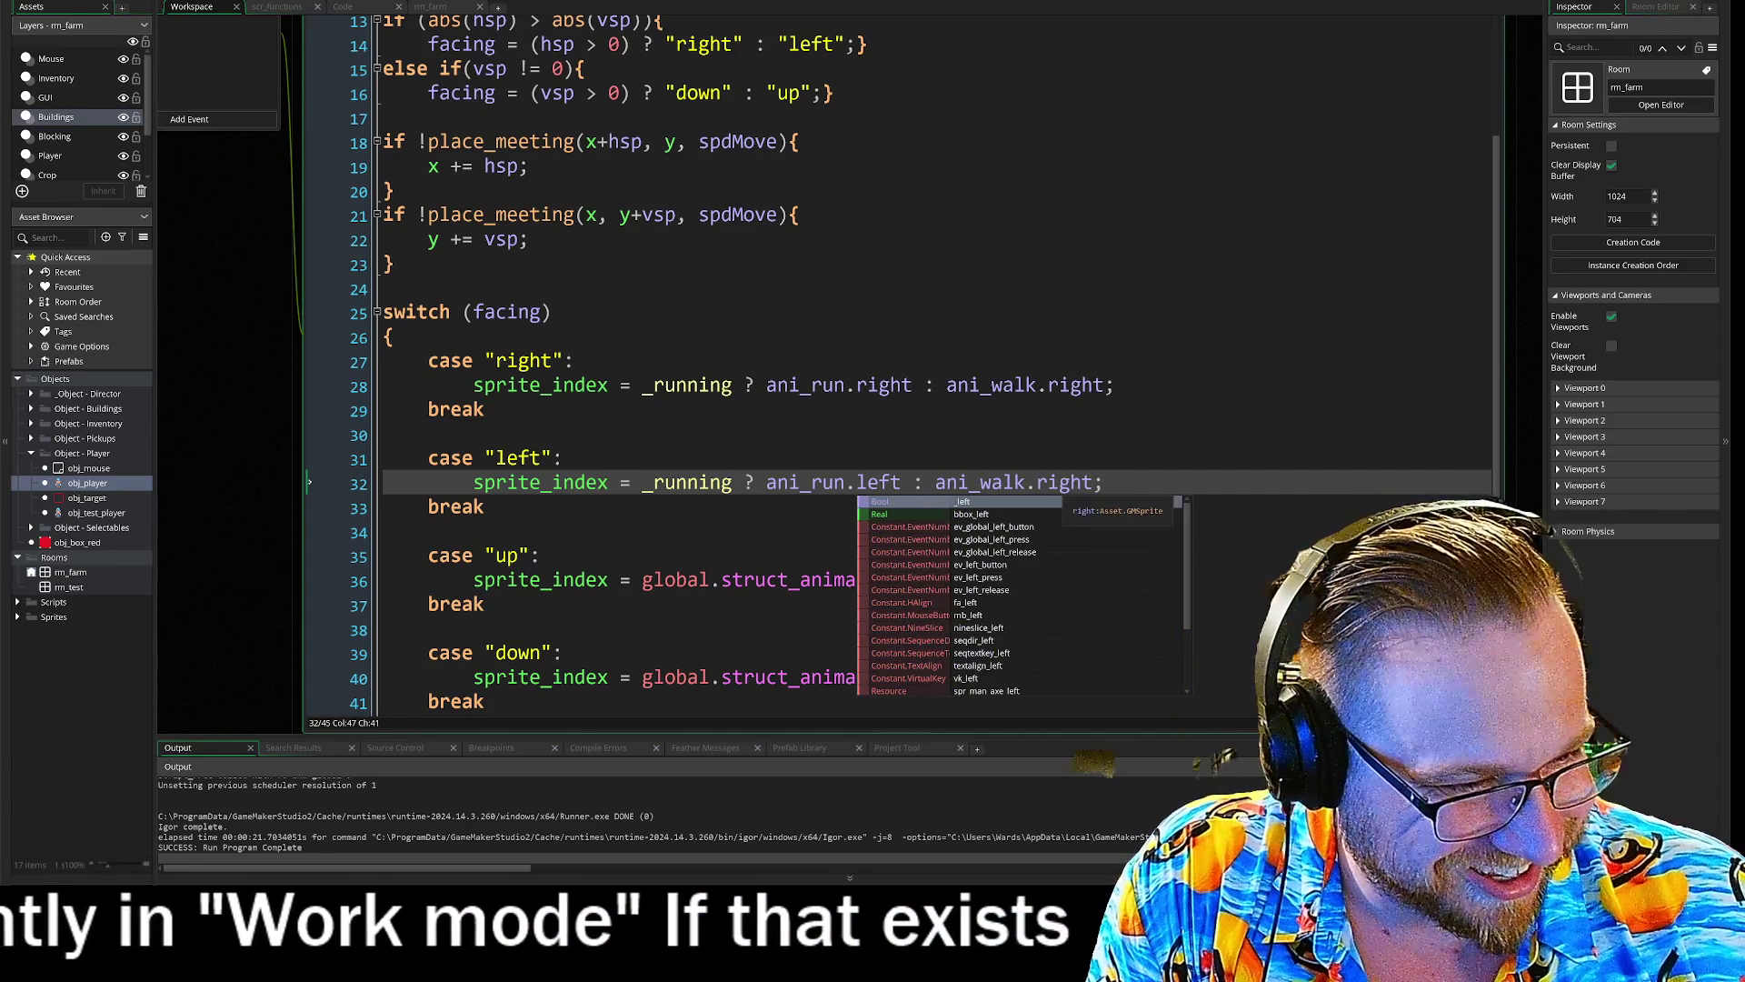
pyautogui.doubleClick(1064, 483)
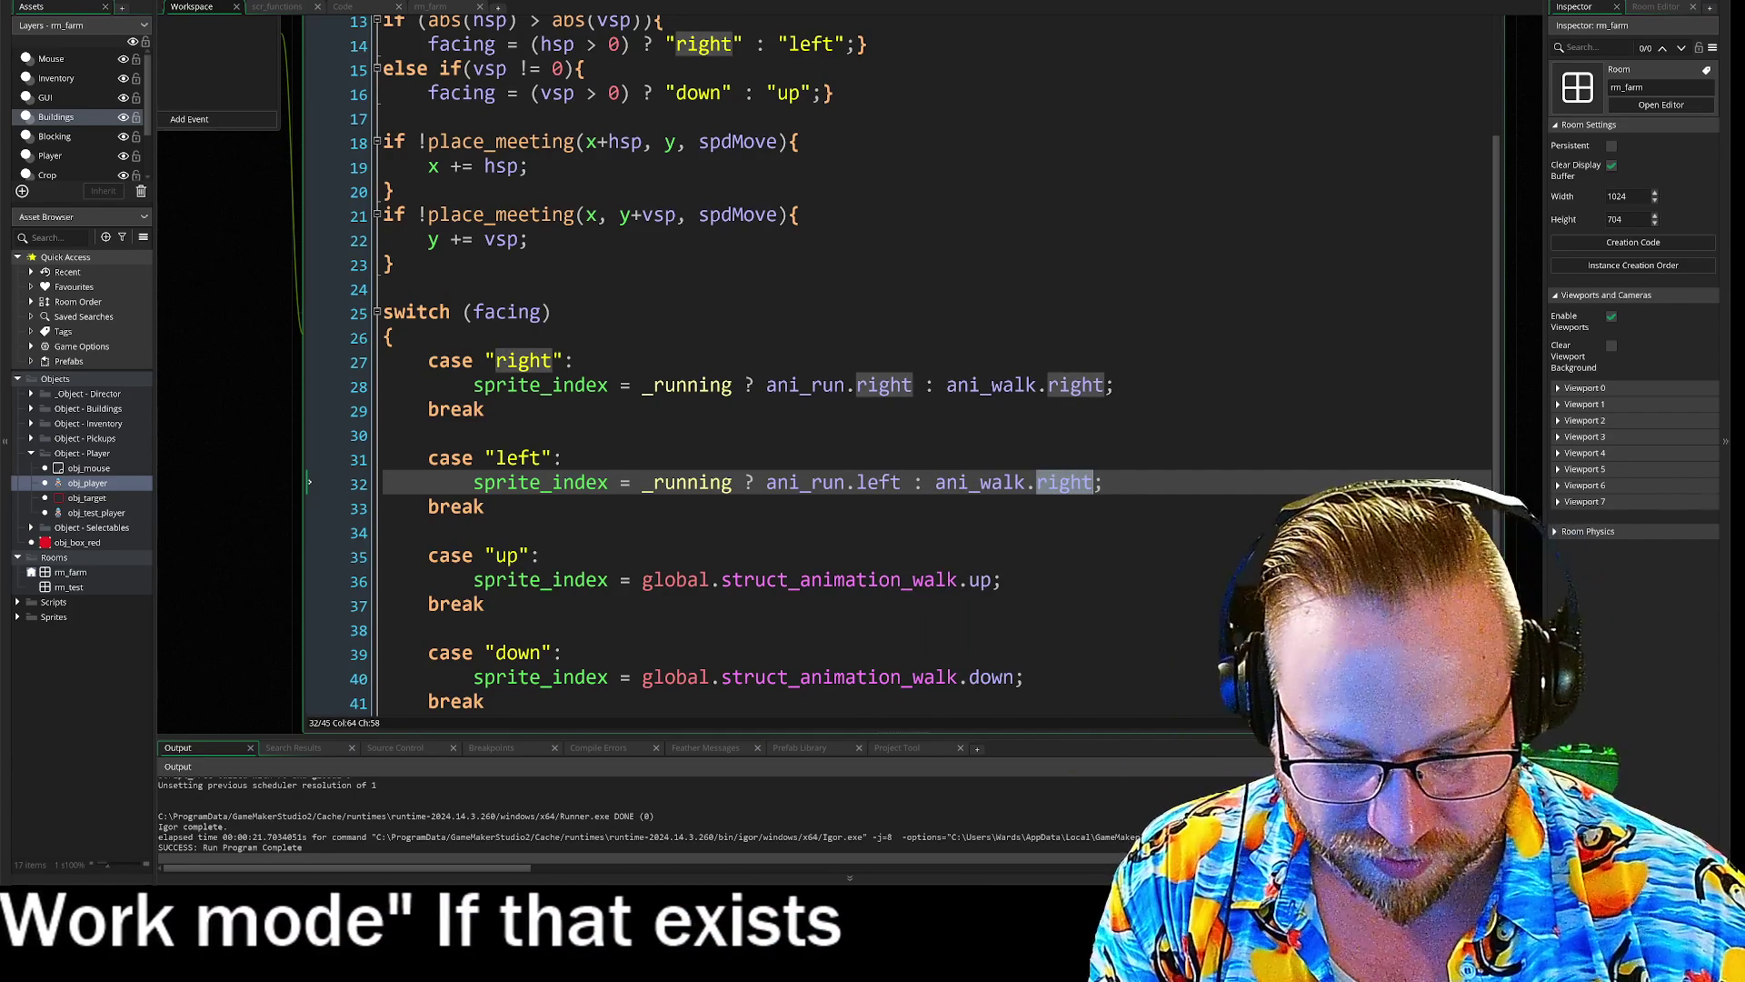
pyautogui.write('left')
# - Copy the left-case expression into the up case on line 36, using ani_run.up and ani_walk.up
pyautogui.scroll(-2, 900, 377)
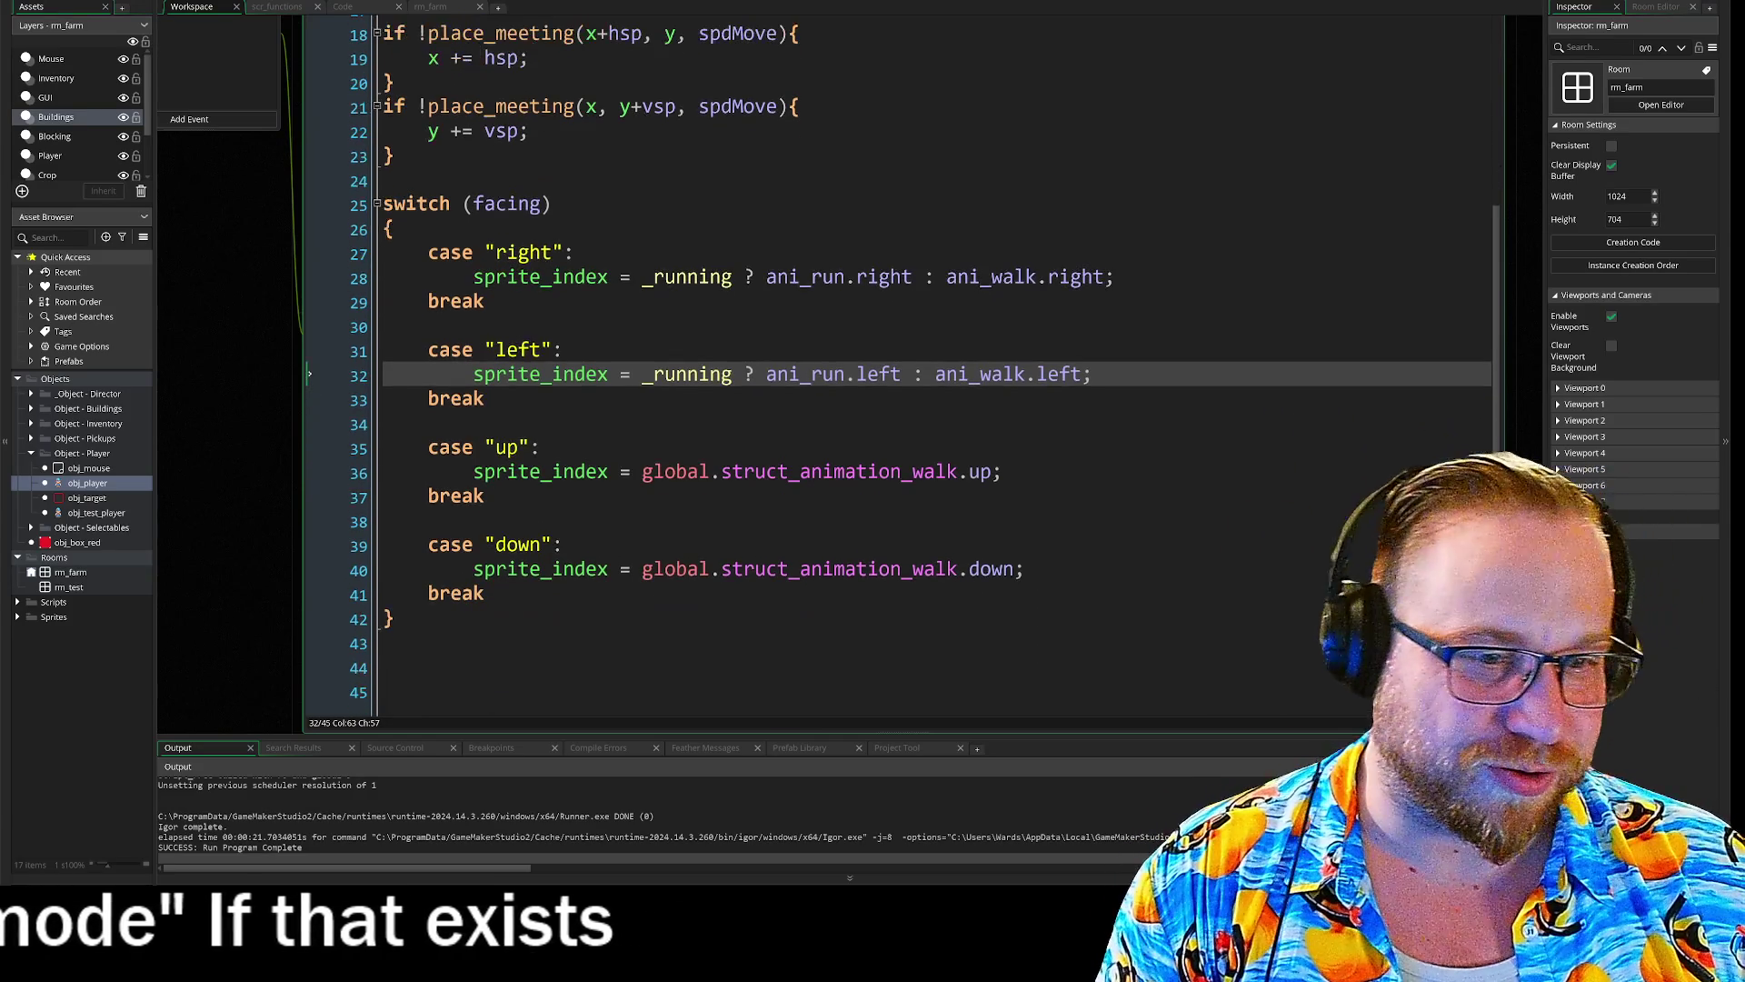
pyautogui.moveTo(643, 373); pyautogui.dragTo(1093, 374)
pyautogui.hotkey('ctrl', 'c')
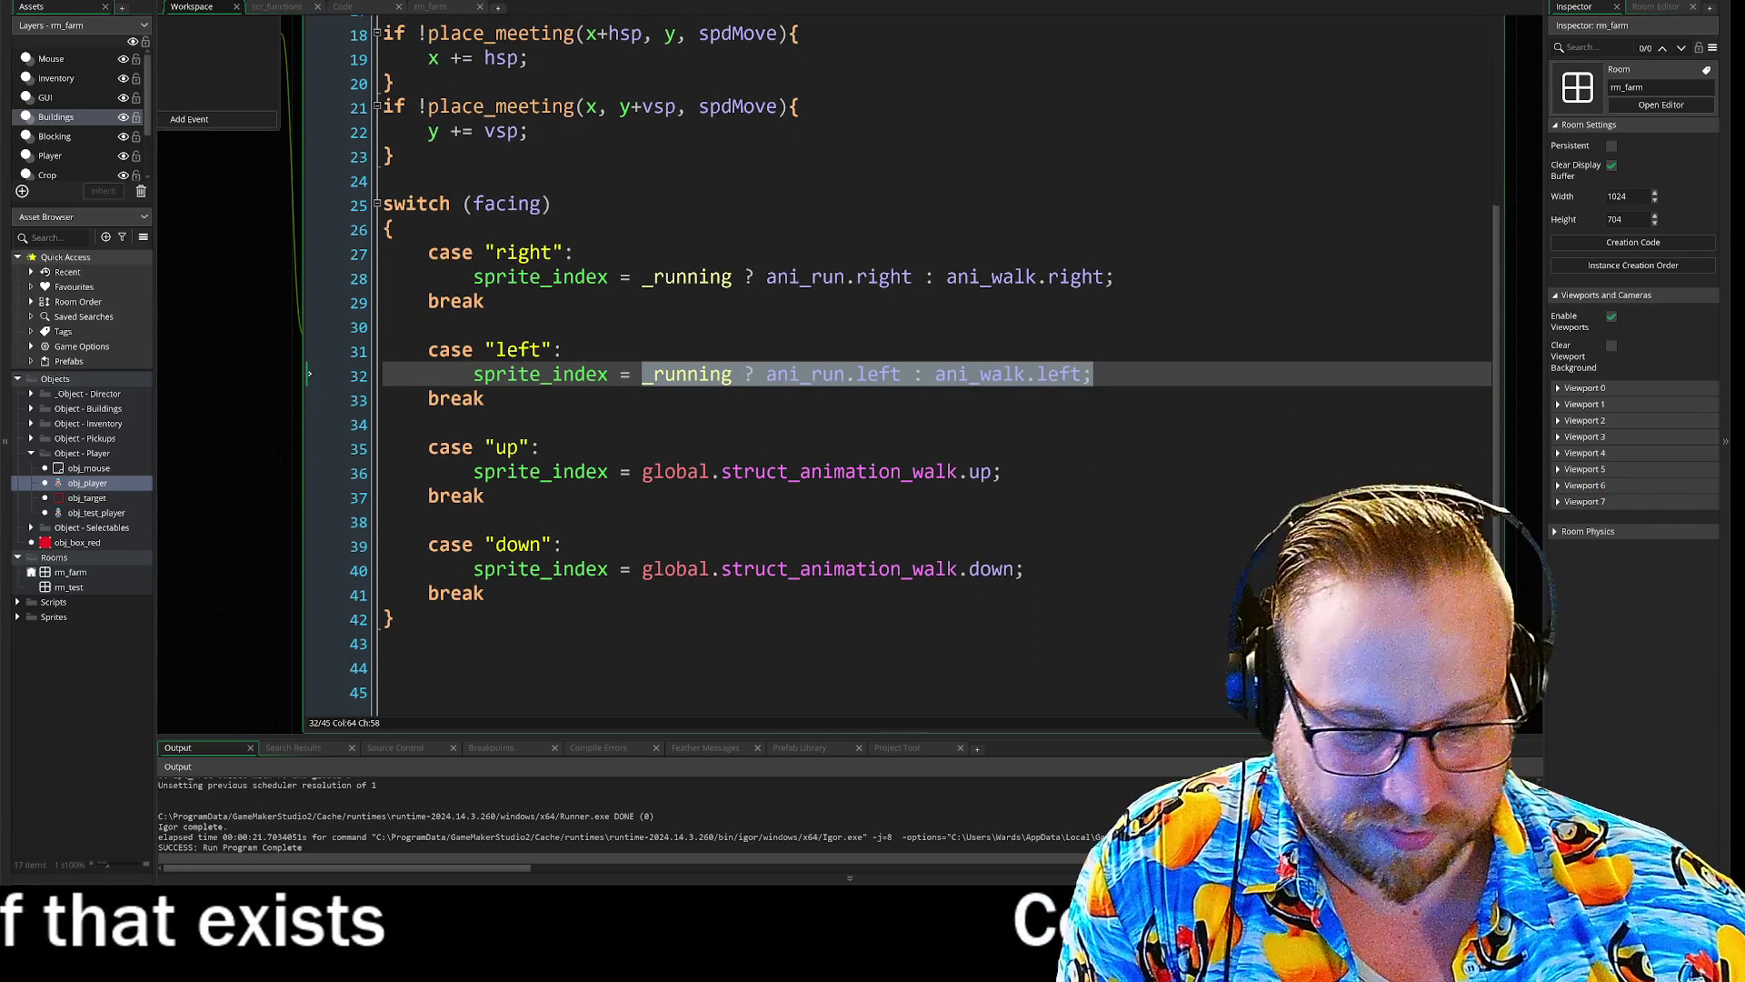
pyautogui.moveTo(643, 471); pyautogui.dragTo(1002, 471)
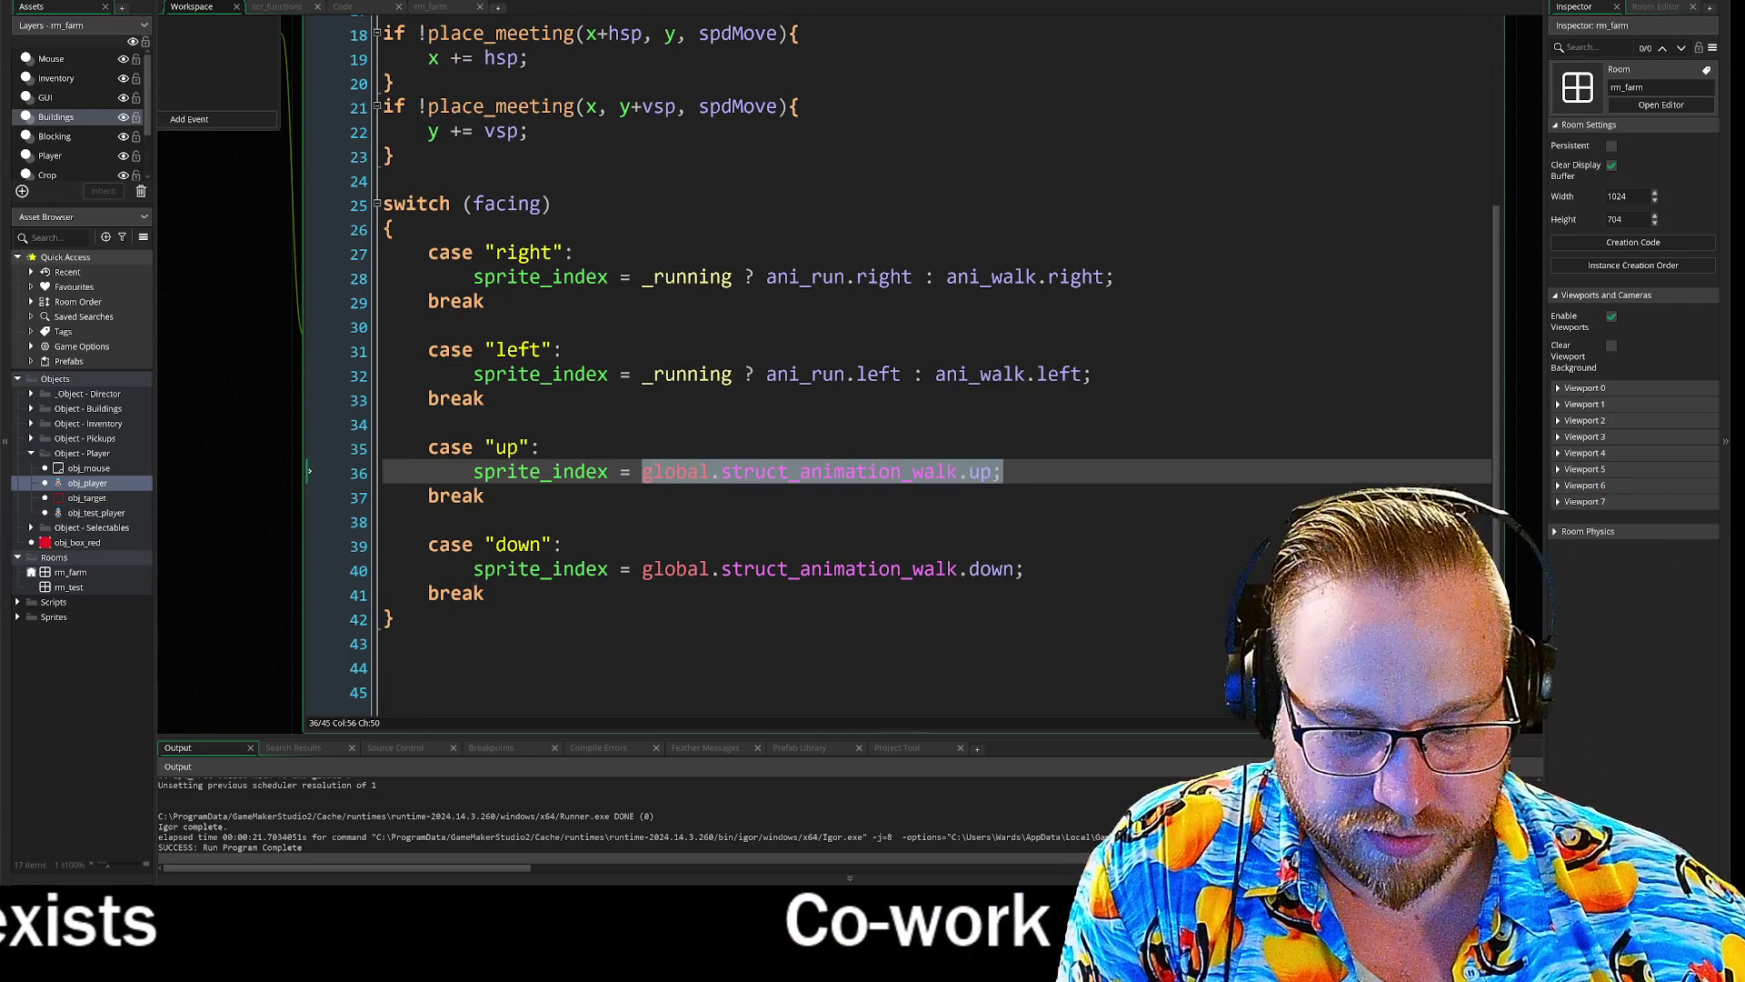
pyautogui.hotkey('ctrl', 'v')
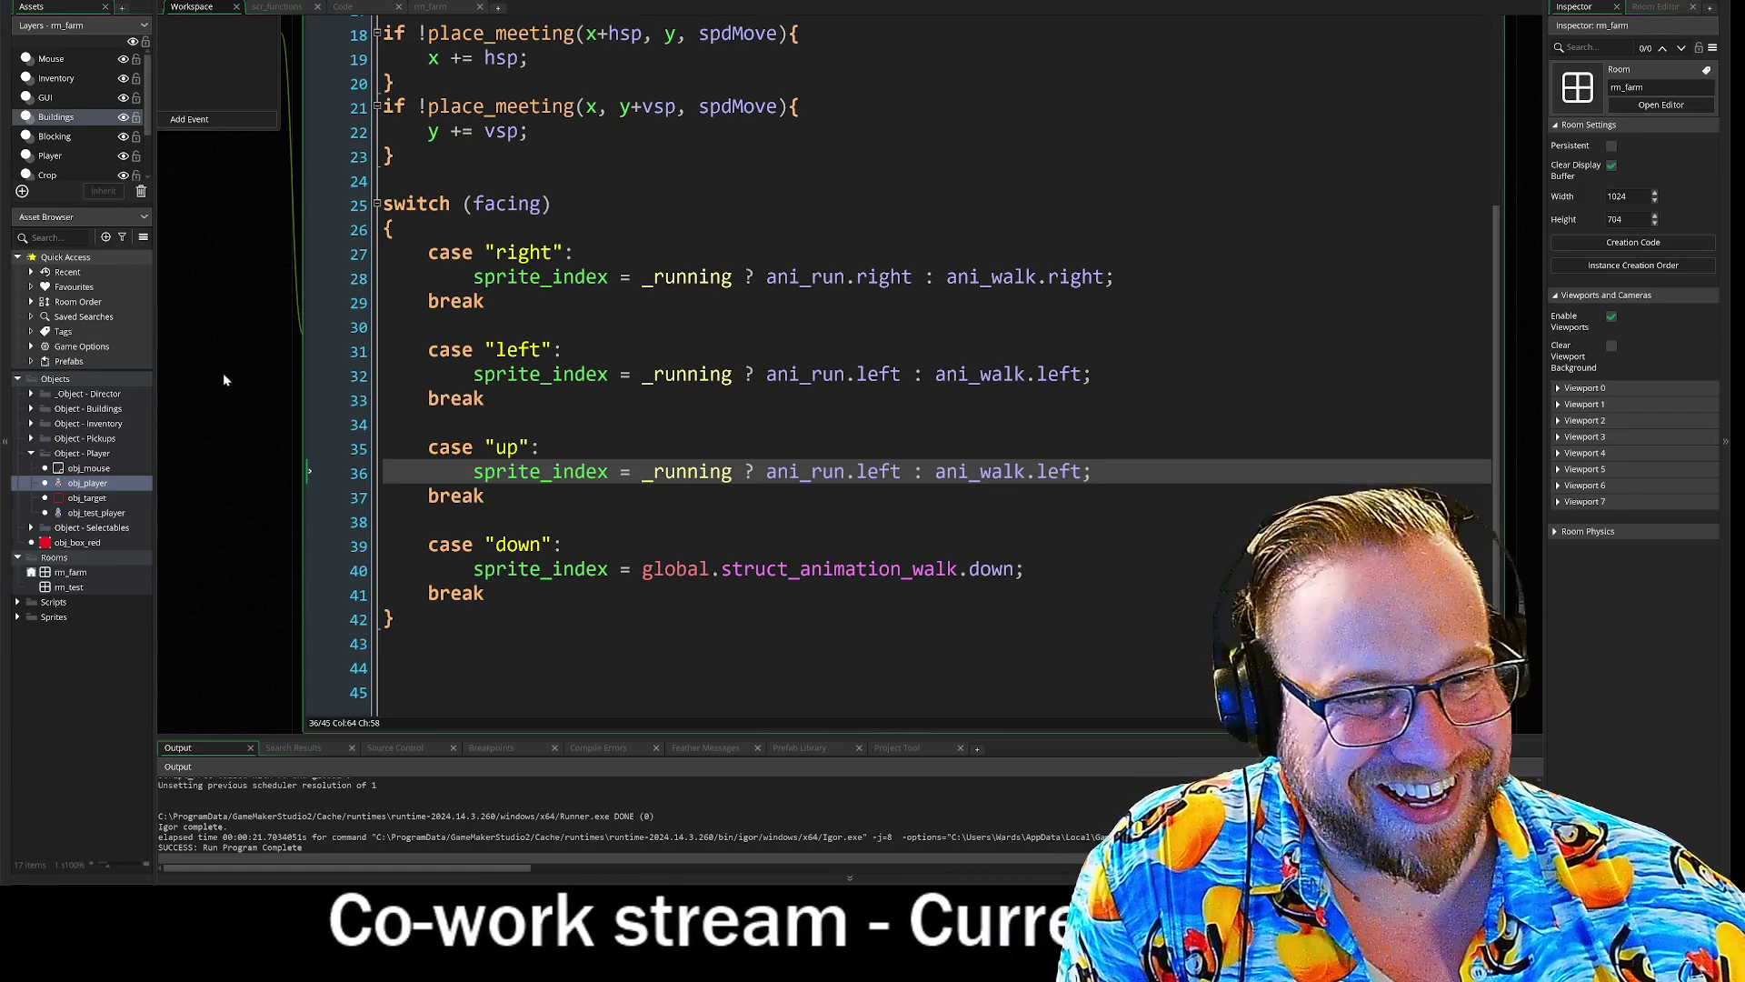
pyautogui.moveTo(902, 475); pyautogui.dragTo(865, 479)
pyautogui.doubleClick(901, 479)
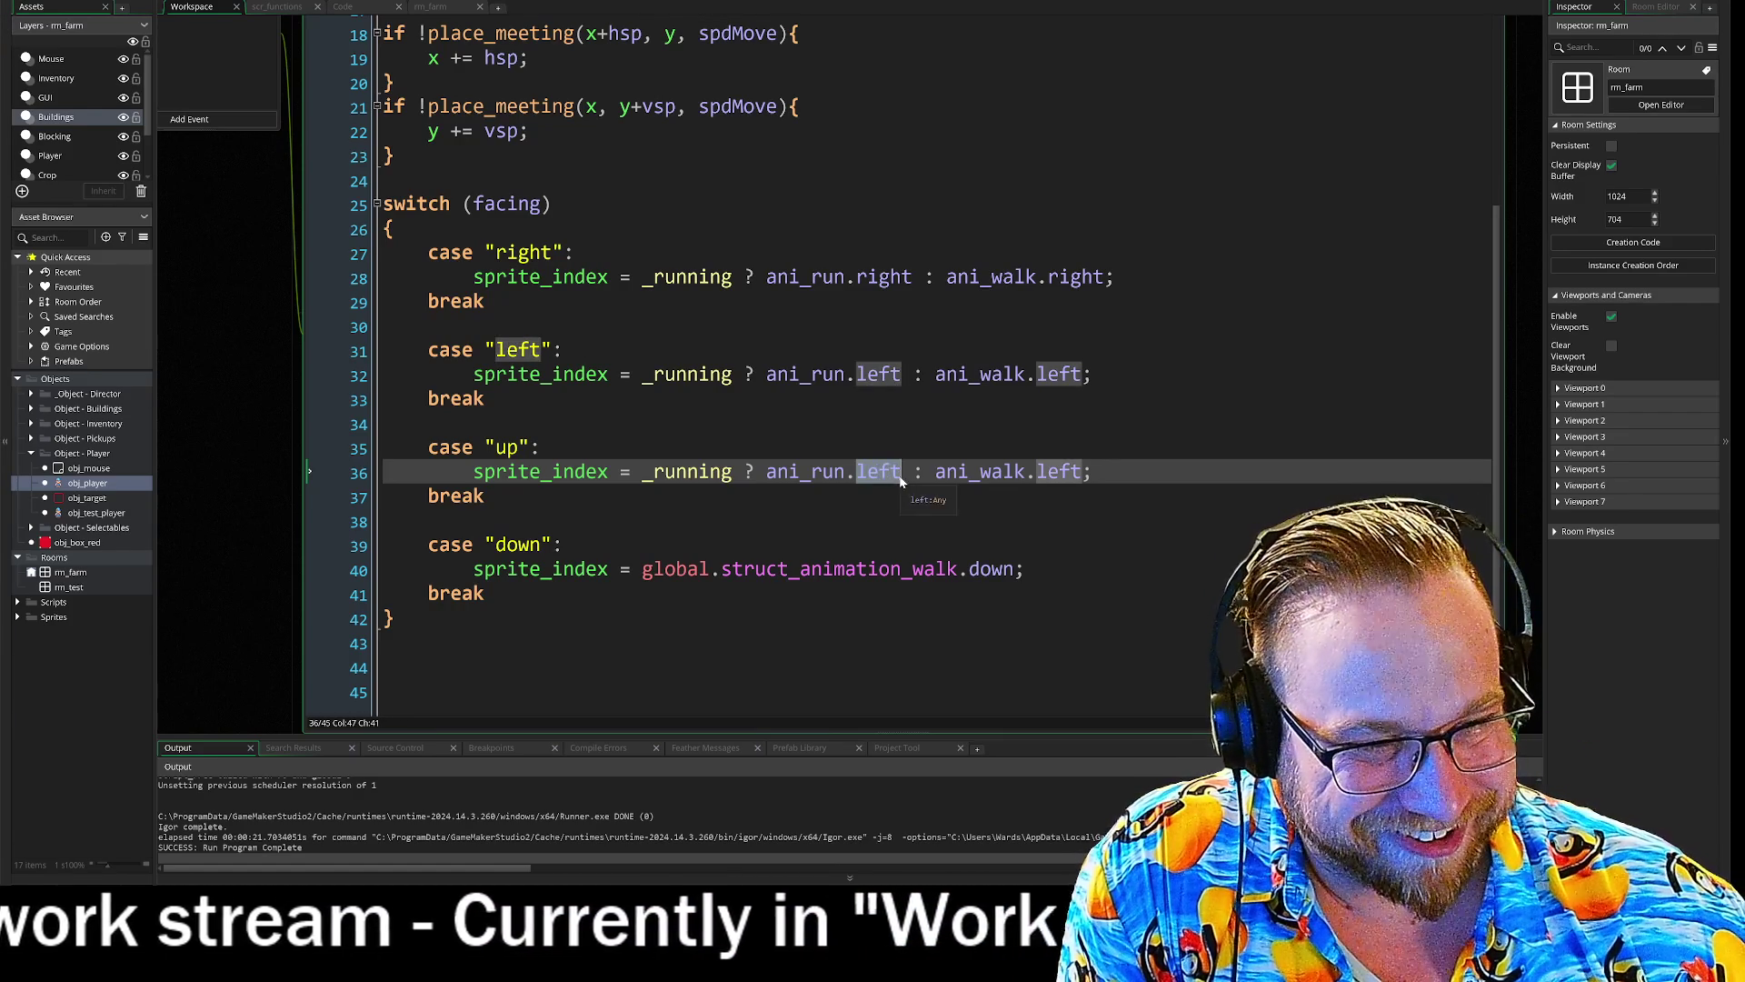
pyautogui.write('up')
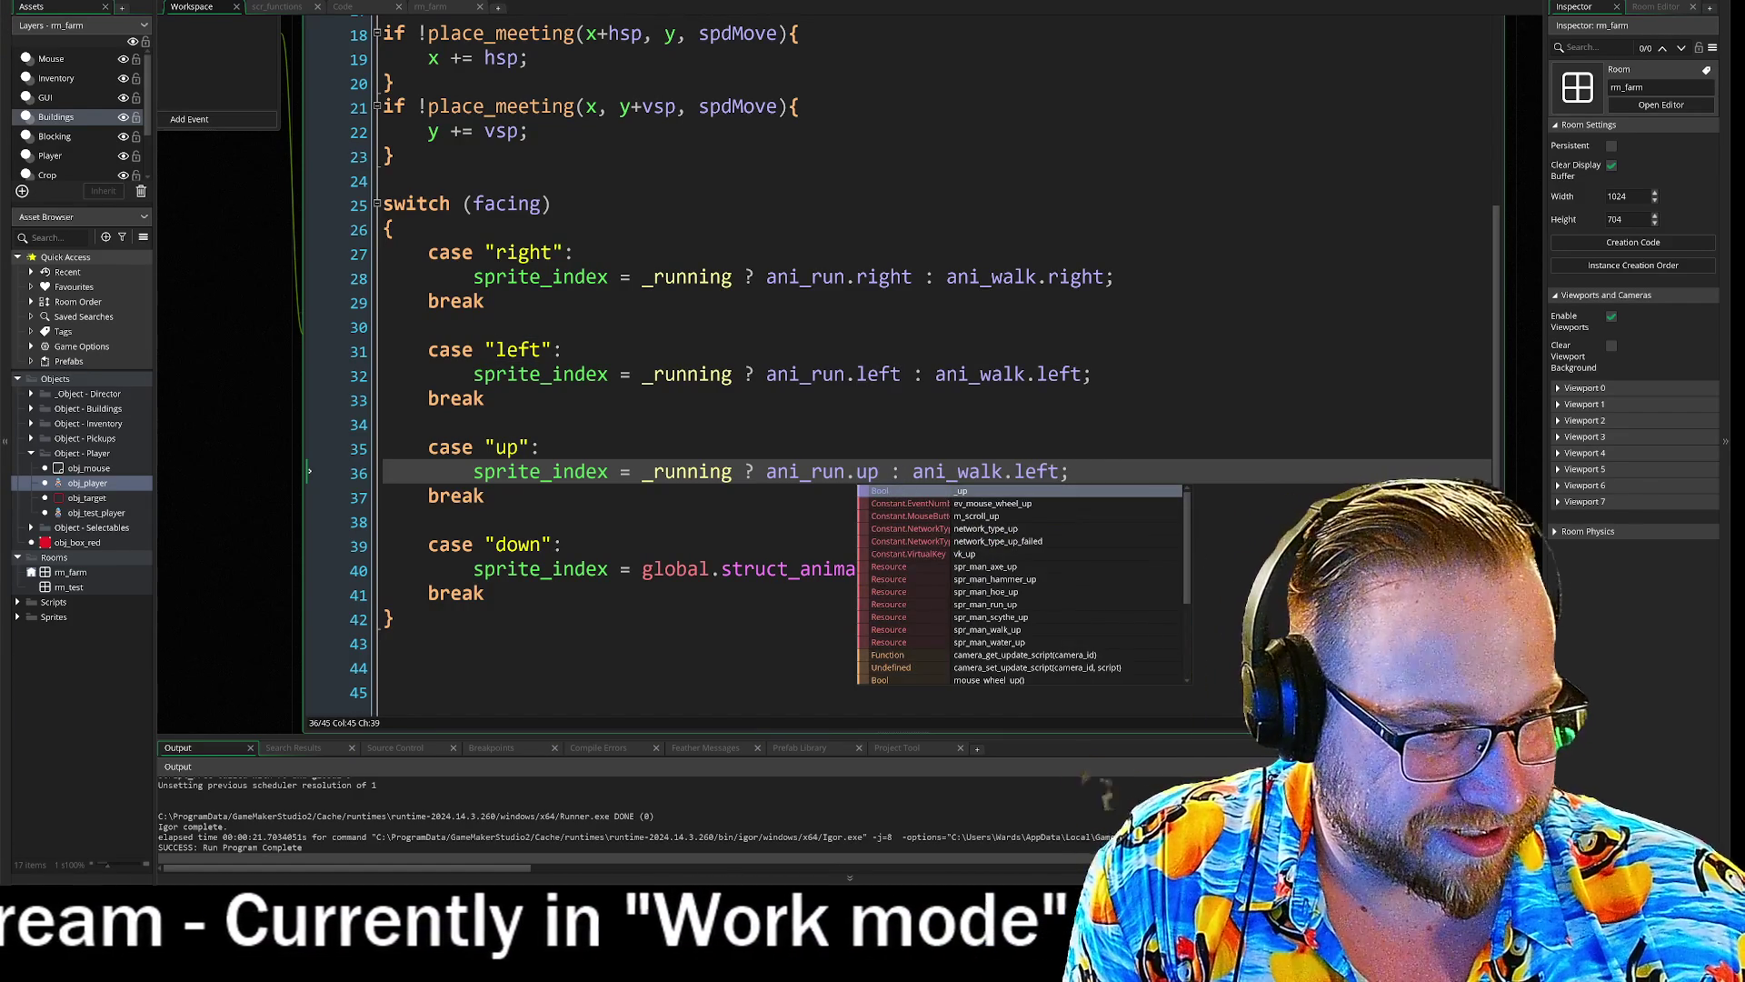
pyautogui.doubleClick(1036, 473)
pyautogui.write('up')
pyautogui.press('Down')
# - Copy the up-case expression into the down case on line 40, using ani_run.down and ani_walk.down
pyautogui.moveTo(621, 472); pyautogui.dragTo(1055, 477)
pyautogui.hotkey('ctrl', 'c')
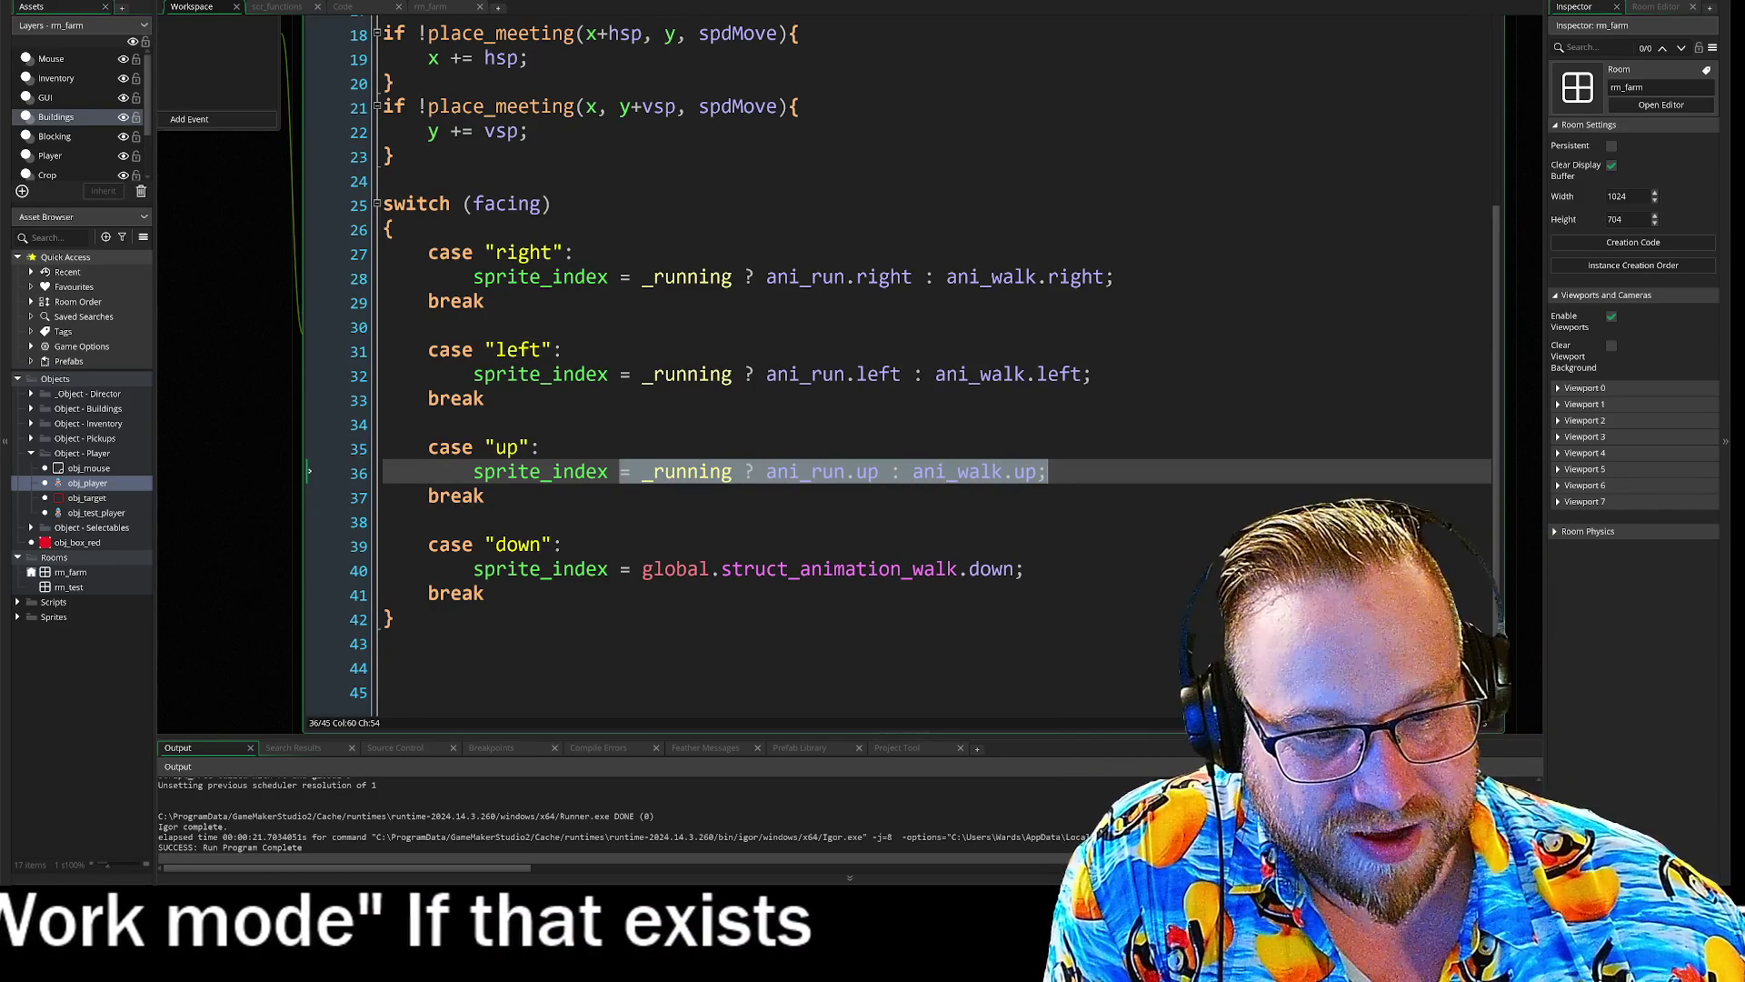
pyautogui.moveTo(622, 569); pyautogui.dragTo(1026, 569)
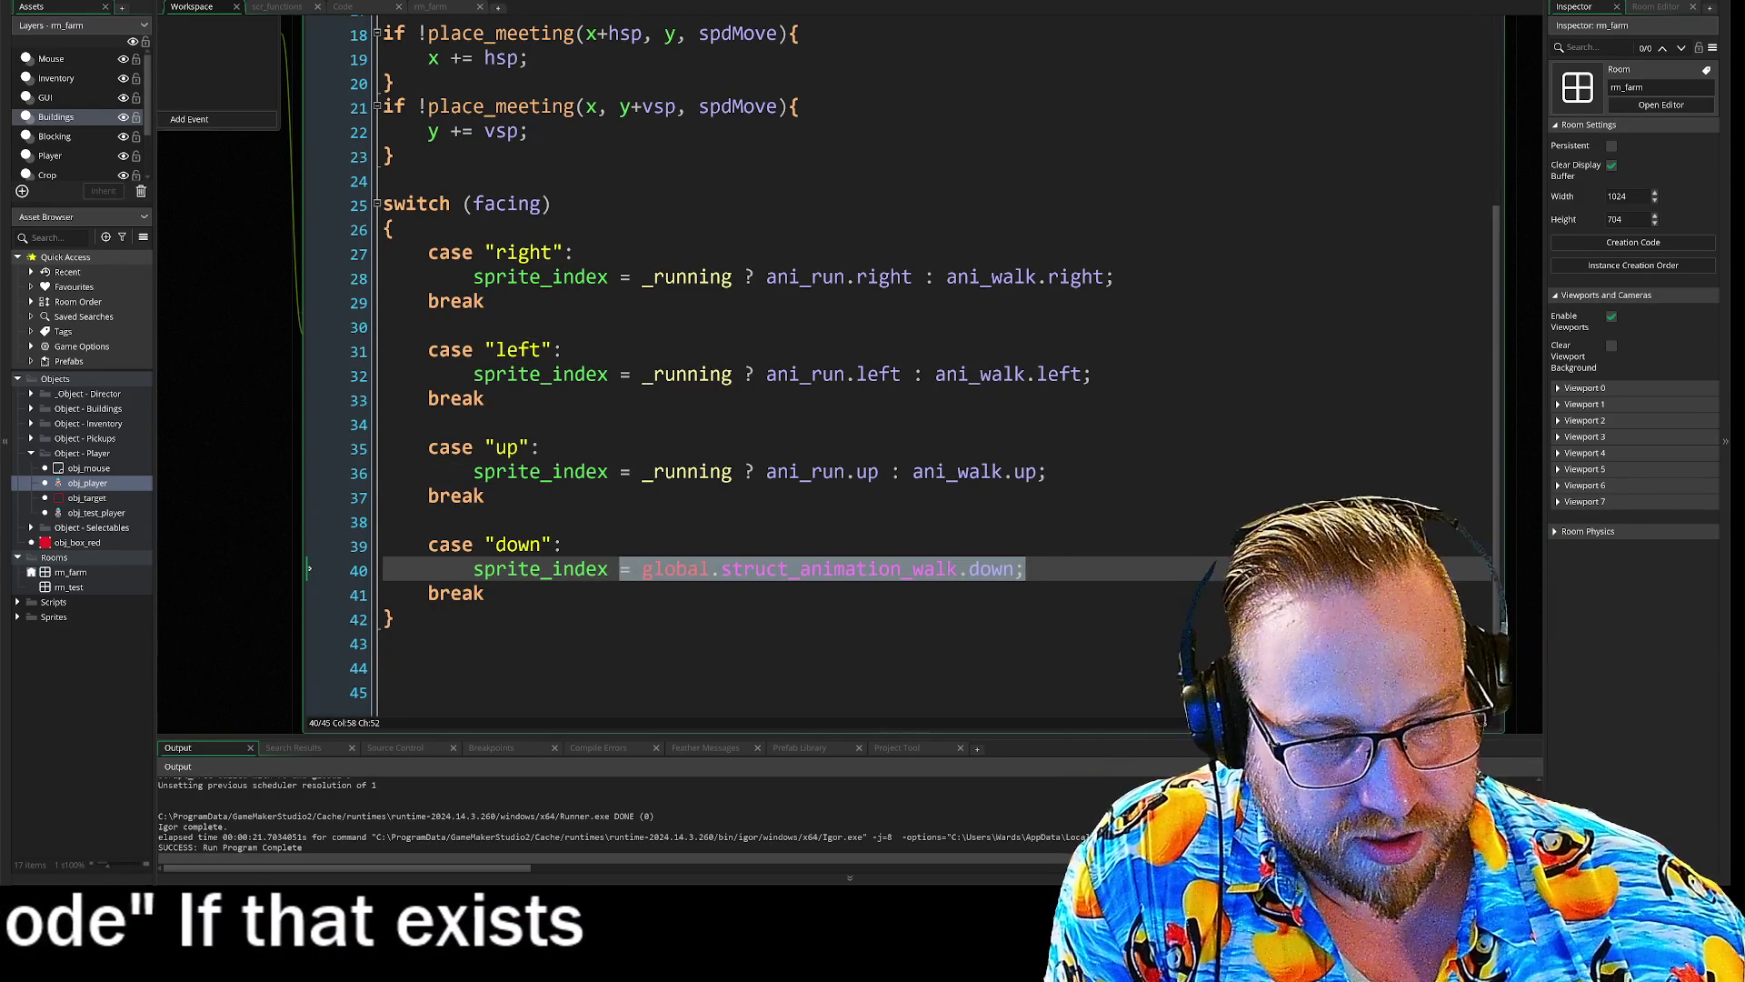
pyautogui.hotkey('ctrl', 'v')
pyautogui.doubleClick(877, 571)
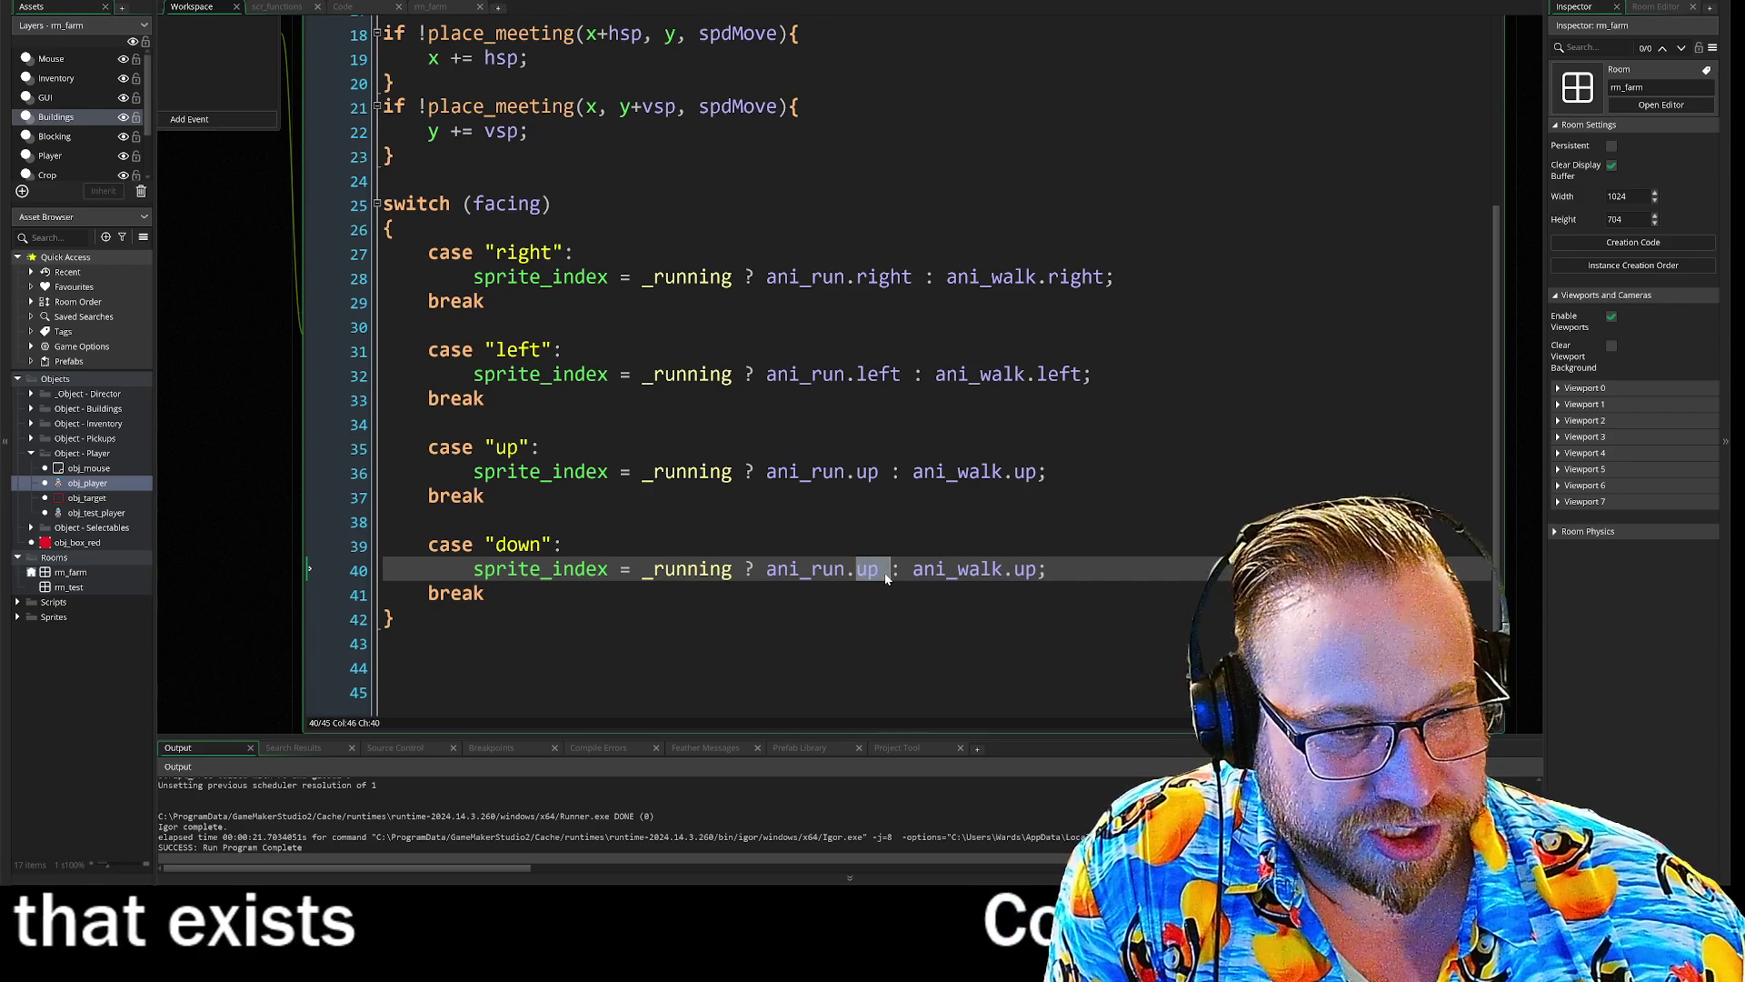
pyautogui.press('Left')
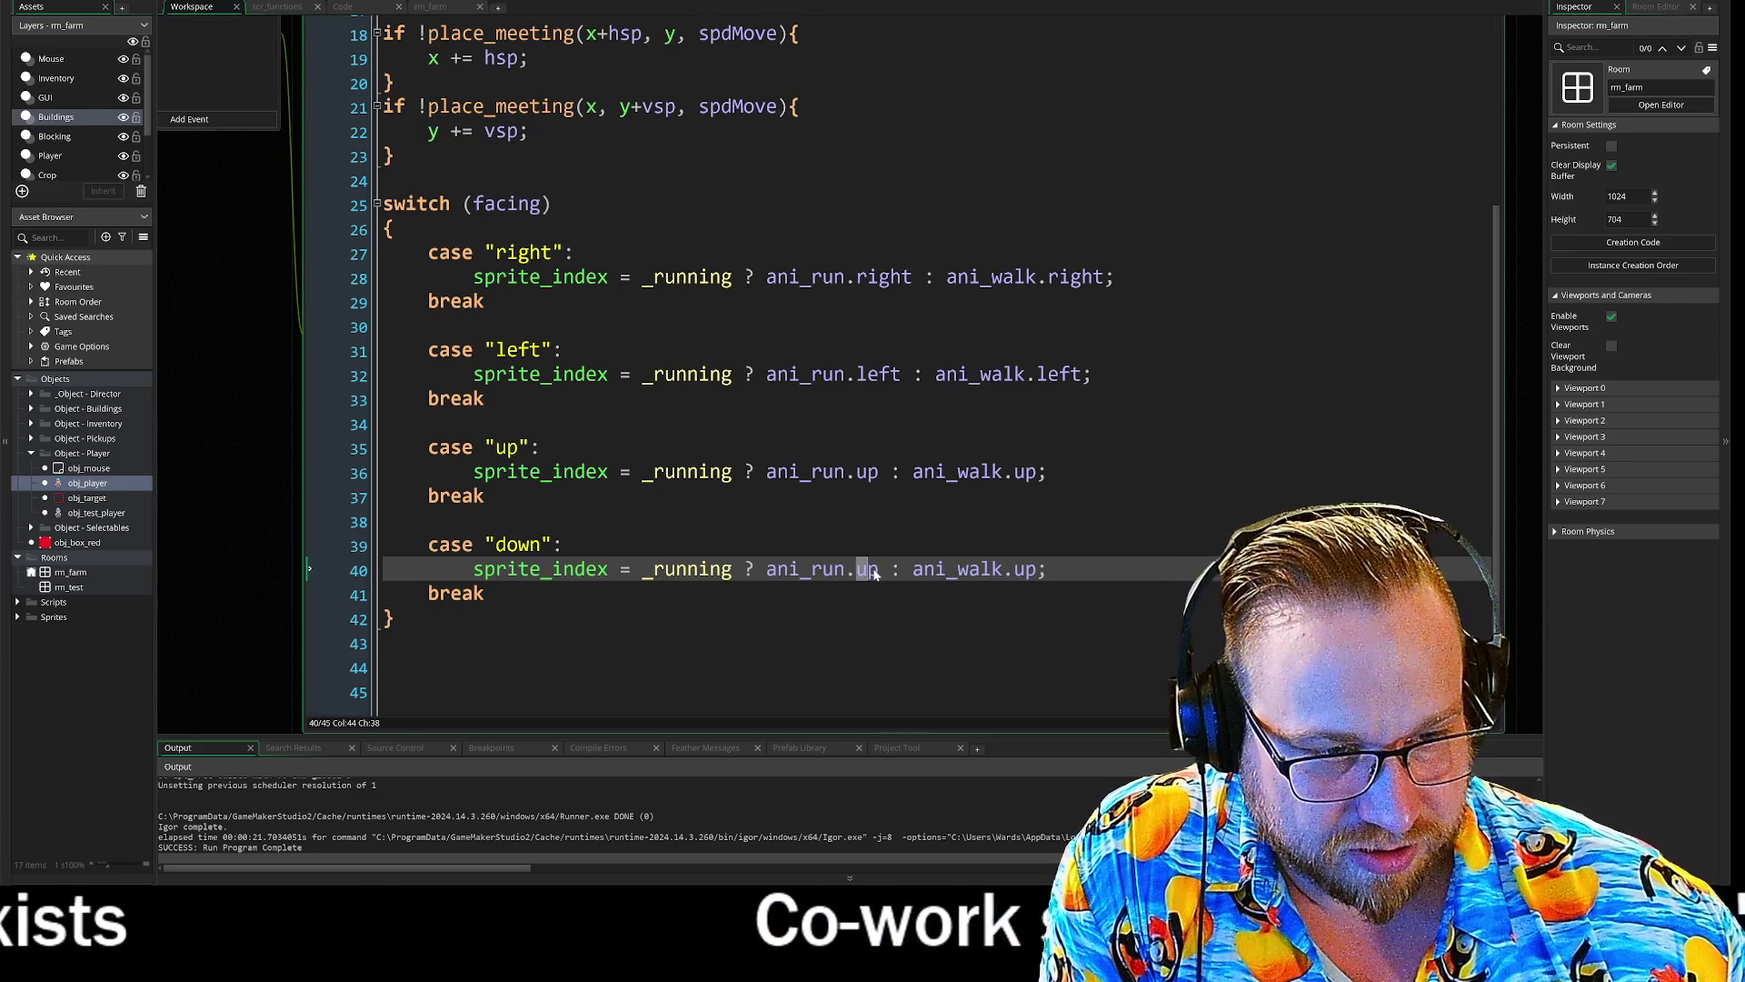
pyautogui.doubleClick(874, 571)
pyautogui.write('down')
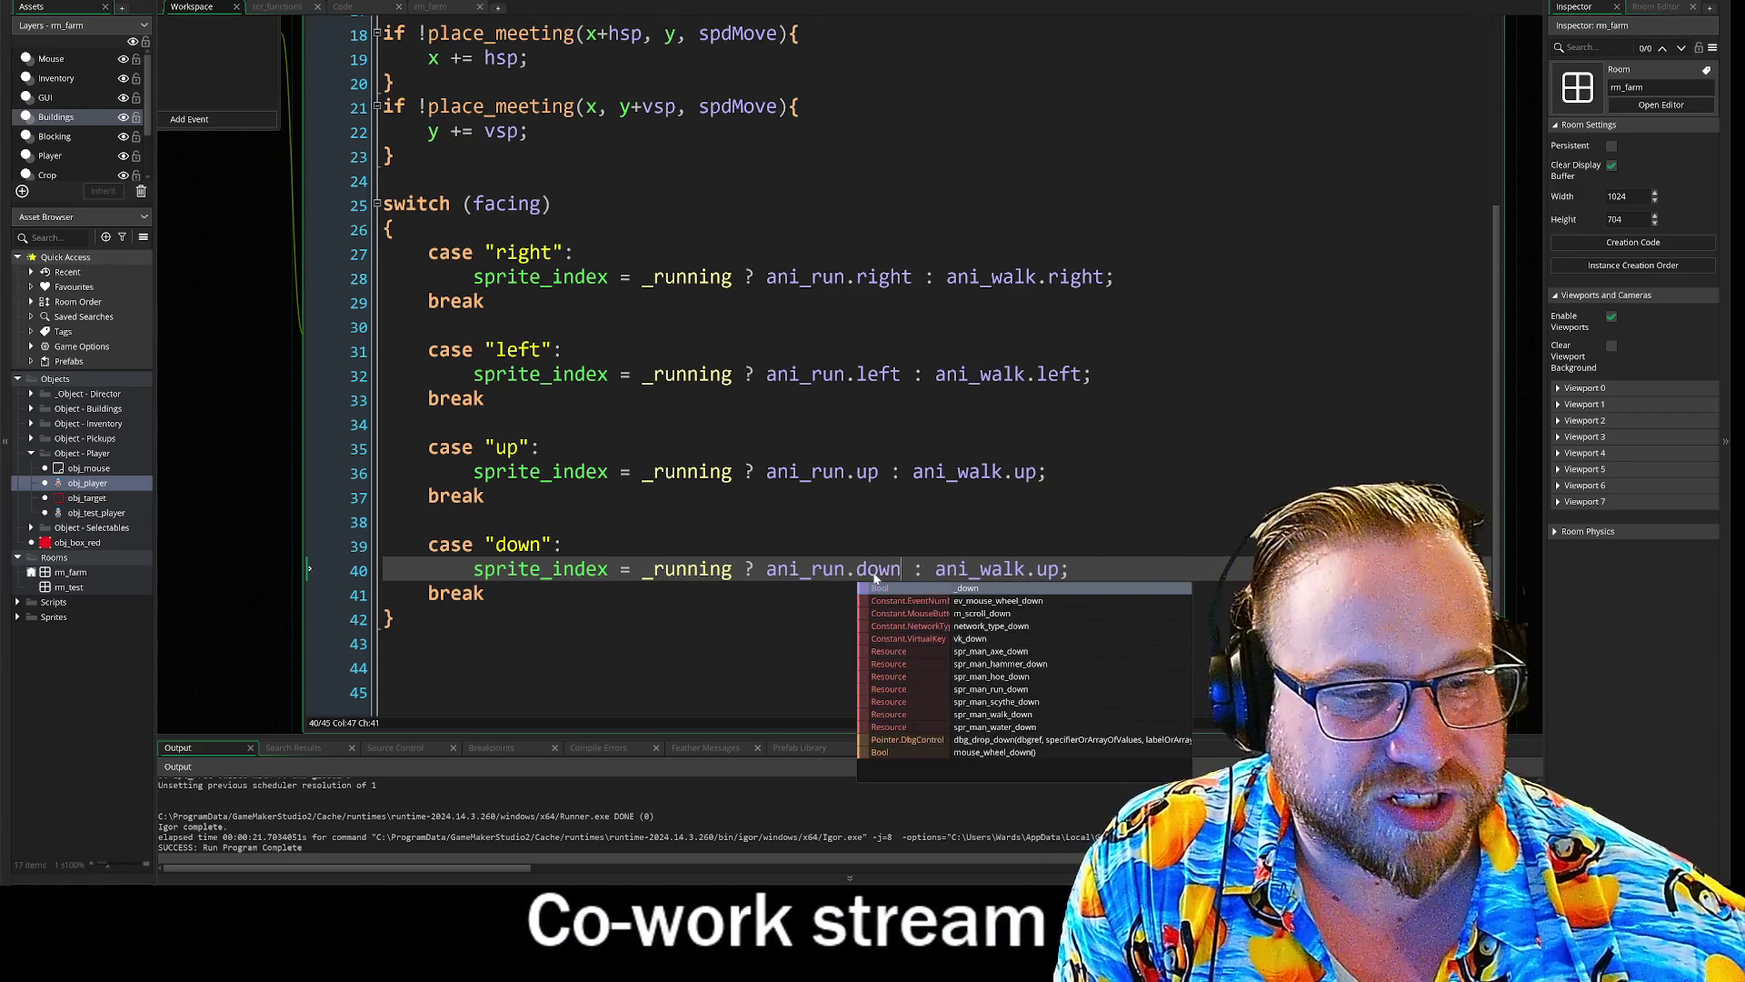
pyautogui.doubleClick(877, 570)
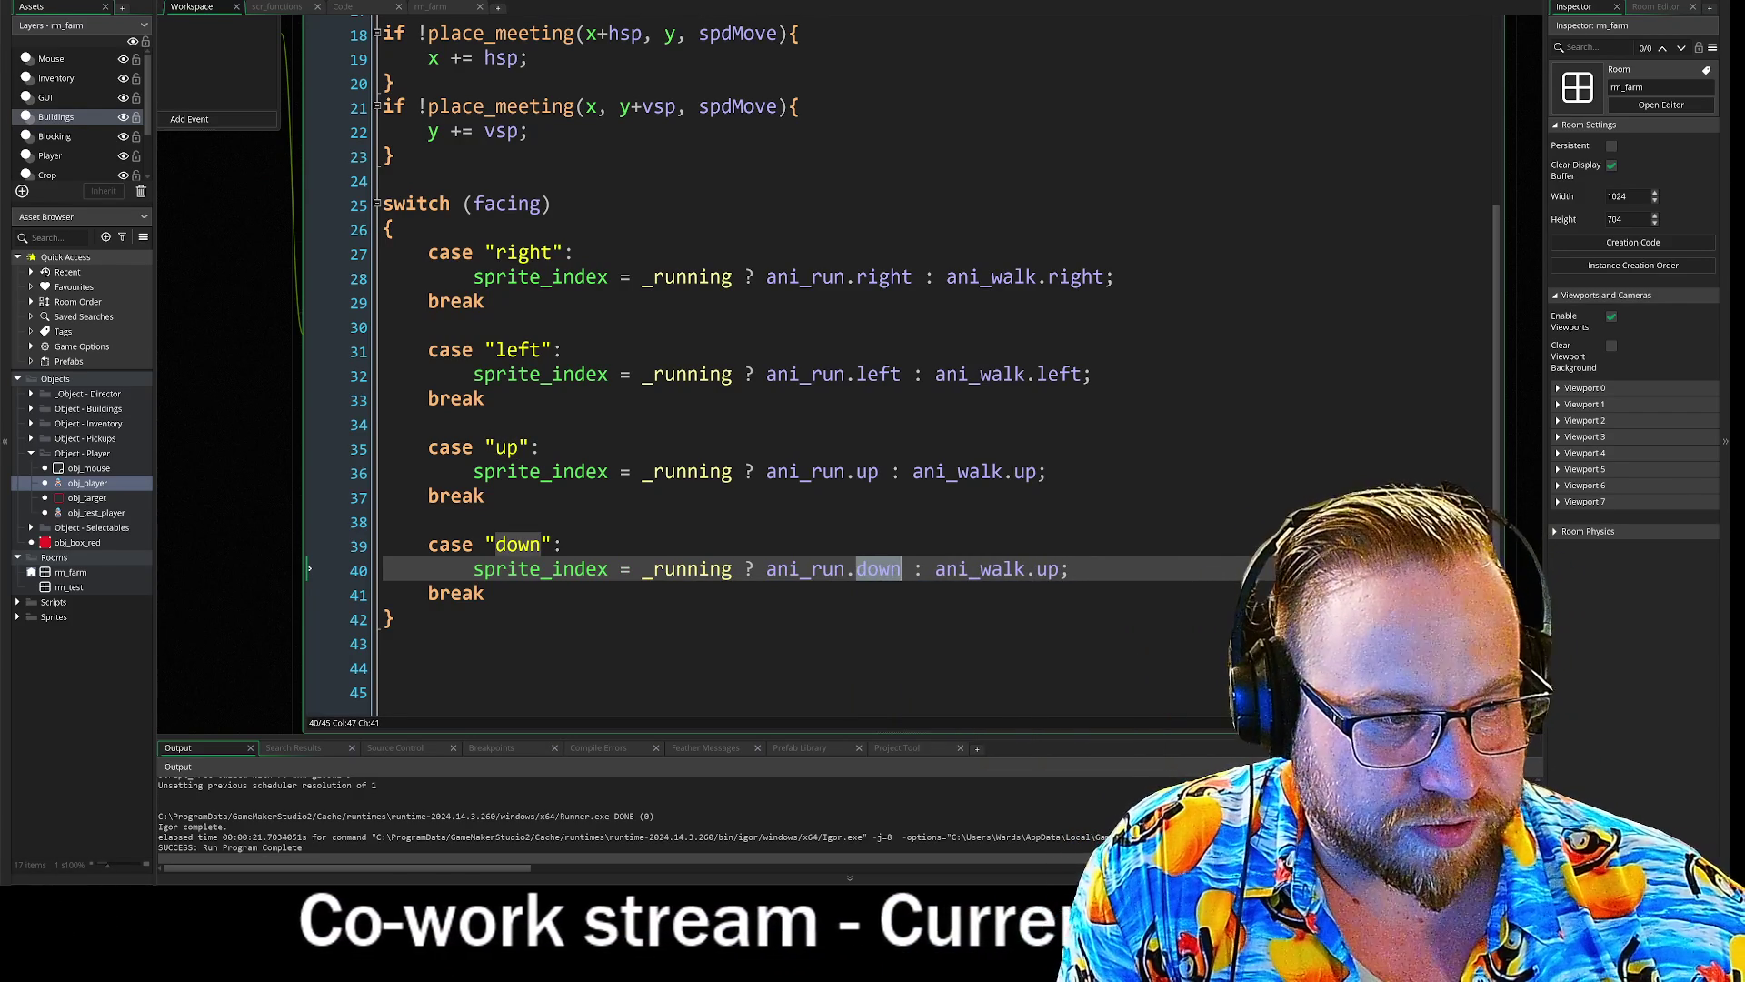
pyautogui.doubleClick(1047, 571)
pyautogui.write('down')
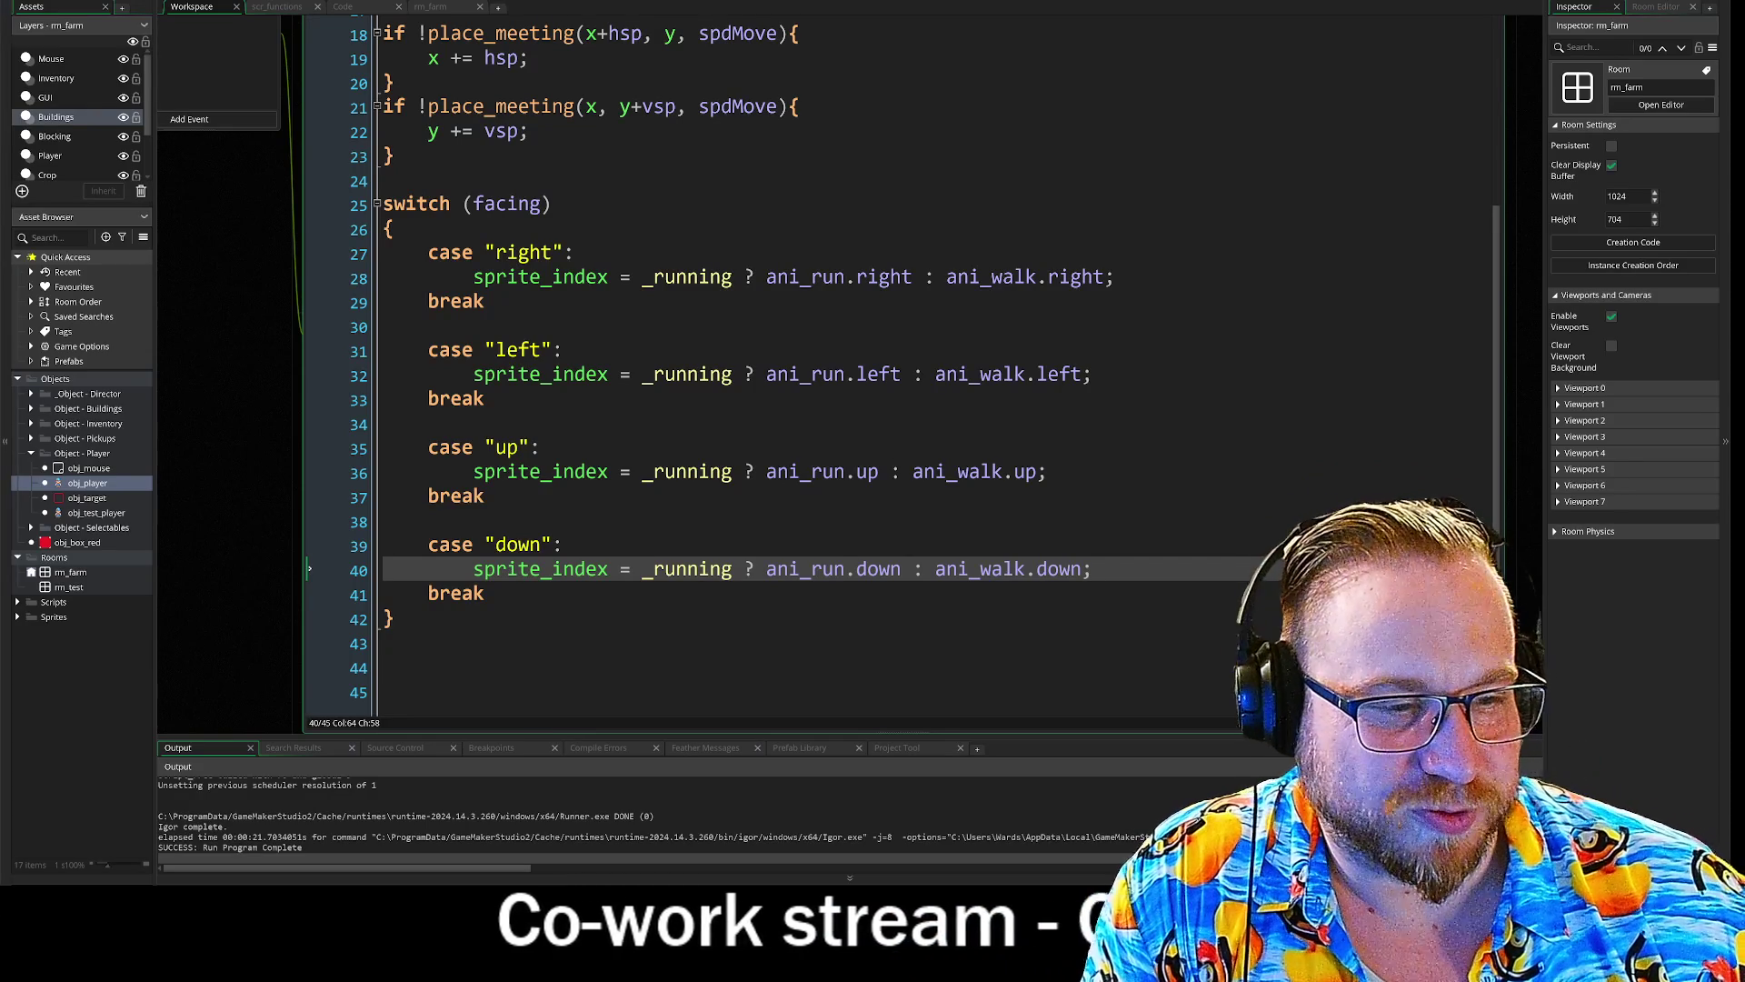
# - Add a blank line below the switch and run the game with F5; Runner.exe exits with status 1
pyautogui.click(384, 667)
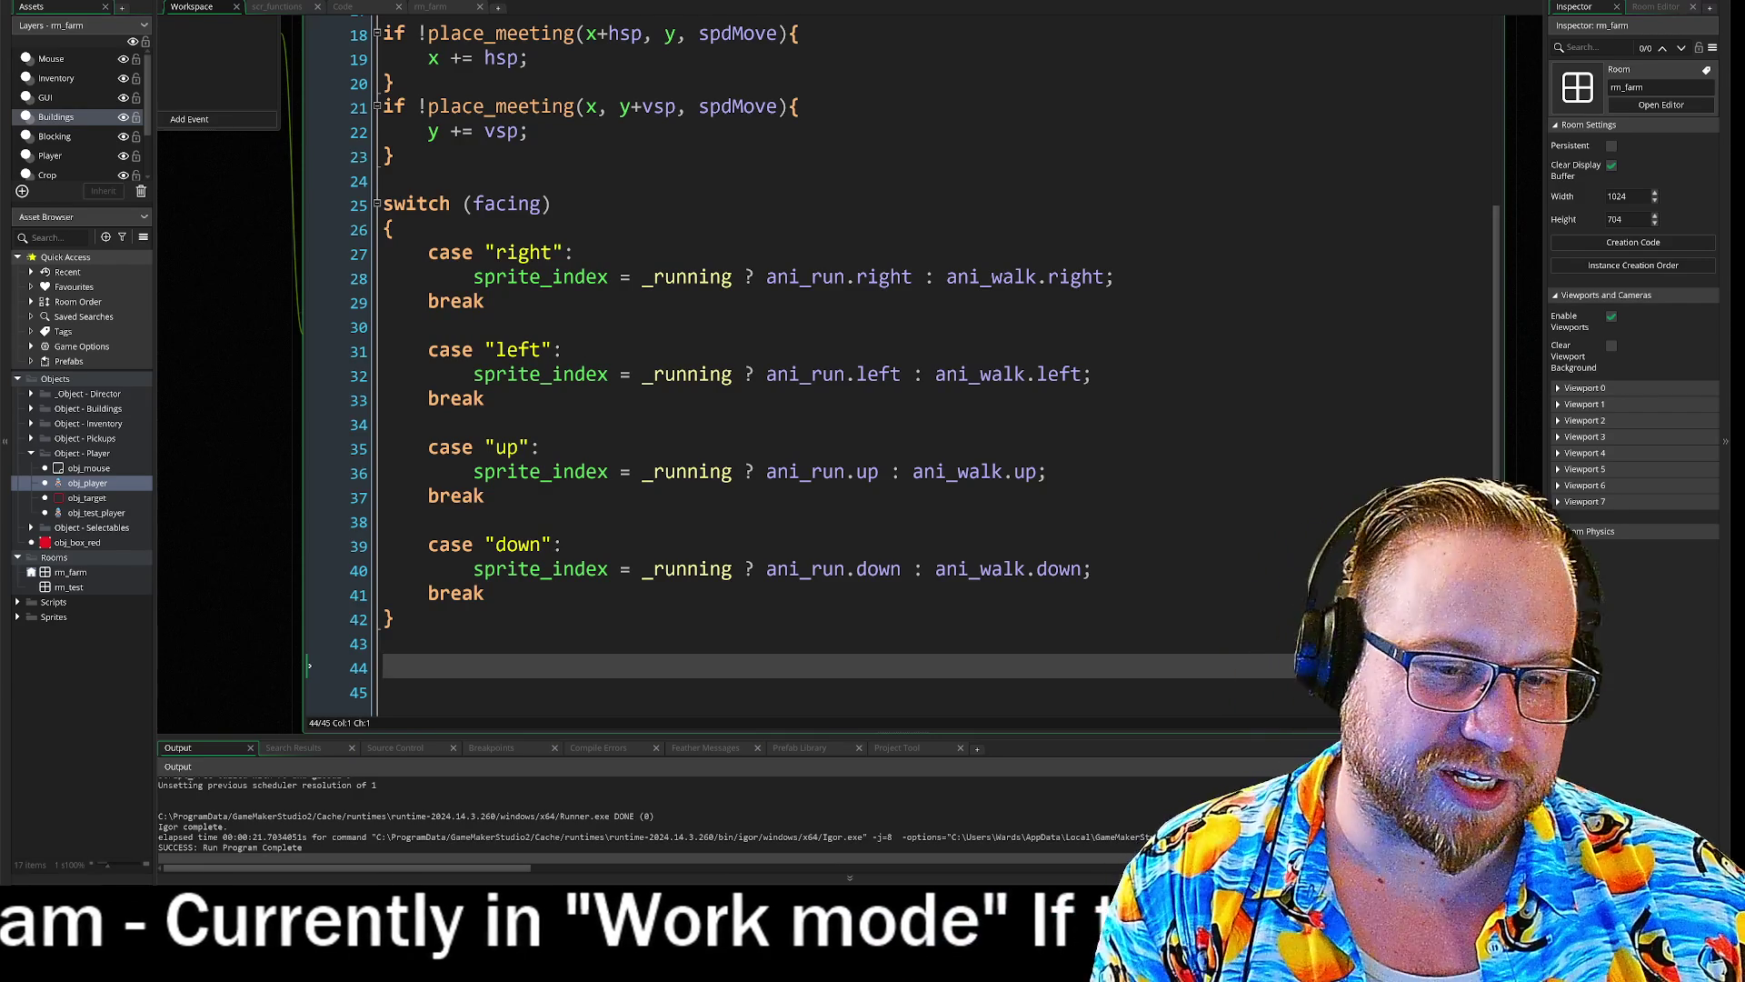
pyautogui.click(383, 642)
pyautogui.click(383, 692)
pyautogui.press('Return')
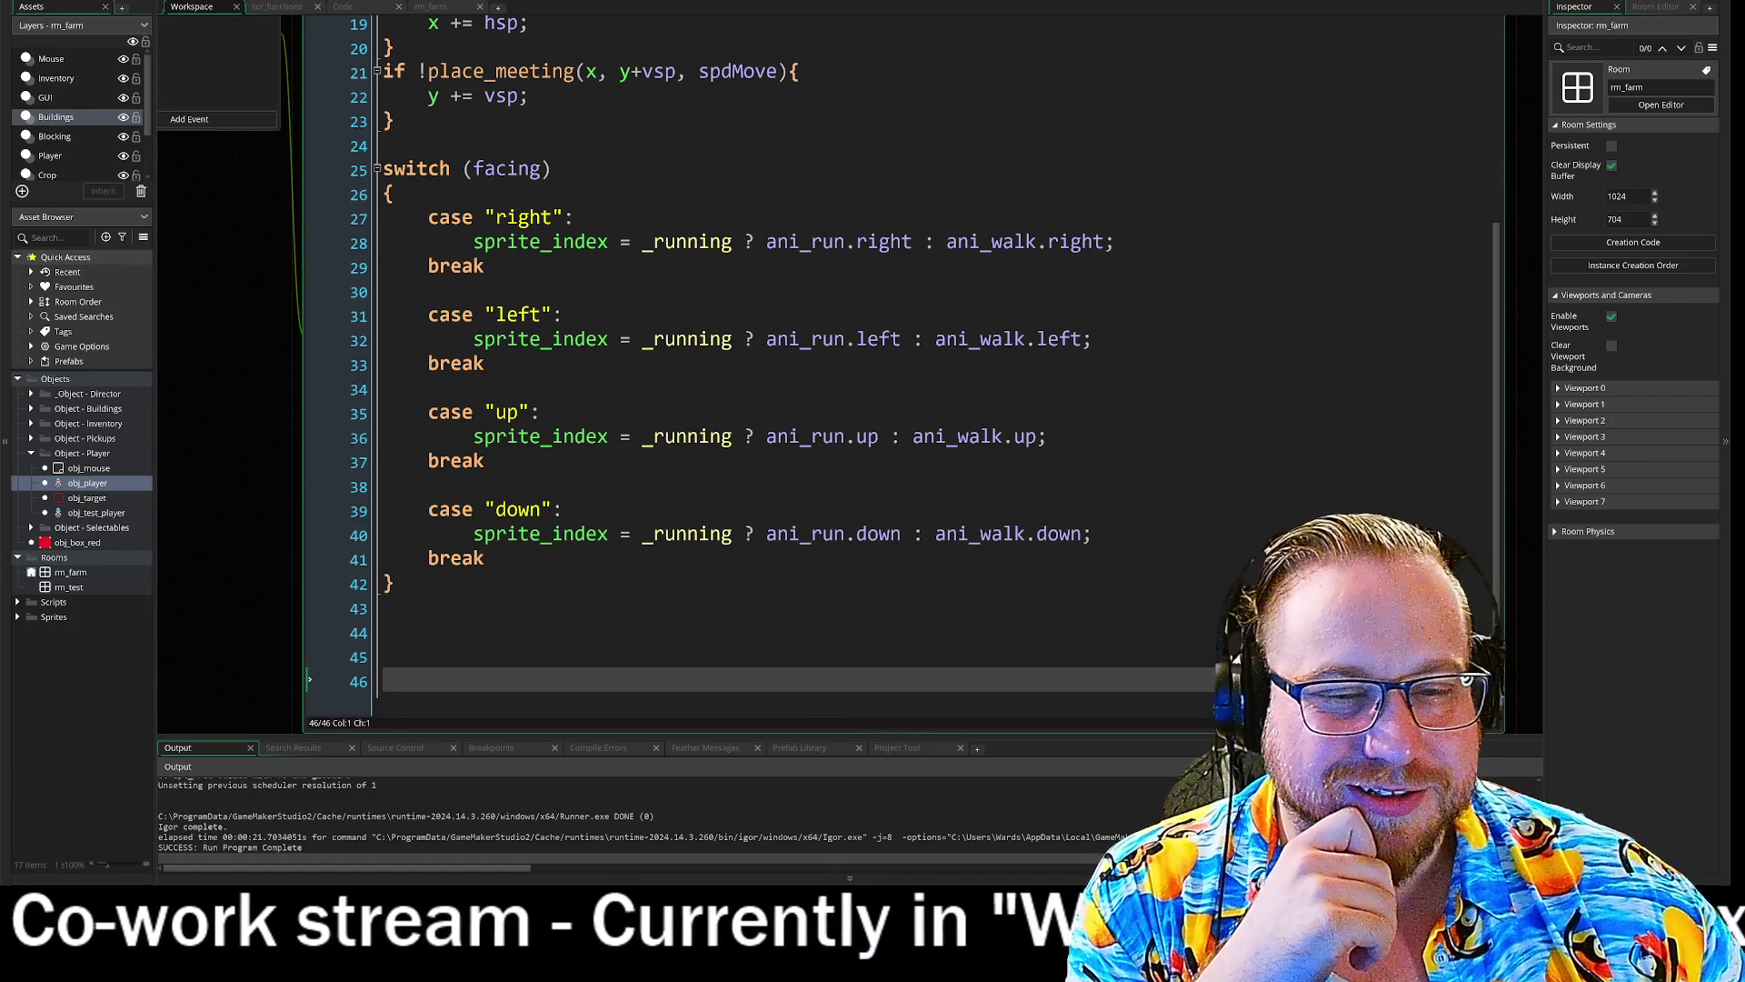
pyautogui.click(383, 633)
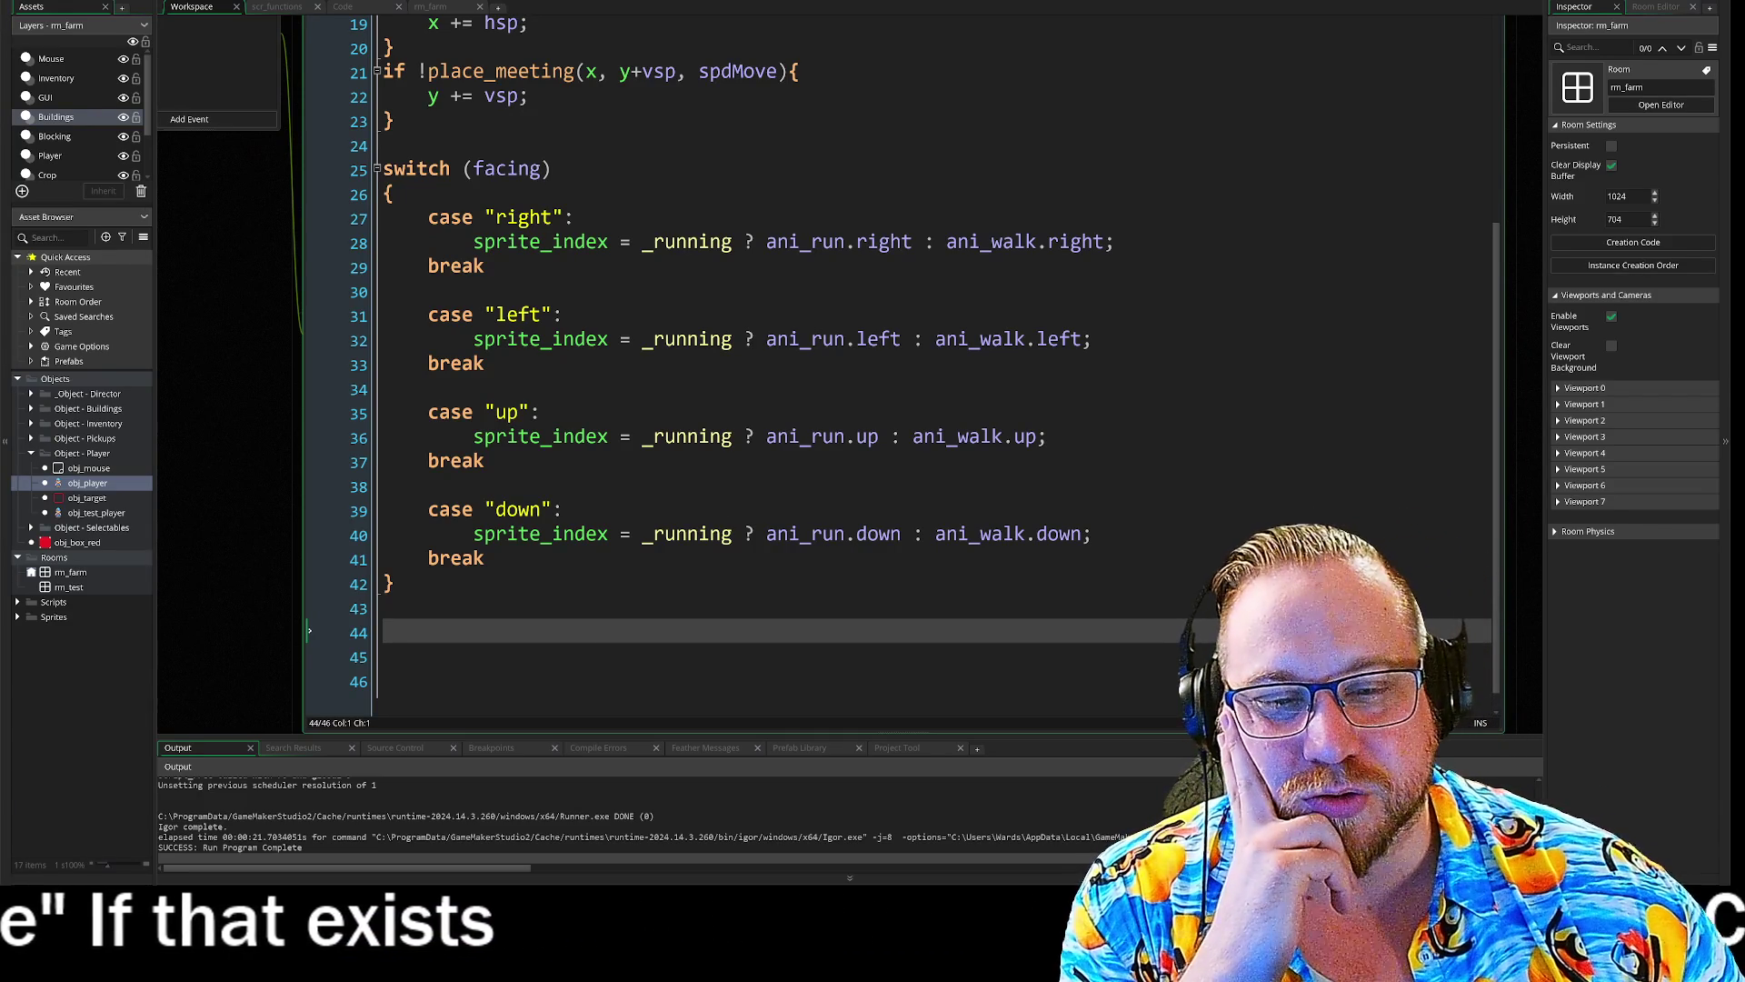
pyautogui.click(596, 650)
pyautogui.click(596, 681)
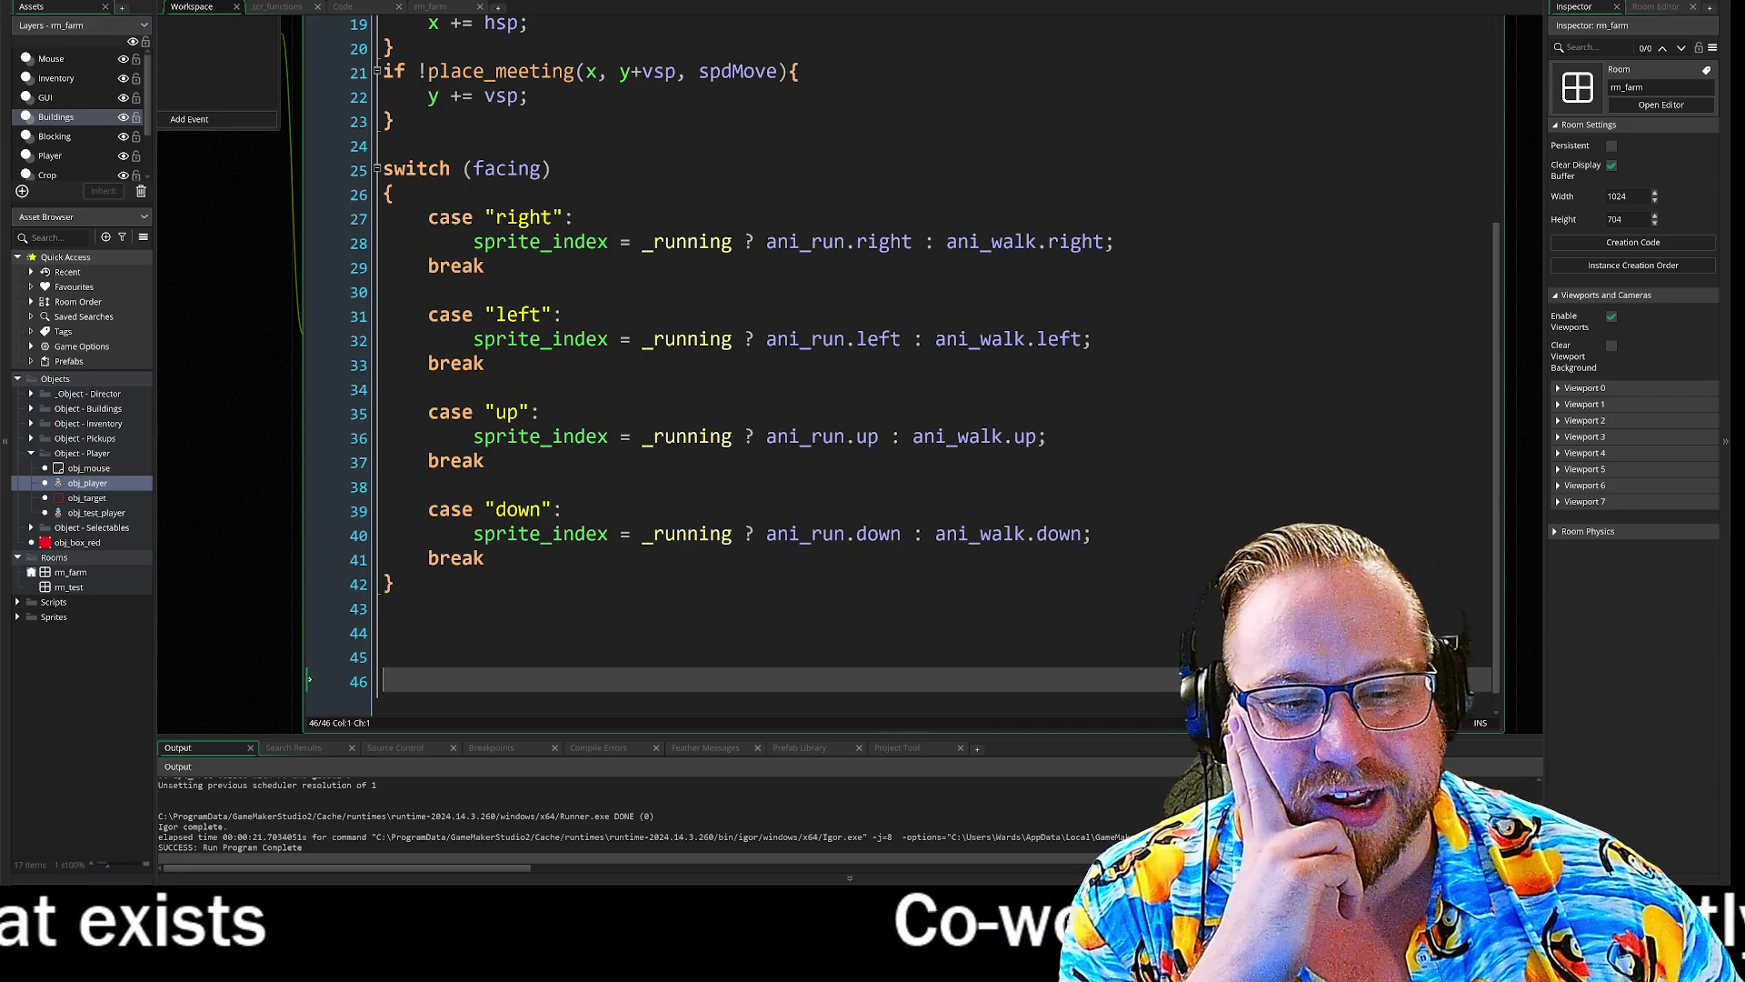
pyautogui.click(590, 636)
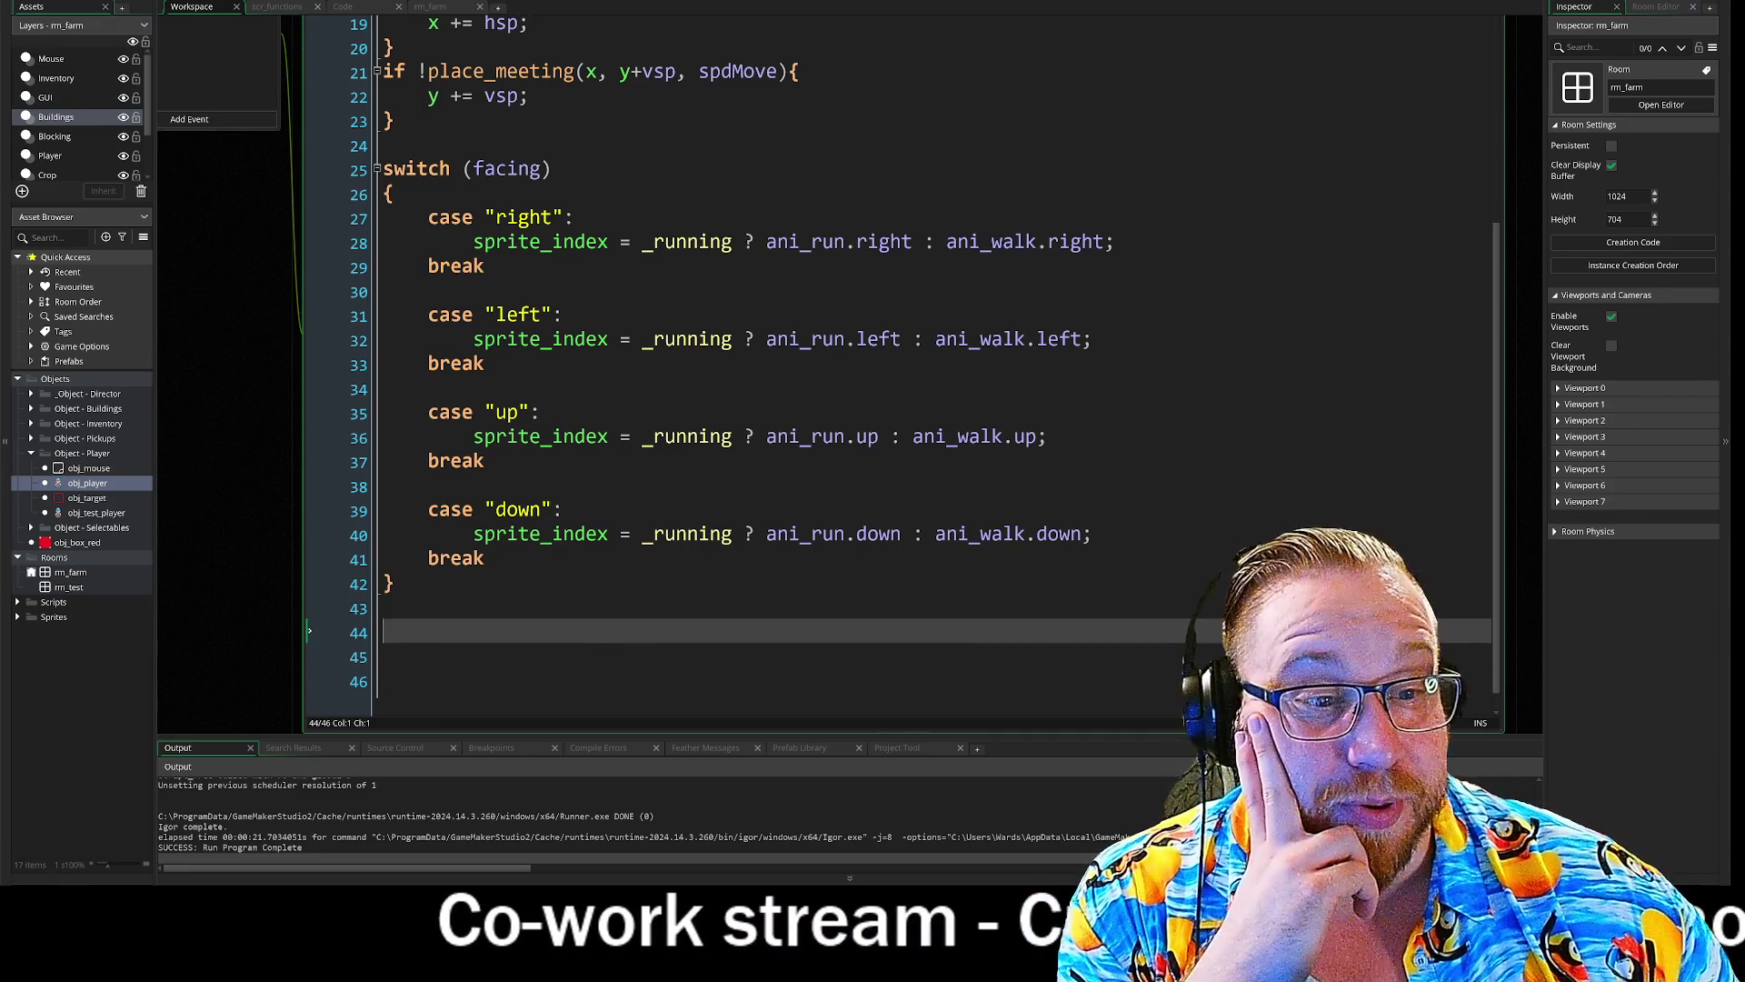
pyautogui.press('F5')
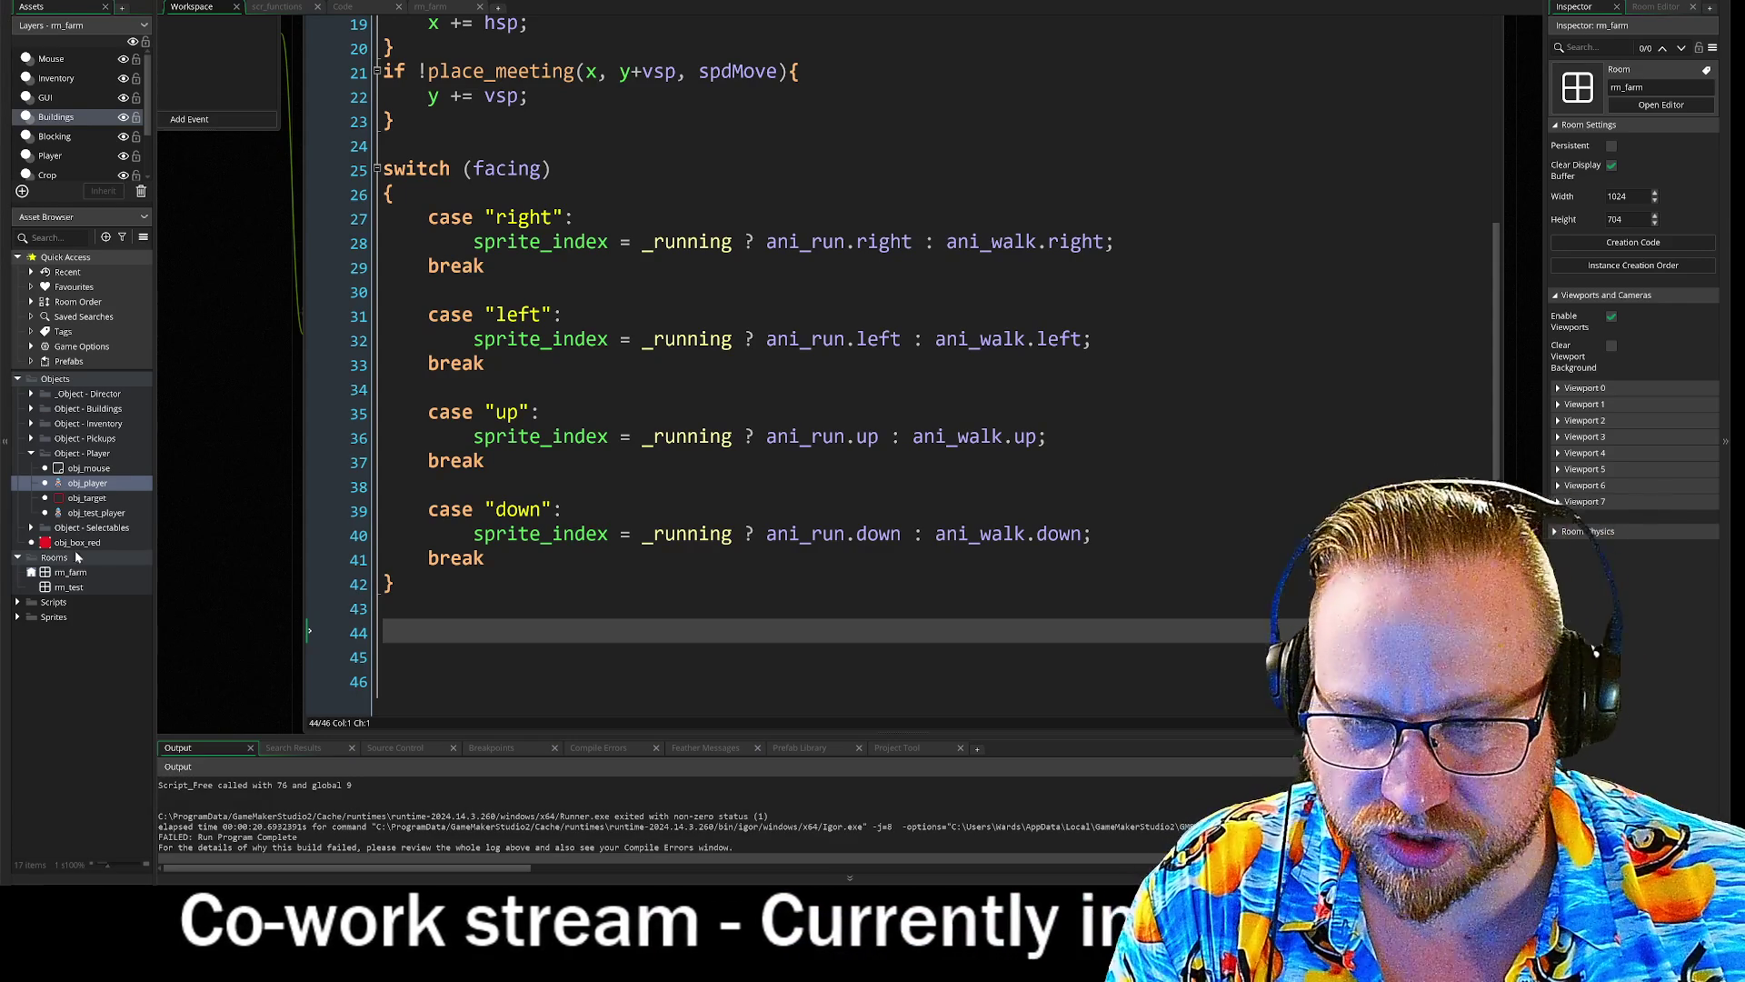
# - Open scr_structs and paste a copy of the struct_animation_walk block below the original
pyautogui.click(285, 8)
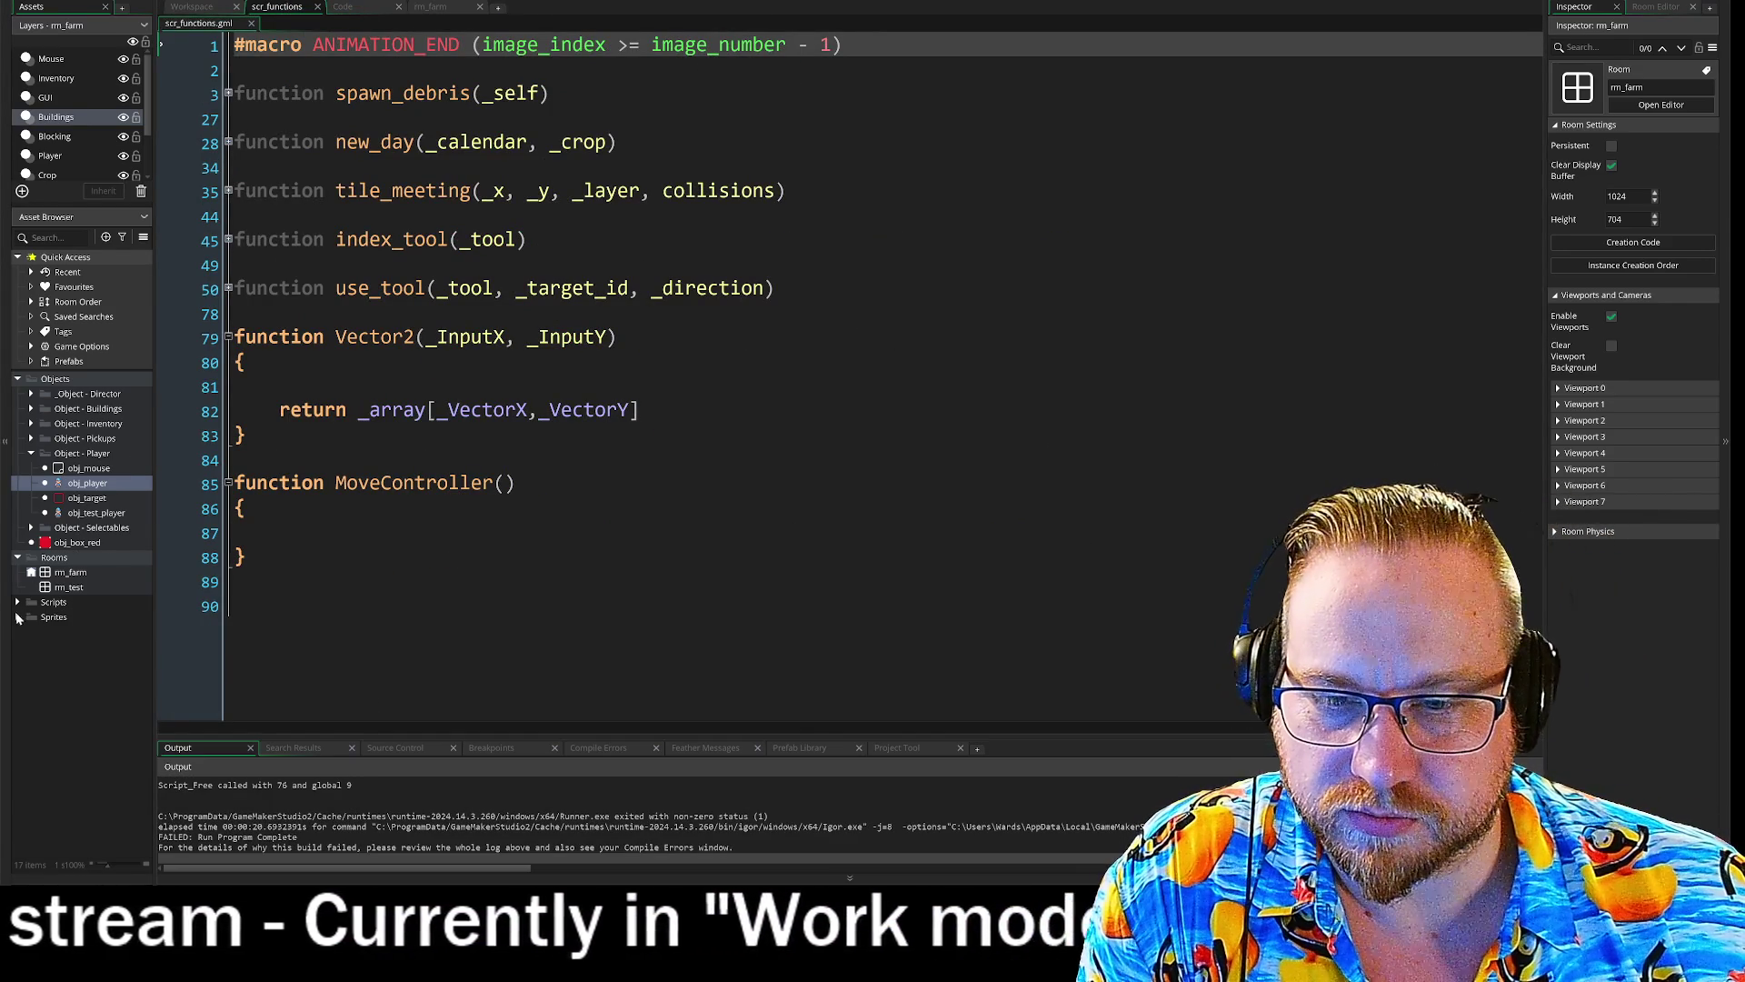
pyautogui.click(16, 599)
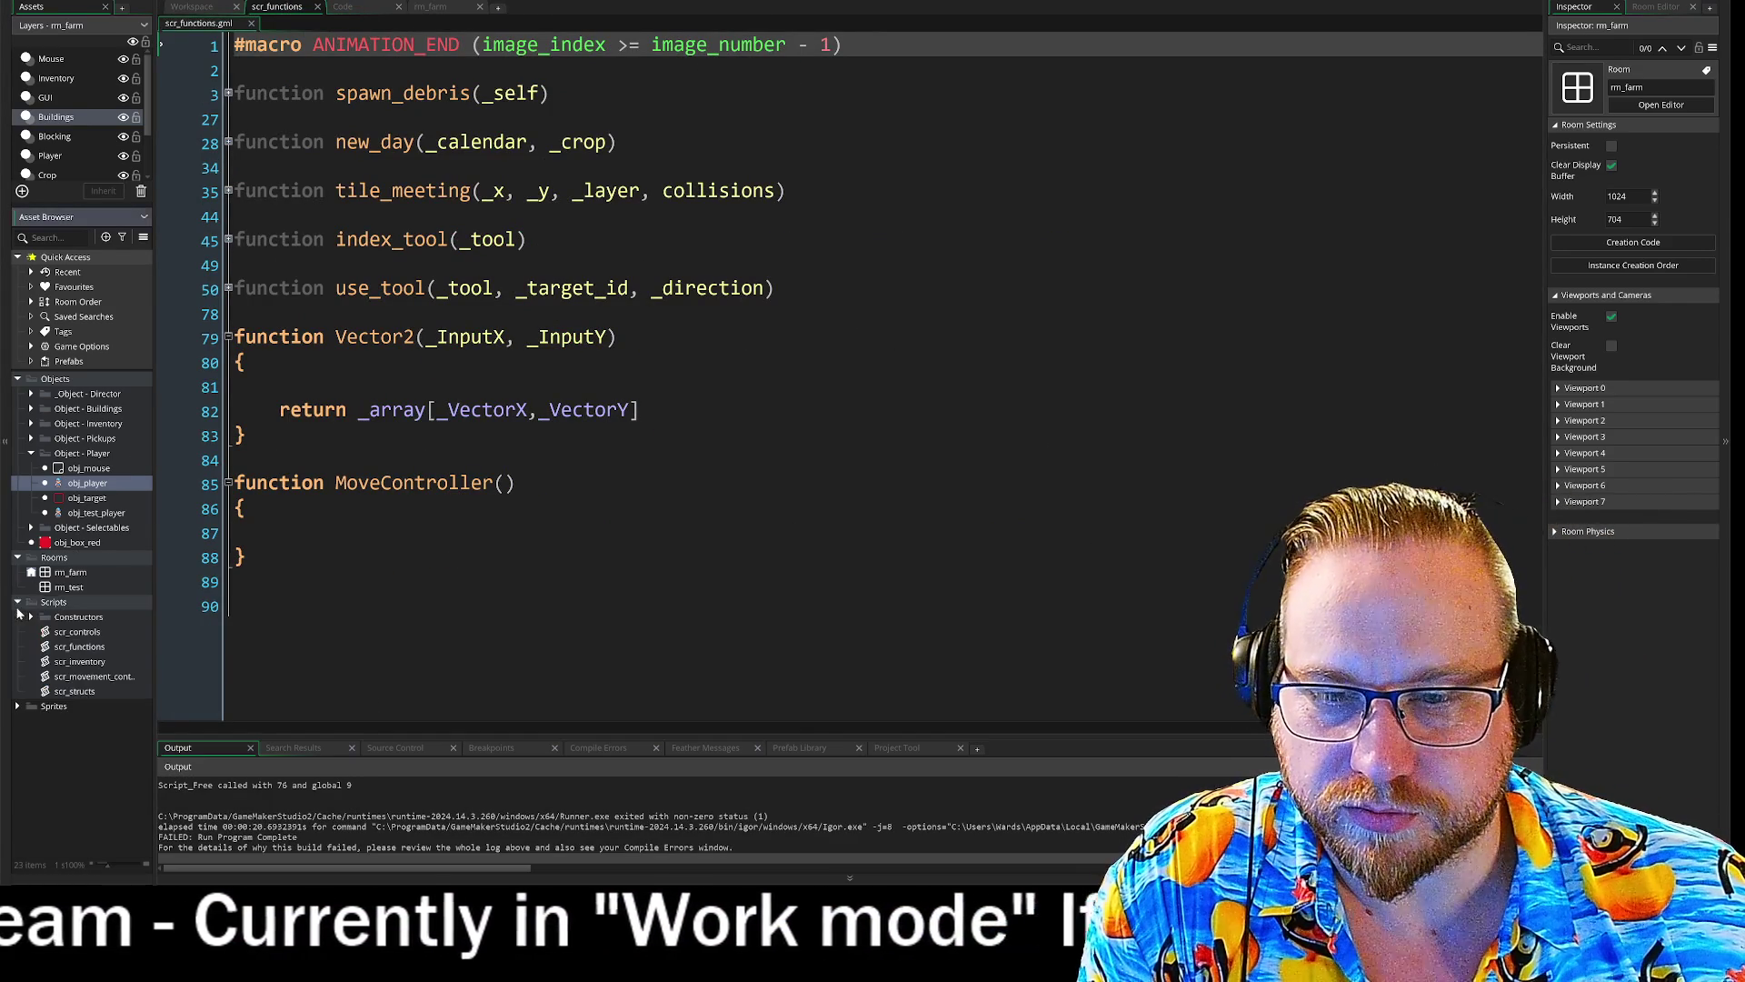
pyautogui.doubleClick(66, 692)
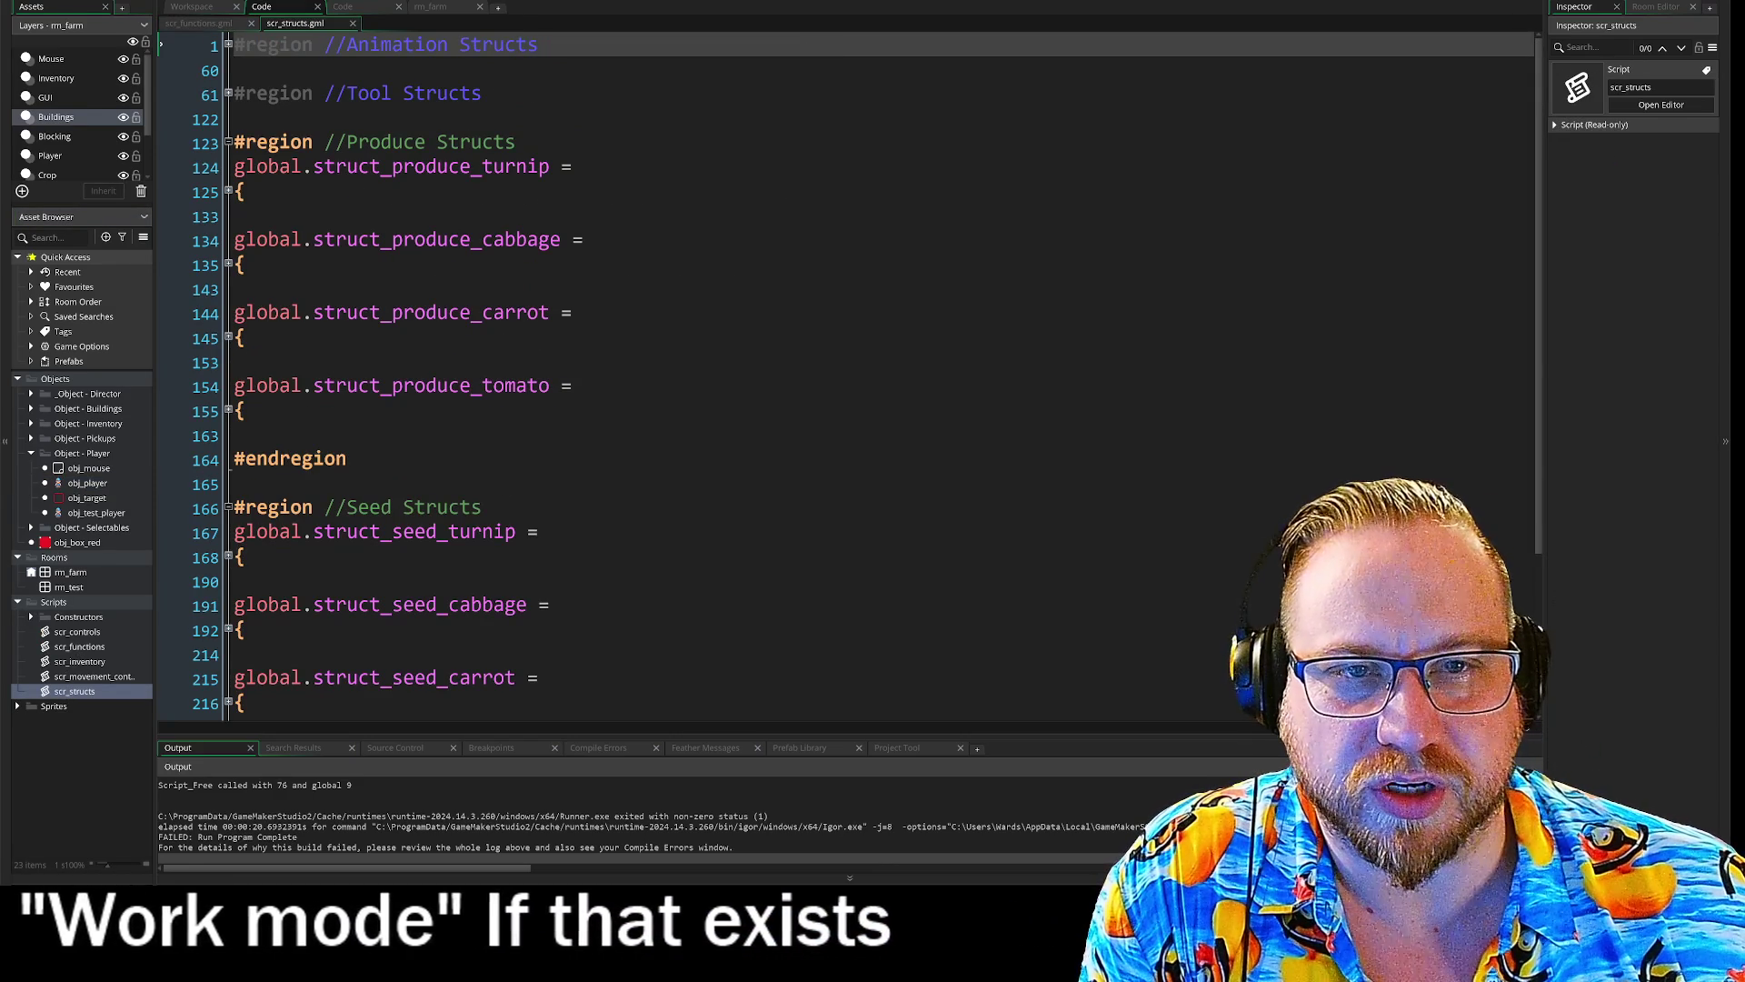
pyautogui.click(229, 44)
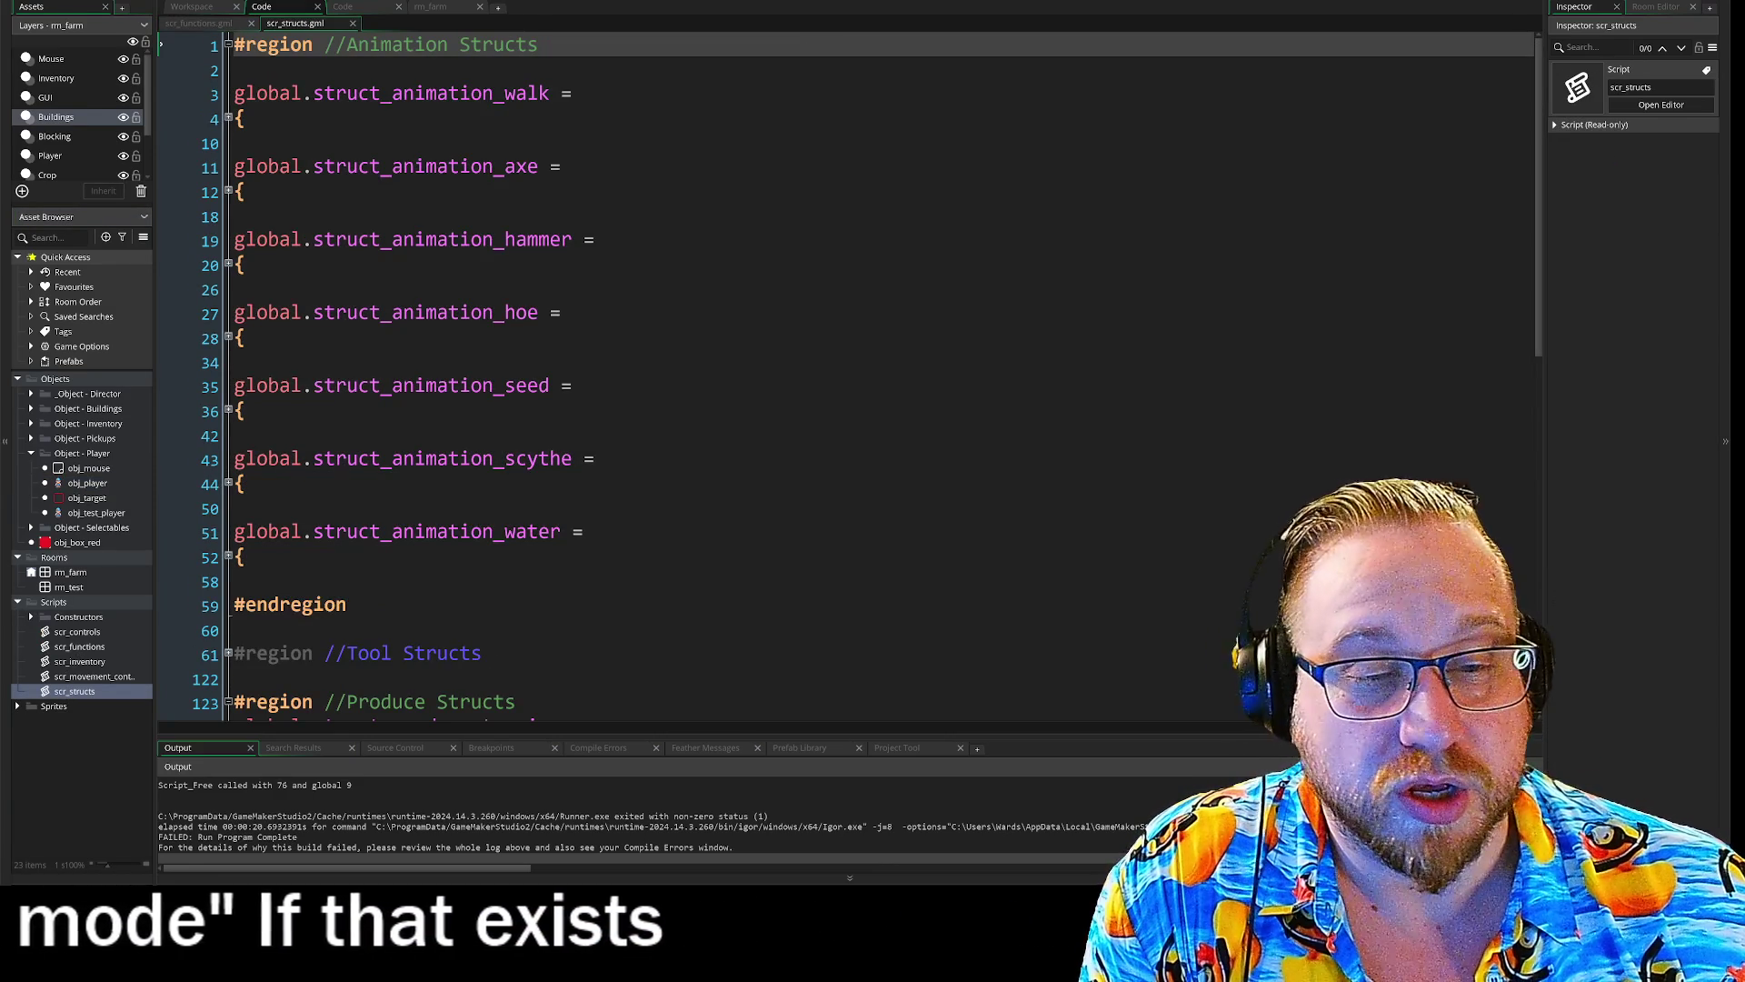
pyautogui.click(228, 118)
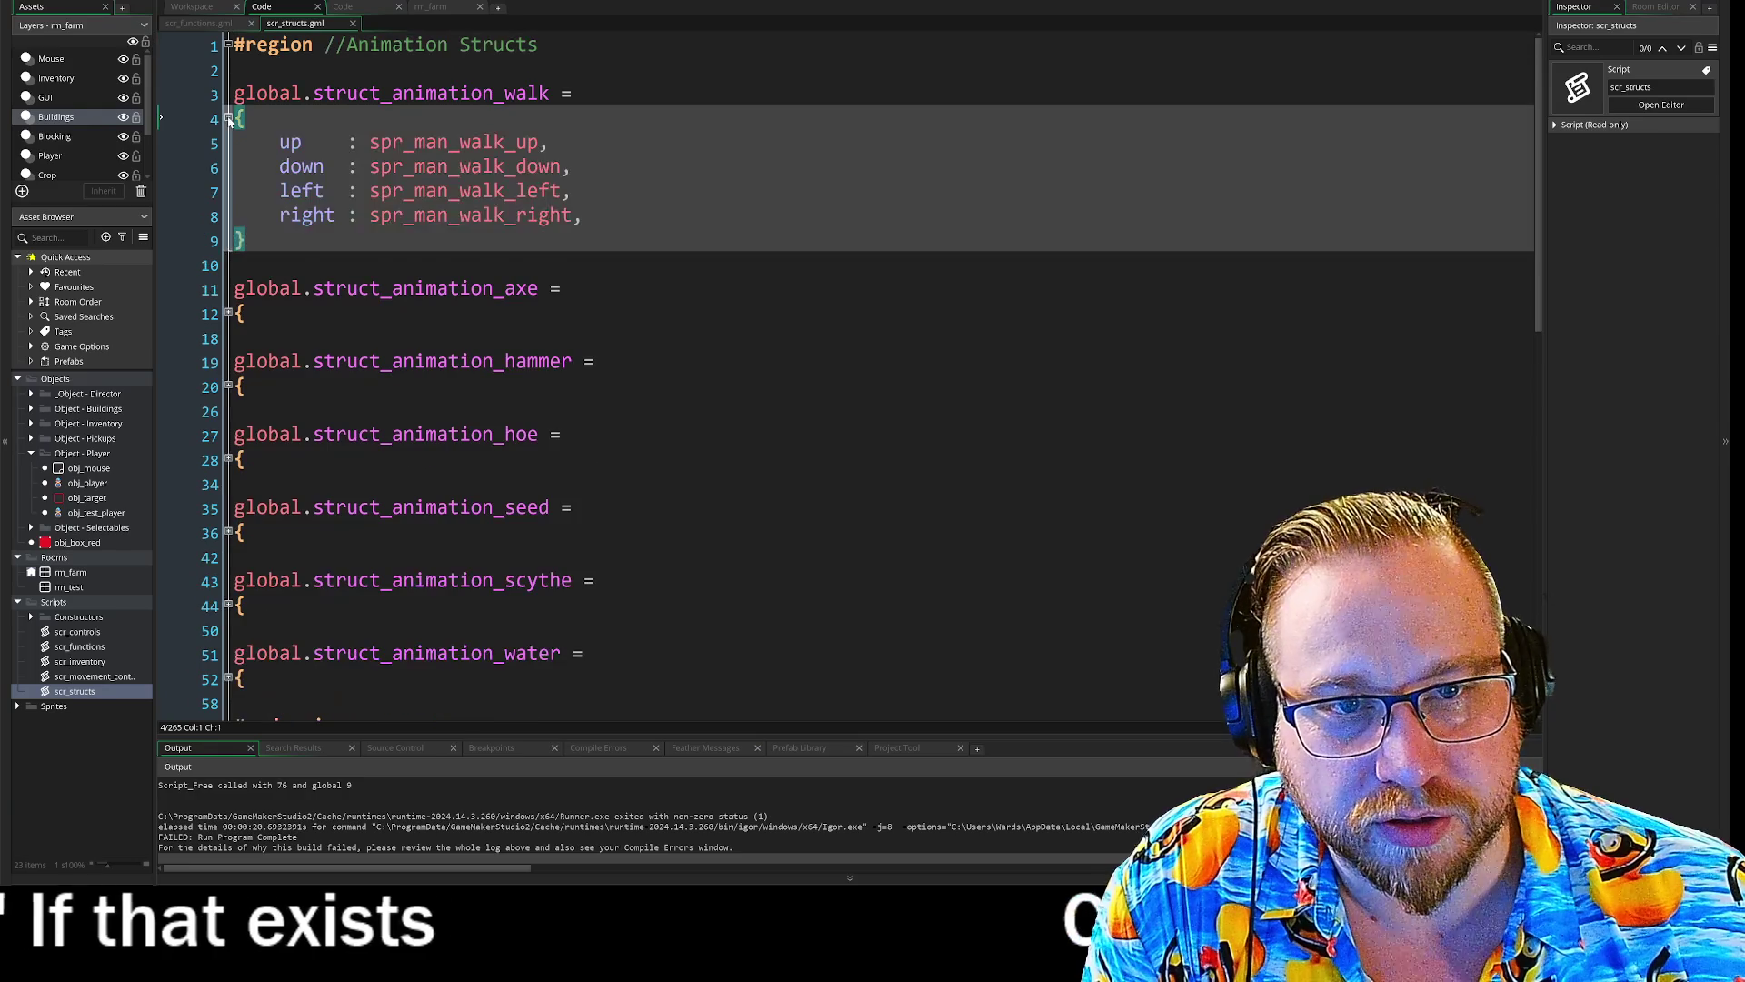
pyautogui.moveTo(247, 240); pyautogui.dragTo(235, 93)
pyautogui.hotkey('ctrl', 'c')
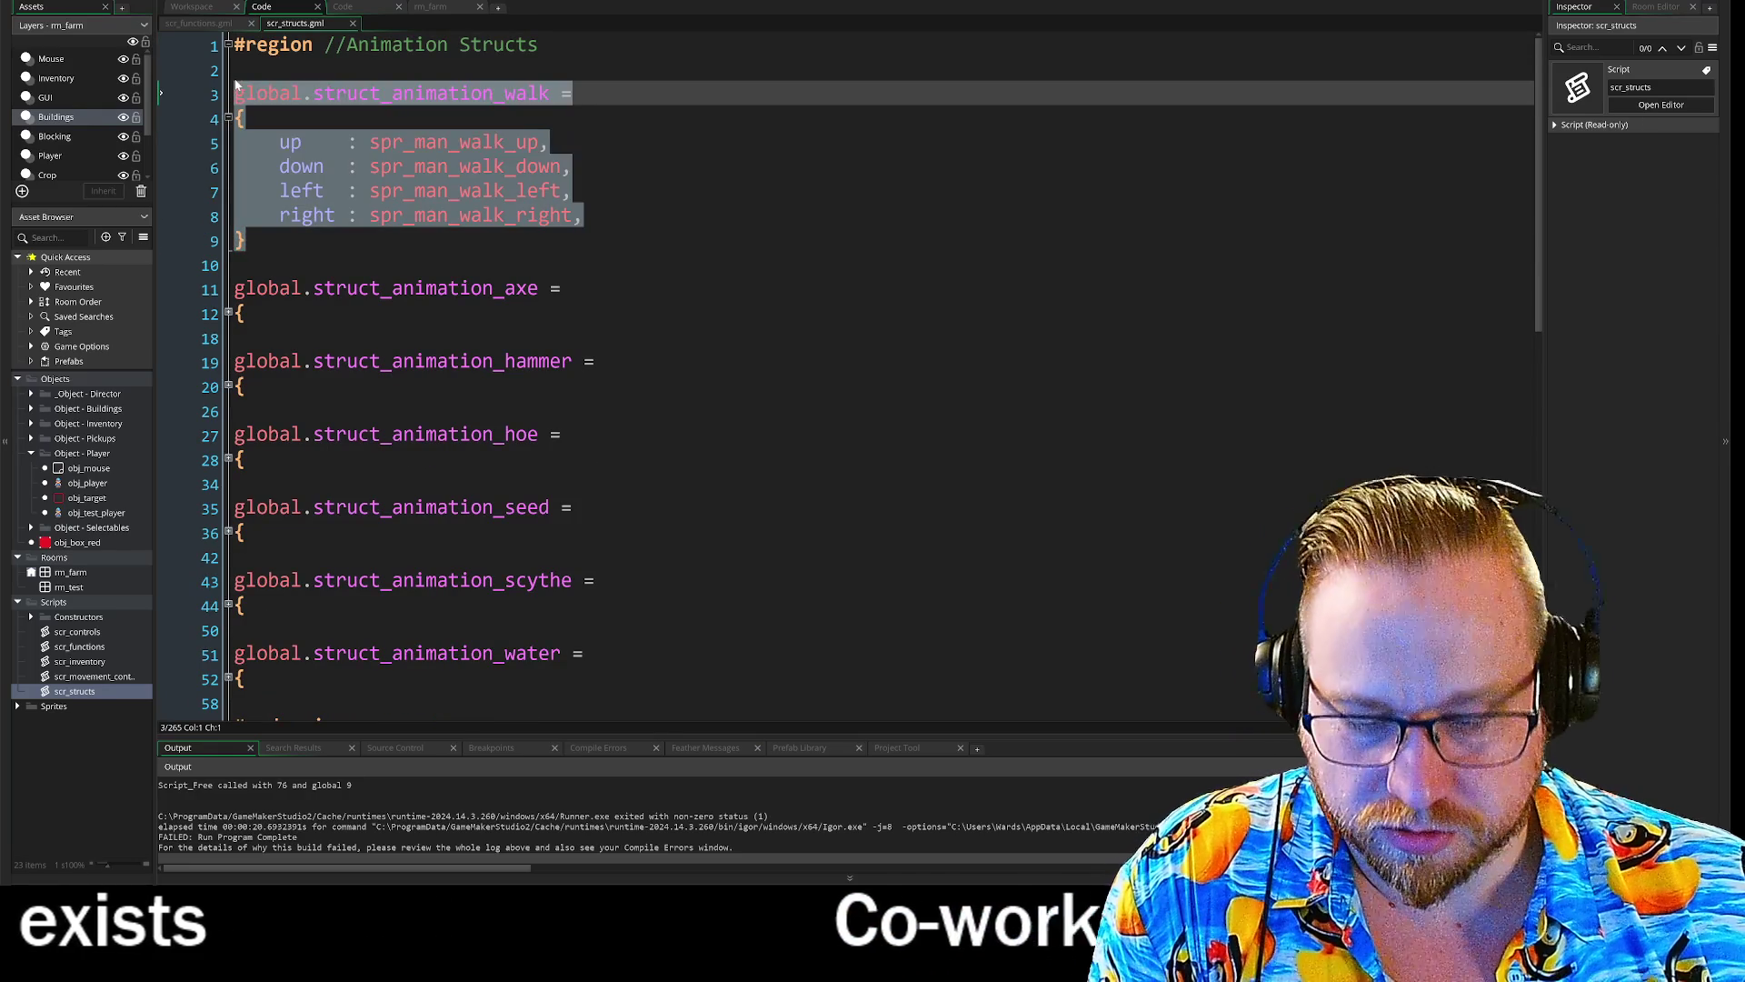
pyautogui.press('Right')
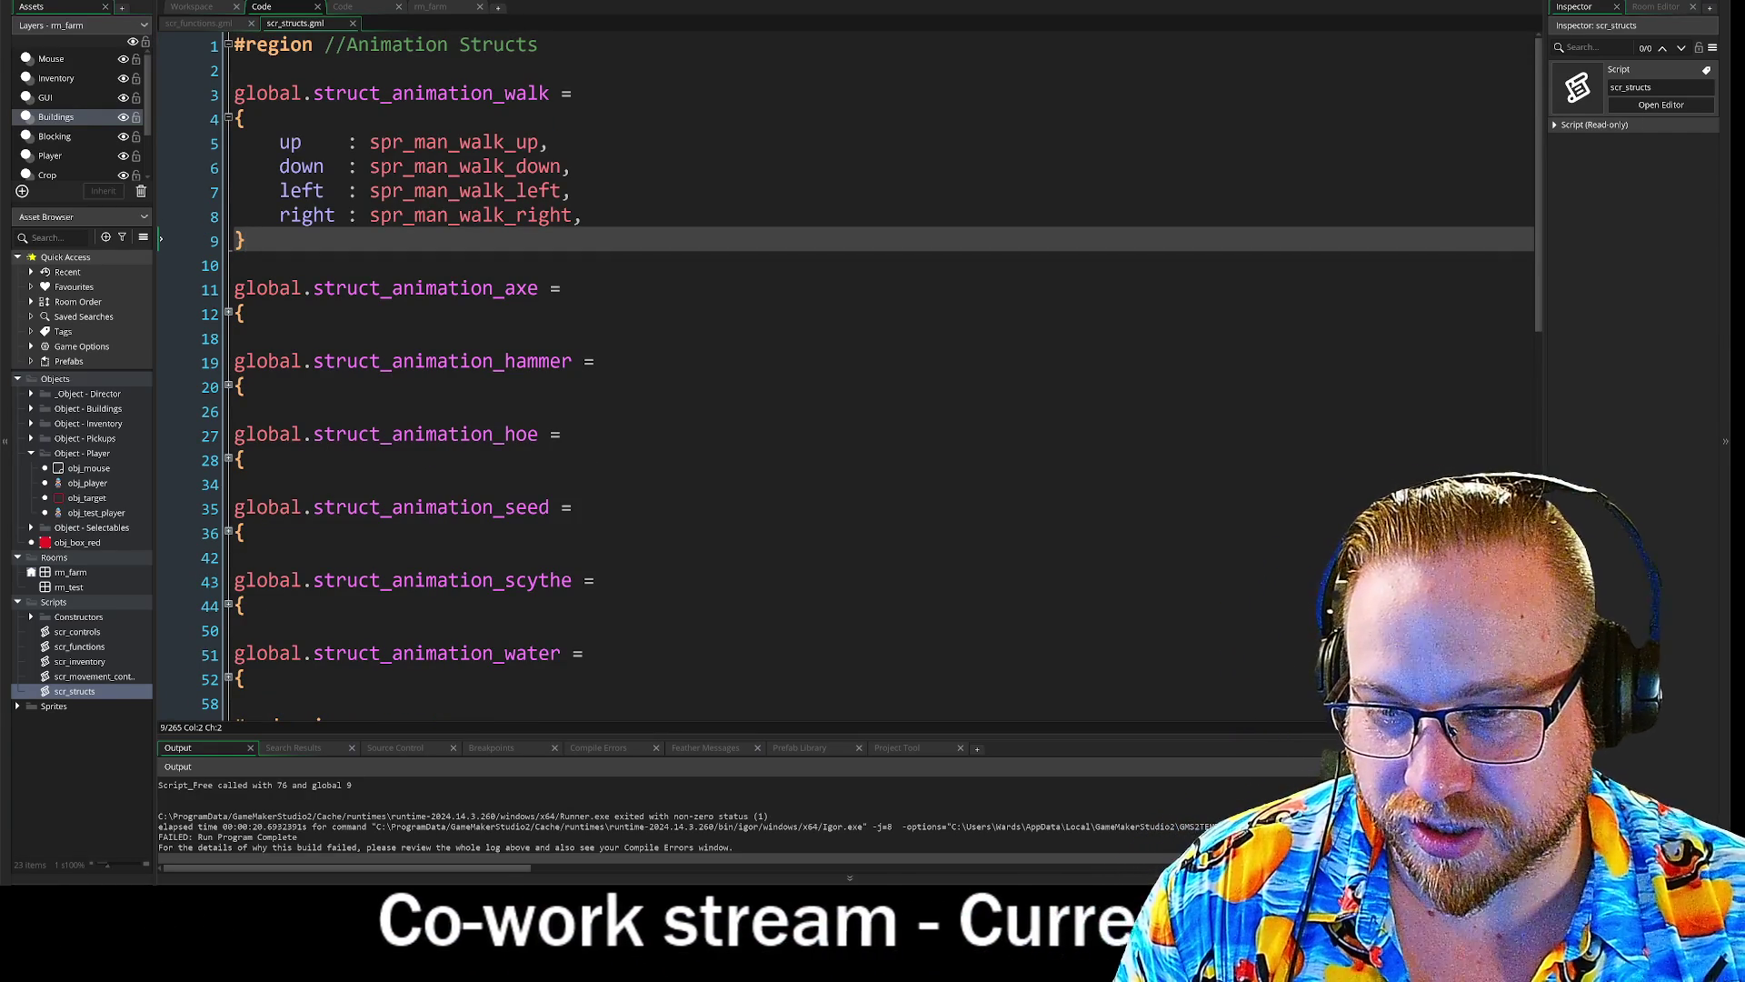
pyautogui.press('Return')
pyautogui.press('Return')
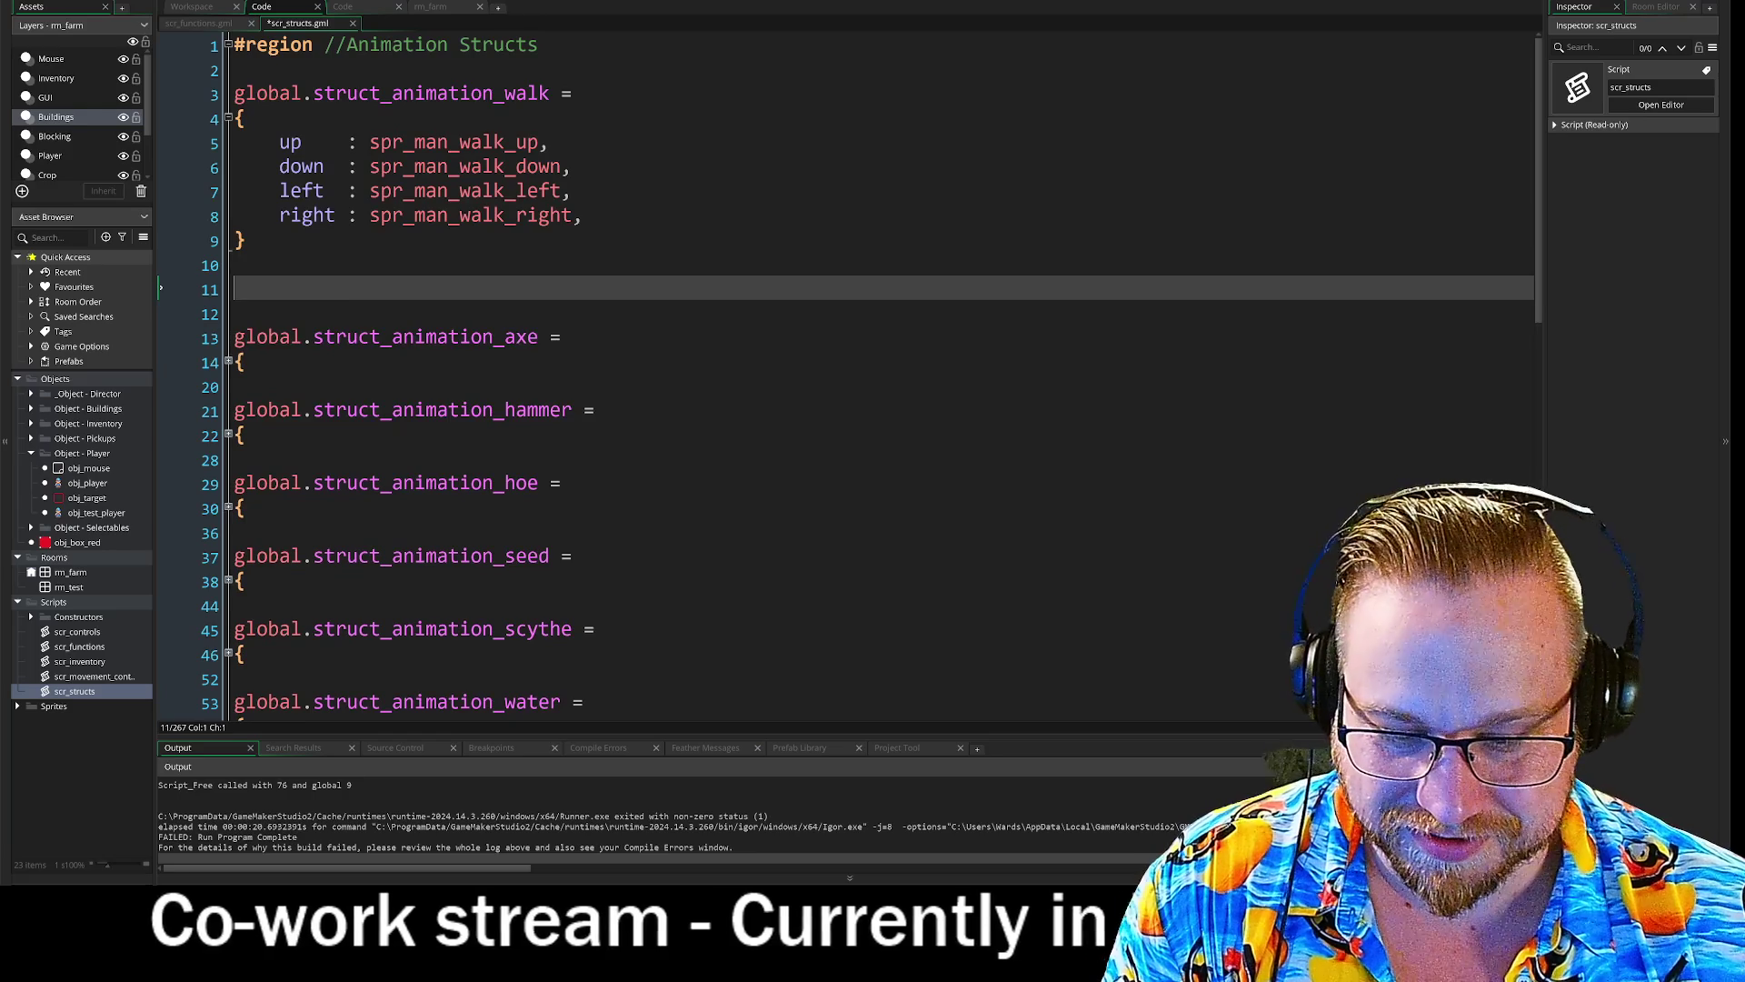
pyautogui.hotkey('ctrl', 'v')
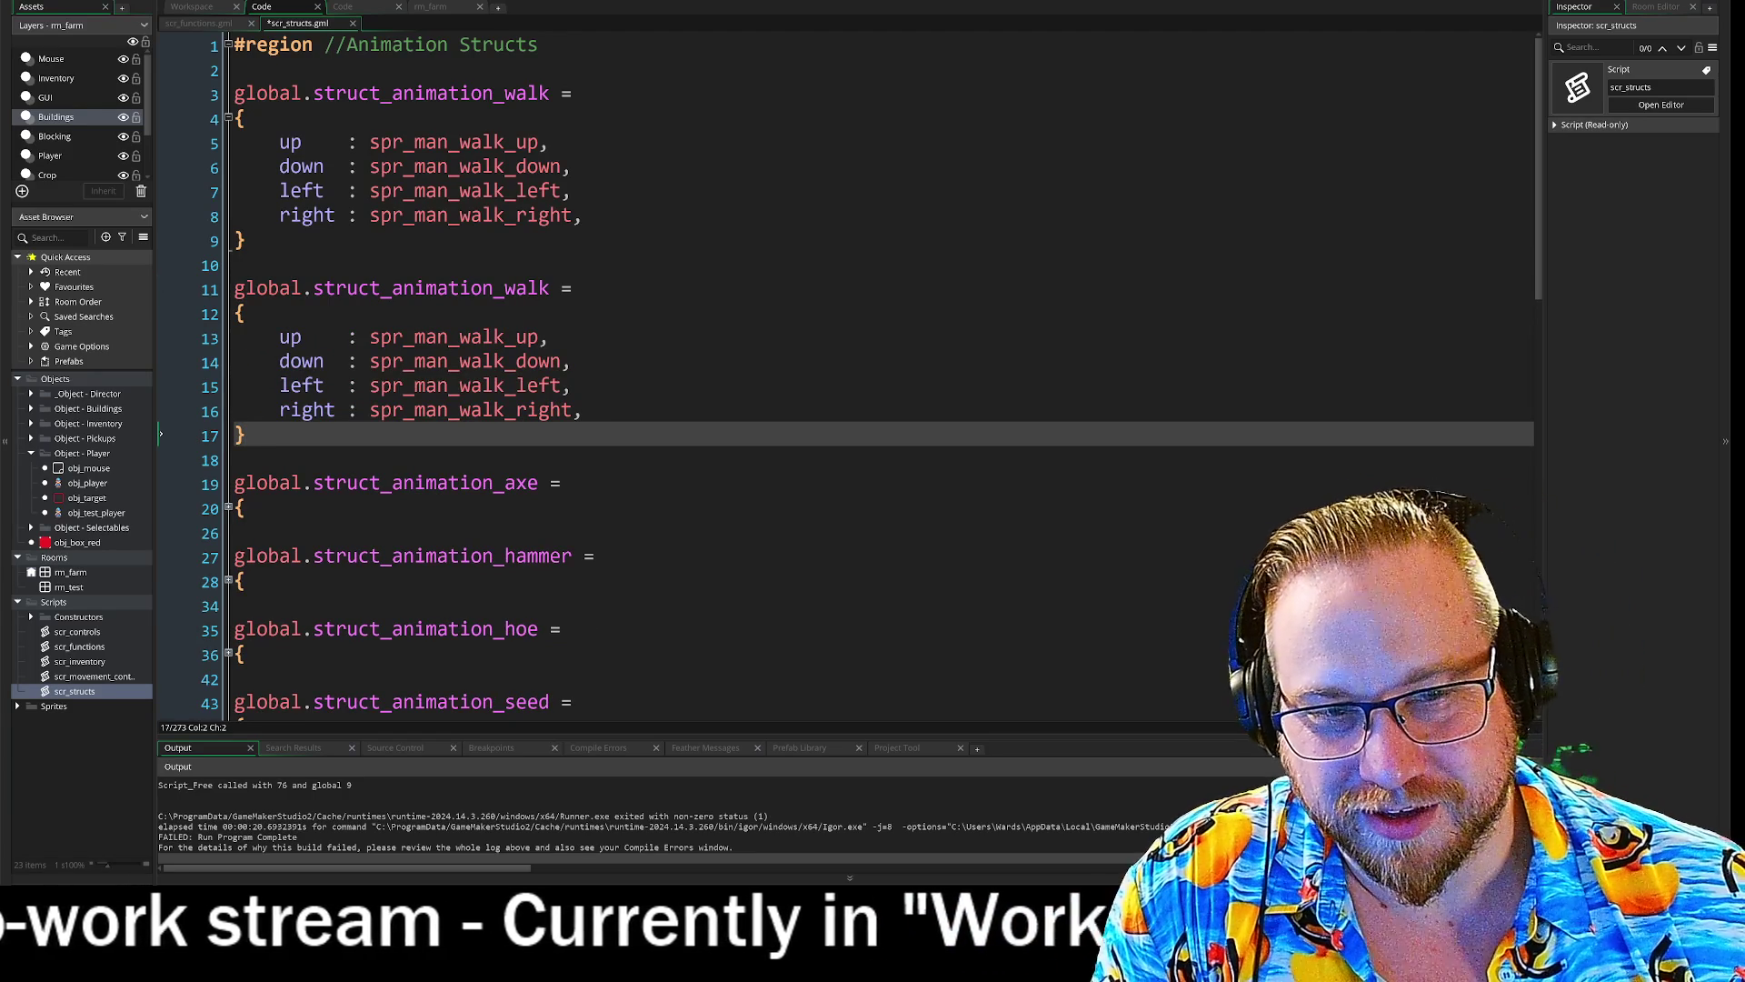
# - Rename the copy struct_animation_run and change its up, down, left and right sprites to spr_man_run
pyautogui.moveTo(495, 341)
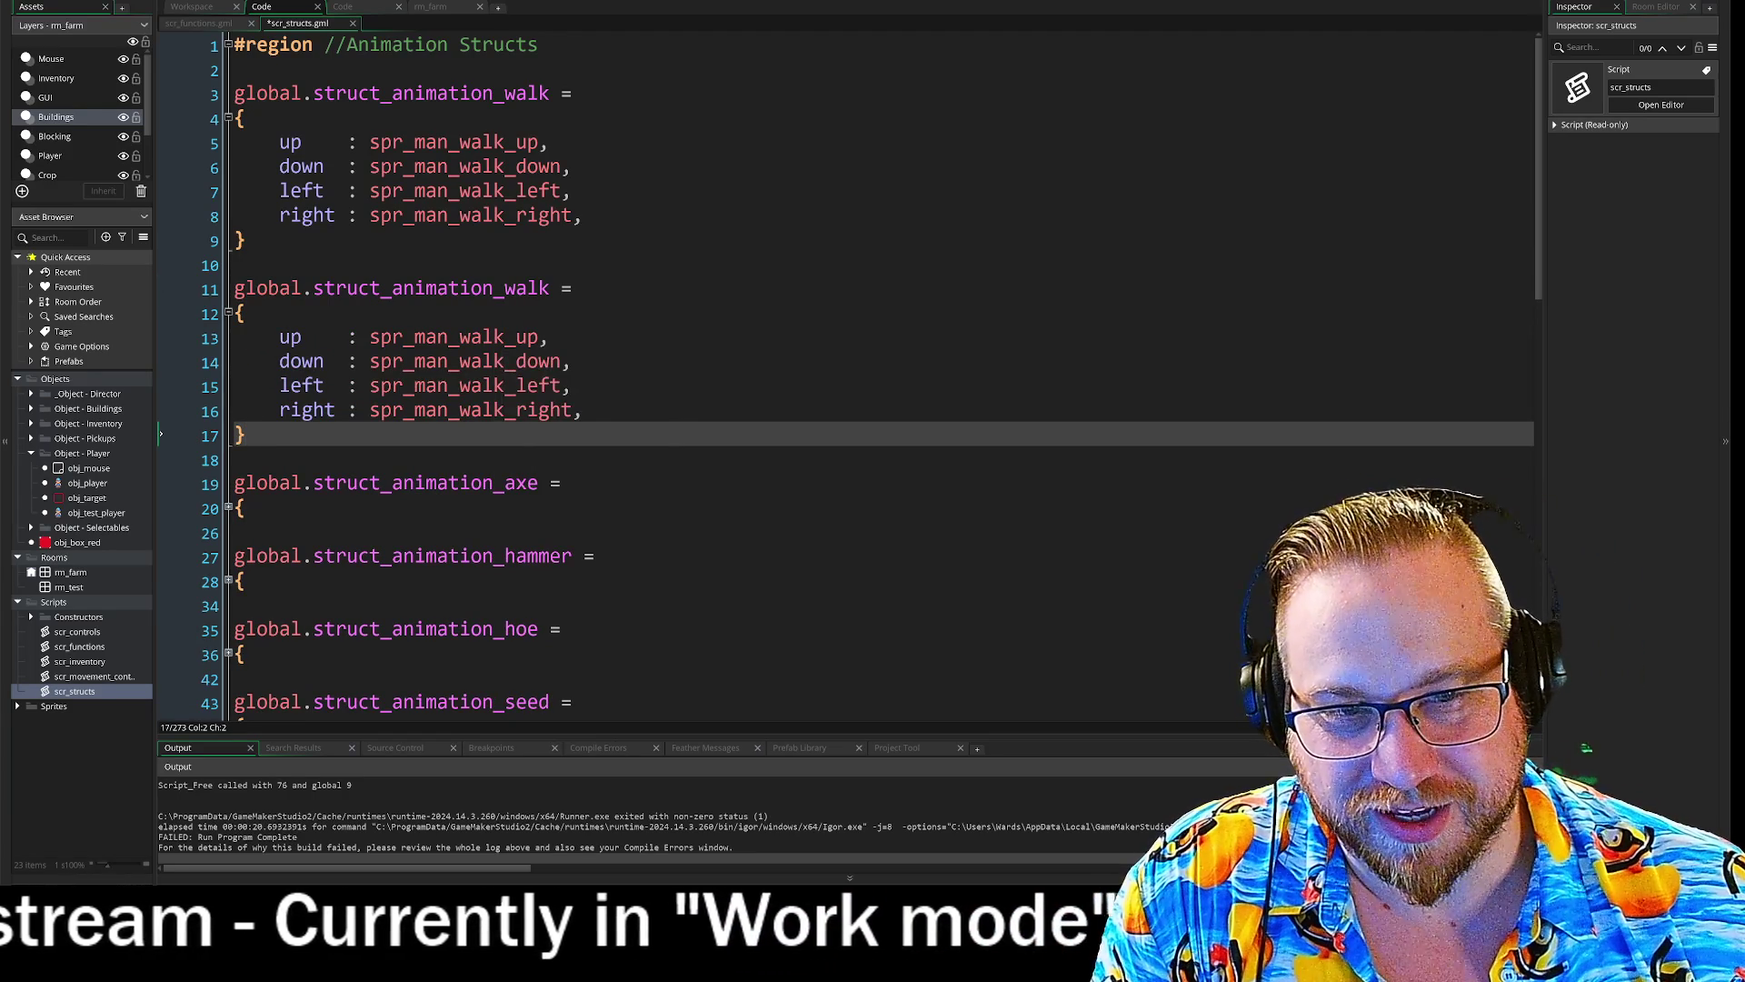
pyautogui.doubleClick(536, 288)
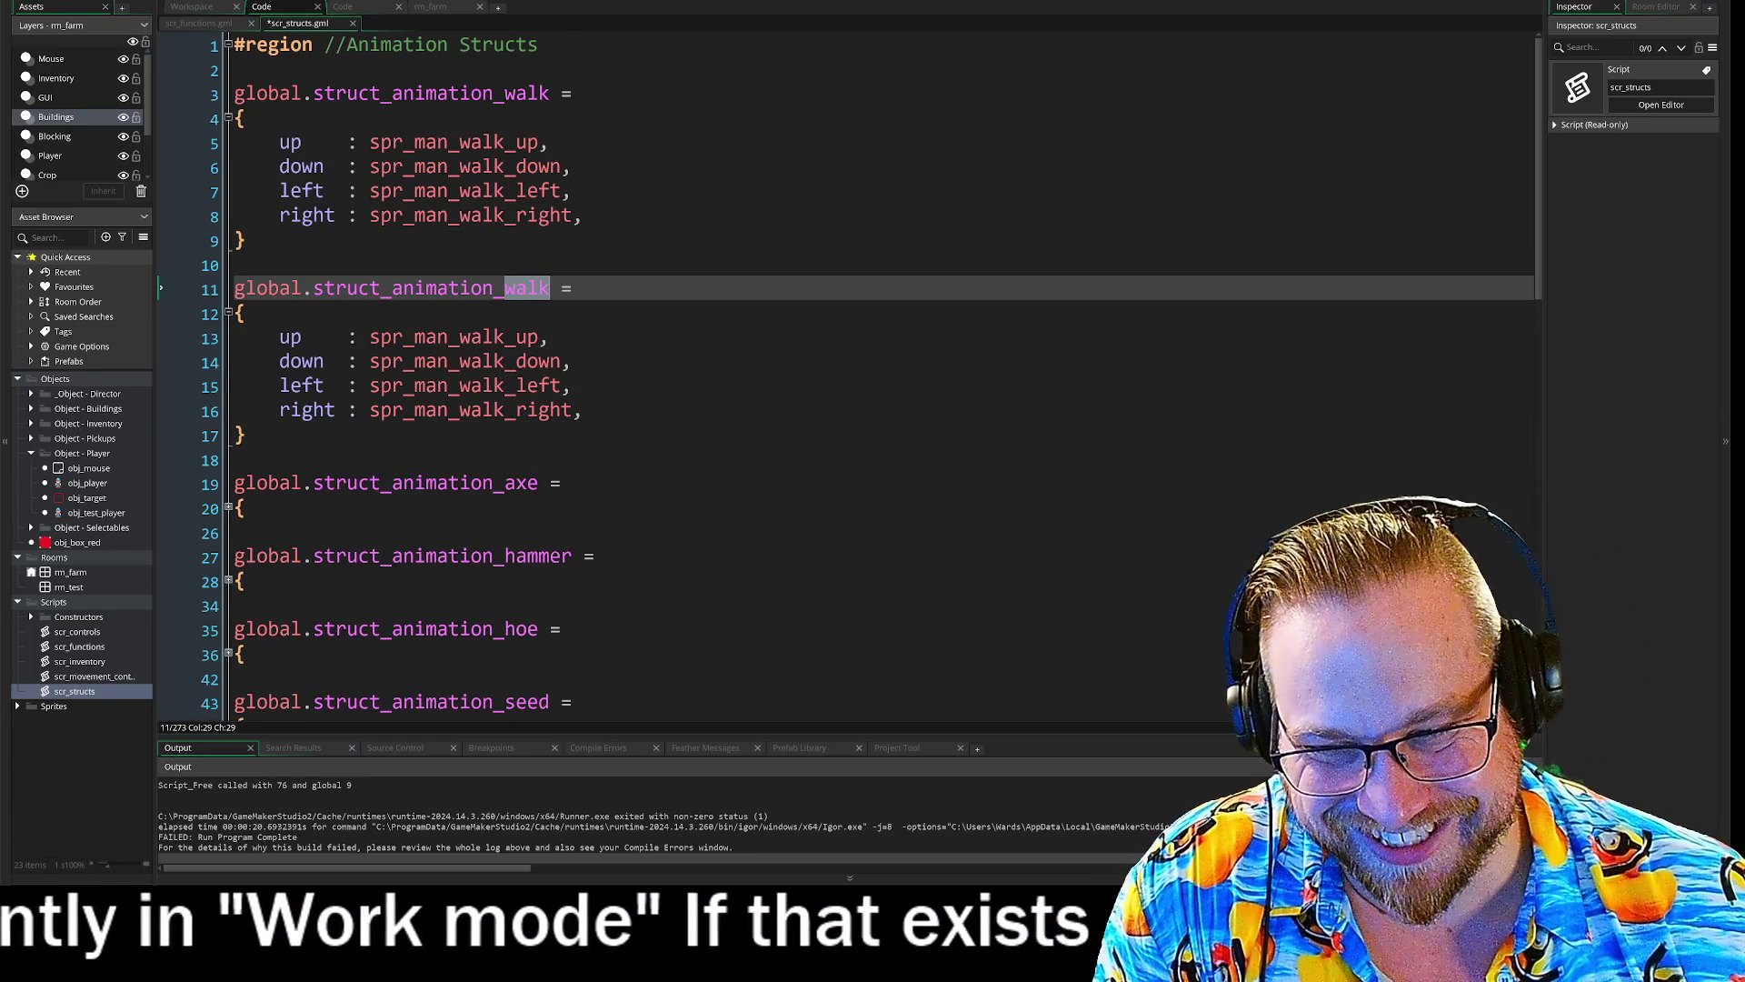
pyautogui.write('run')
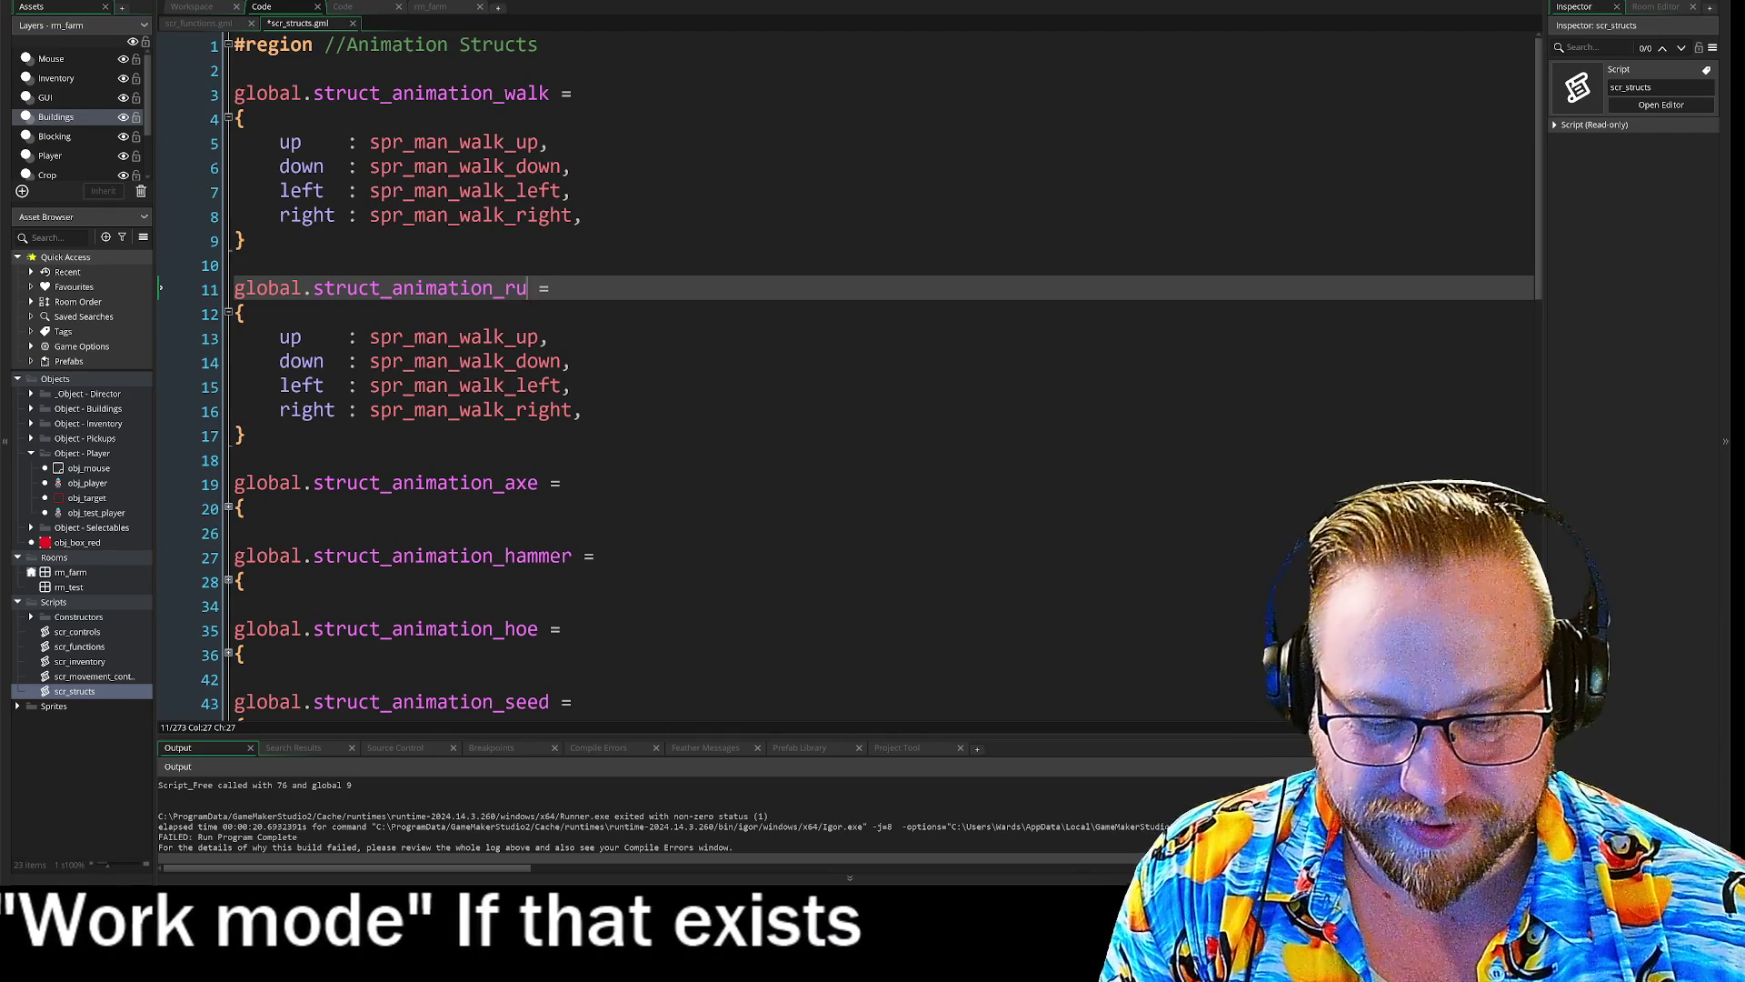
pyautogui.doubleClick(534, 293)
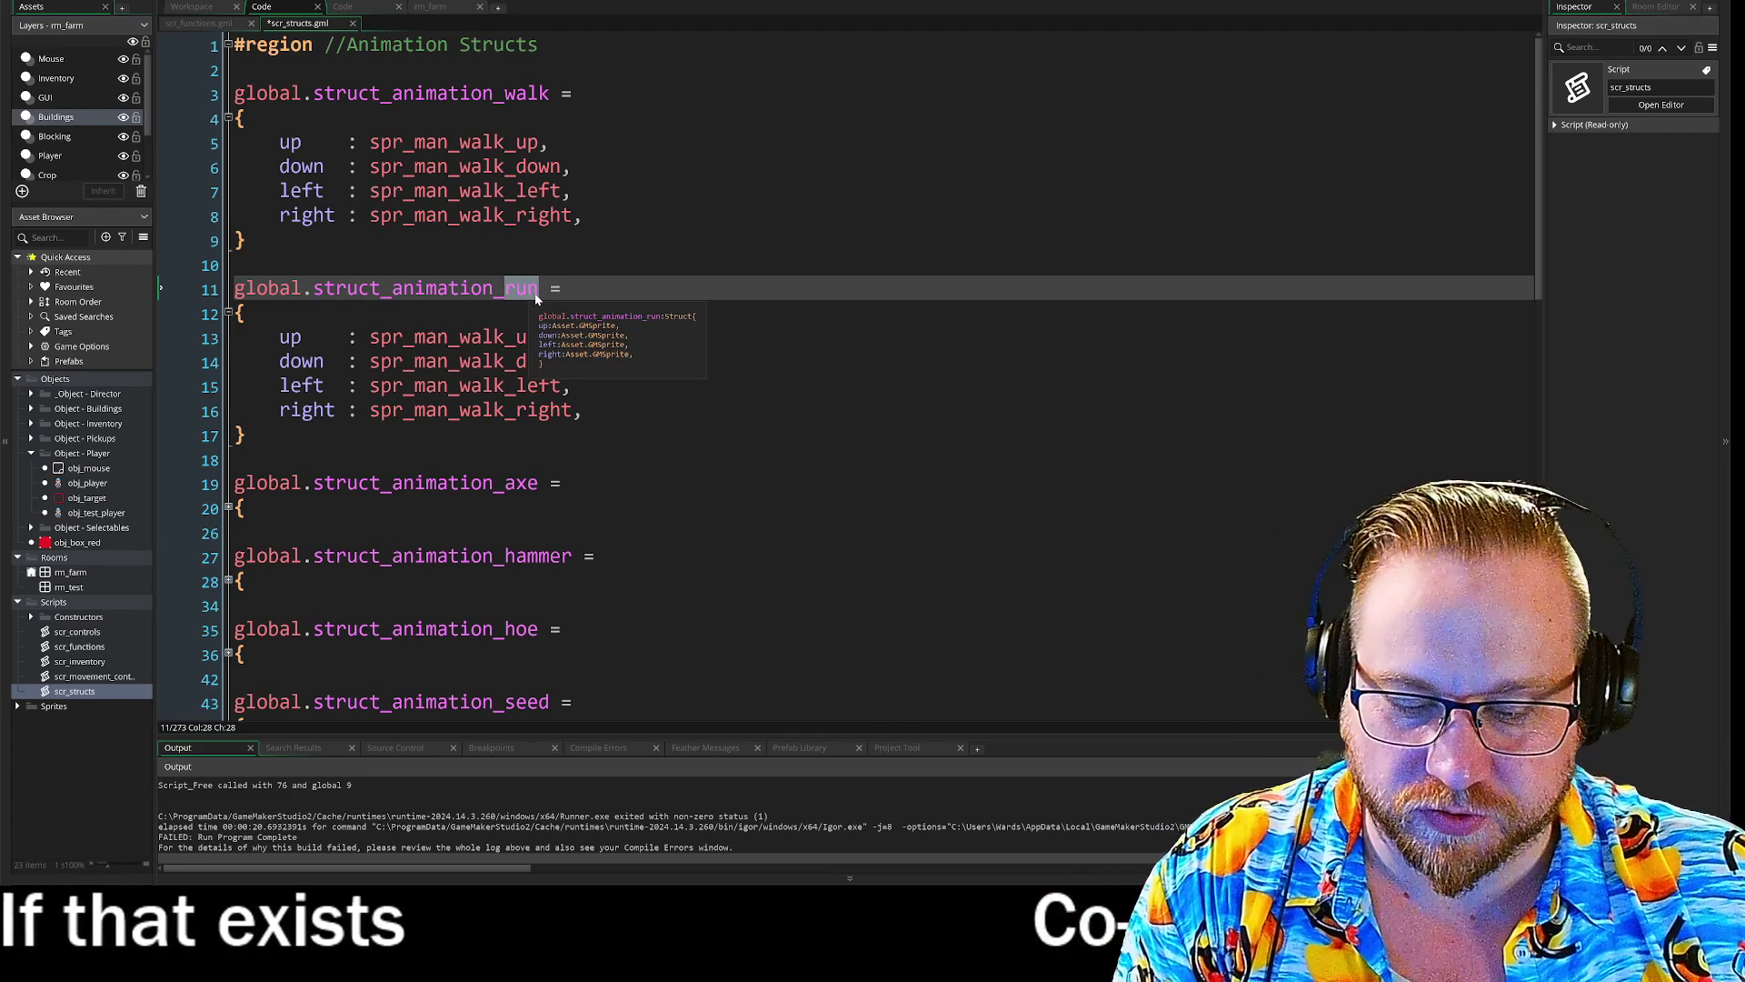
pyautogui.doubleClick(491, 338)
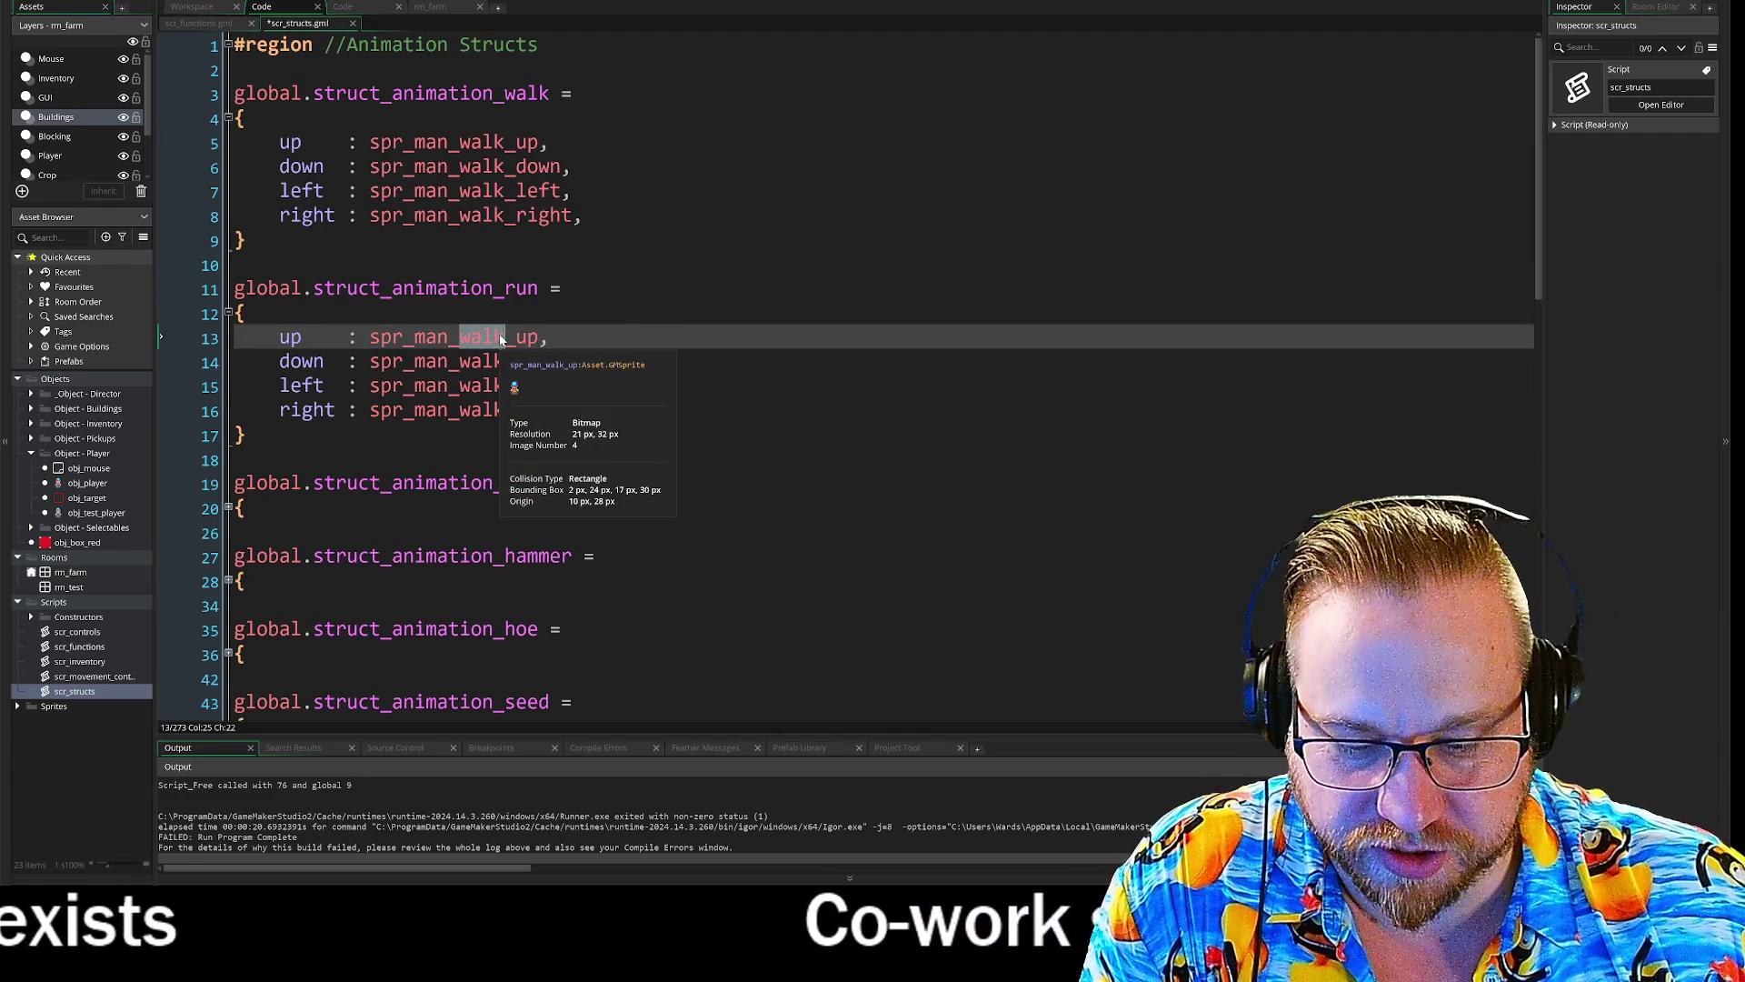
pyautogui.write('run')
pyautogui.doubleClick(491, 361)
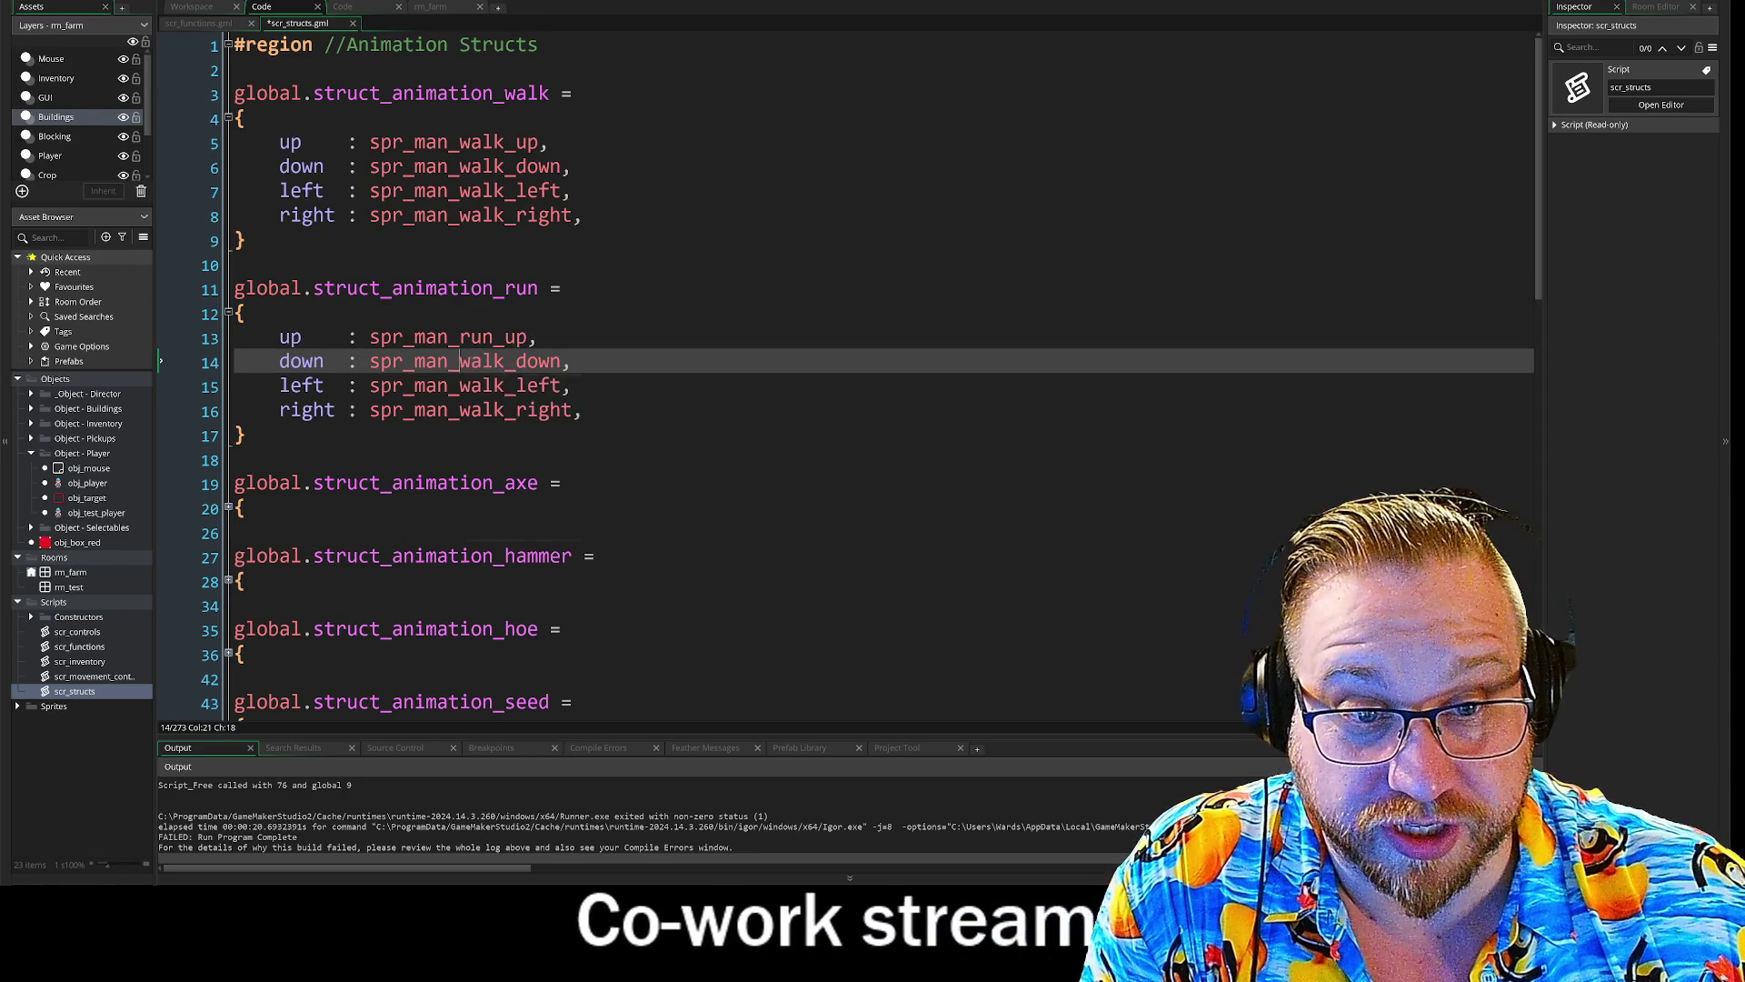
pyautogui.write('run')
pyautogui.click(459, 386)
pyautogui.doubleClick(482, 385)
pyautogui.write('run')
pyautogui.doubleClick(481, 410)
pyautogui.write('run')
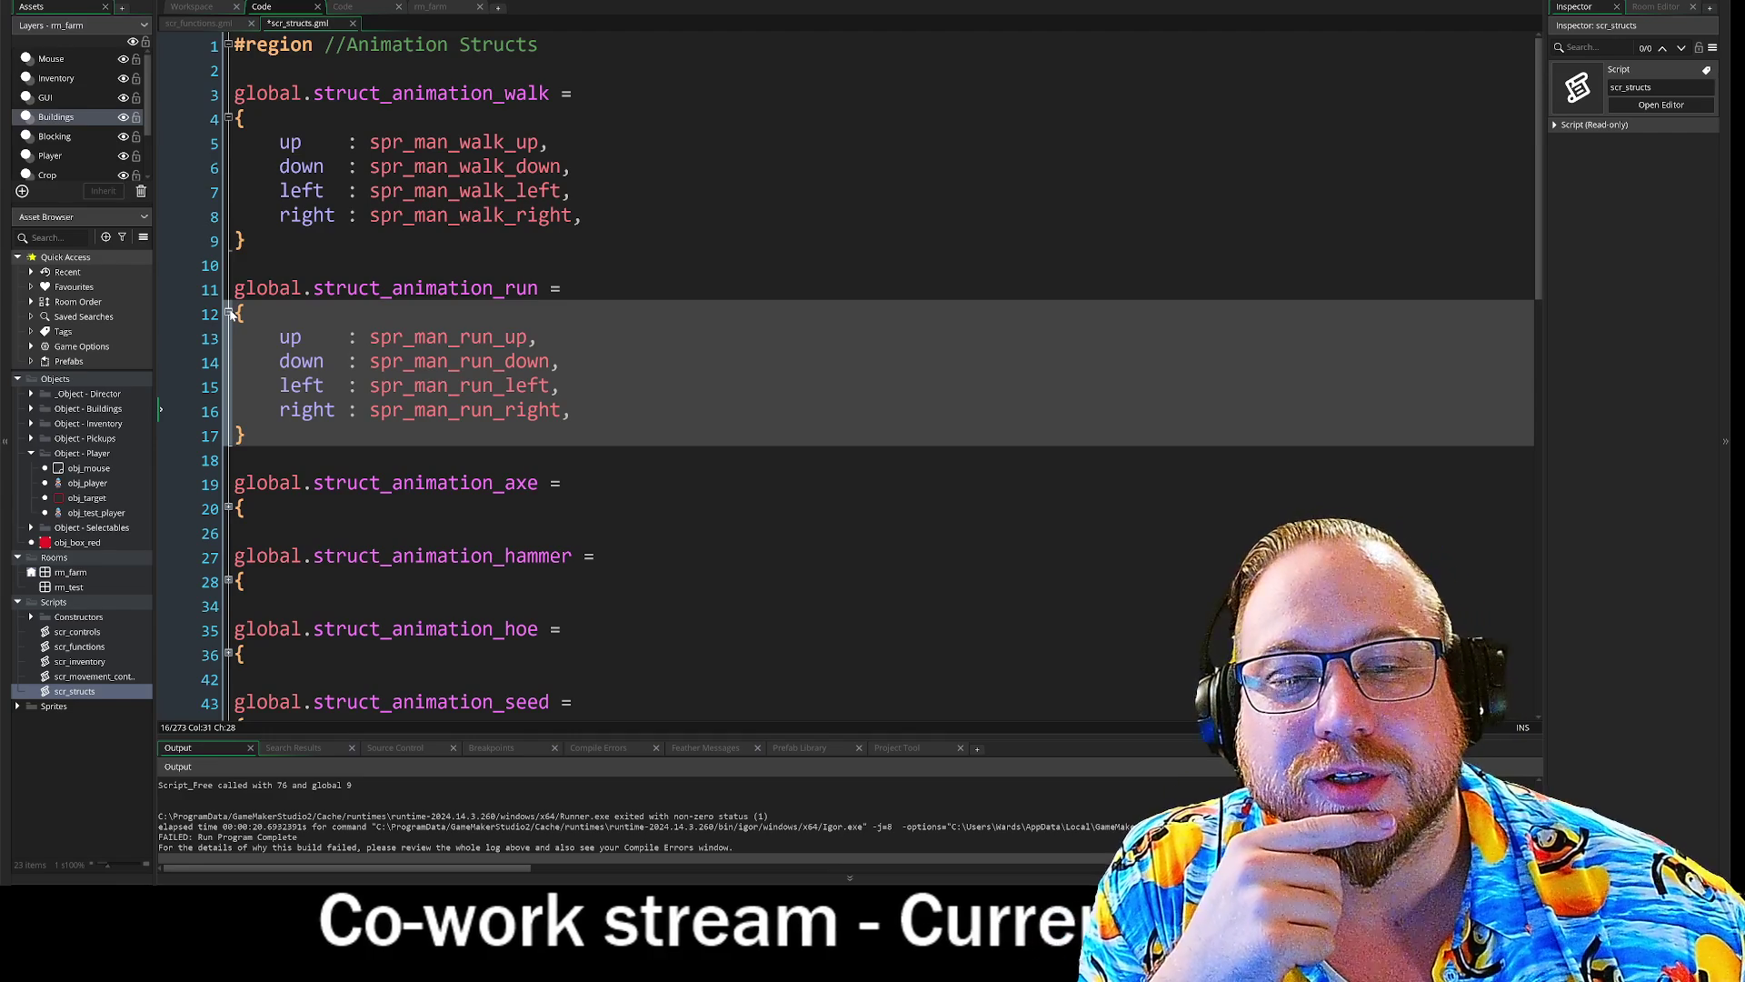
pyautogui.click(228, 313)
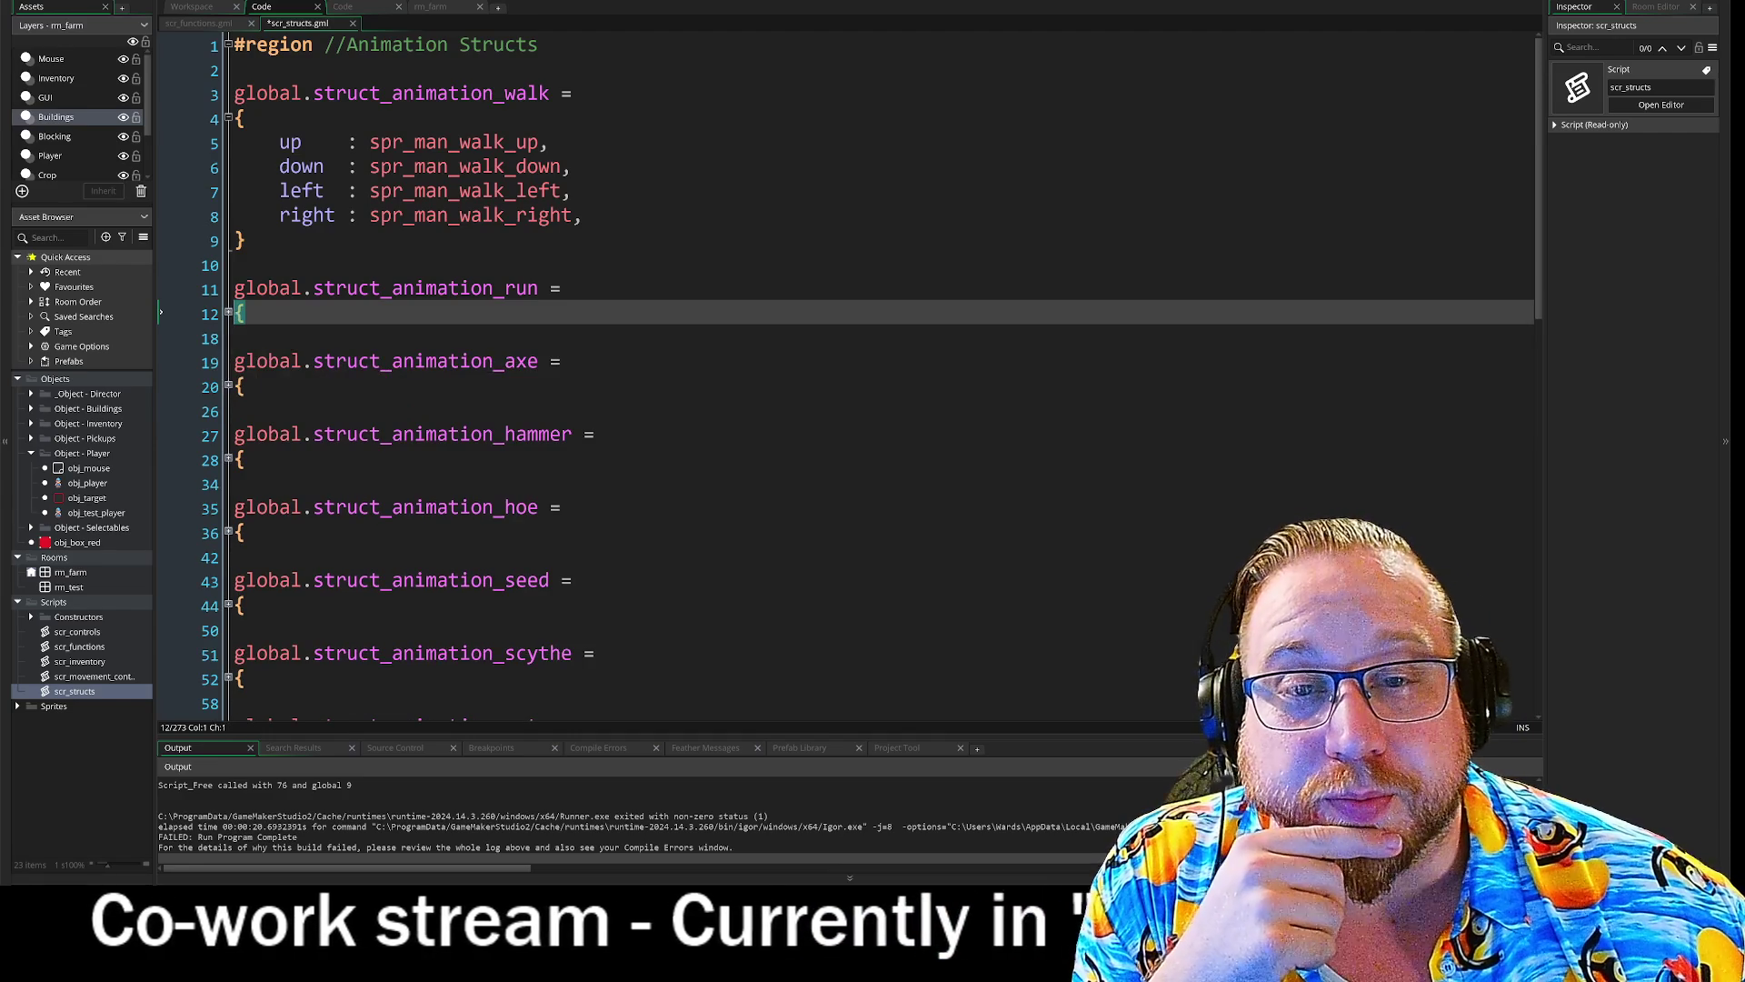
# - Fold the struct blocks, run the game from the workspace, and move and enlarge its window
pyautogui.click(228, 119)
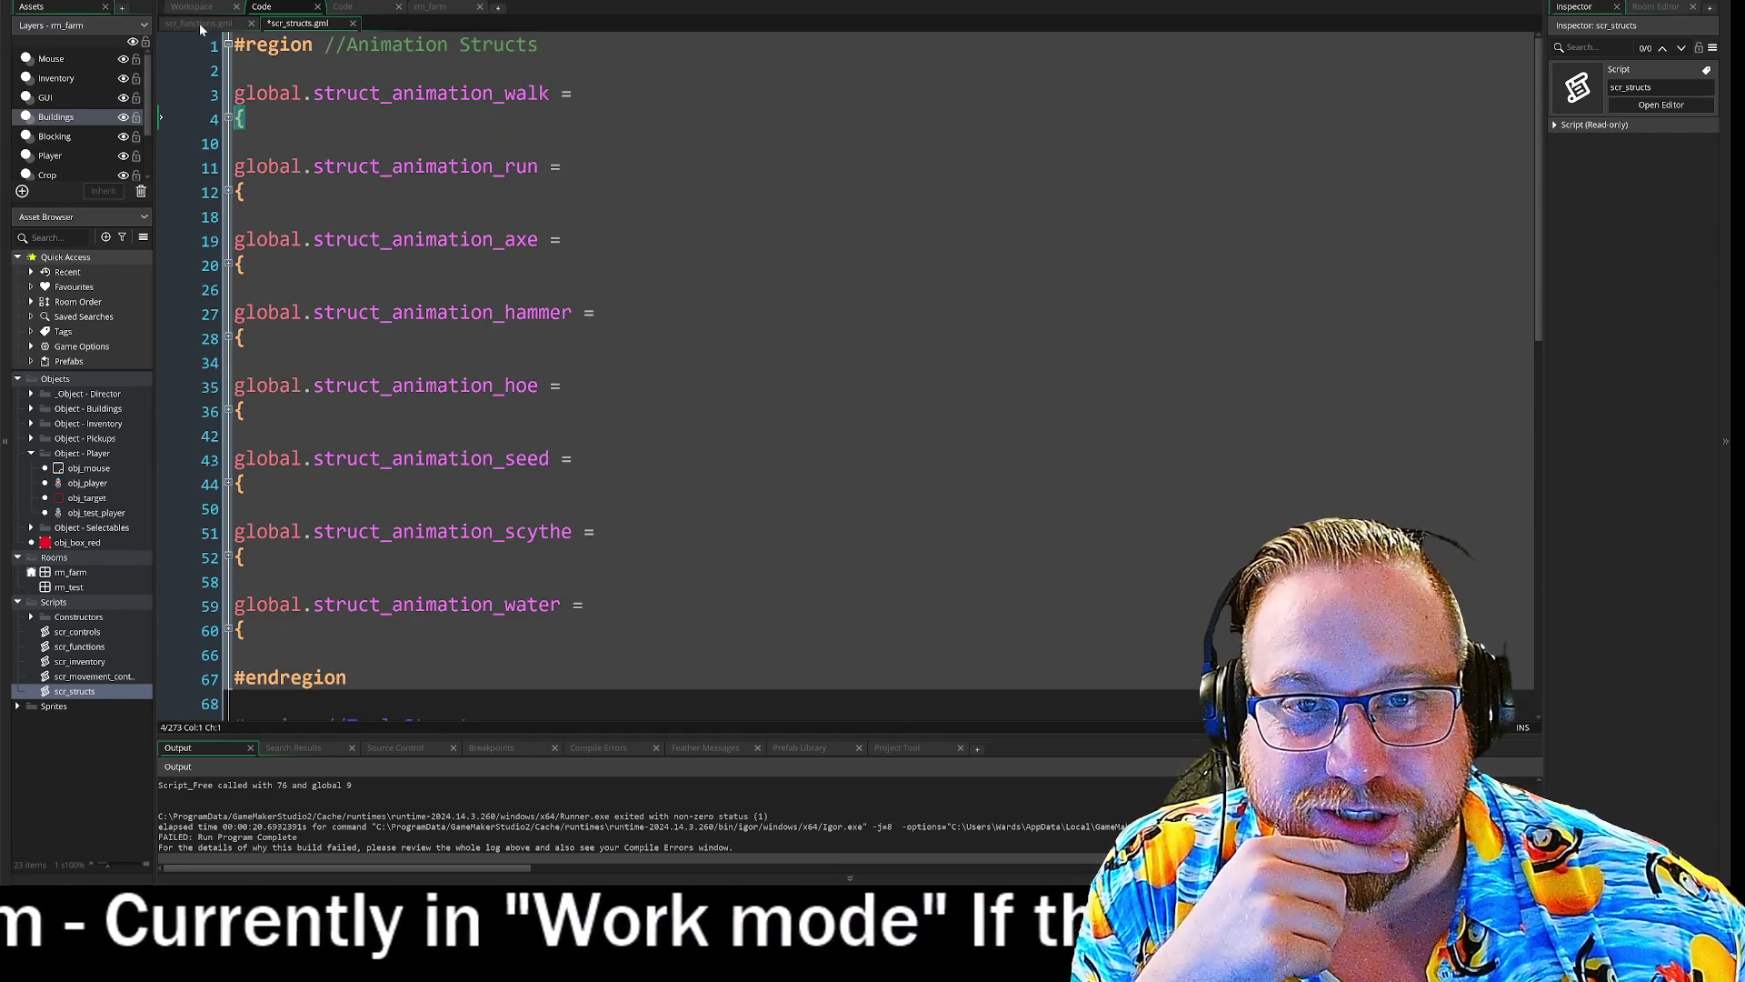
pyautogui.click(198, 23)
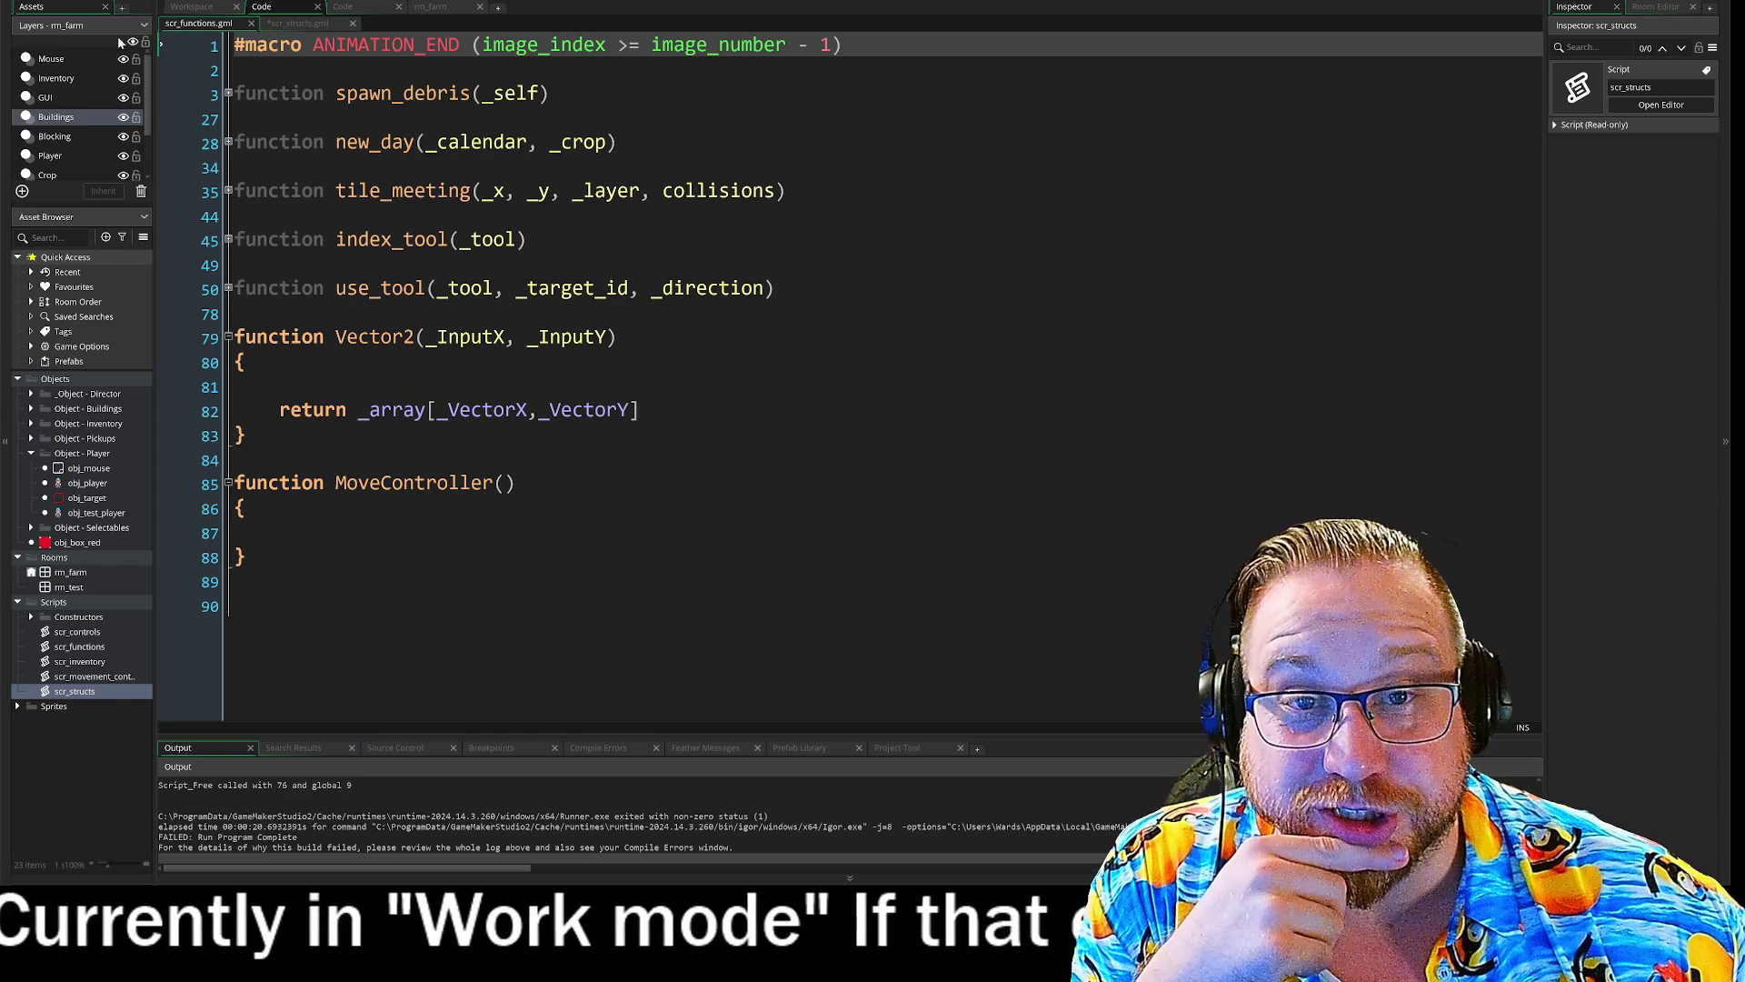
pyautogui.click(306, 21)
pyautogui.click(430, 7)
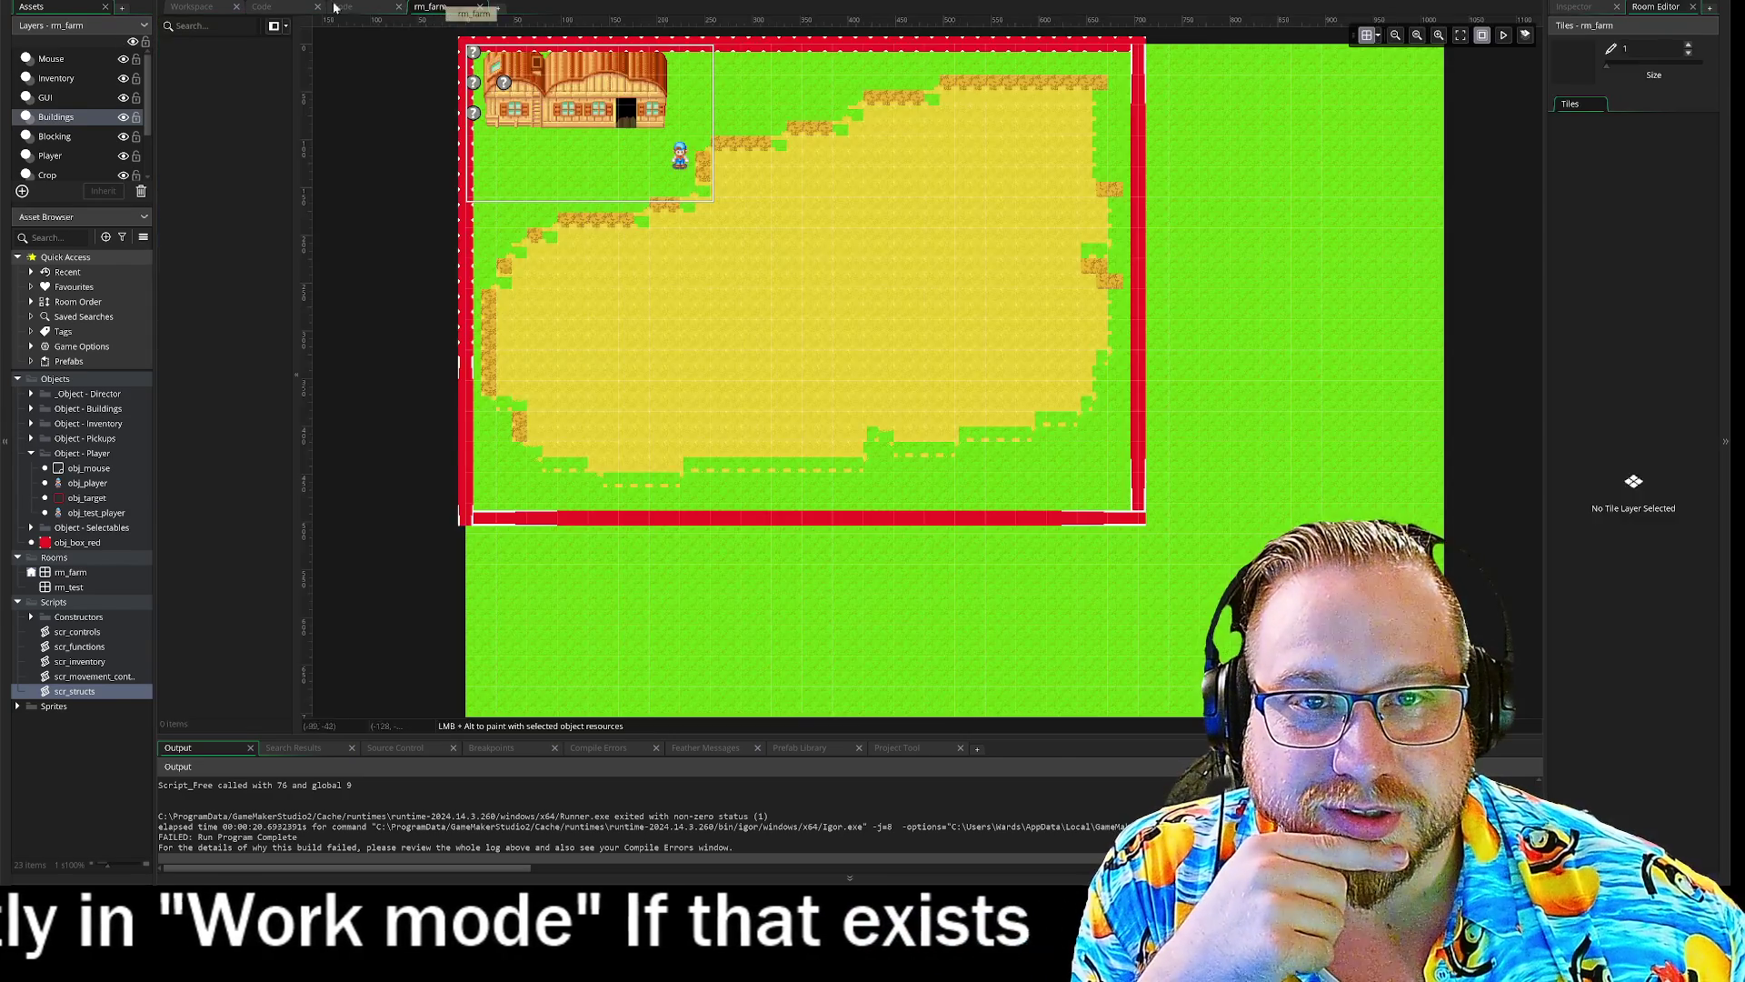
pyautogui.click(194, 7)
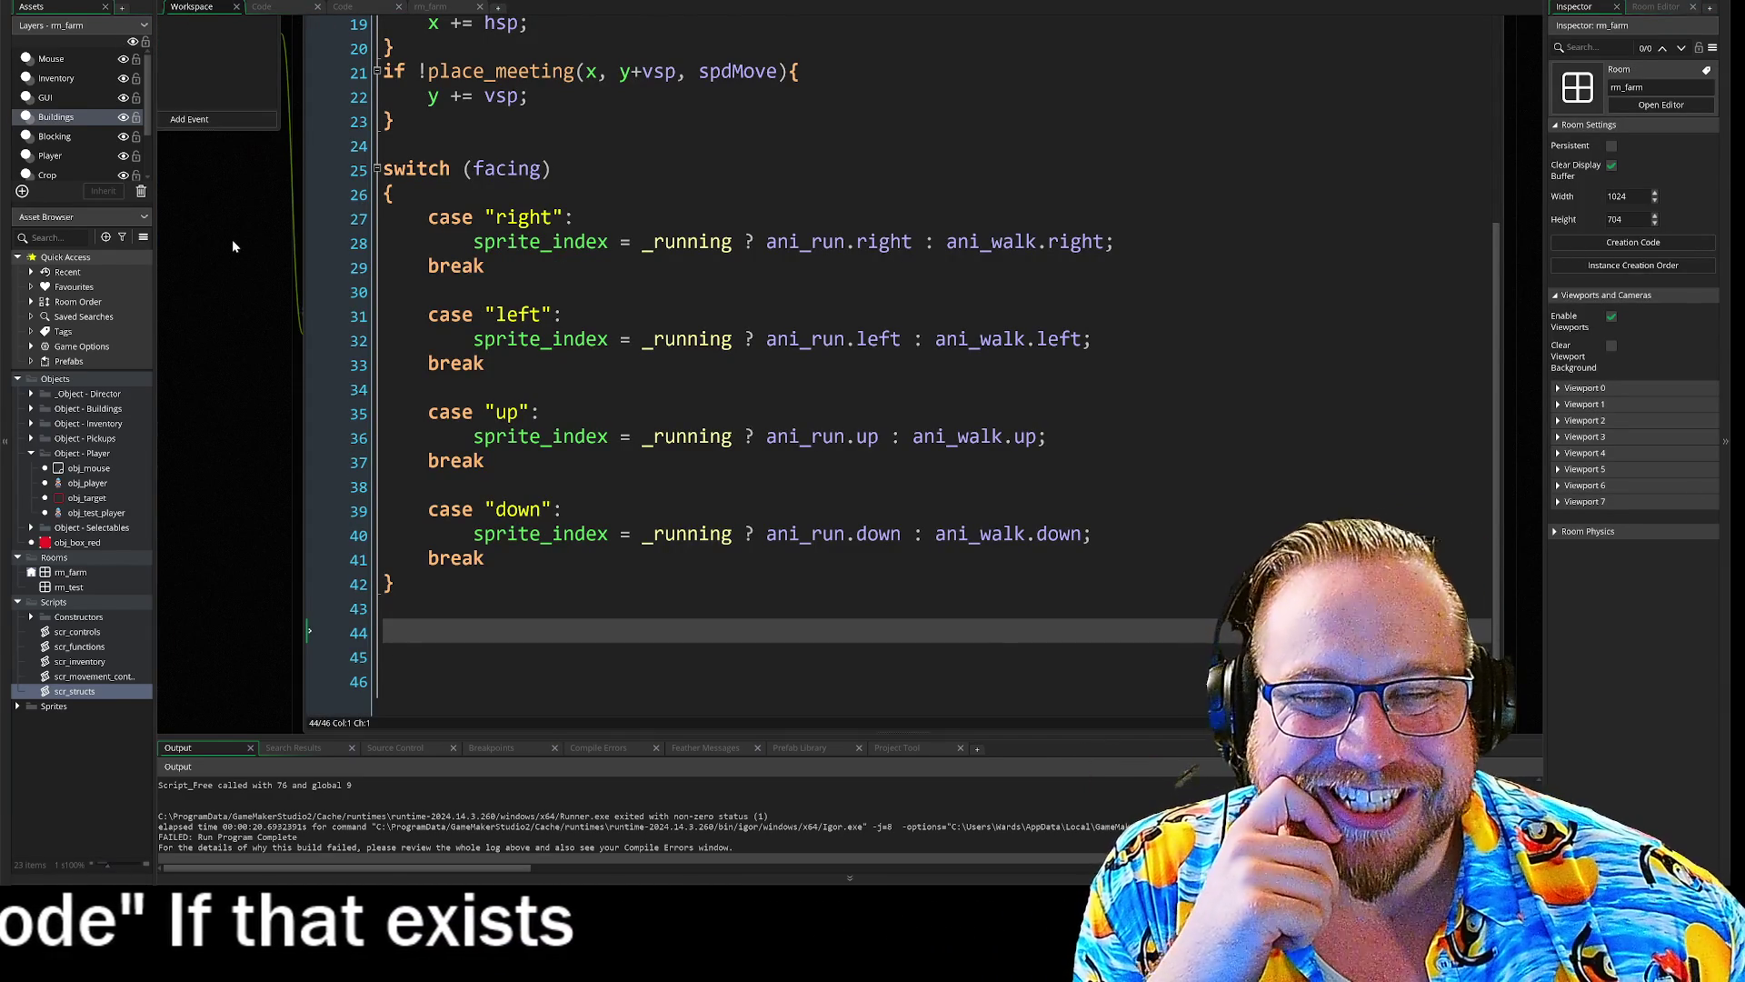
pyautogui.moveTo(231, 238); pyautogui.dragTo(302, 344)
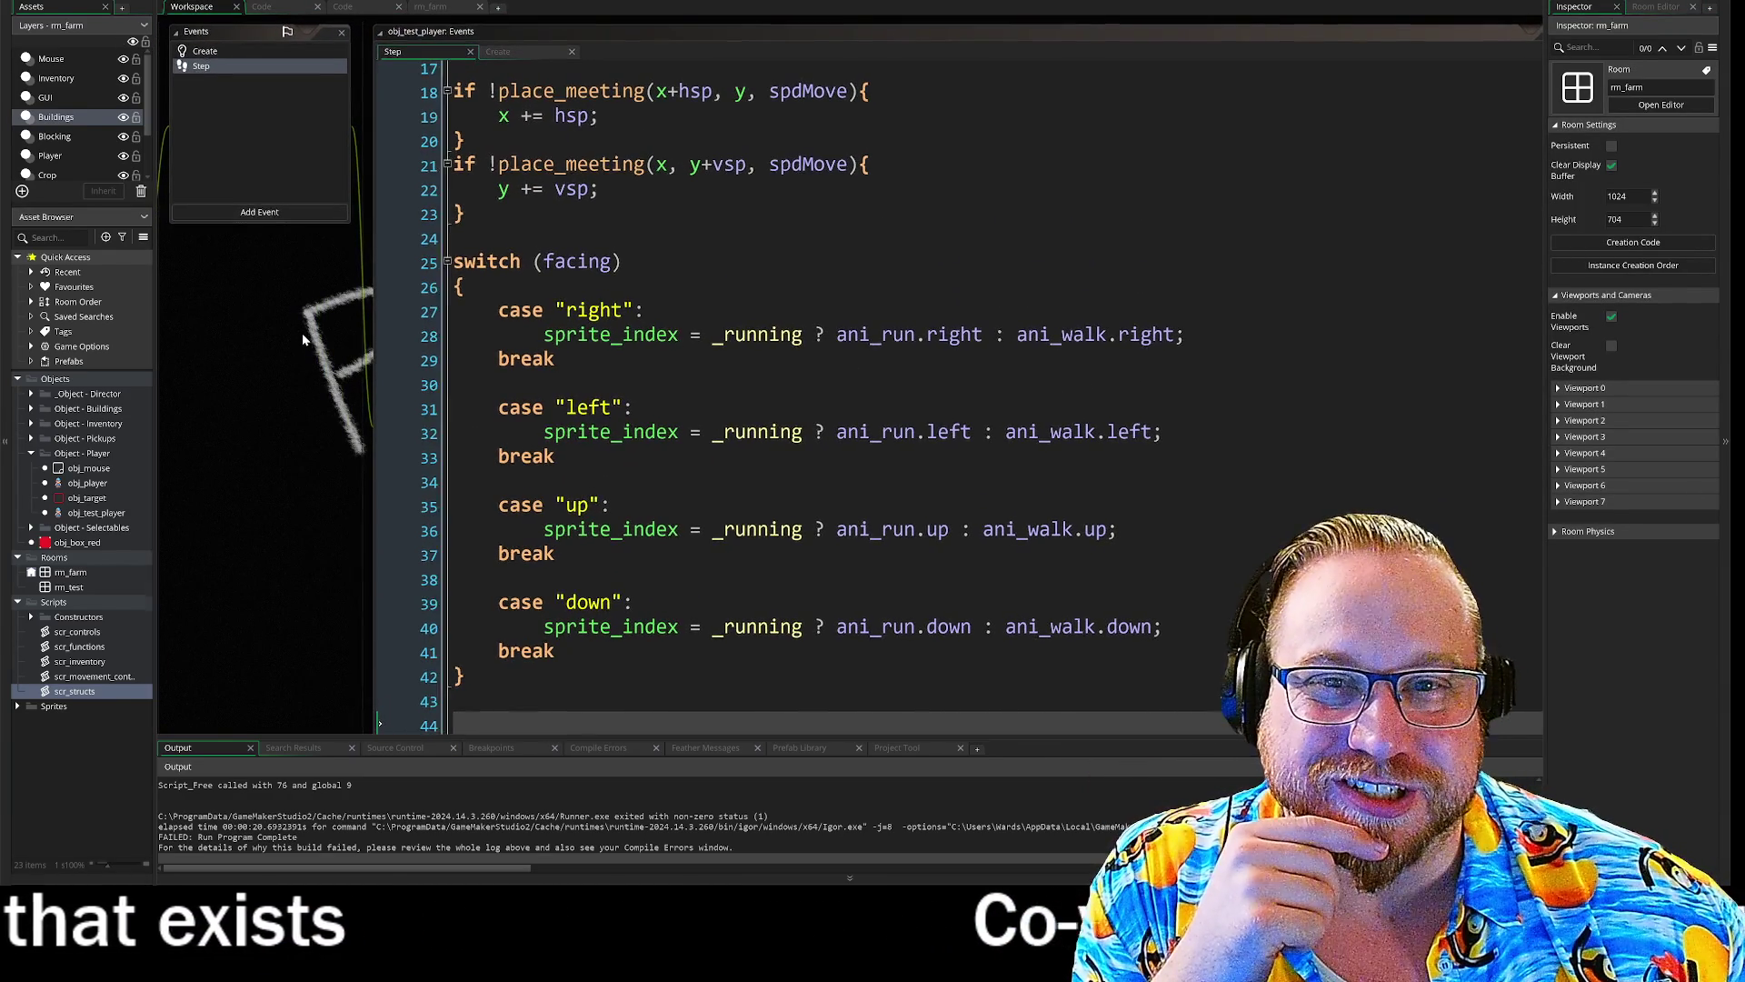
pyautogui.press('F5')
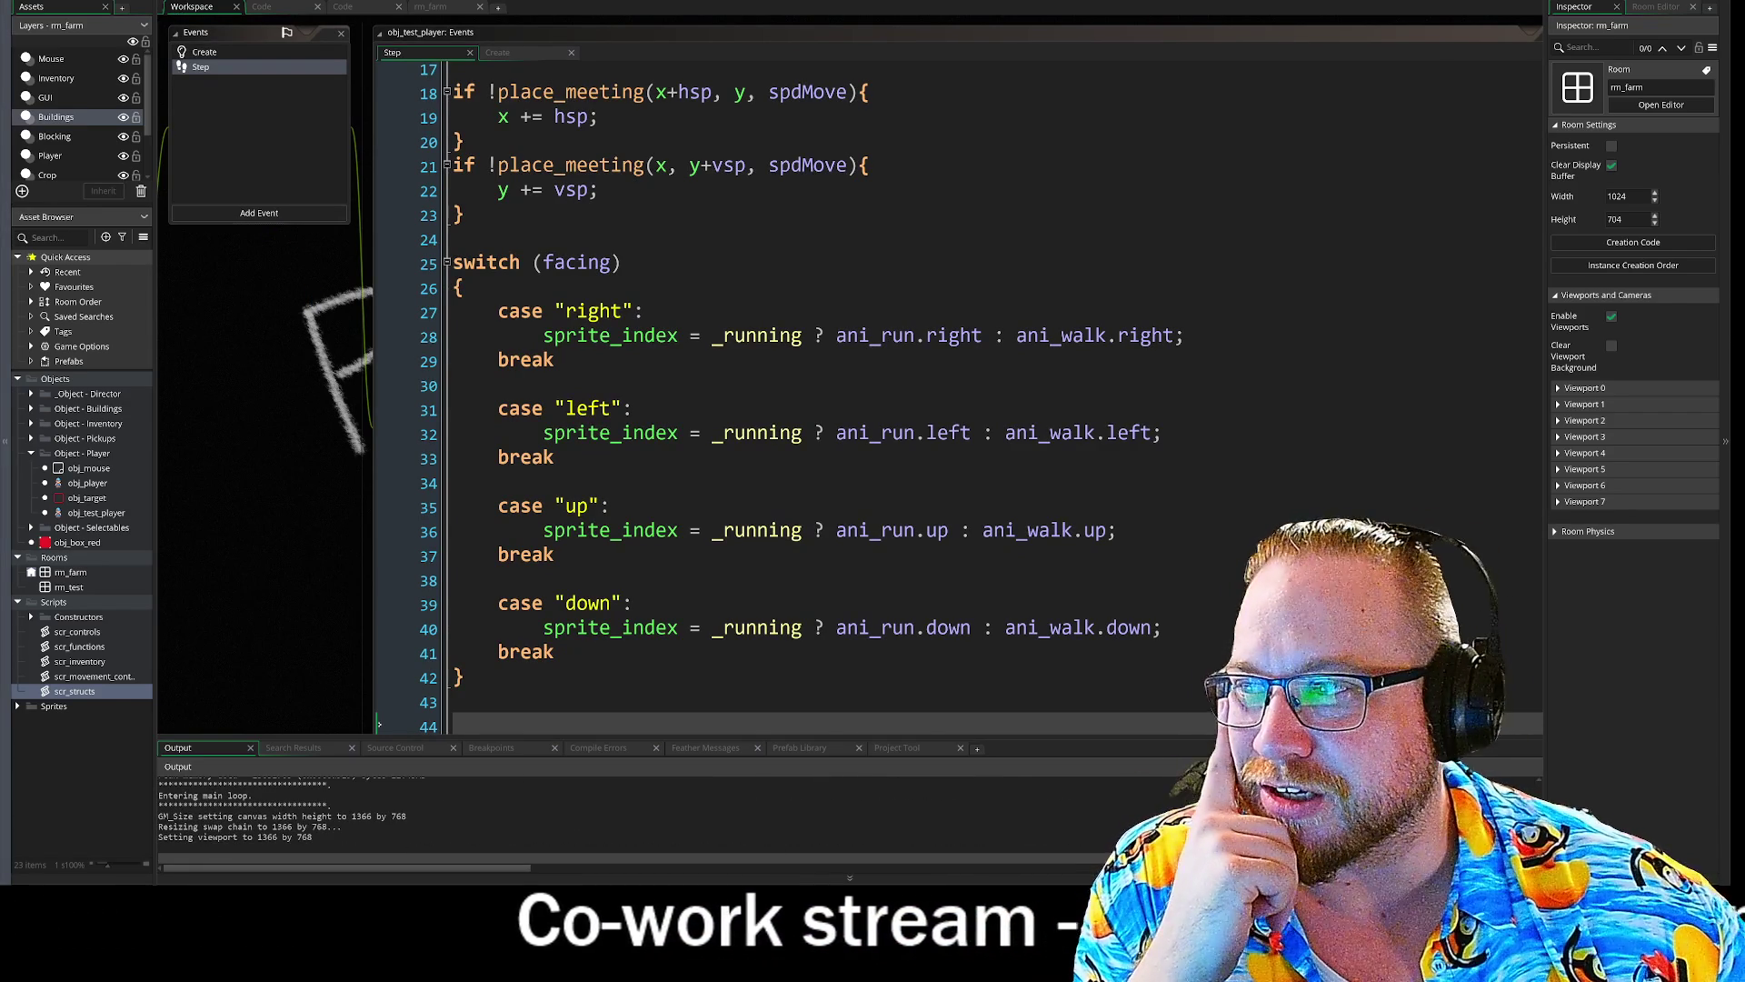
pyautogui.moveTo(261, 132)
pyautogui.mouseDown()
pyautogui.moveTo(488, 59)
pyautogui.moveTo(452, 35)
pyautogui.mouseUp()
pyautogui.moveTo(775, 384)
pyautogui.mouseDown()
pyautogui.moveTo(890, 466)
pyautogui.moveTo(1214, 627)
pyautogui.mouseUp()
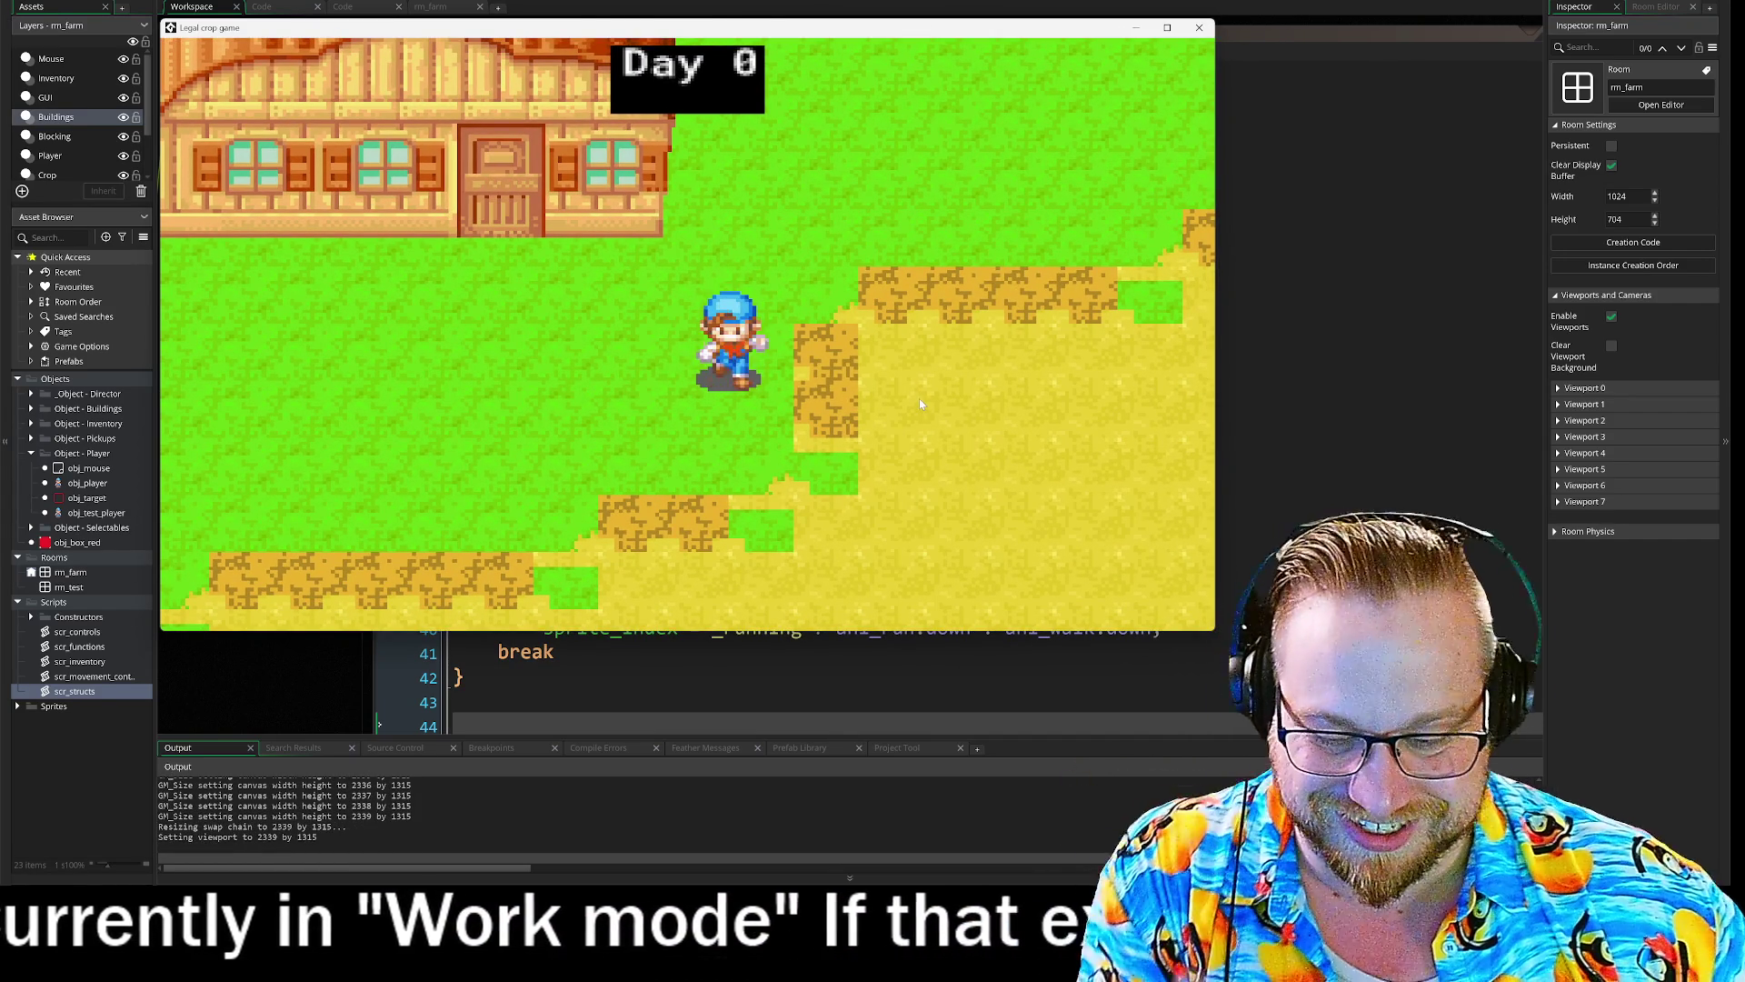
# - Walk the player around the farm in all four directions, checking each facing sprite
pyautogui.press('s')
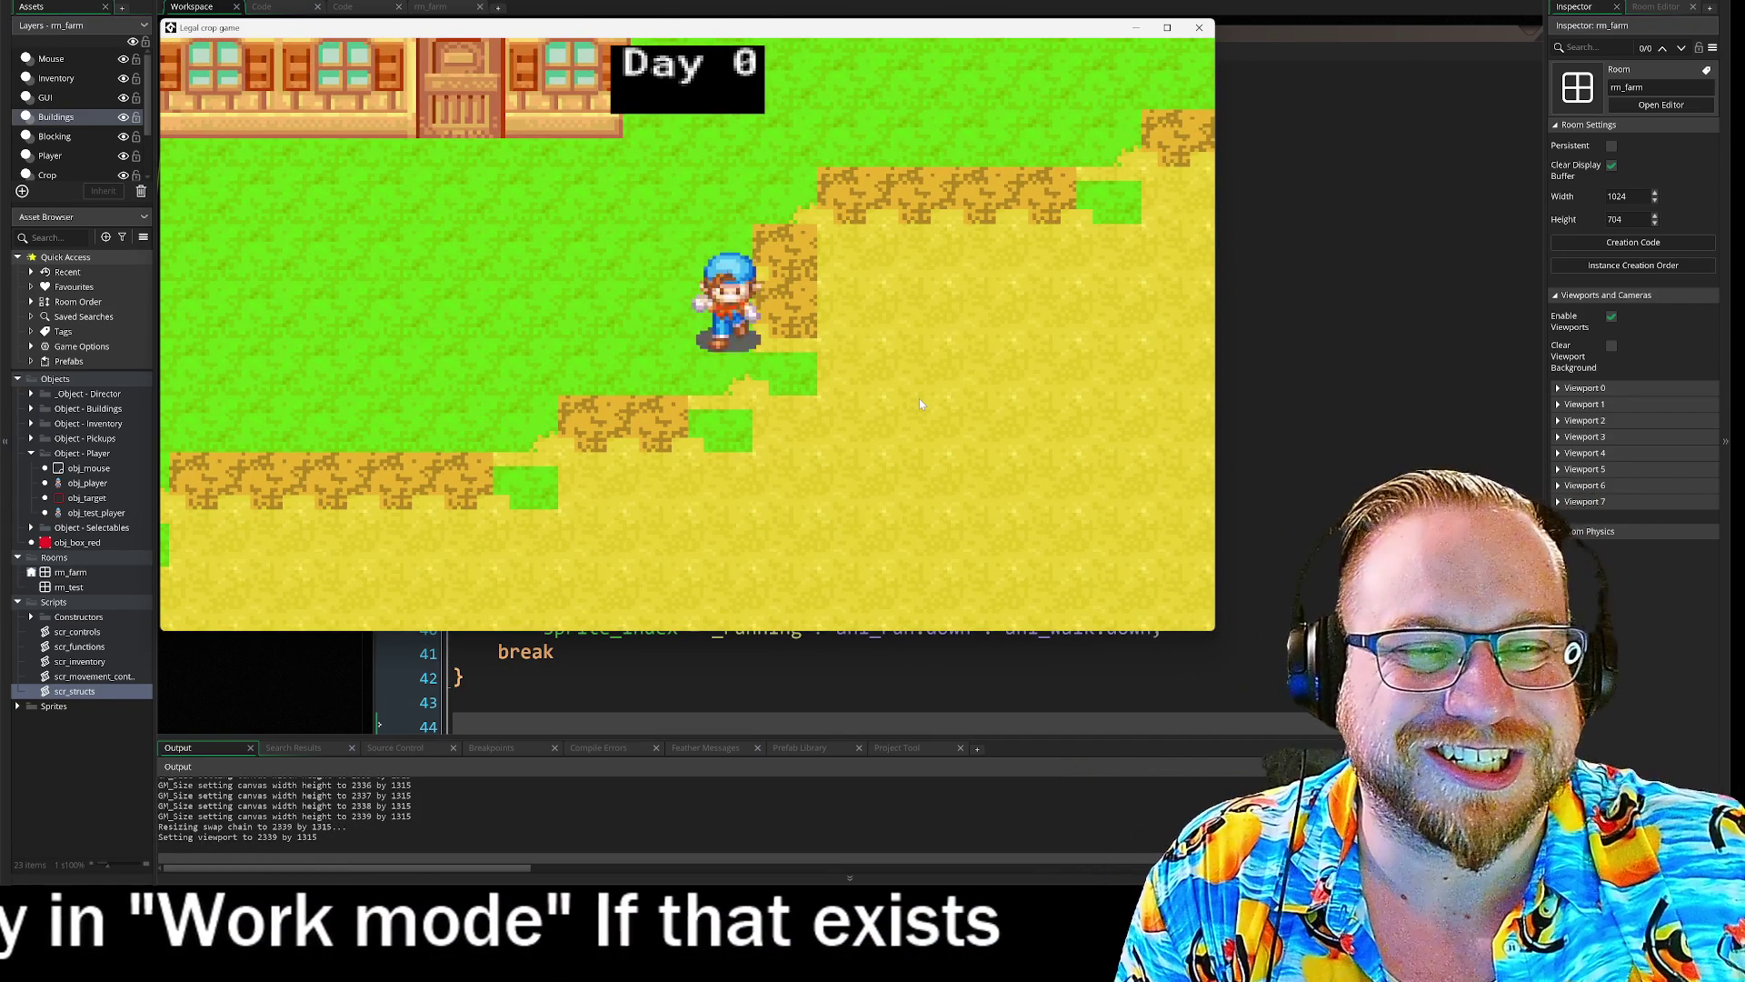
pyautogui.press('a')
pyautogui.press('w')
pyautogui.press('s')
pyautogui.press('w')
pyautogui.press('d')
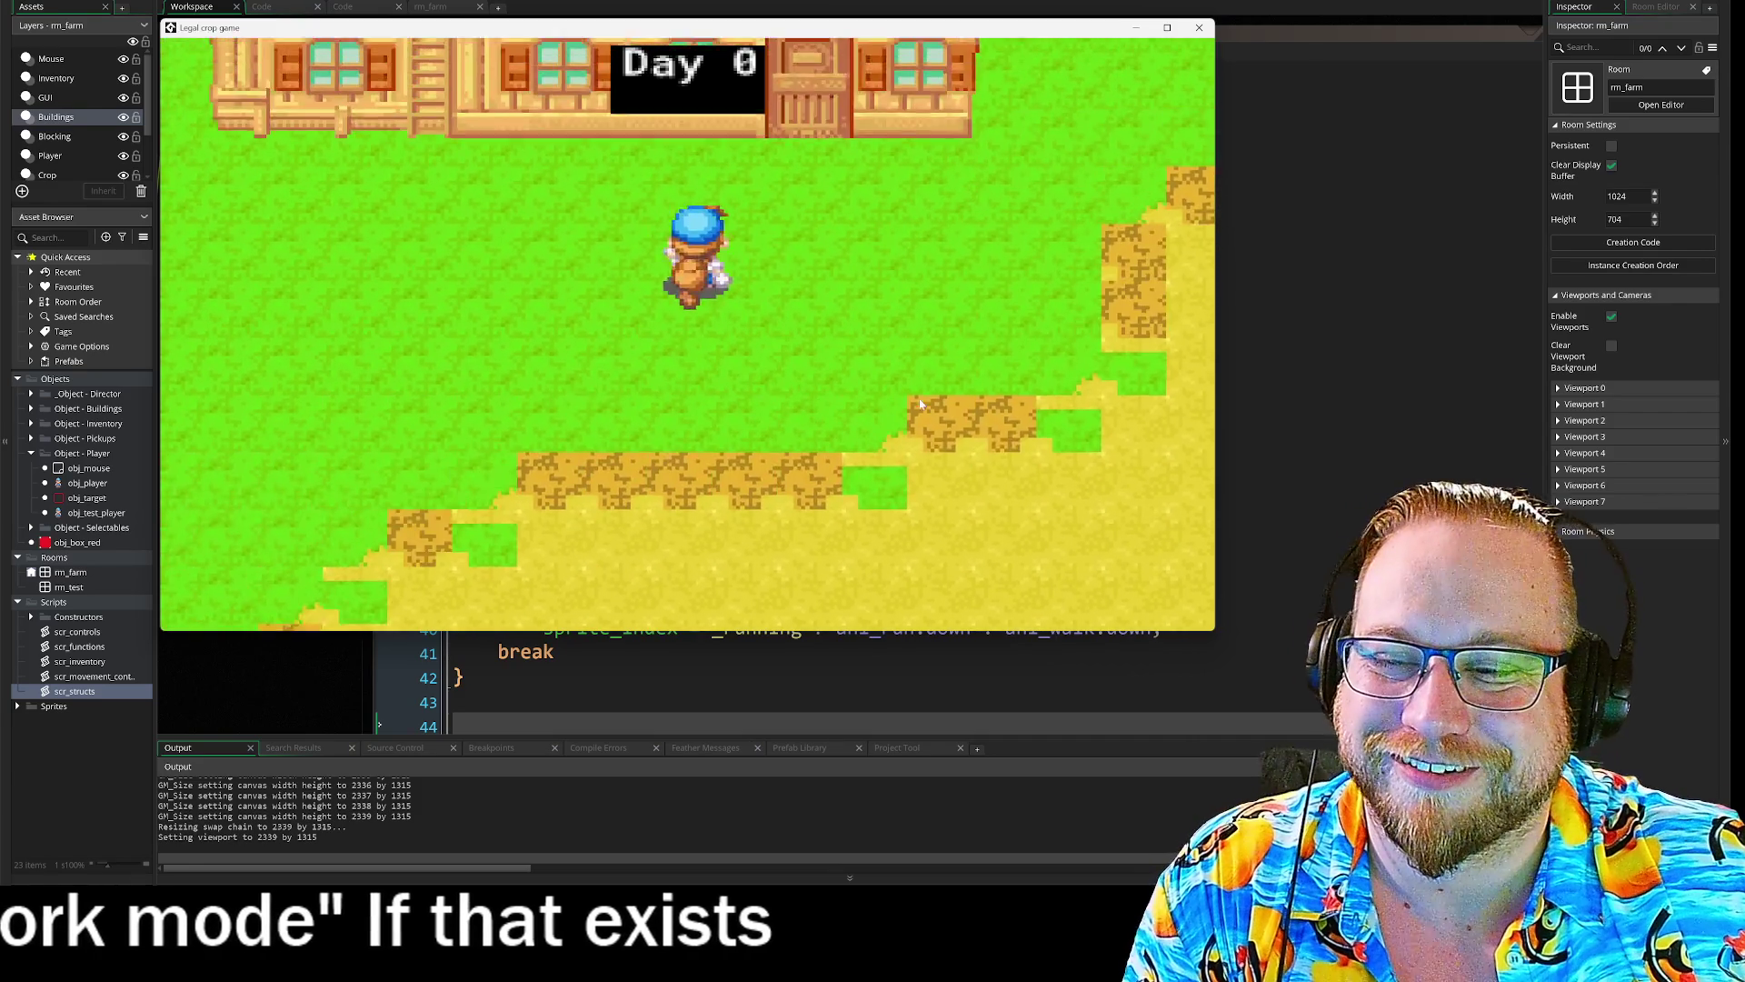
pyautogui.press('w')
pyautogui.press('d')
pyautogui.press('w')
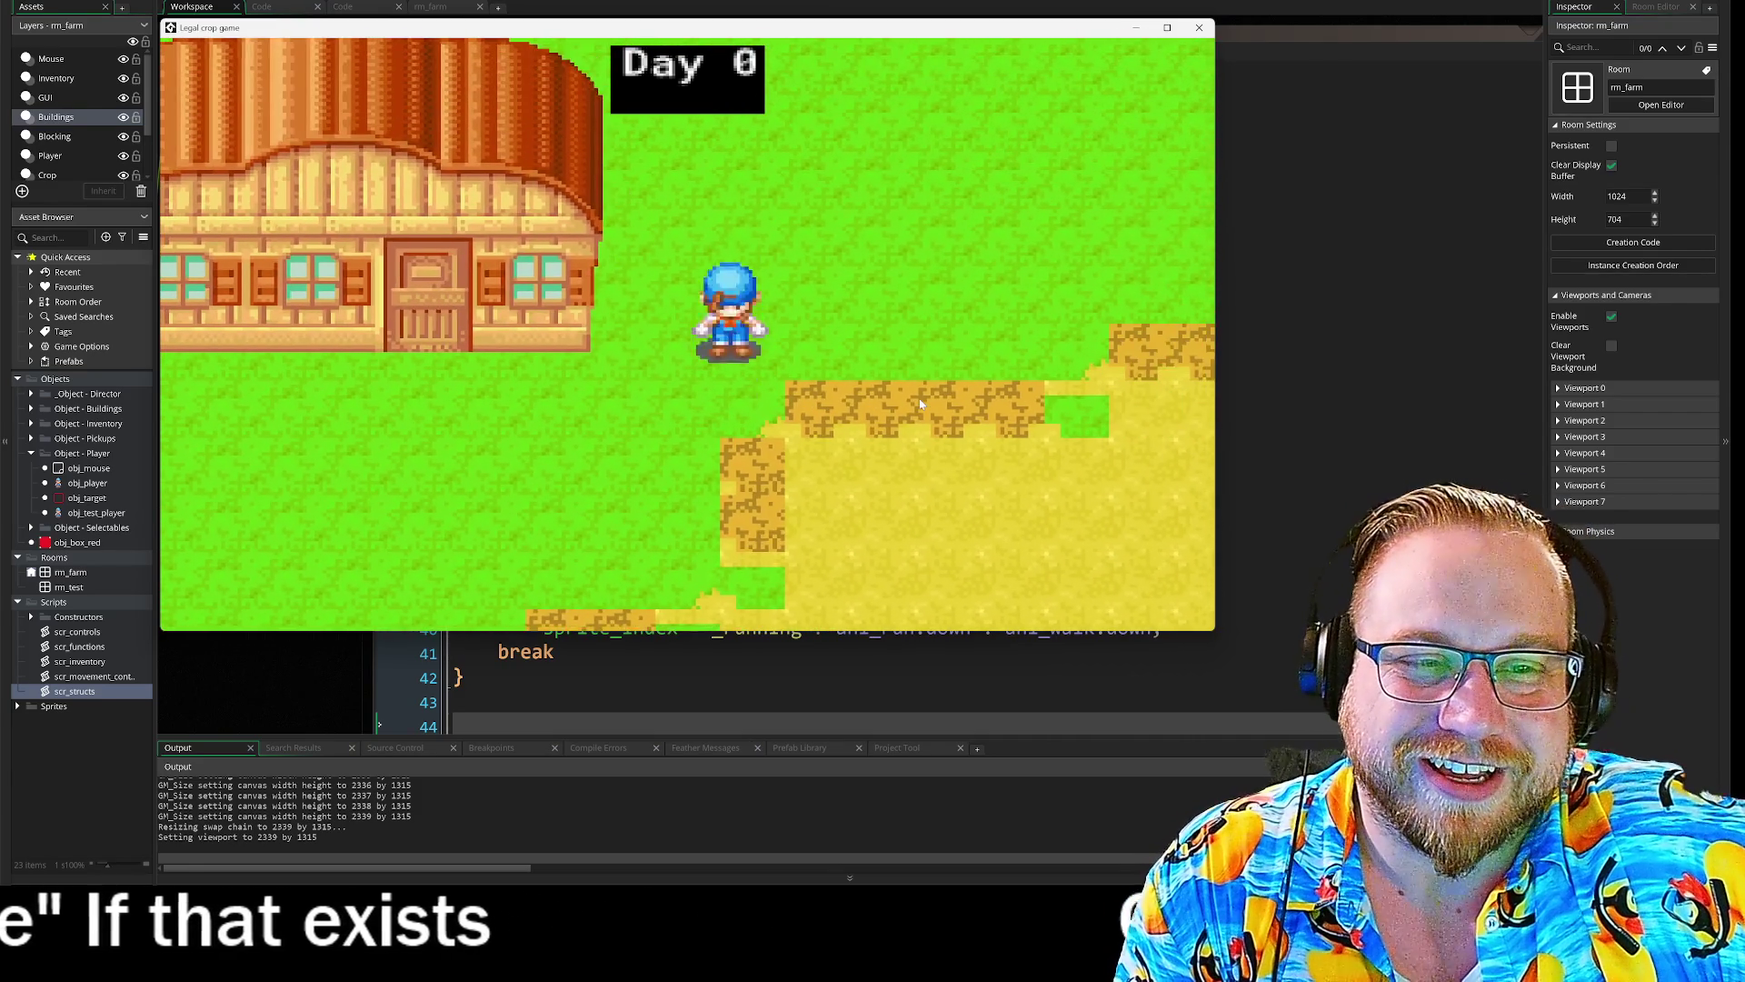
pyautogui.press('a')
pyautogui.press('s')
pyautogui.press('w')
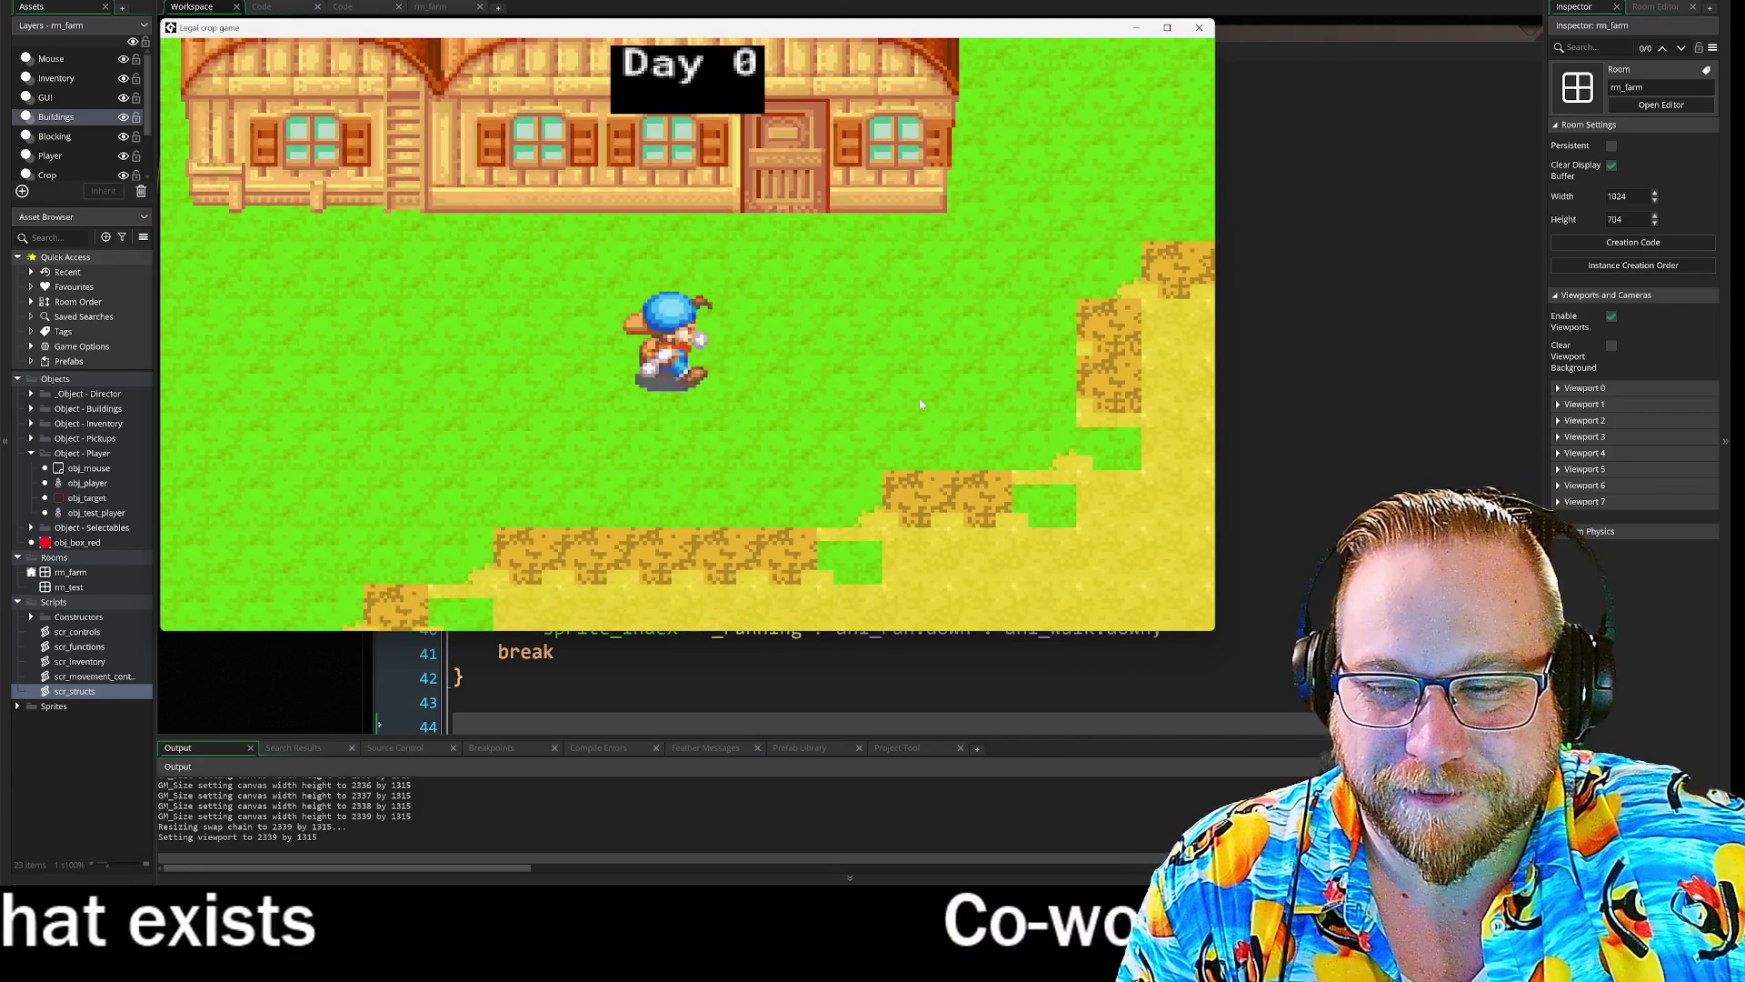
pyautogui.press('d')
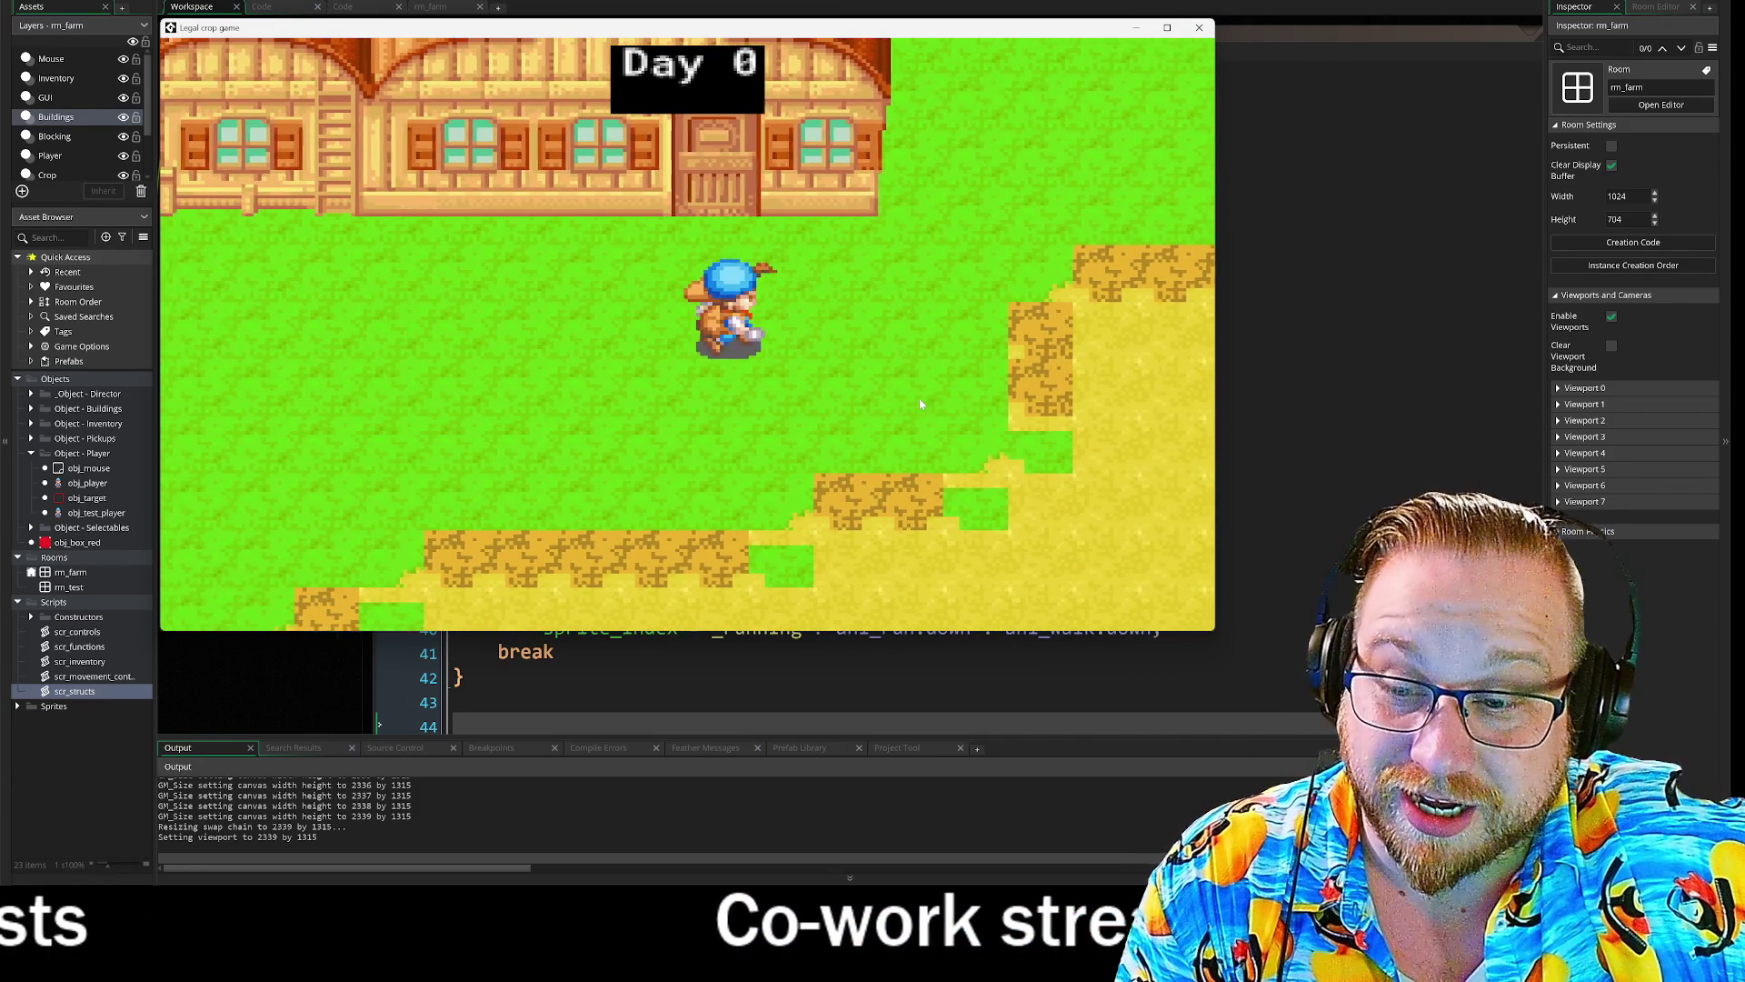
pyautogui.press('d')
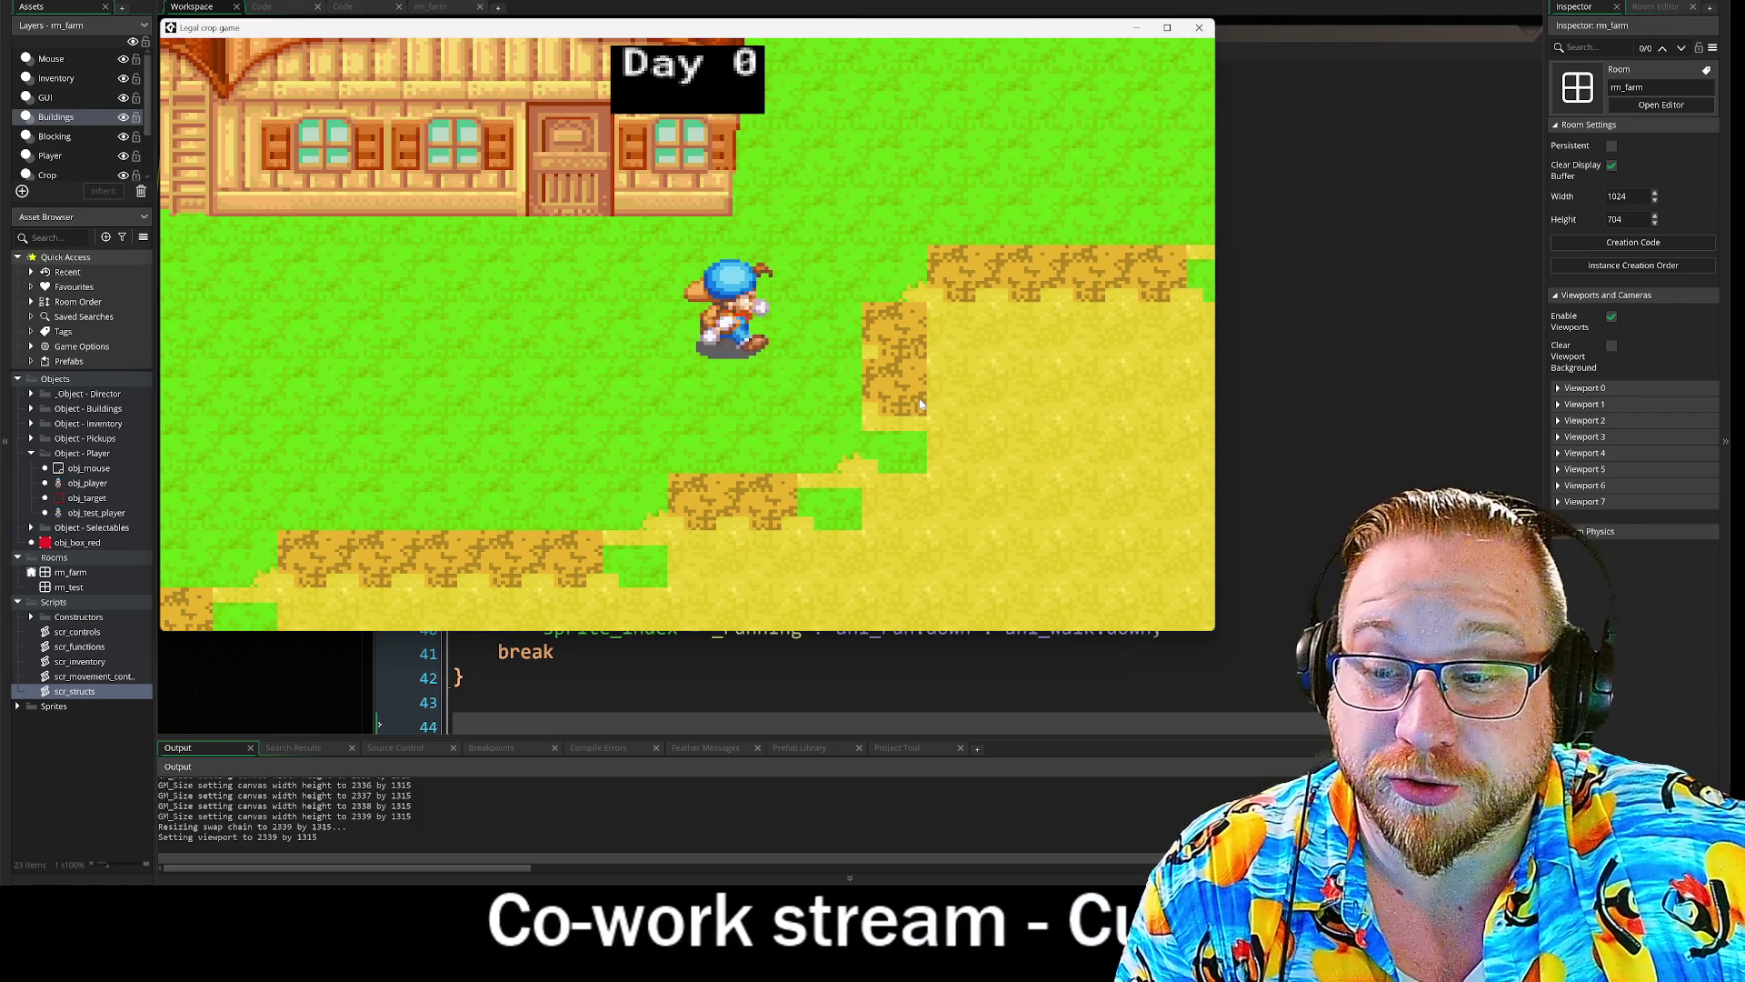
pyautogui.press('w')
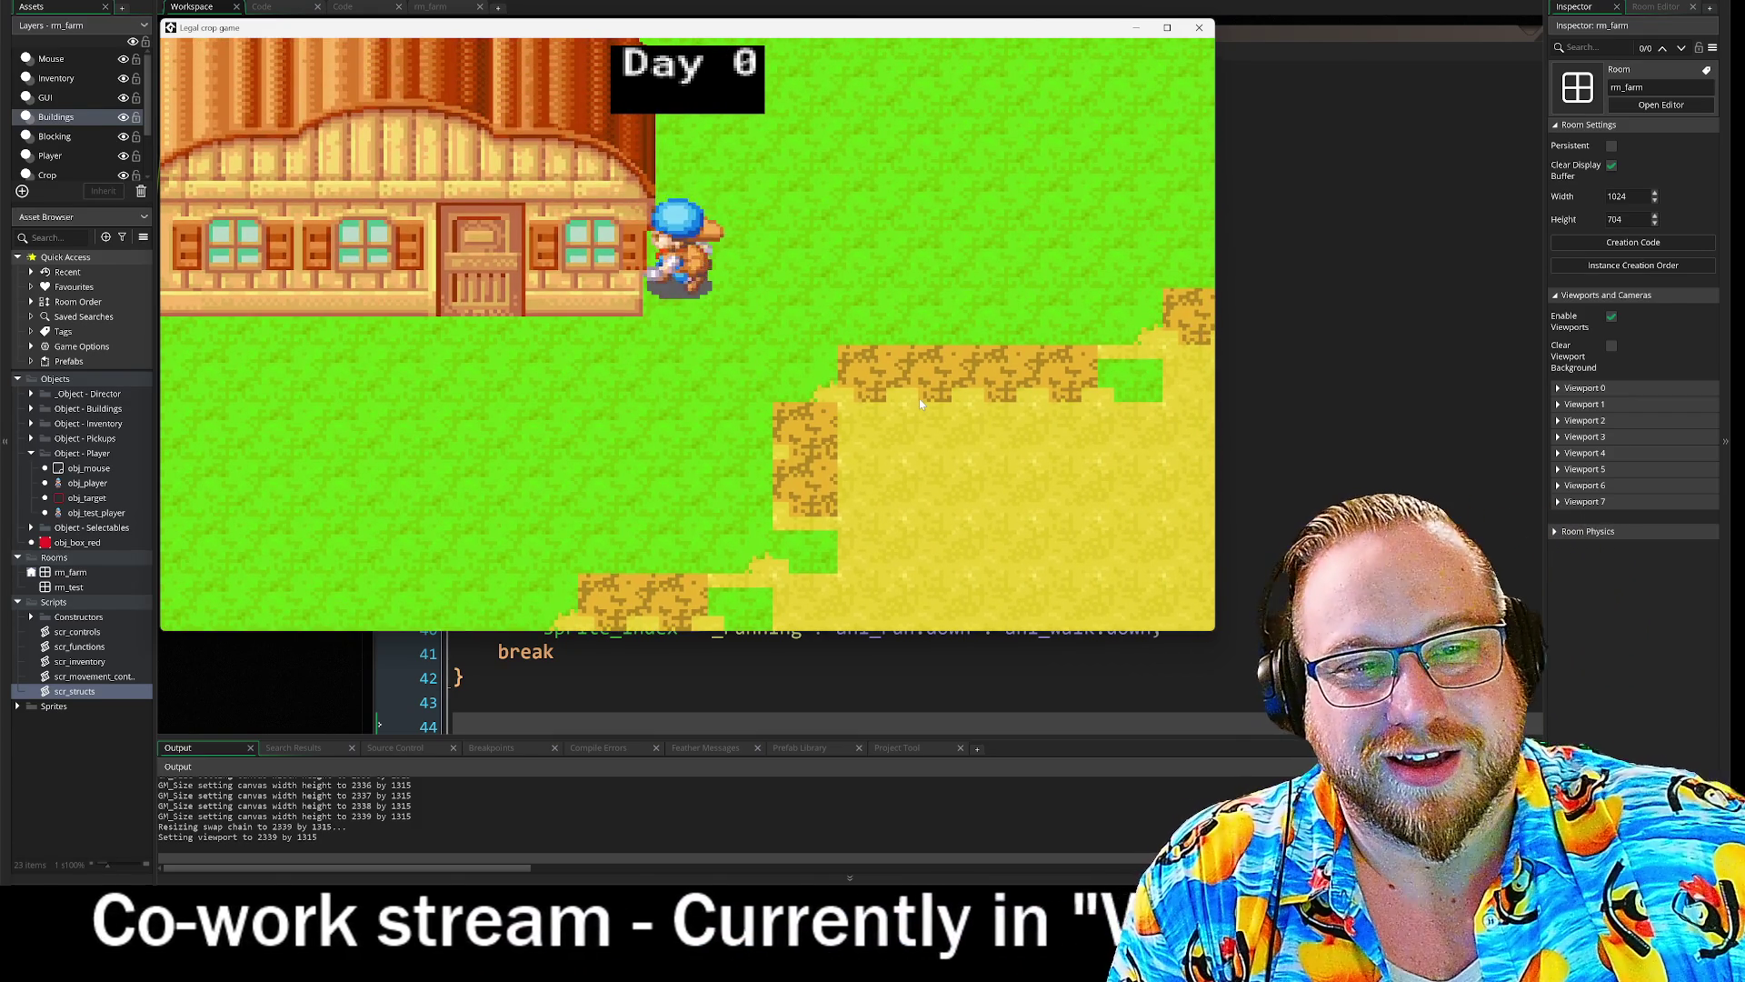
pyautogui.press('s')
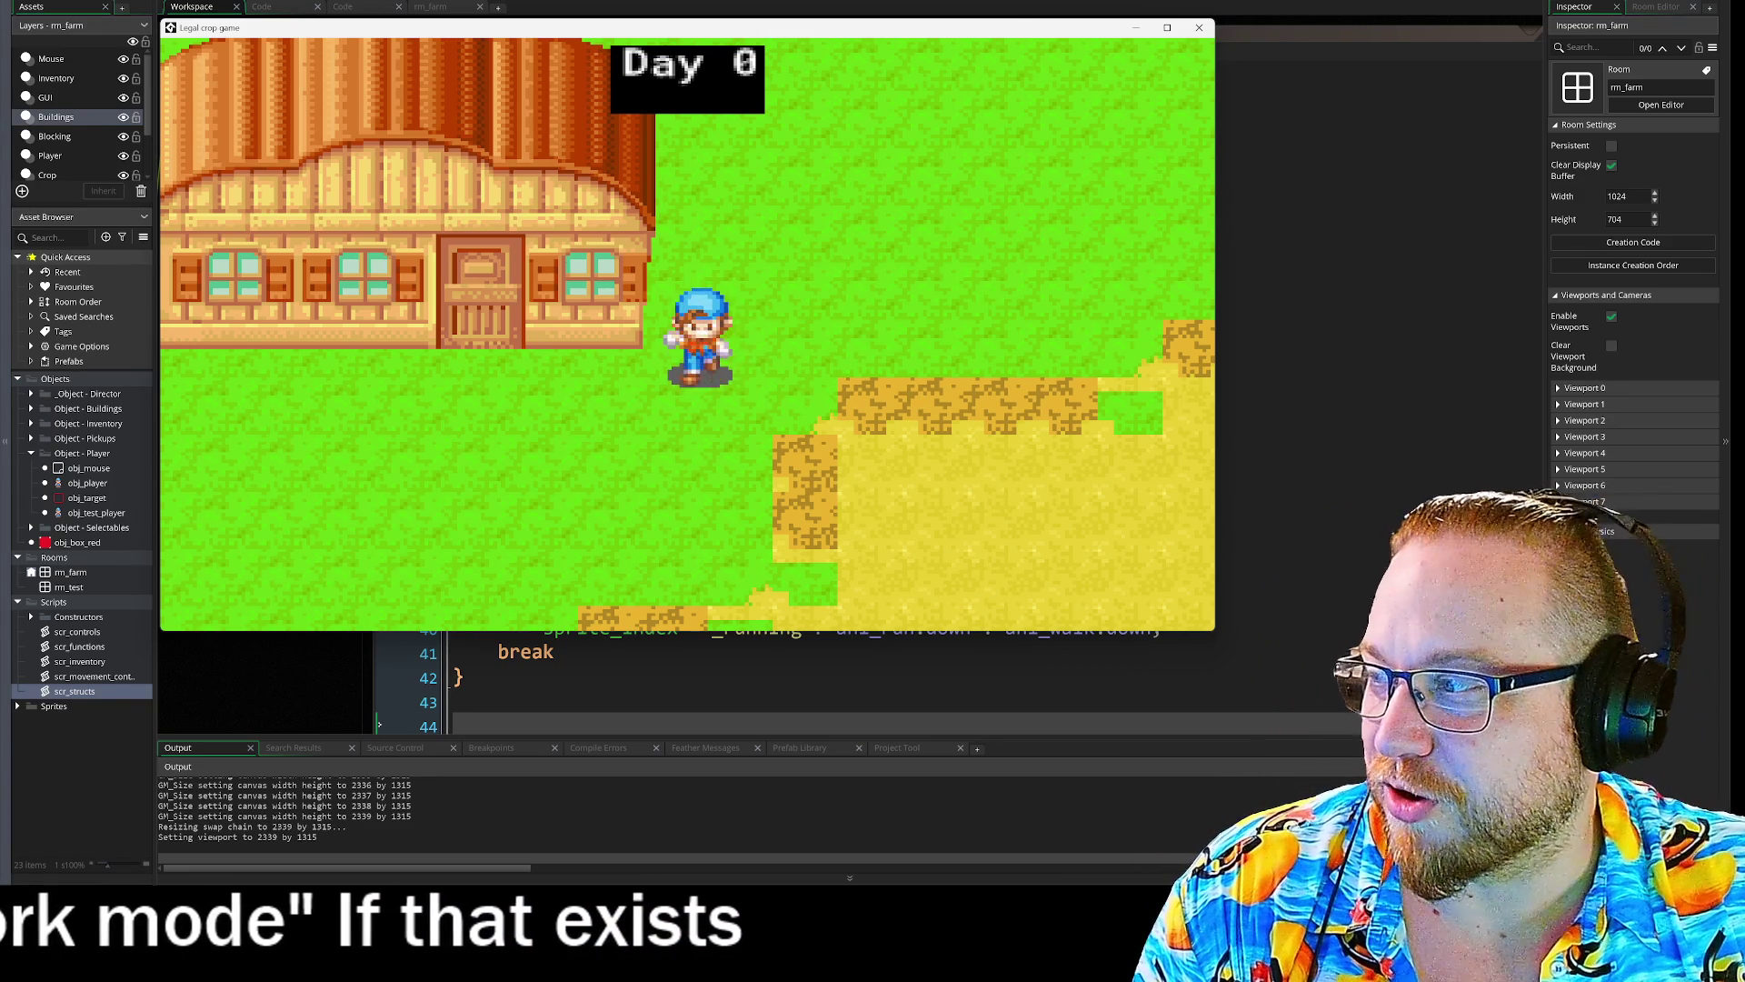
pyautogui.hotkey('alt', 'Tab')
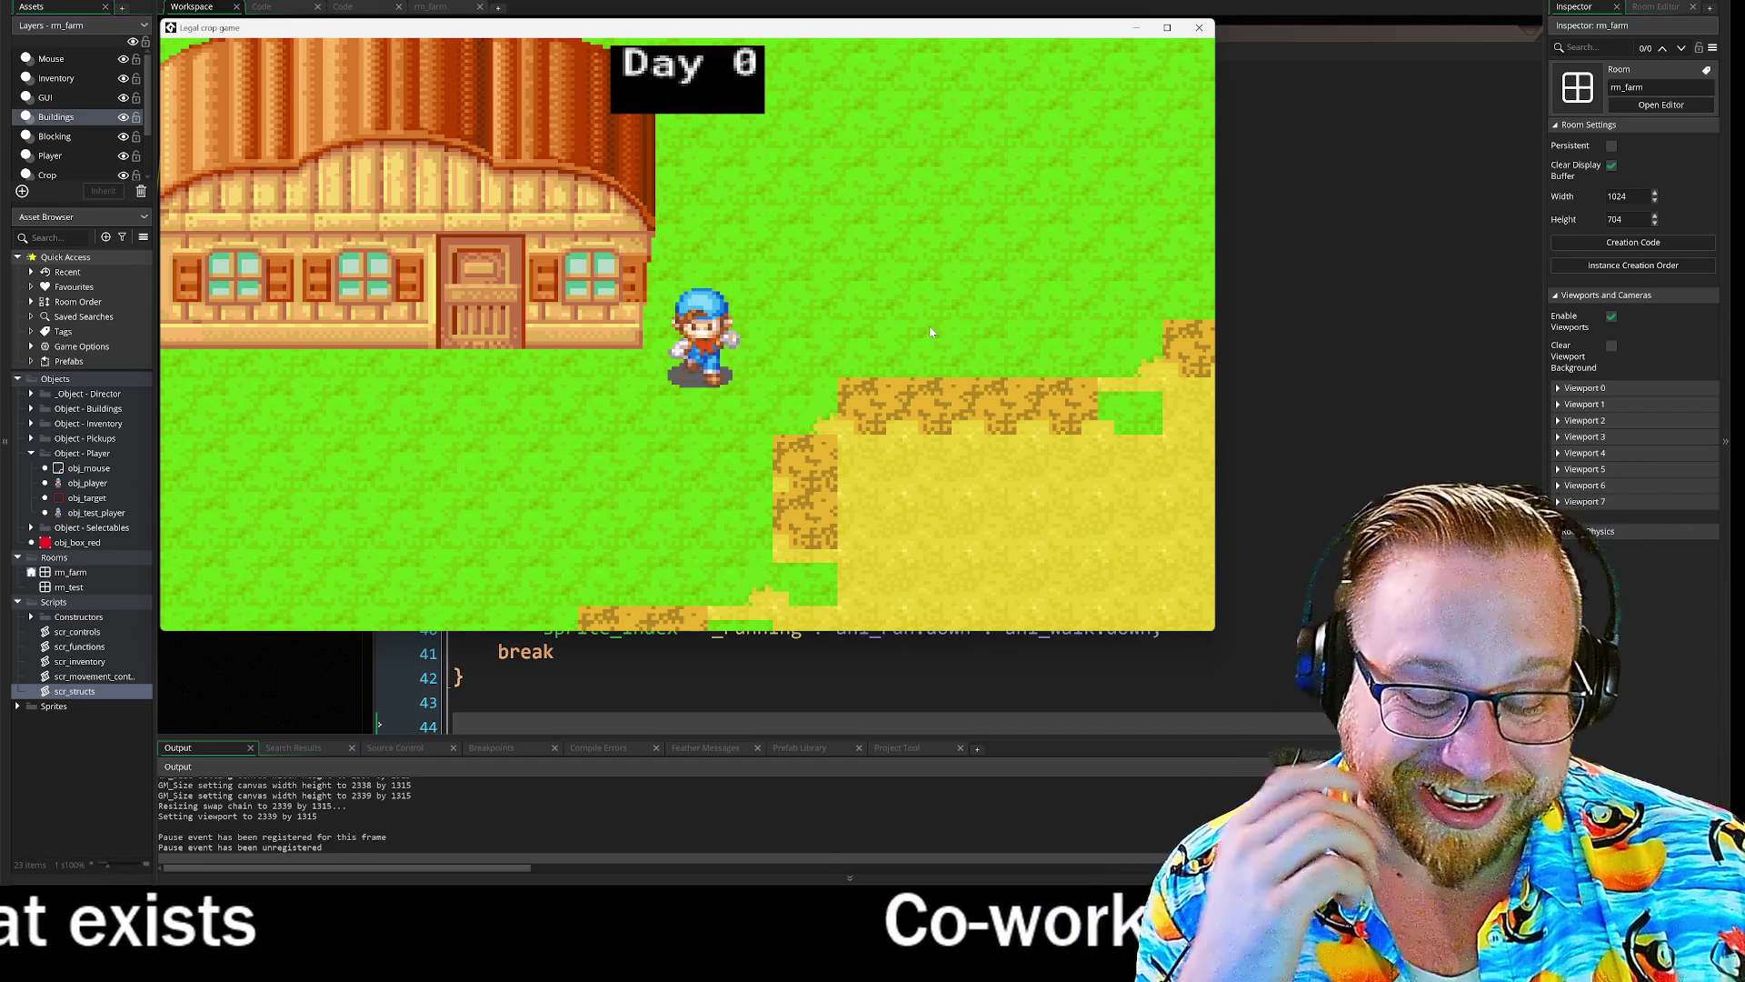
# - Walk and run the player right, down and up across the field toward the farmhouse
pyautogui.press('d')
pyautogui.press('s')
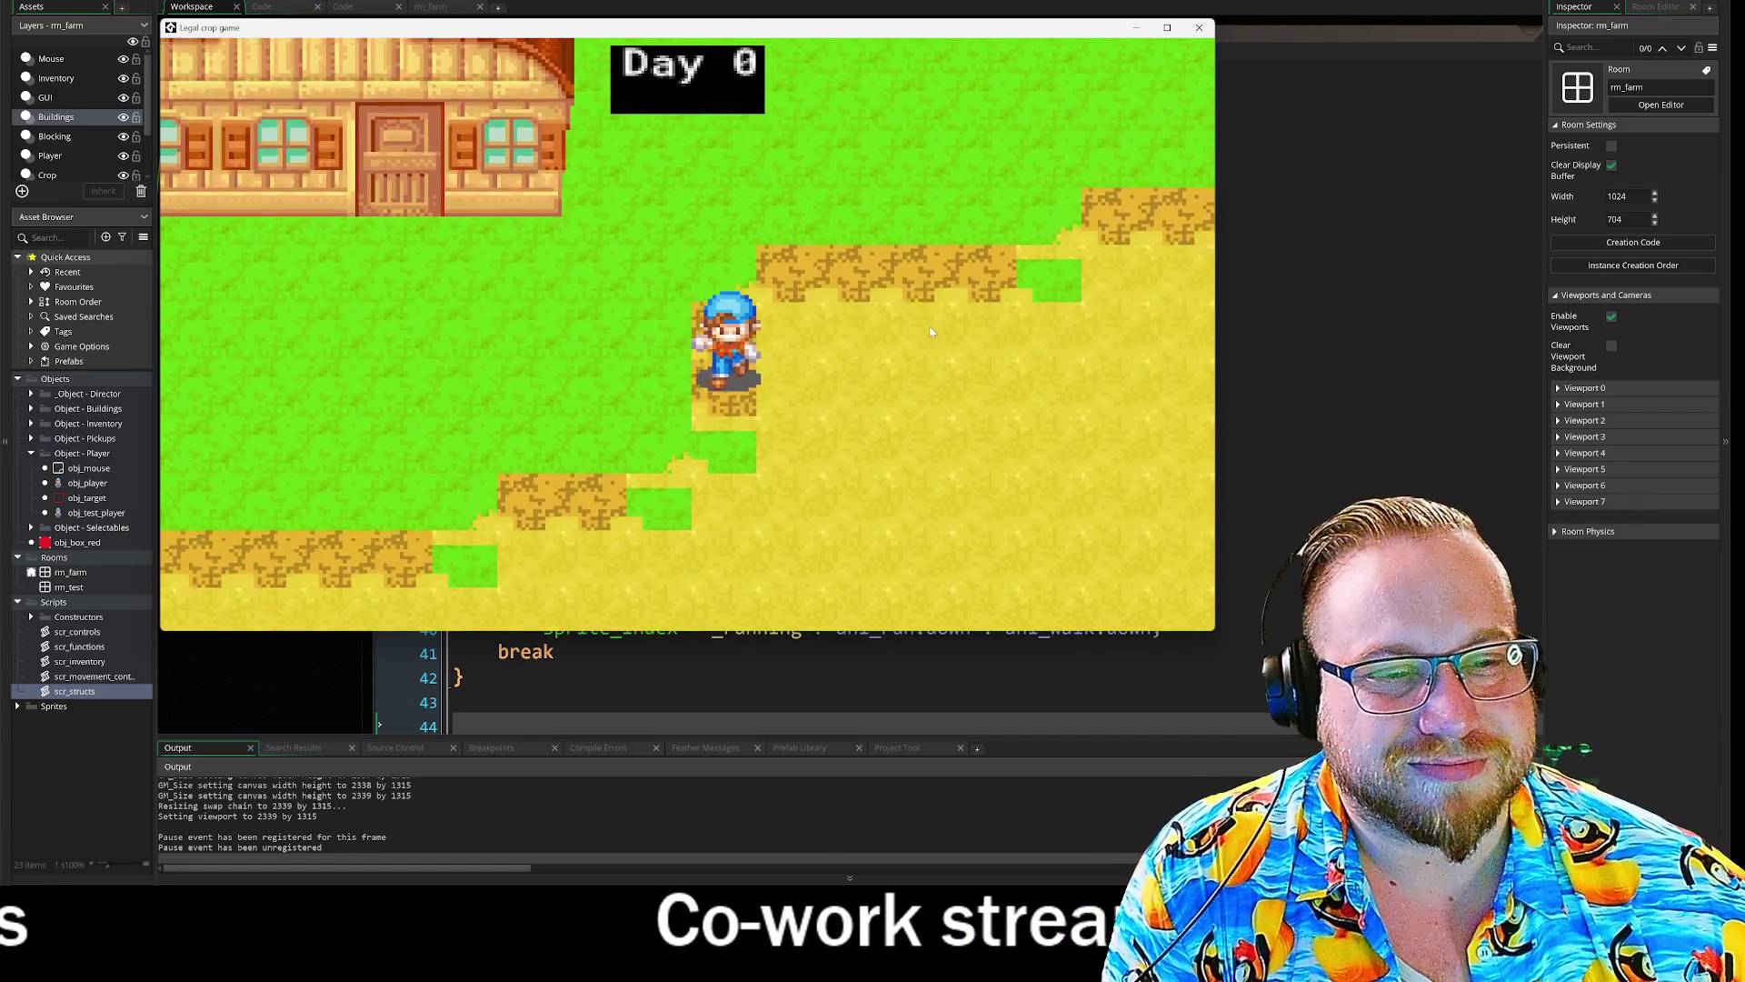
pyautogui.press('w')
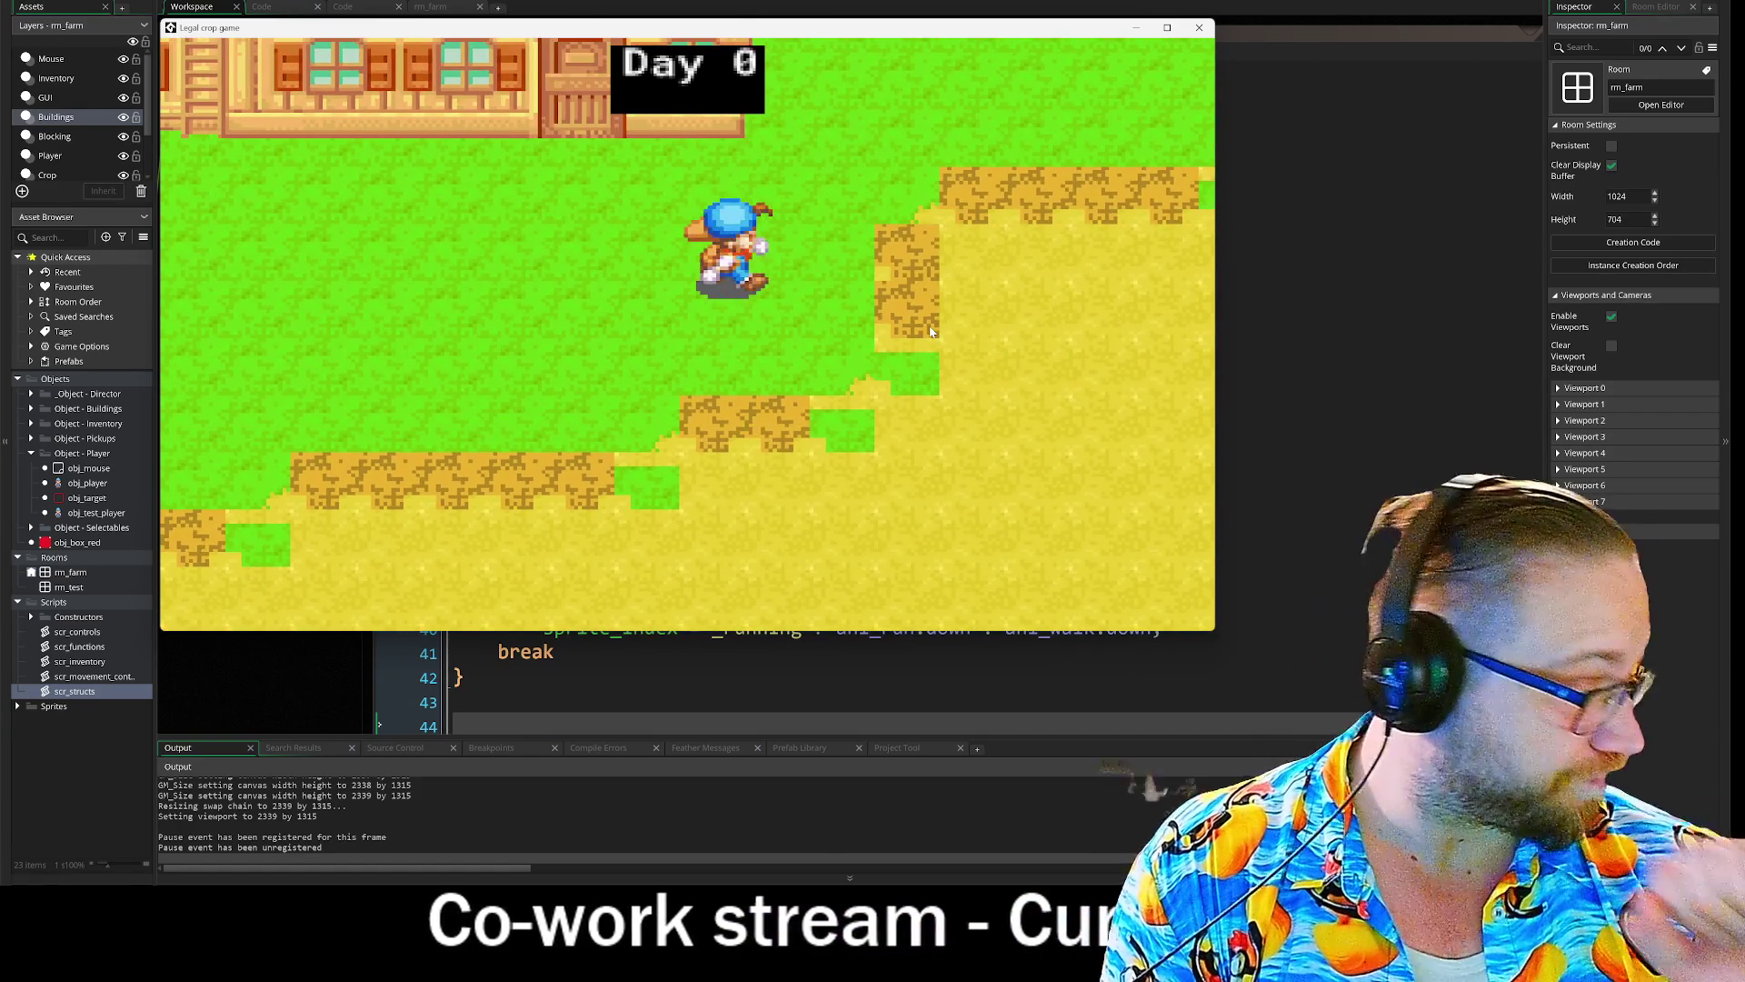
pyautogui.press('s')
pyautogui.press('s')
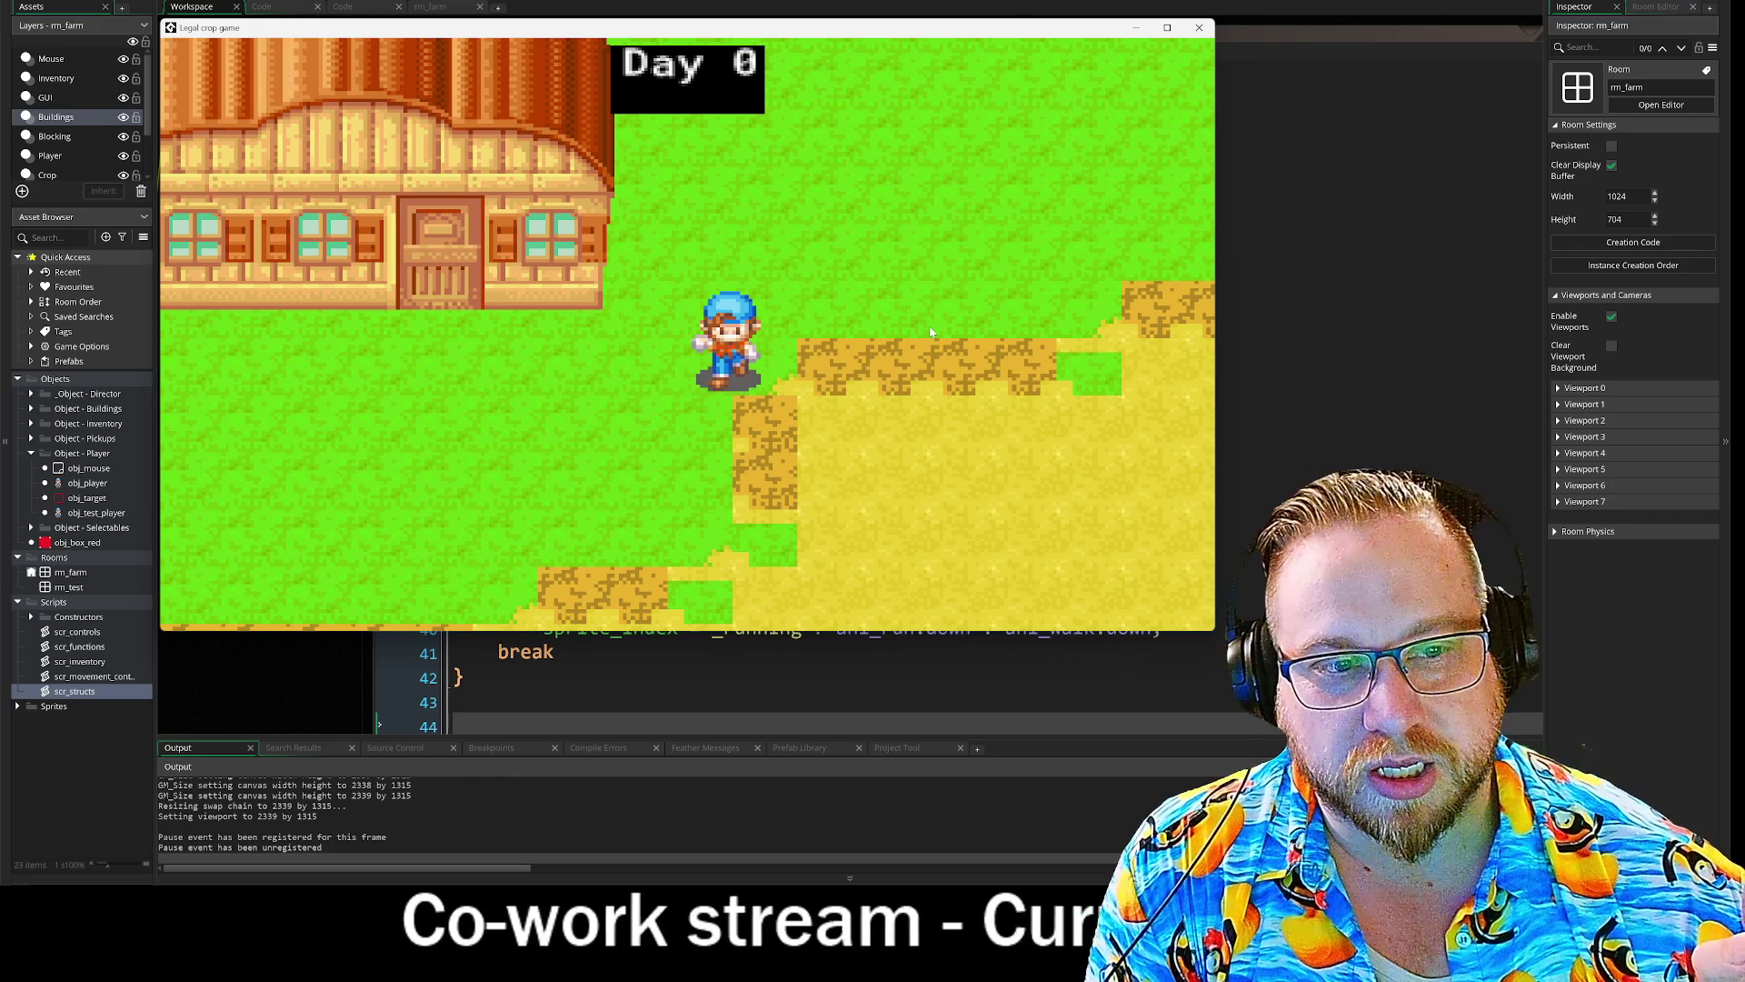
pyautogui.press('d')
pyautogui.press('w')
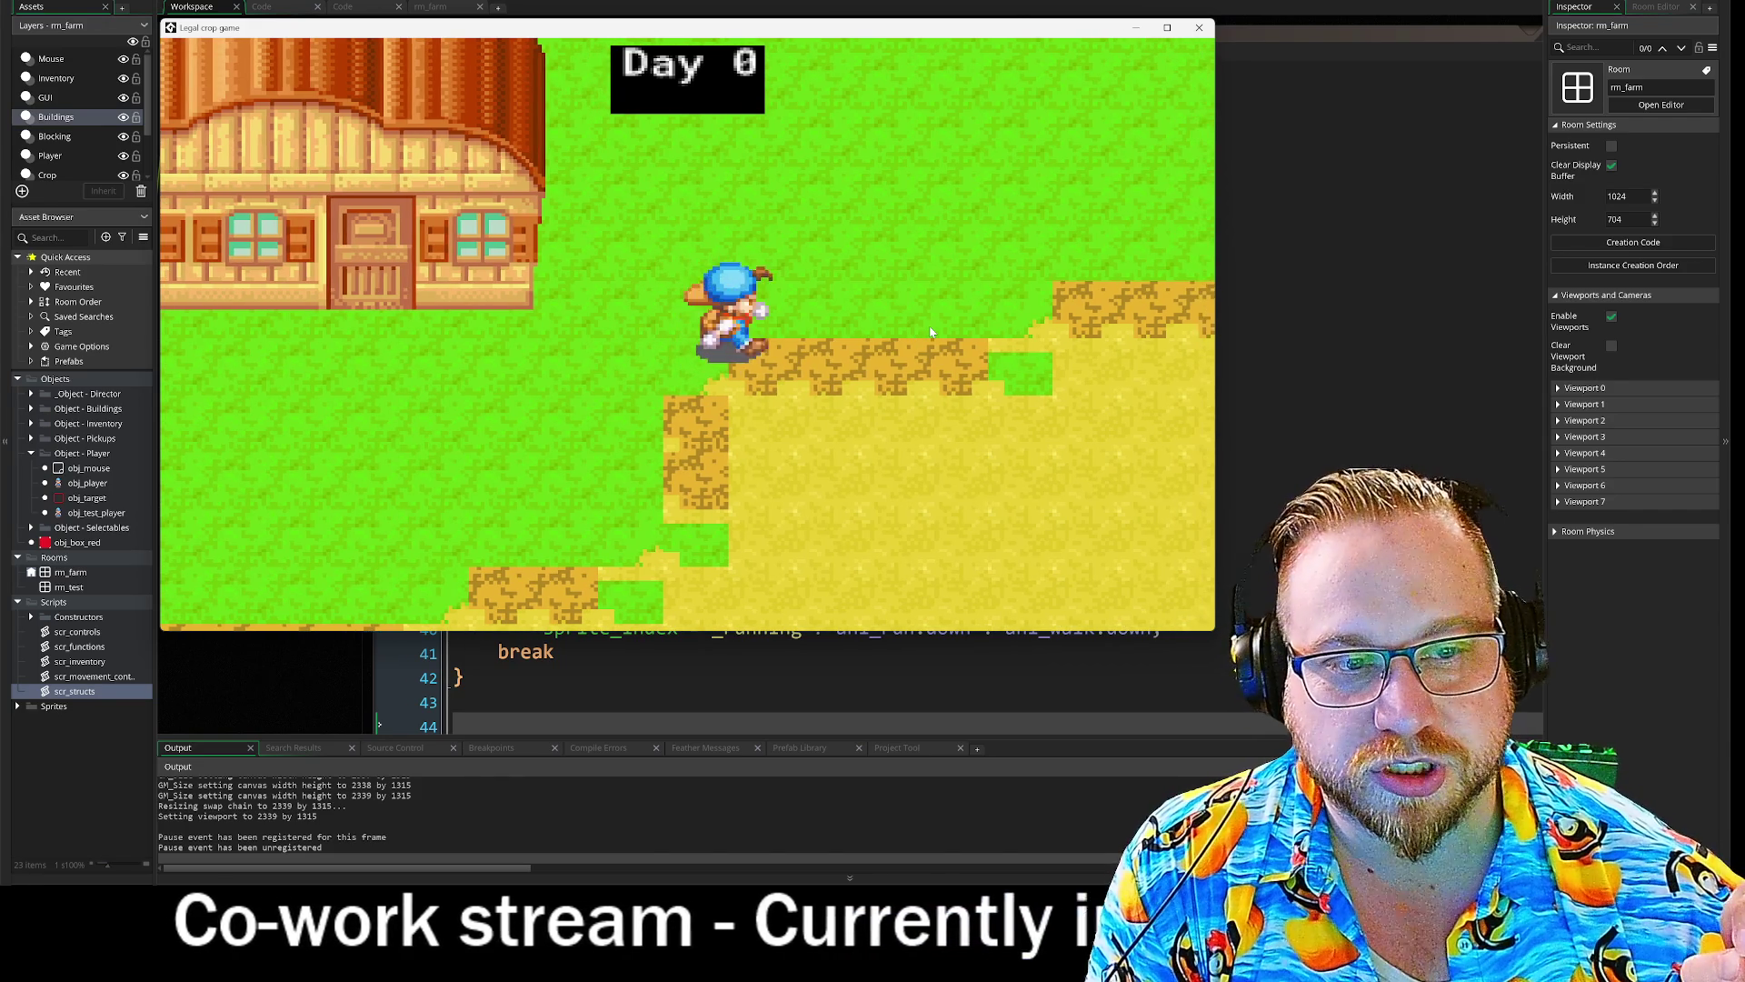
pyautogui.press('d')
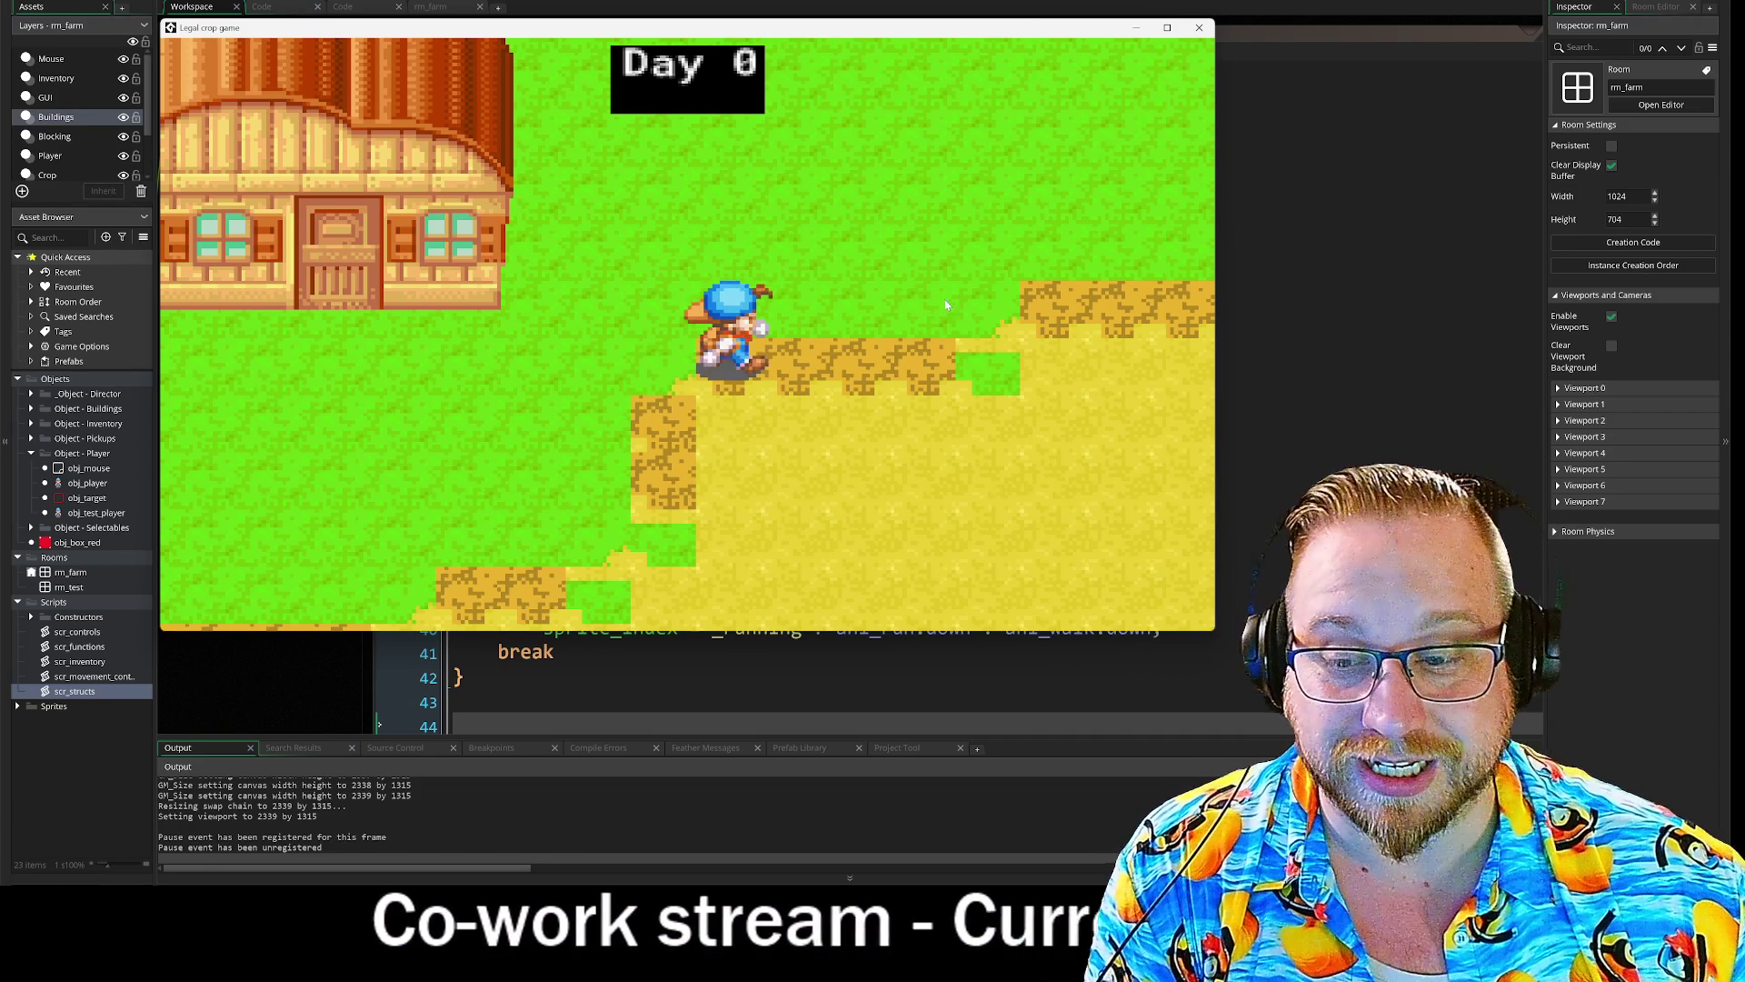
# - Close the test game and scroll through obj_test_player's Step event code around line 24
pyautogui.click(1198, 32)
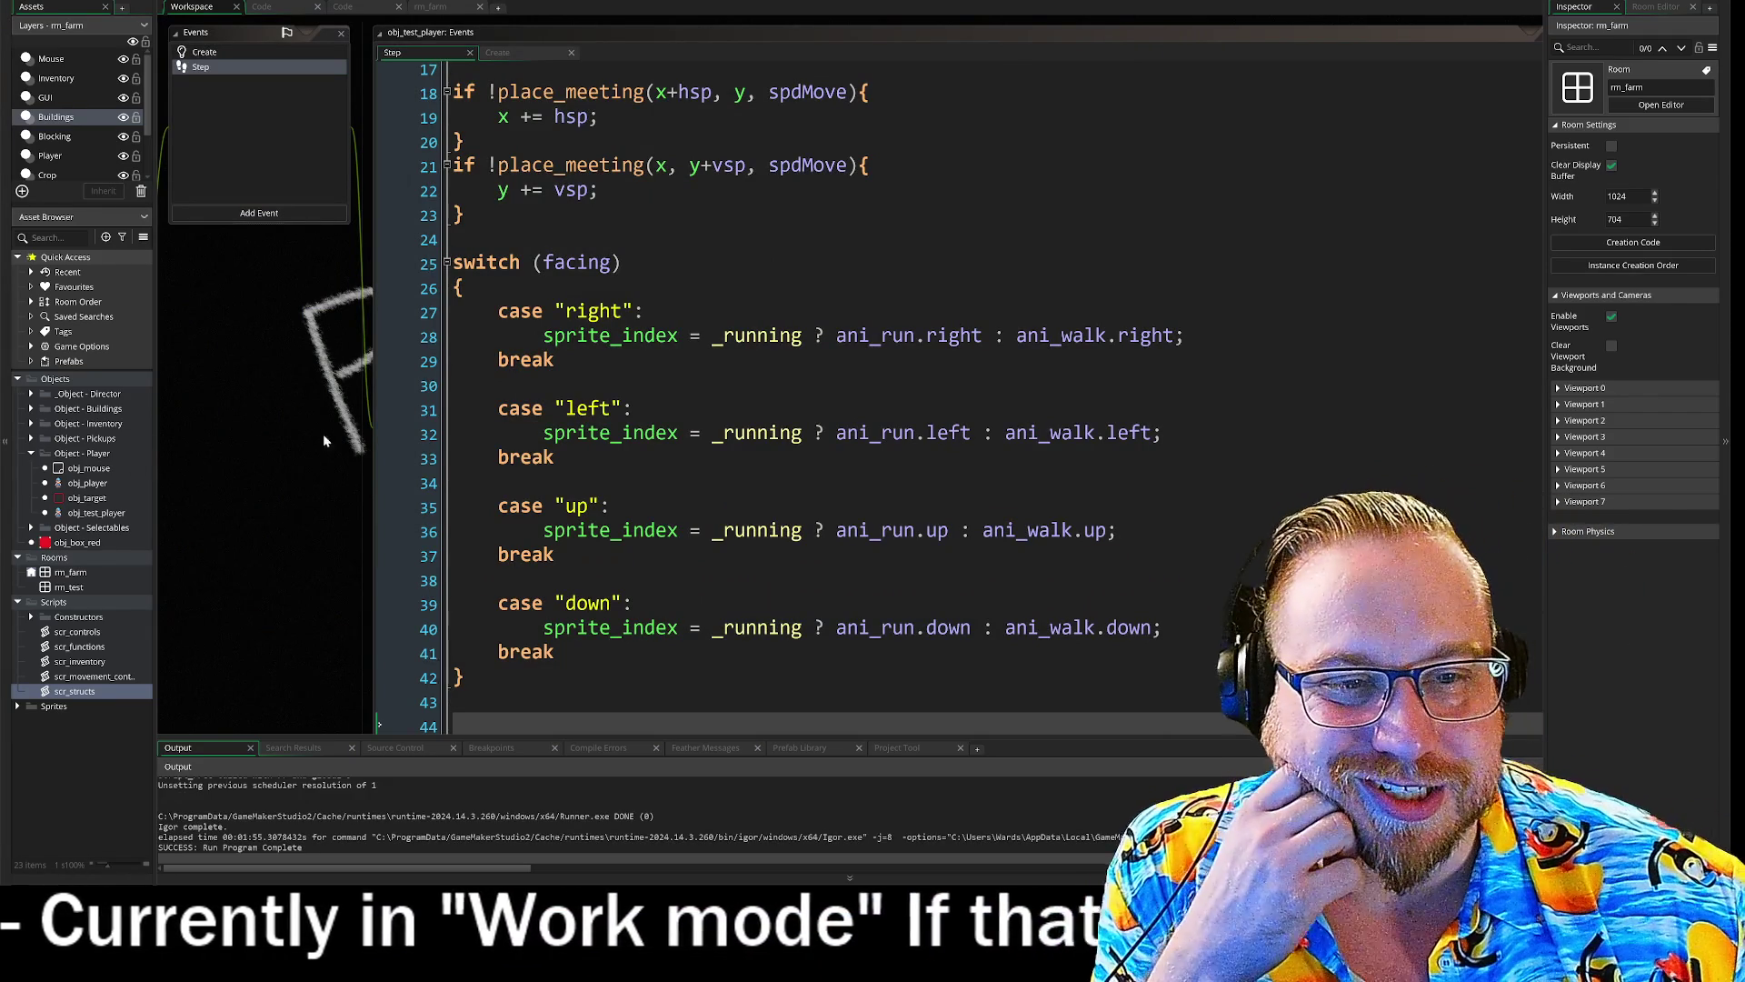
pyautogui.scroll(2, 800, 400)
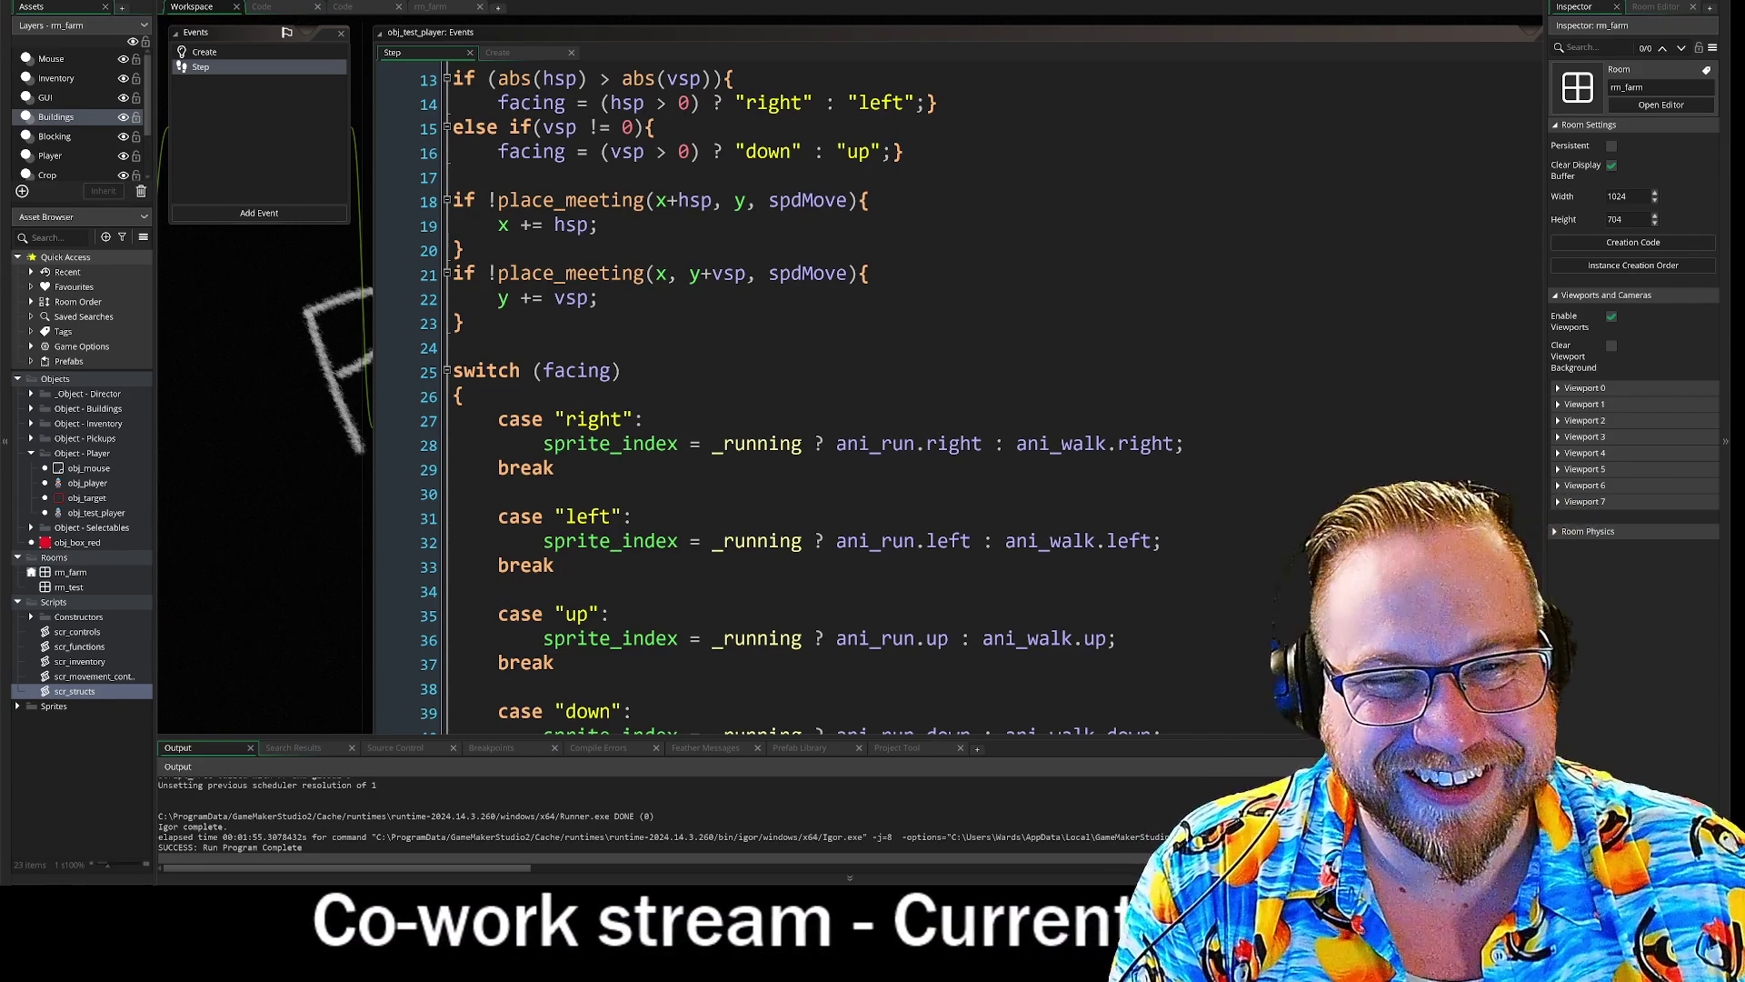
pyautogui.click(379, 346)
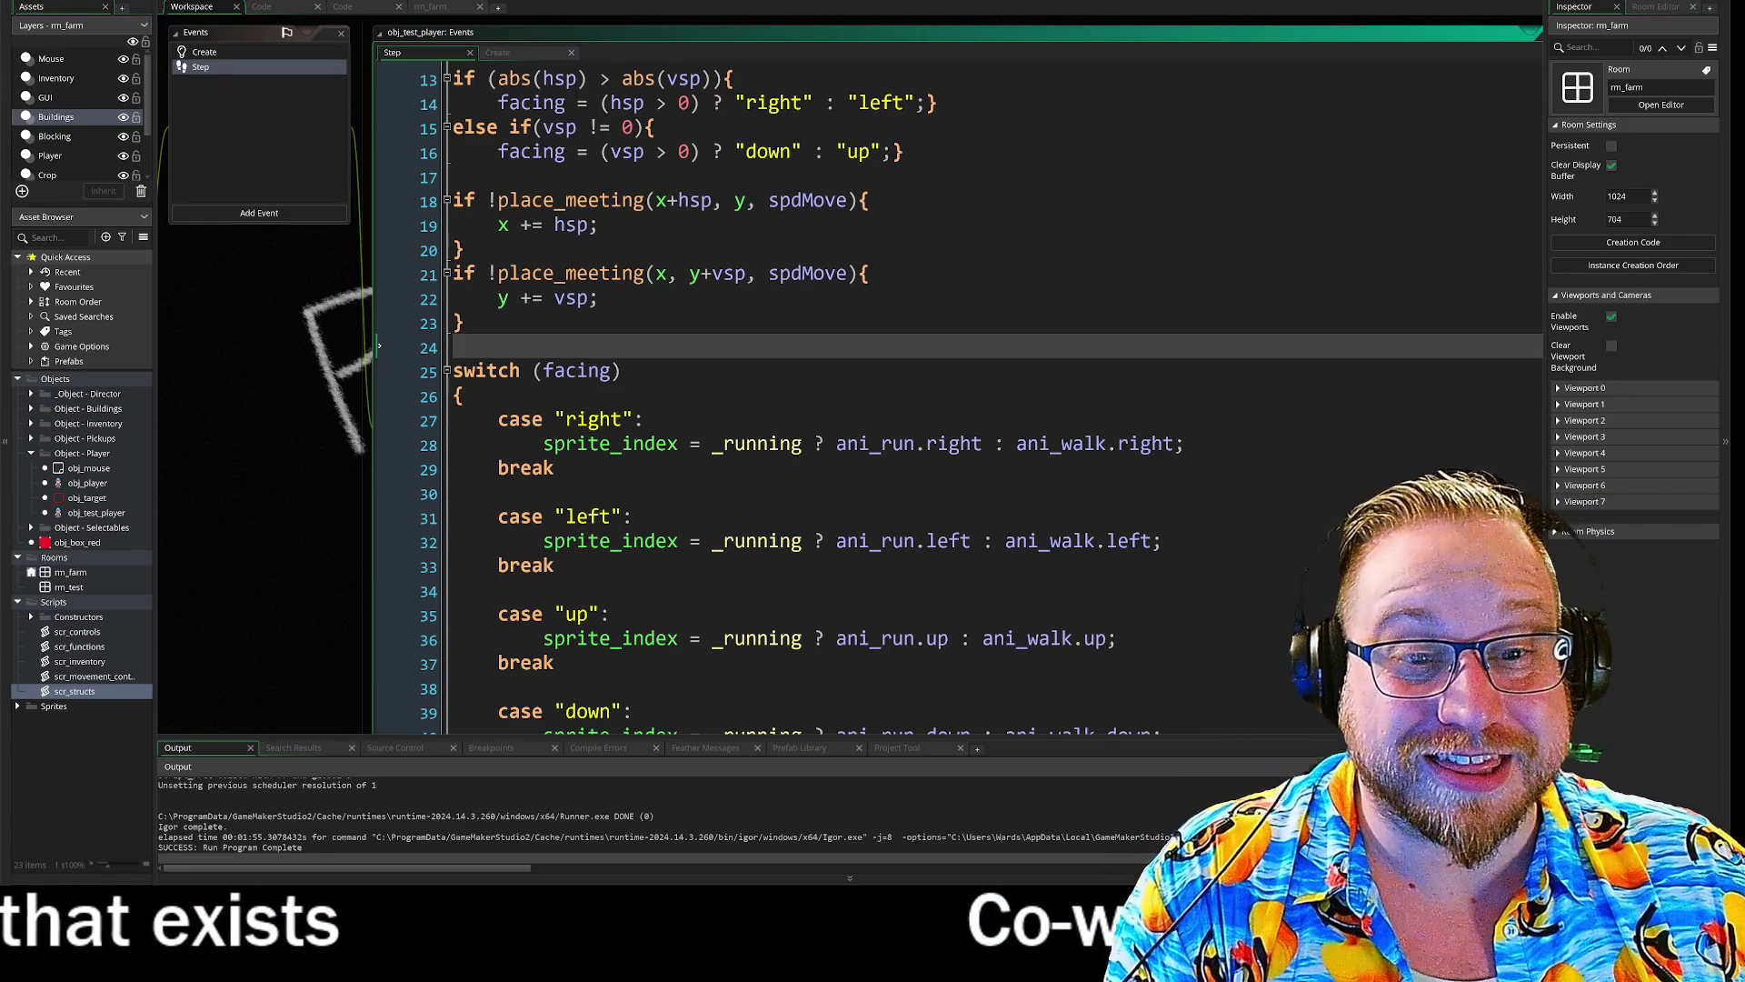
pyautogui.scroll(4, 818, 400)
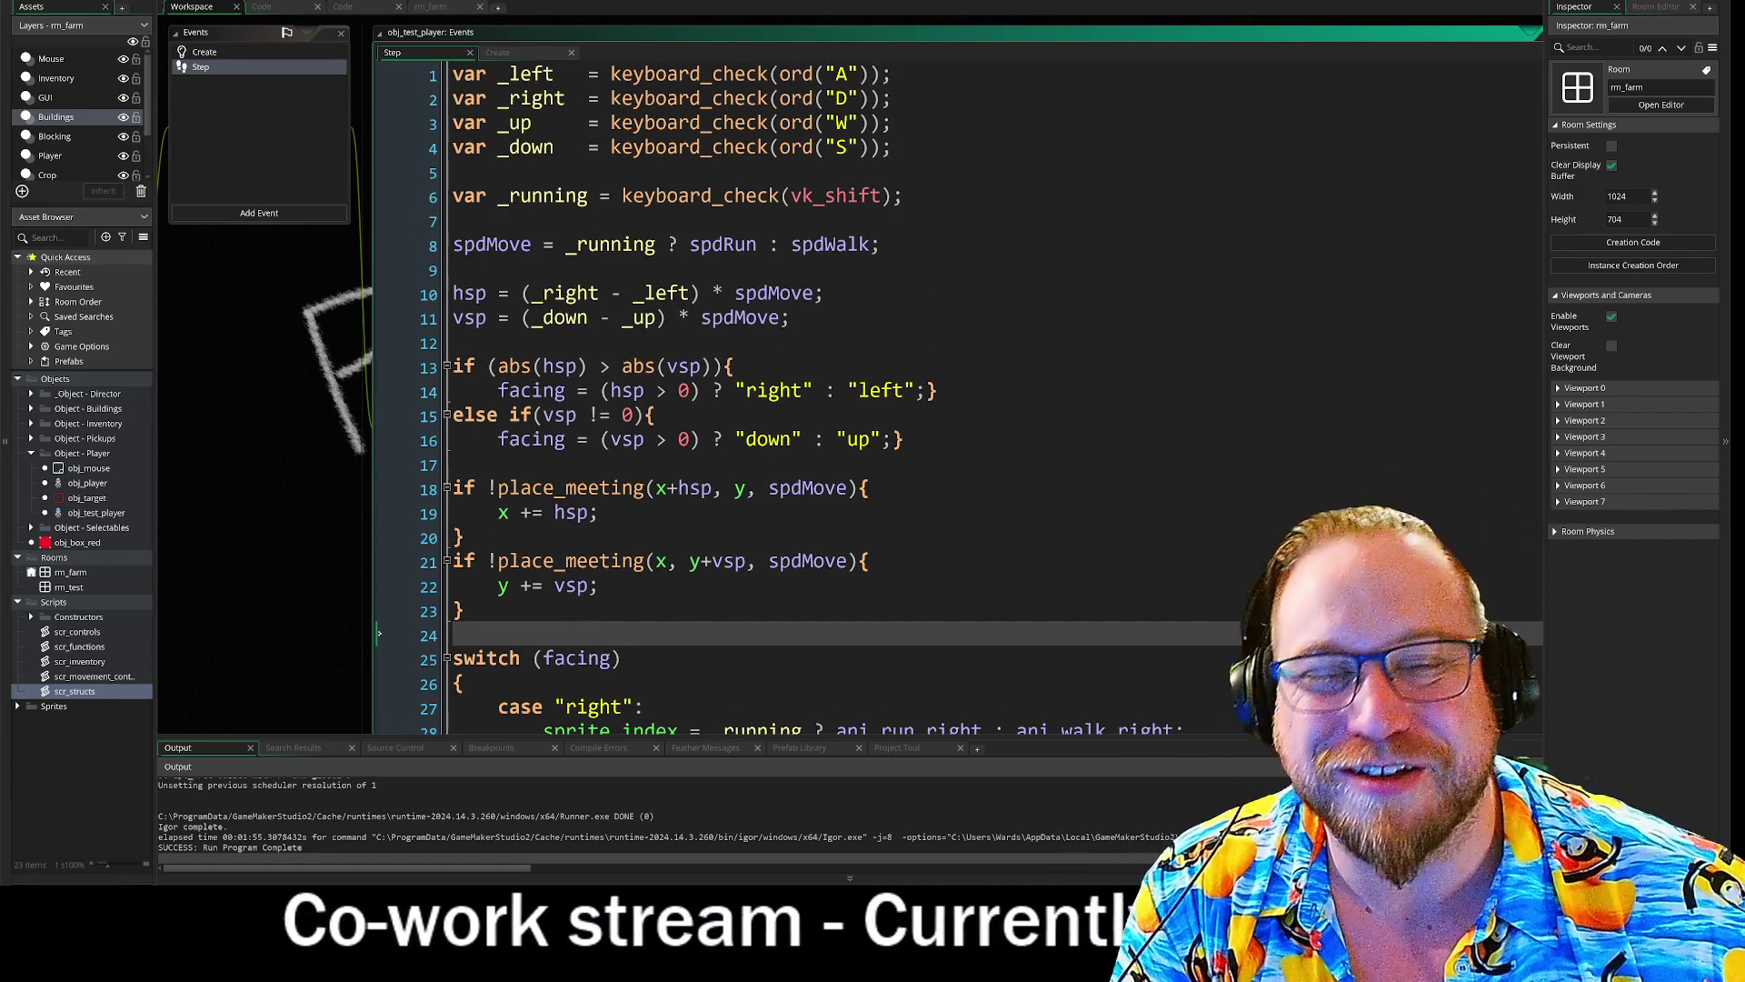
pyautogui.scroll(-1, 773, 400)
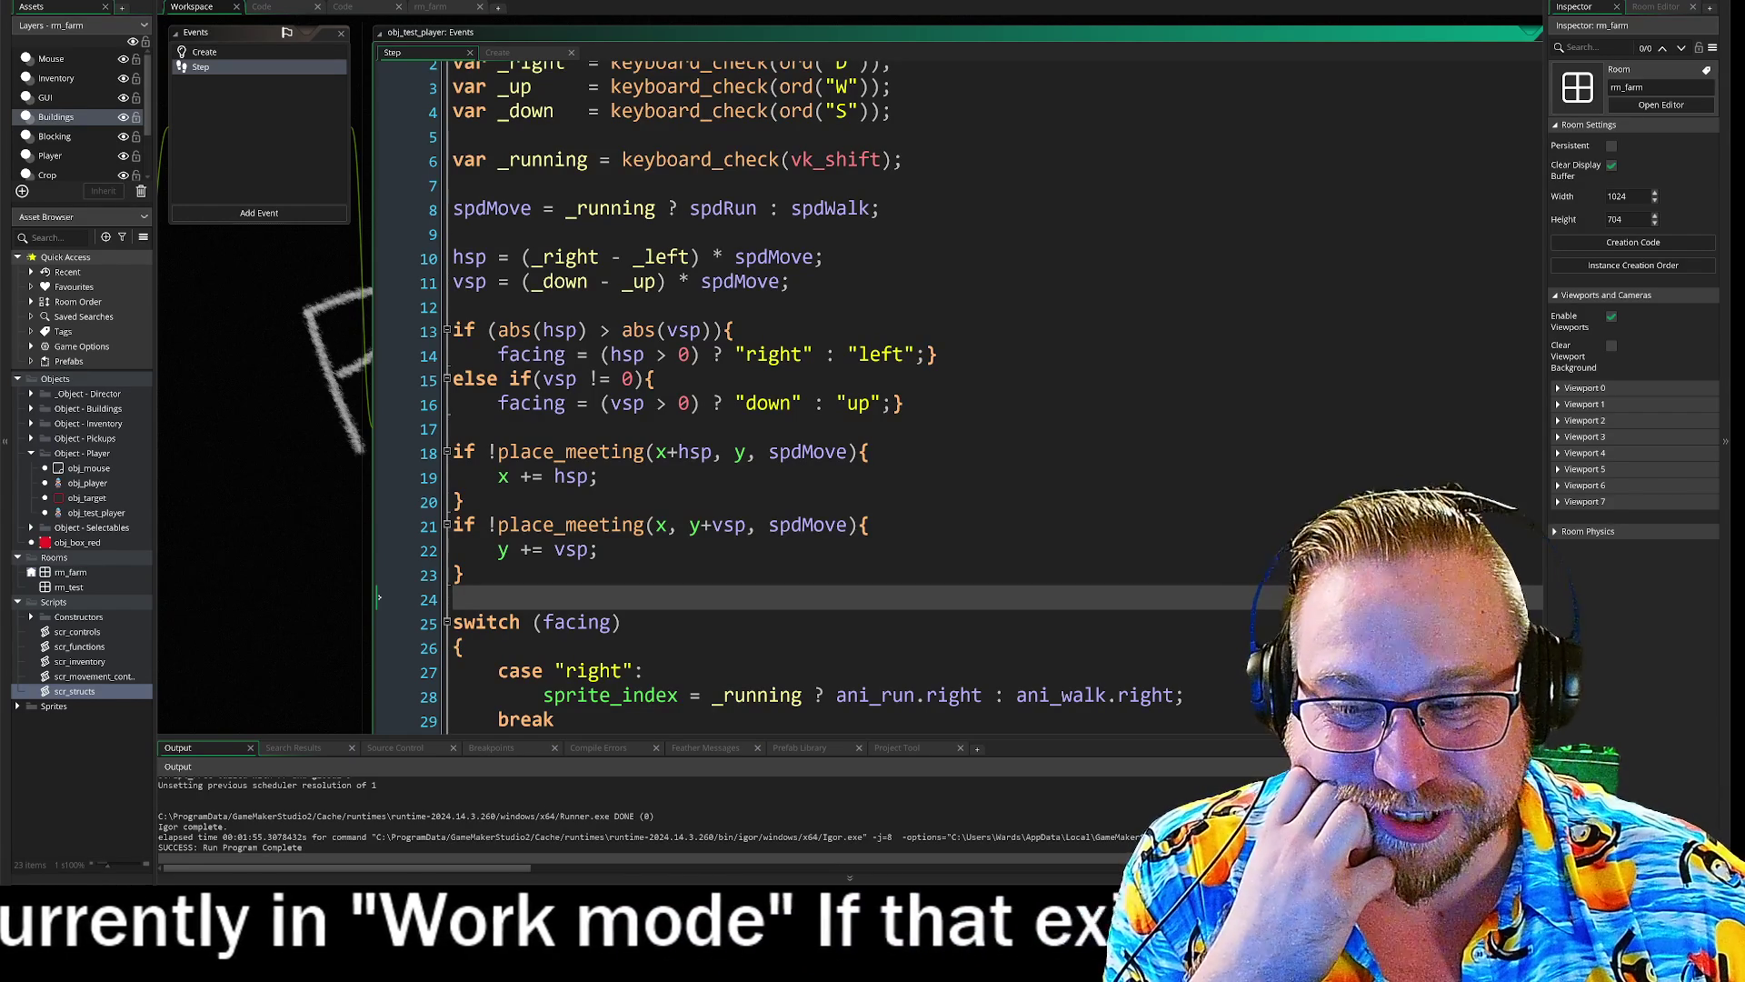
pyautogui.scroll(-10, 772, 400)
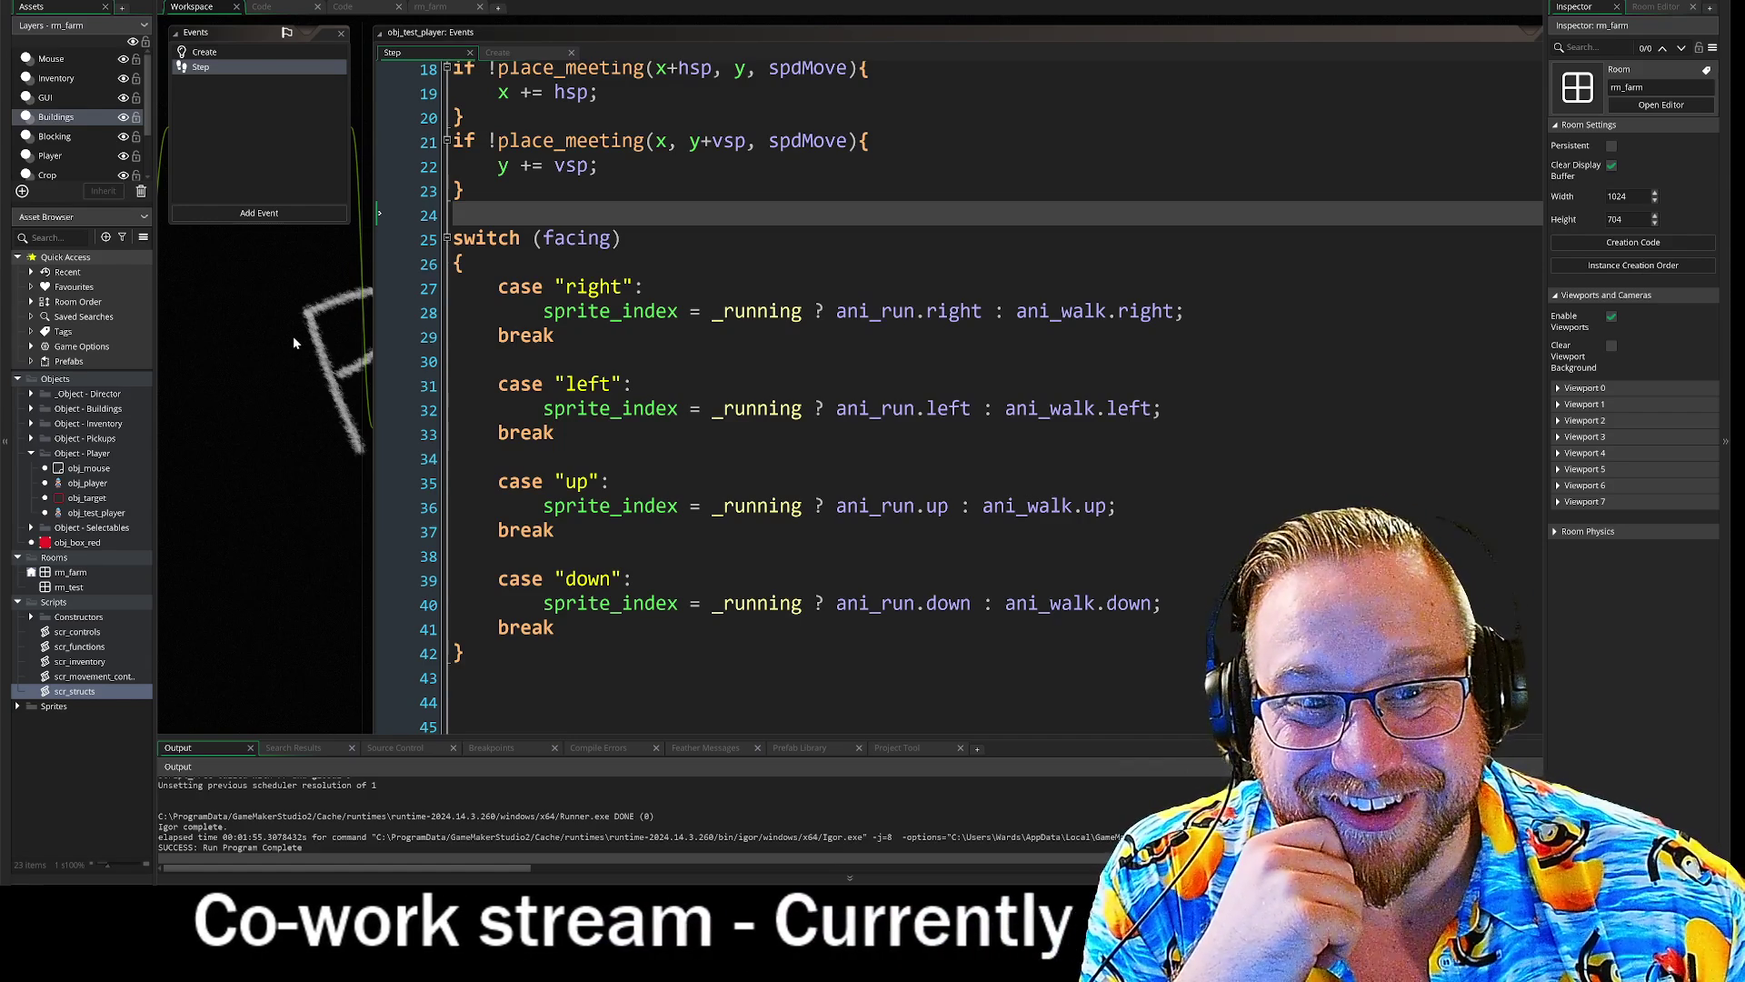
pyautogui.moveTo(329, 400); pyautogui.dragTo(269, 315)
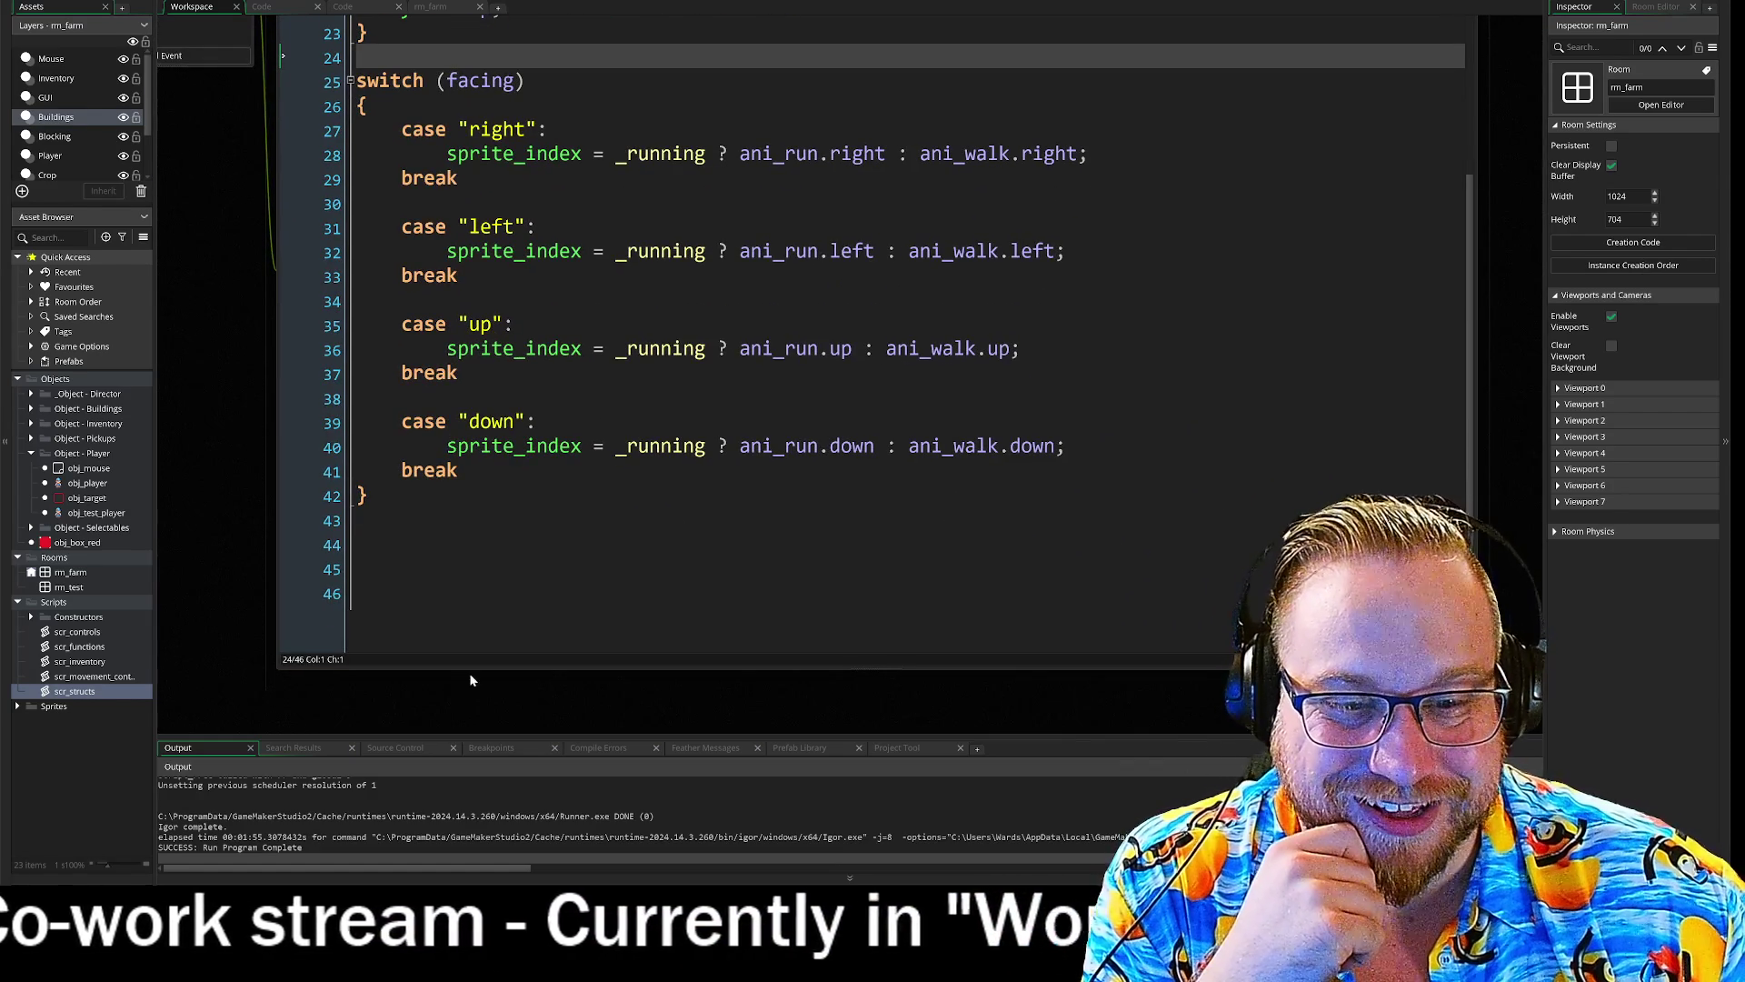
# - Shorten the code window and close the second code workspace
pyautogui.moveTo(473, 668)
pyautogui.mouseDown()
pyautogui.moveTo(481, 514)
pyautogui.moveTo(489, 574)
pyautogui.moveTo(504, 549)
pyautogui.mouseUp()
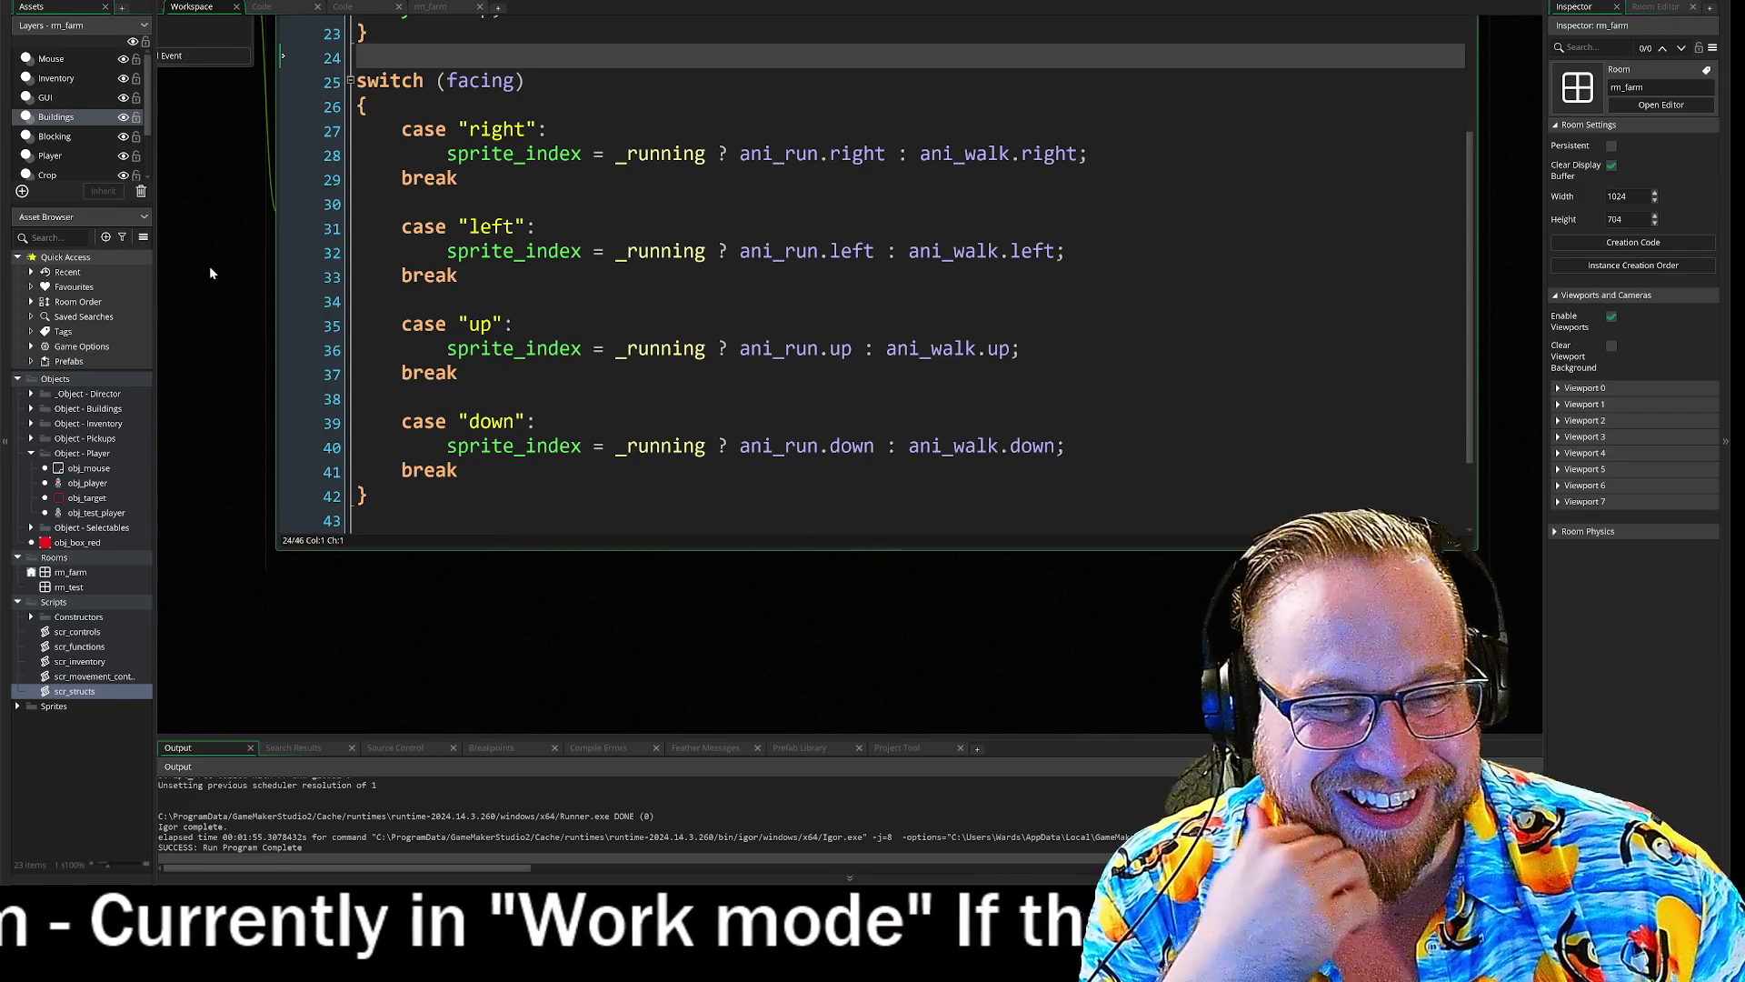
pyautogui.moveTo(201, 259); pyautogui.dragTo(299, 330)
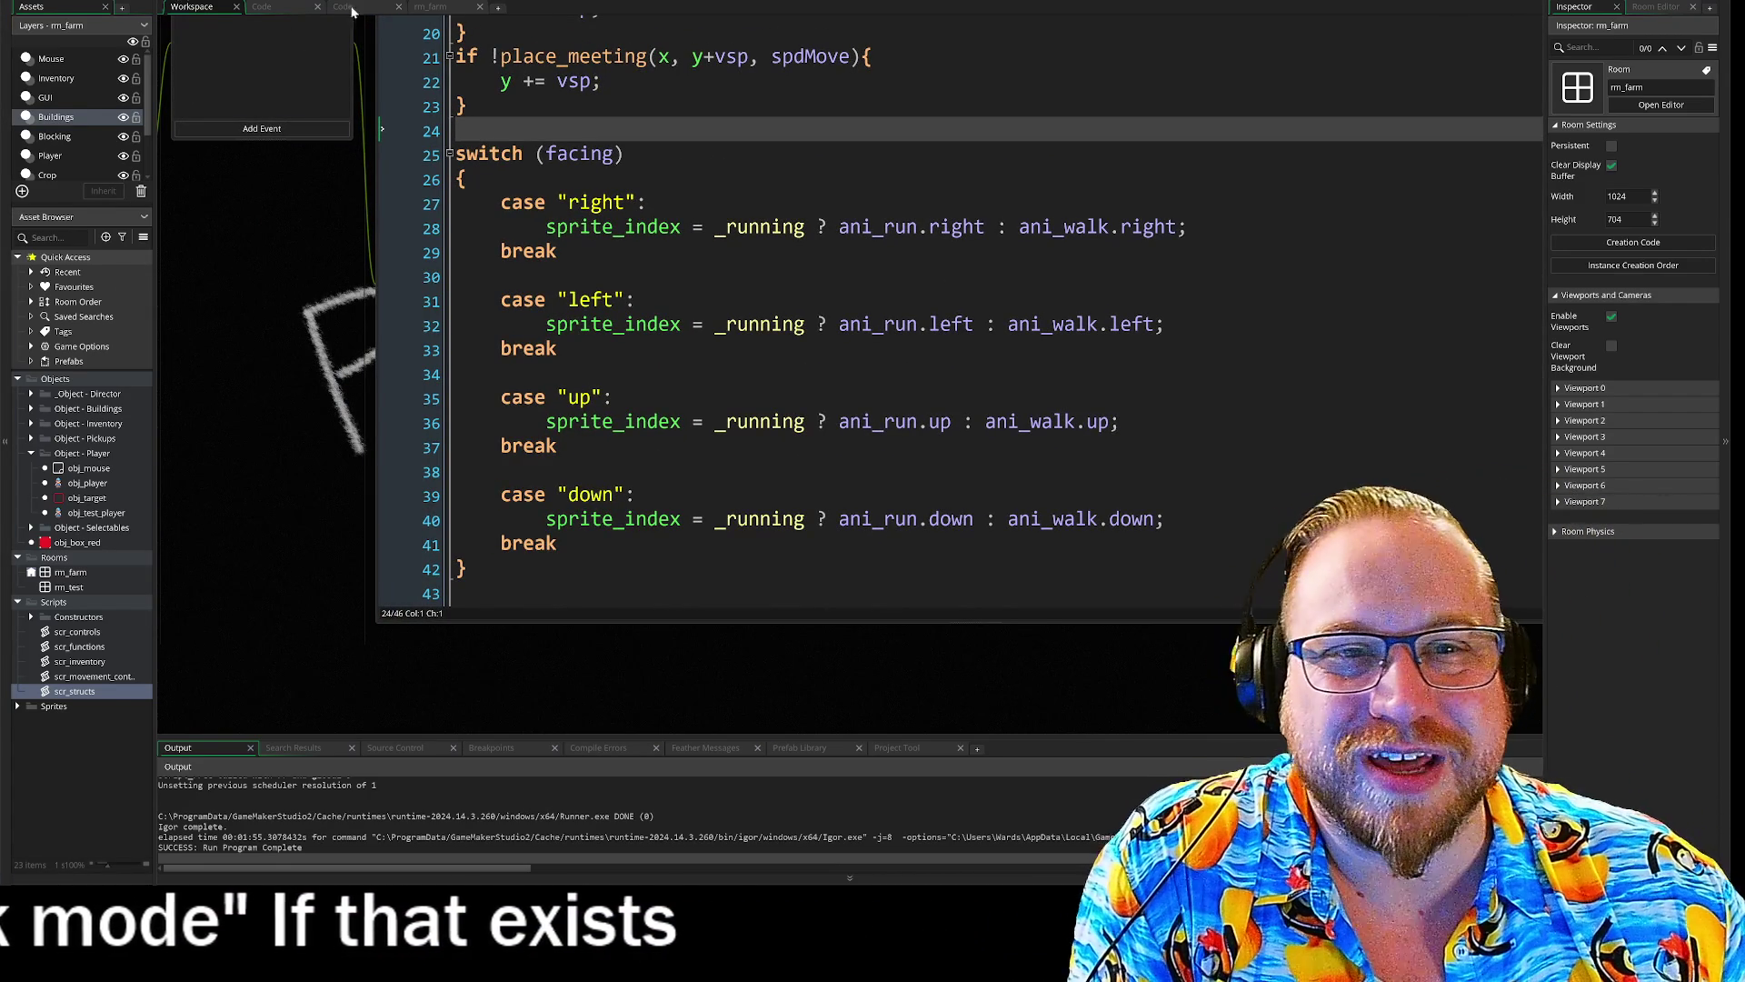
pyautogui.click(421, 9)
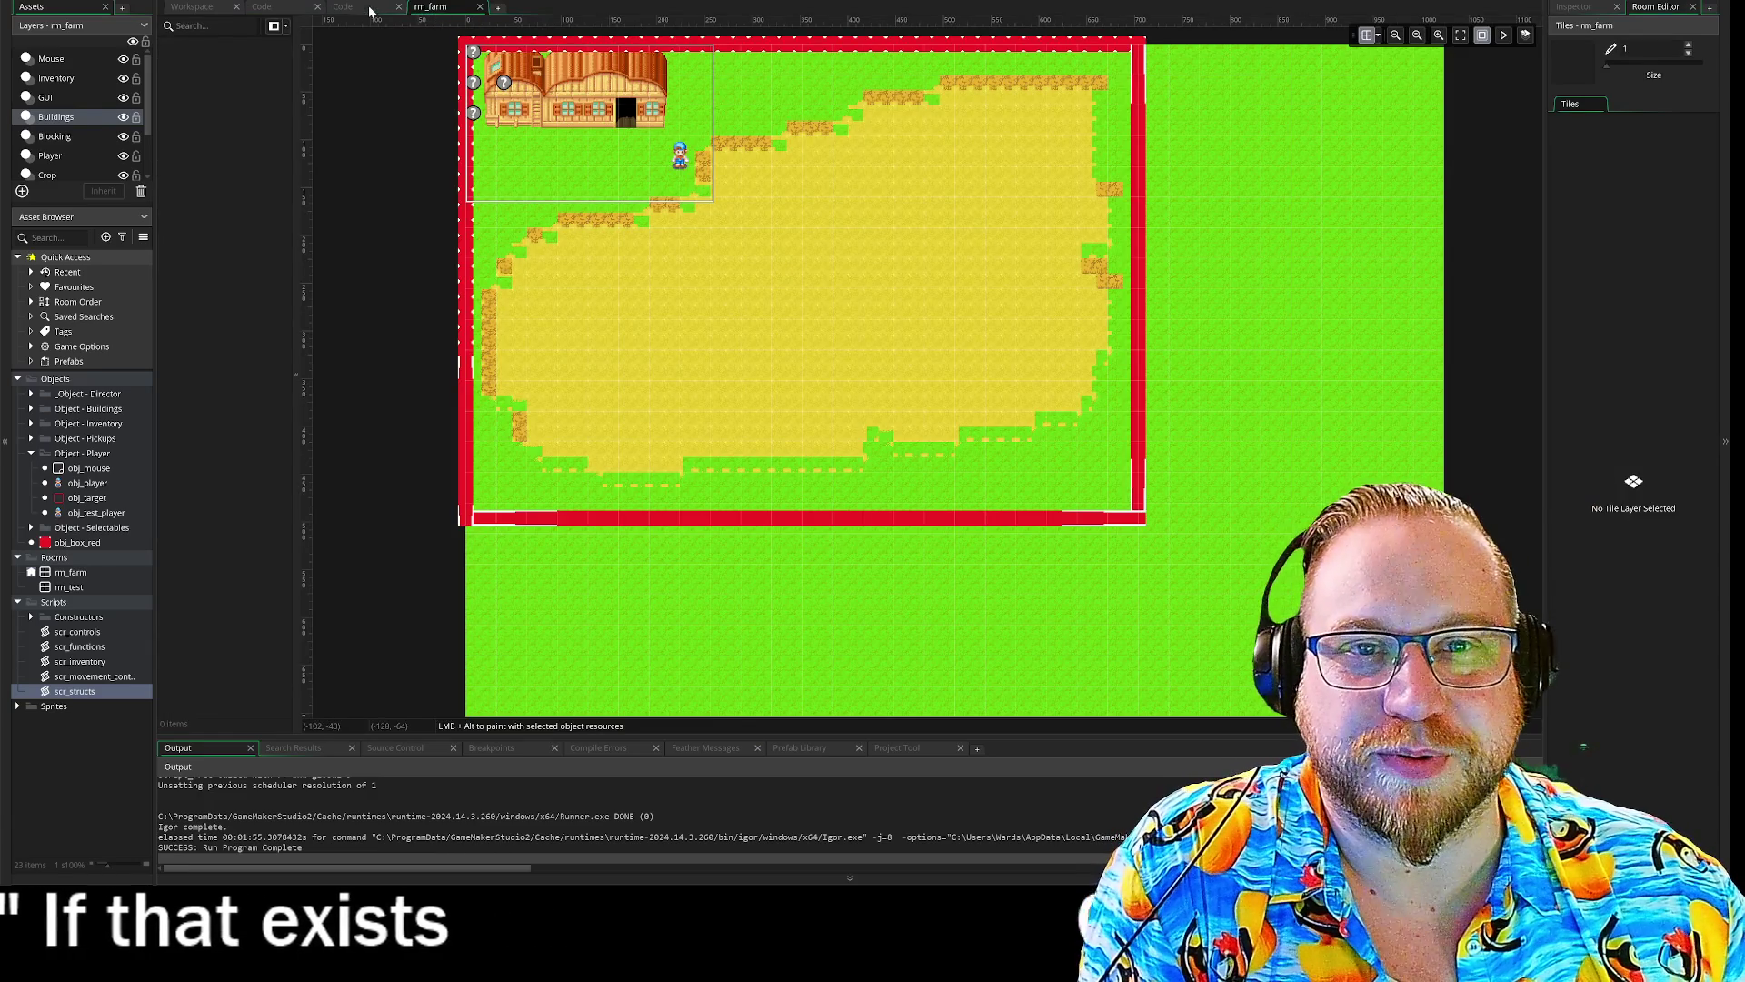
pyautogui.click(362, 9)
pyautogui.click(277, 11)
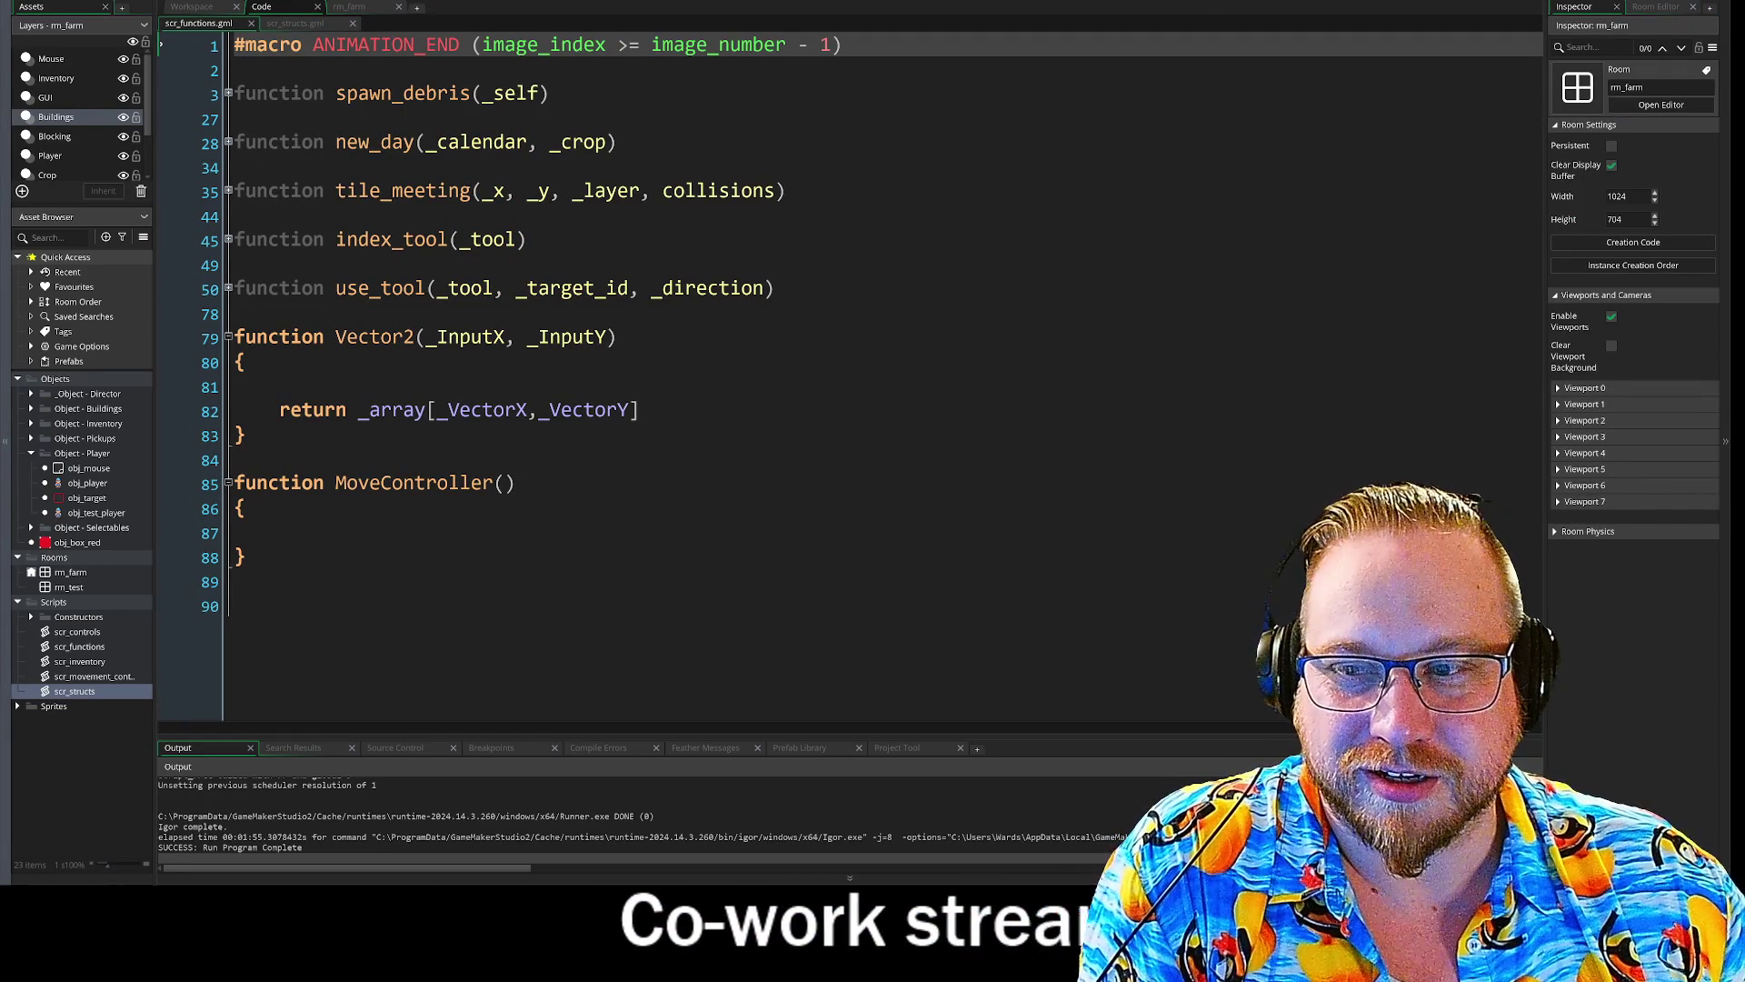
# - Go back to the Step event workspace with the cursor on line 18's collision check
pyautogui.click(210, 11)
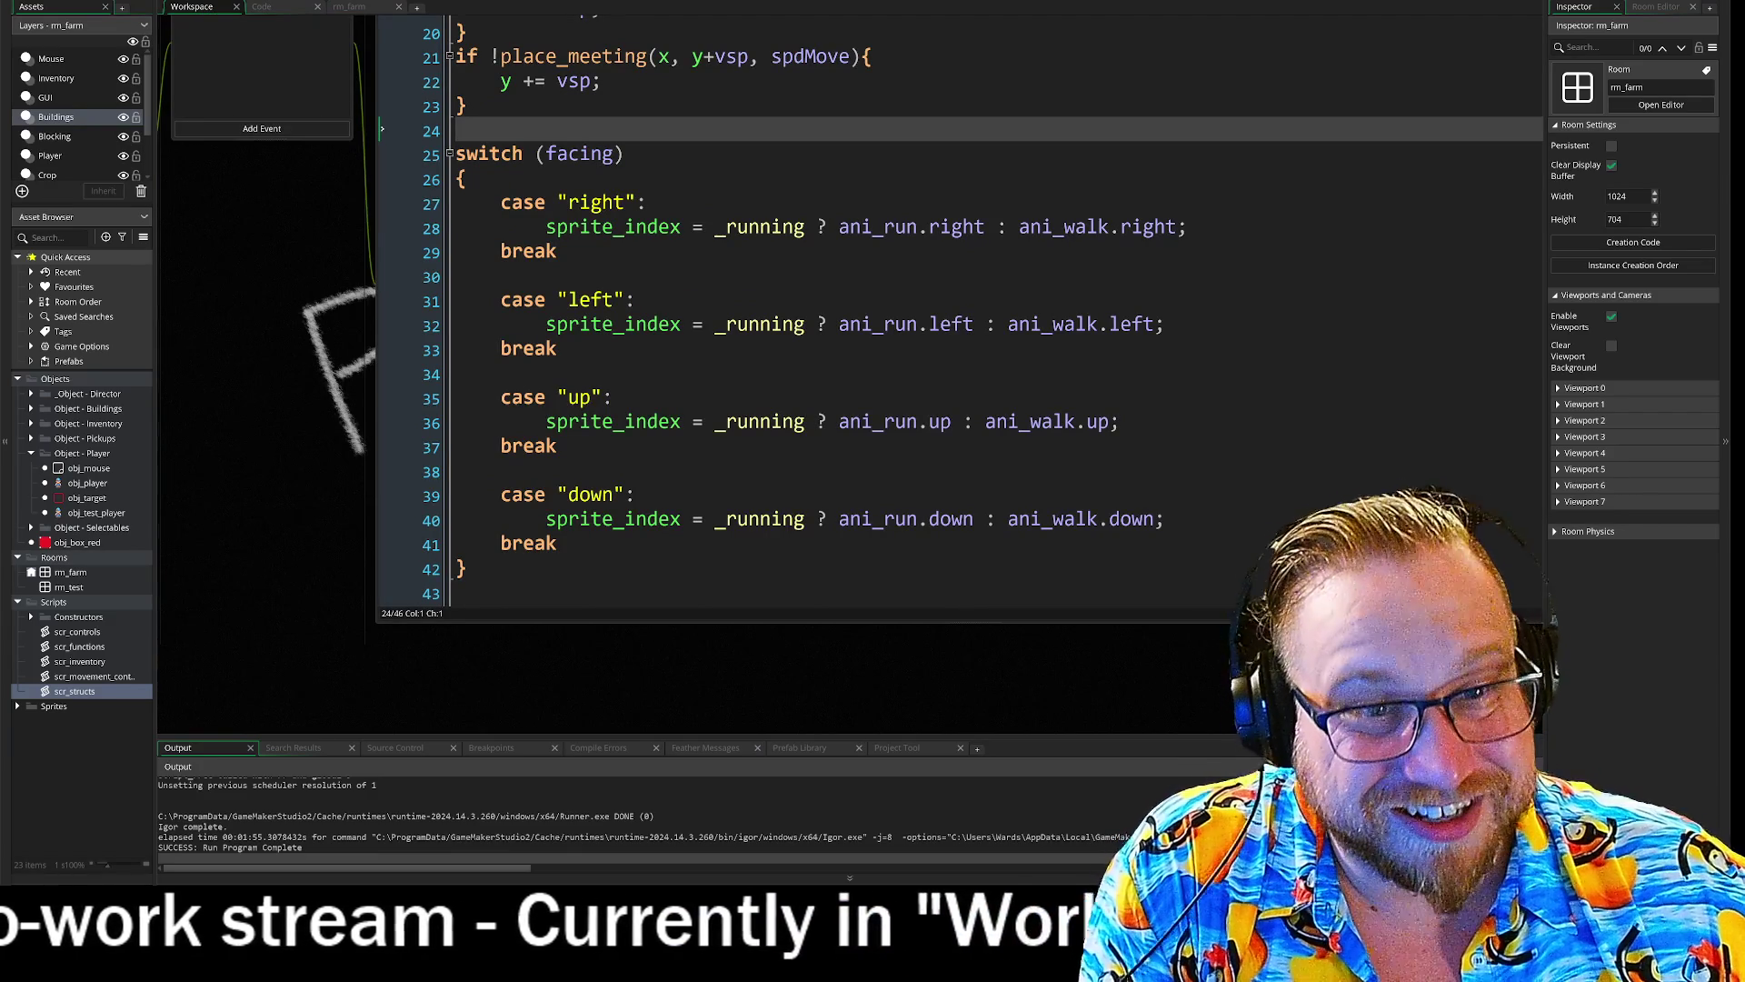
pyautogui.moveTo(382, 277); pyautogui.dragTo(307, 420)
pyautogui.scroll(5, 900, 427)
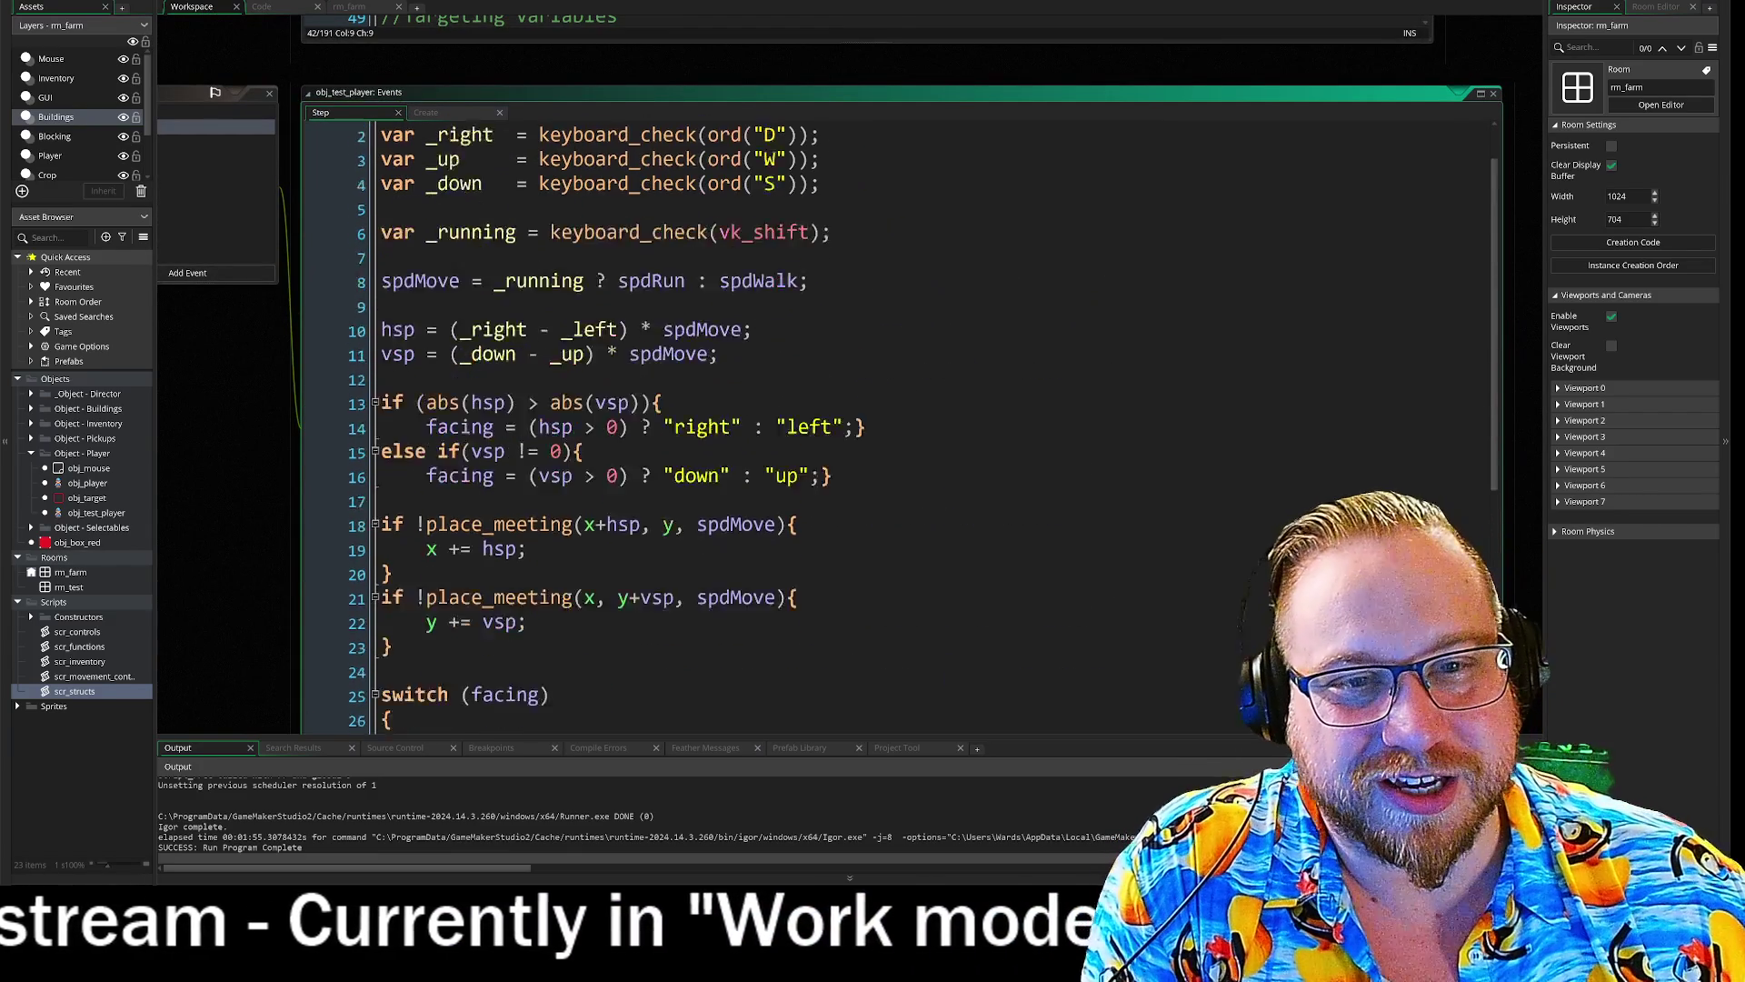
pyautogui.click(750, 268)
pyautogui.moveTo(635, 293); pyautogui.dragTo(520, 499)
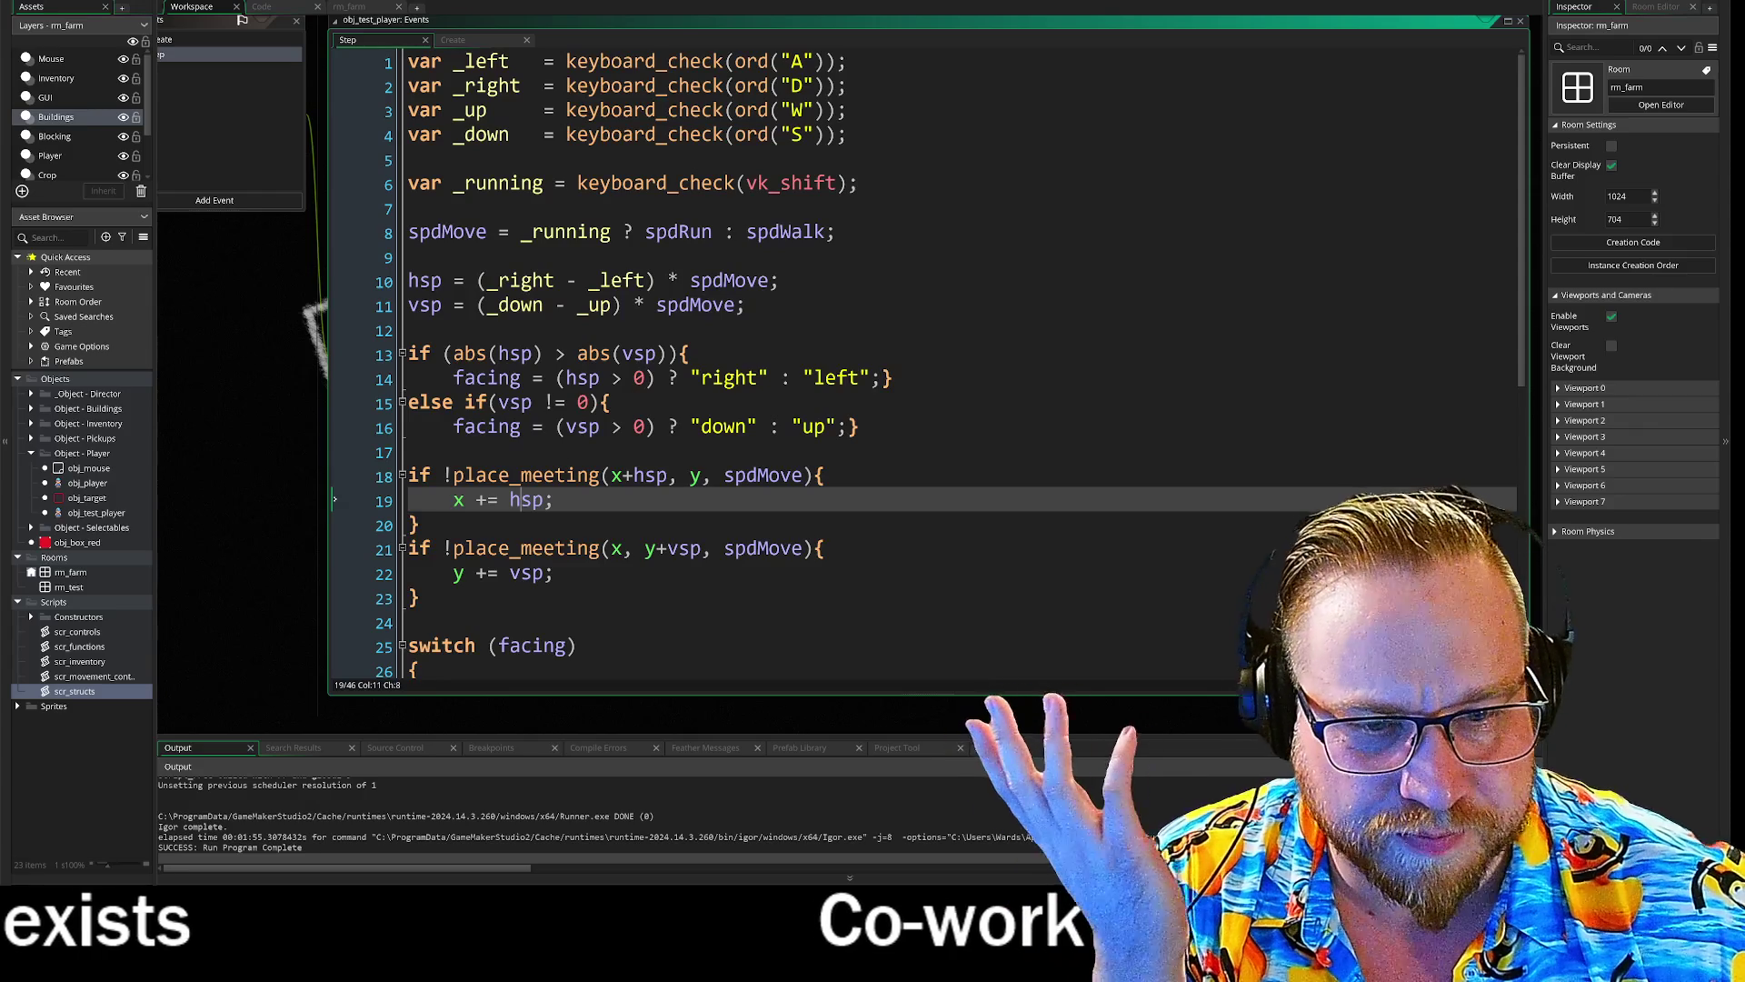
# - Scroll through the Step event's movement and facing code, placing the cursor on the case "left" line
pyautogui.press('Down')
pyautogui.scroll(-2, 909, 363)
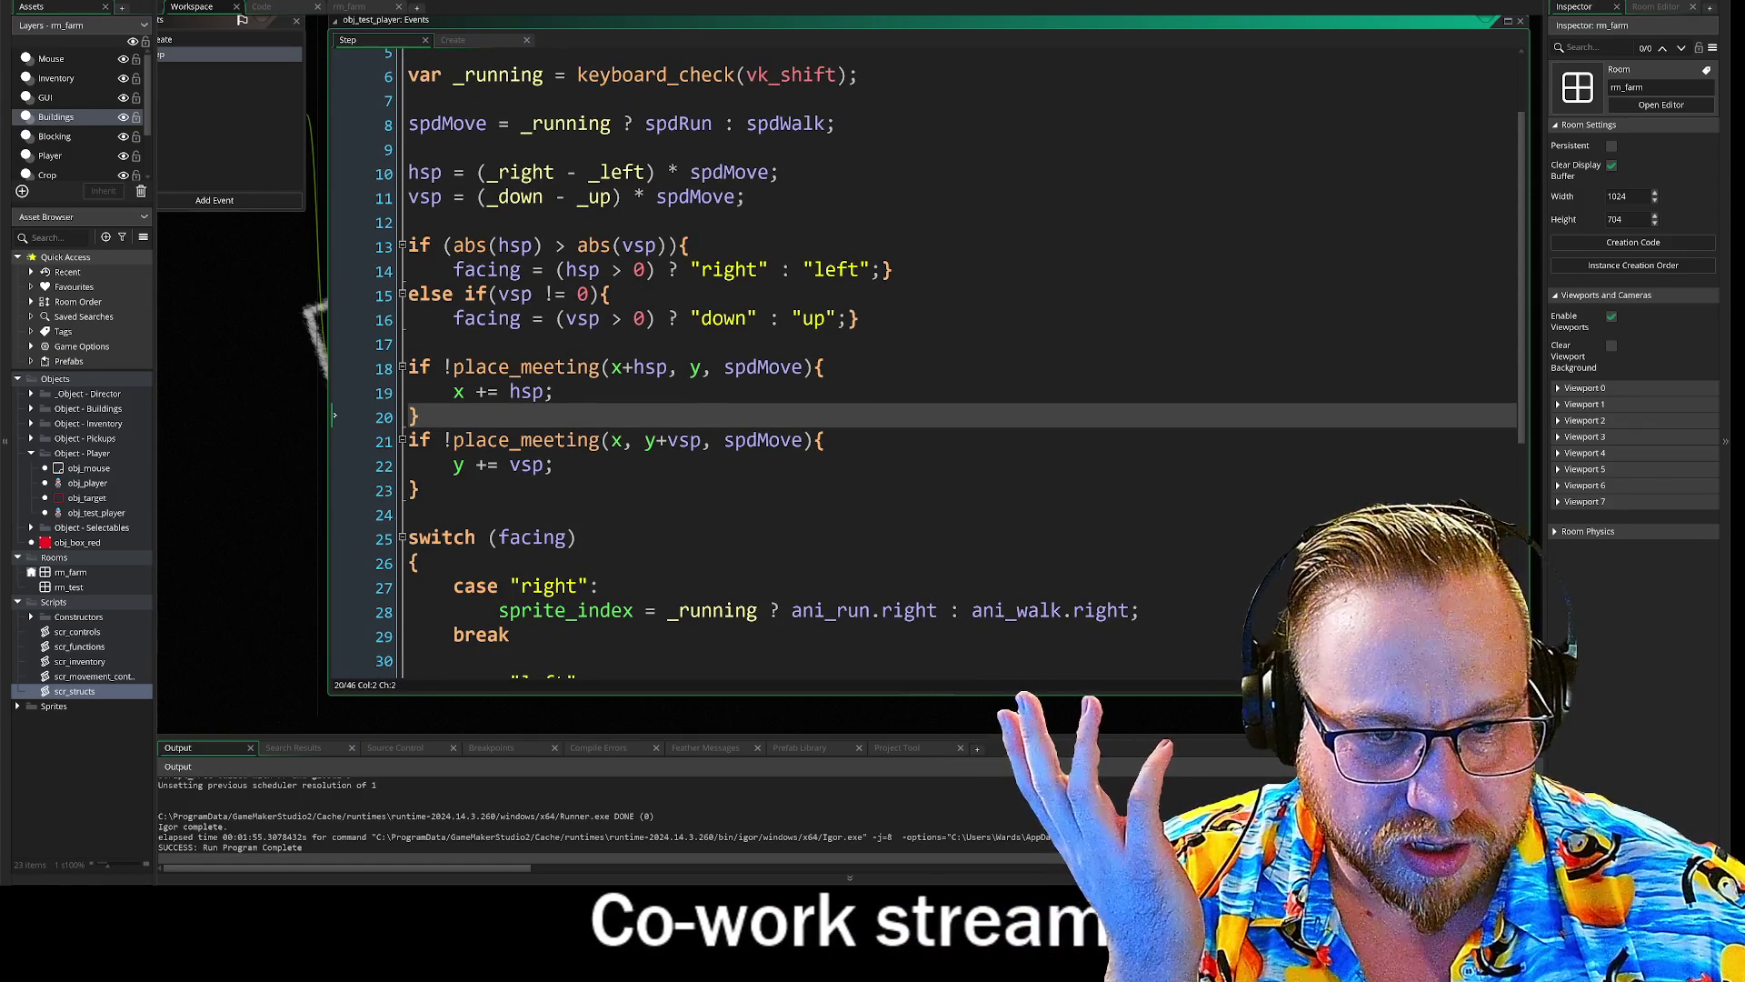
pyautogui.scroll(-5, 922, 364)
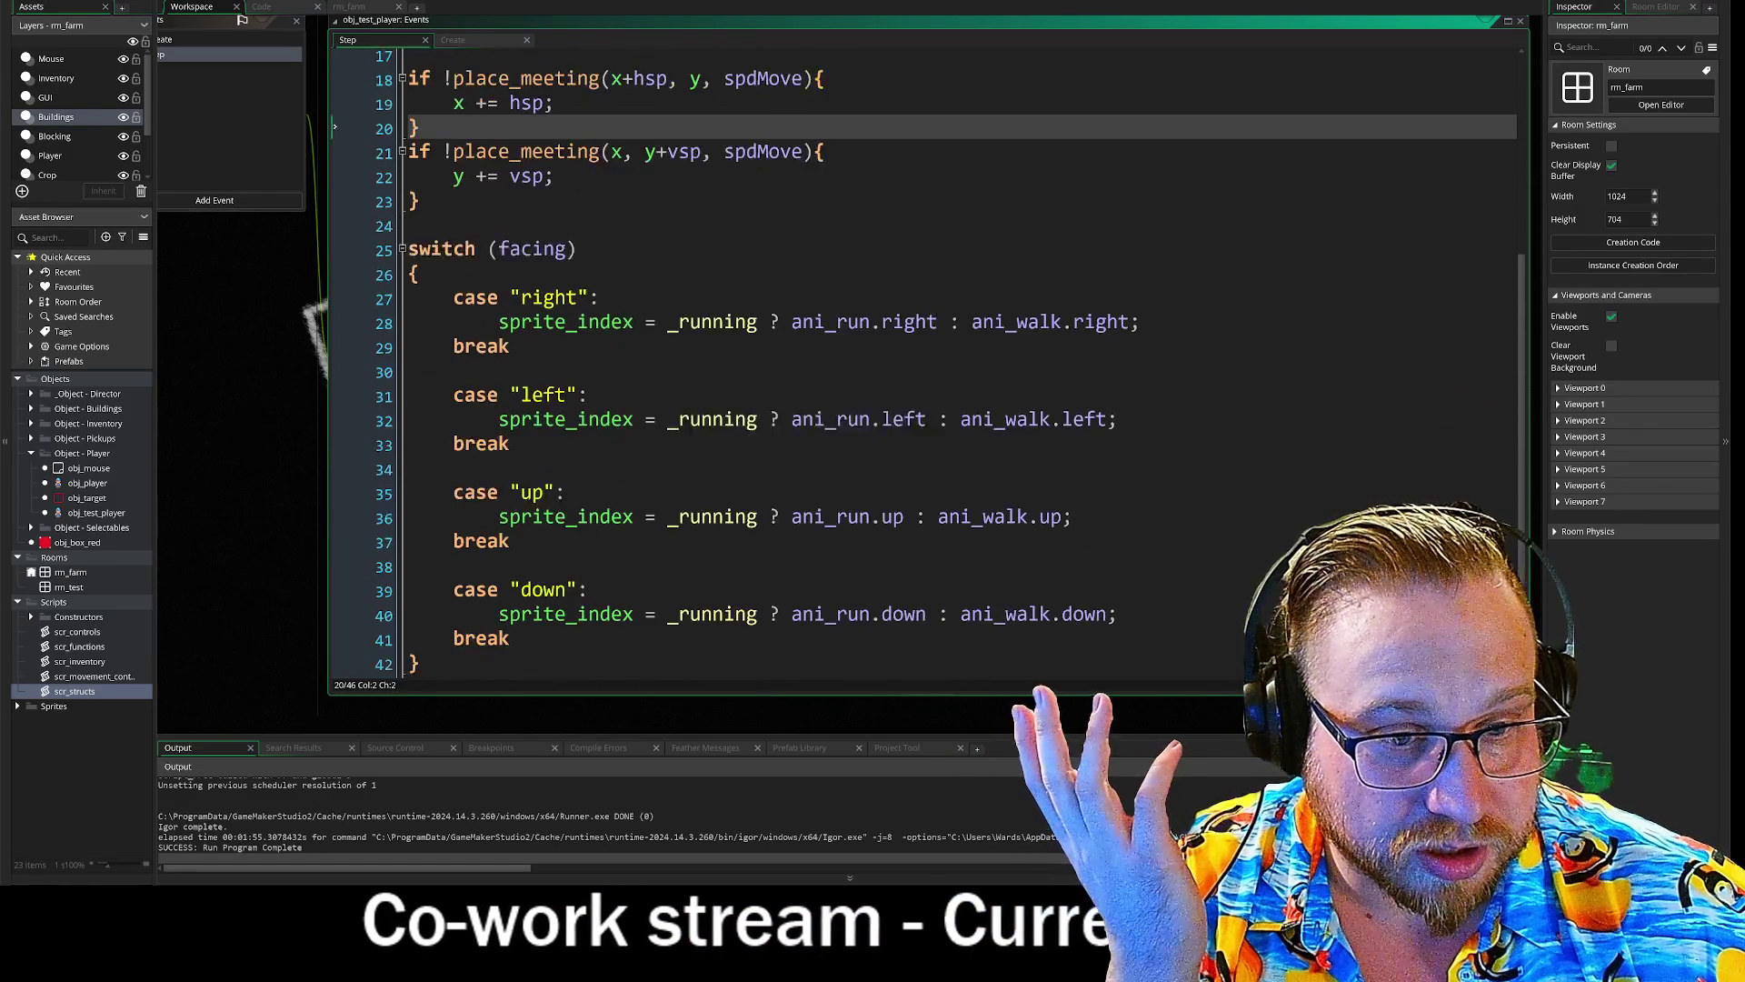
pyautogui.scroll(-1, 923, 364)
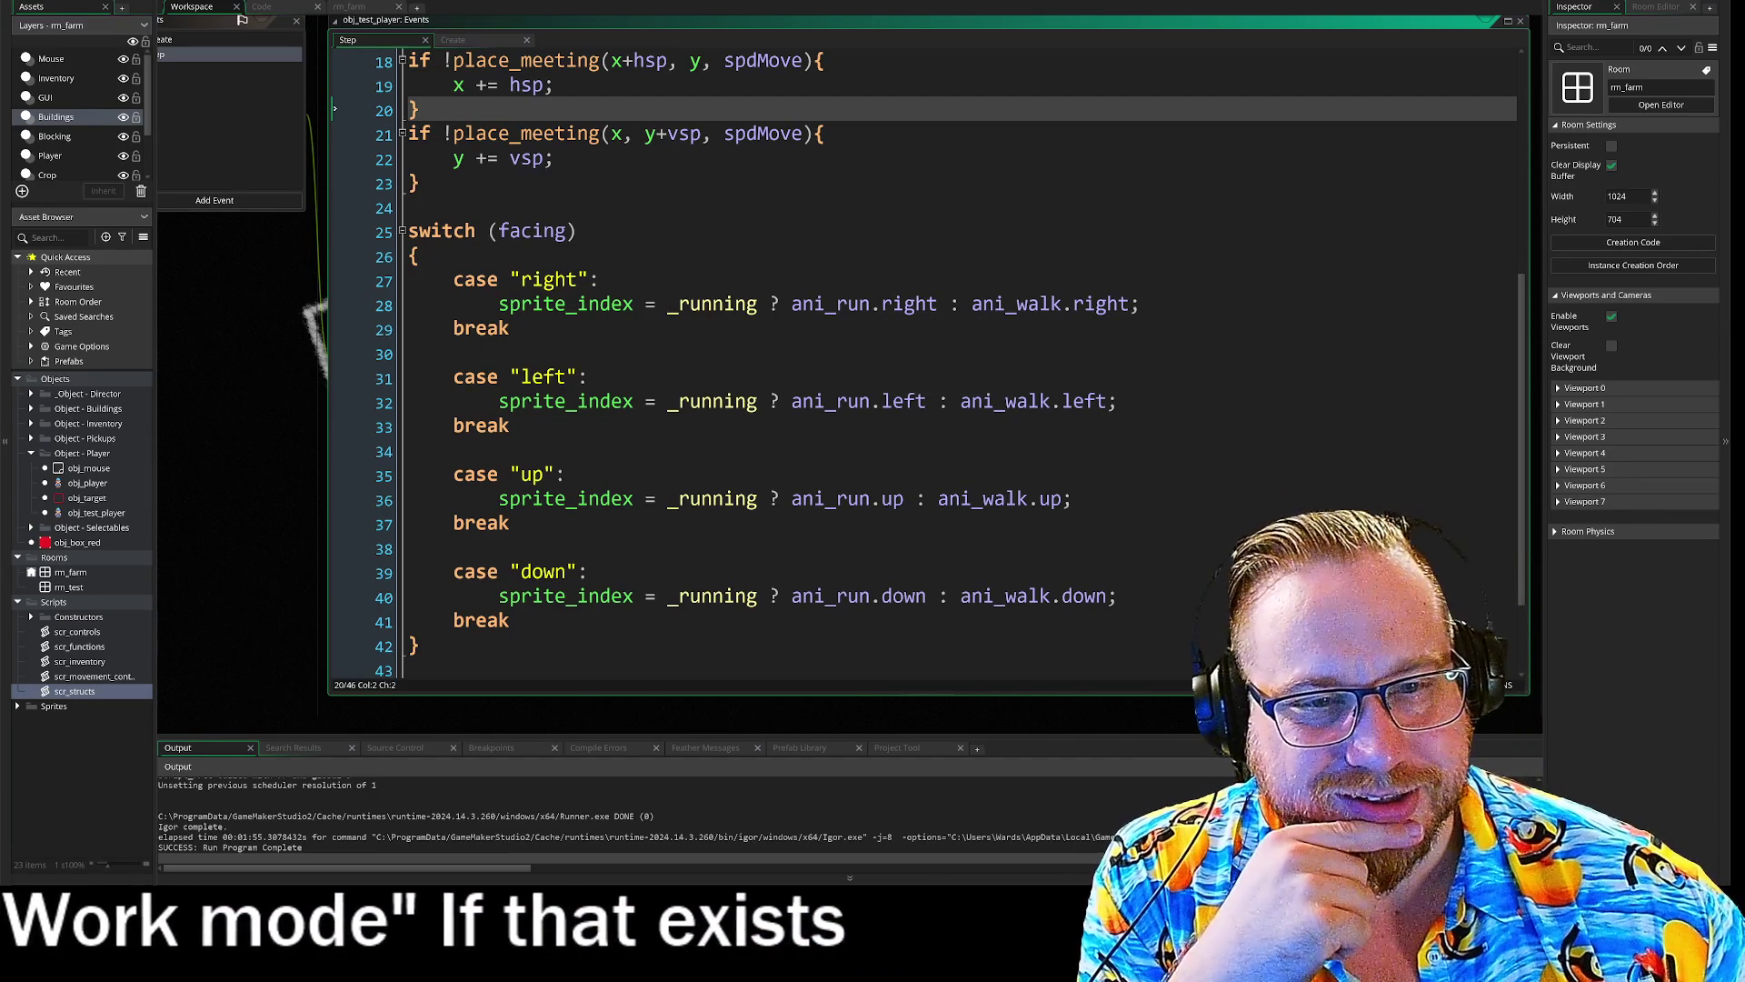
pyautogui.click(589, 377)
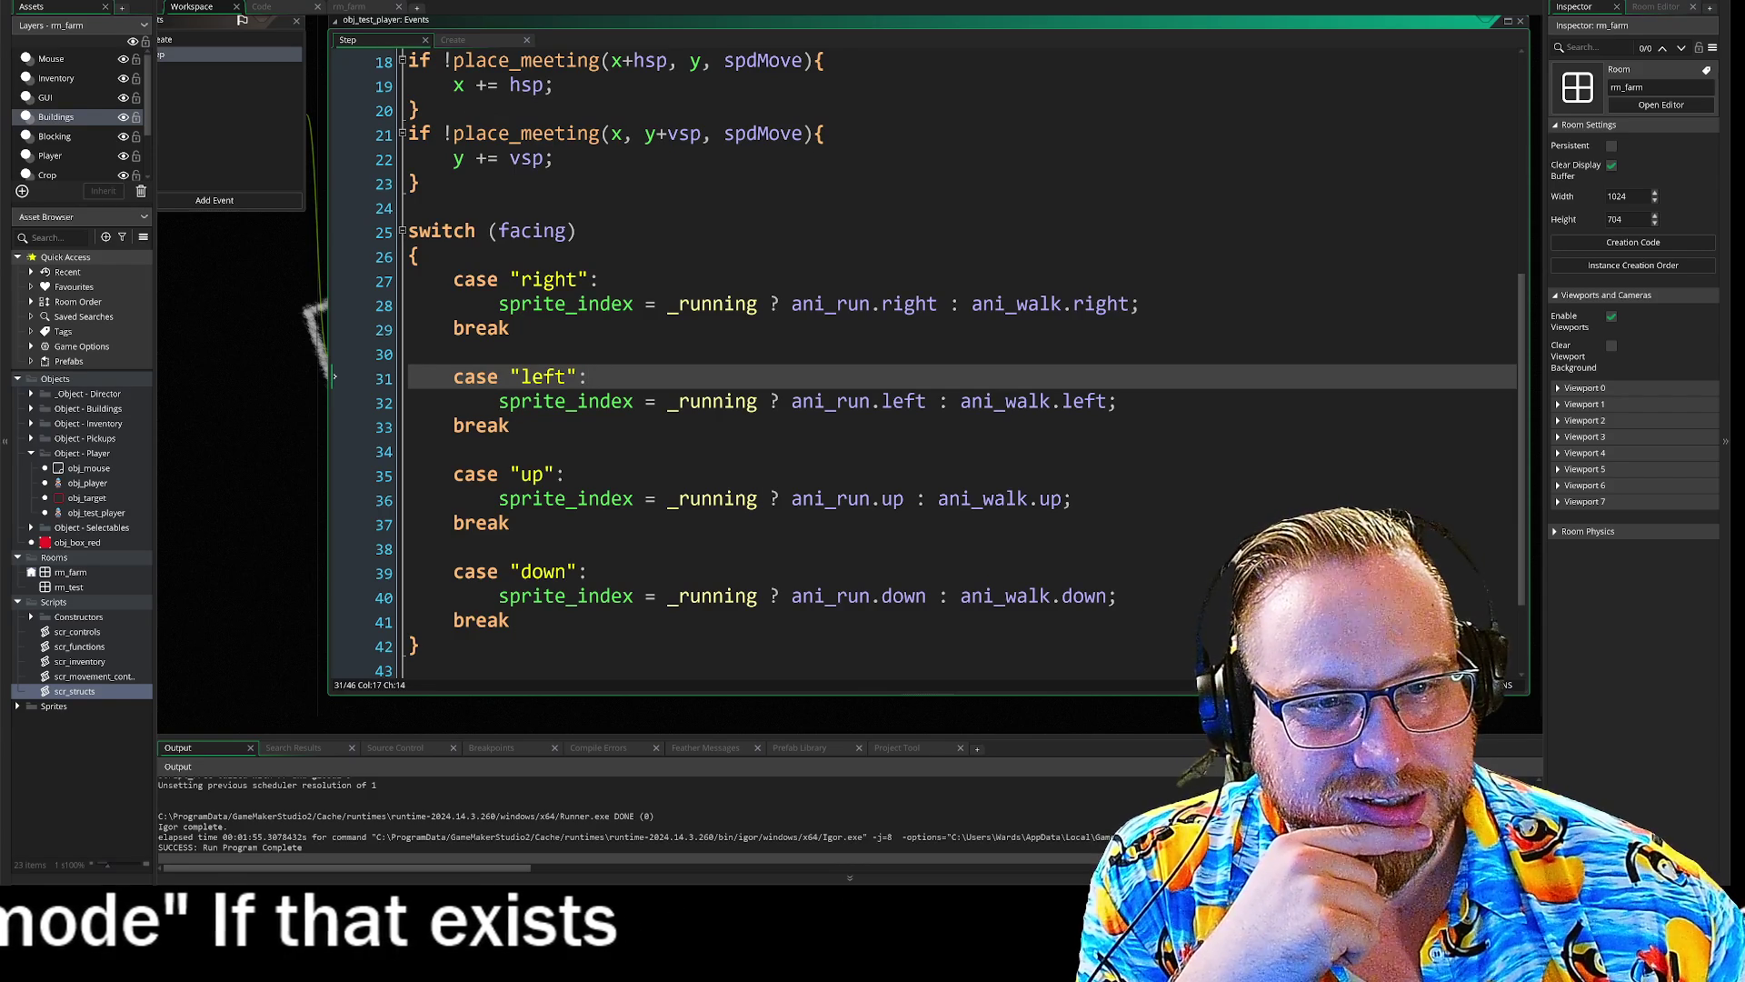
pyautogui.scroll(-2, 581, 318)
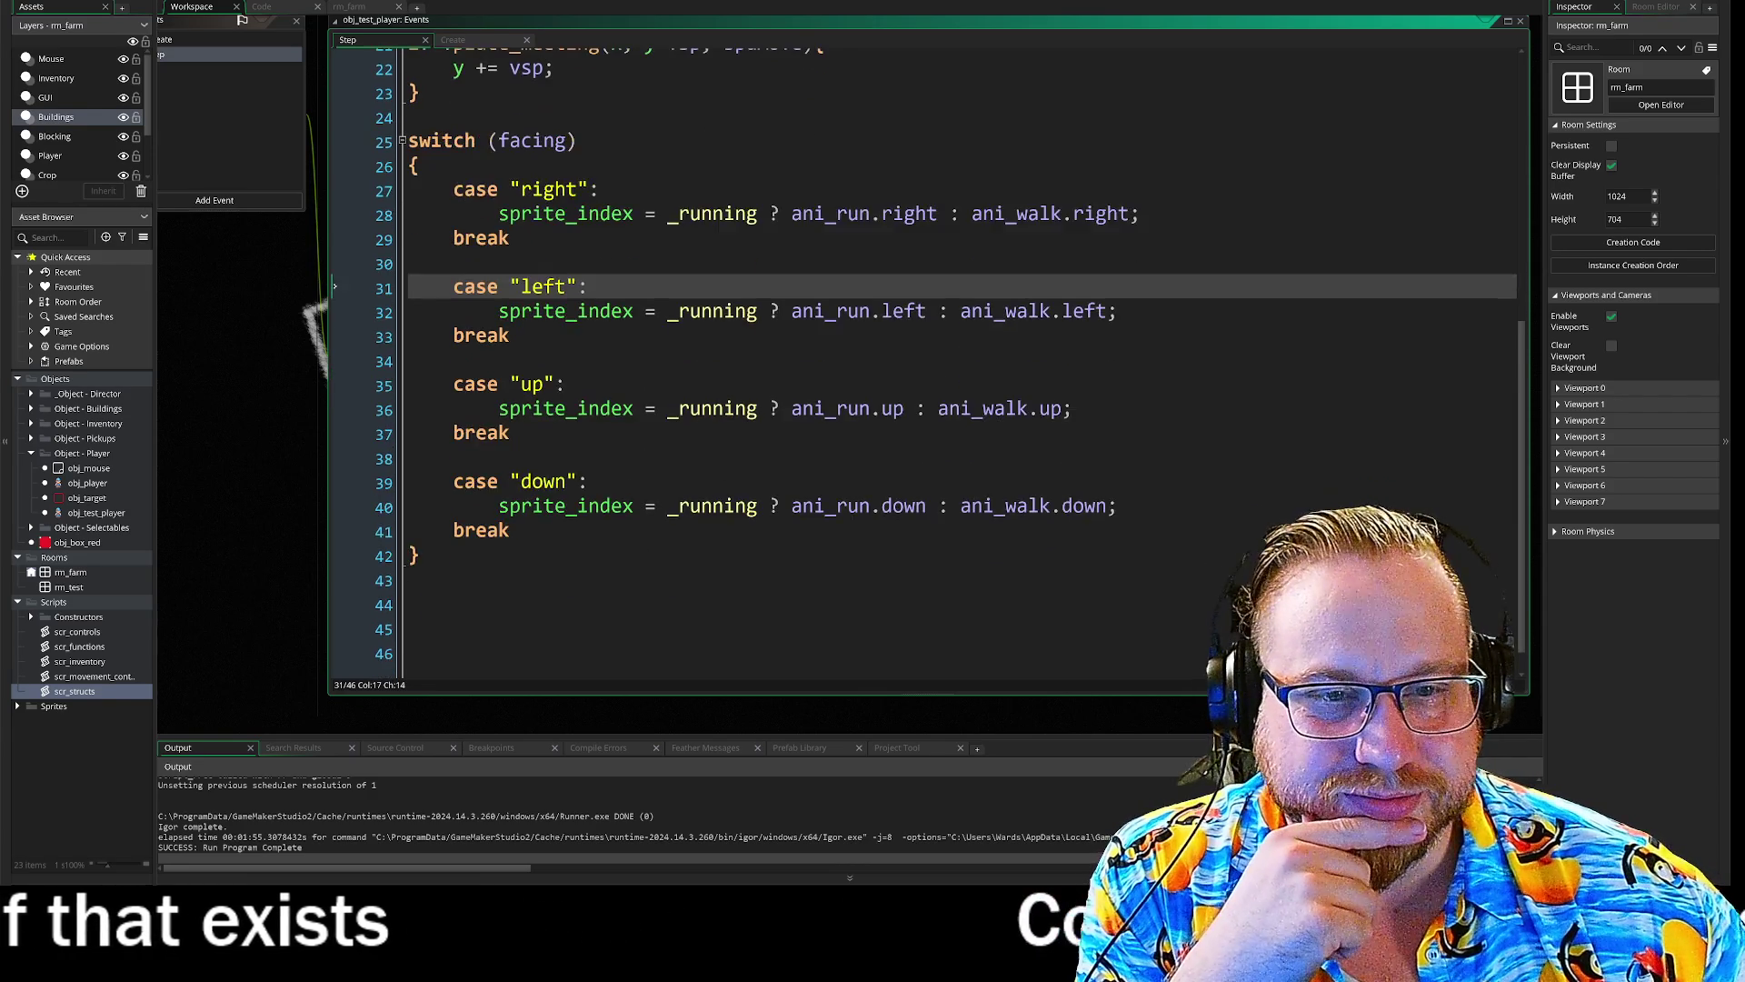
pyautogui.scroll(3, 582, 318)
pyautogui.scroll(3, 582, 318)
pyautogui.scroll(3, 589, 329)
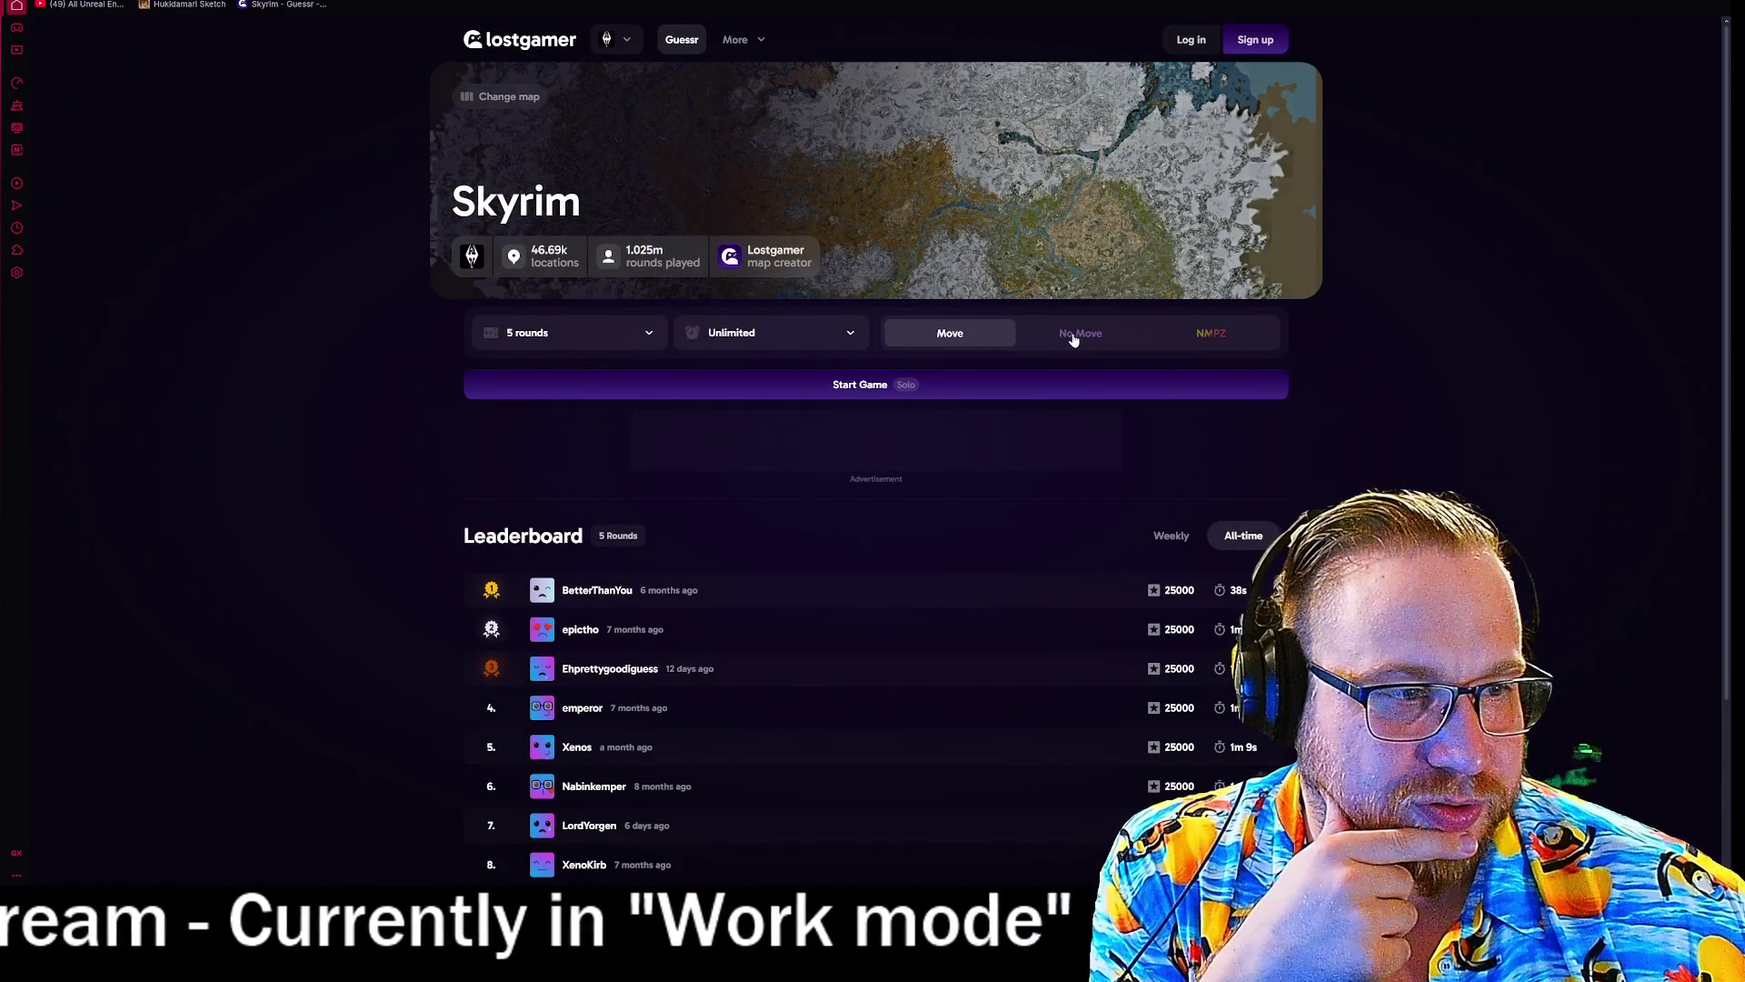
# - Start a five-round No Move Skyrim game and look around the first location
pyautogui.click(1073, 334)
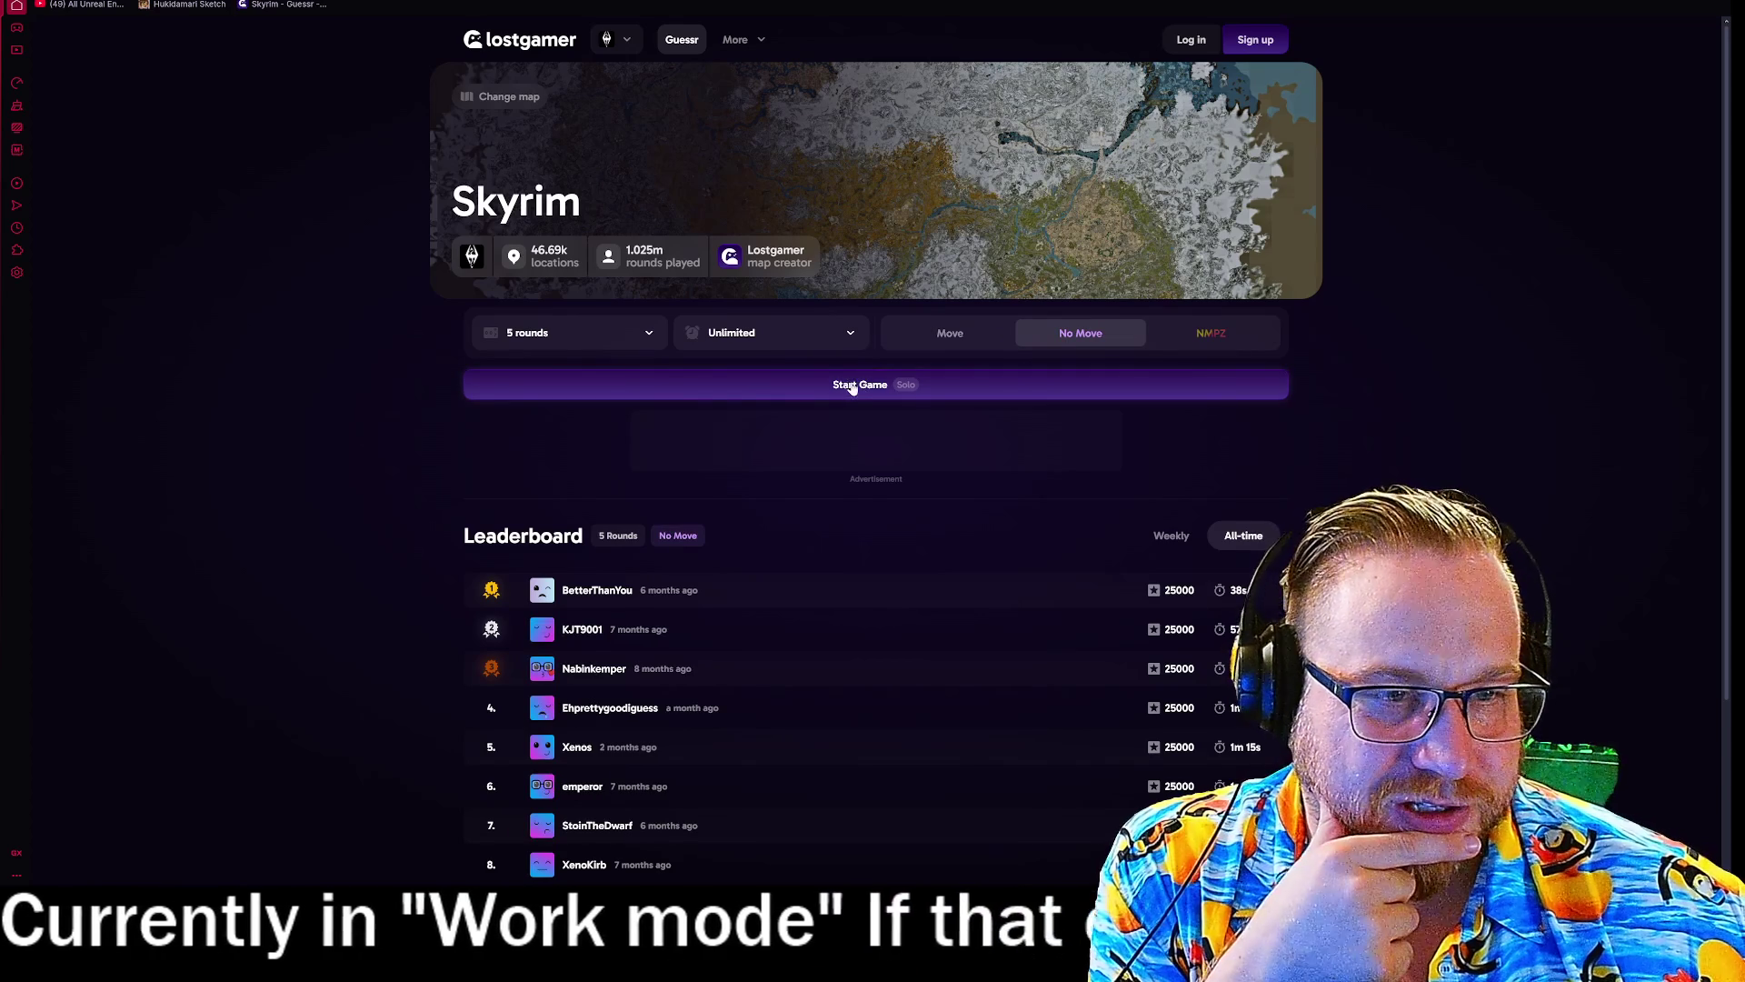
pyautogui.click(866, 385)
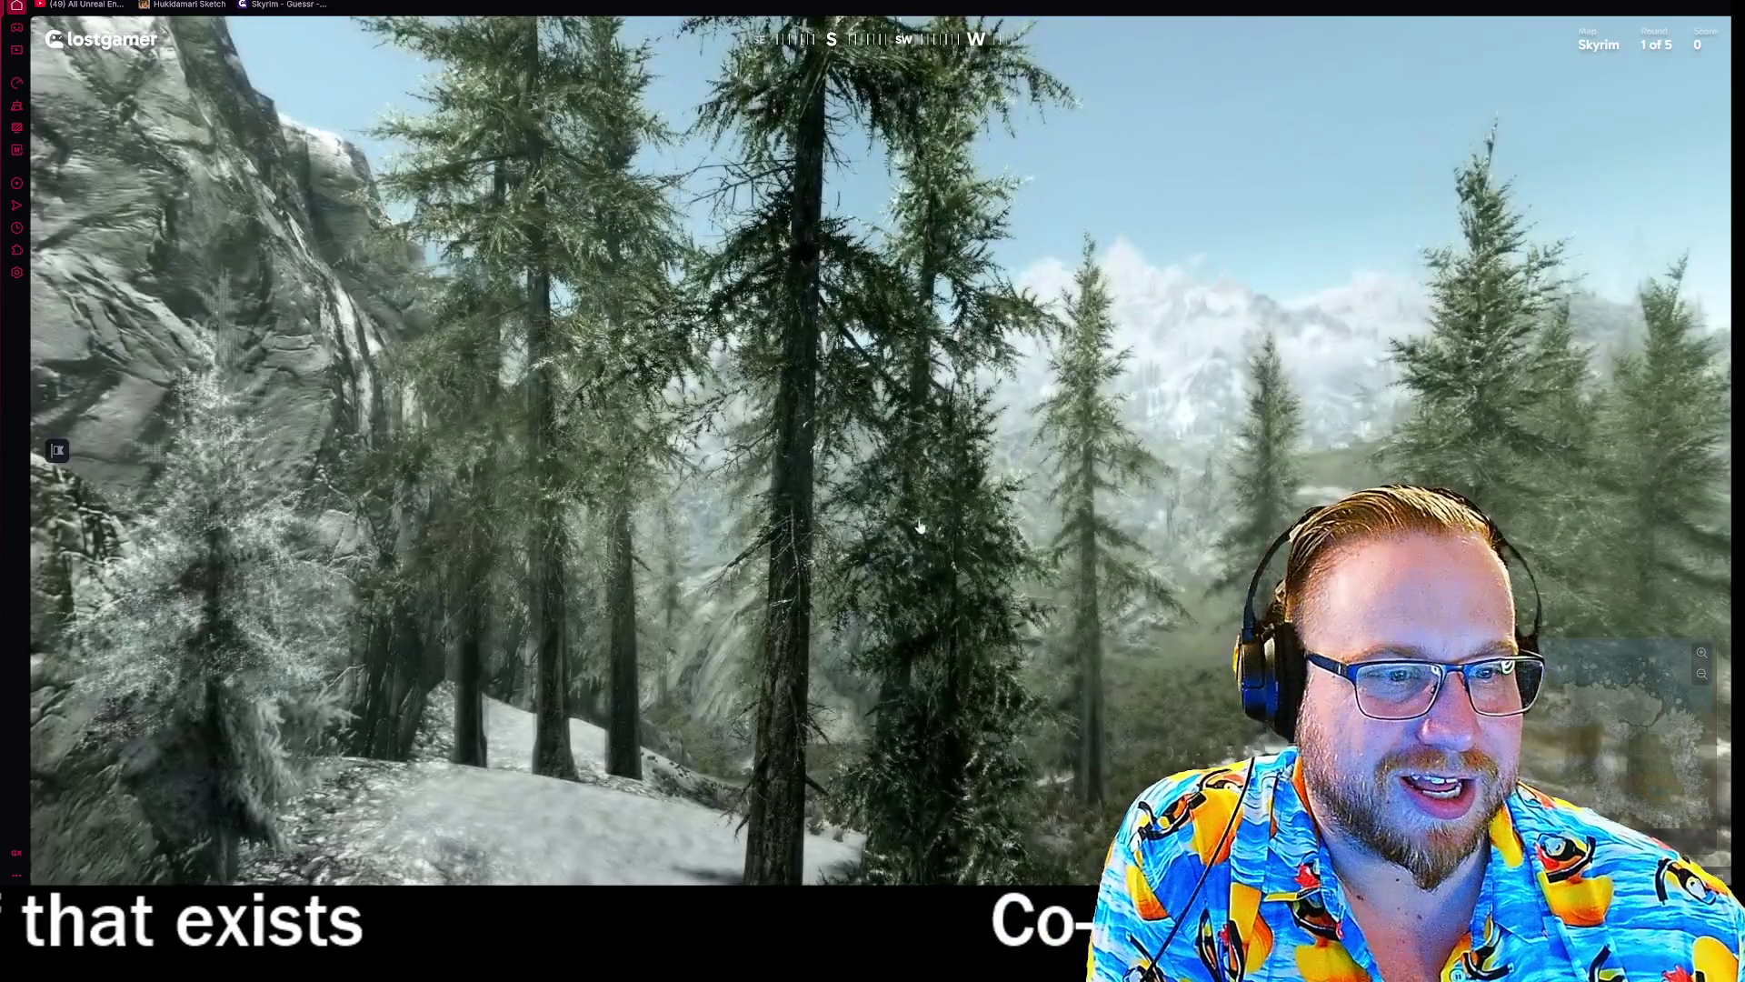
pyautogui.moveTo(1099, 510)
pyautogui.mouseDown()
pyautogui.moveTo(439, 498)
pyautogui.moveTo(616, 325)
pyautogui.moveTo(615, 611)
pyautogui.moveTo(597, 534)
pyautogui.moveTo(864, 538)
pyautogui.mouseUp()
pyautogui.moveTo(1272, 590)
pyautogui.scroll(10, 1306, 446)
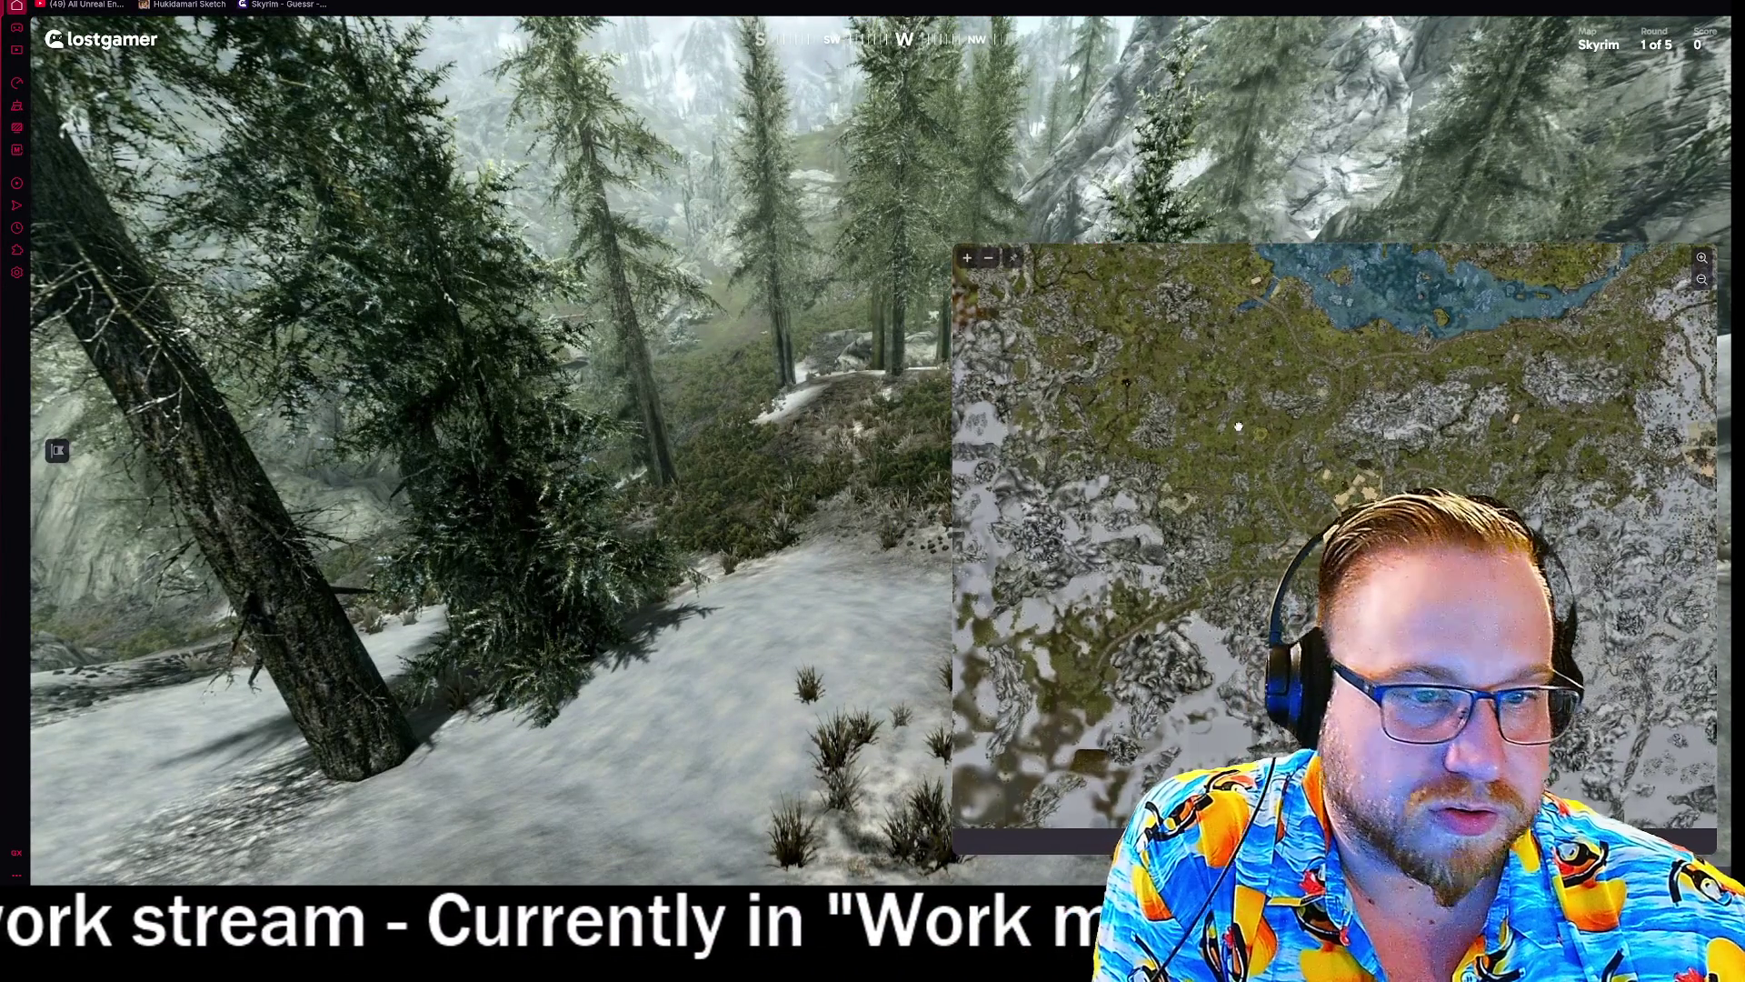
pyautogui.moveTo(636, 328)
pyautogui.mouseDown()
pyautogui.moveTo(717, 395)
pyautogui.moveTo(645, 397)
pyautogui.mouseUp()
pyautogui.moveTo(1182, 545)
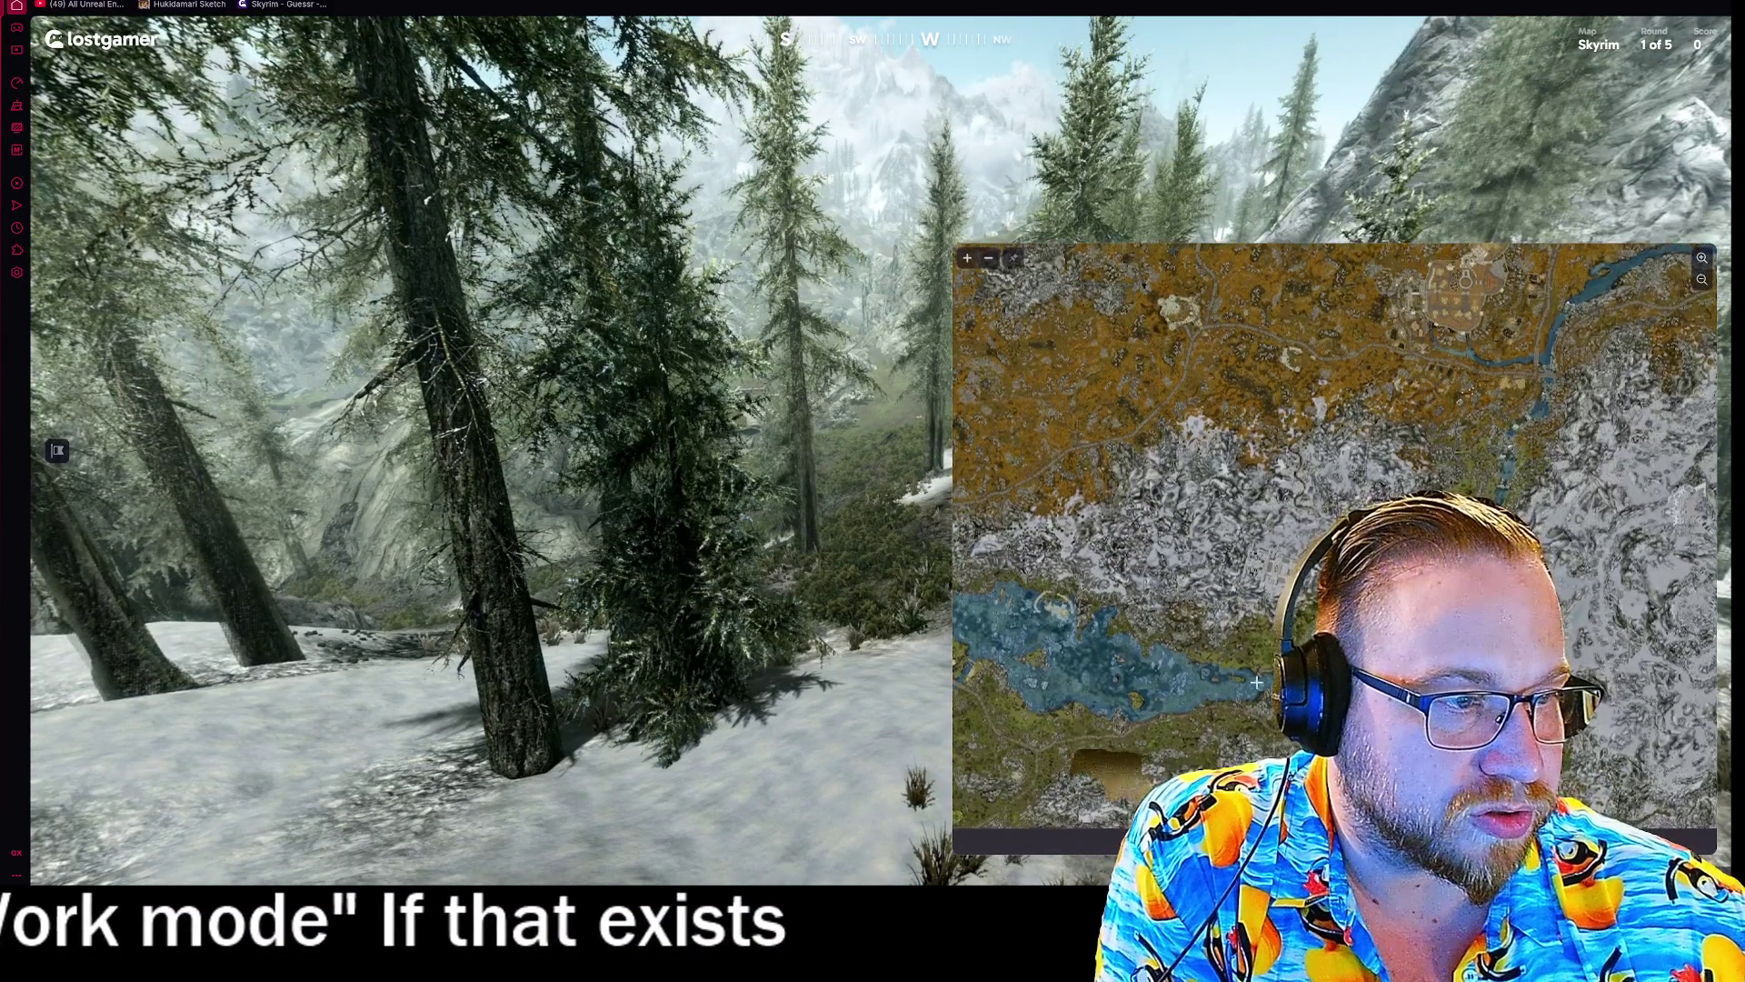
# - Pan the guess map toward the river, place a pin and submit the round 1 guess
pyautogui.moveTo(1363, 800)
pyautogui.mouseDown()
pyautogui.moveTo(1382, 545)
pyautogui.moveTo(1419, 481)
pyautogui.moveTo(1334, 489)
pyautogui.mouseUp()
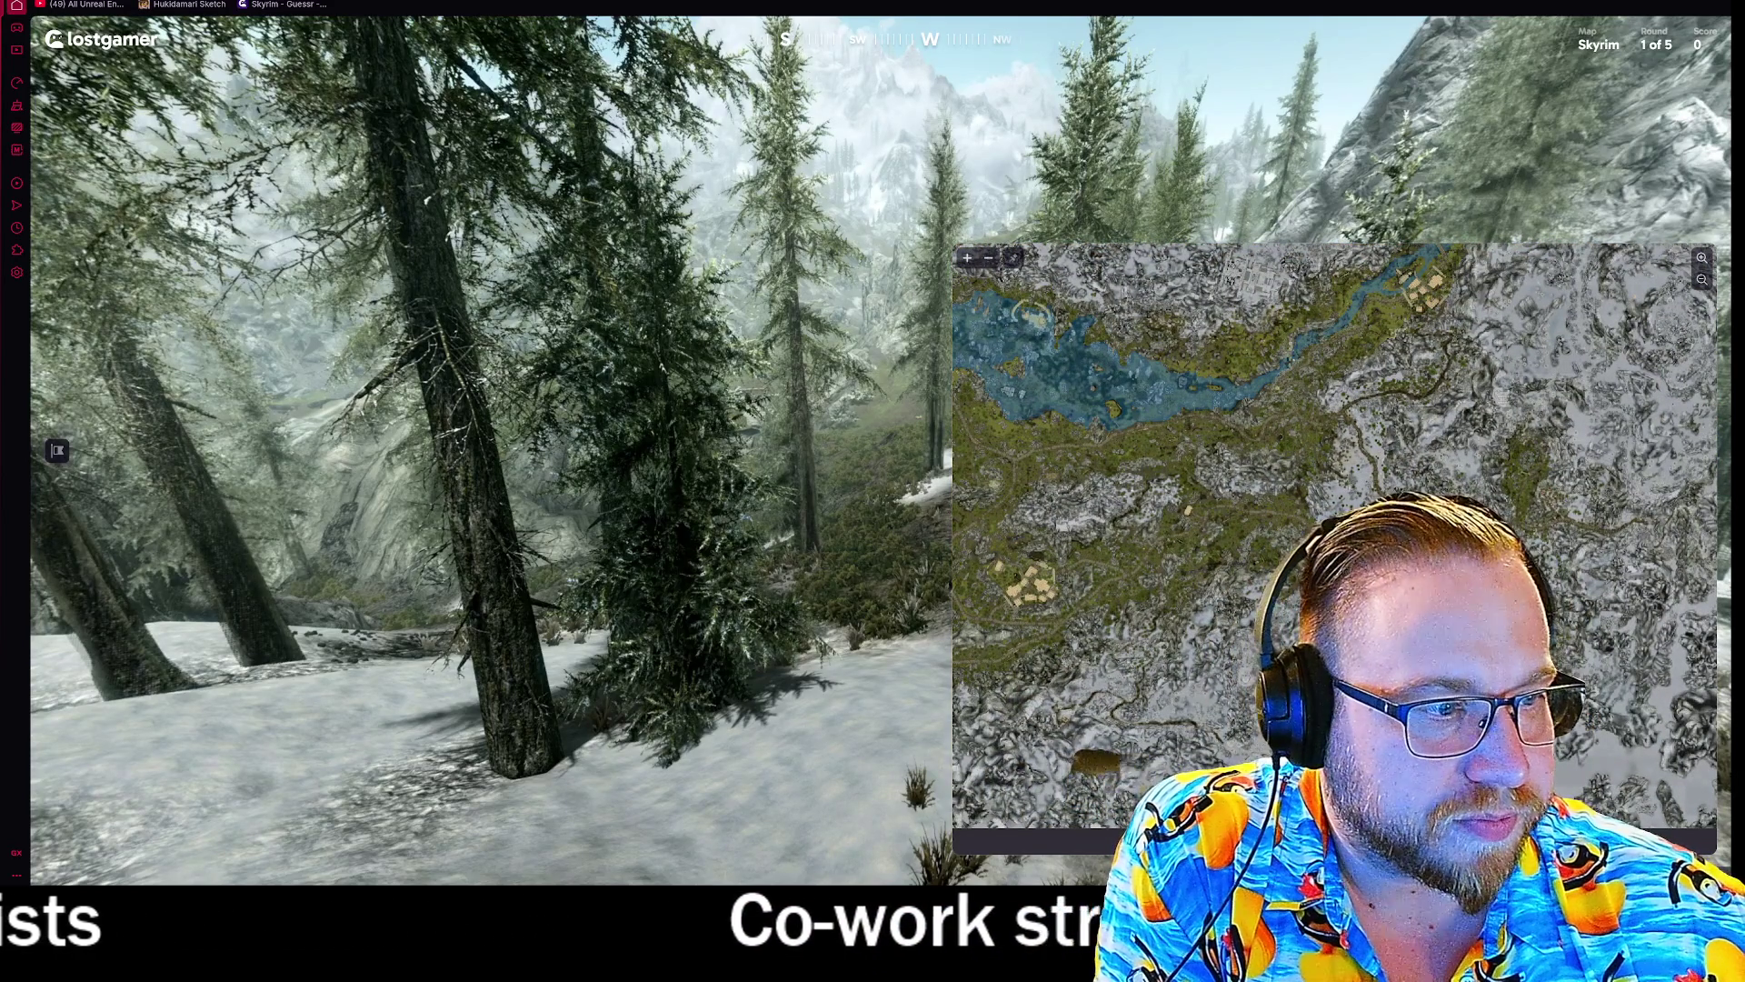
pyautogui.moveTo(1358, 161)
pyautogui.mouseDown()
pyautogui.moveTo(688, 341)
pyautogui.moveTo(718, 396)
pyautogui.moveTo(677, 420)
pyautogui.moveTo(690, 374)
pyautogui.mouseUp()
pyautogui.scroll(5, 691, 374)
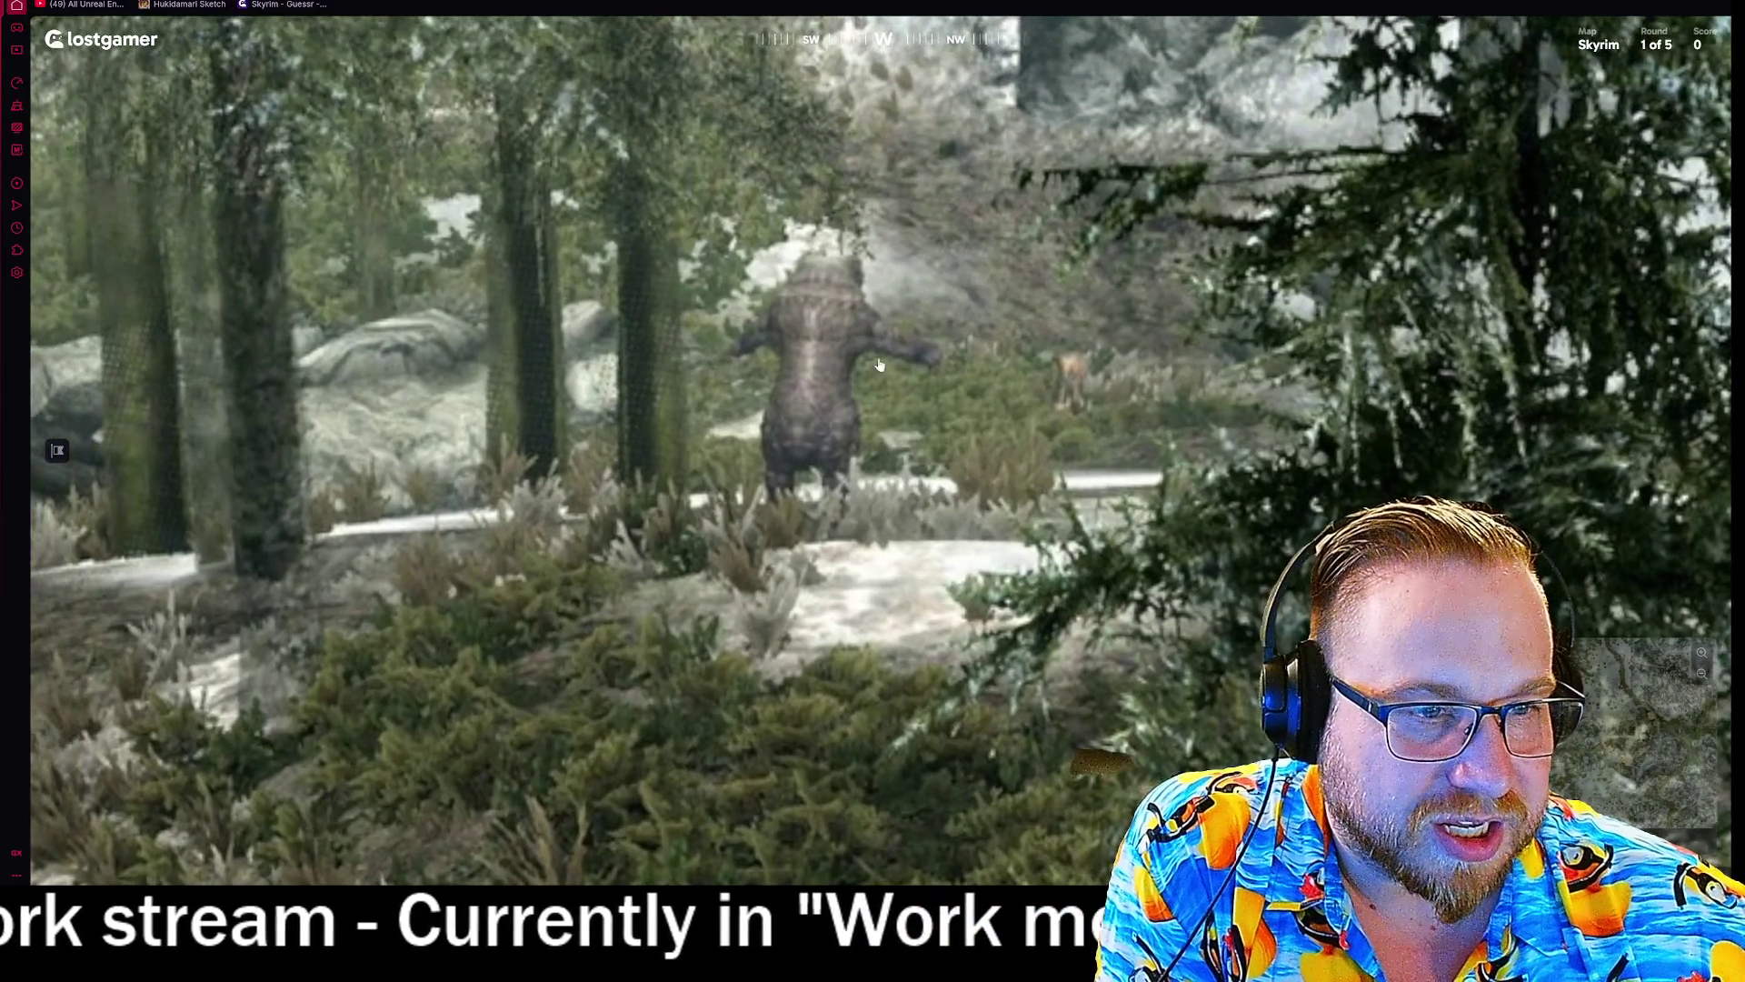
pyautogui.scroll(-5, 920, 473)
pyautogui.moveTo(920, 472); pyautogui.dragTo(1182, 436)
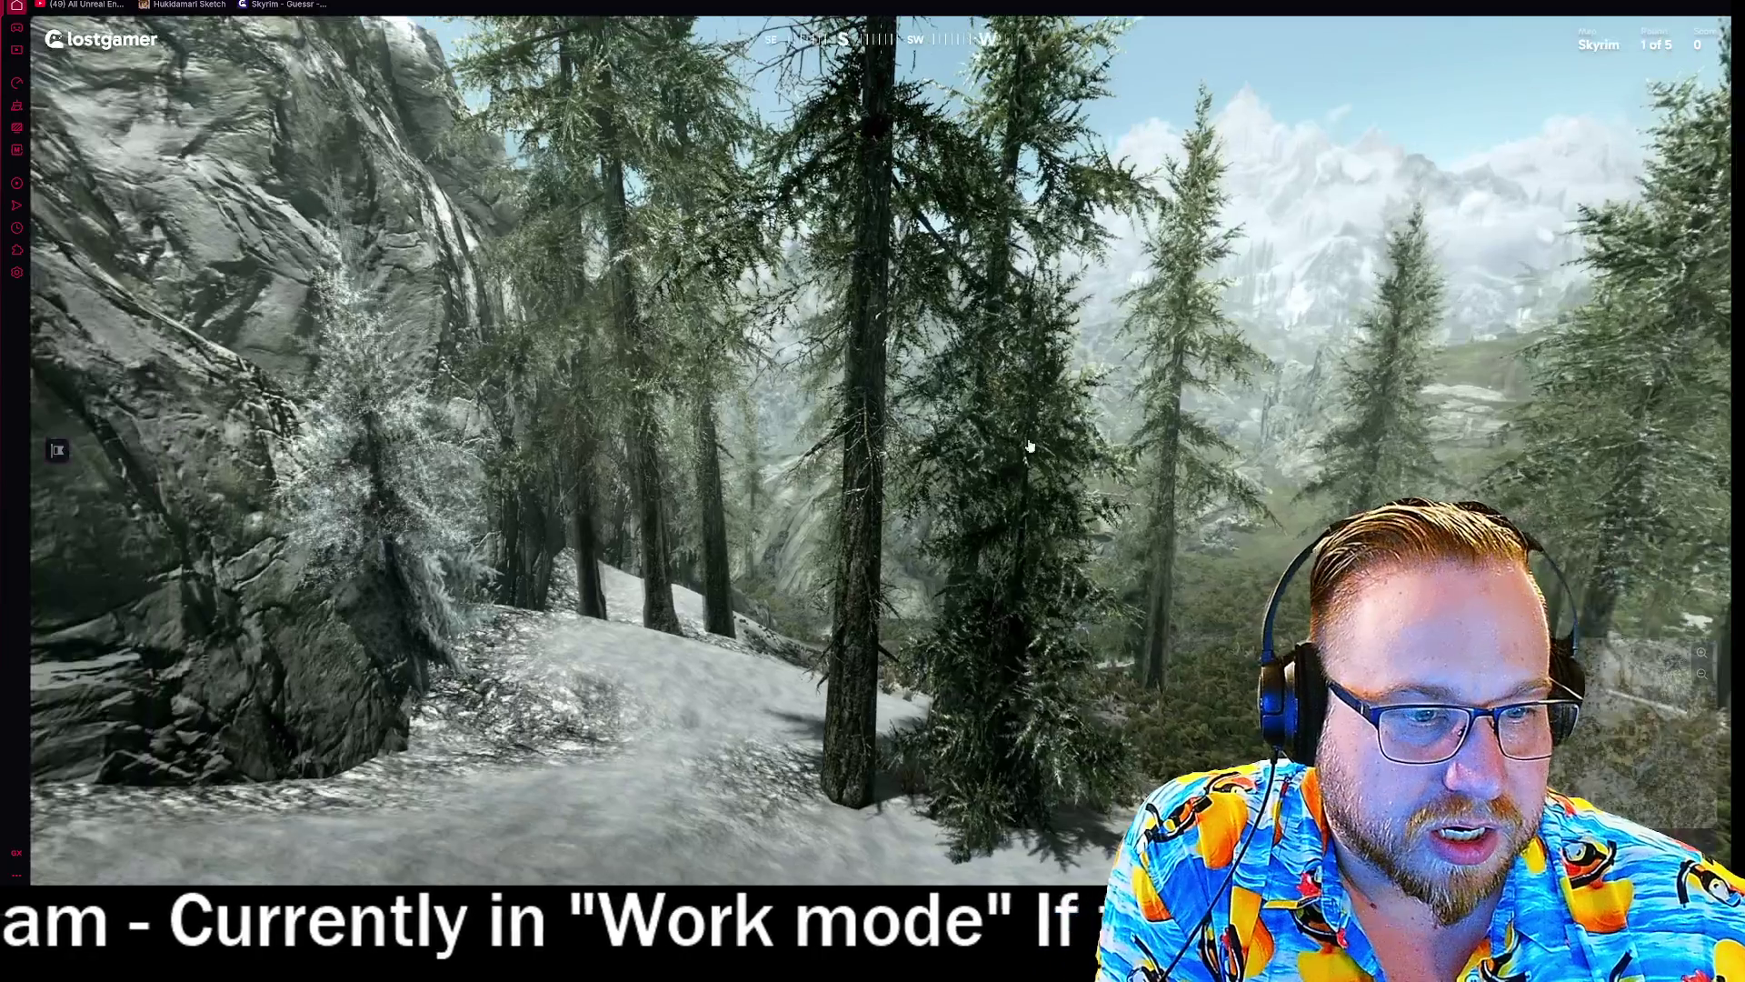
pyautogui.moveTo(1363, 637)
pyautogui.click(1255, 574)
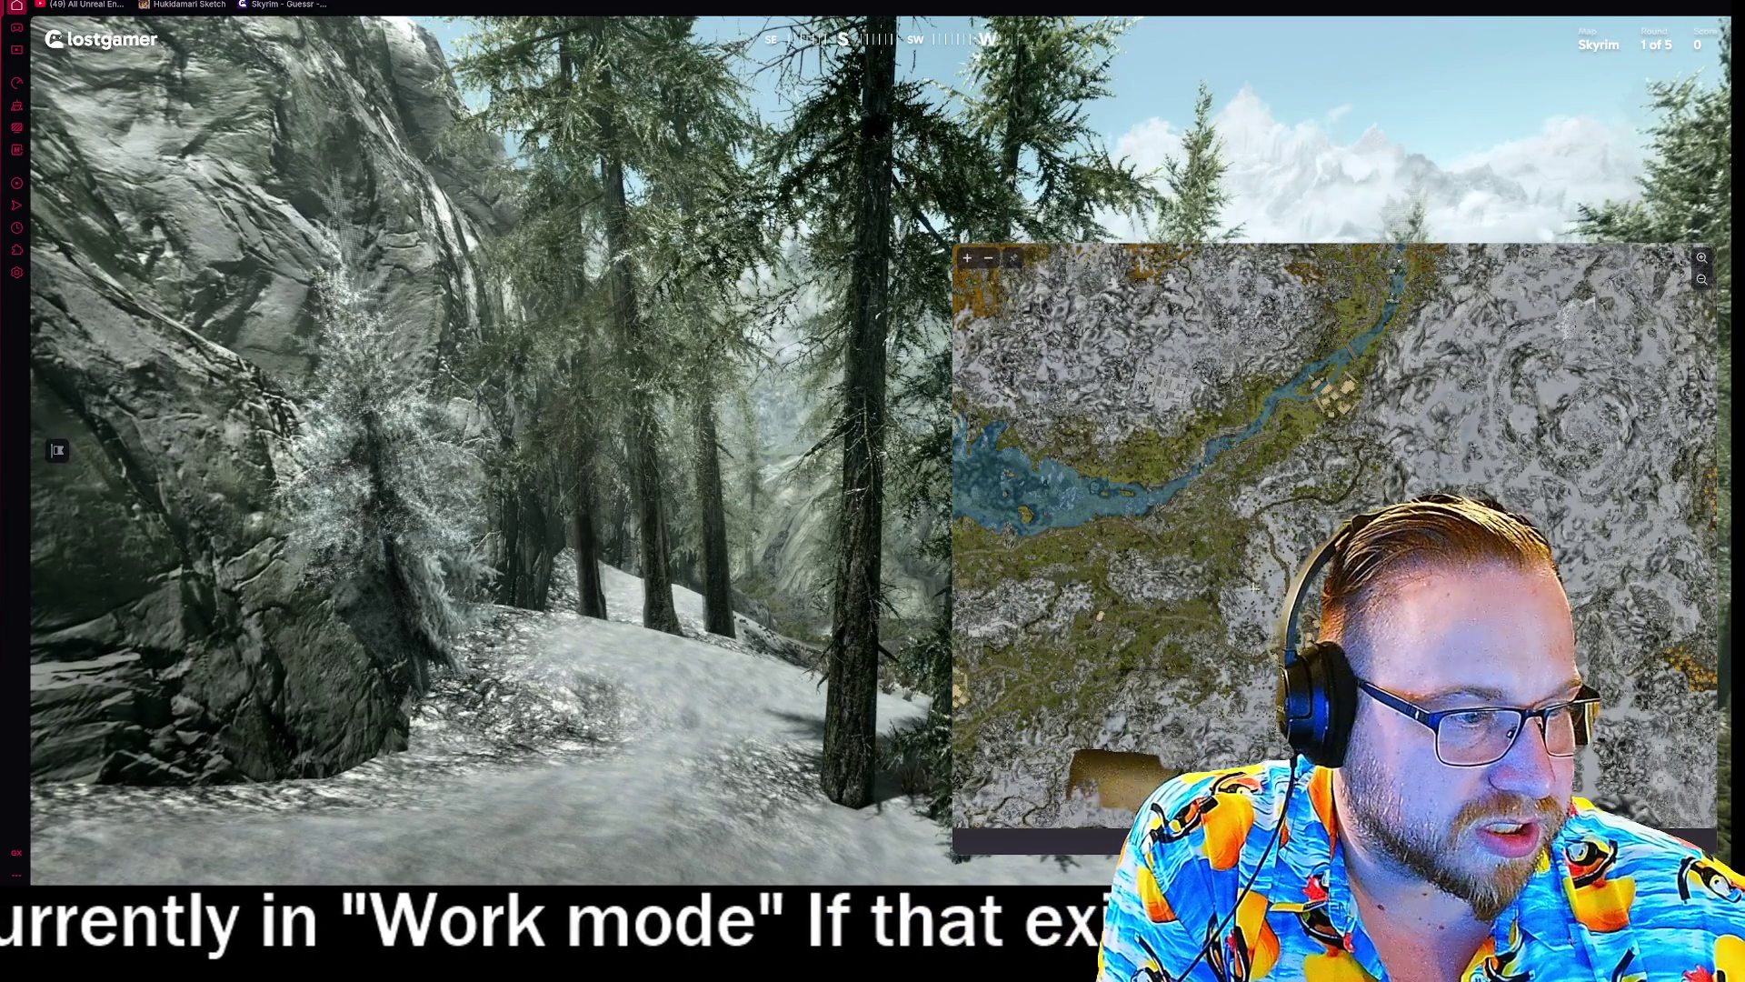
pyautogui.press('space')
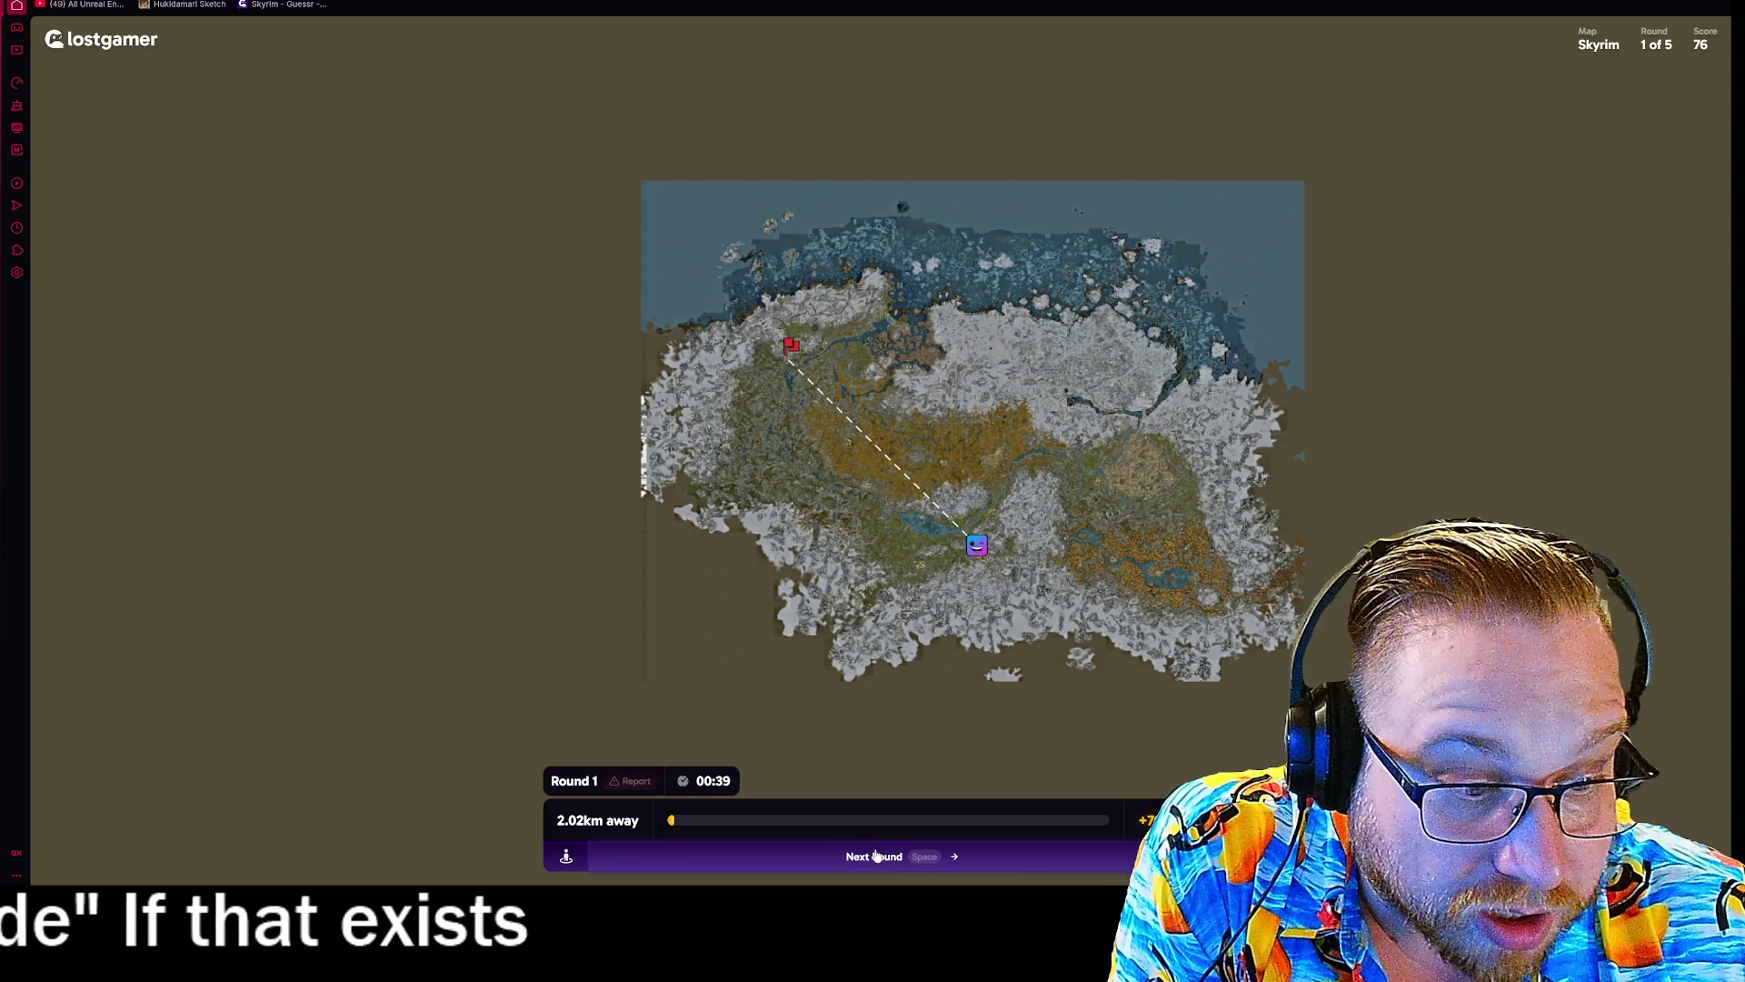
# - Begin round 2 and look around toward the cobblestone path and stone road
pyautogui.click(875, 852)
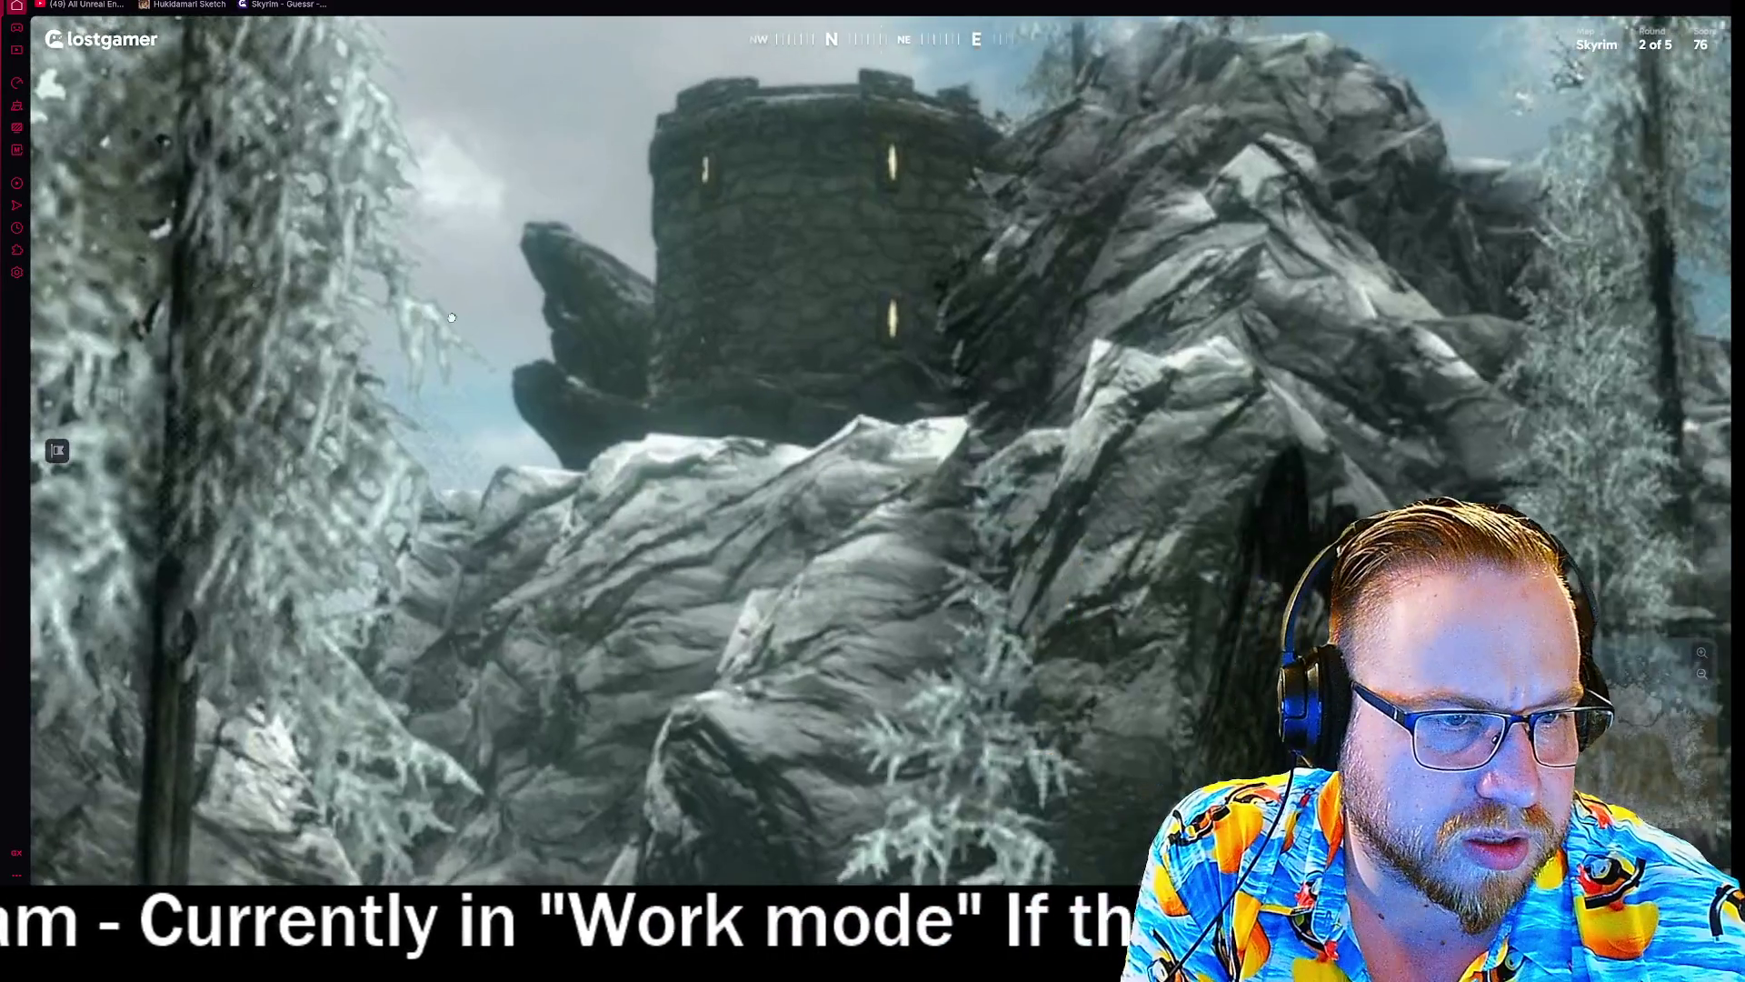
pyautogui.scroll(-5, 765, 417)
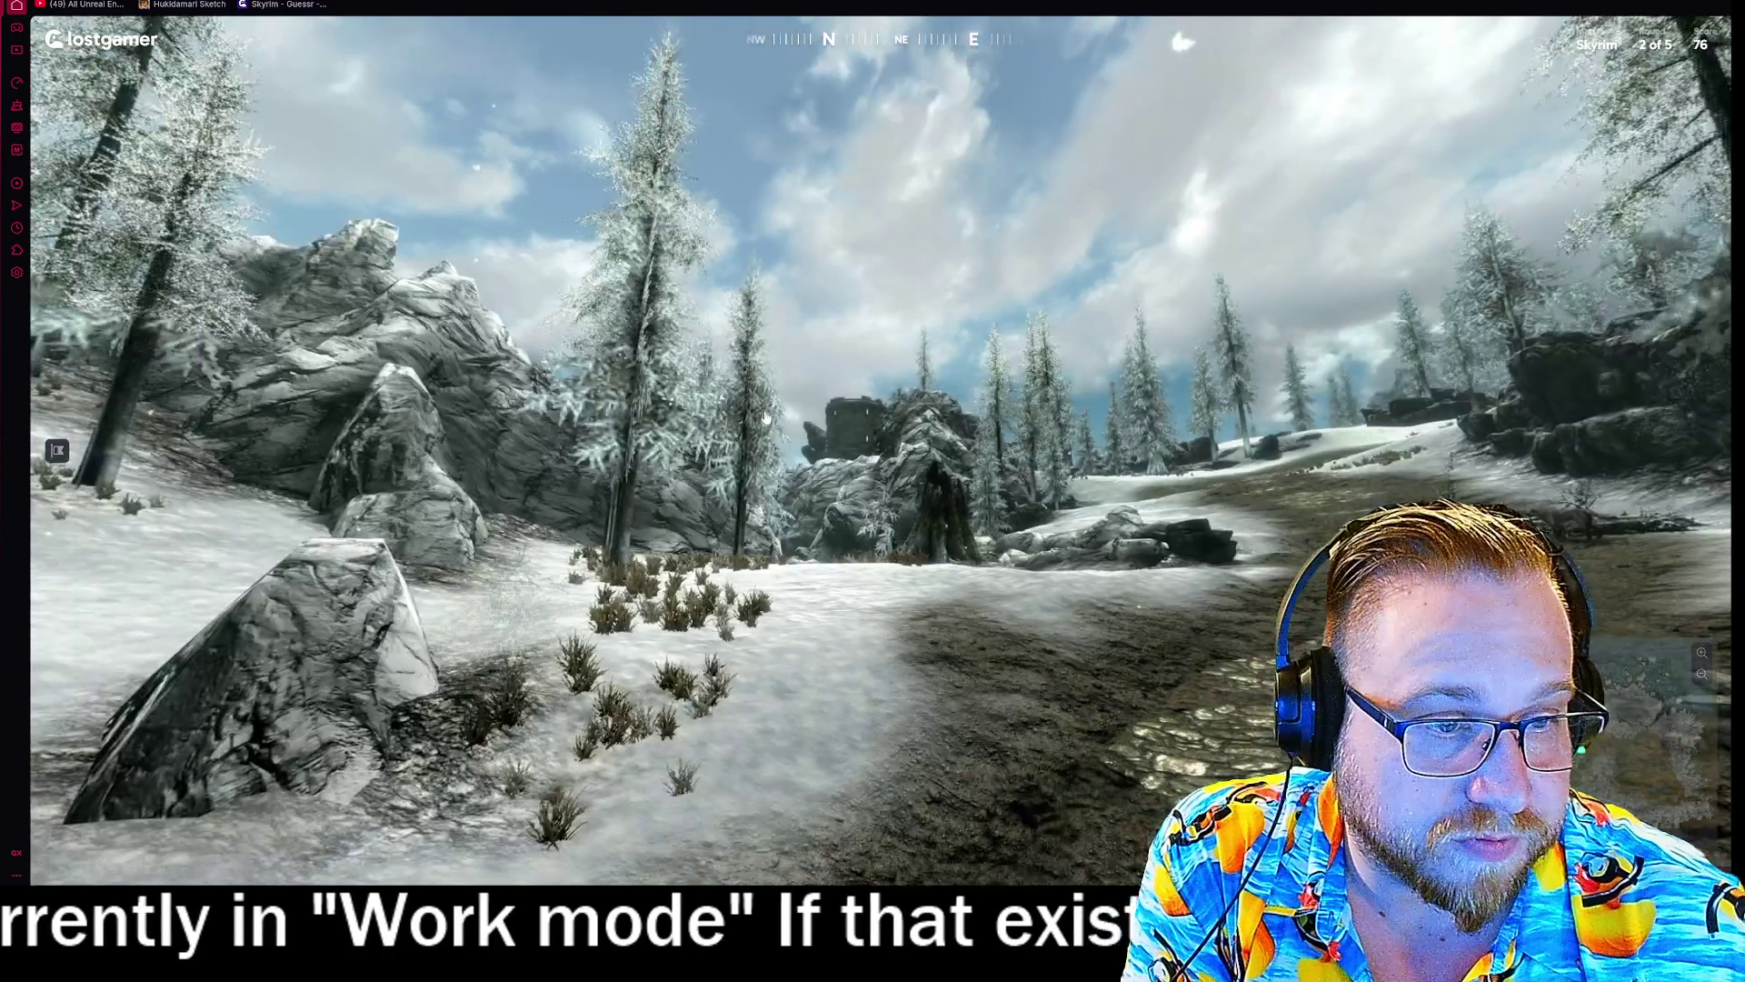
pyautogui.moveTo(406, 535); pyautogui.dragTo(773, 479)
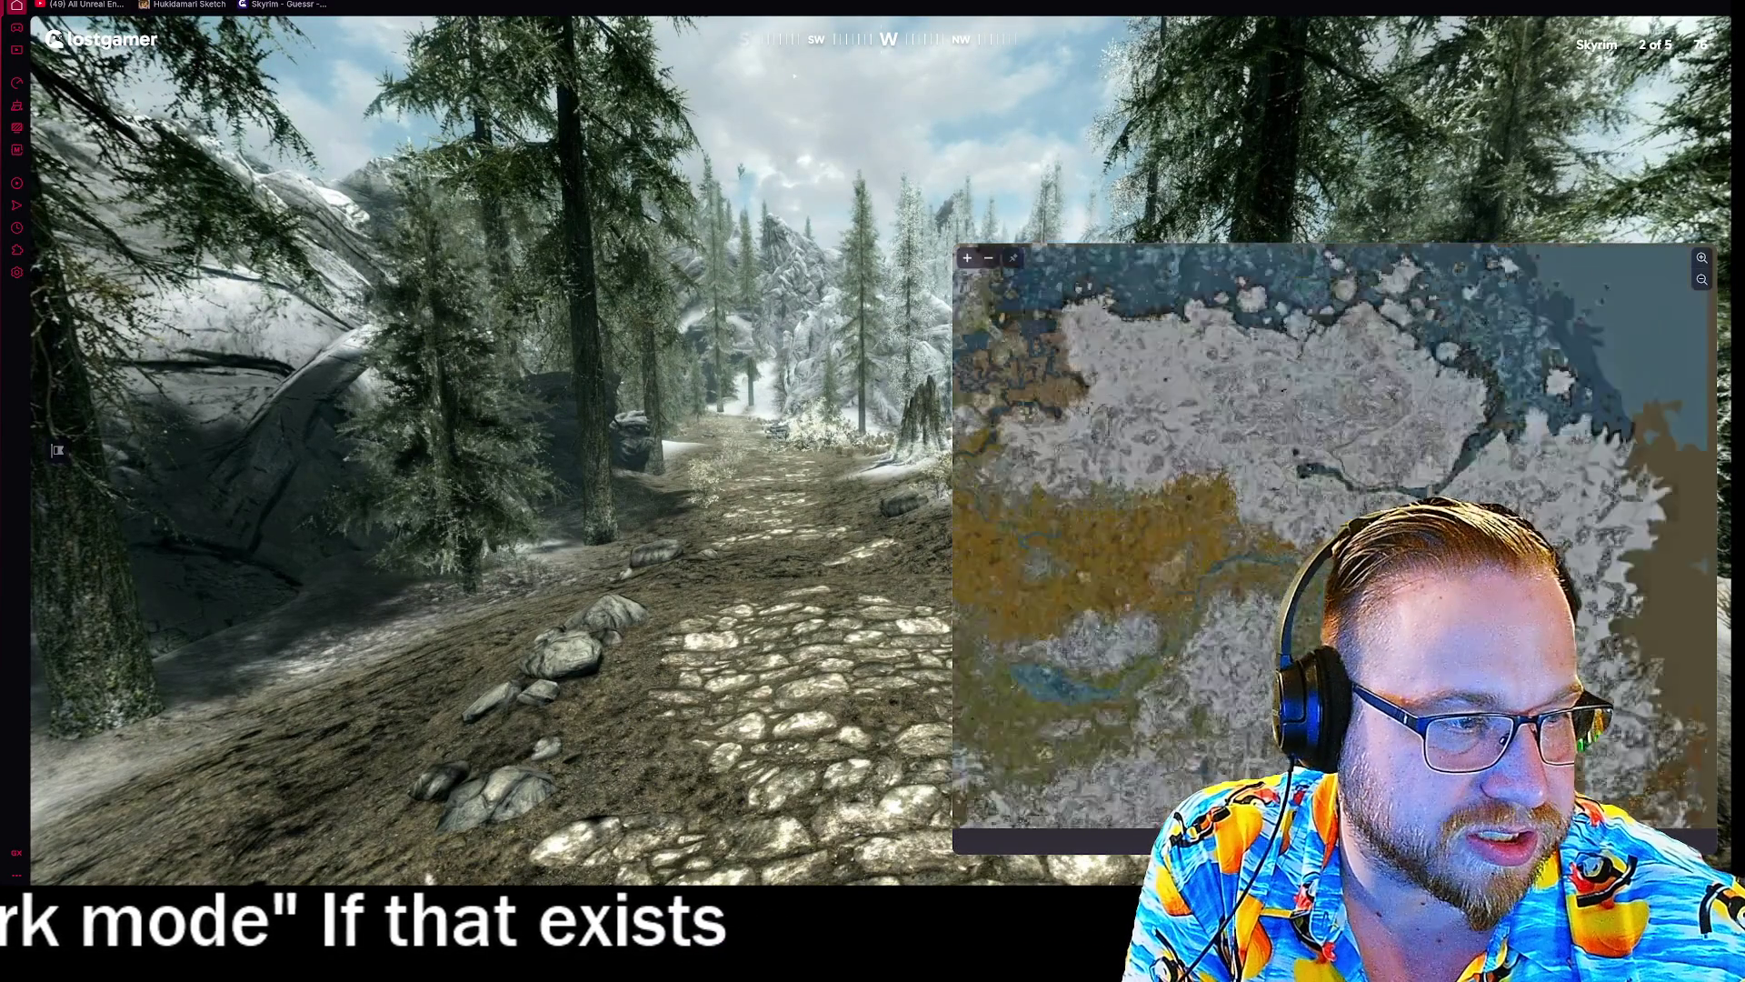
pyautogui.scroll(2, 1441, 474)
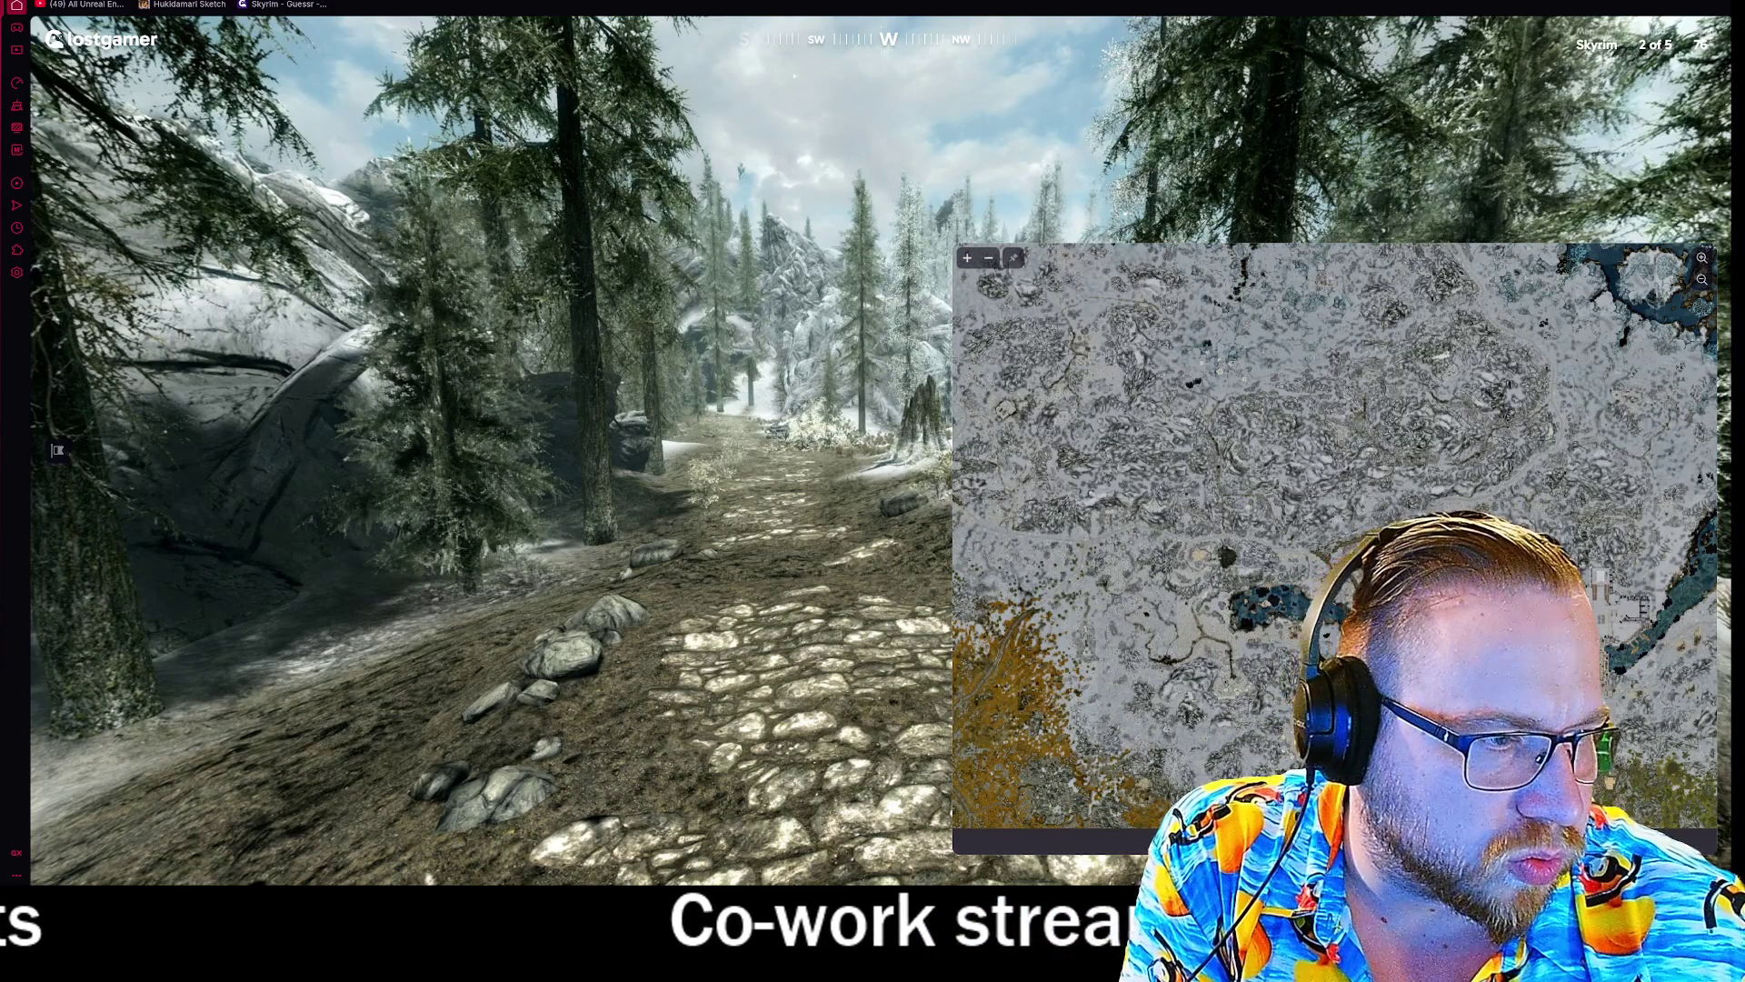
pyautogui.moveTo(724, 473)
pyautogui.mouseDown()
pyautogui.moveTo(606, 567)
pyautogui.moveTo(748, 591)
pyautogui.moveTo(962, 429)
pyautogui.mouseUp()
pyautogui.moveTo(660, 419)
pyautogui.mouseDown()
pyautogui.moveTo(943, 501)
pyautogui.moveTo(926, 407)
pyautogui.mouseUp()
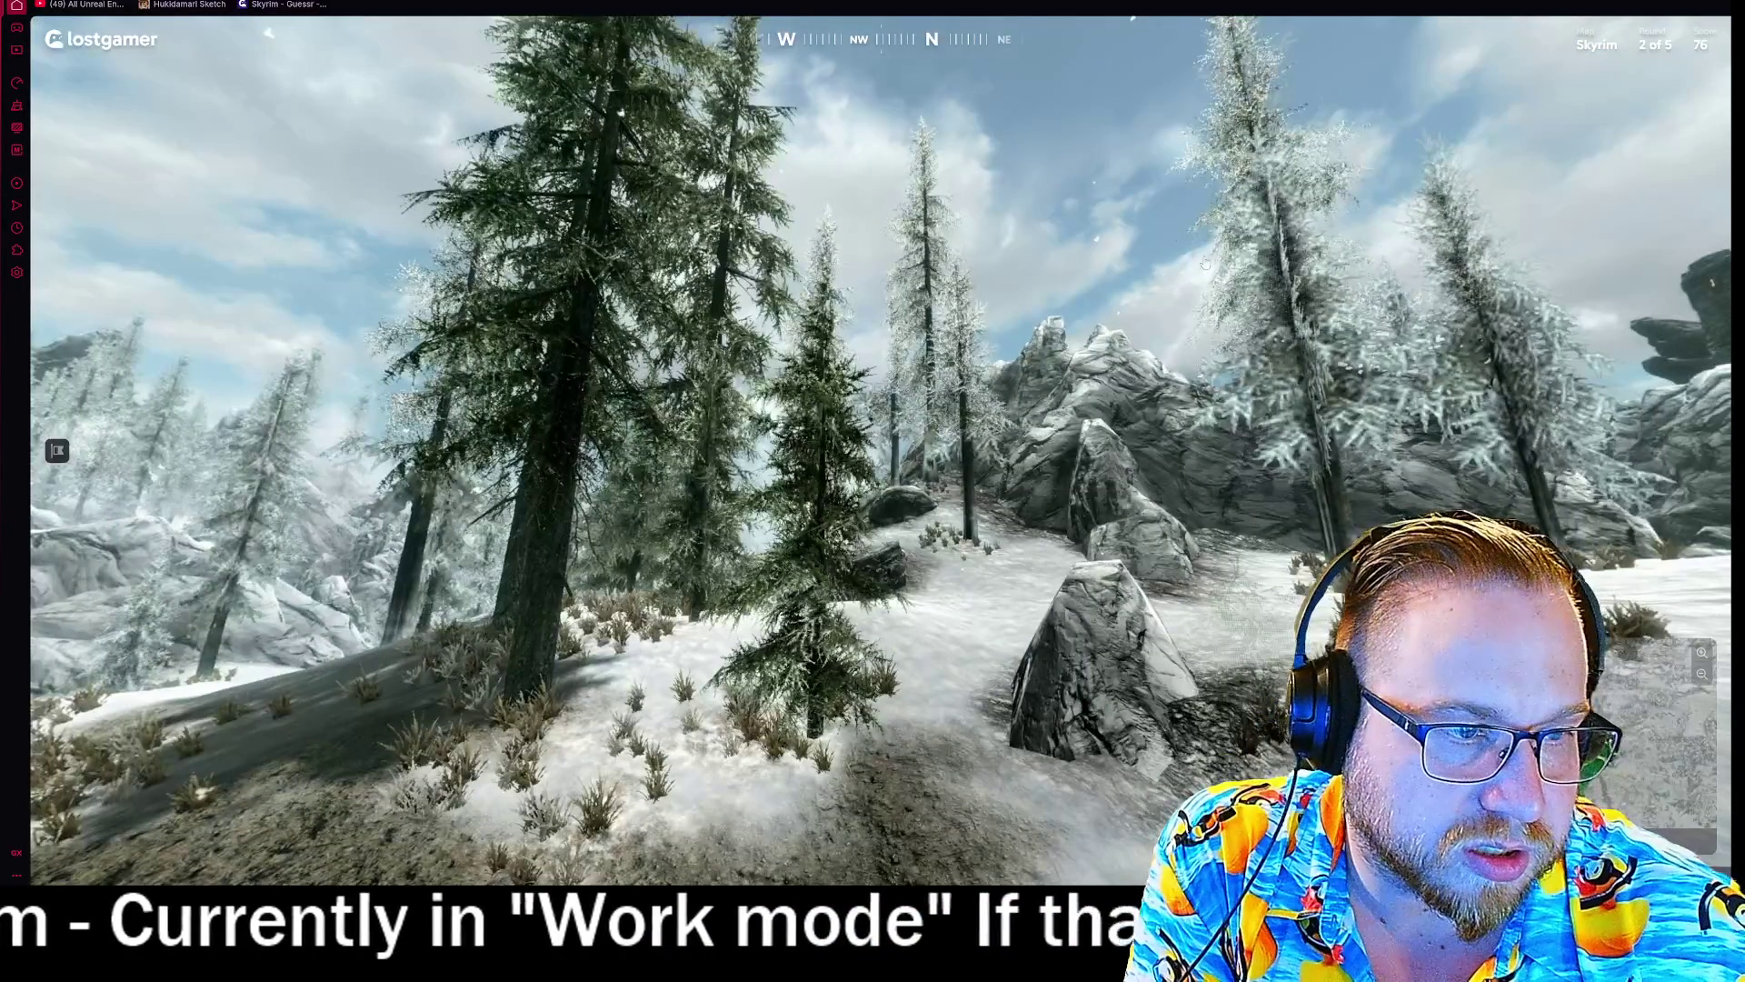
pyautogui.moveTo(1216, 371); pyautogui.dragTo(590, 266)
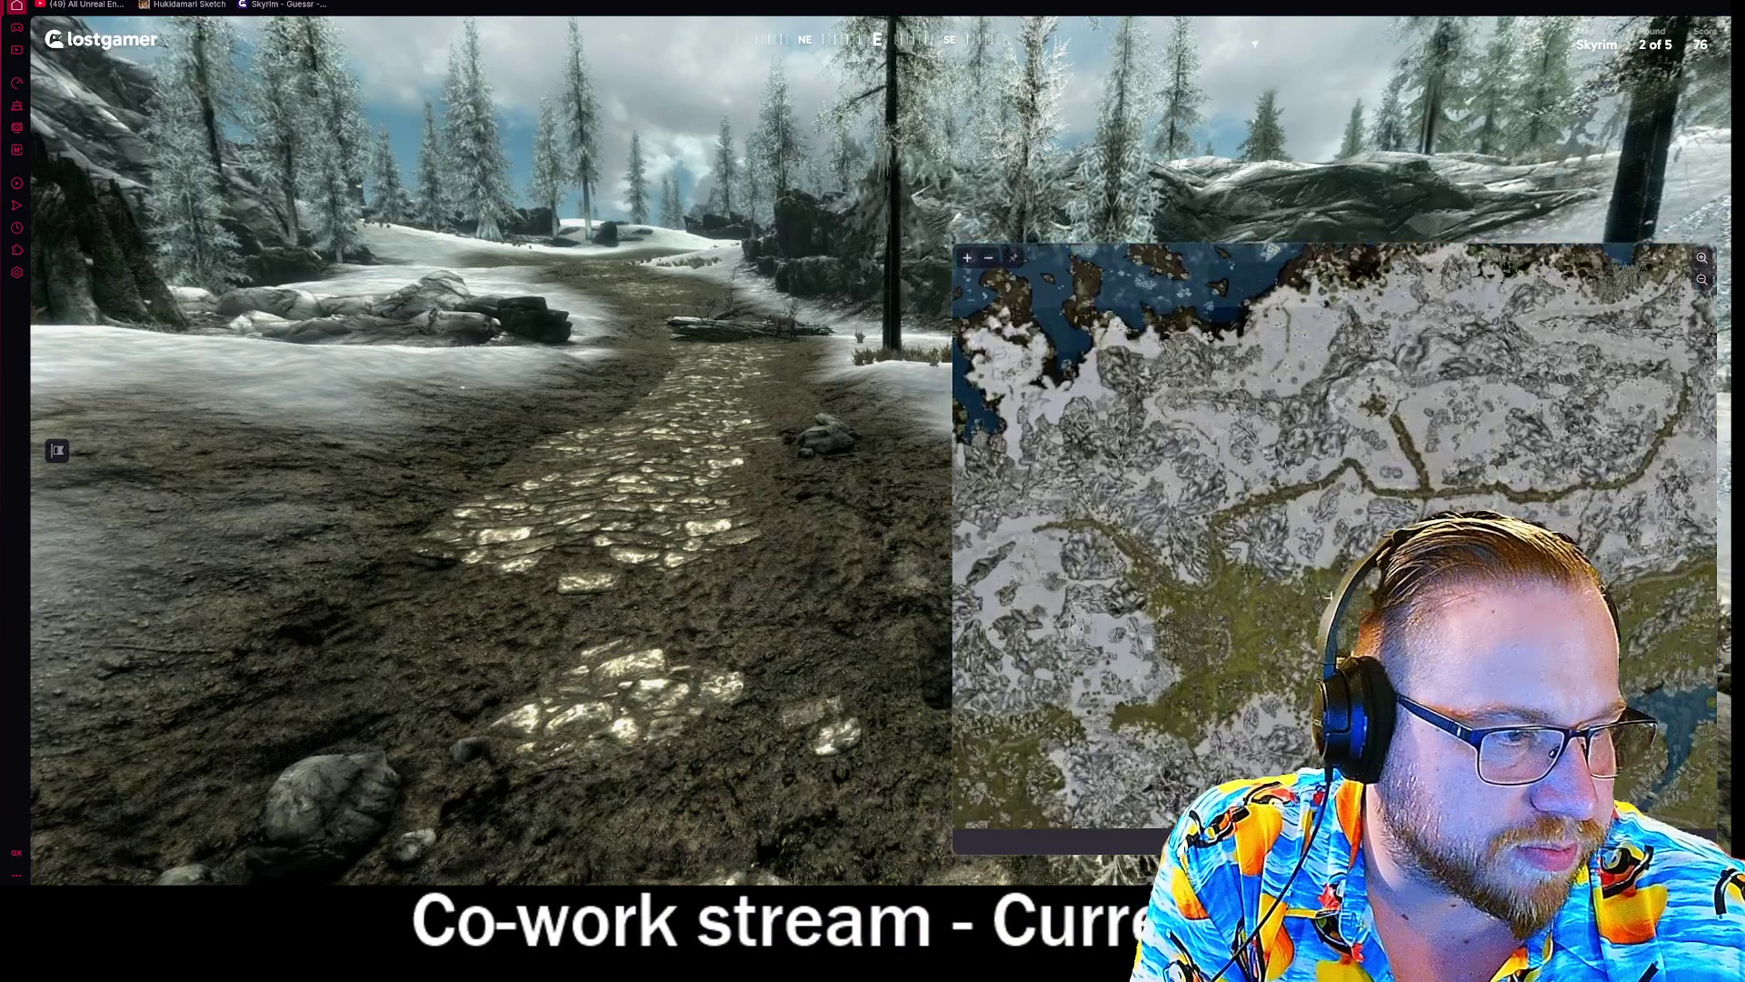
pyautogui.scroll(-5, 1206, 746)
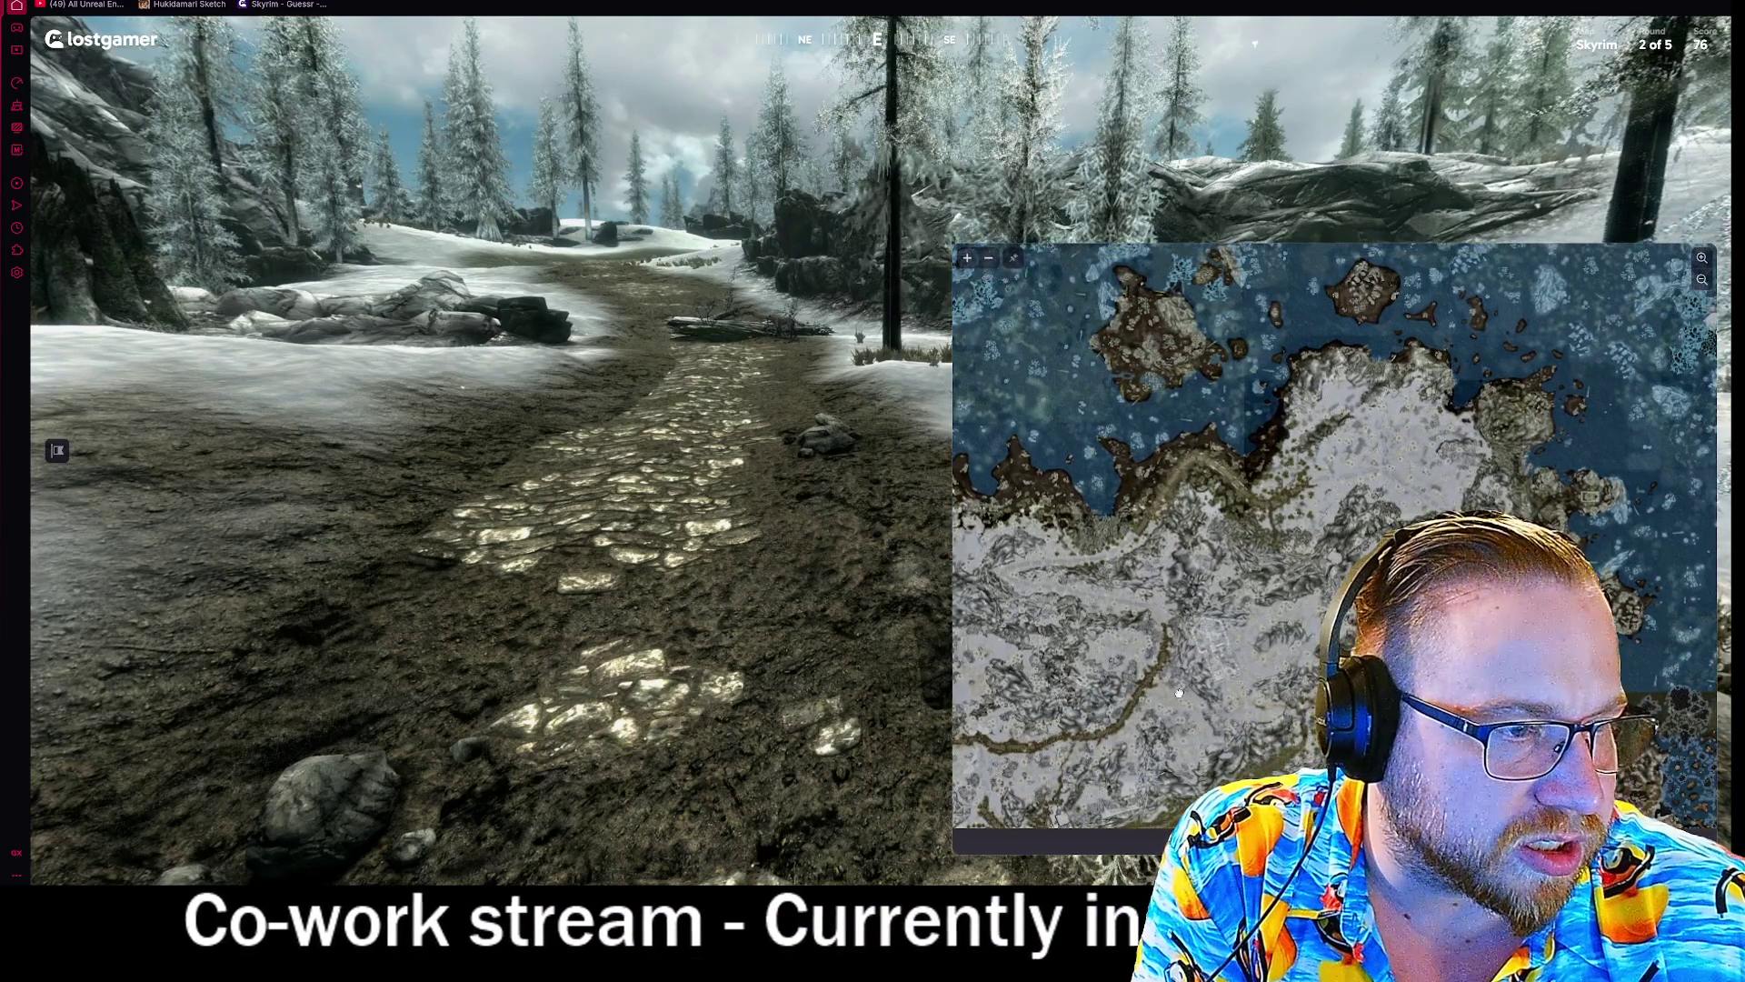
# - Zoom the guess map into the snowy interior, submit the round 2 guess, and continue
pyautogui.moveTo(1206, 745); pyautogui.dragTo(1205, 550)
pyautogui.scroll(5, 1271, 574)
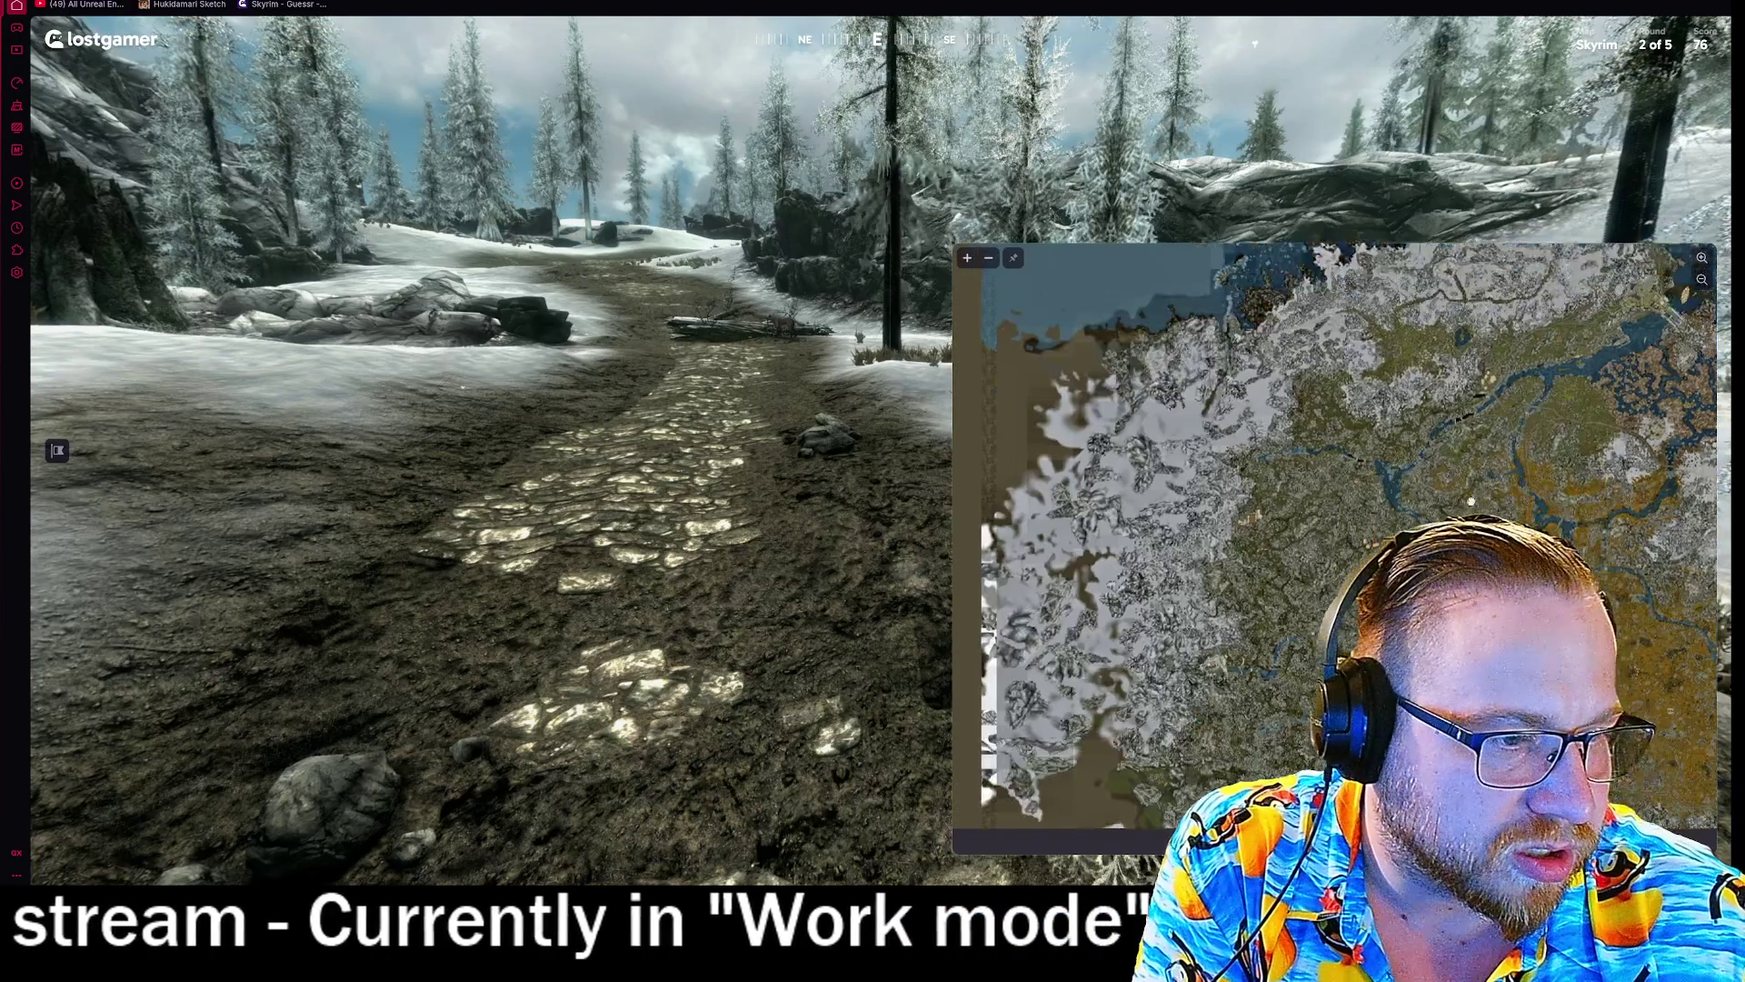
pyautogui.moveTo(1351, 441); pyautogui.dragTo(1037, 548)
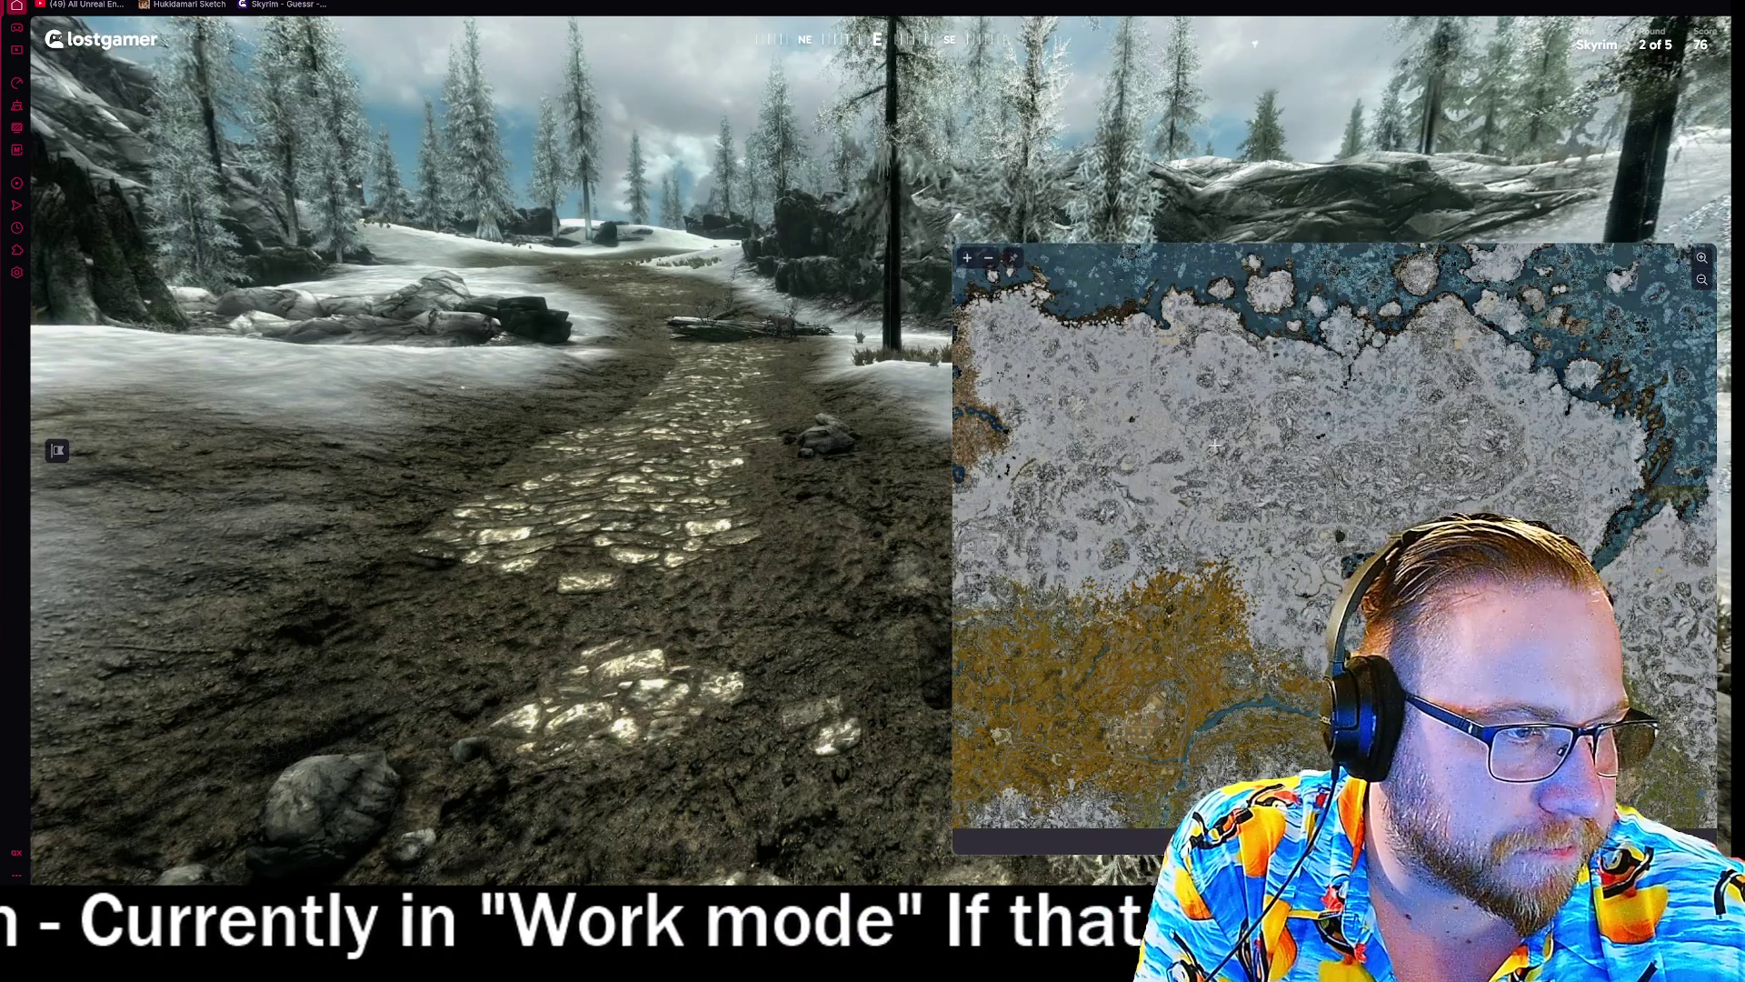
pyautogui.scroll(2, 1266, 411)
pyautogui.scroll(3, 1242, 454)
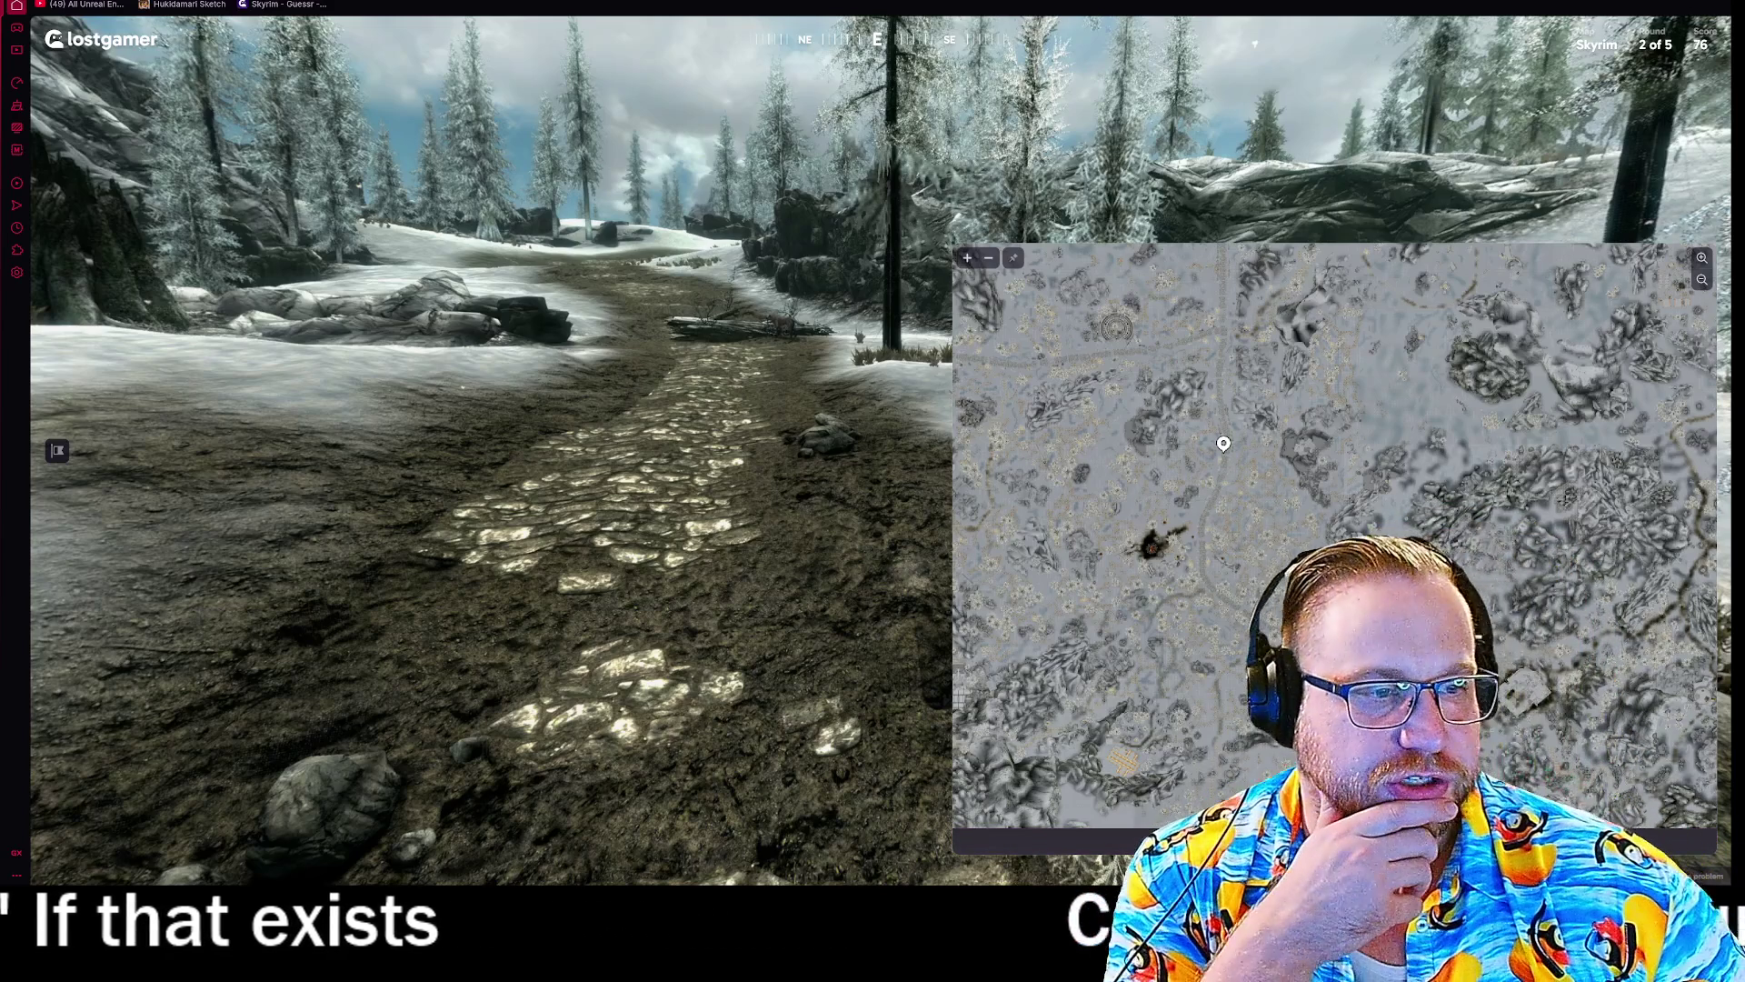
pyautogui.press('space')
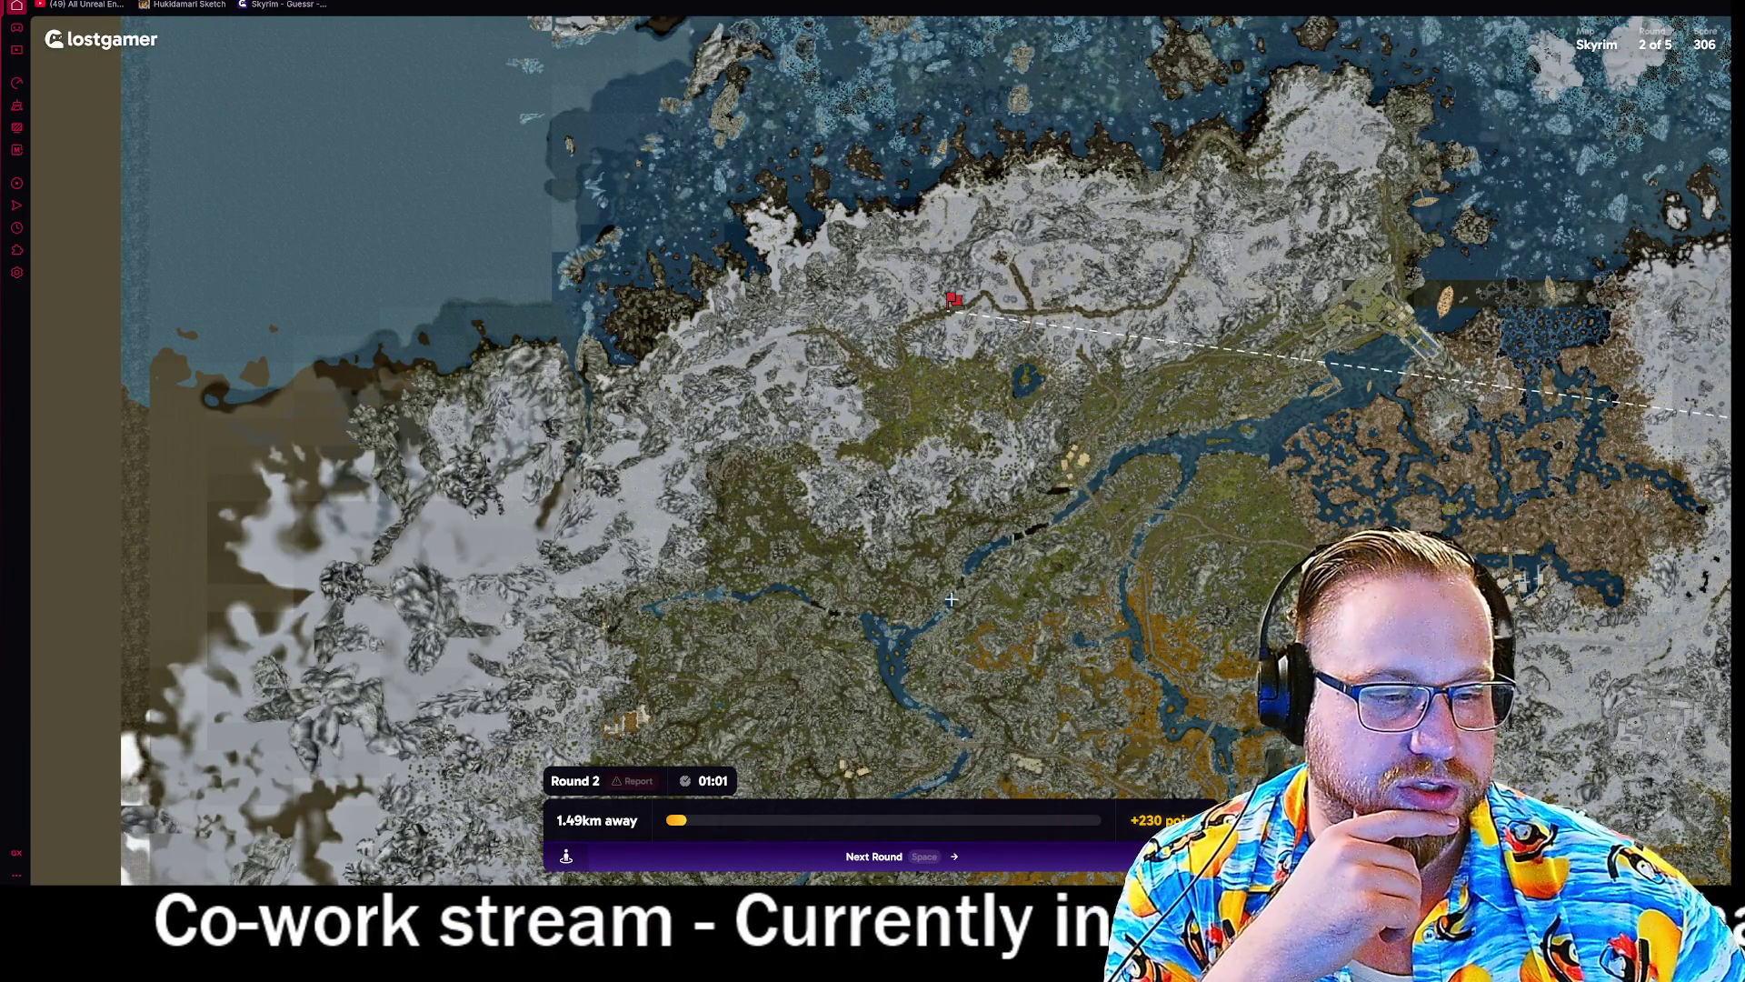
pyautogui.click(920, 852)
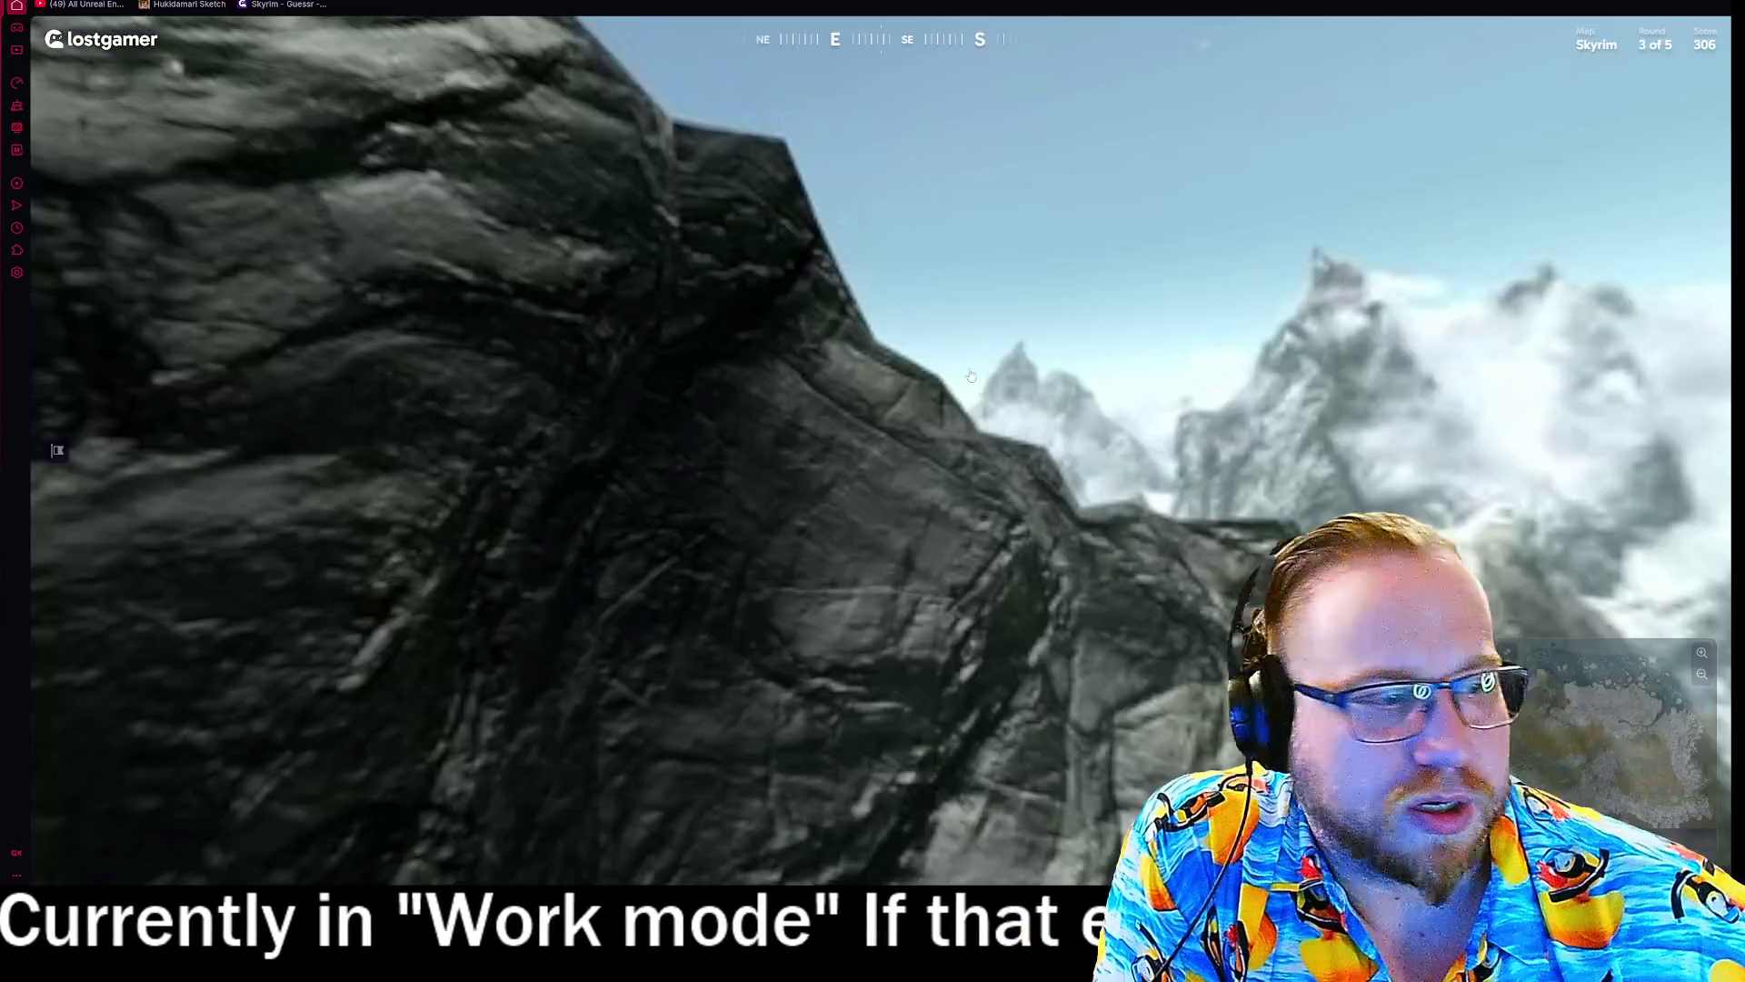
# - Look around the lake and the village below the viewpoint
pyautogui.moveTo(896, 436)
pyautogui.mouseDown()
pyautogui.moveTo(634, 159)
pyautogui.moveTo(735, 352)
pyautogui.mouseUp()
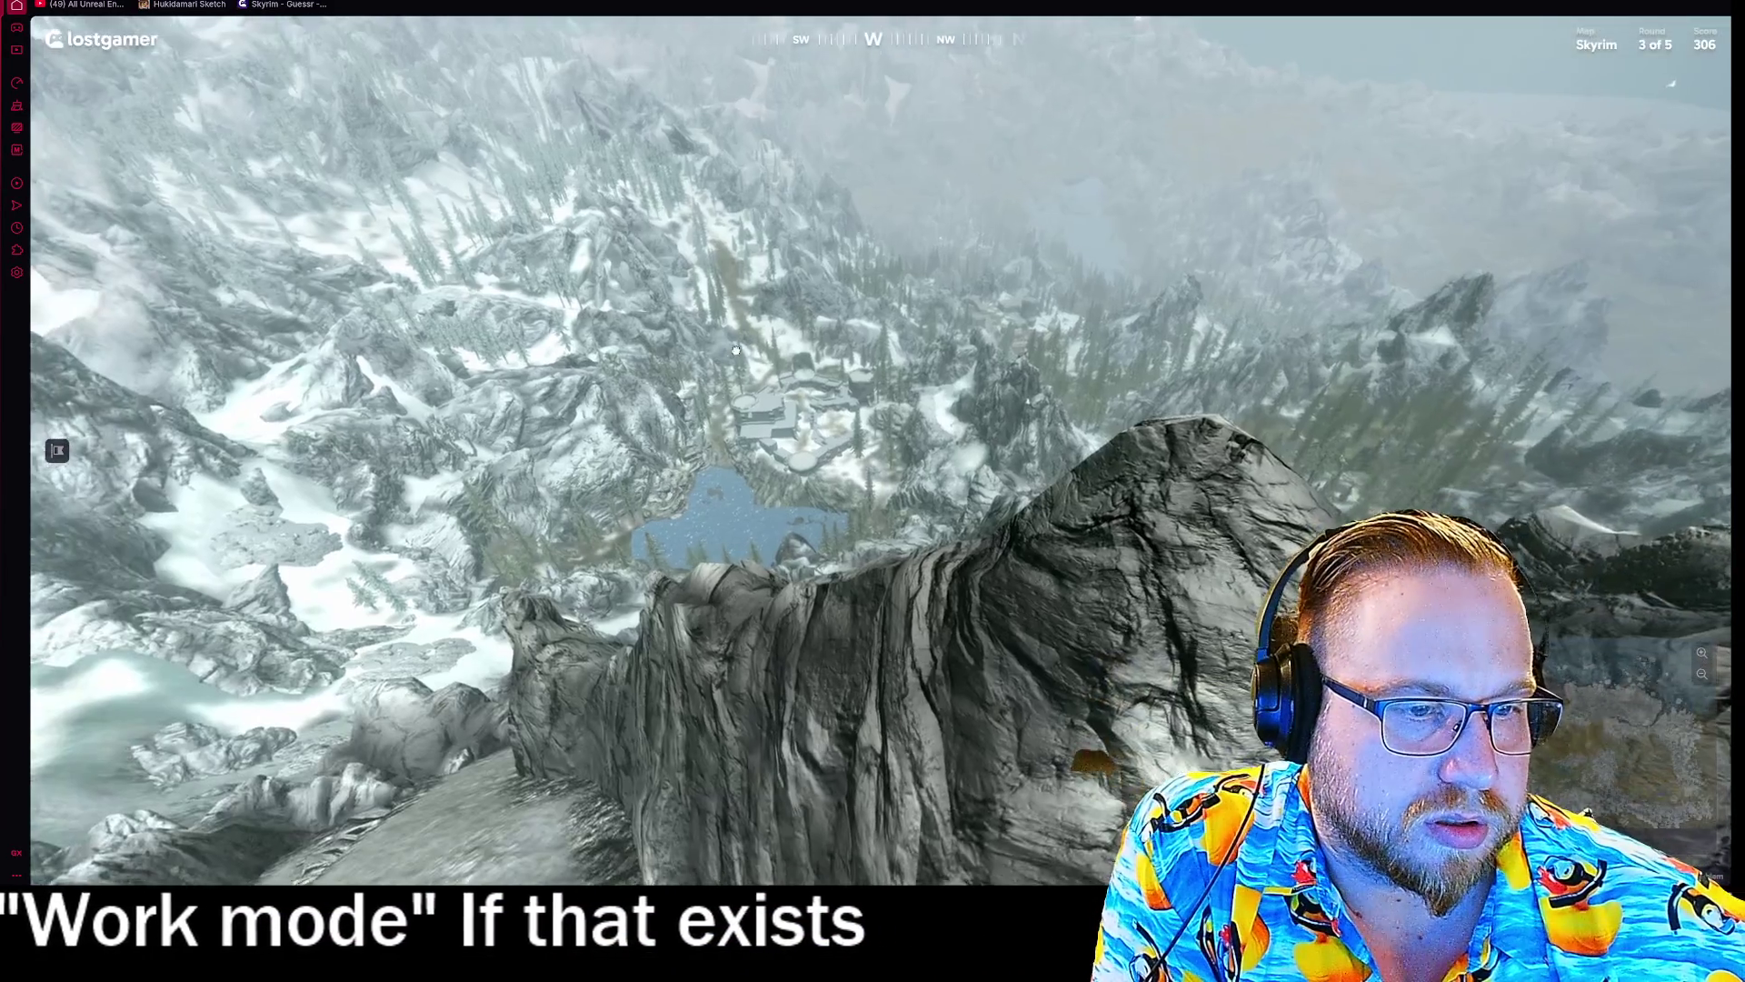
pyautogui.scroll(5, 736, 352)
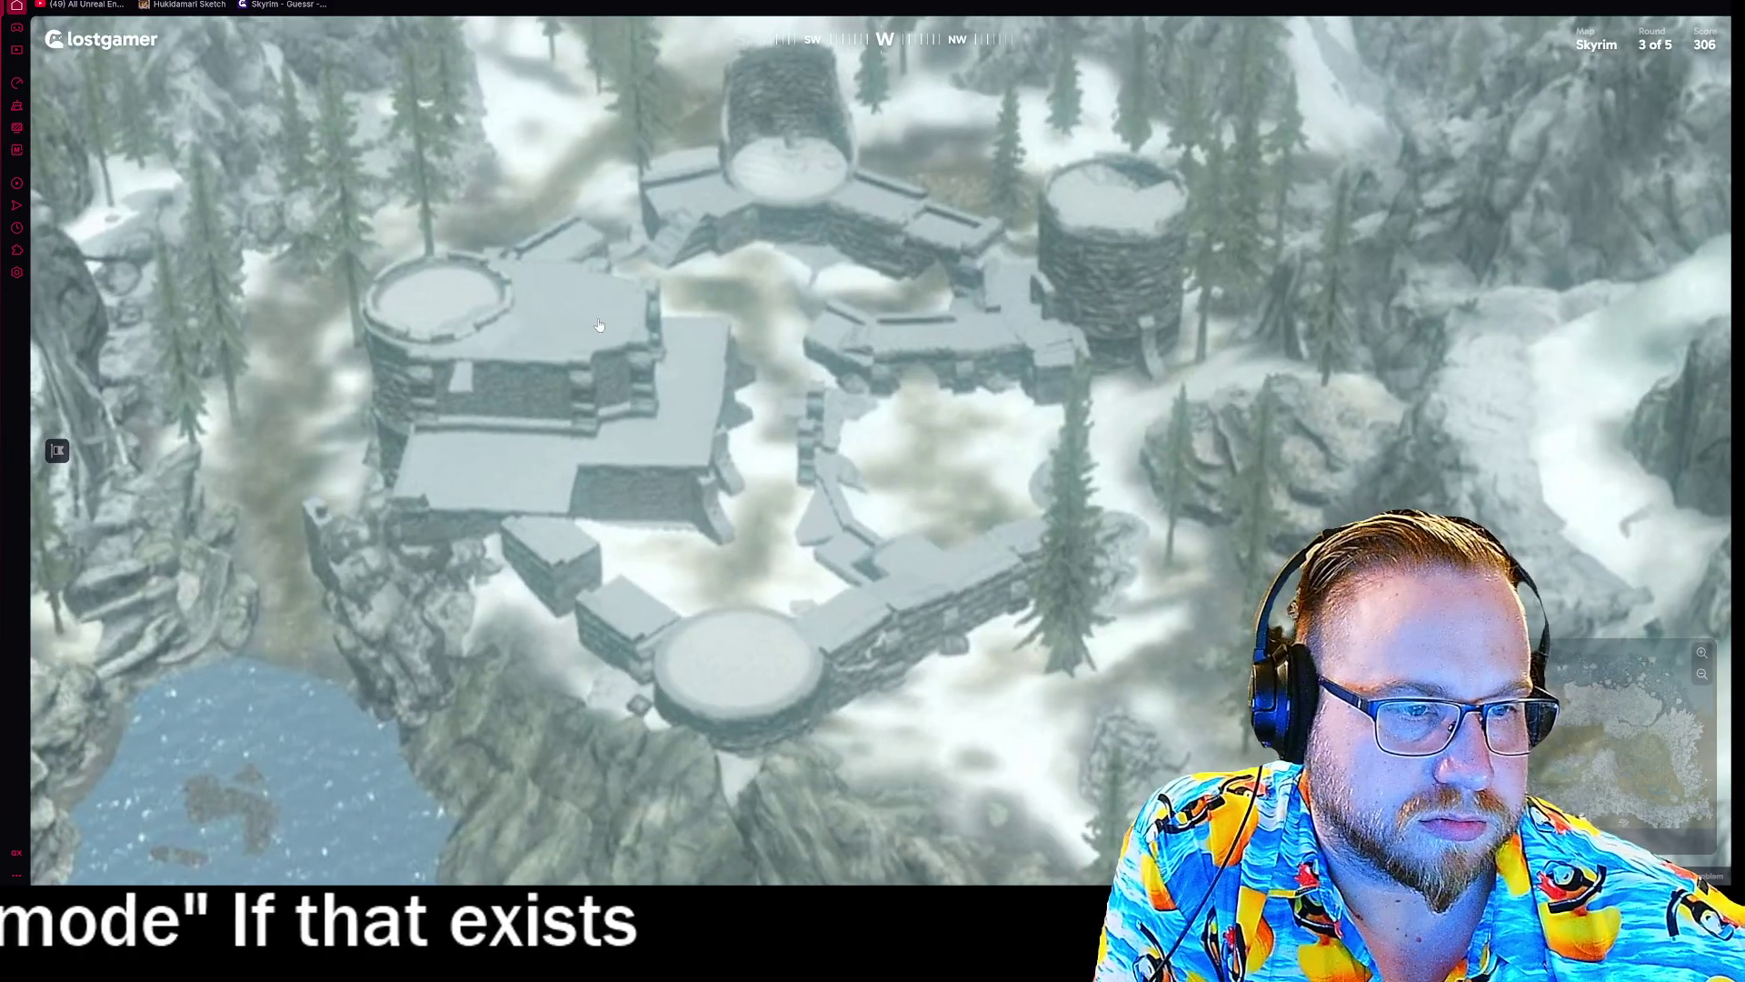
pyautogui.scroll(-5, 599, 325)
pyautogui.moveTo(599, 324)
pyautogui.mouseDown()
pyautogui.moveTo(396, 491)
pyautogui.moveTo(688, 403)
pyautogui.moveTo(624, 433)
pyautogui.moveTo(652, 435)
pyautogui.moveTo(691, 393)
pyautogui.mouseUp()
pyautogui.moveTo(634, 294)
pyautogui.mouseDown()
pyautogui.moveTo(702, 200)
pyautogui.moveTo(554, 554)
pyautogui.mouseUp()
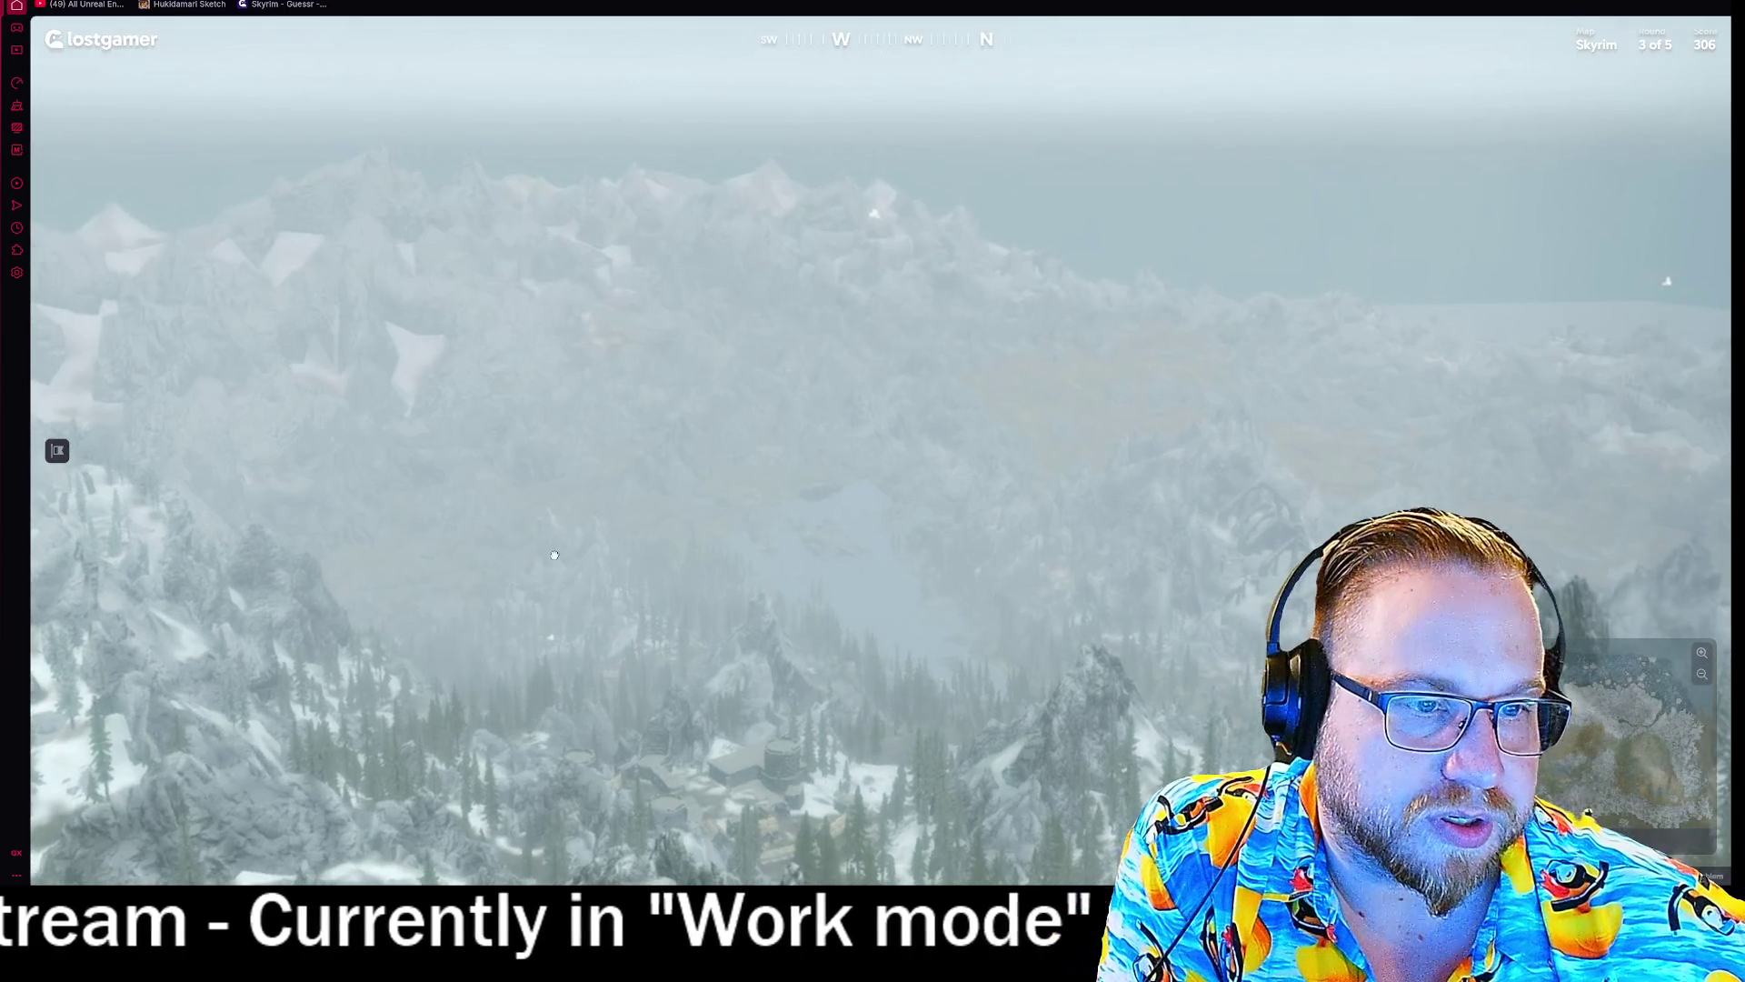
pyautogui.moveTo(639, 643)
pyautogui.mouseDown()
pyautogui.moveTo(936, 367)
pyautogui.moveTo(941, 381)
pyautogui.moveTo(1102, 397)
pyautogui.mouseUp()
# - Turn the view toward the southwest peaks and the rocky cliffs
pyautogui.scroll(3, 1102, 397)
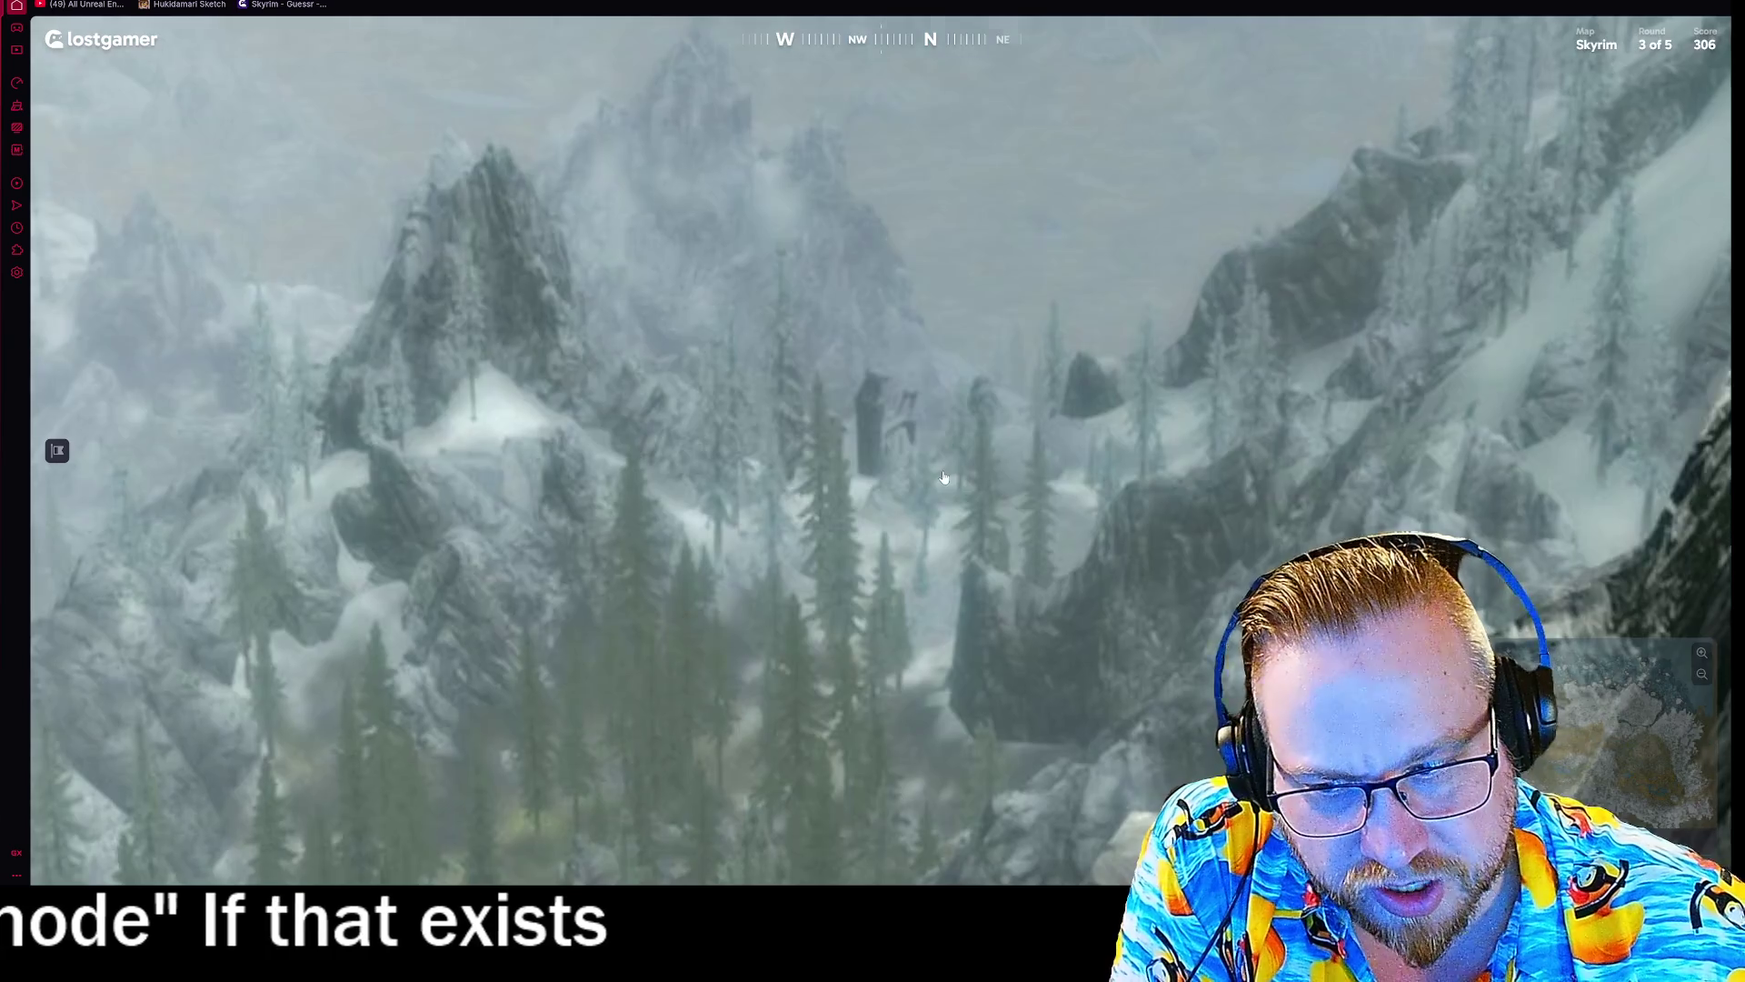
pyautogui.scroll(-3, 944, 477)
pyautogui.moveTo(794, 420); pyautogui.dragTo(1113, 512)
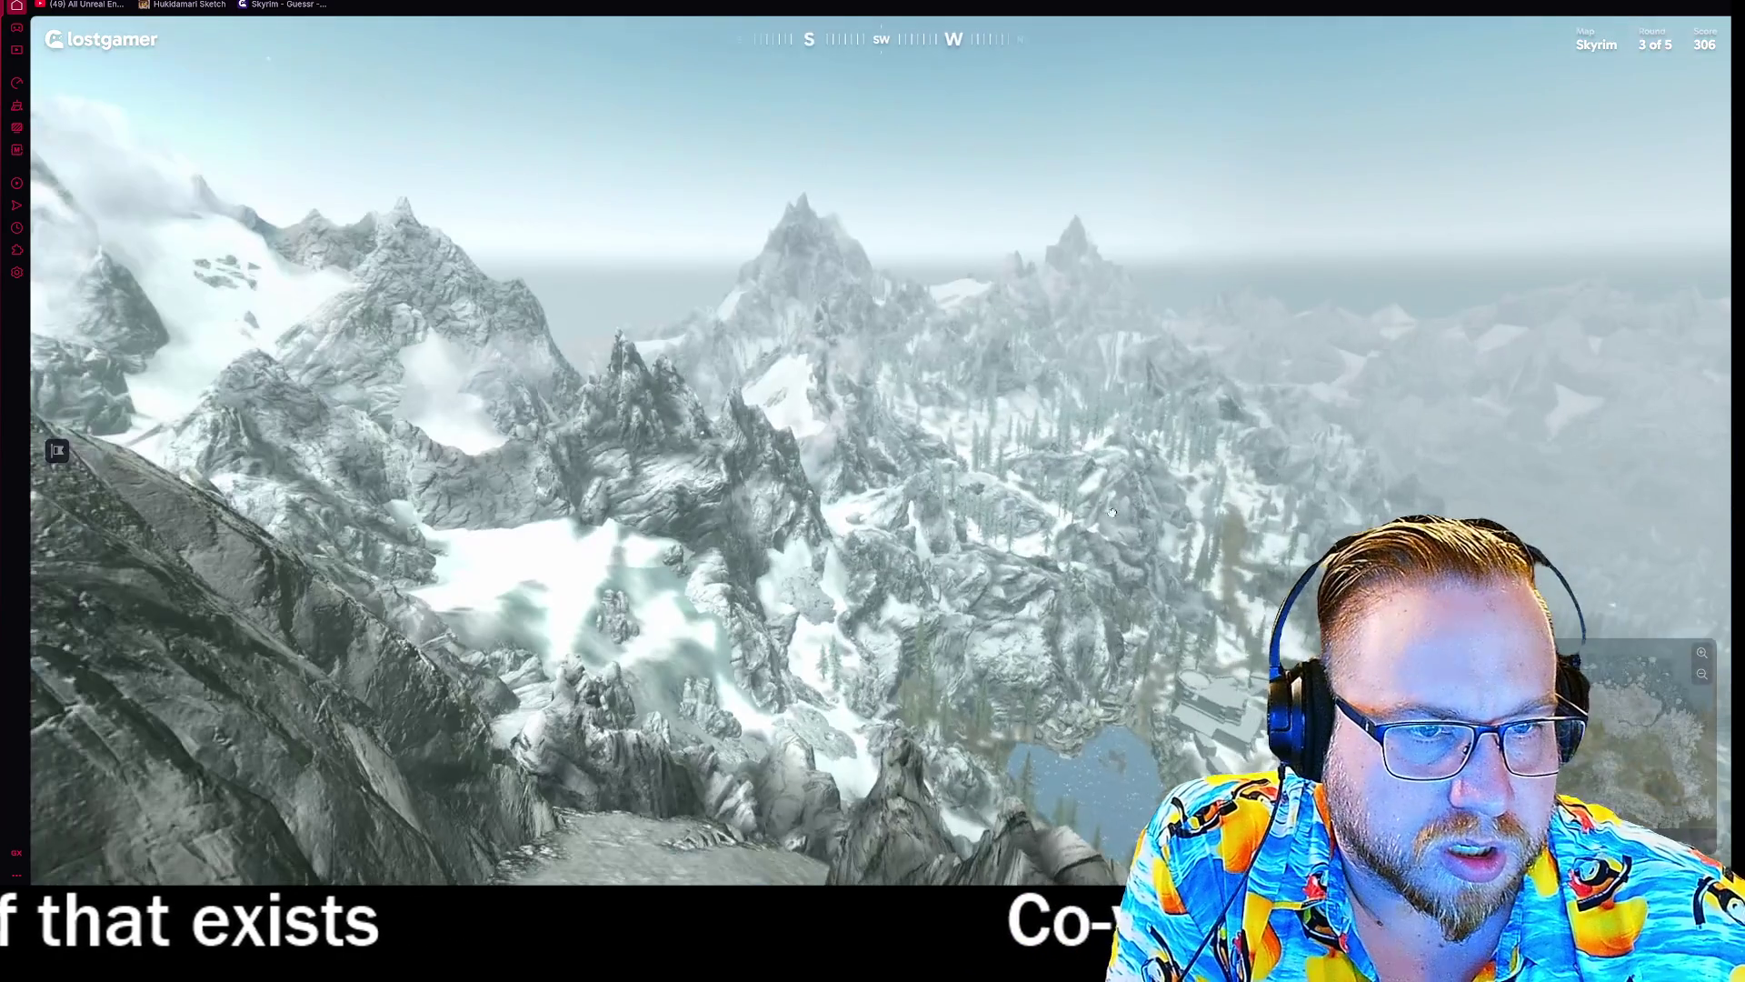
pyautogui.moveTo(915, 323); pyautogui.dragTo(708, 472)
pyautogui.scroll(3, 637, 475)
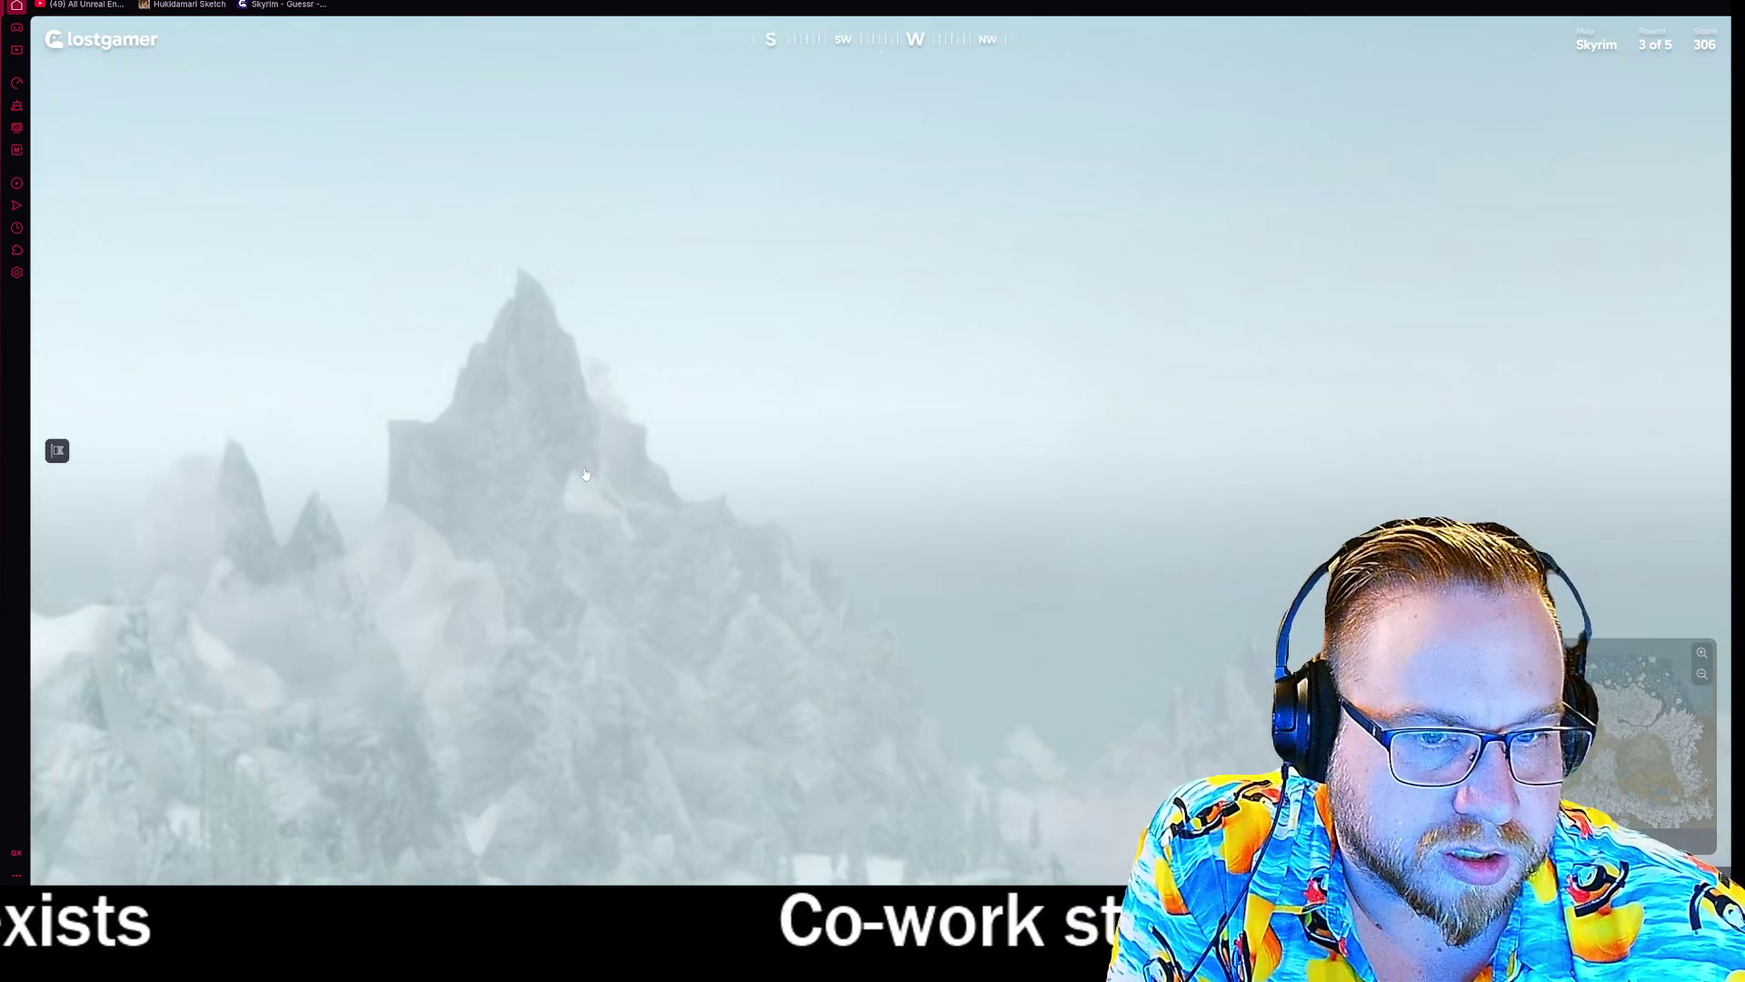
pyautogui.scroll(-3, 602, 476)
pyautogui.moveTo(602, 476)
pyautogui.mouseDown()
pyautogui.moveTo(1198, 257)
pyautogui.moveTo(938, 381)
pyautogui.moveTo(1020, 413)
pyautogui.moveTo(1029, 400)
pyautogui.moveTo(857, 370)
pyautogui.moveTo(774, 427)
pyautogui.mouseUp()
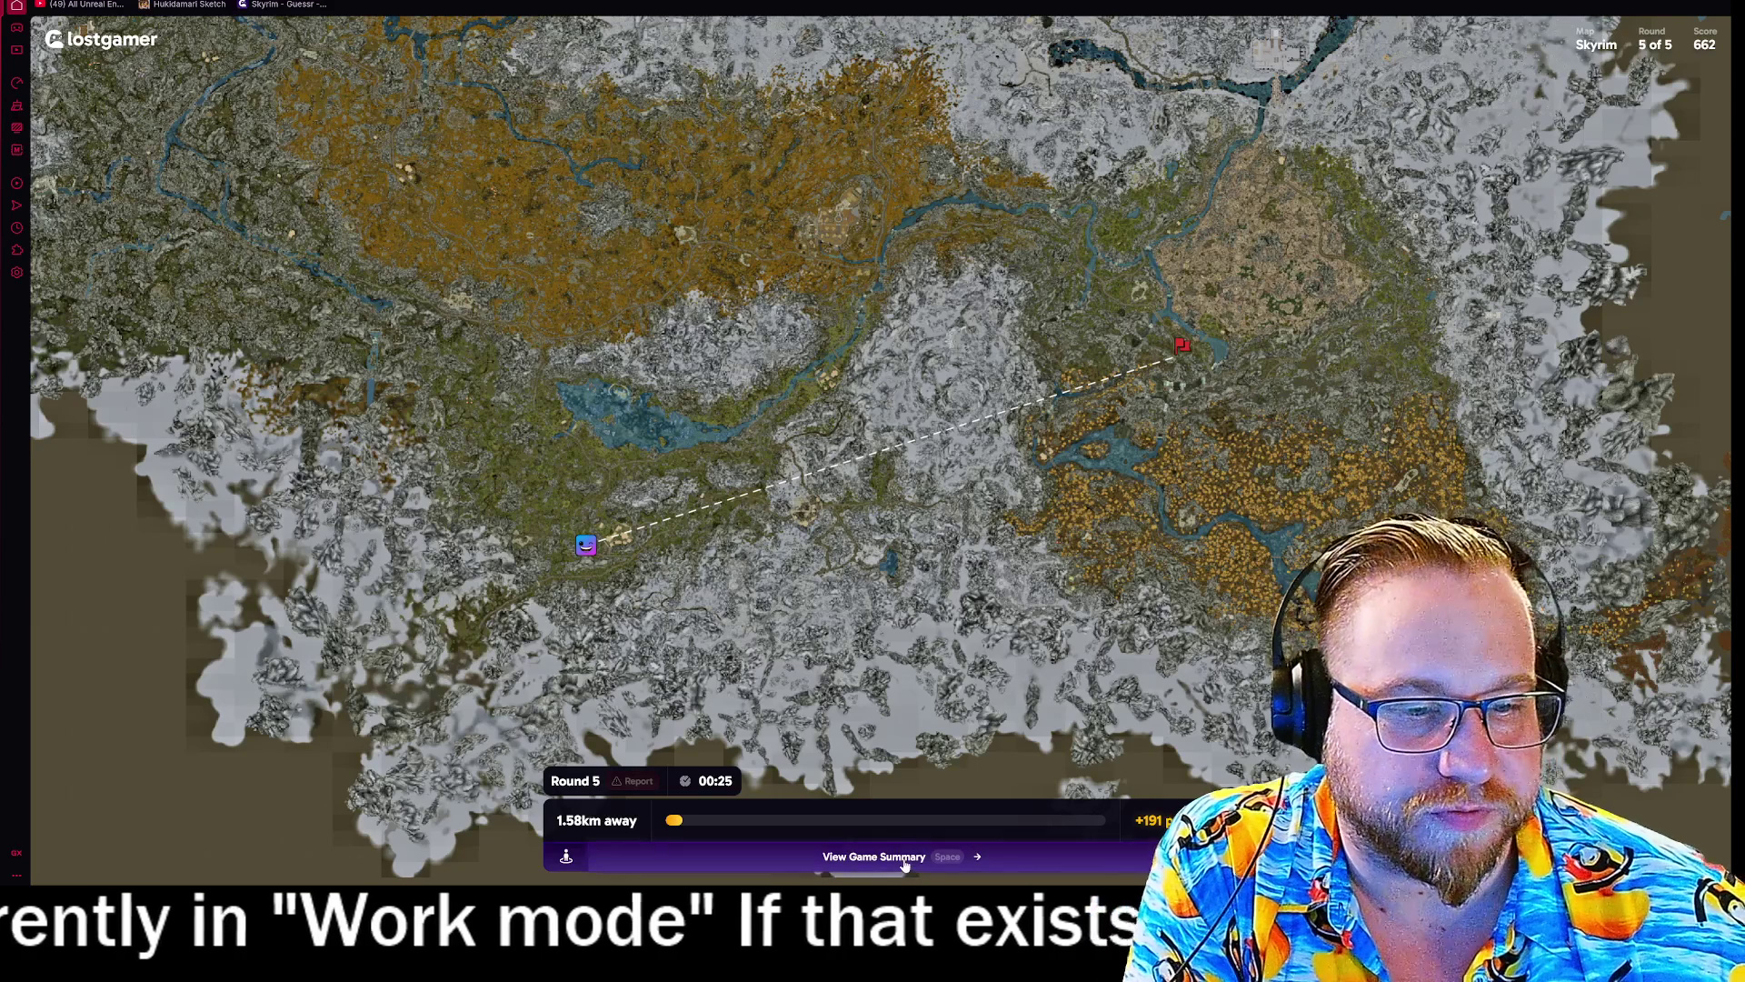
# - Open the five-round game summary and go back to the Skyrim lobby
pyautogui.click(904, 862)
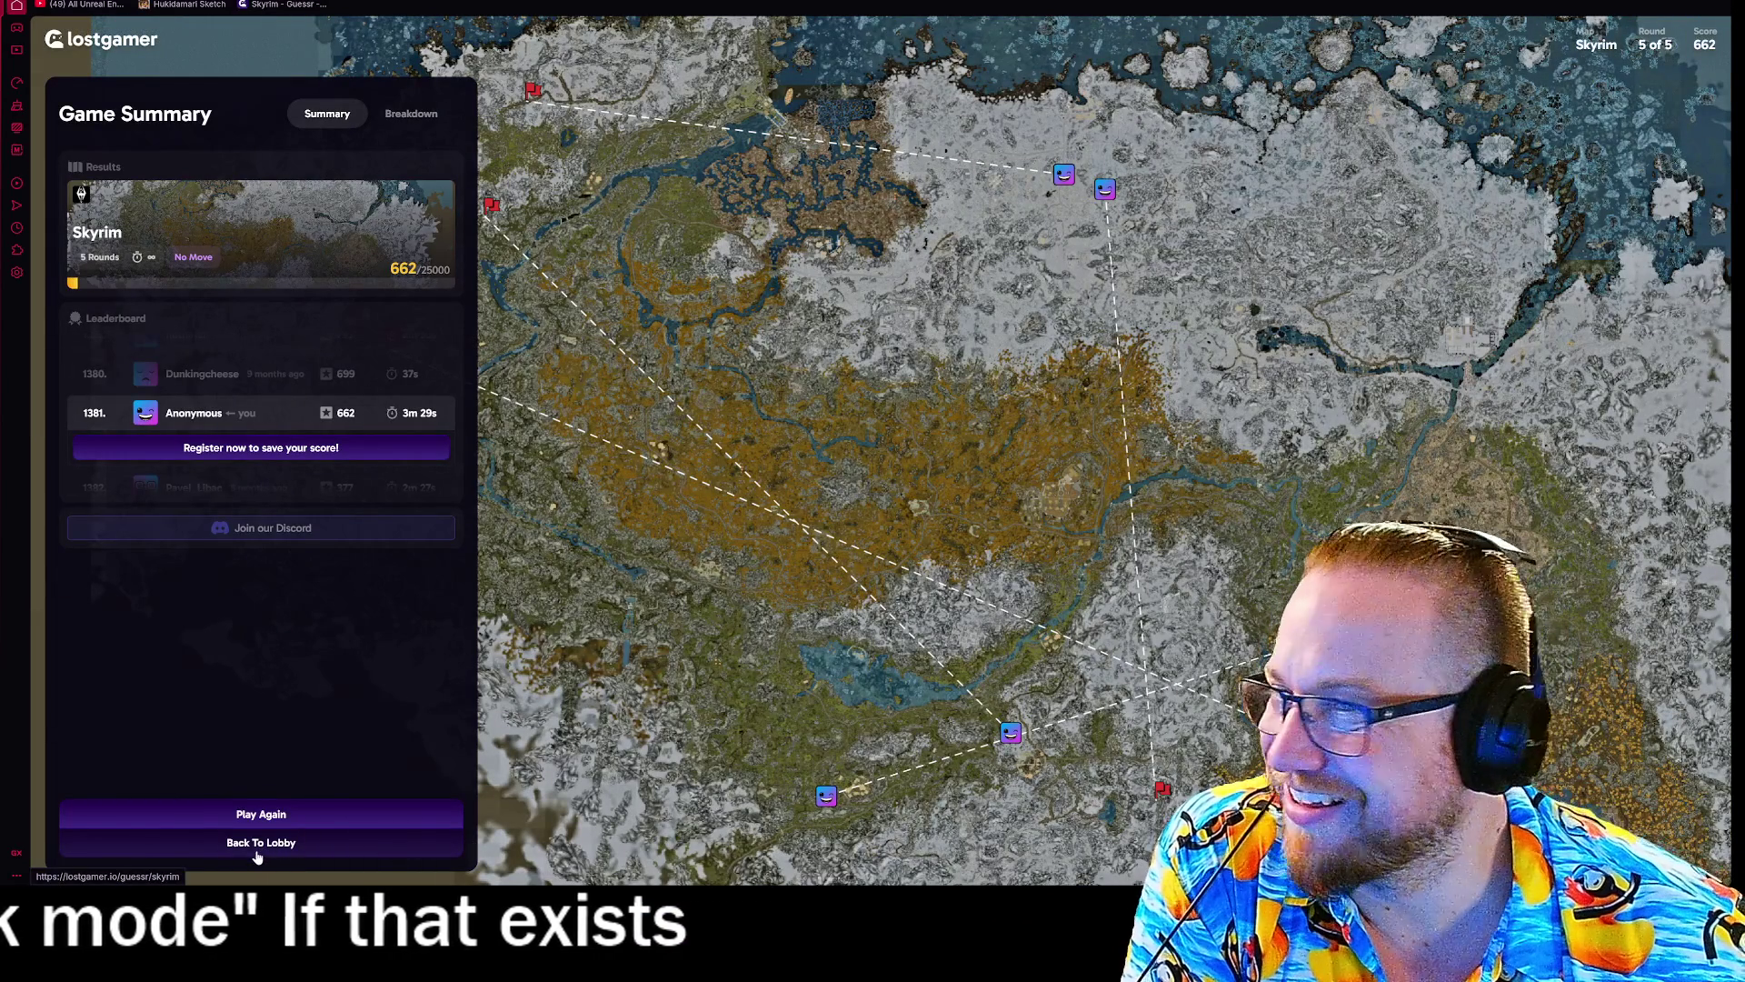
pyautogui.scroll(-3, 681, 573)
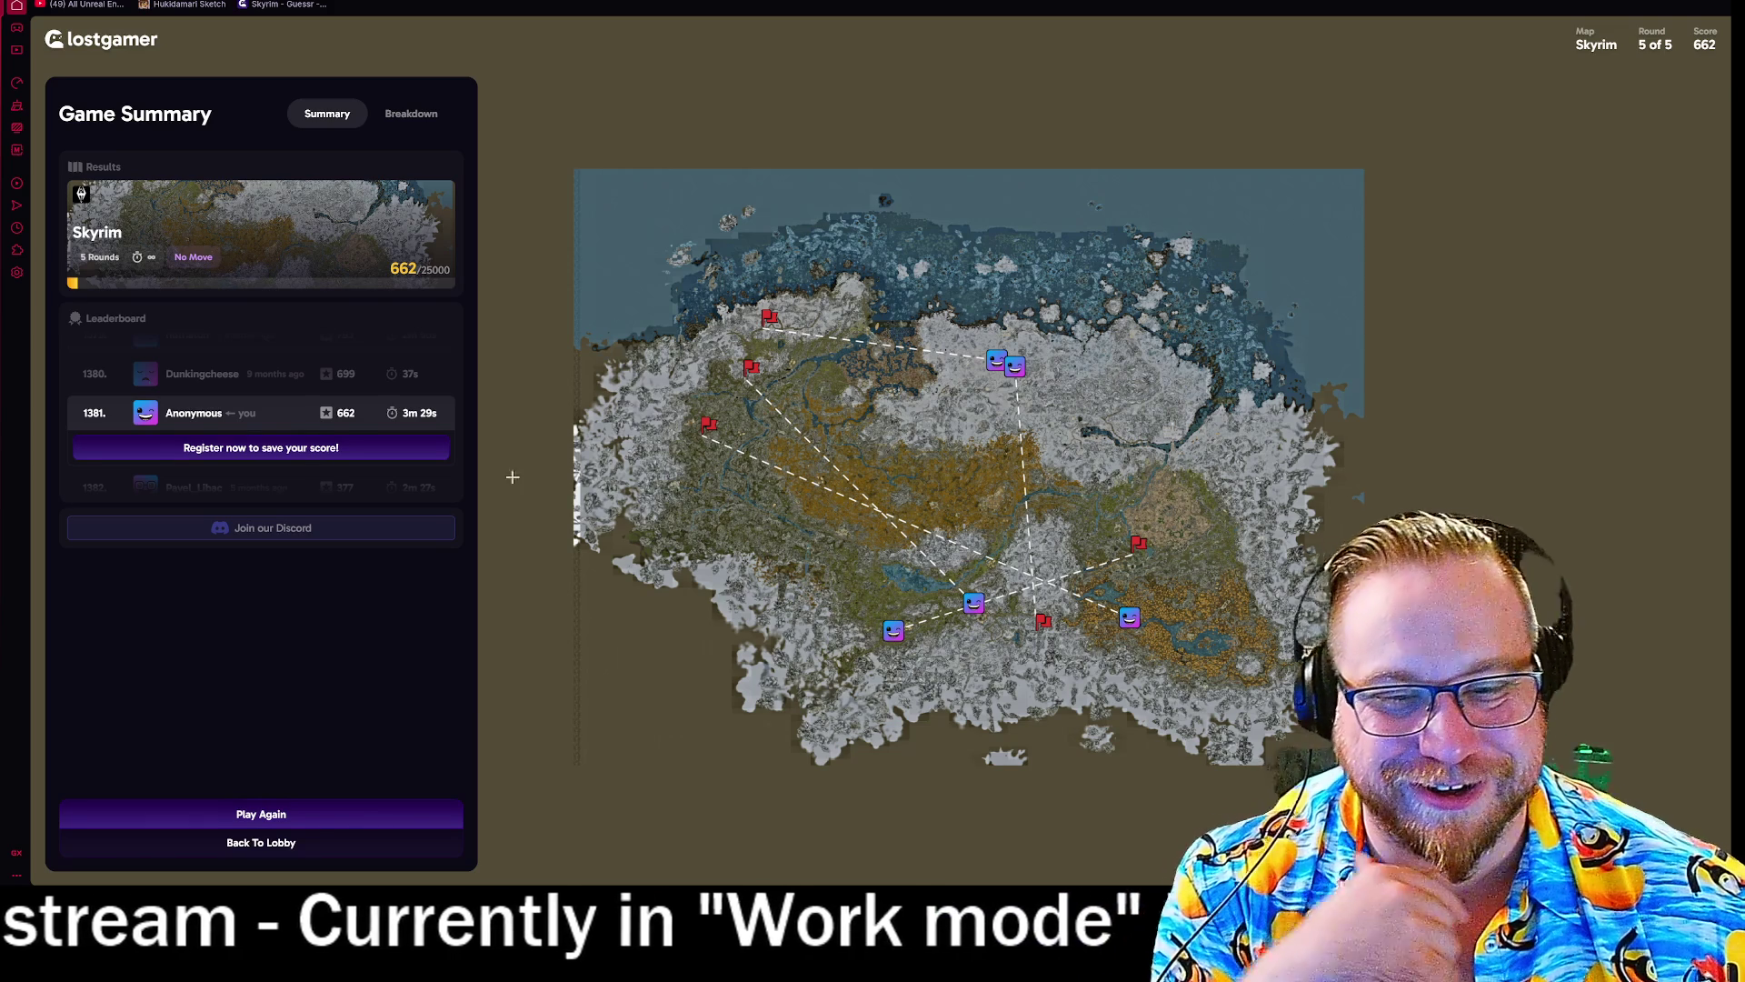
pyautogui.click(260, 841)
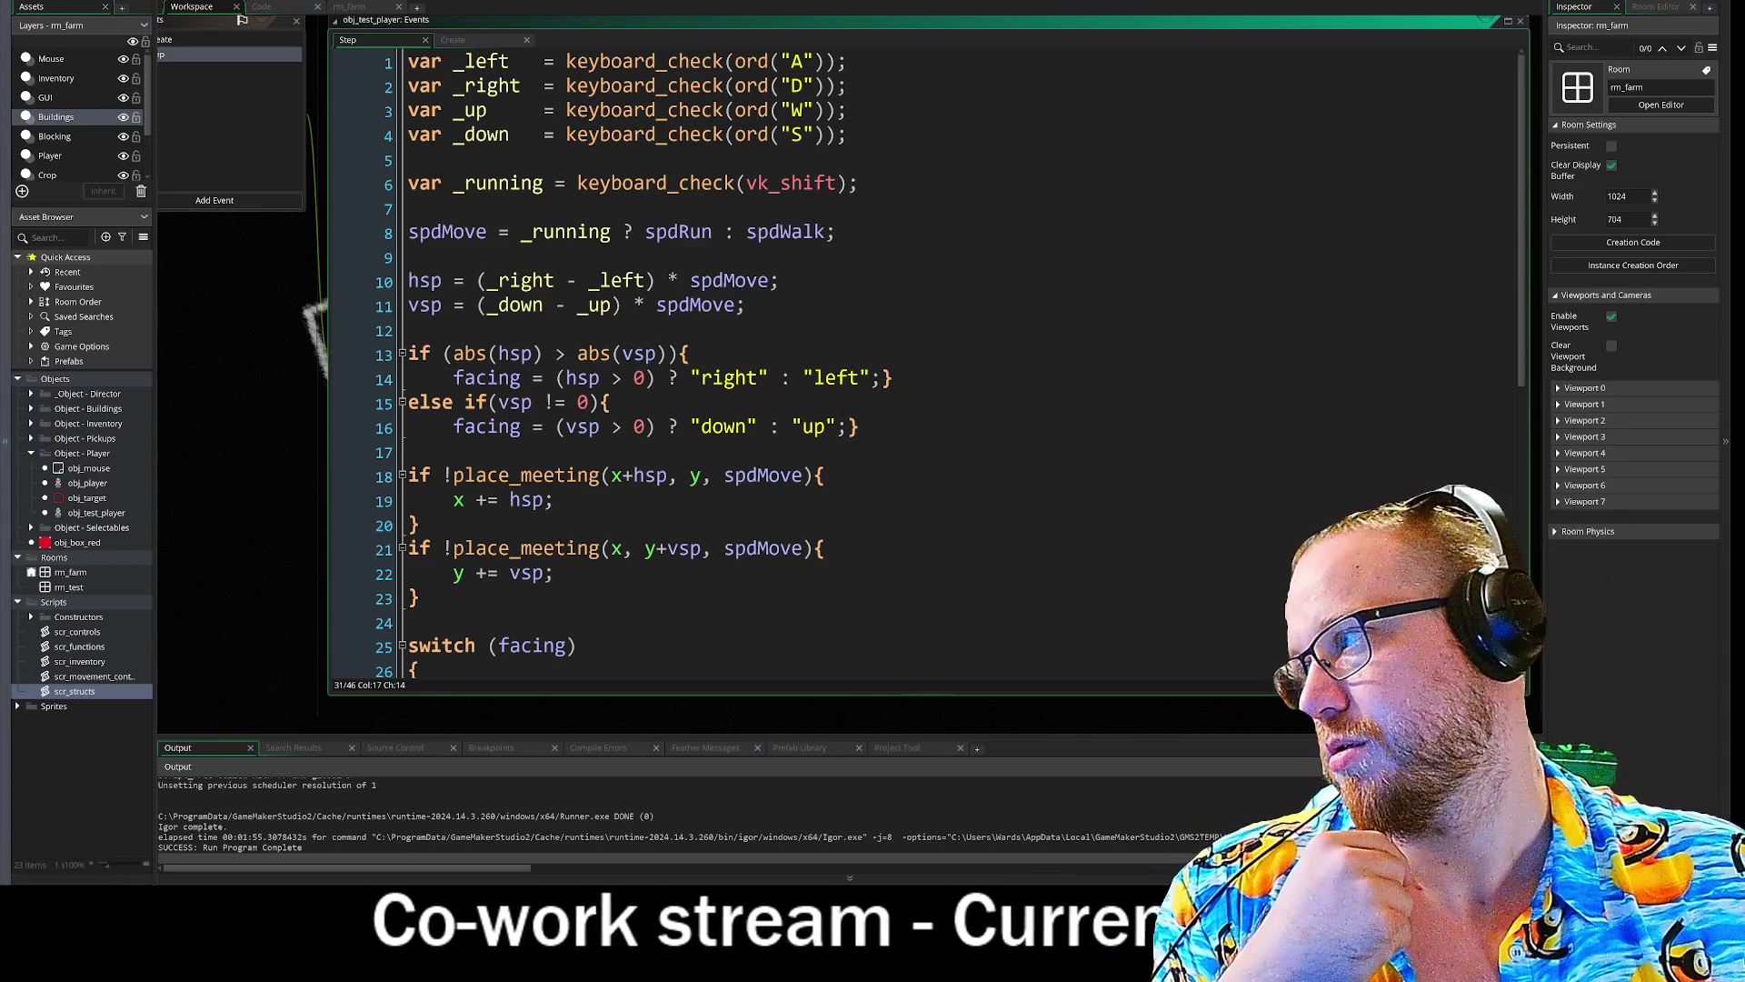
pyautogui.moveTo(345, 372)
pyautogui.mouseDown()
pyautogui.moveTo(511, 384)
pyautogui.moveTo(597, 495)
pyautogui.moveTo(449, 483)
pyautogui.mouseUp()
pyautogui.scroll(-2, 496, 655)
pyautogui.scroll(-5, 909, 373)
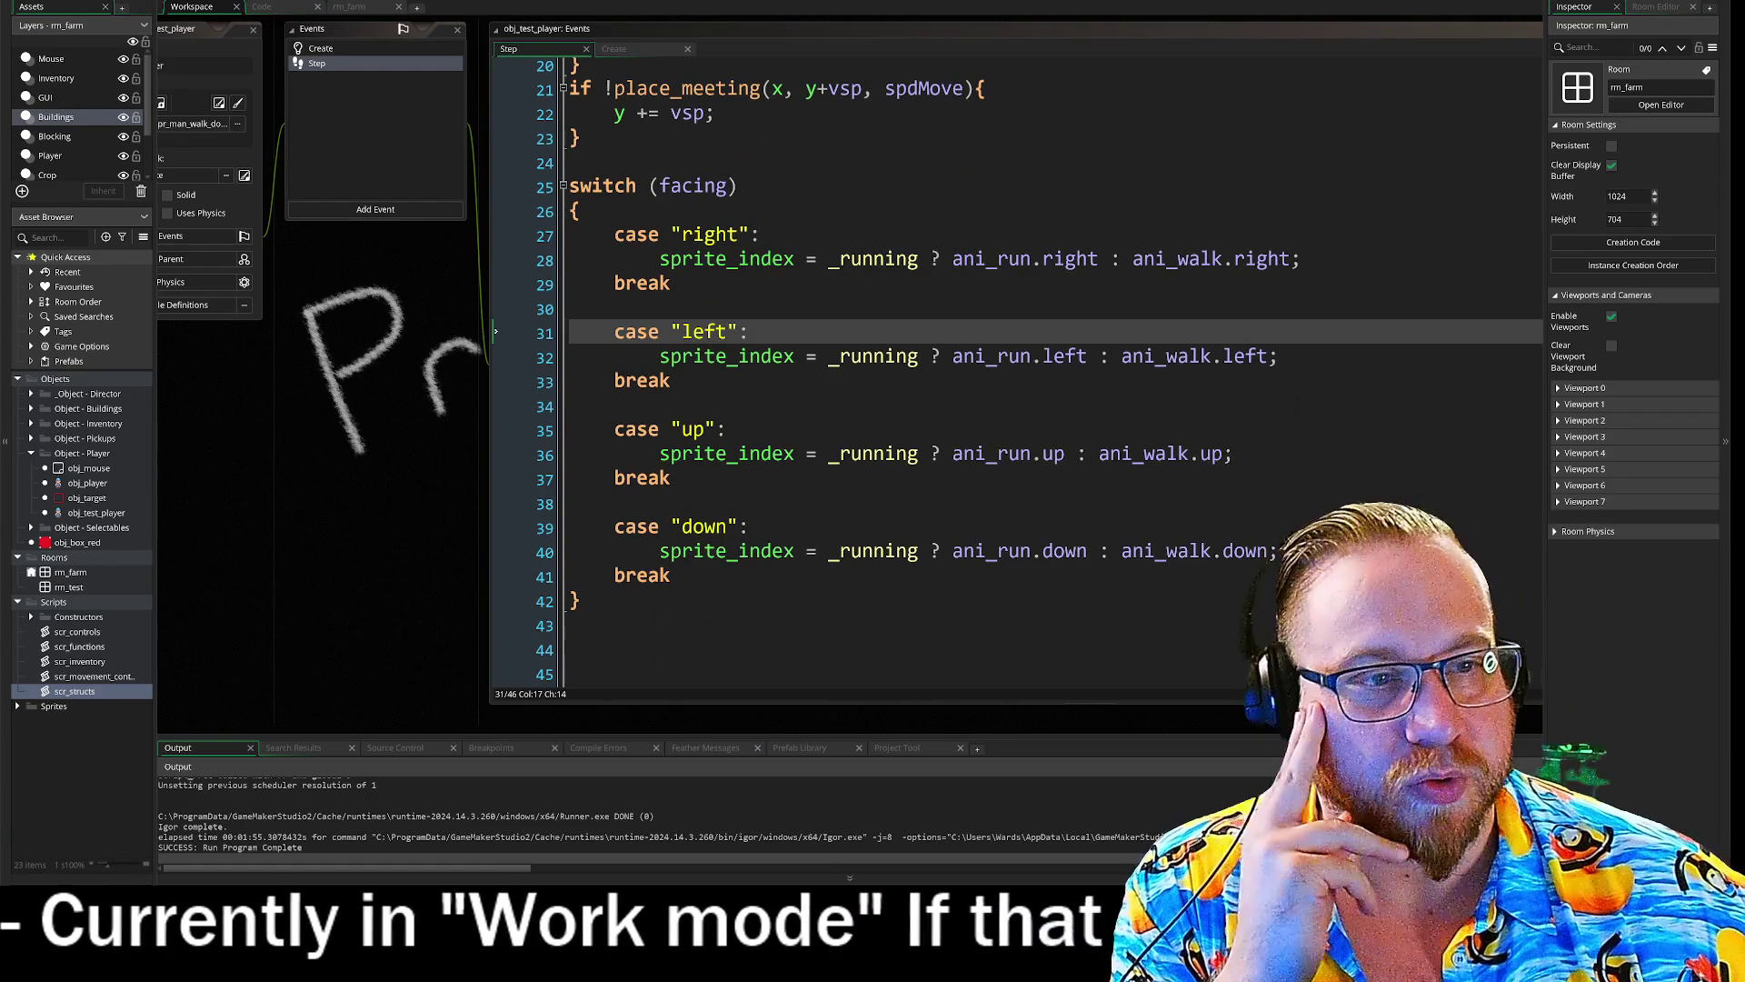
pyautogui.moveTo(1302, 260); pyautogui.dragTo(929, 259)
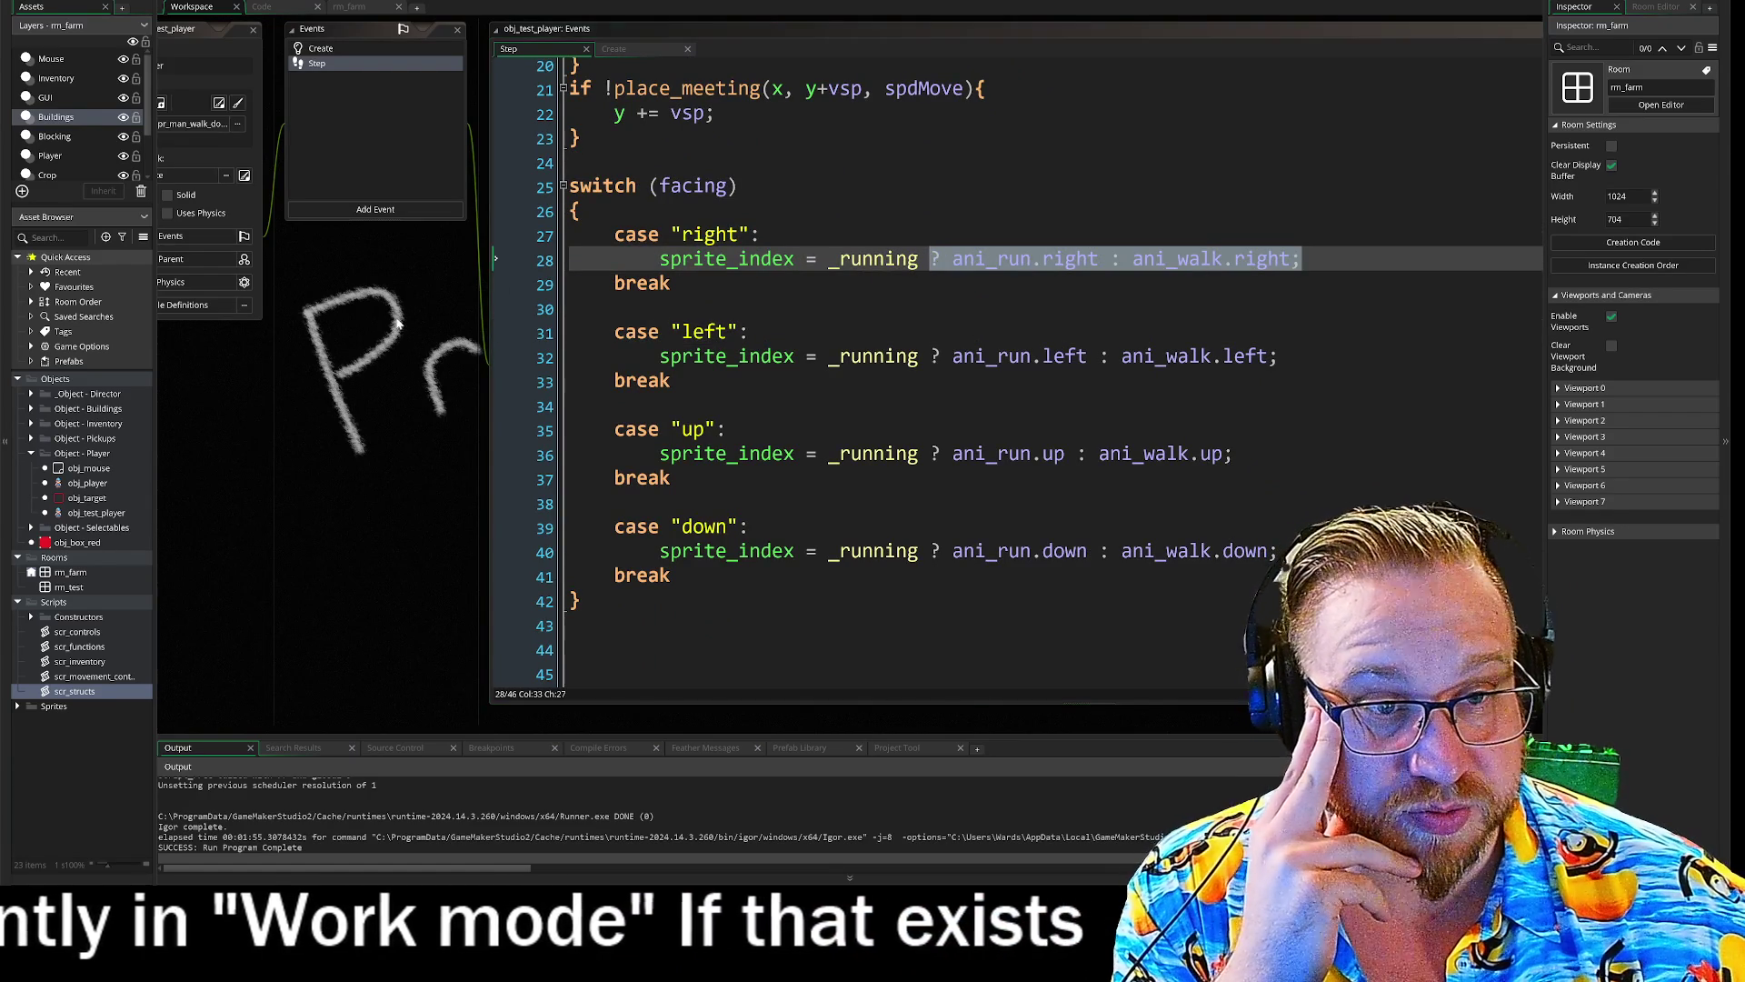
pyautogui.click(614, 309)
pyautogui.moveTo(424, 346); pyautogui.dragTo(364, 349)
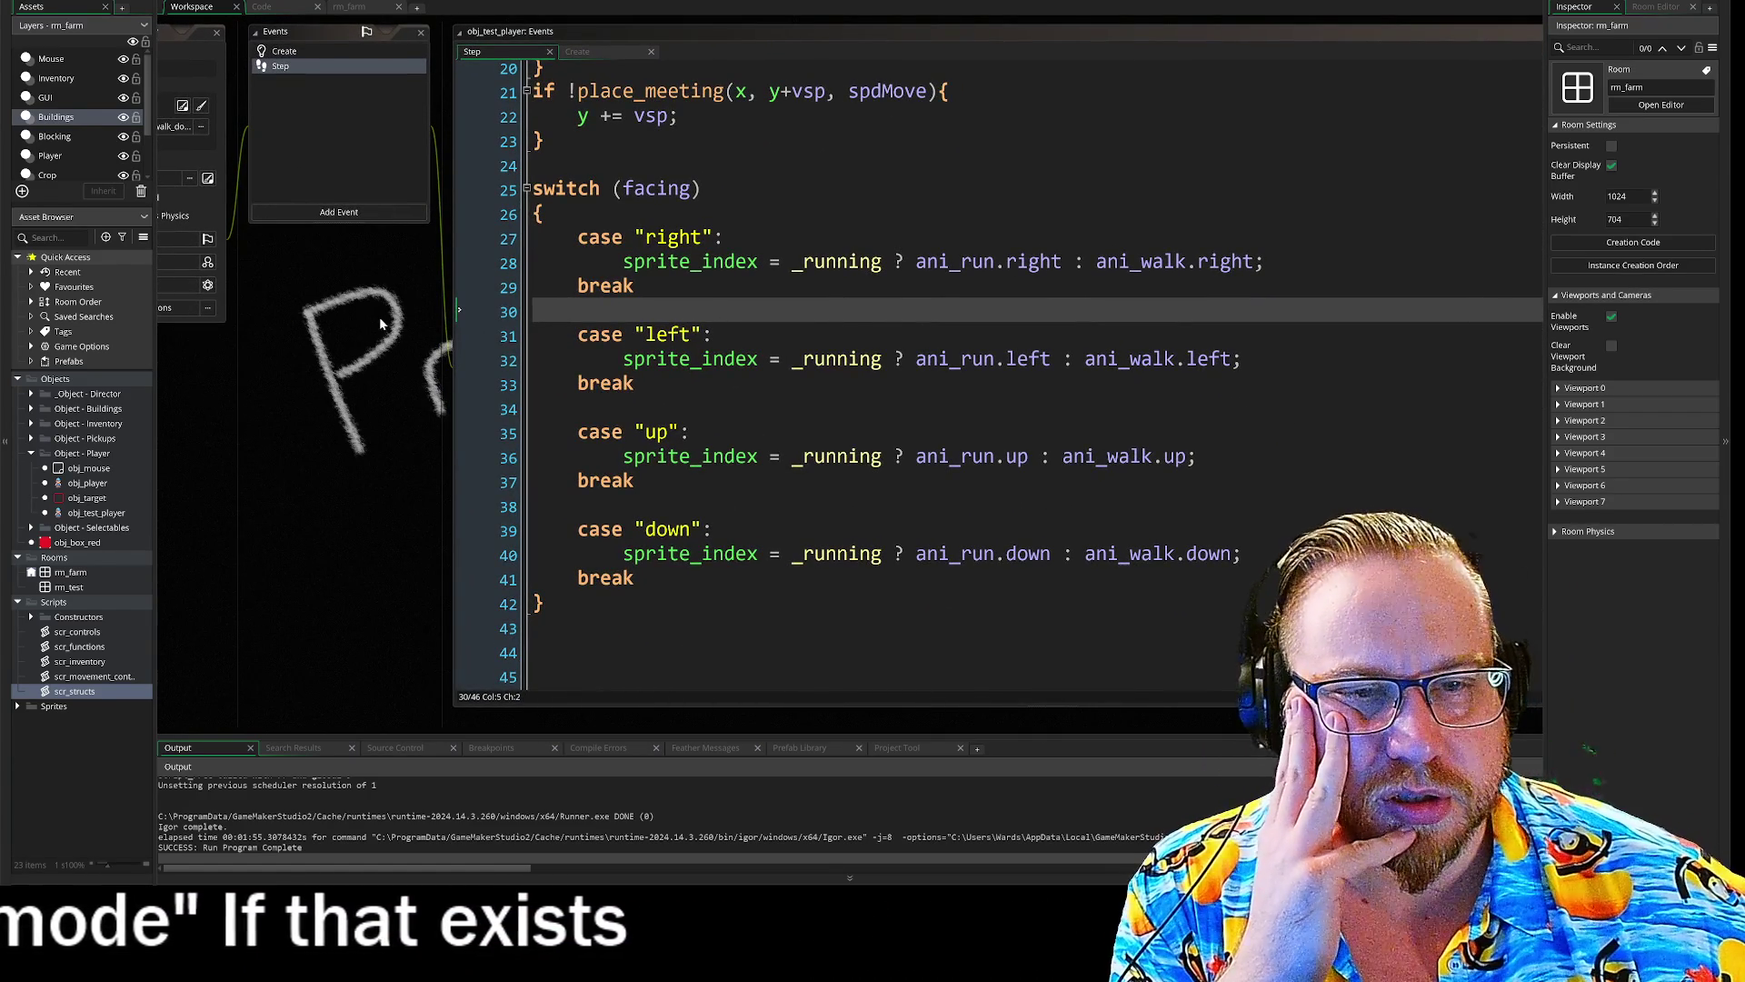
pyautogui.scroll(6, 909, 363)
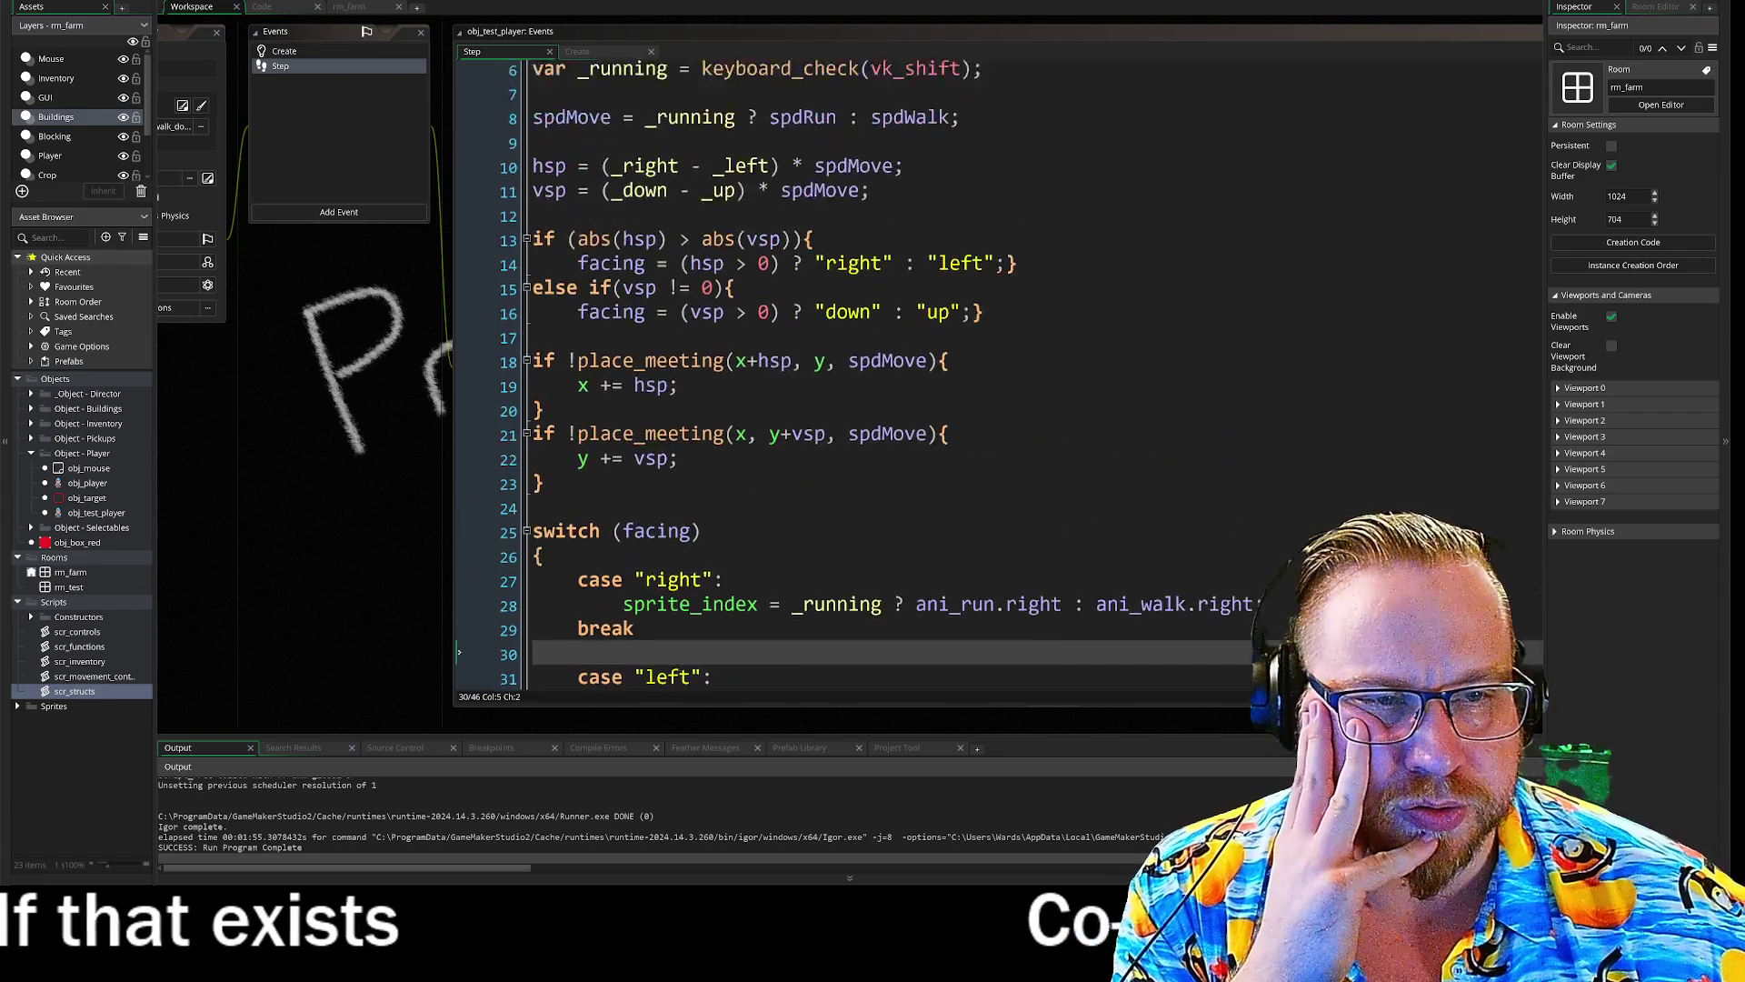
pyautogui.scroll(1, 818, 363)
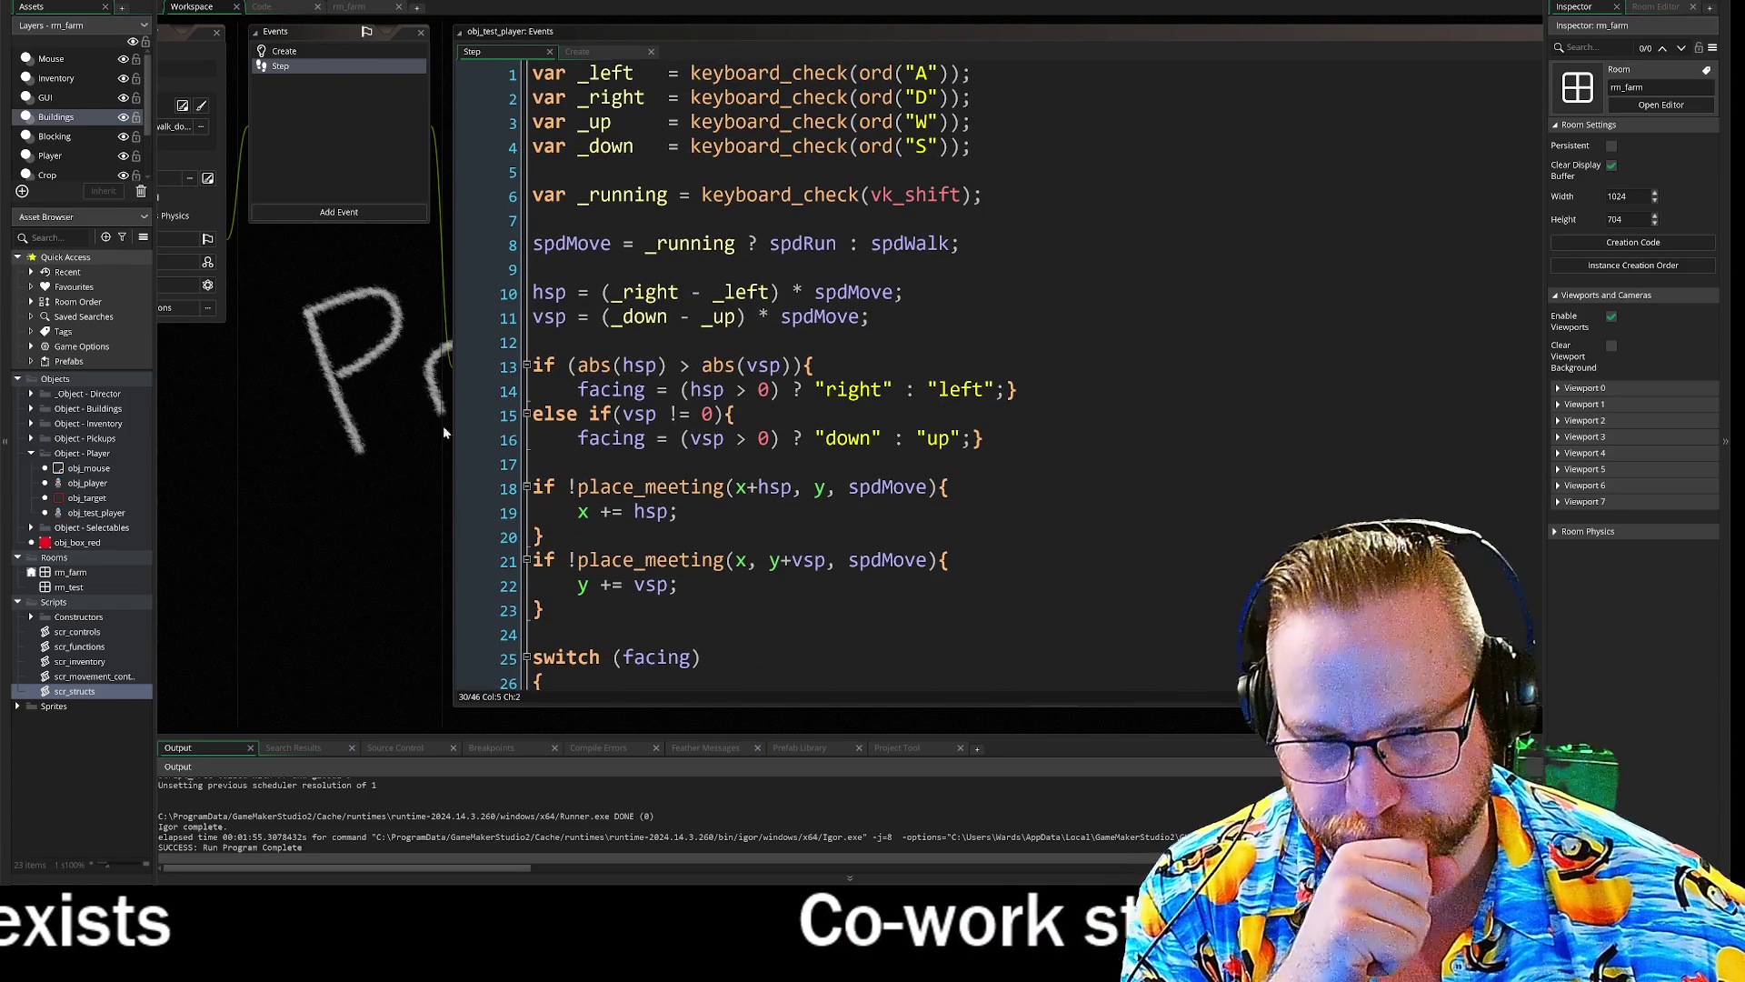
pyautogui.moveTo(407, 412)
pyautogui.mouseDown()
pyautogui.moveTo(554, 458)
pyautogui.moveTo(531, 473)
pyautogui.moveTo(531, 435)
pyautogui.mouseUp()
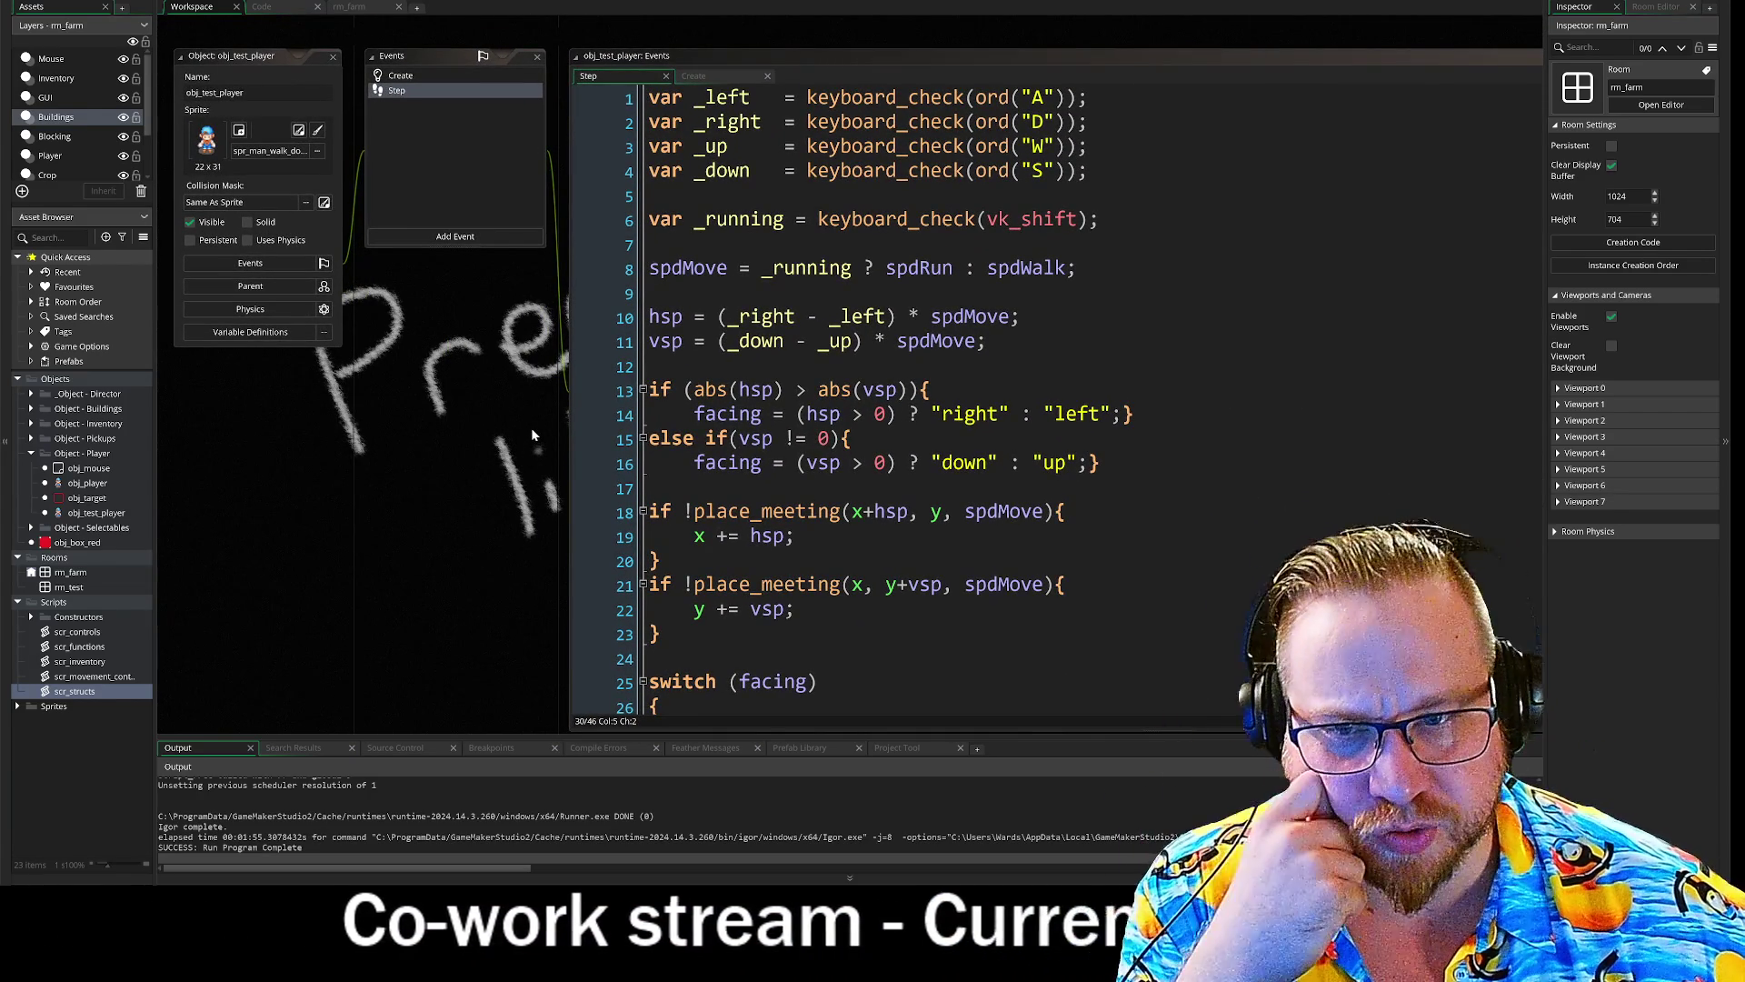
# - Open obj_player, delete its empty Clean Up event, and show the Draw GUI code
pyautogui.doubleClick(91, 484)
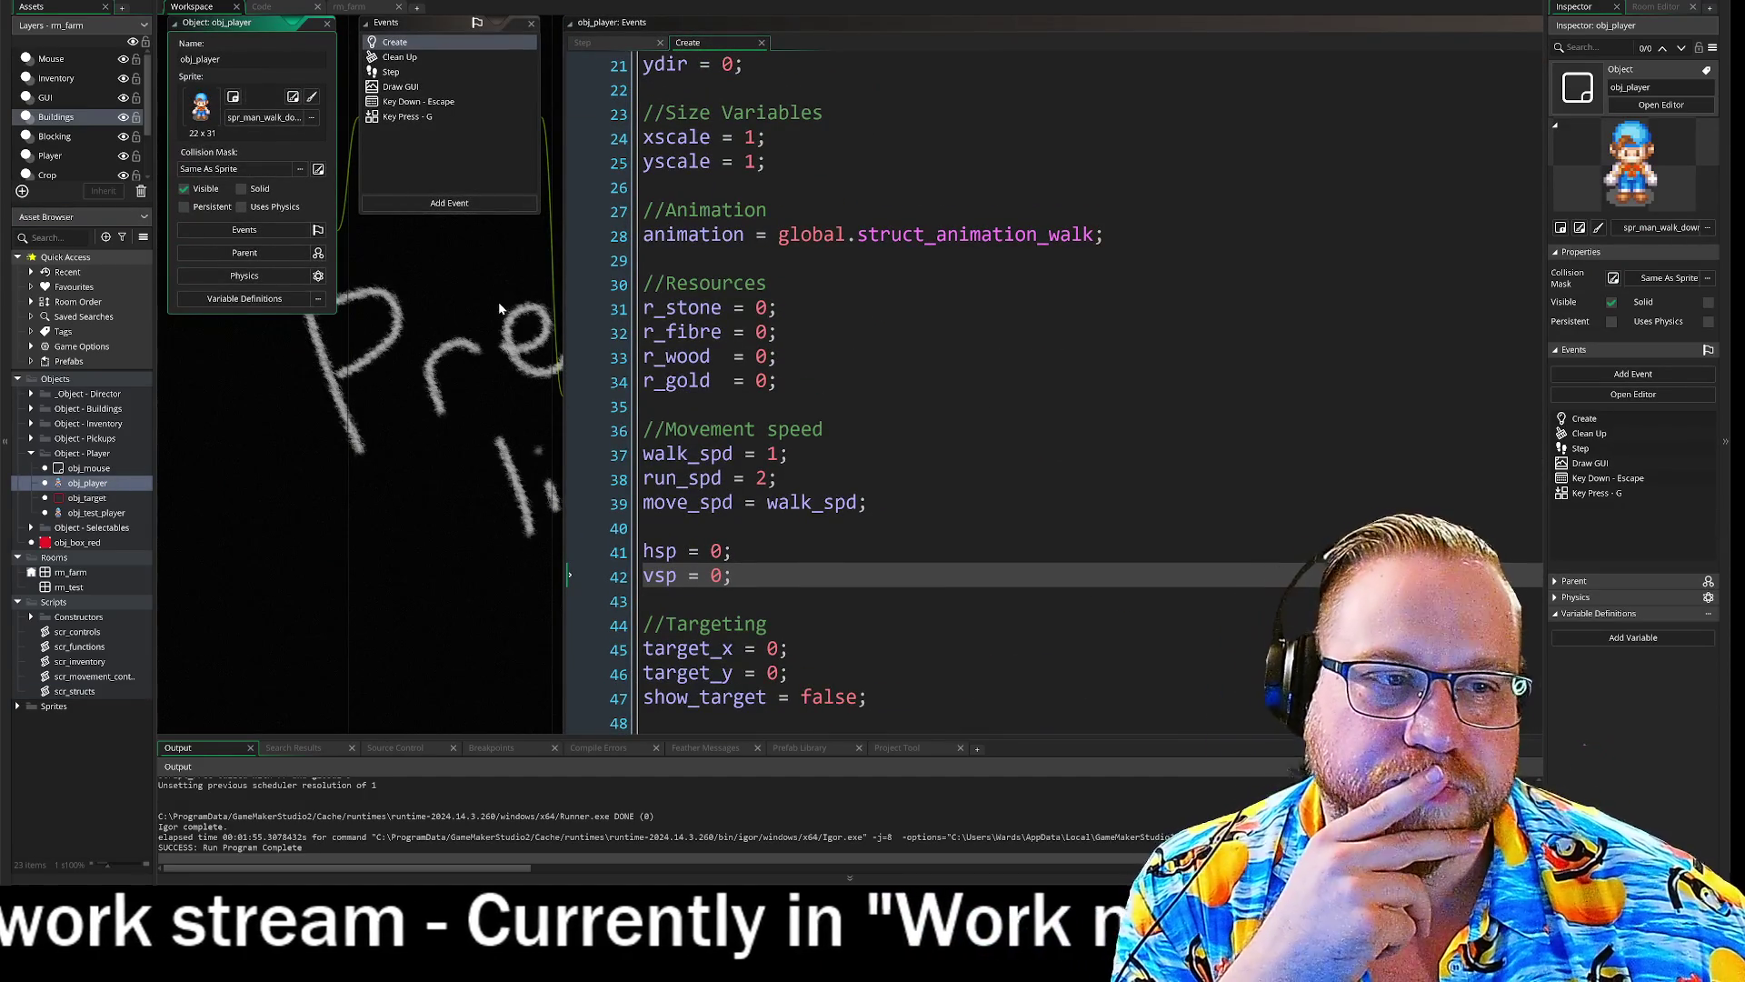
pyautogui.click(398, 57)
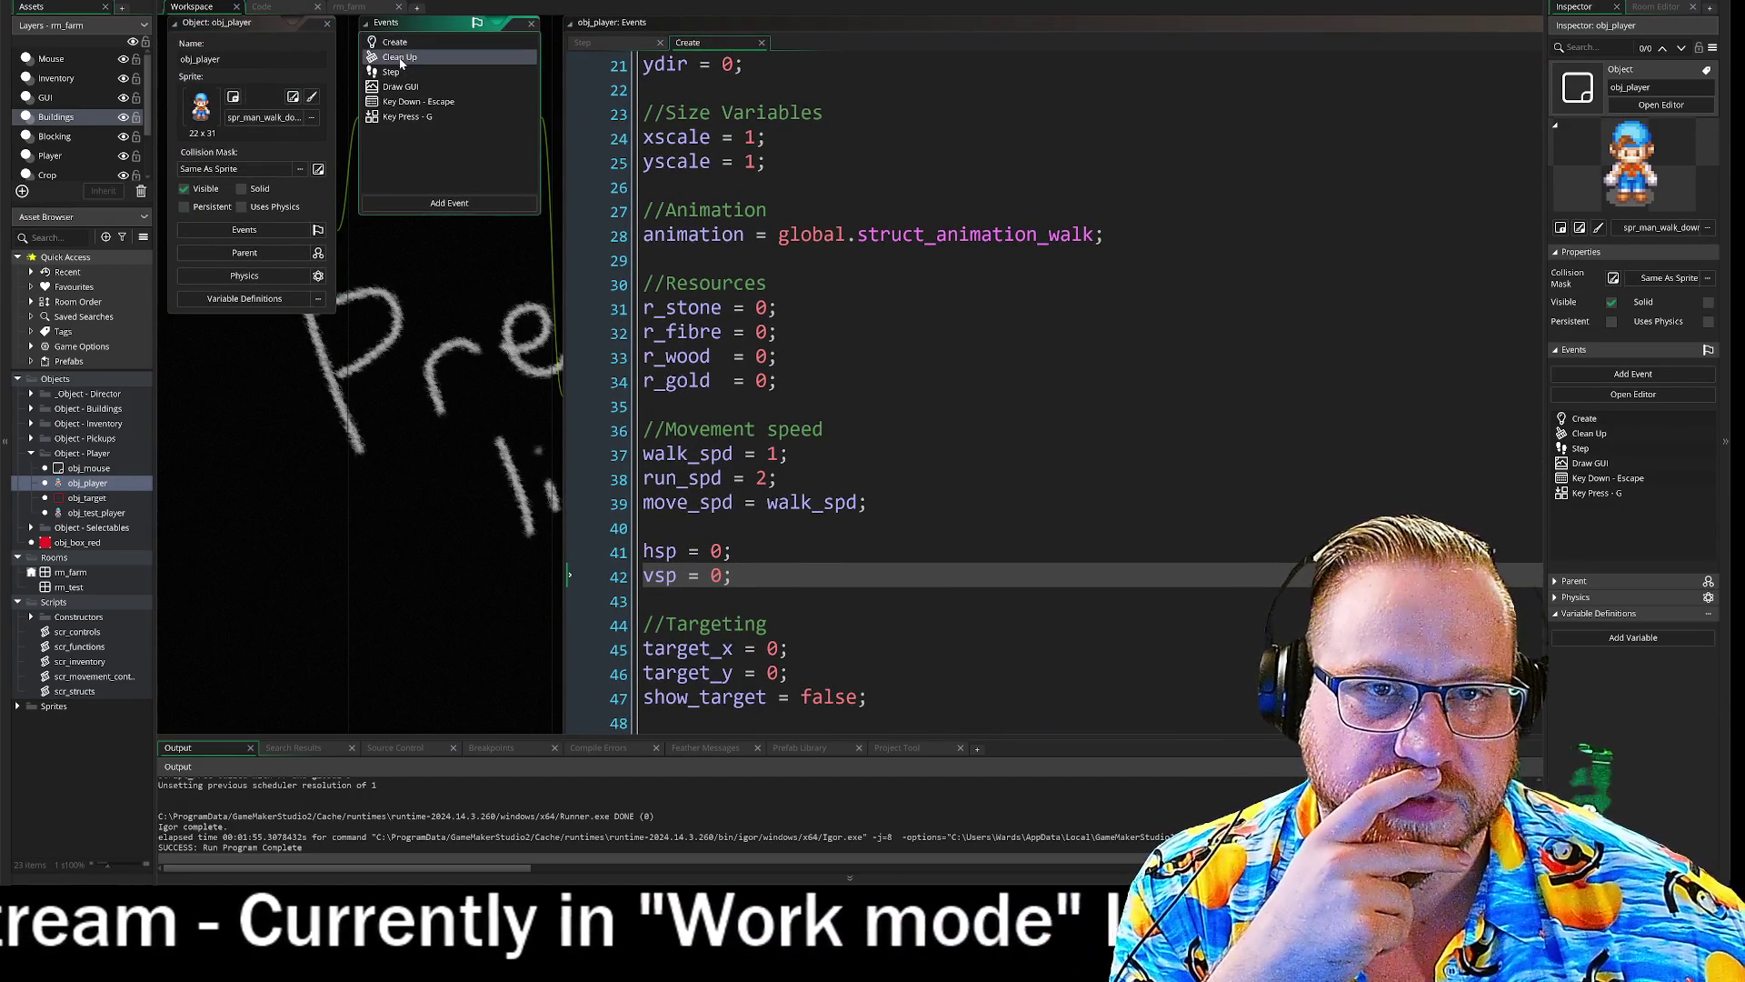
pyautogui.rightClick(411, 57)
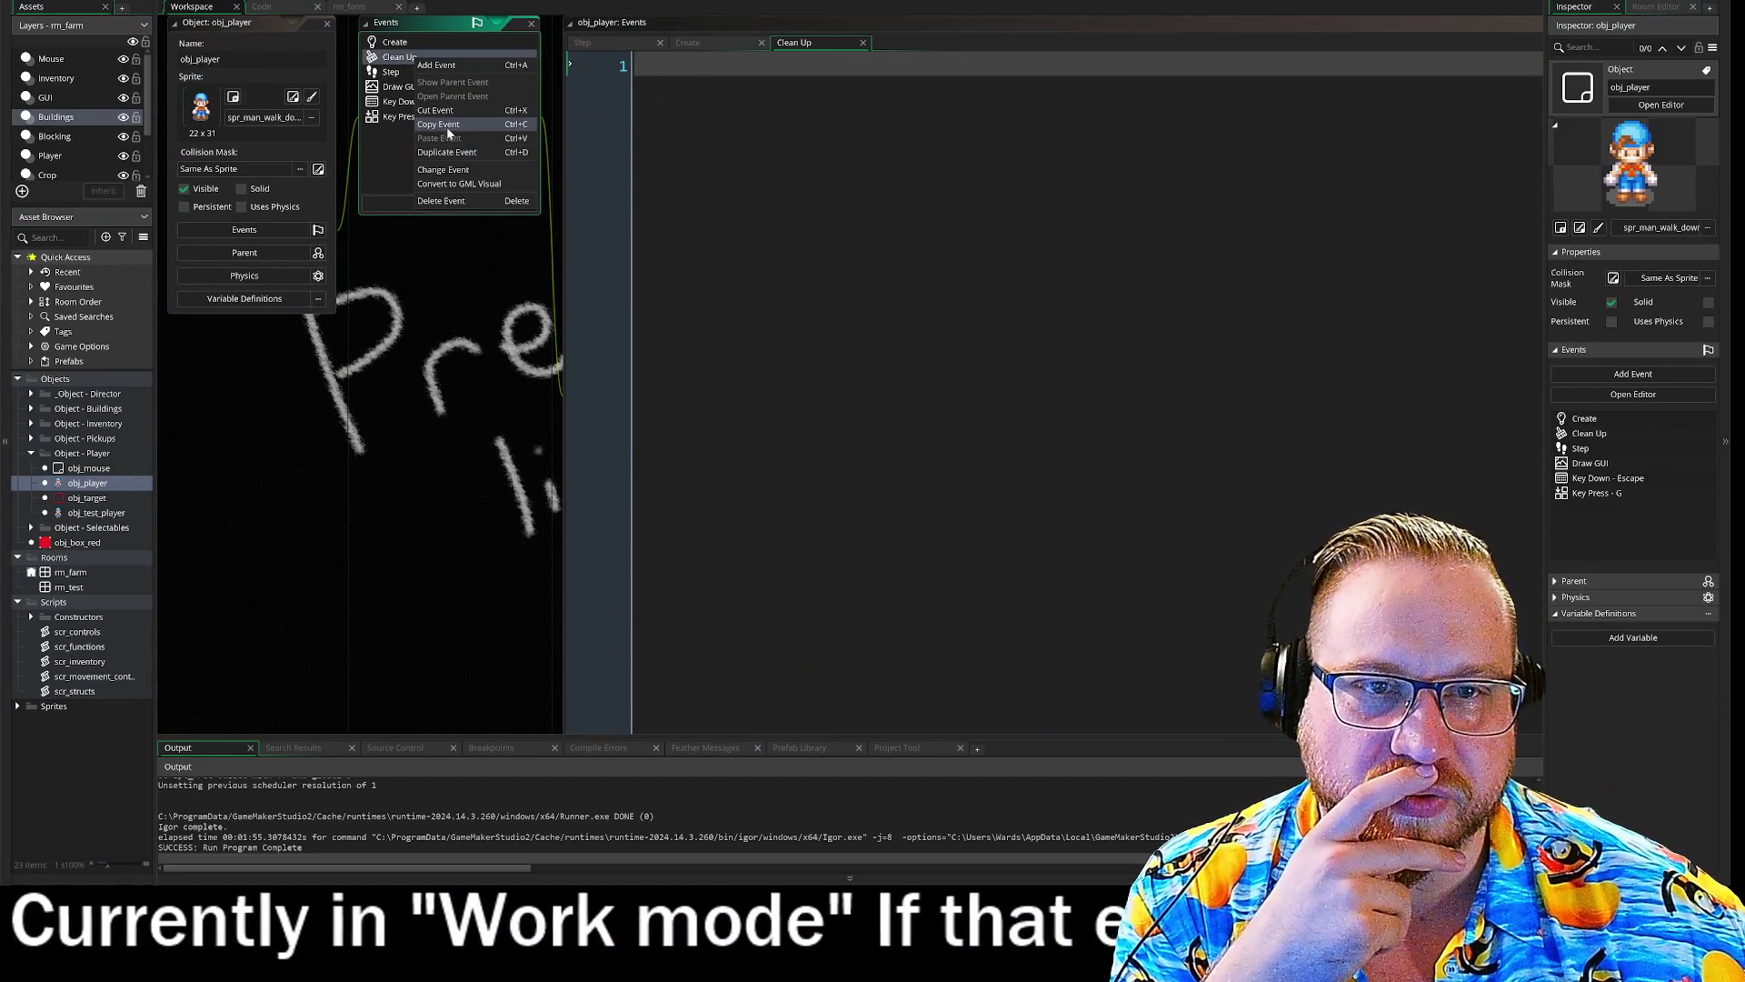
pyautogui.press('Delete')
pyautogui.click(916, 447)
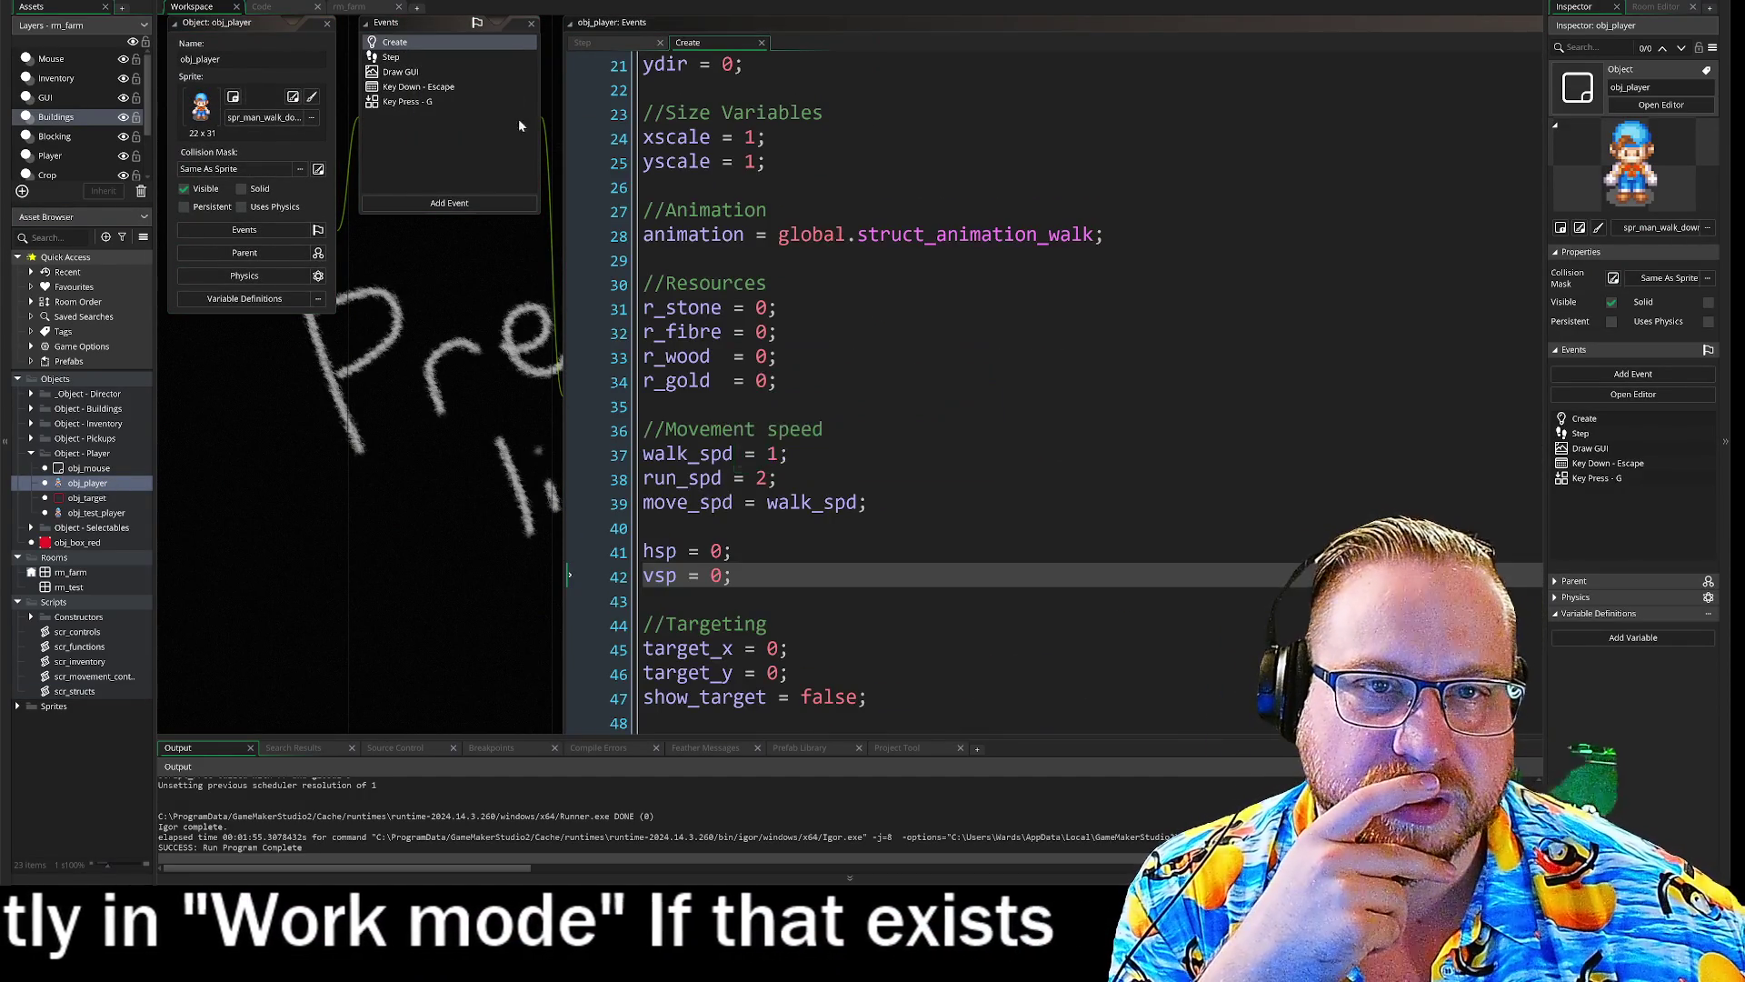
pyautogui.click(400, 72)
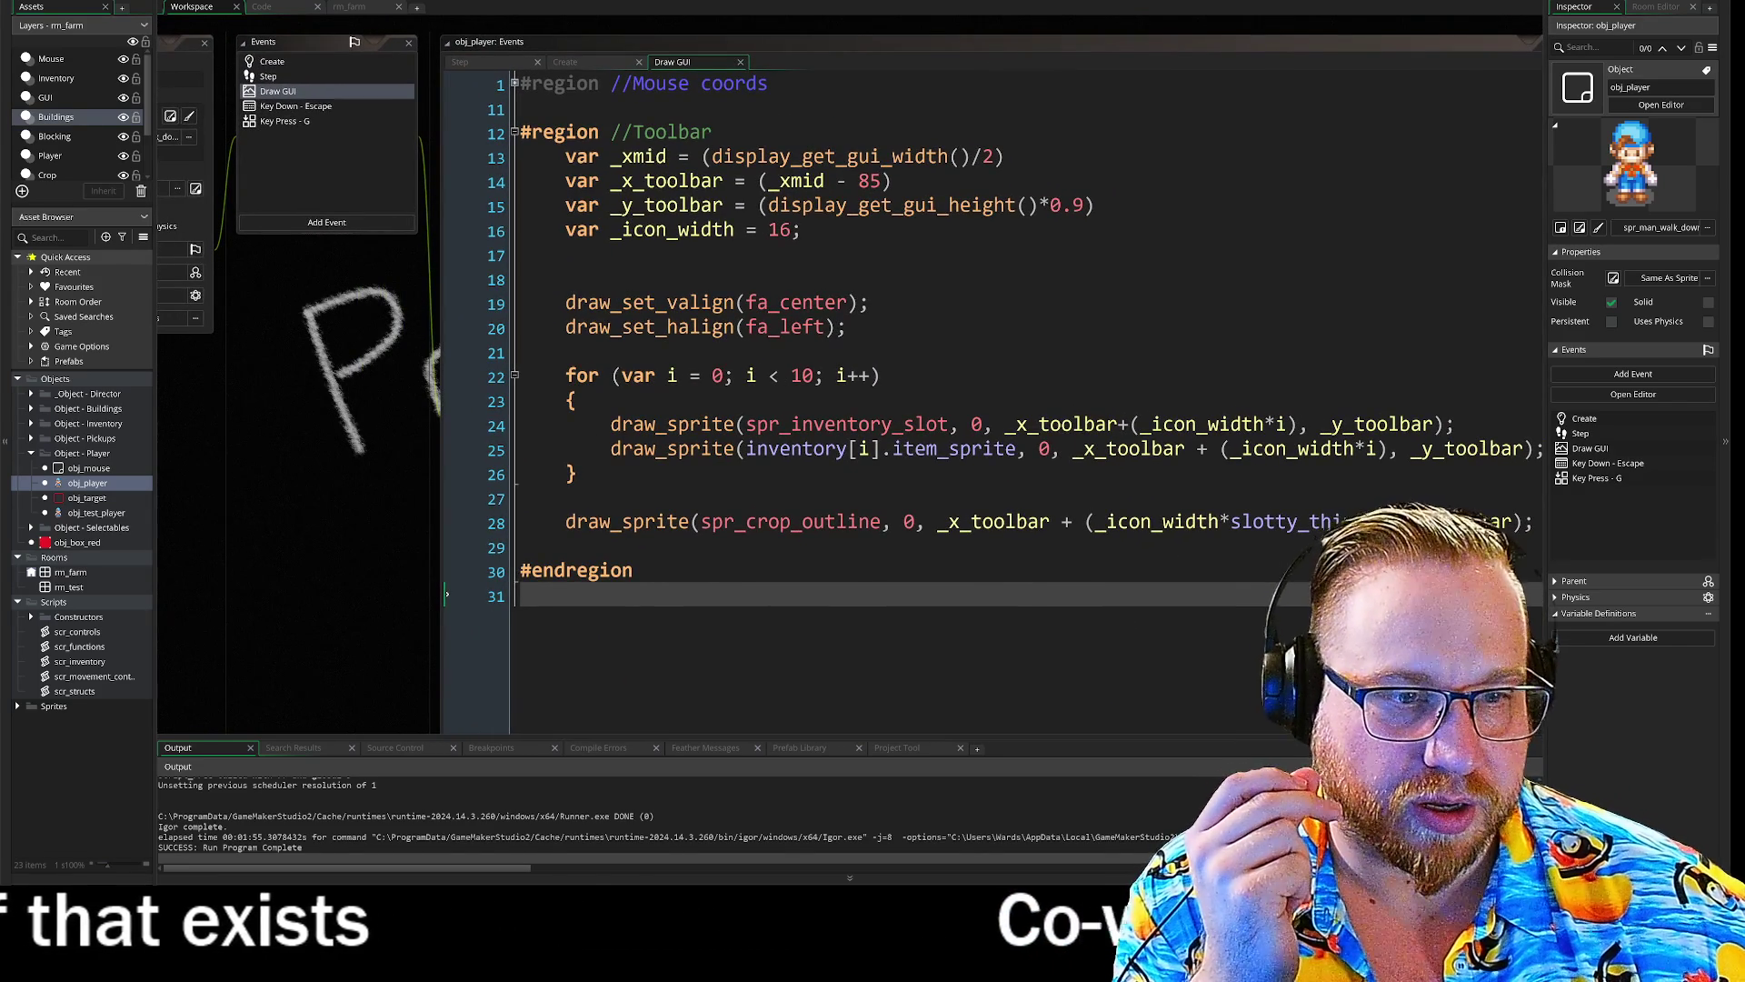
# - Review the Draw GUI code's end, then the Key Down - Escape and Key Press - G events, ending on Create
pyautogui.click(800, 448)
pyautogui.hotkey('ctrl', 'End')
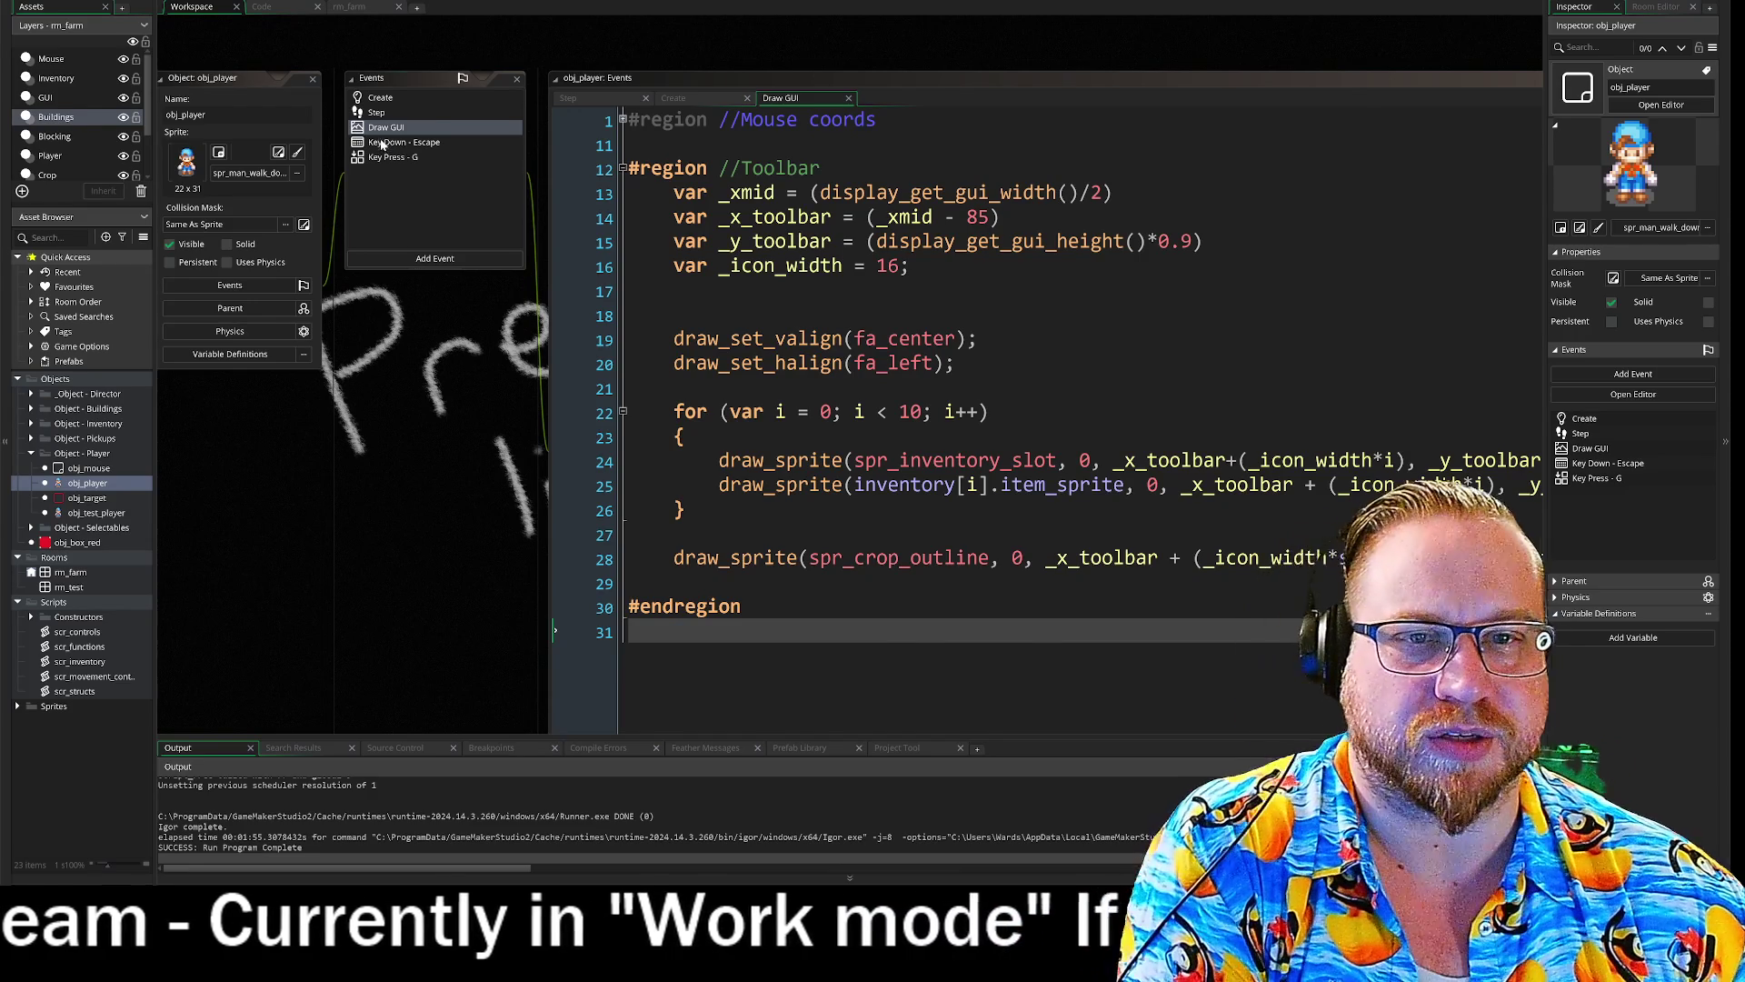
pyautogui.click(384, 144)
pyautogui.click(400, 157)
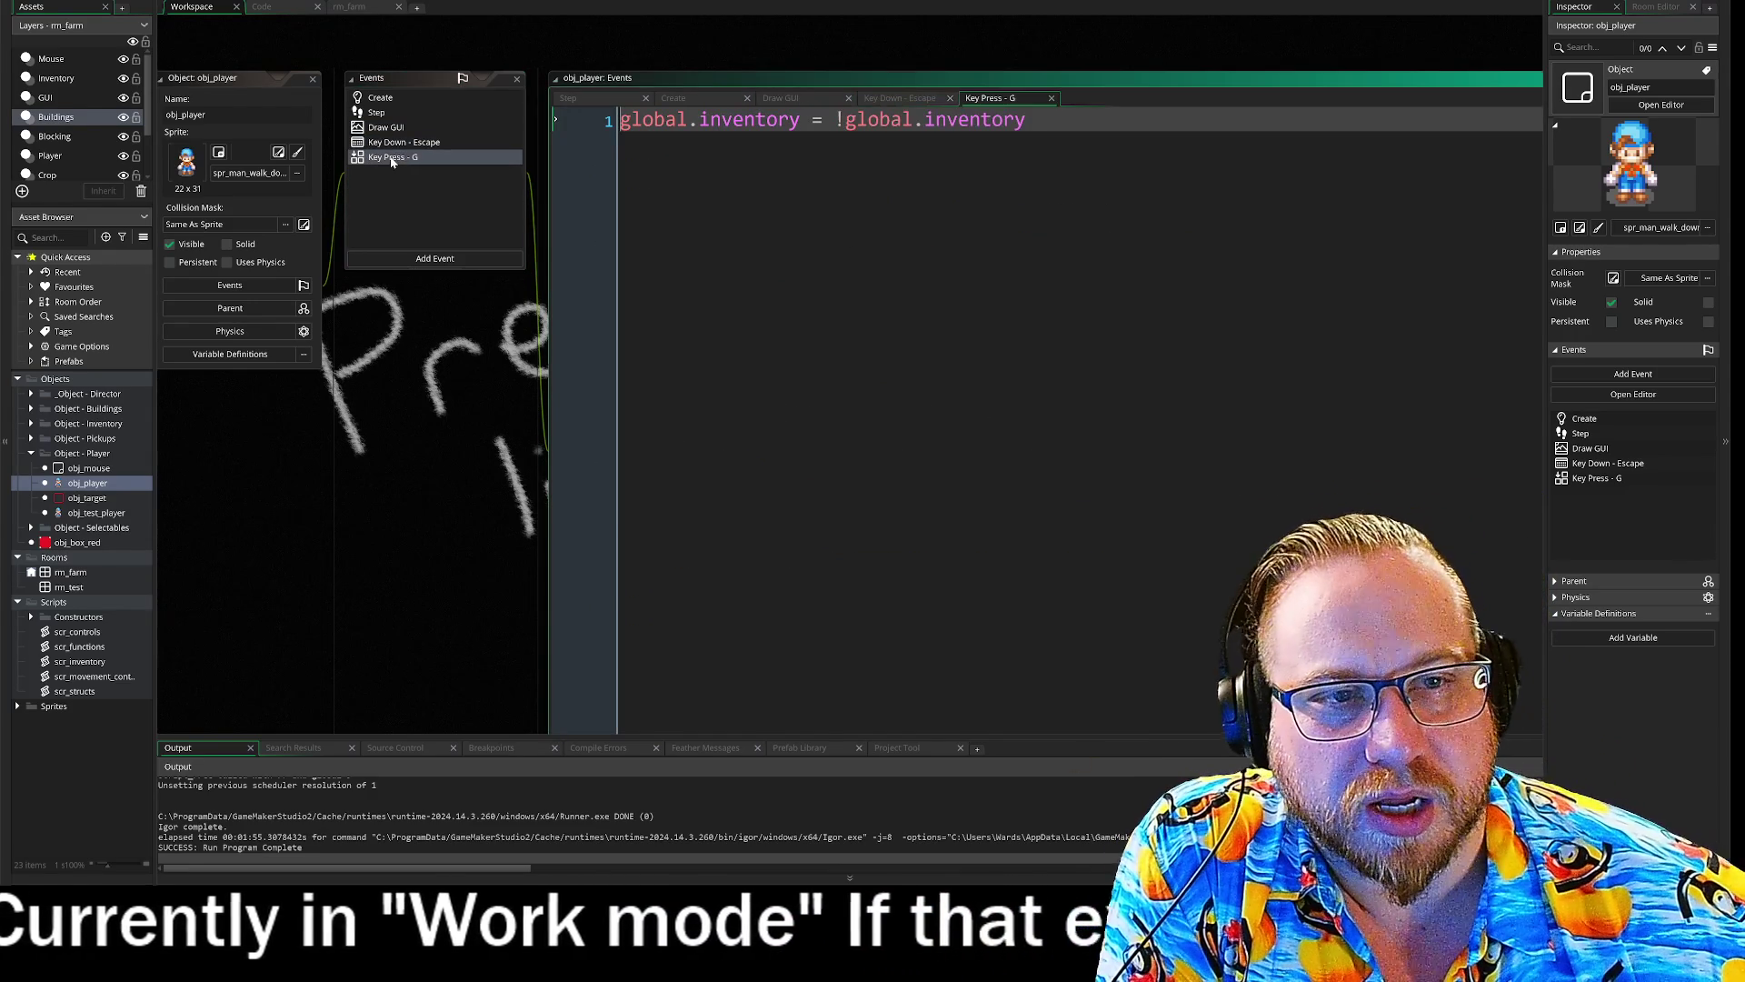
pyautogui.click(397, 144)
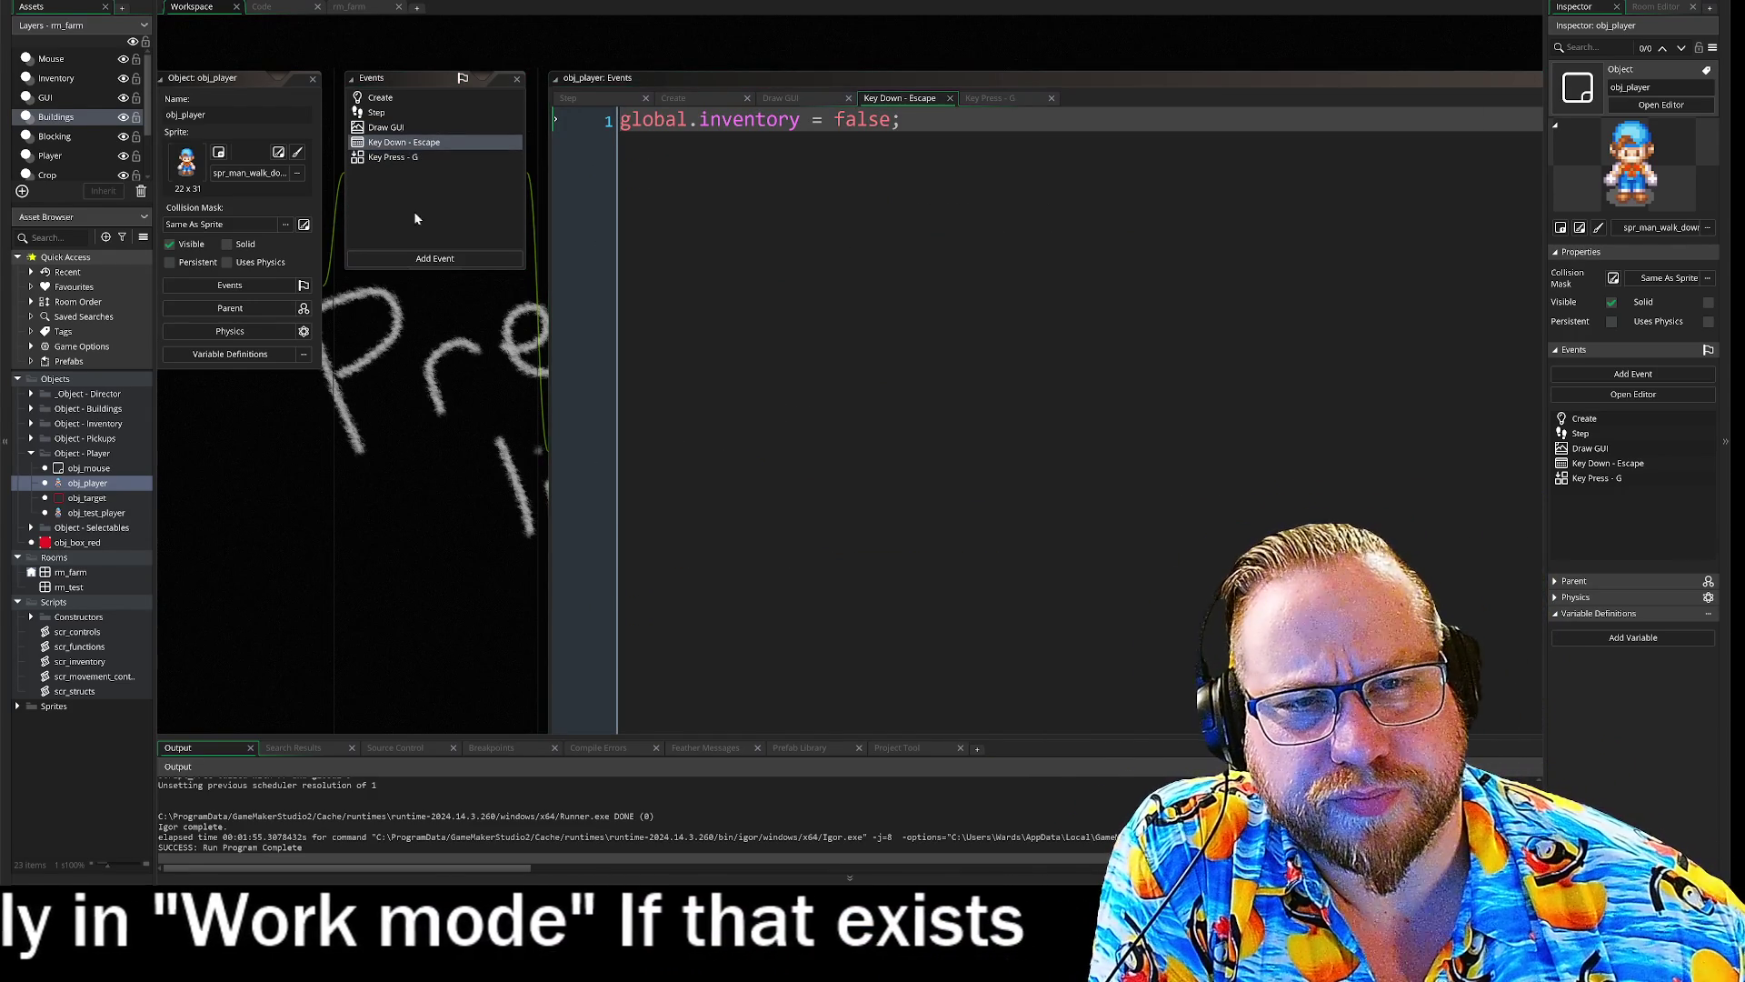
pyautogui.click(382, 98)
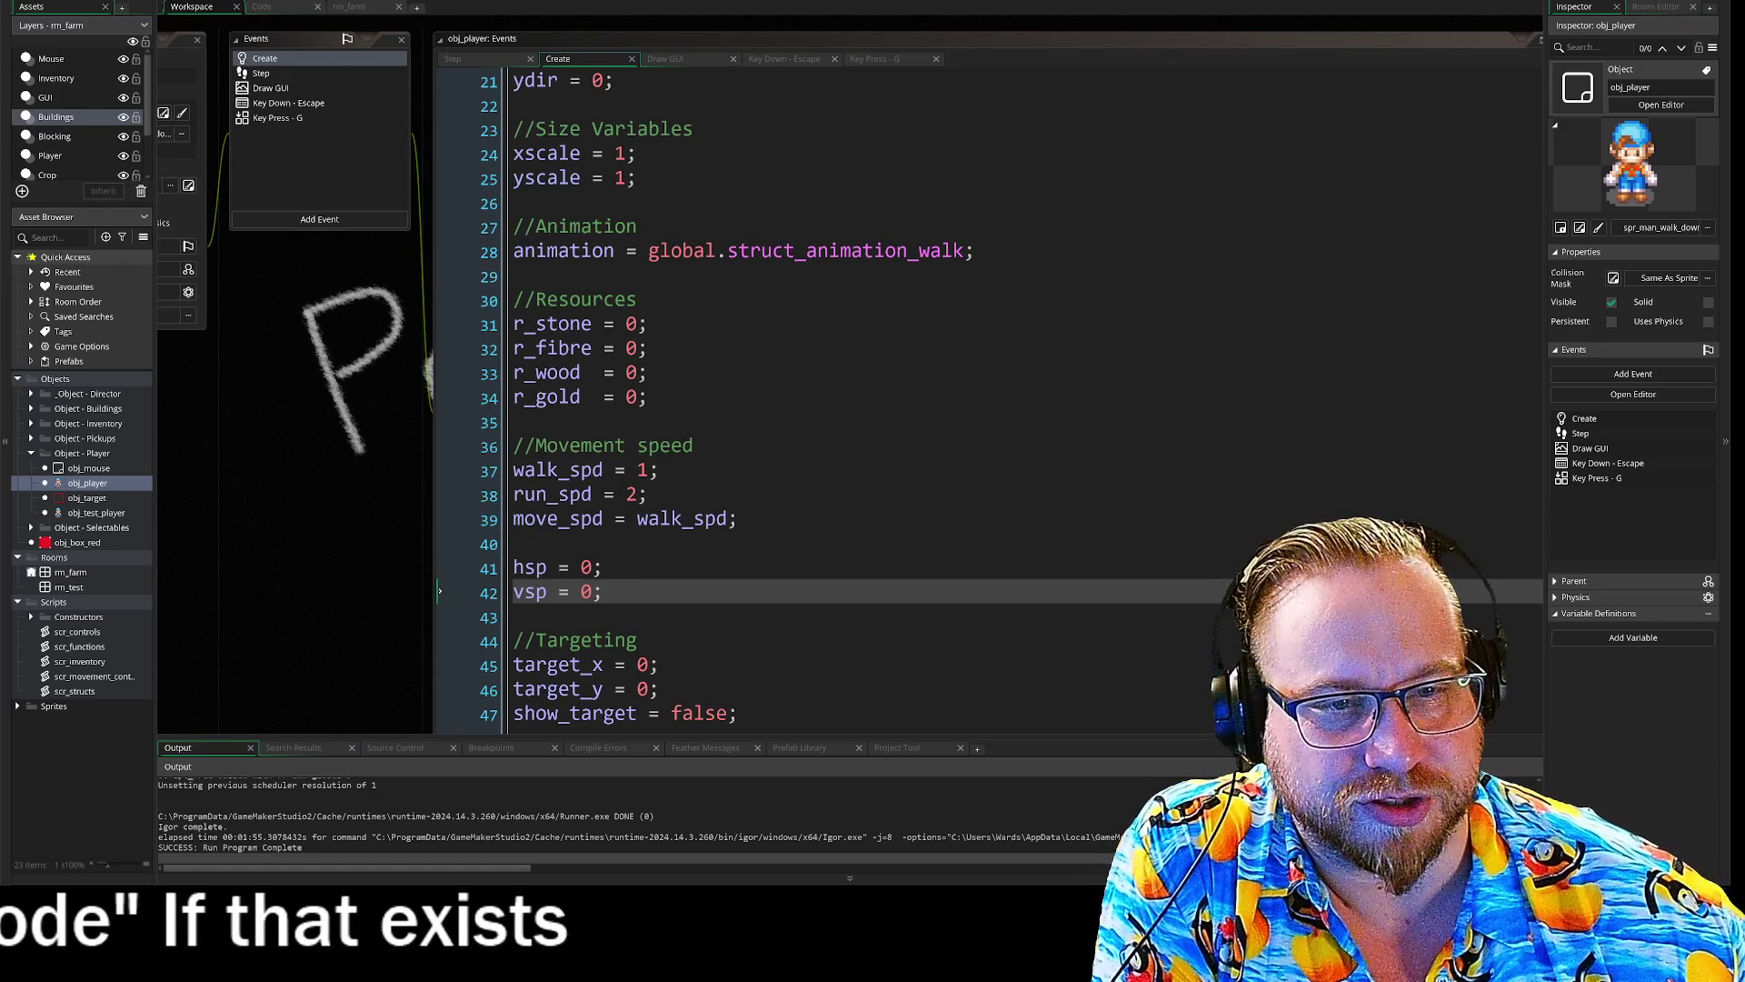
# - Leave the Create code's walk animation line for obj_player's Step event and unfold its #region //Targeting
pyautogui.scroll(3, 806, 400)
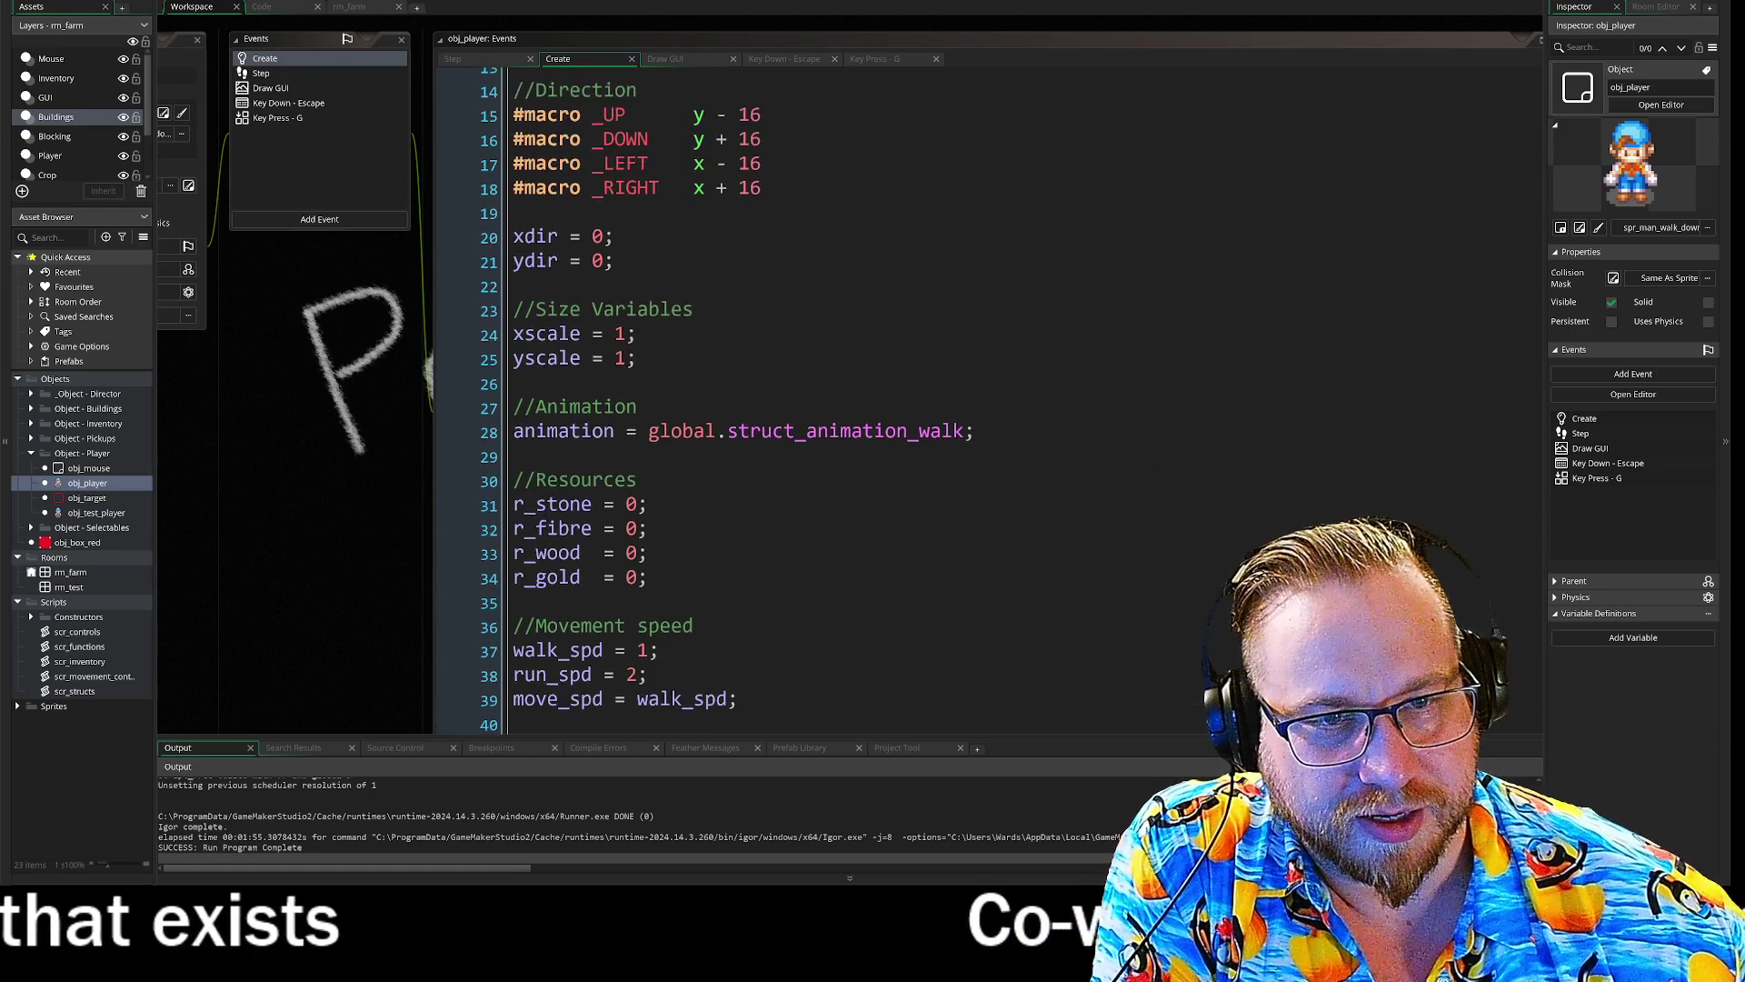
pyautogui.click(975, 431)
pyautogui.scroll(3, 806, 400)
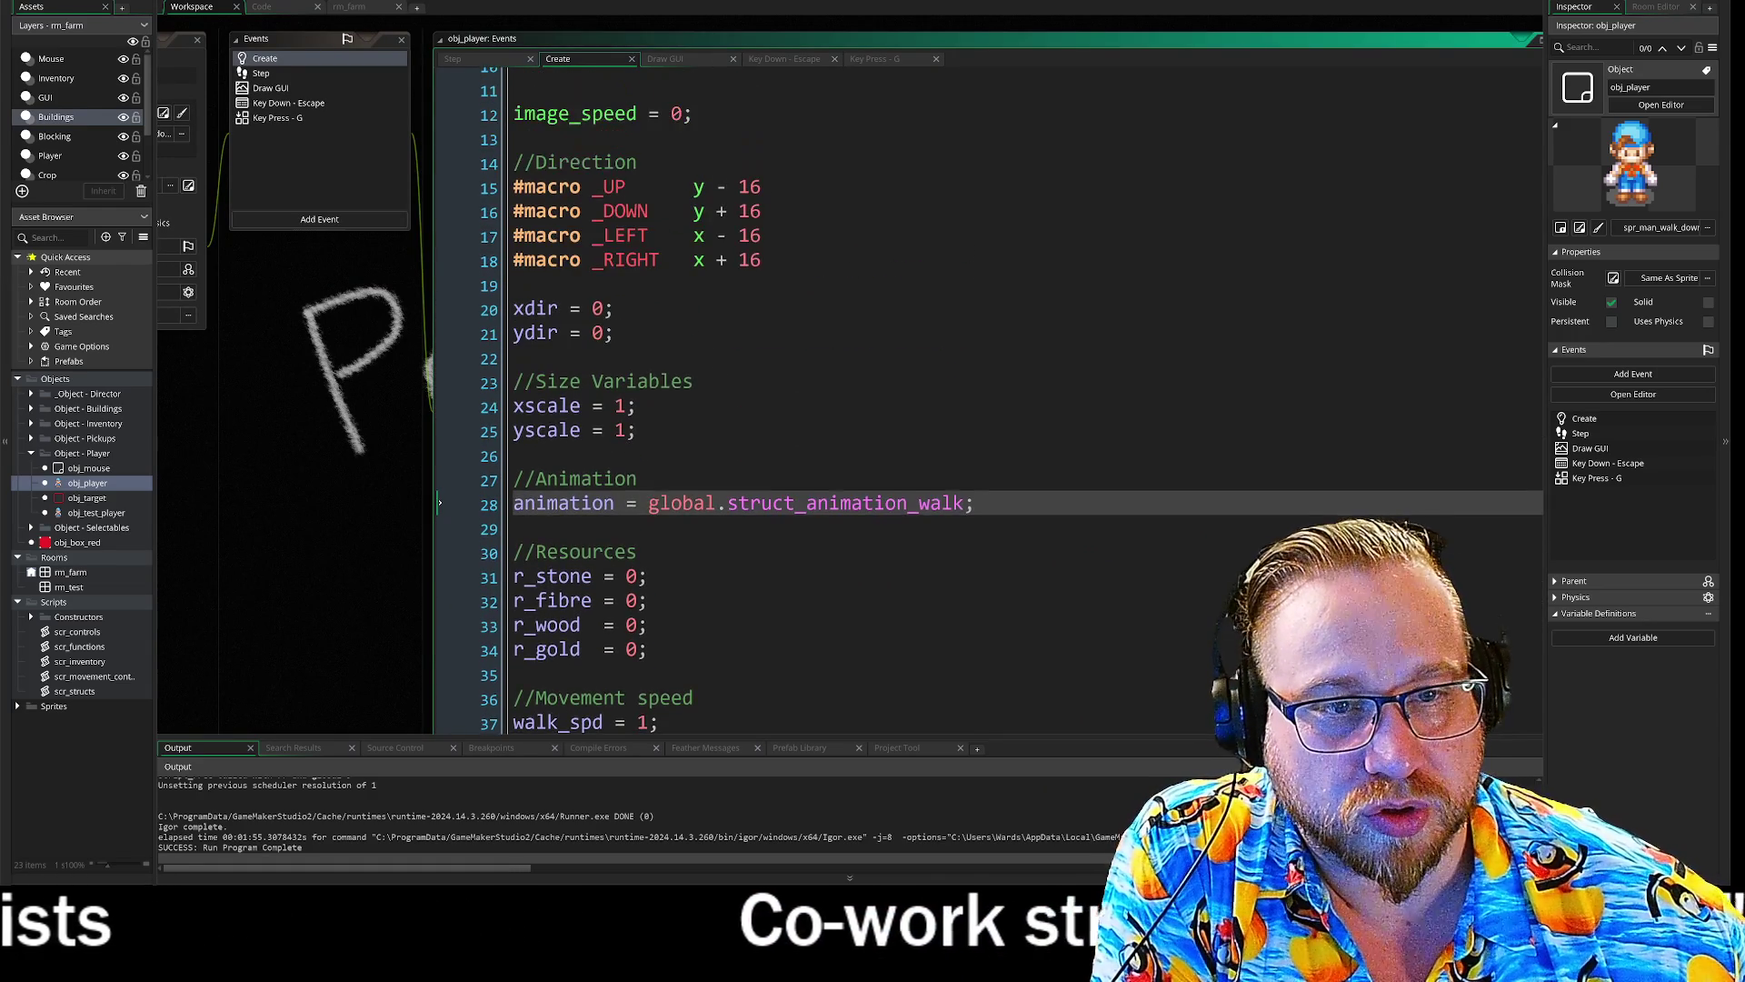
pyautogui.scroll(2, 806, 400)
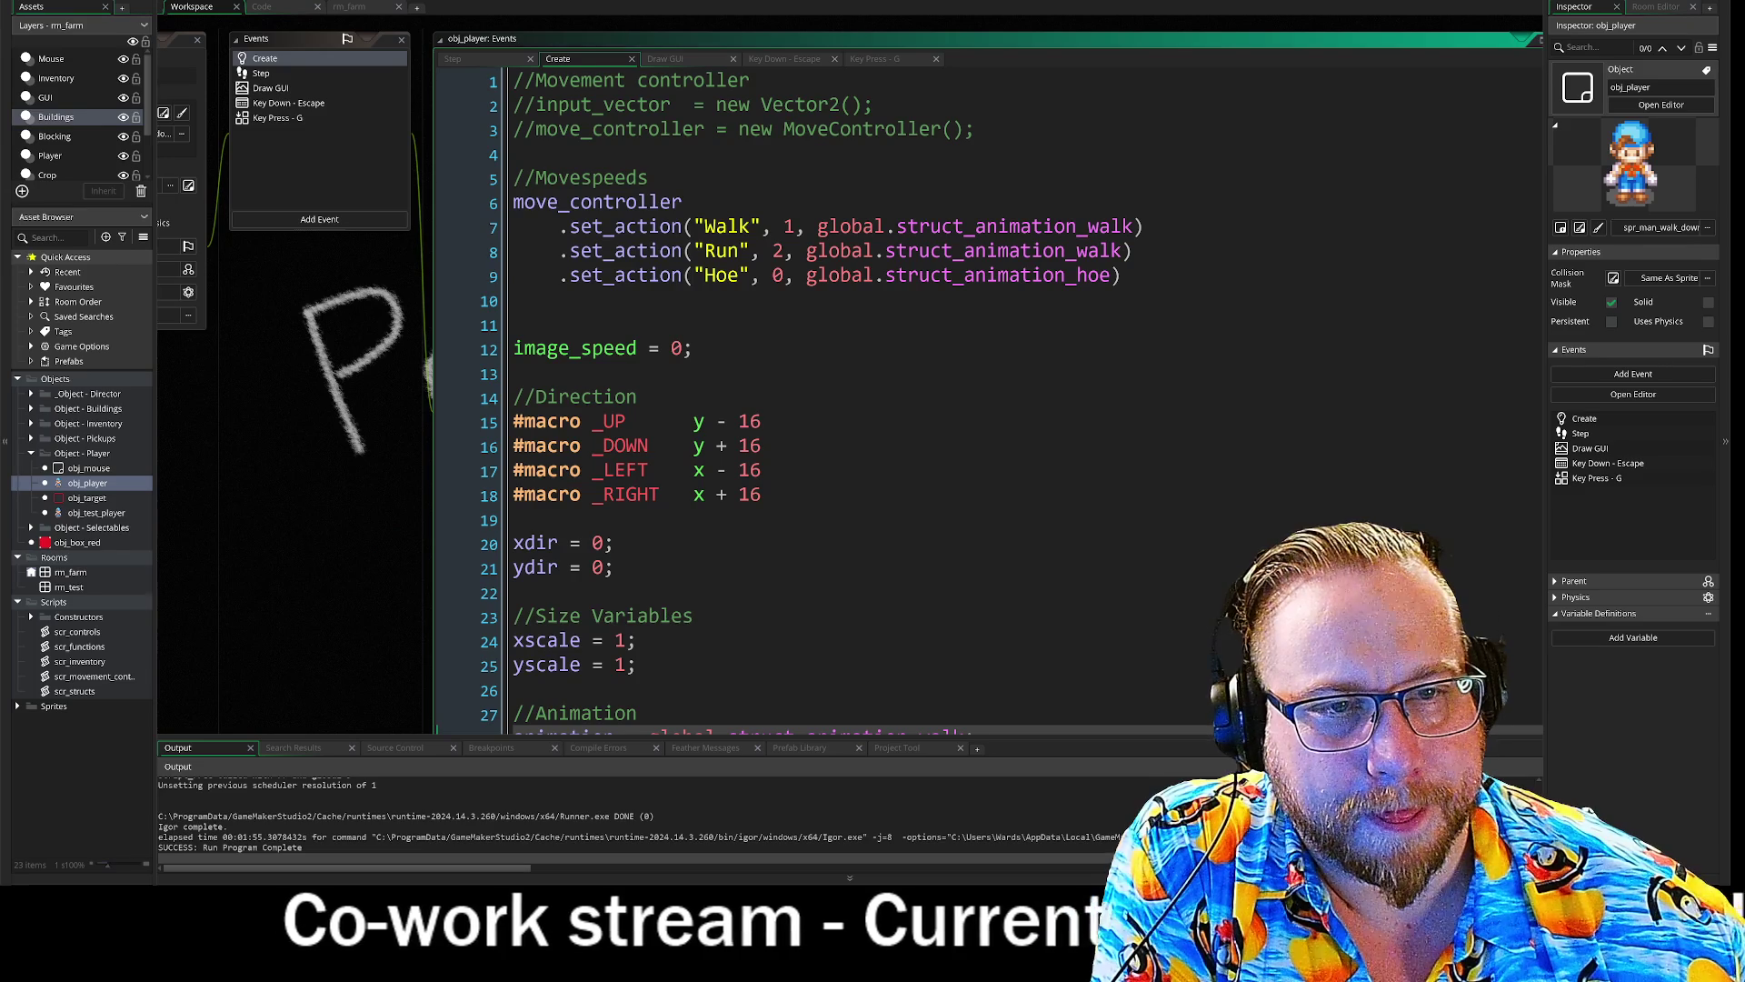
pyautogui.click(290, 74)
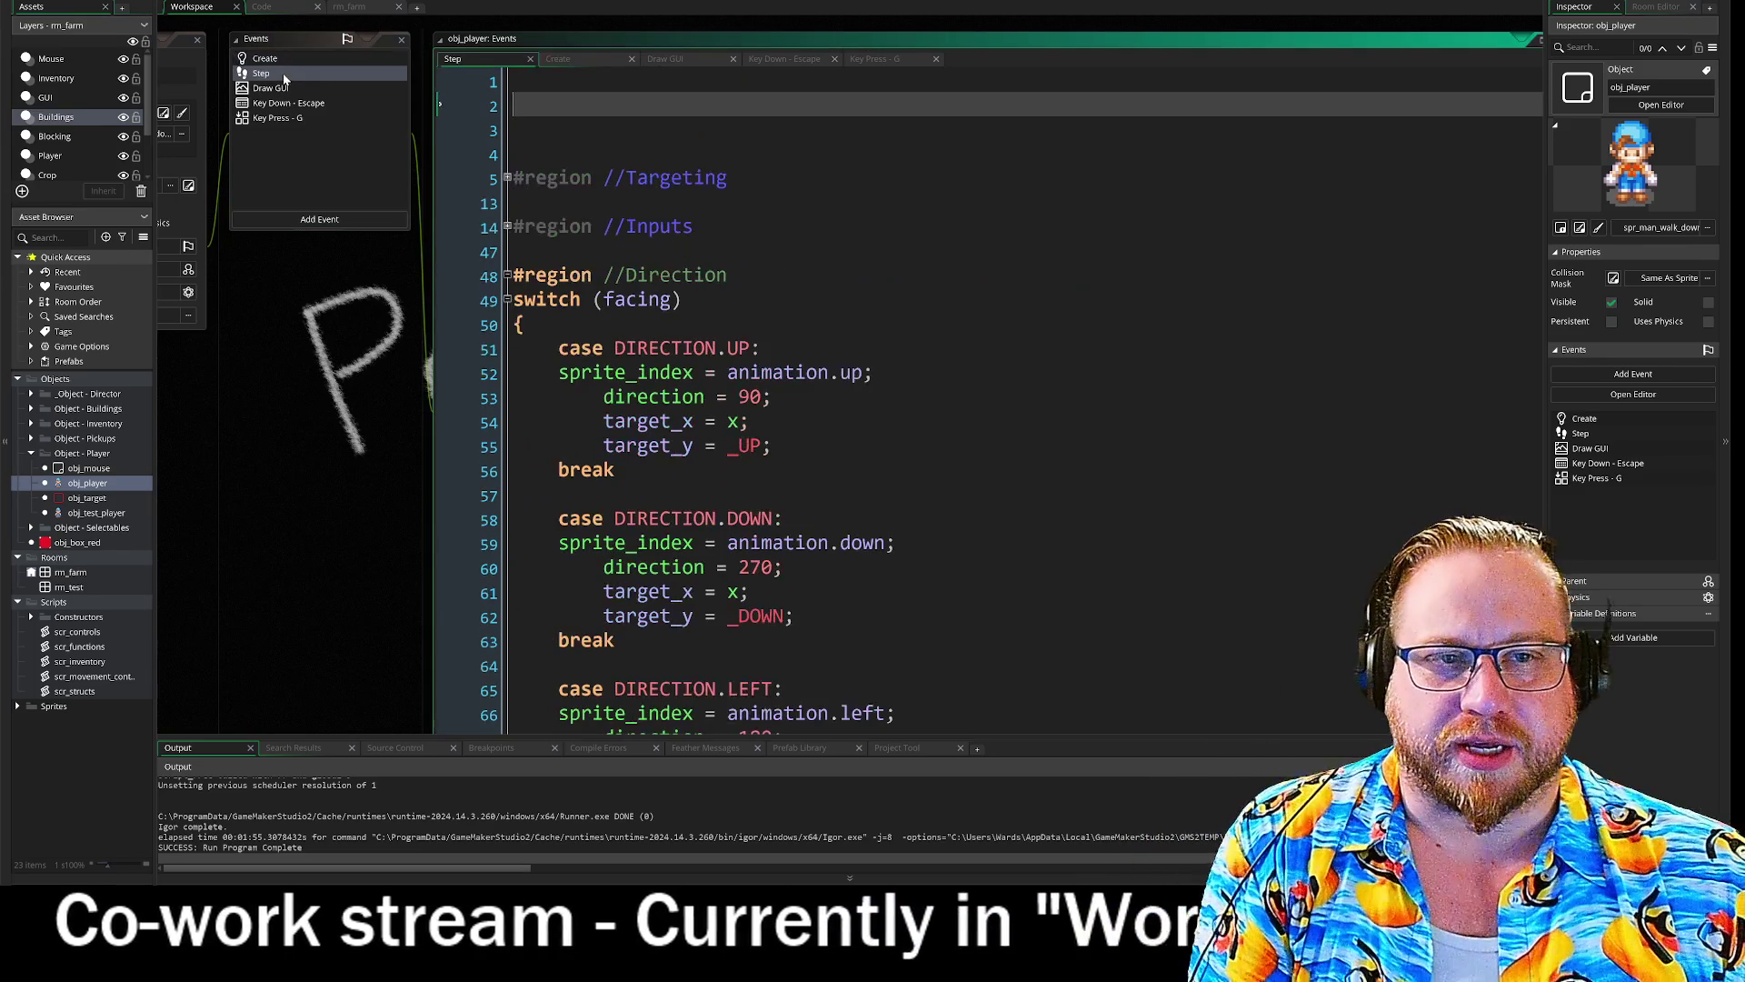
pyautogui.click(507, 178)
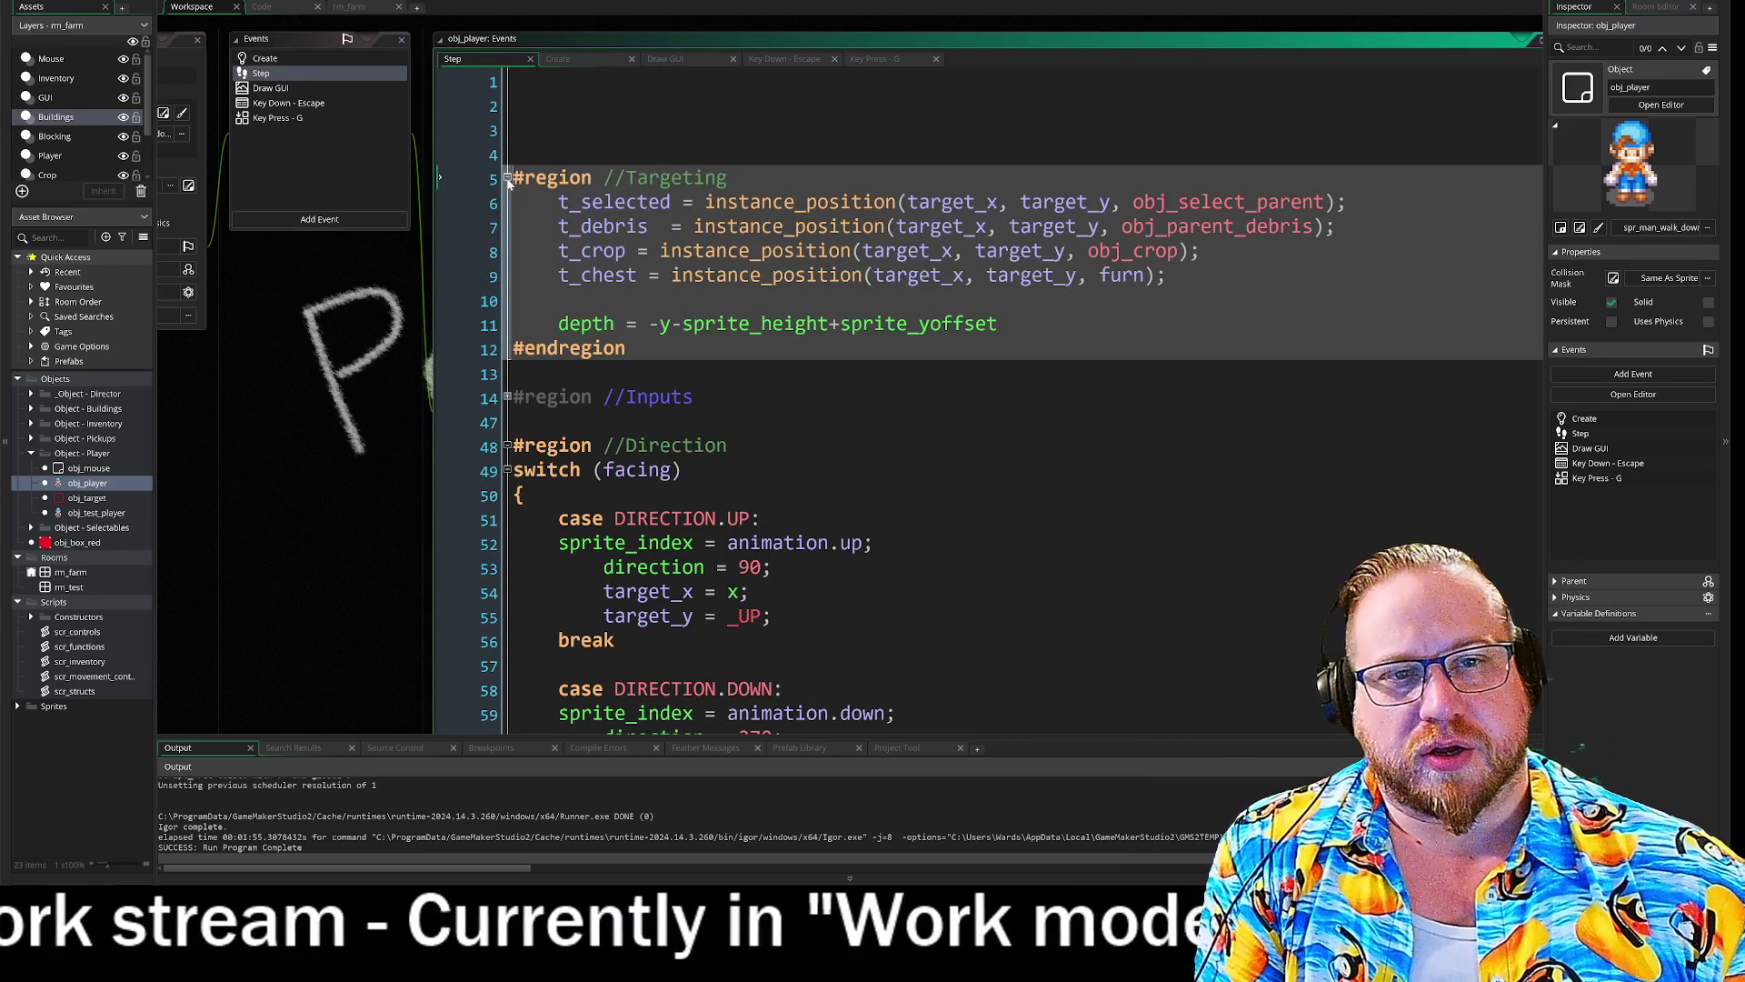
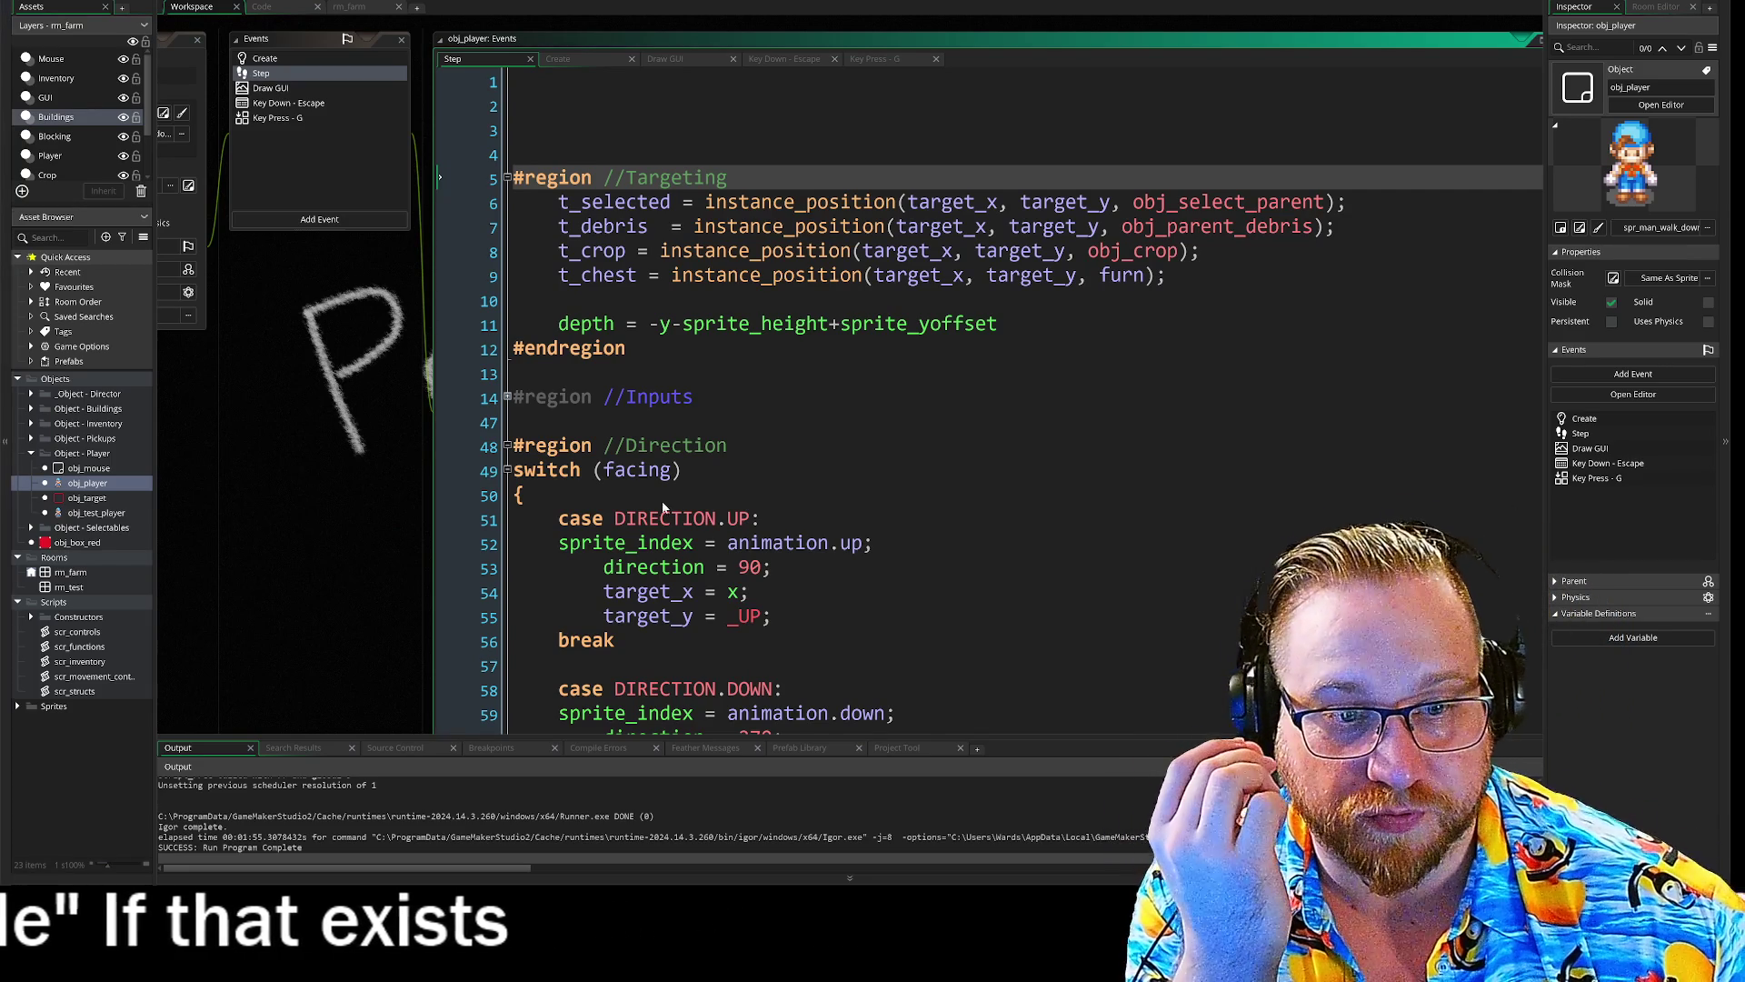
# - Look over obj_player's Targeting lines, then pan the workspace to obj_test_player's Step code
pyautogui.scroll(-2, 986, 391)
pyautogui.moveTo(514, 398); pyautogui.dragTo(514, 606)
pyautogui.click(748, 618)
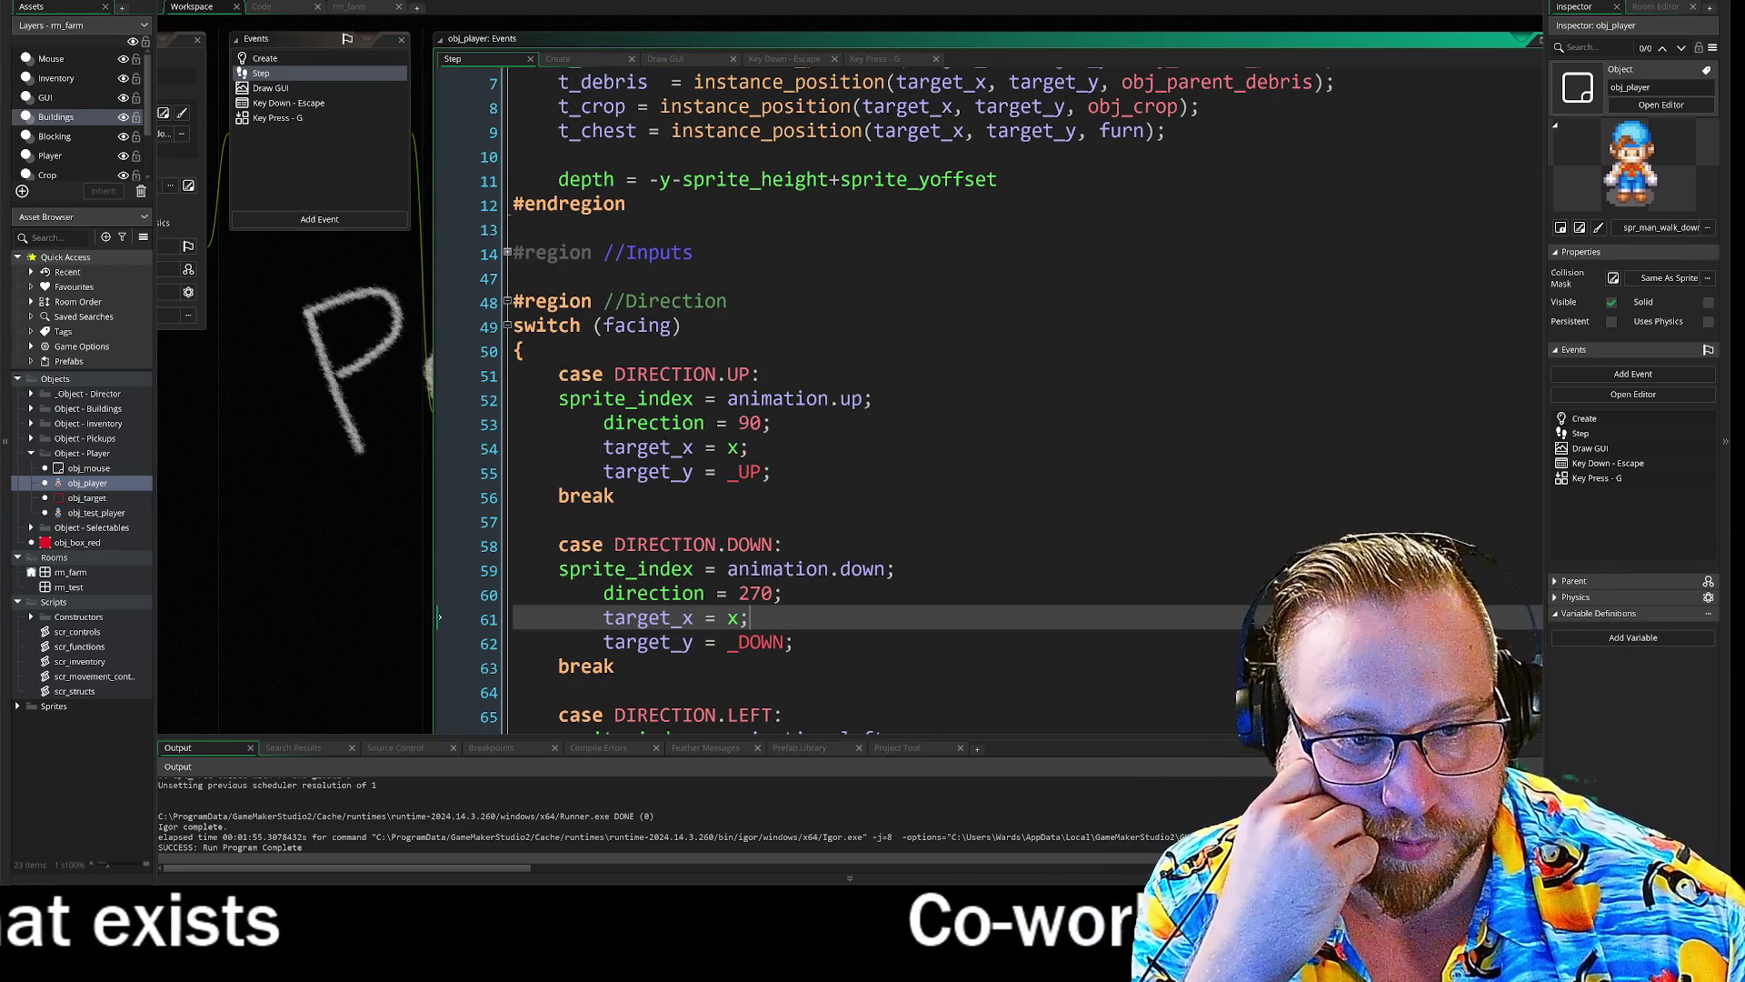
pyautogui.scroll(2, 986, 391)
pyautogui.moveTo(439, 159); pyautogui.dragTo(440, 257)
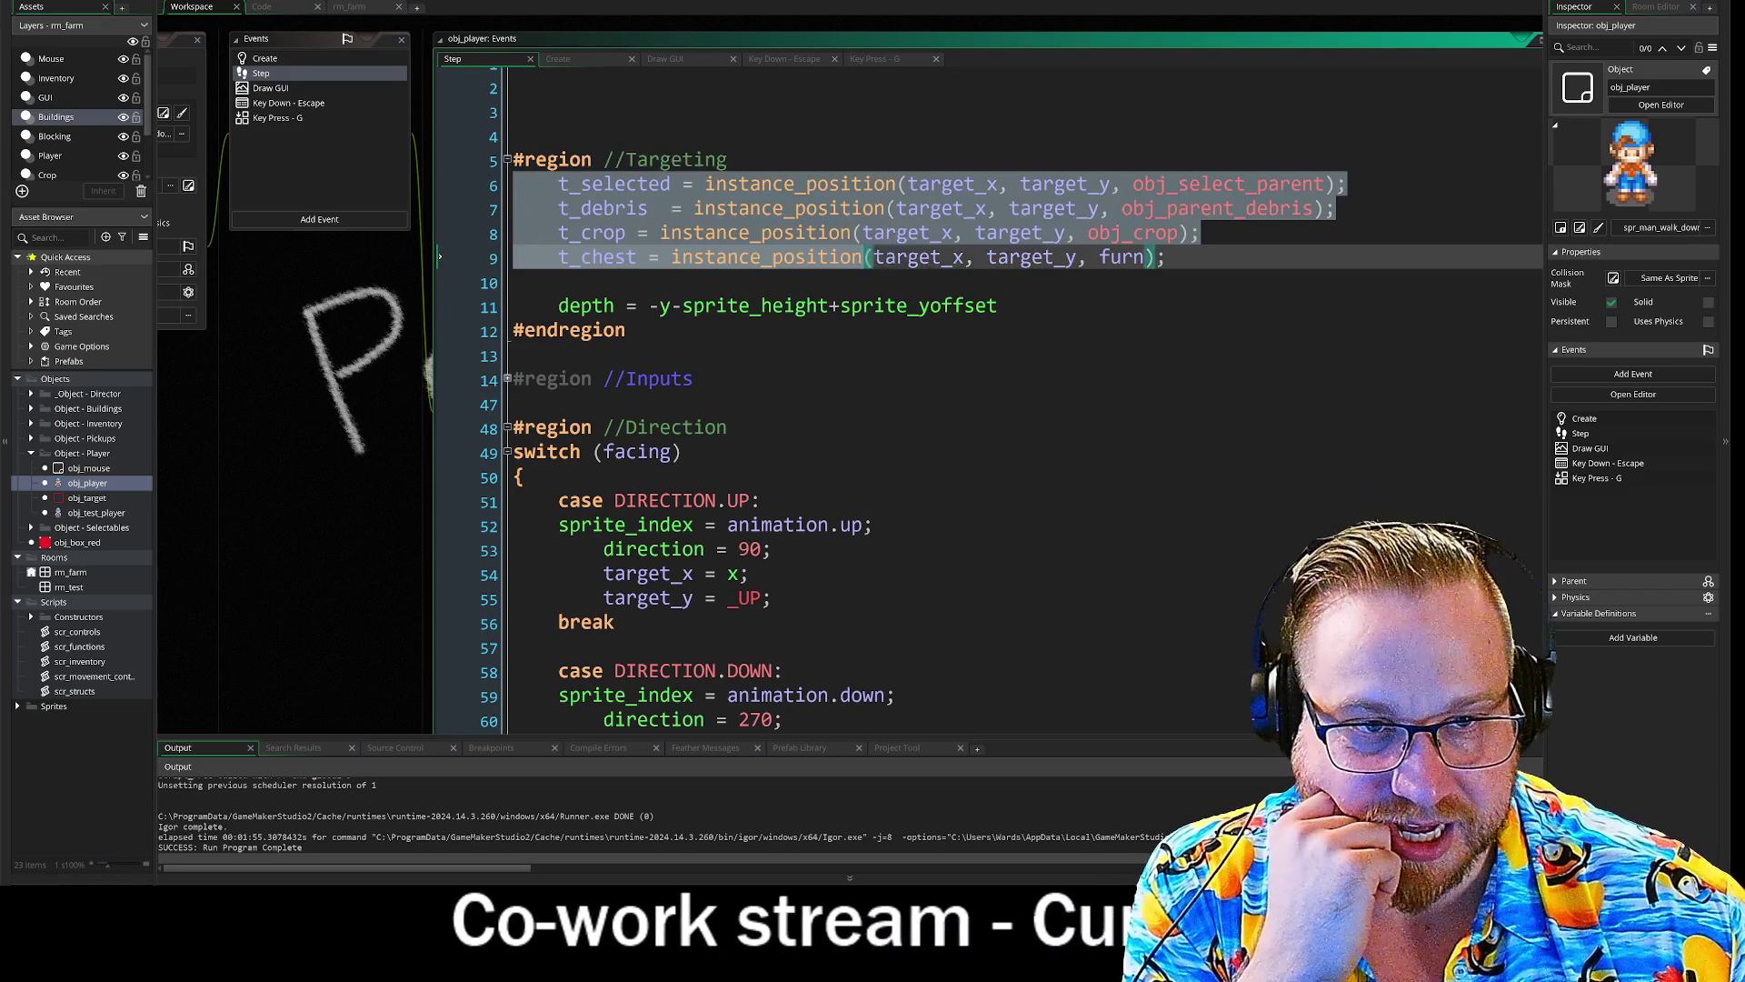
pyautogui.click(919, 257)
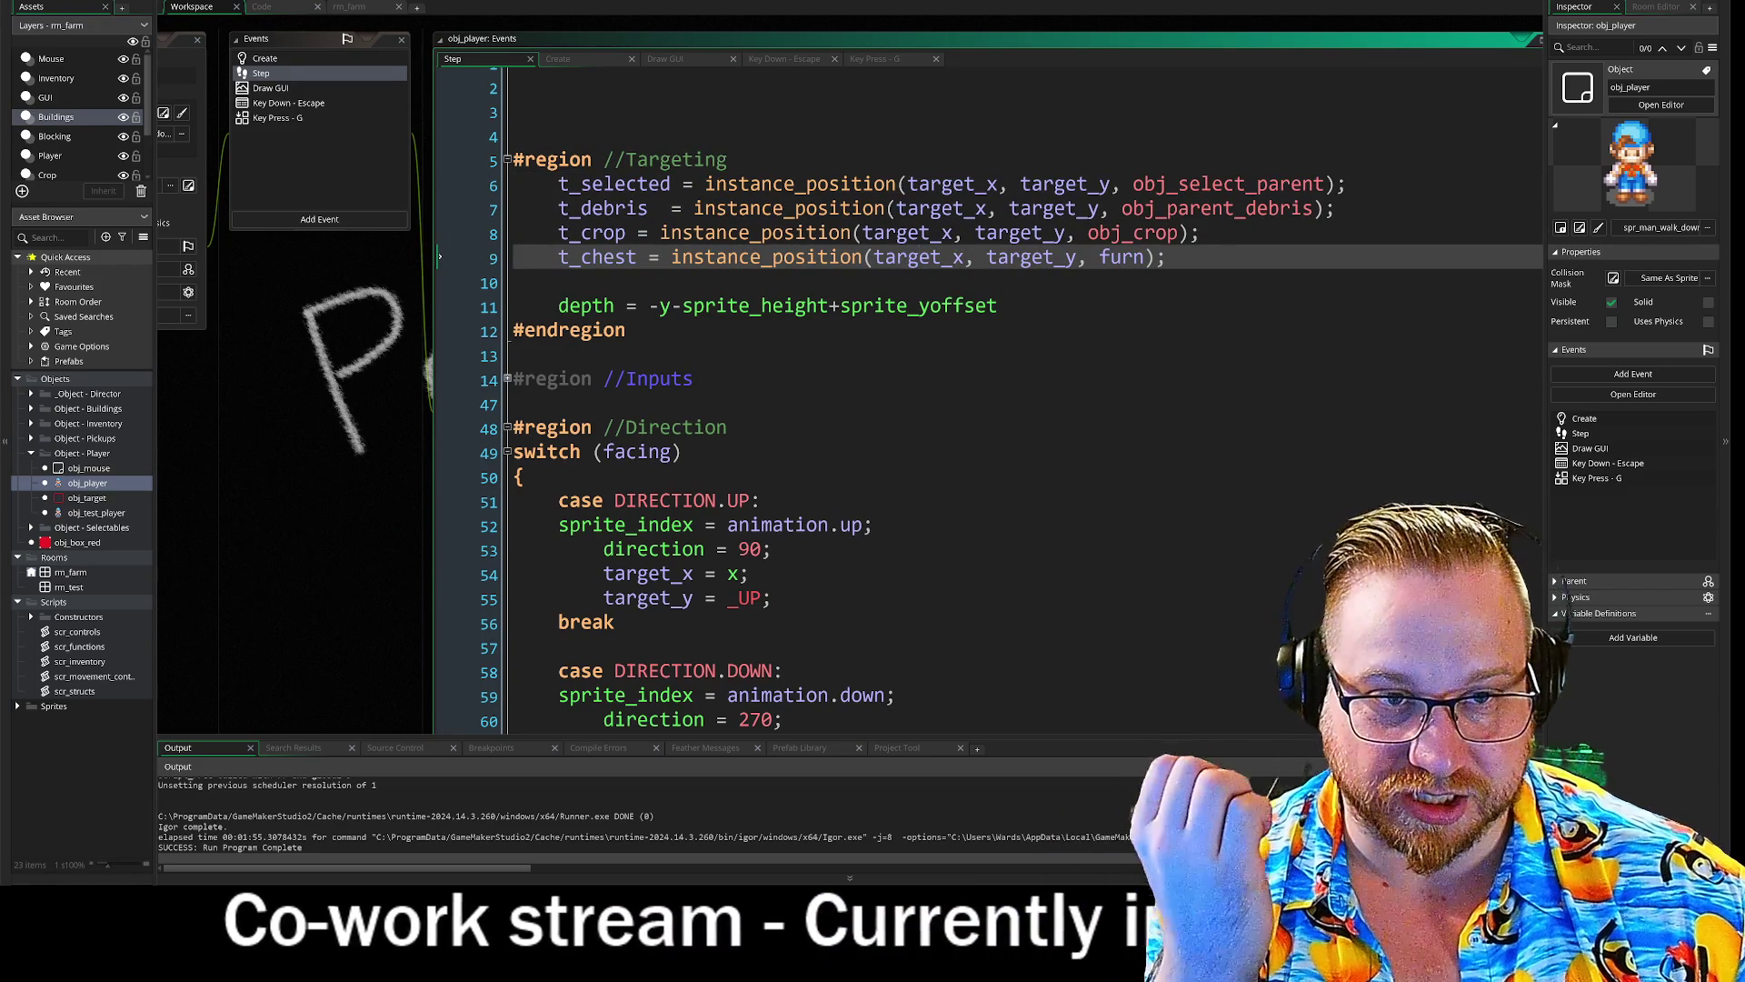
pyautogui.moveTo(308, 493)
pyautogui.mouseDown()
pyautogui.moveTo(331, 509)
pyautogui.moveTo(591, 298)
pyautogui.mouseUp()
pyautogui.moveTo(636, 456)
pyautogui.mouseDown()
pyautogui.moveTo(473, 389)
pyautogui.moveTo(438, 320)
pyautogui.moveTo(412, 384)
pyautogui.mouseUp()
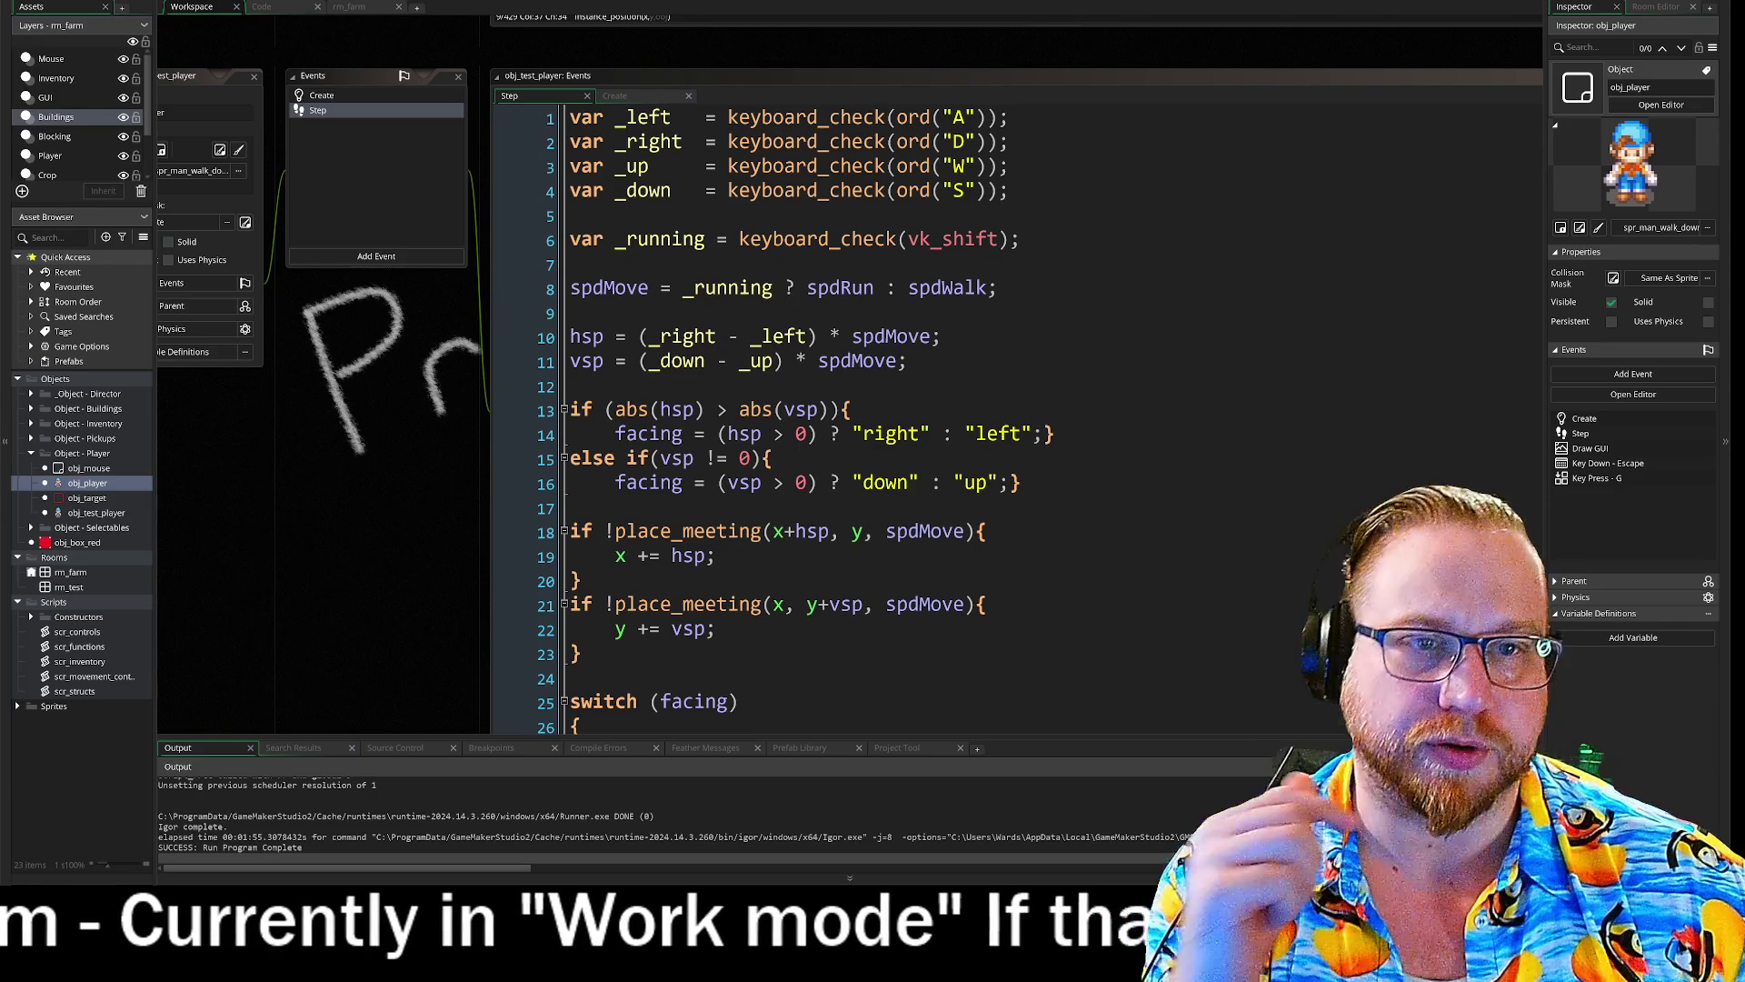
# - Insert a new first line reading '#region //Movement' above the movement code
pyautogui.click(570, 118)
pyautogui.press('Return')
pyautogui.press('Up')
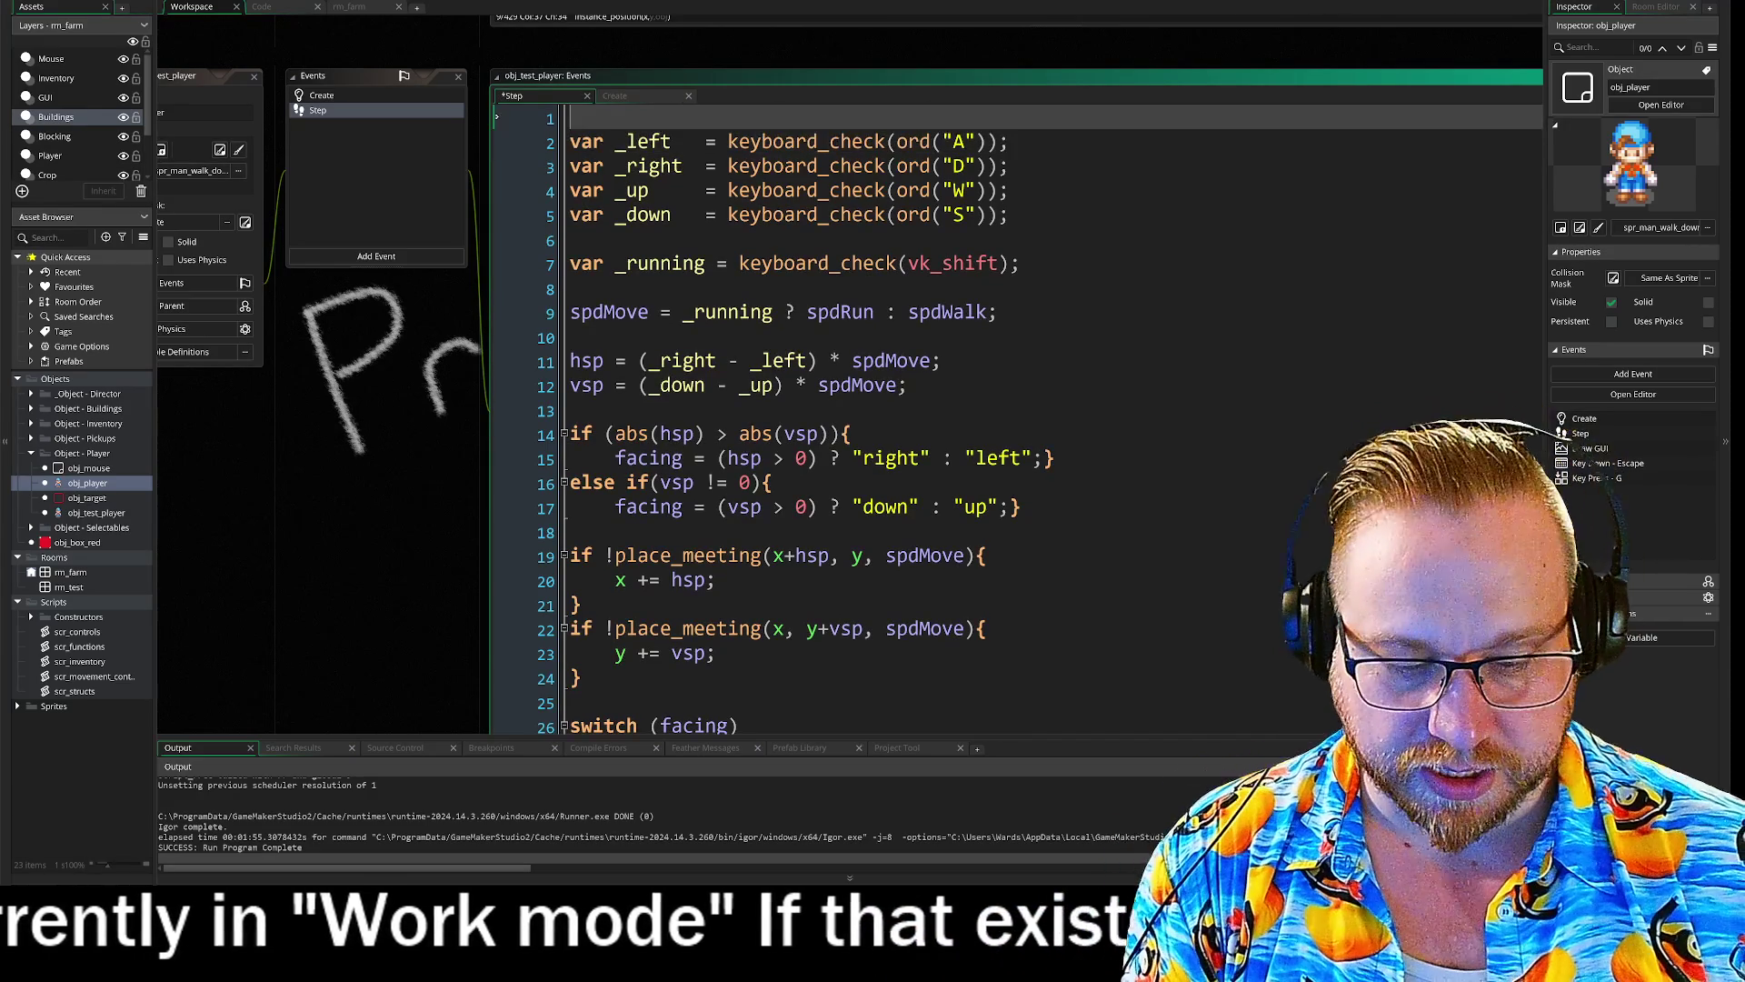
pyautogui.write('//Movement')
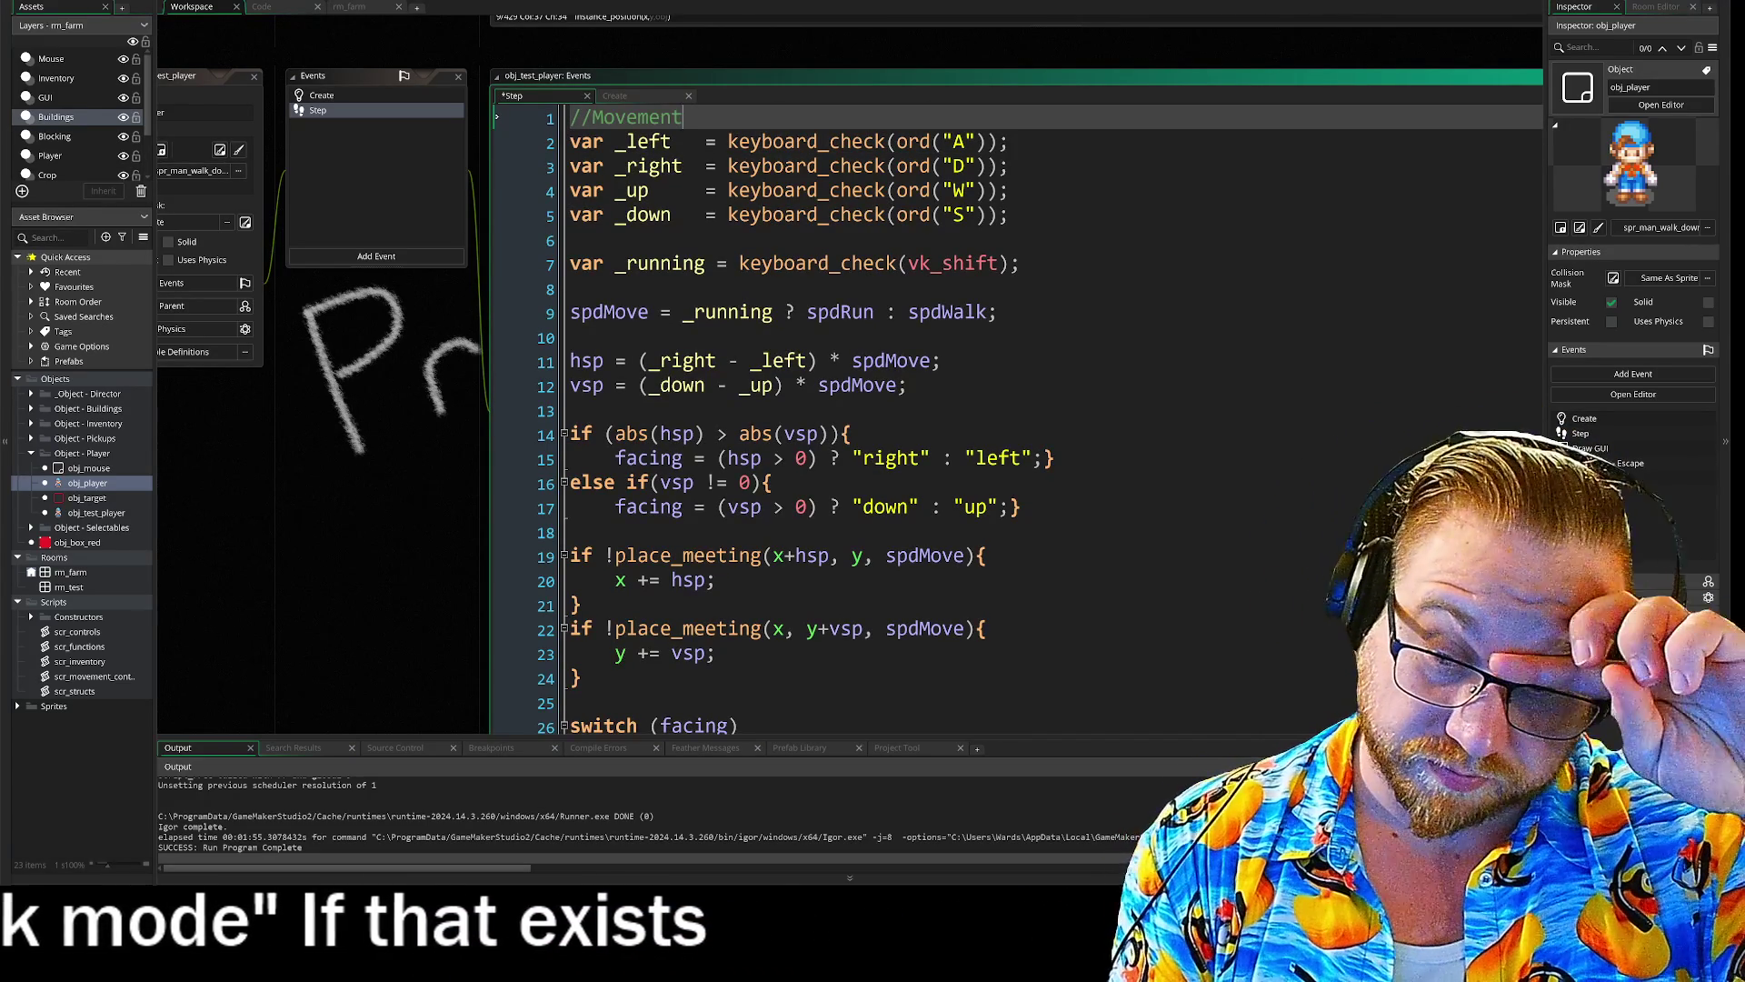
pyautogui.click(571, 120)
pyautogui.write('#region')
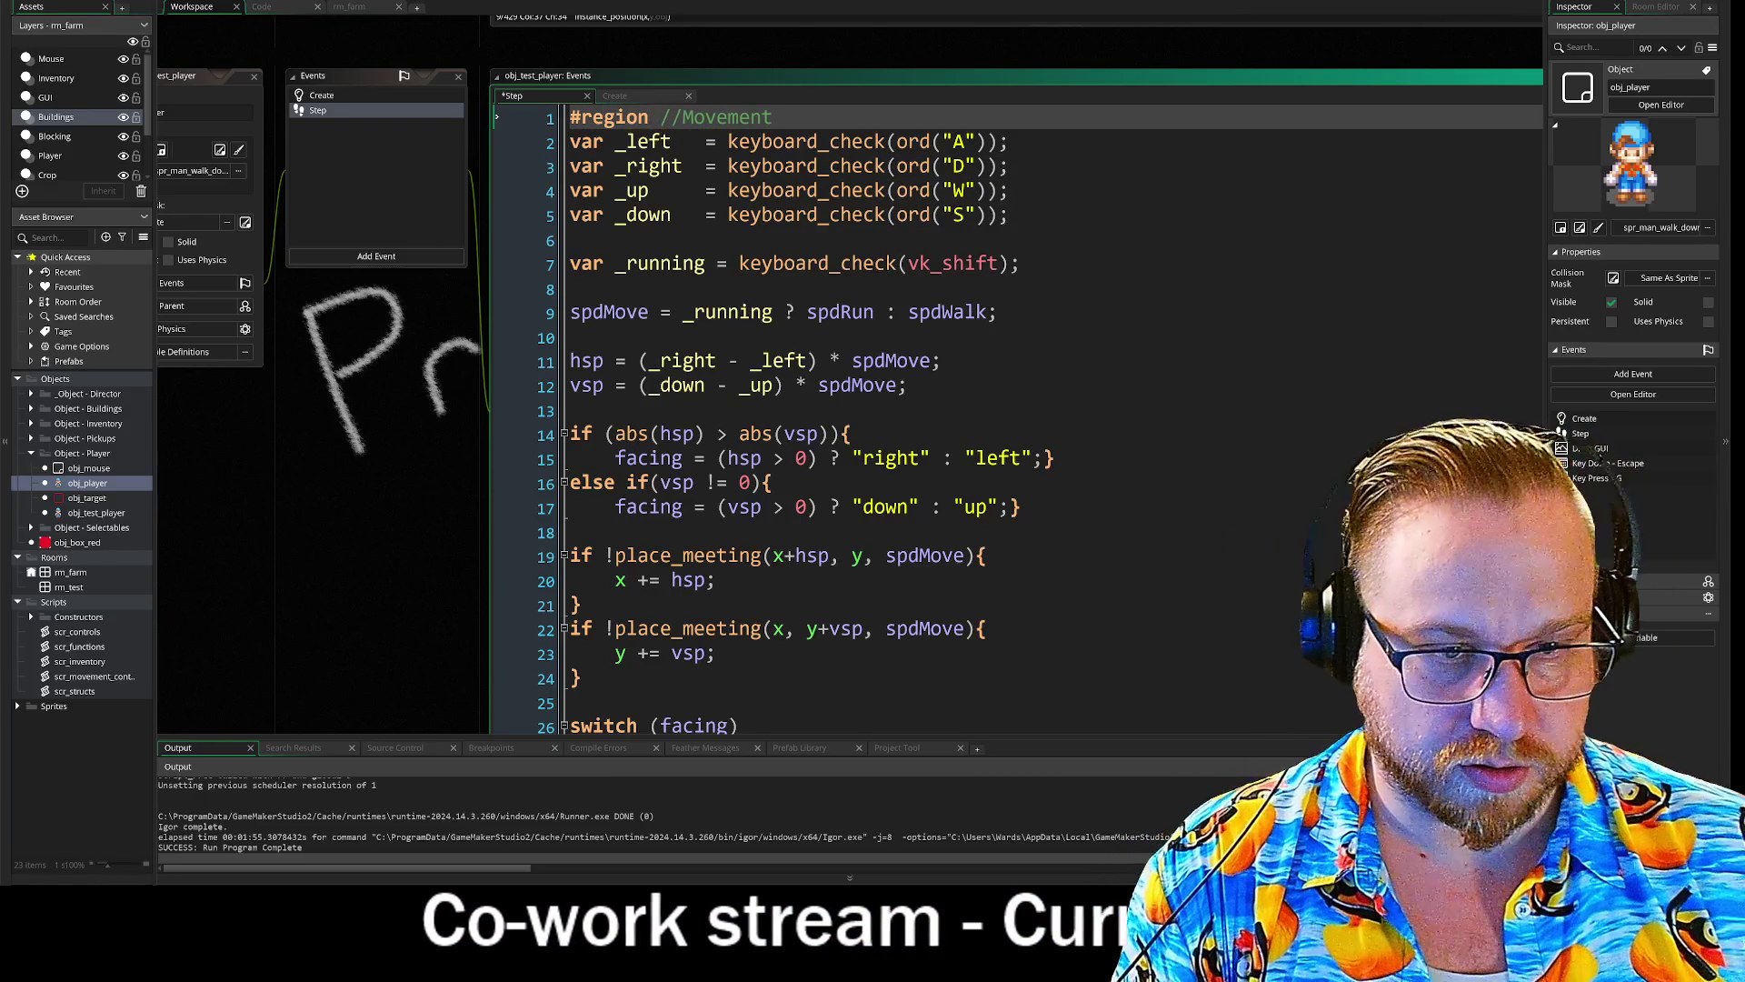
# - Try an #endregion on empty line 45 at the end, then delete it
pyautogui.scroll(-5, 855, 418)
pyautogui.scroll(-2, 909, 418)
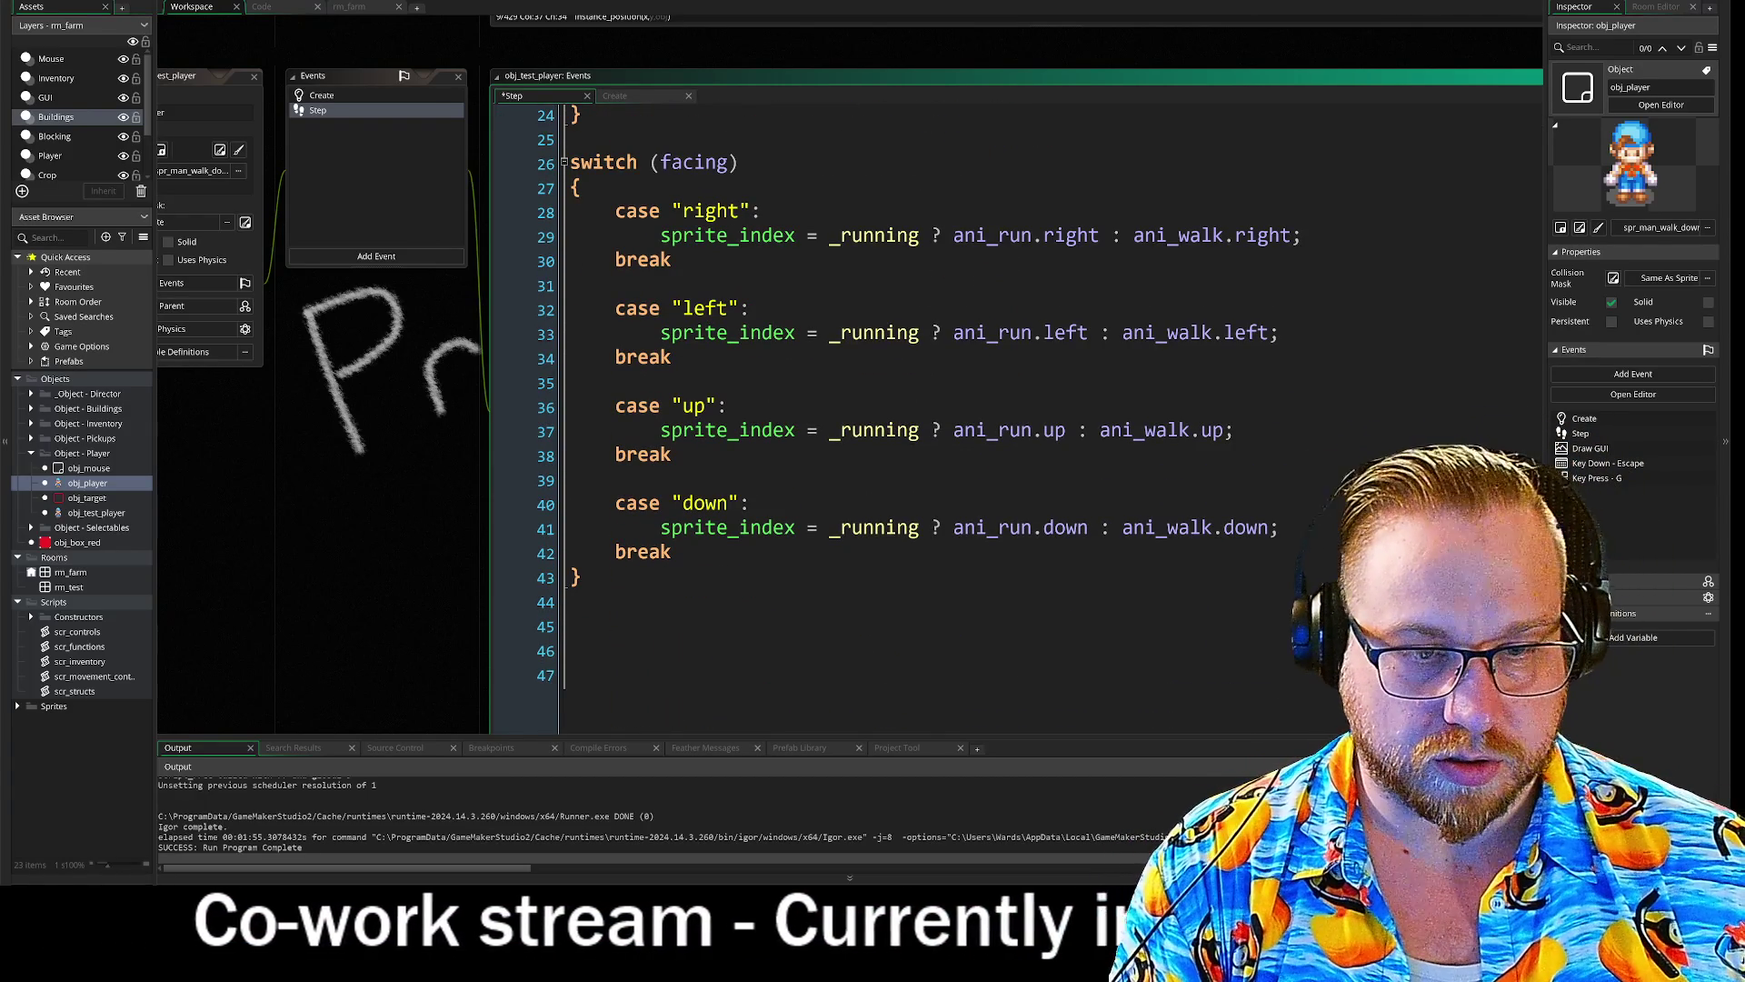
pyautogui.click(570, 602)
pyautogui.click(571, 626)
pyautogui.write('#end')
pyautogui.press('Return')
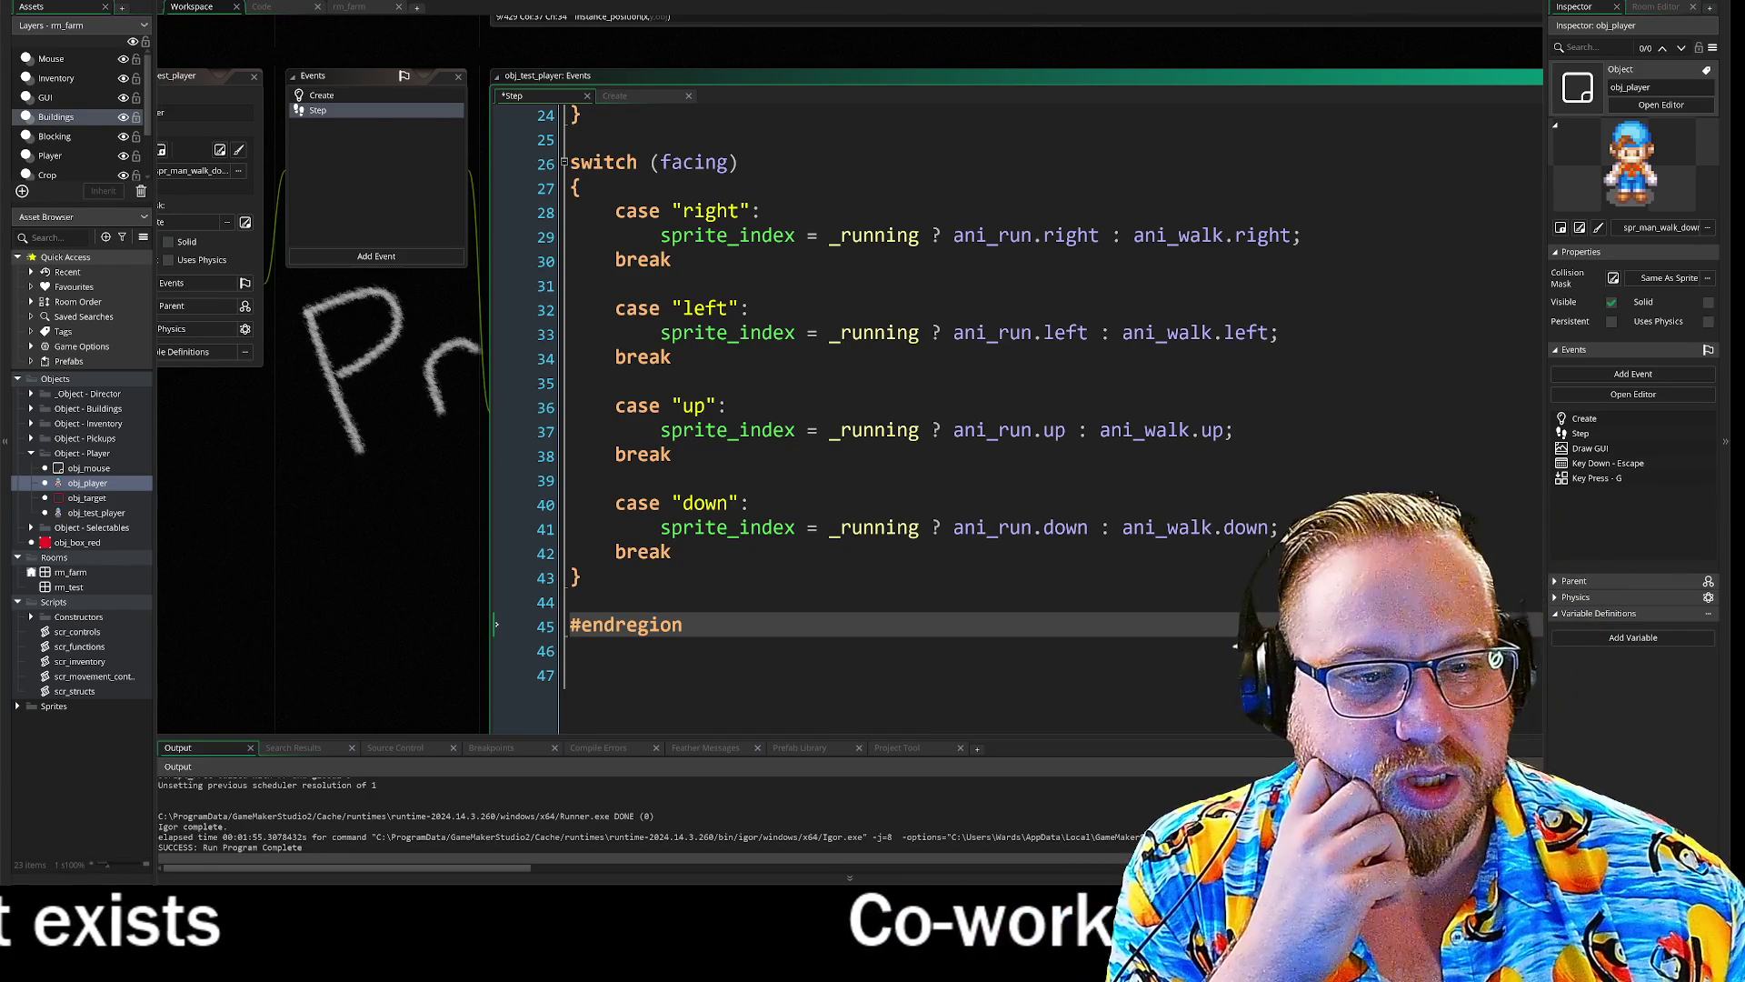
pyautogui.scroll(3, 890, 409)
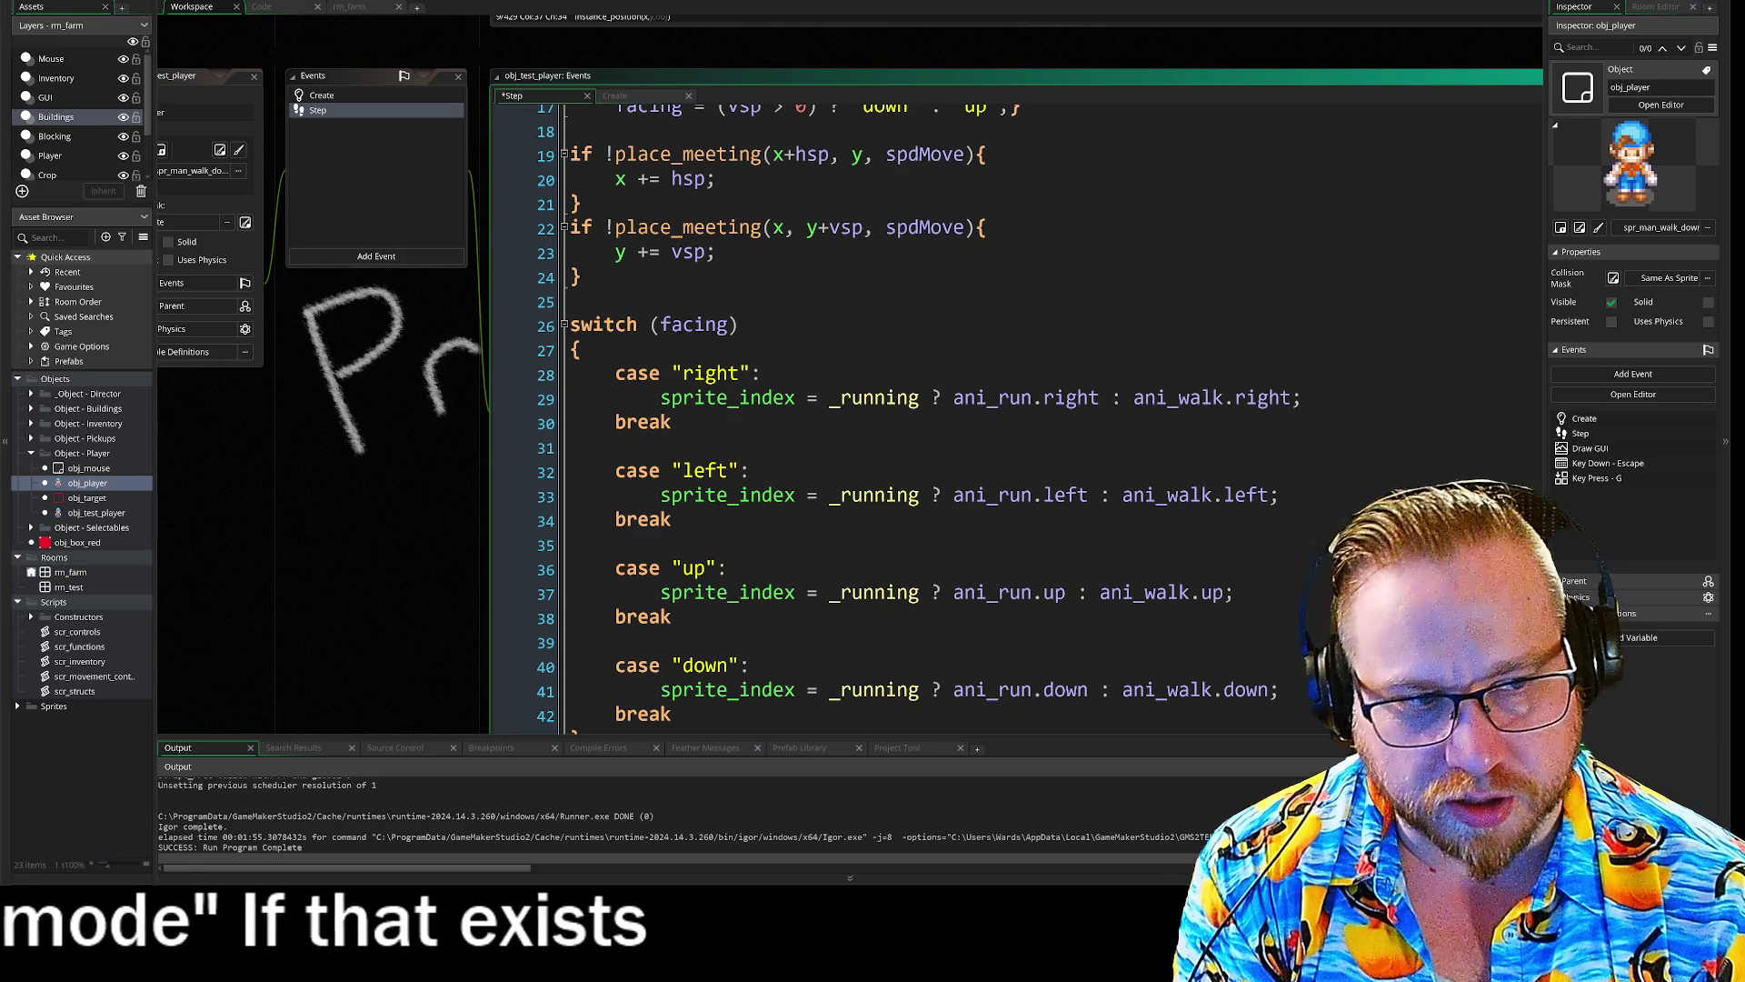
pyautogui.scroll(-2, 682, 663)
pyautogui.moveTo(684, 662); pyautogui.dragTo(514, 663)
pyautogui.press('BackSpace')
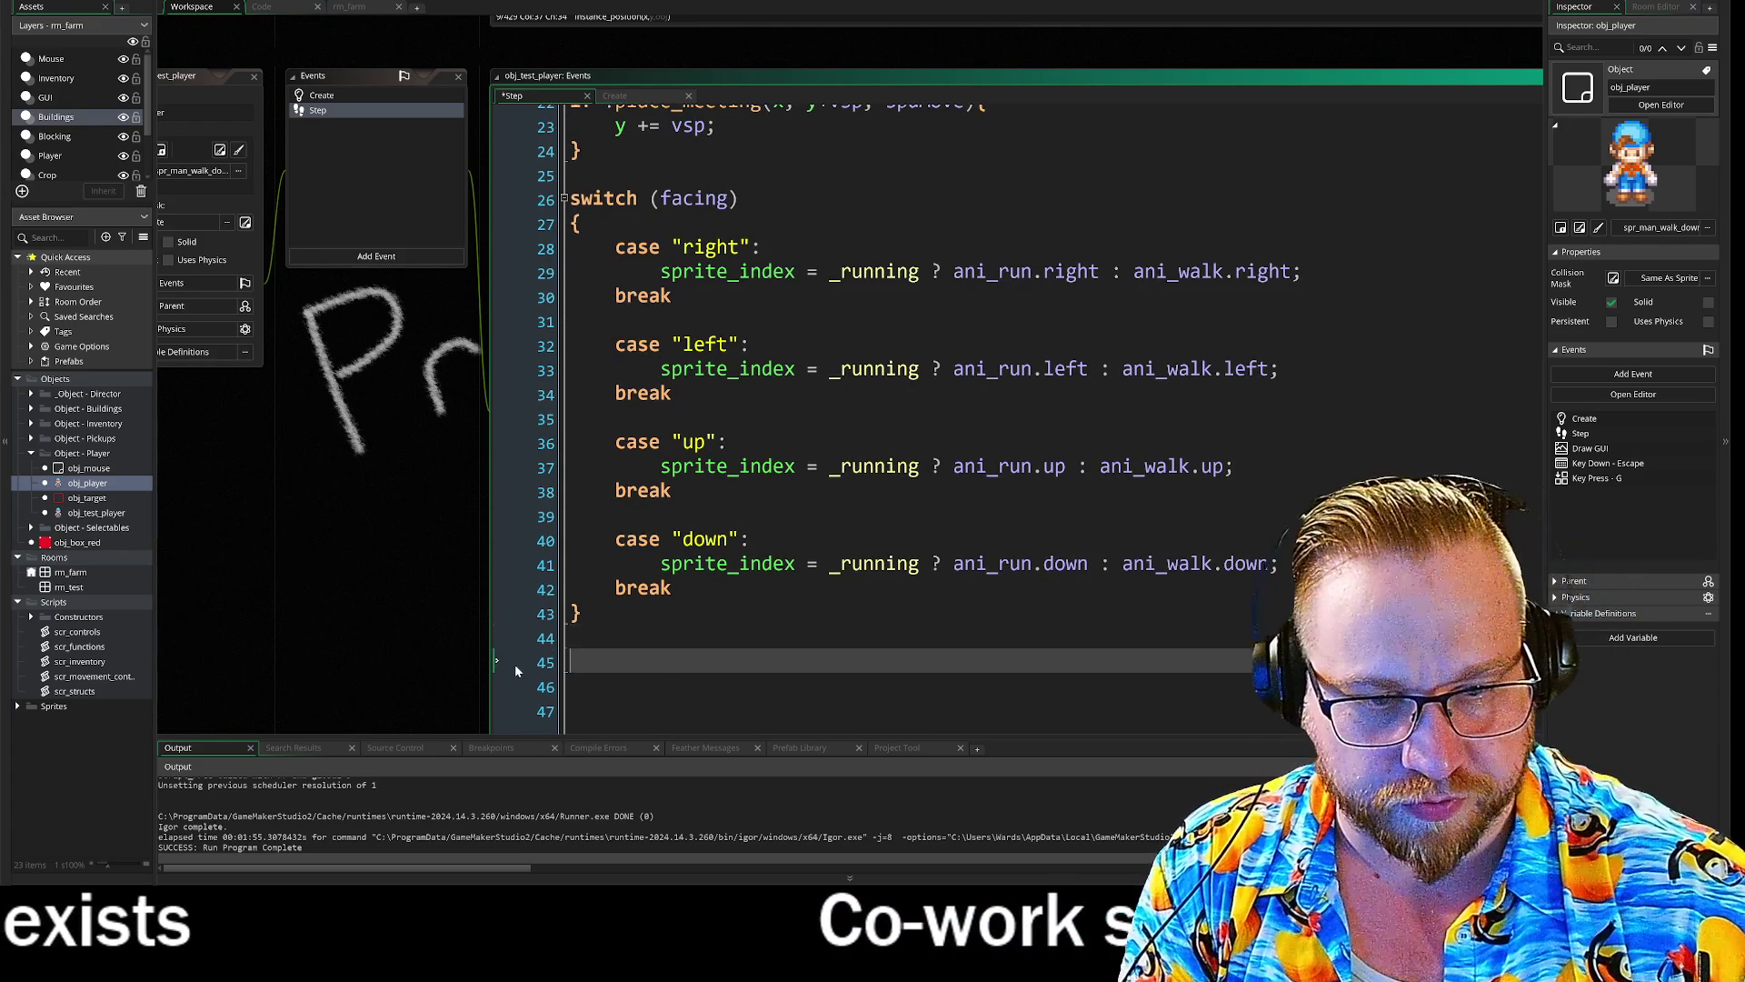
# - Remove leftover line 45 and add #endregion after the place_meeting collision blocks
pyautogui.press('BackSpace')
pyautogui.scroll(2, 890, 409)
pyautogui.click(581, 319)
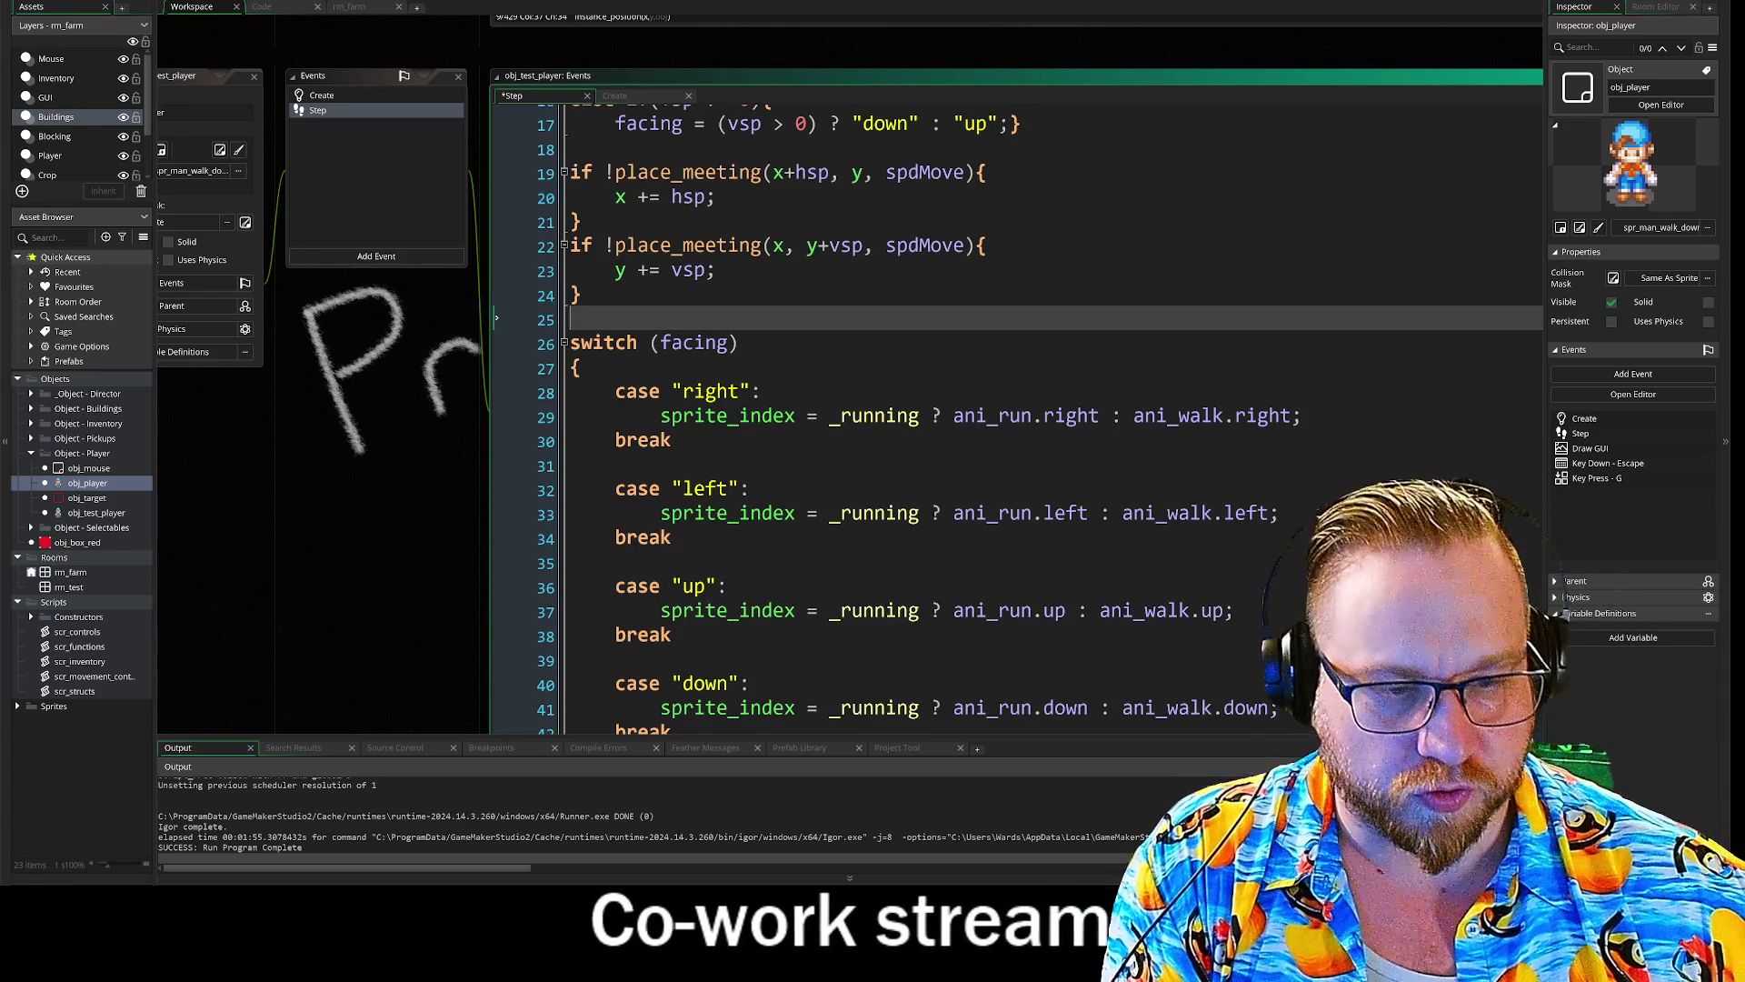
pyautogui.press('Return')
pyautogui.press('Return')
pyautogui.press('Up')
pyautogui.press('Up')
pyautogui.write('#endregion')
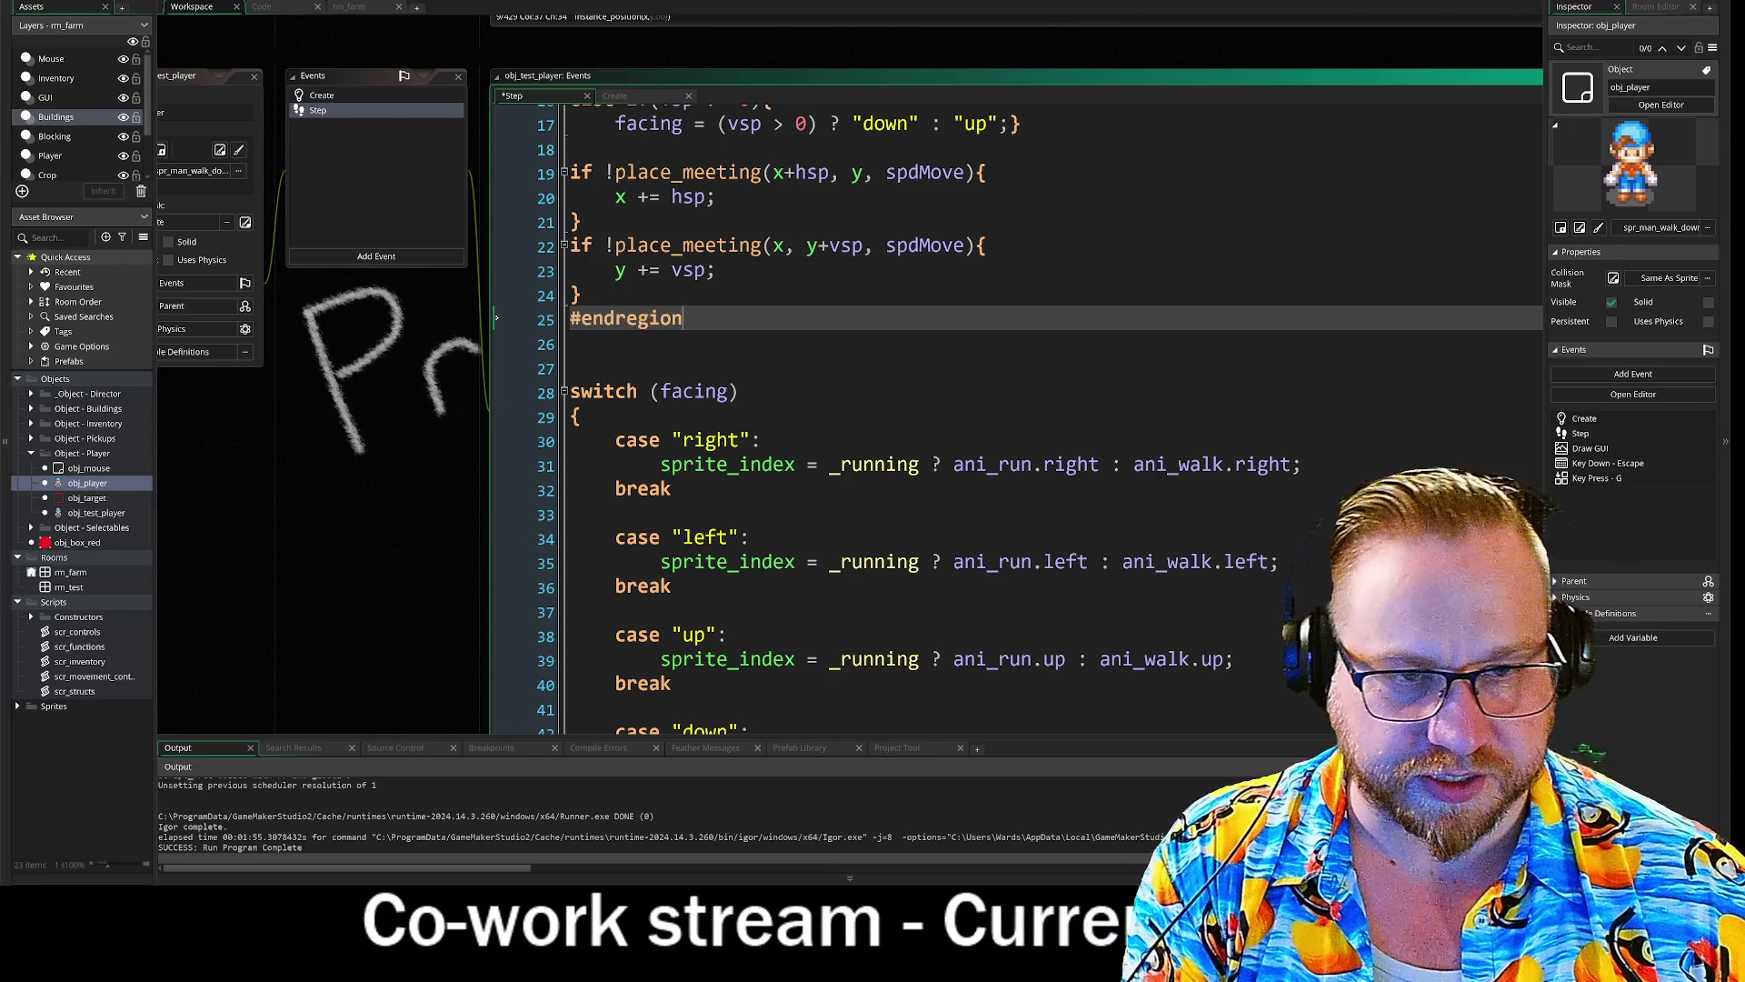
pyautogui.press('Down')
pyautogui.press('Down')
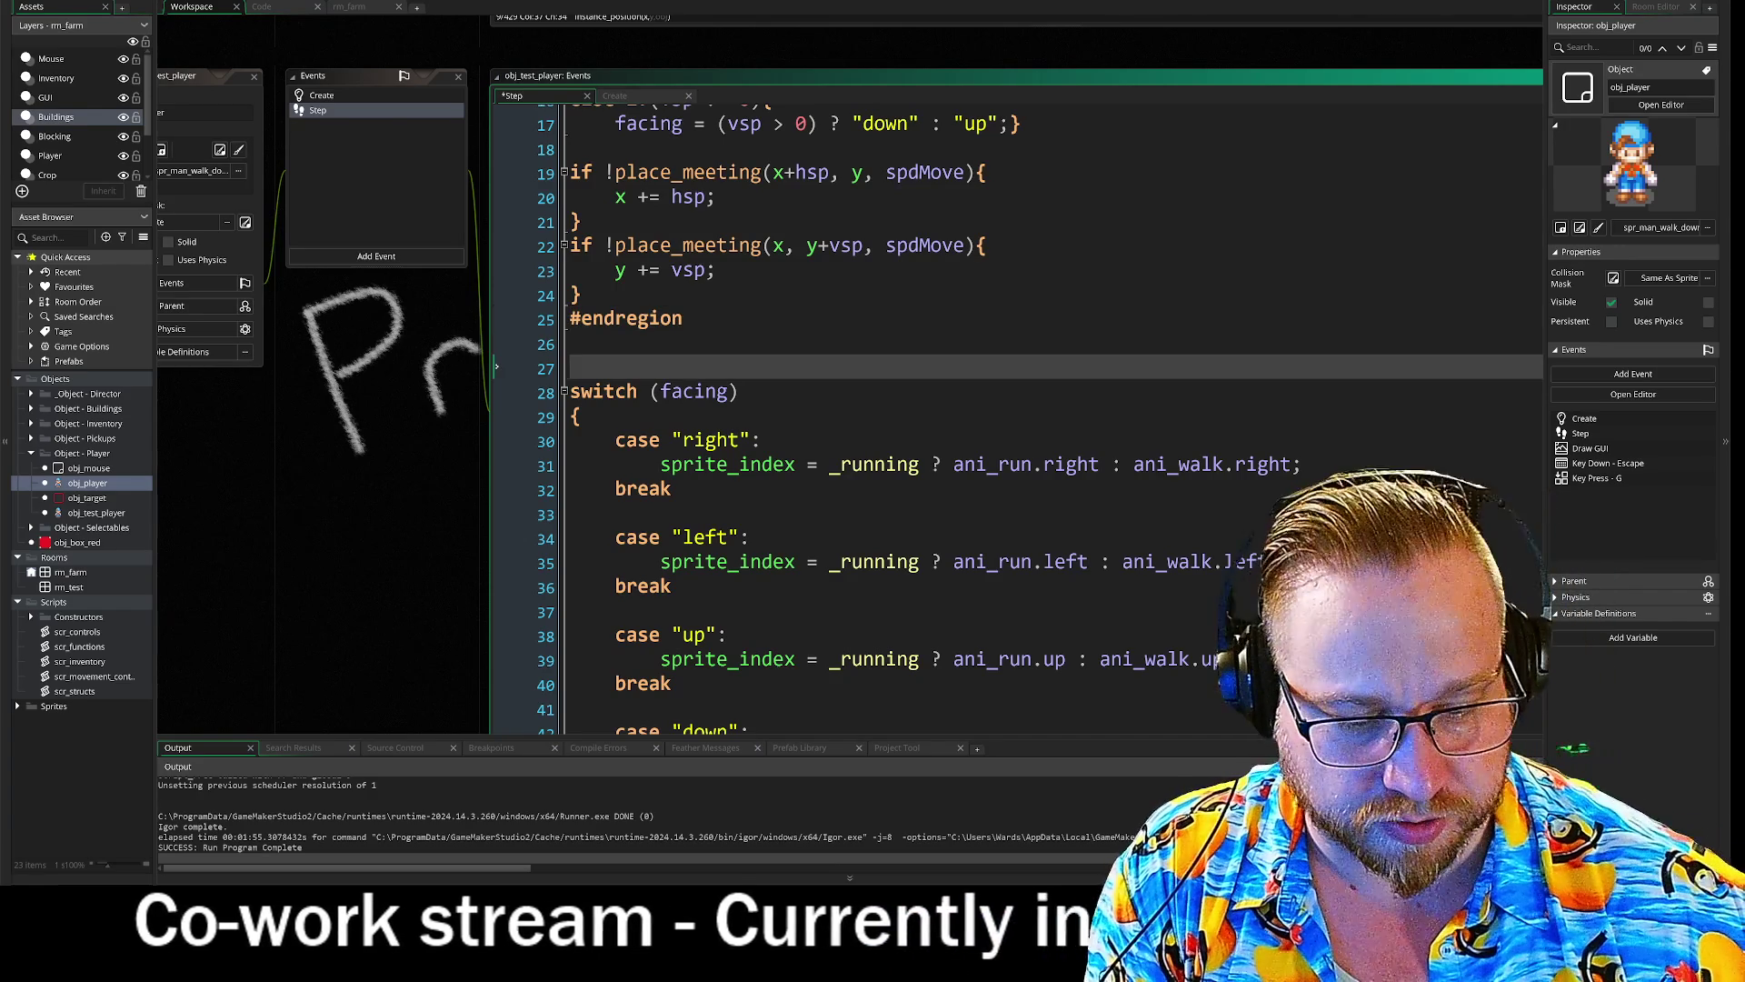
pyautogui.press('Return')
pyautogui.press('BackSpace')
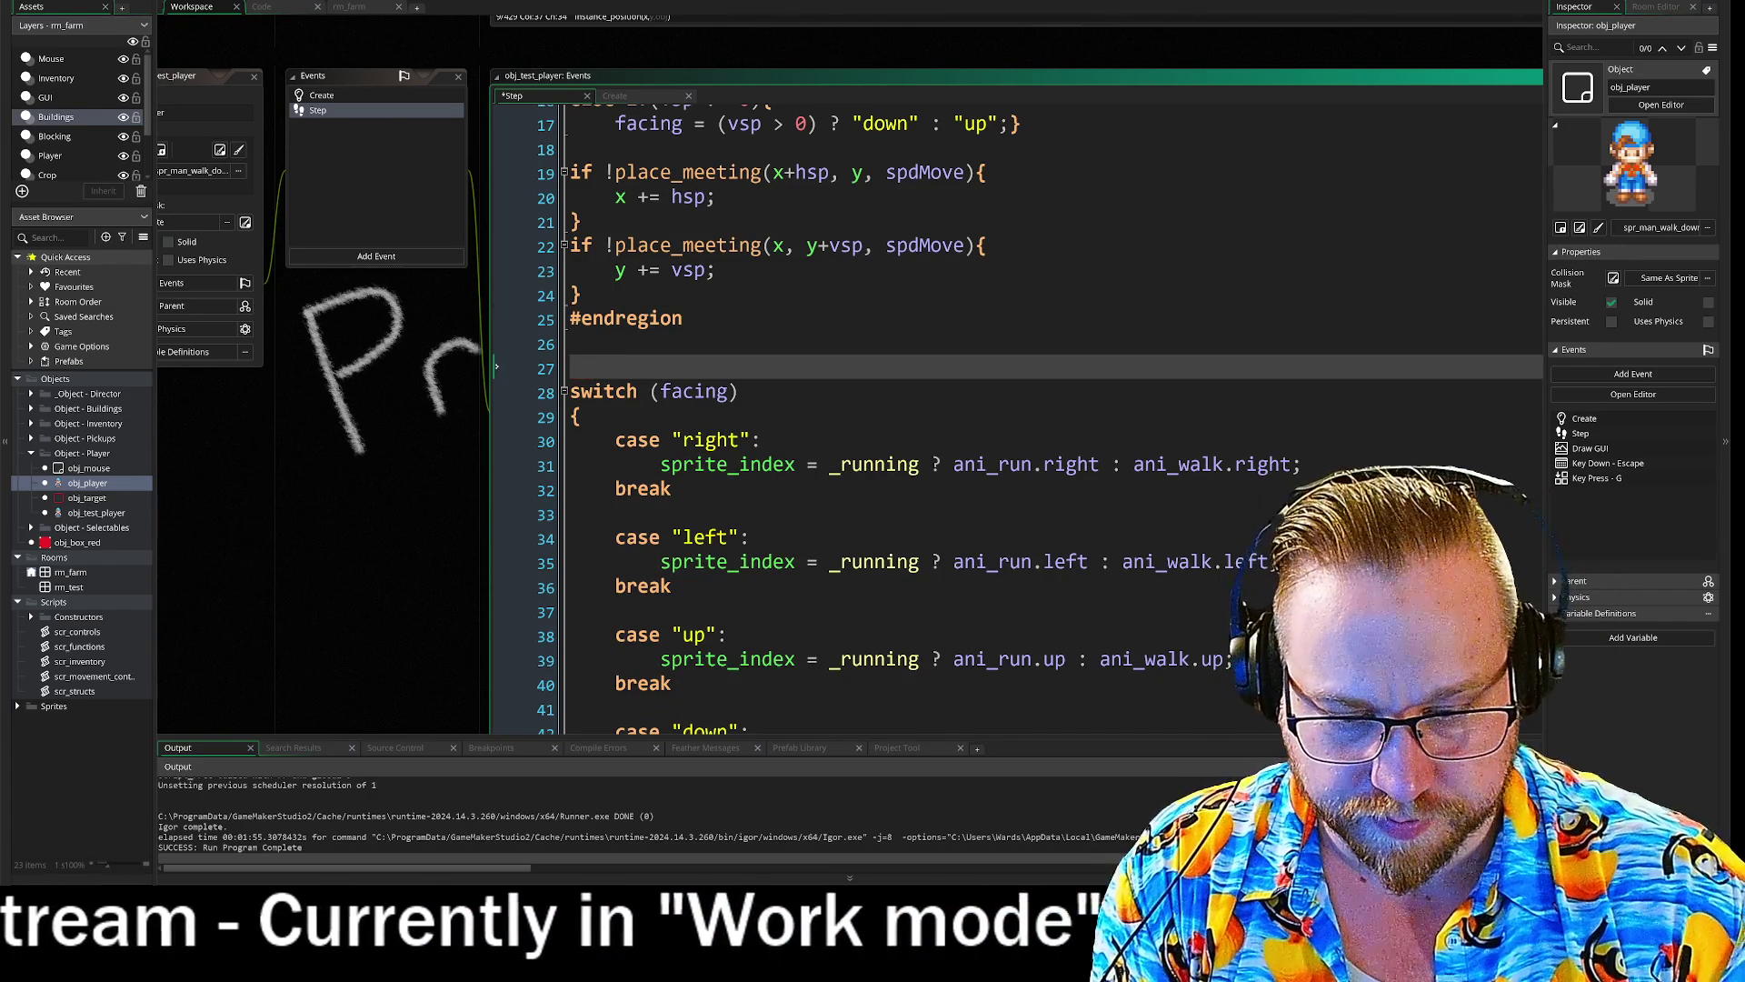
# - Add a '#region //Direction' header above the switch (facing) block
pyautogui.write('R')
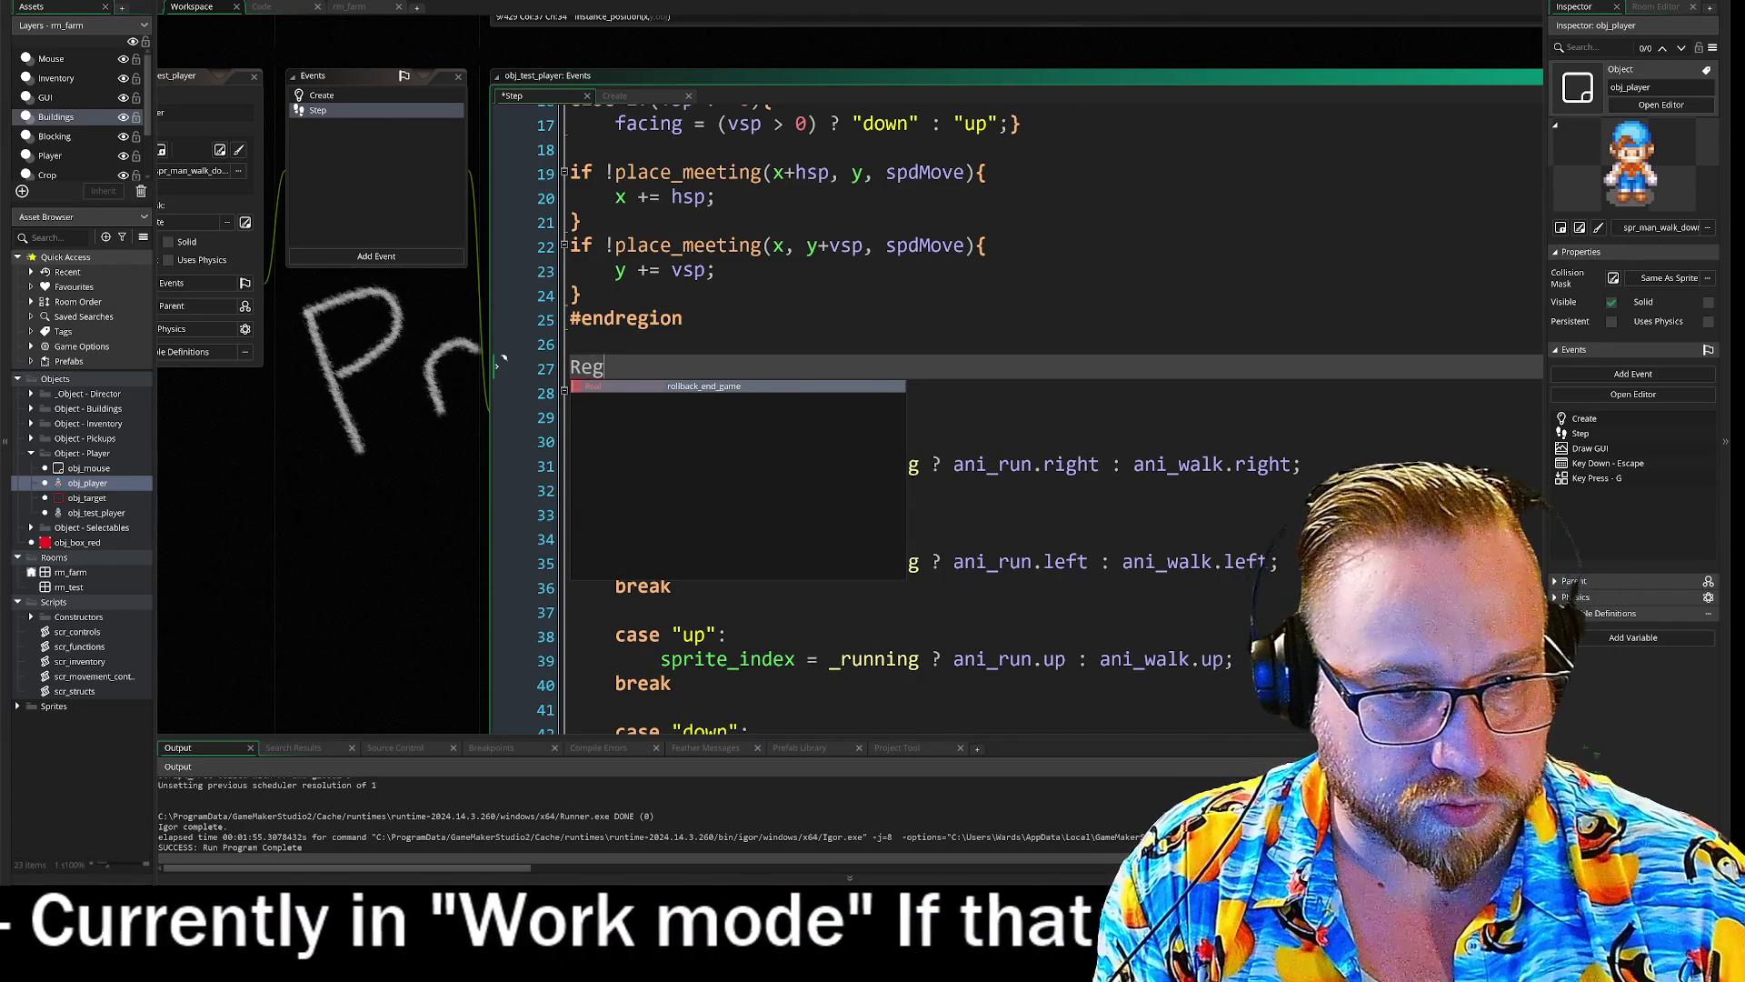
pyautogui.press('BackSpace')
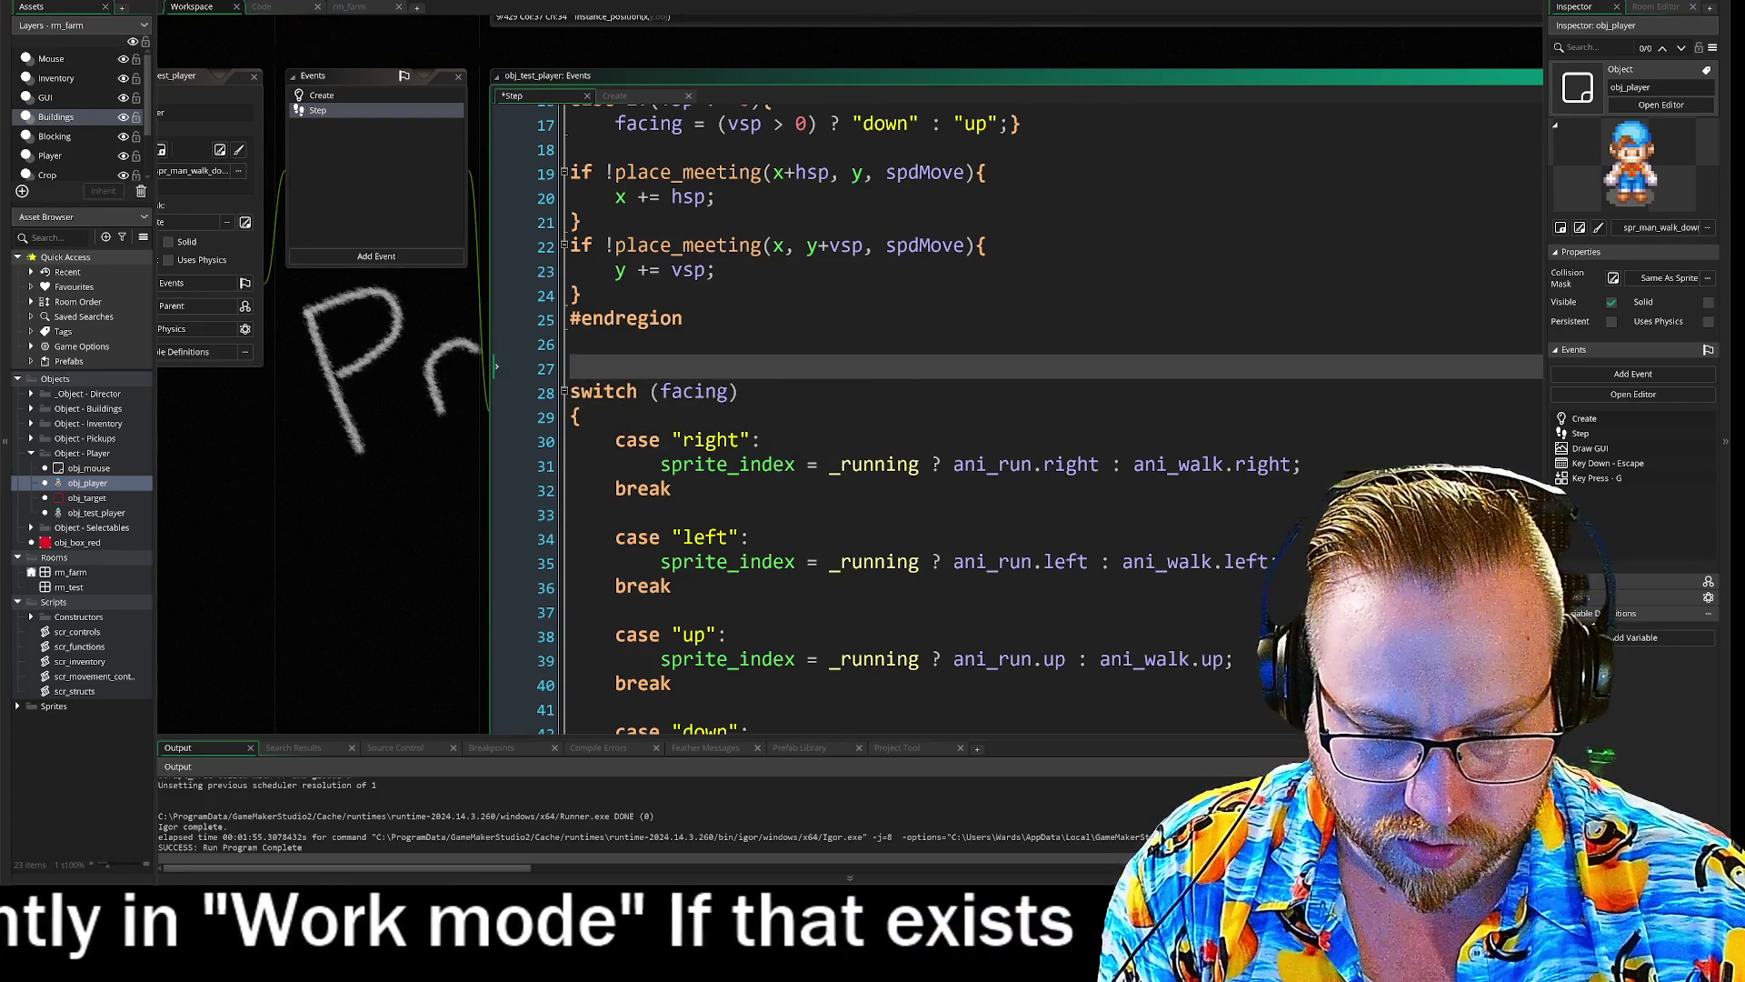
pyautogui.write('#region //')
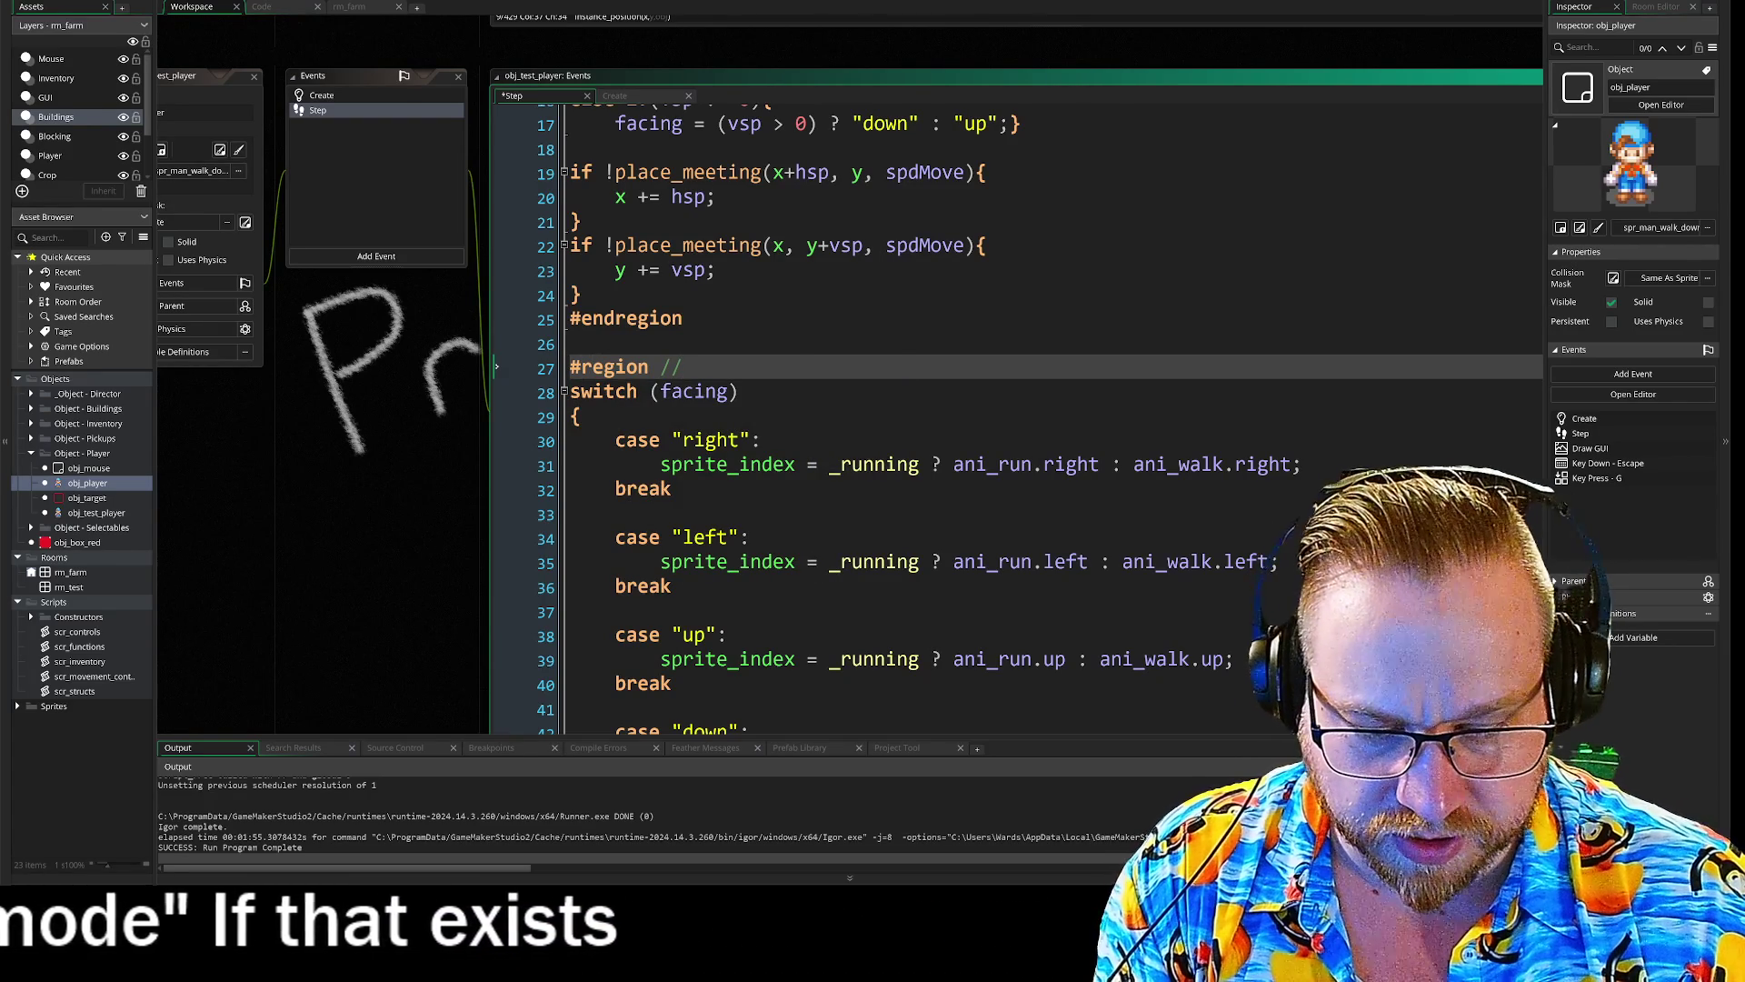
pyautogui.write('Directional')
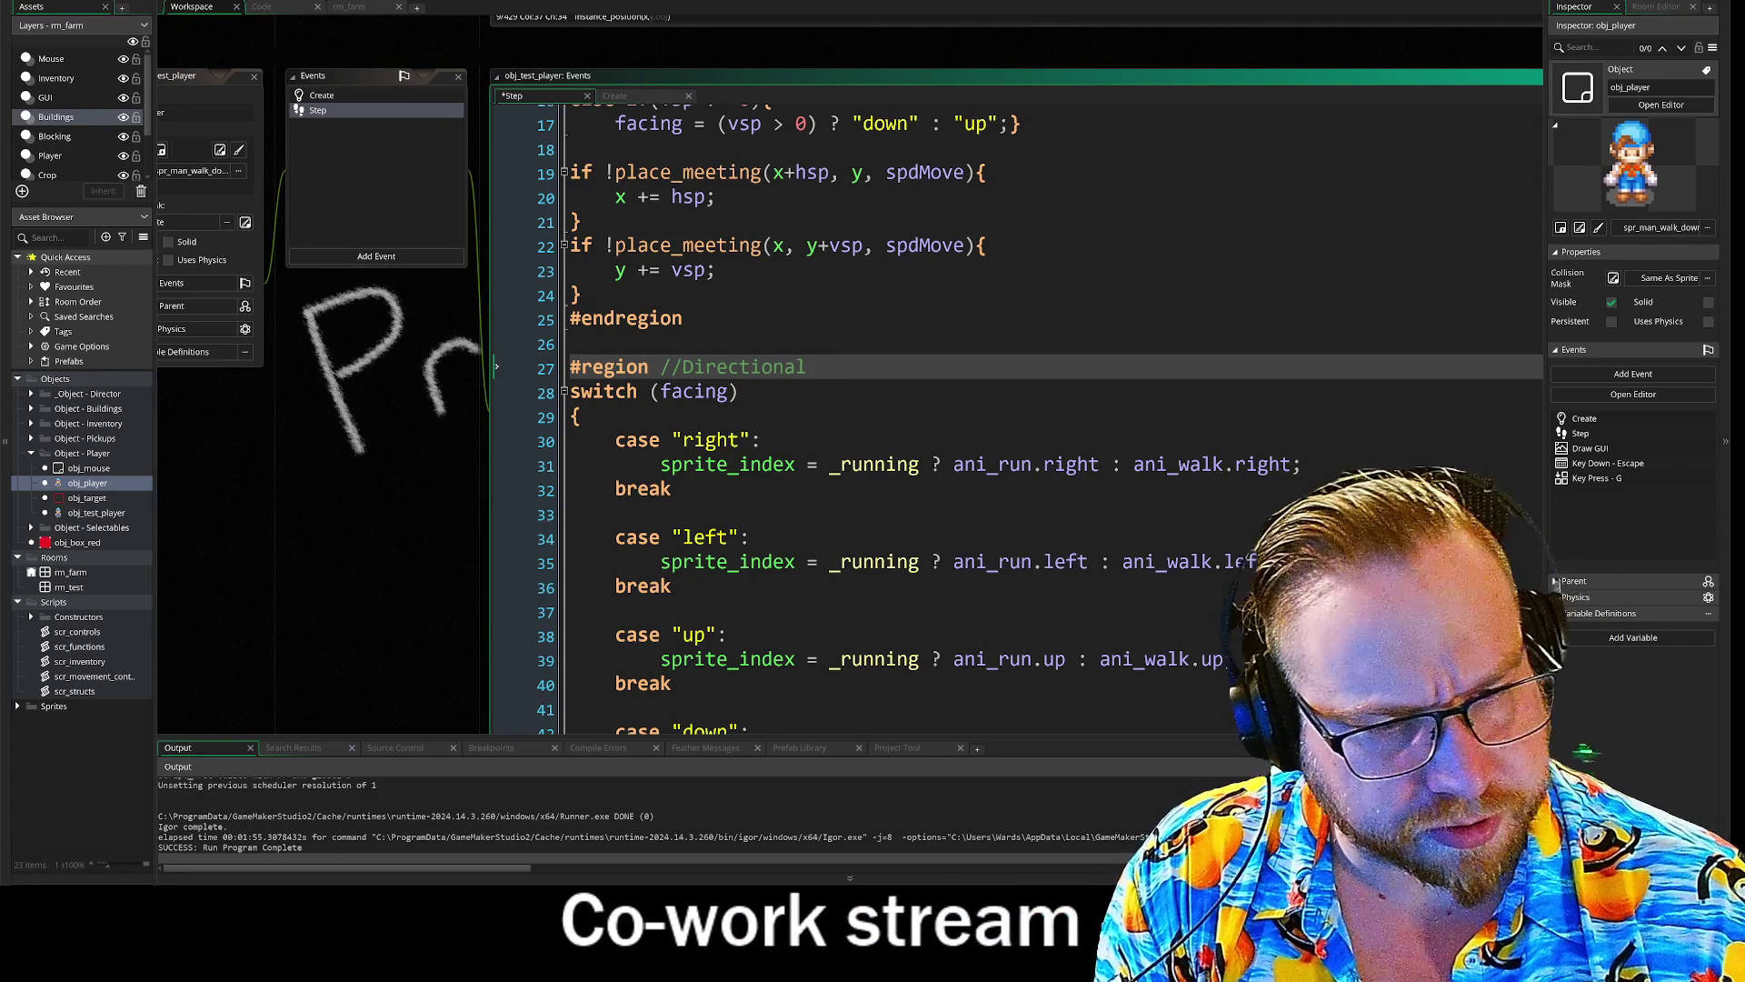
pyautogui.write(' inputs')
pyautogui.press('BackSpace')
pyautogui.press('BackSpace')
pyautogui.press('BackSpace')
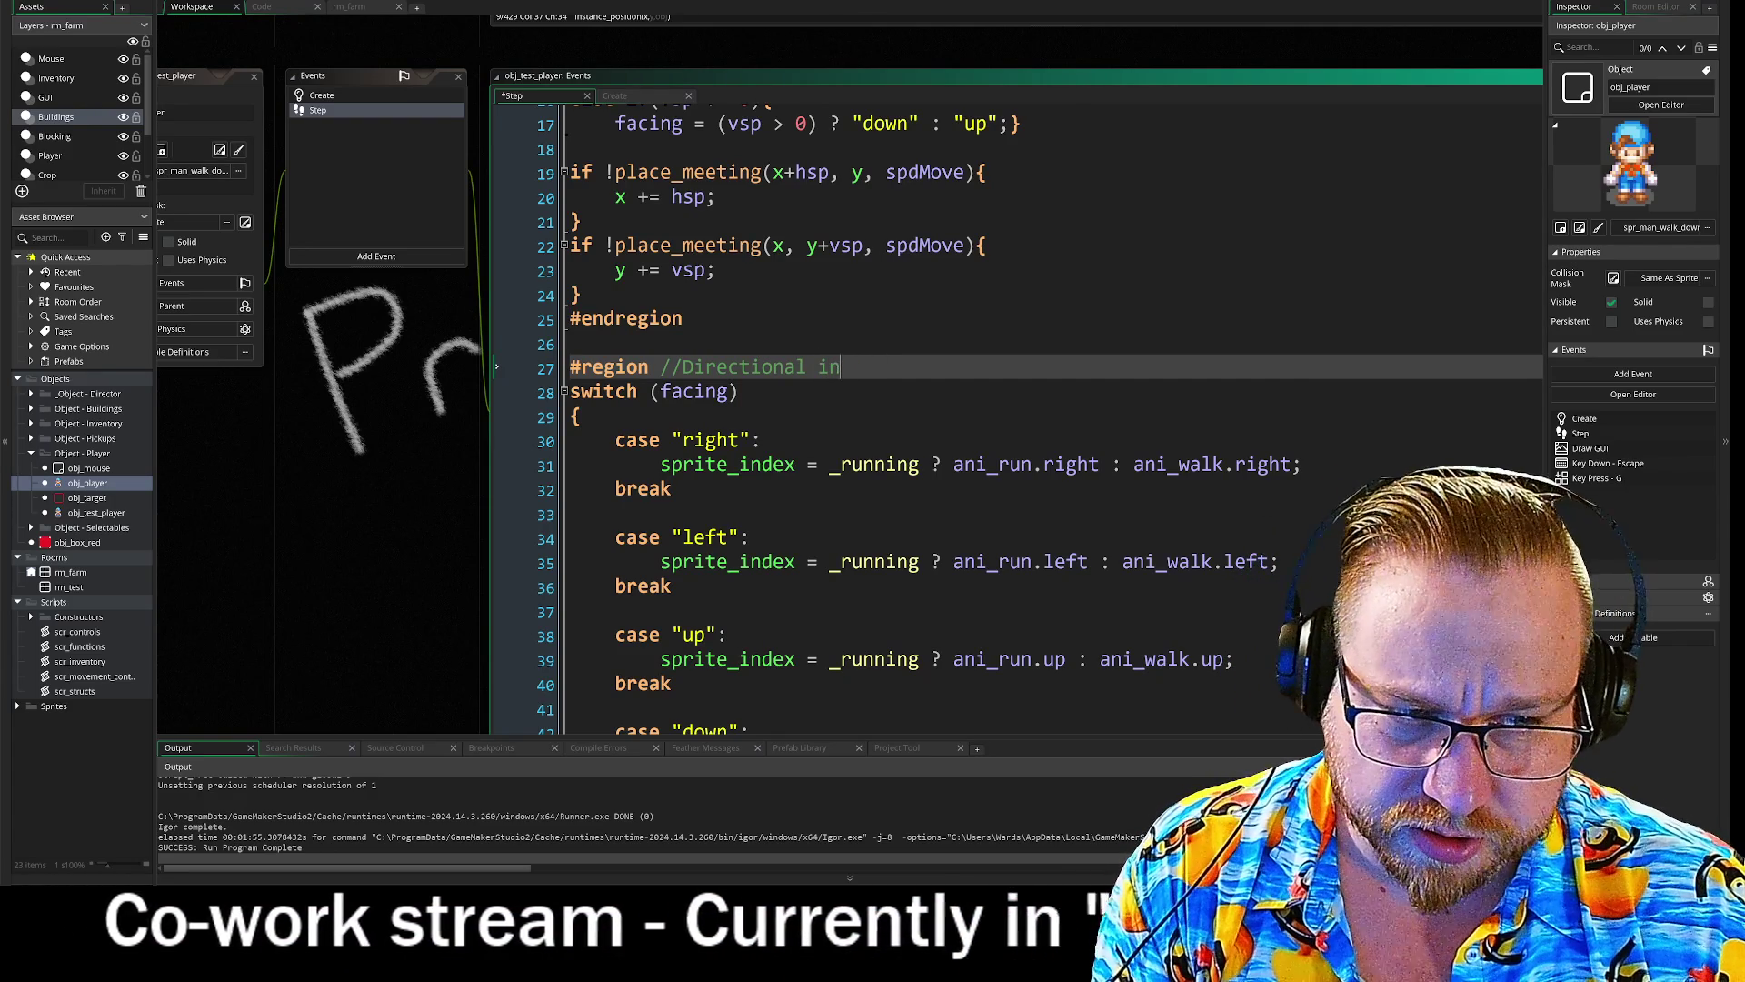
pyautogui.press('BackSpace')
pyautogui.press('BackSpace')
pyautogui.press('BackSpace')
pyautogui.write('n')
pyautogui.press('Return')
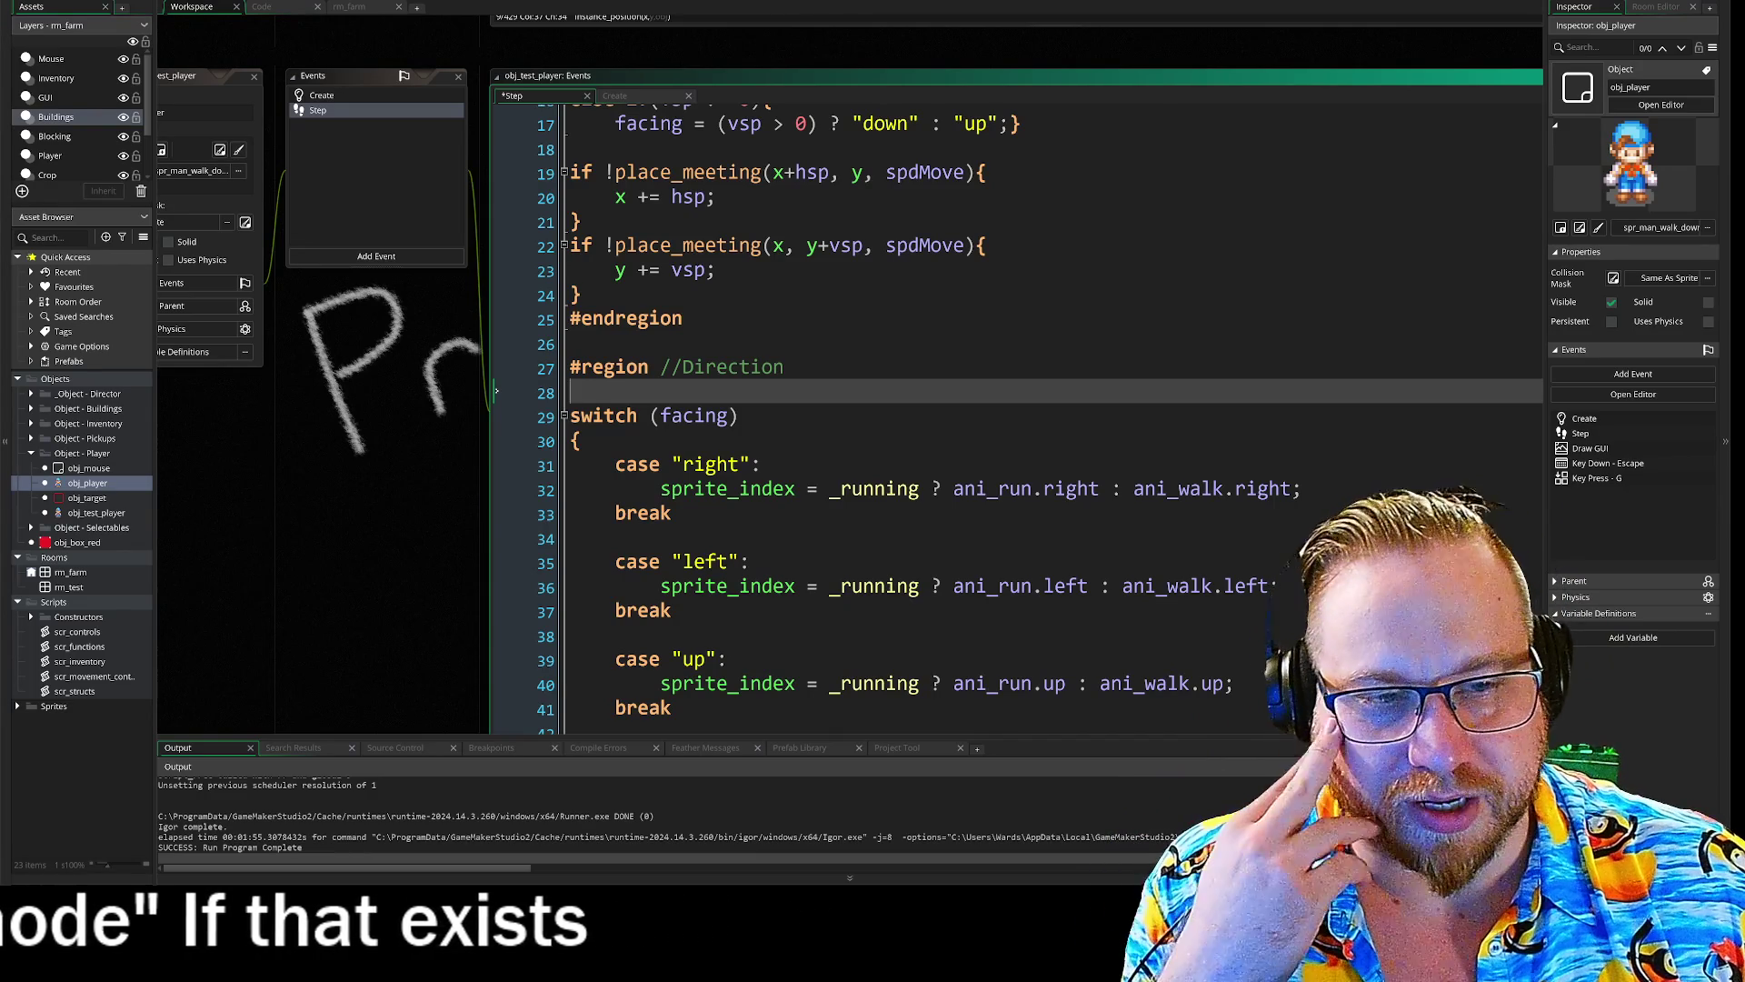
pyautogui.click(784, 367)
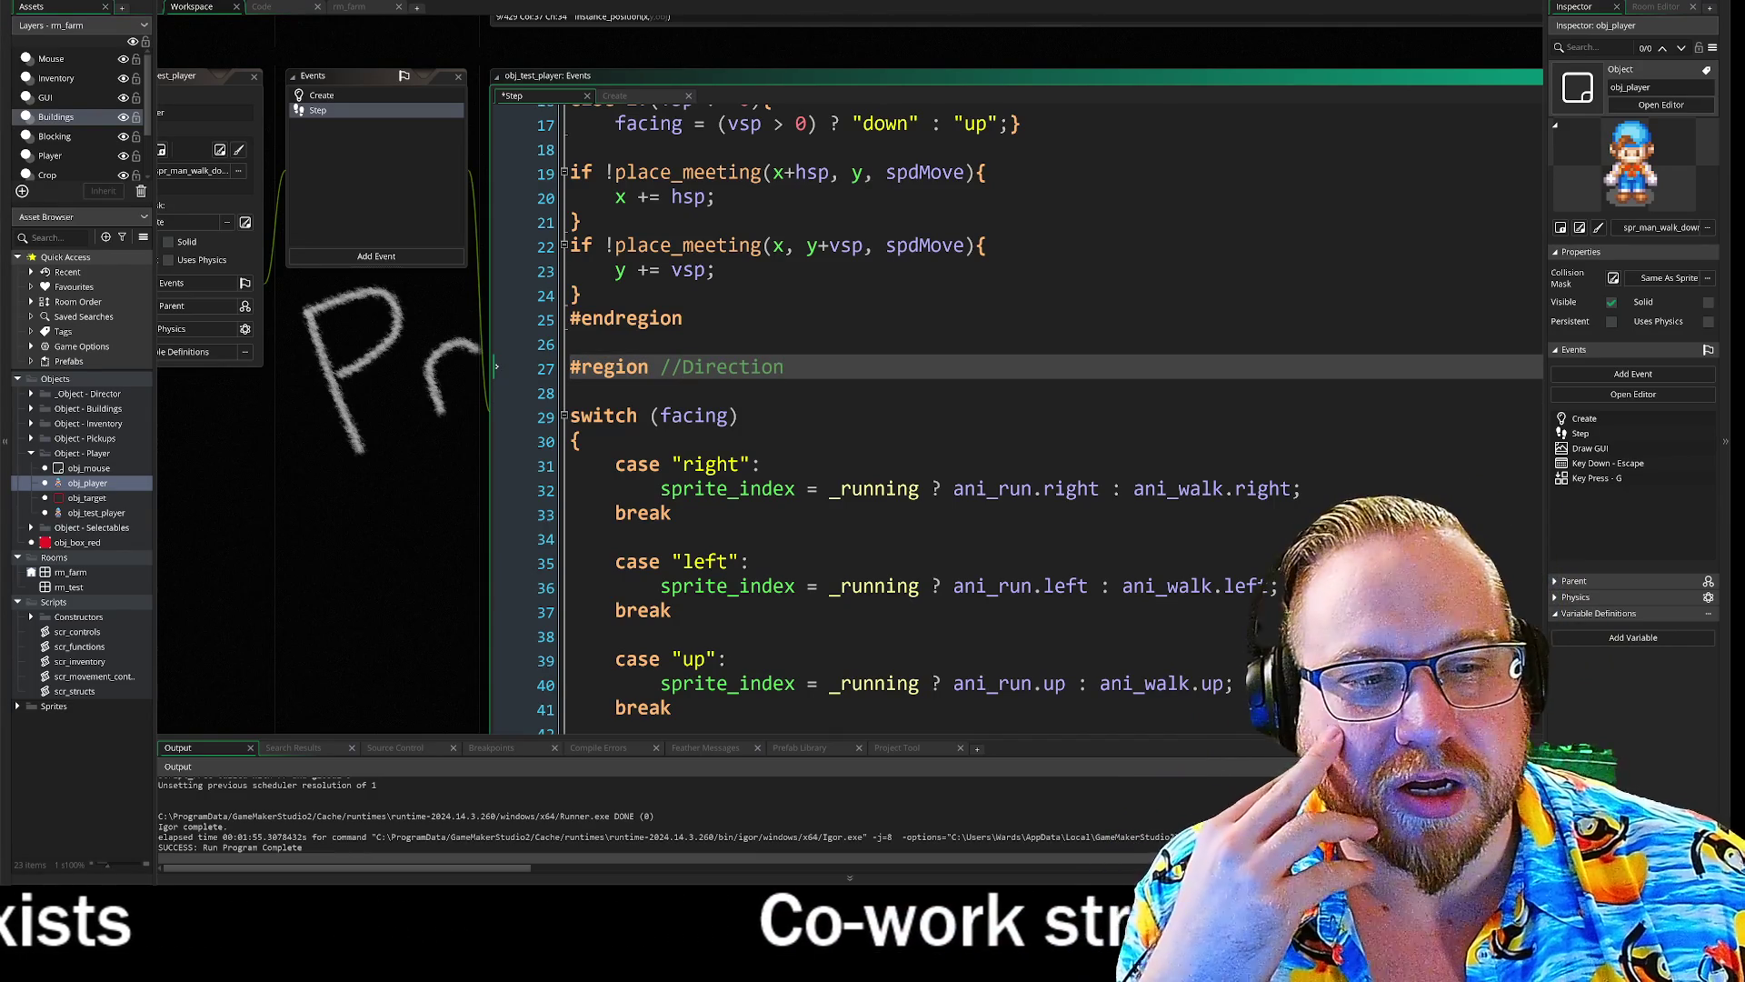
pyautogui.hotkey('ctrl', 'shift', 'Left')
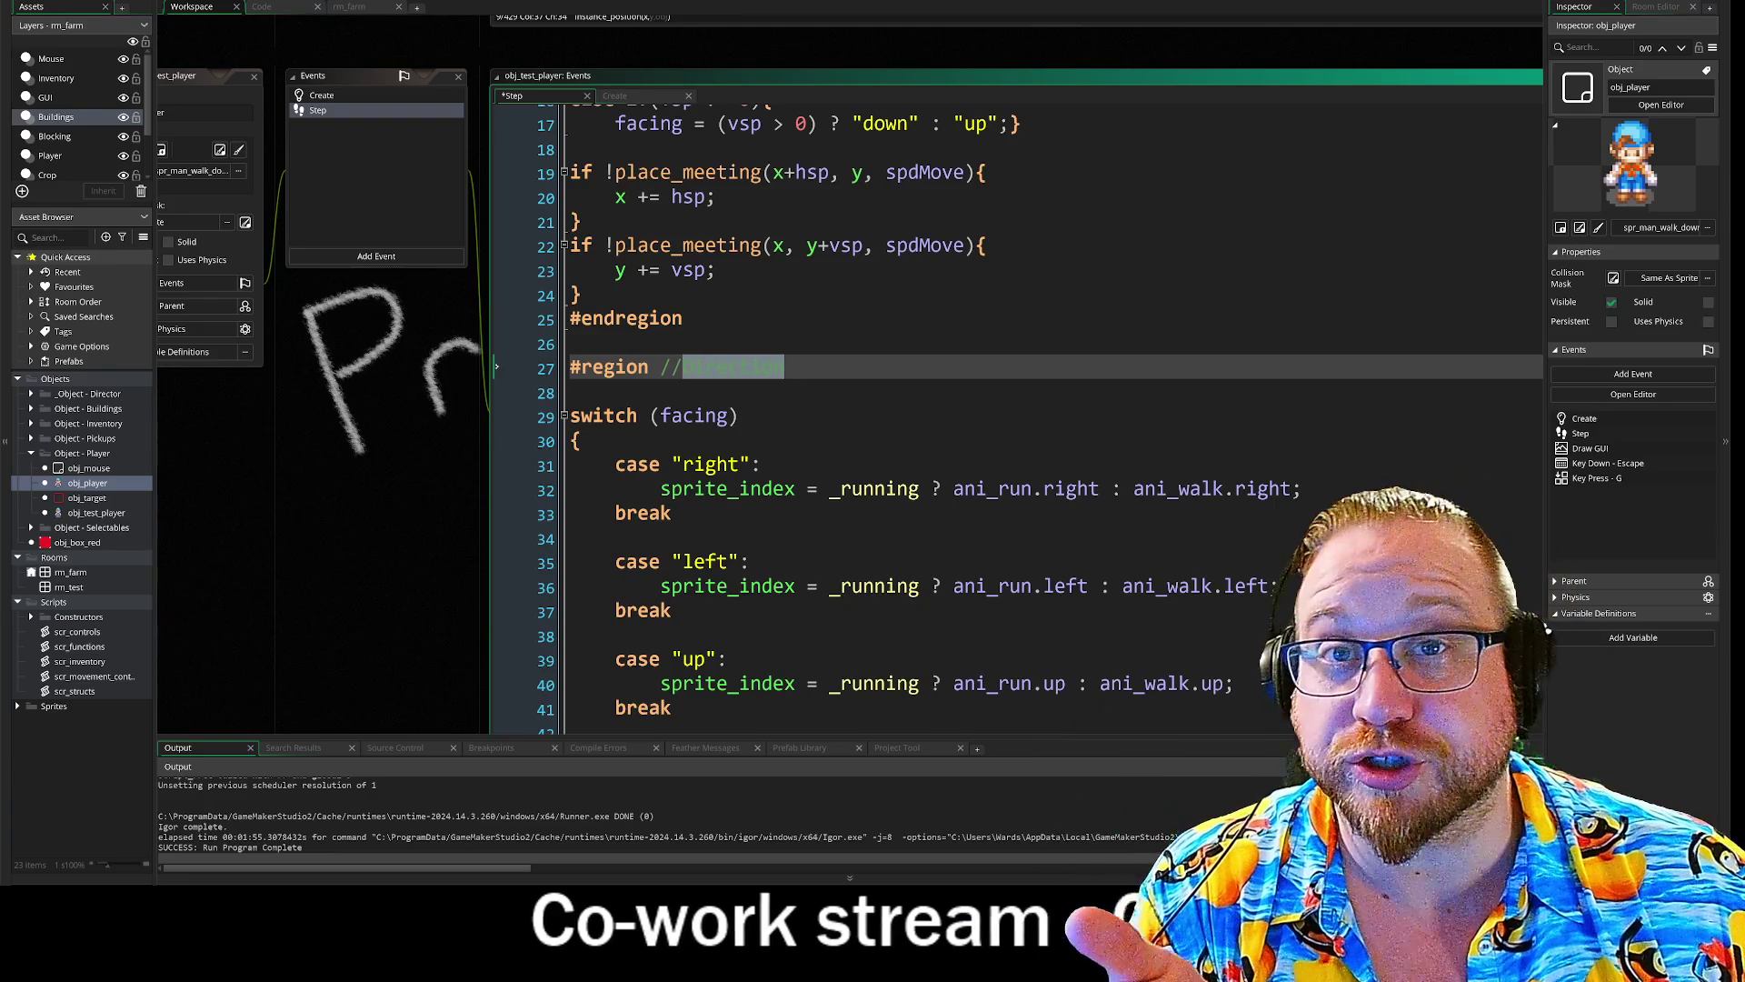
pyautogui.scroll(-3, 1000, 409)
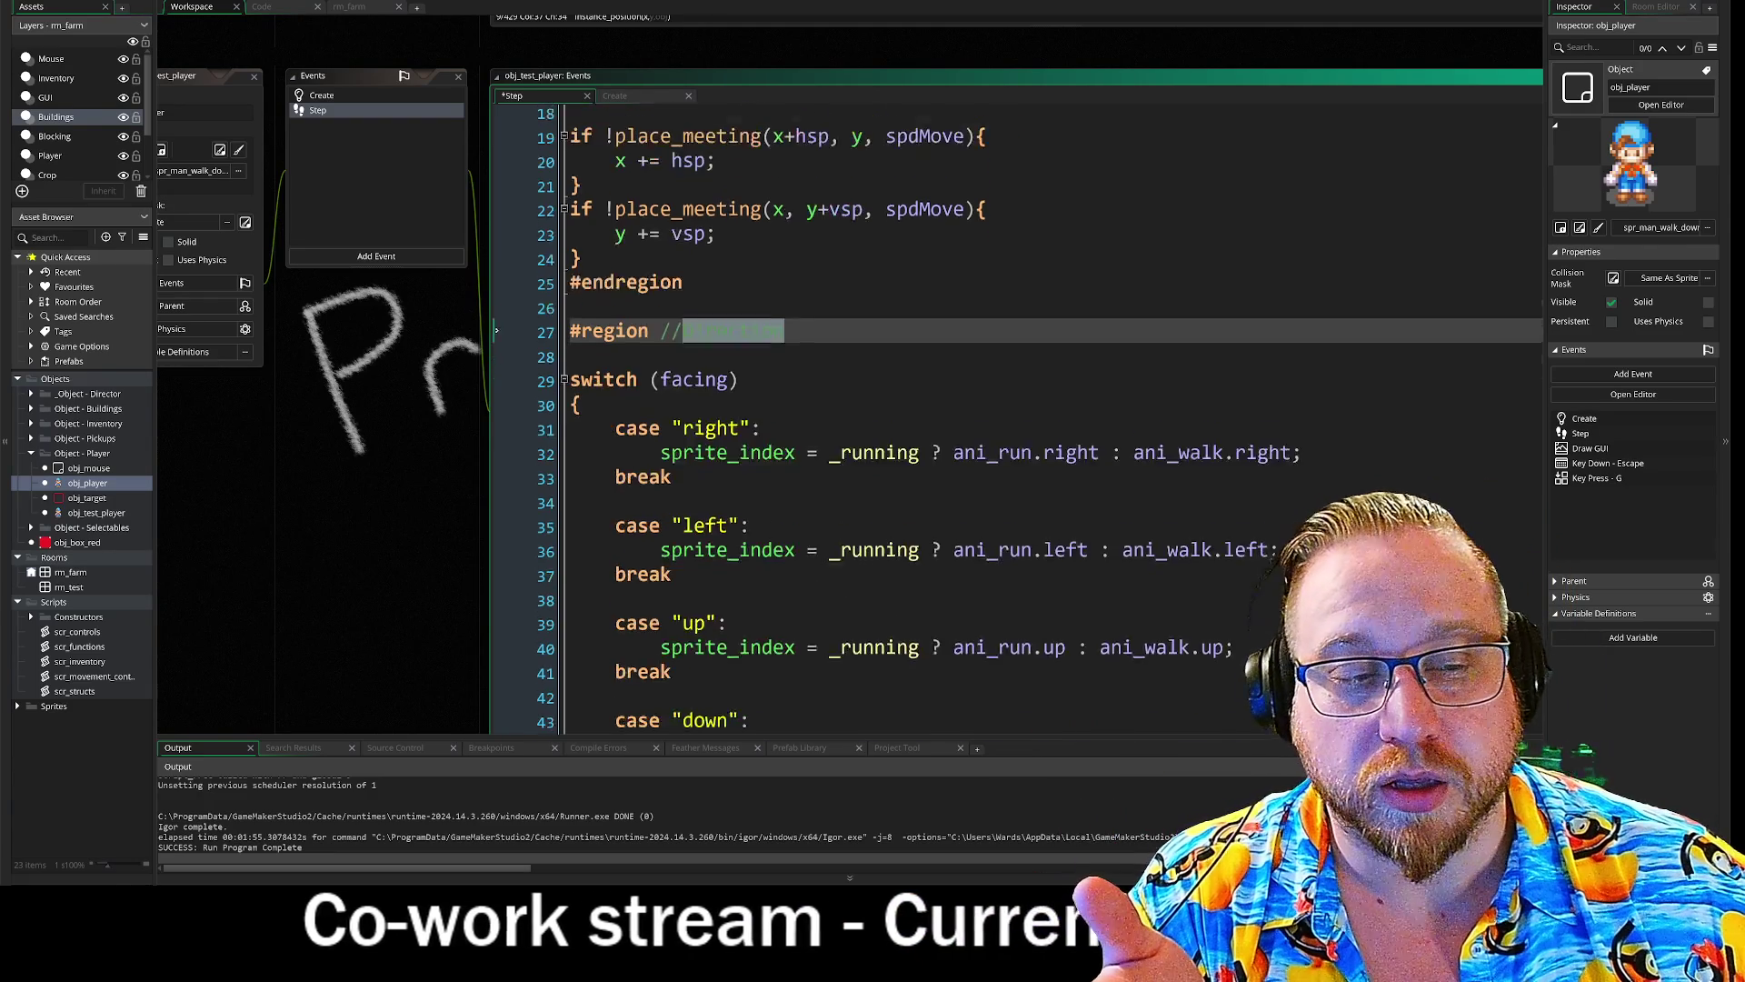
pyautogui.press('Right')
pyautogui.write('switch')
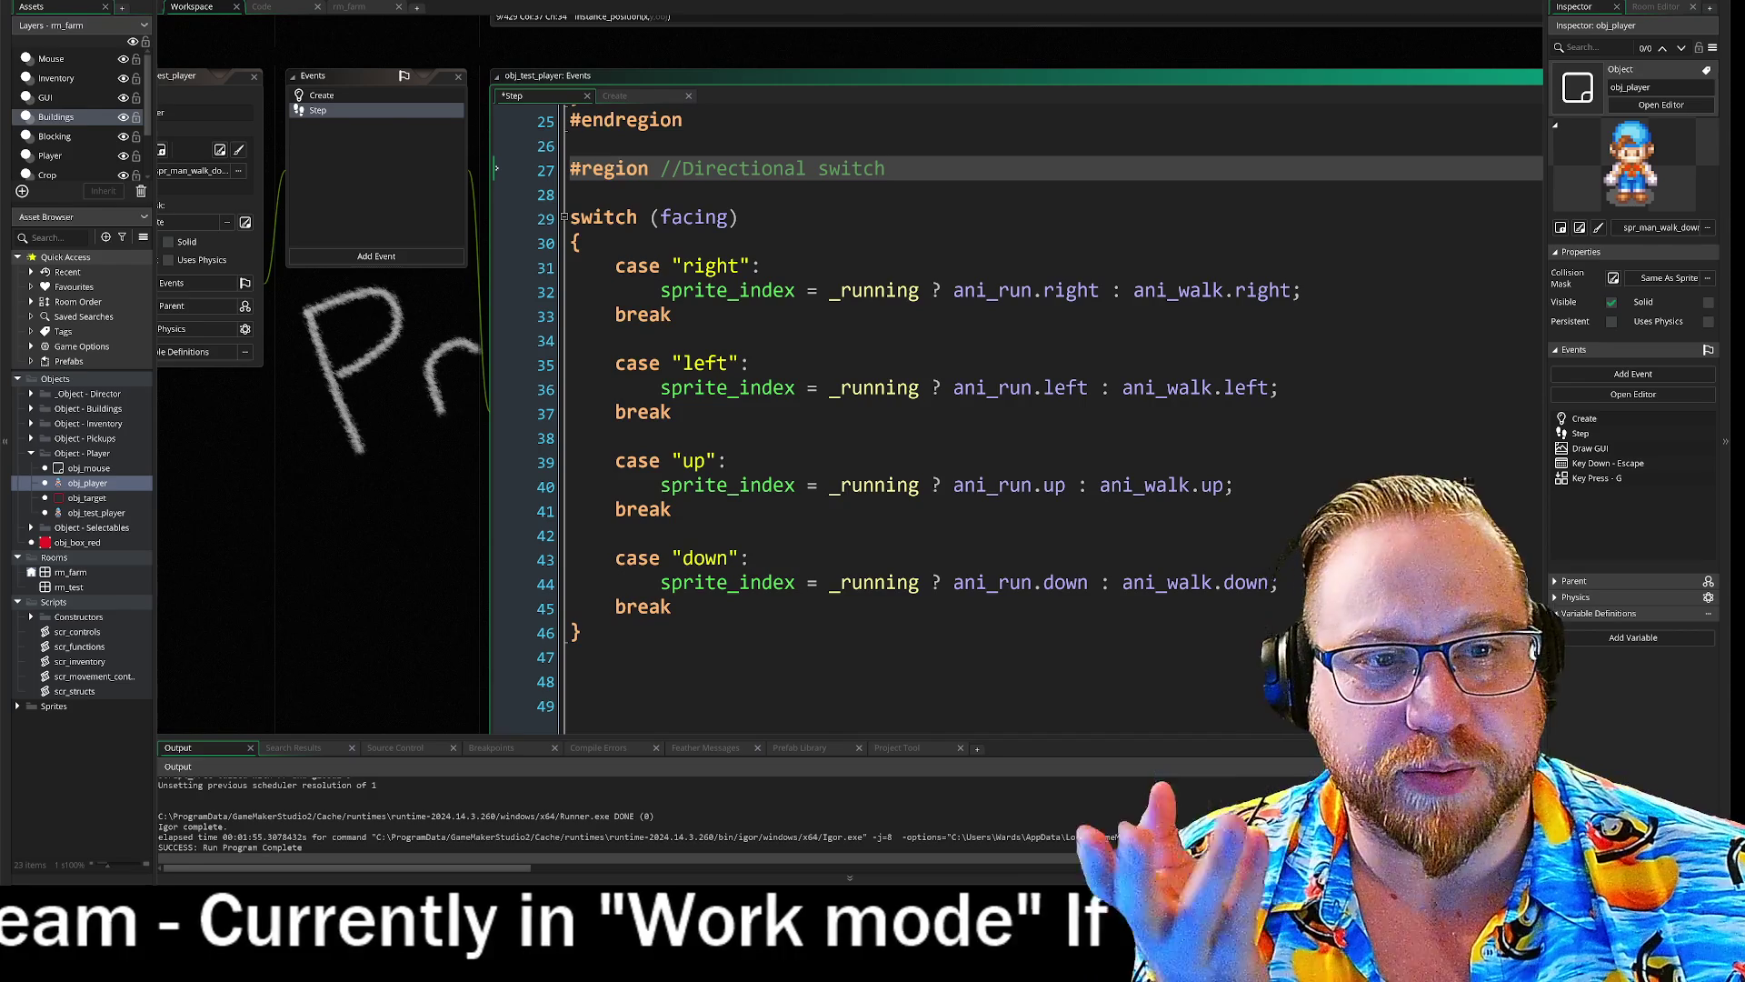
pyautogui.moveTo(682, 168); pyautogui.dragTo(886, 169)
pyautogui.click(886, 169)
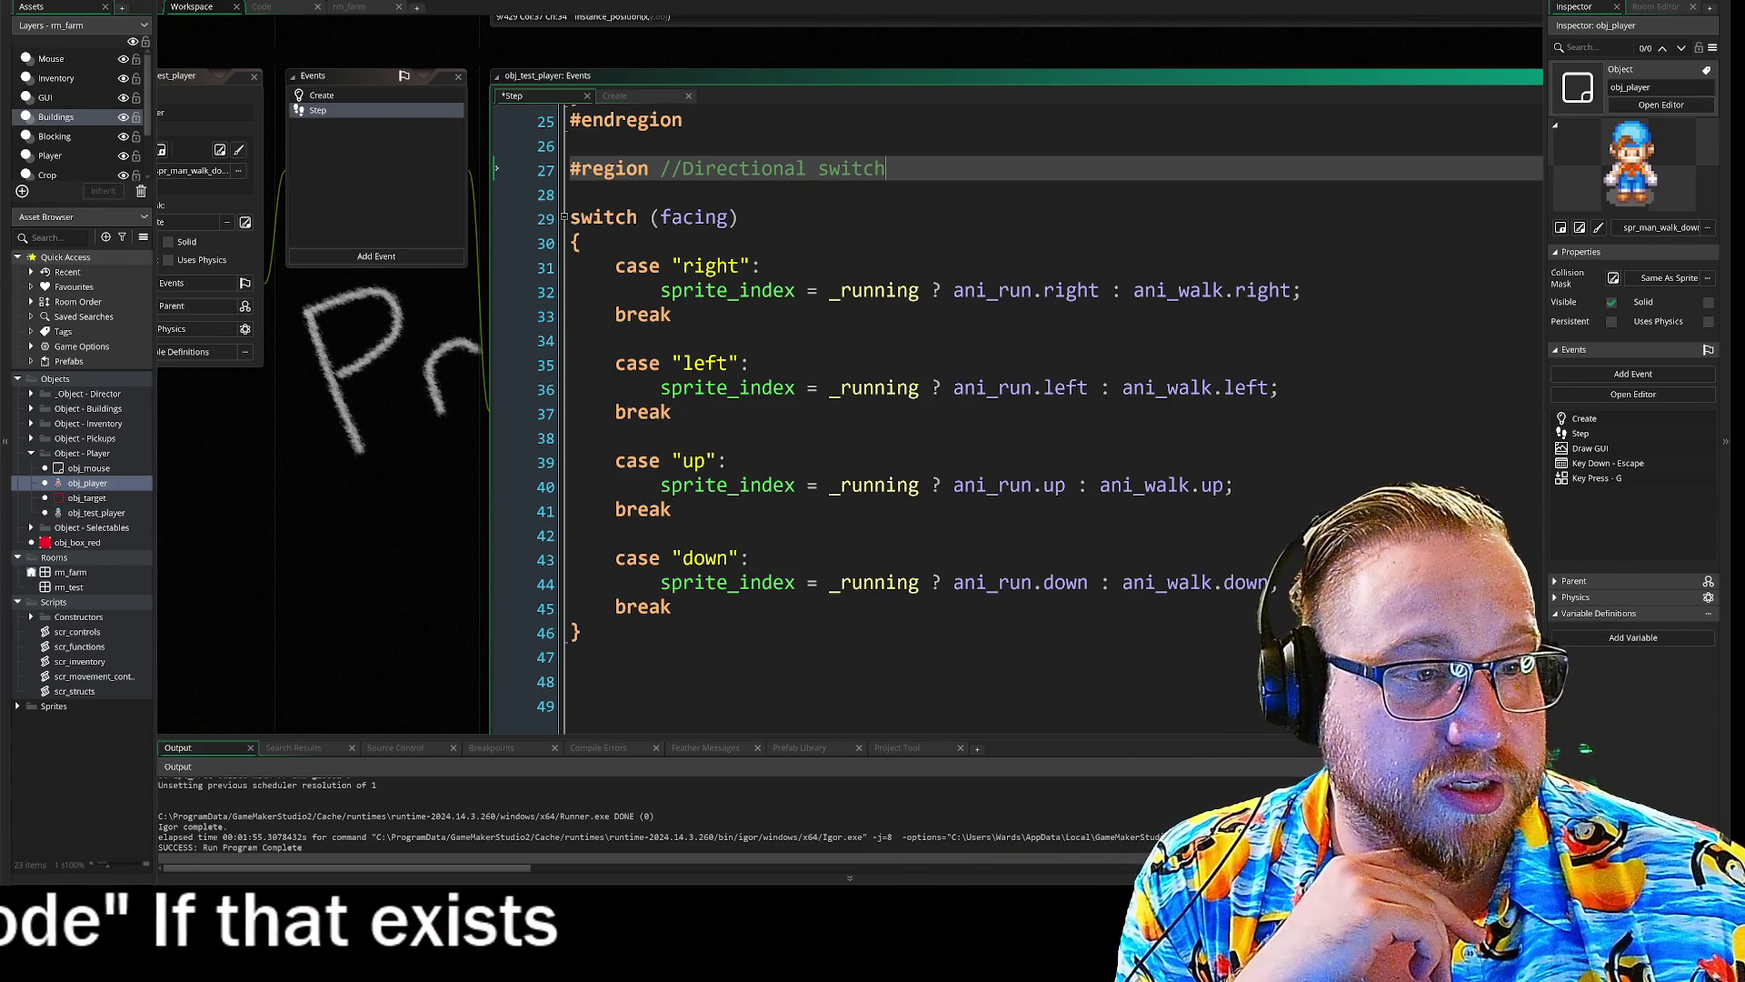
pyautogui.click(691, 291)
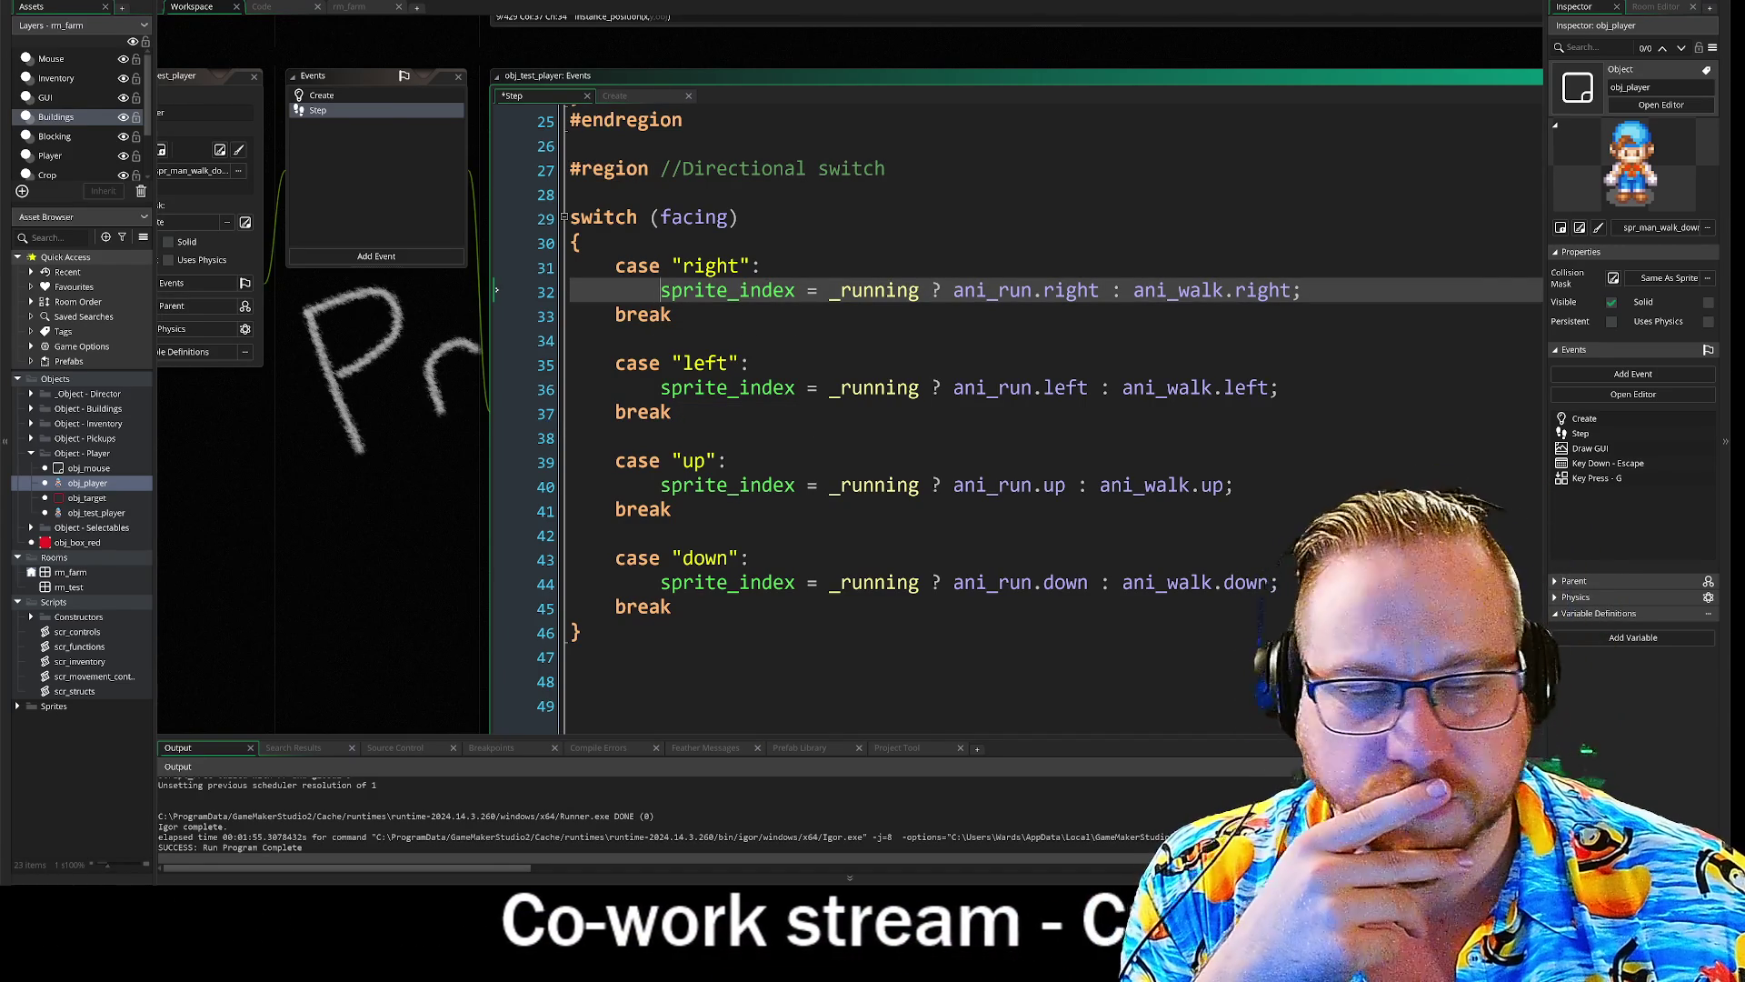
pyautogui.scroll(6, 1018, 410)
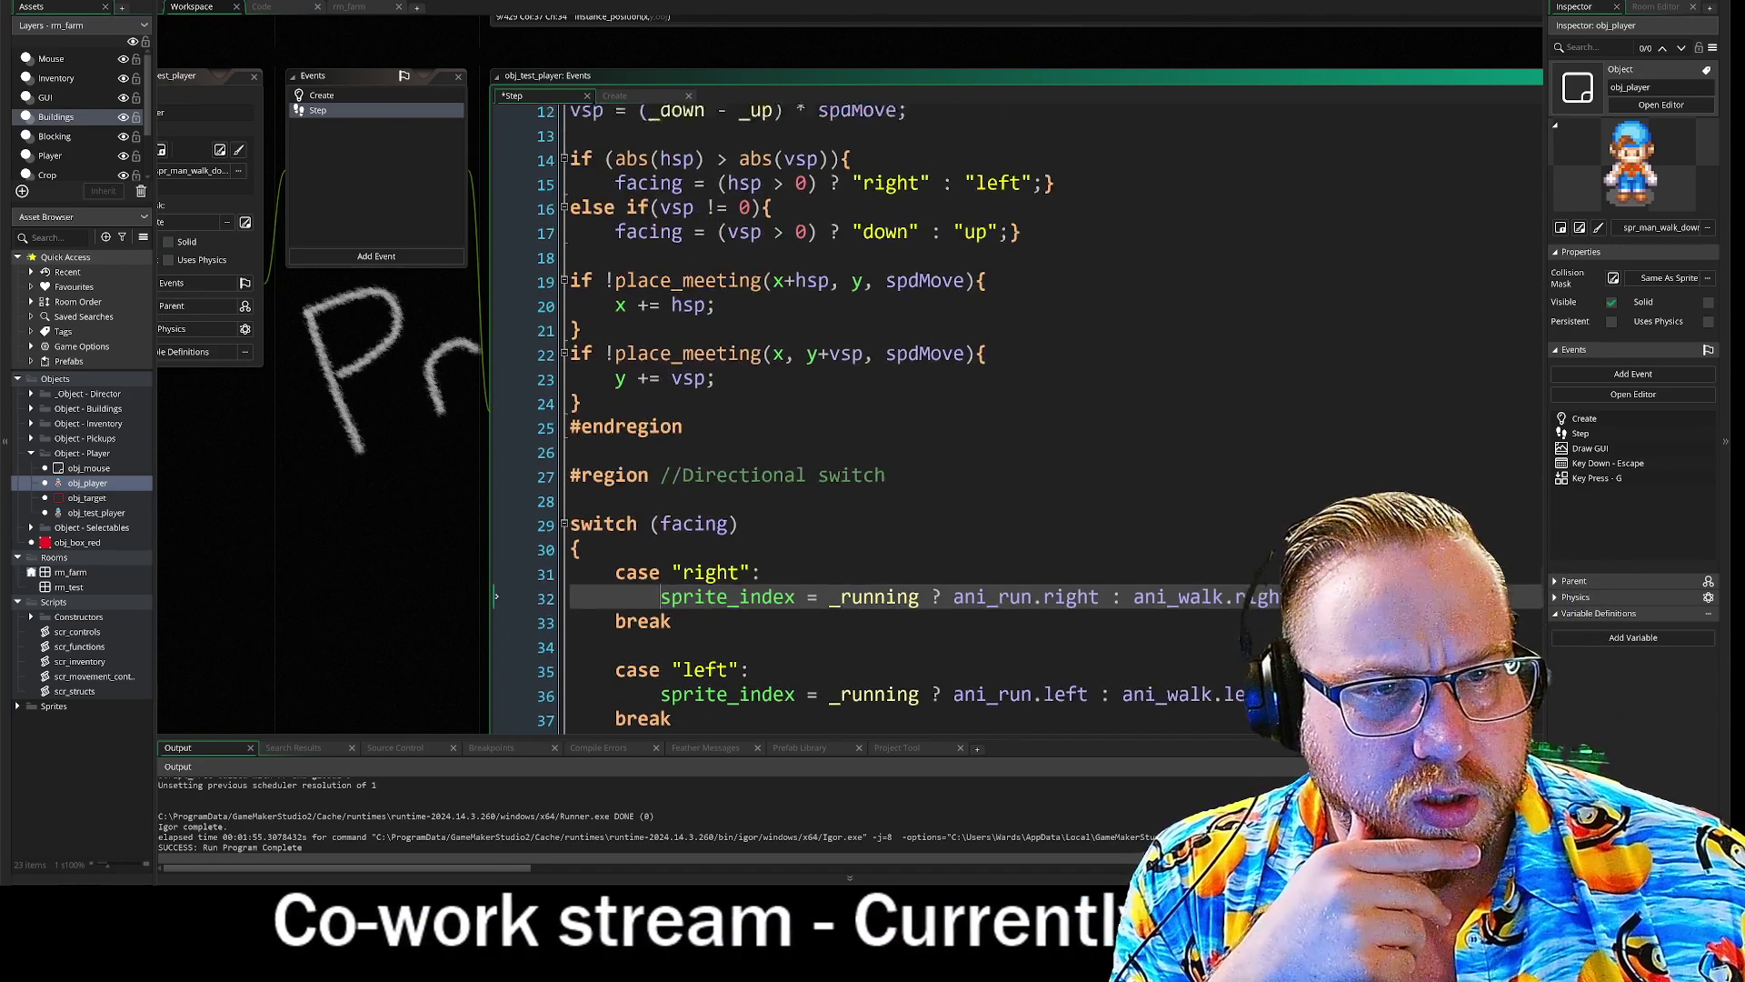
pyautogui.scroll(2, 1017, 410)
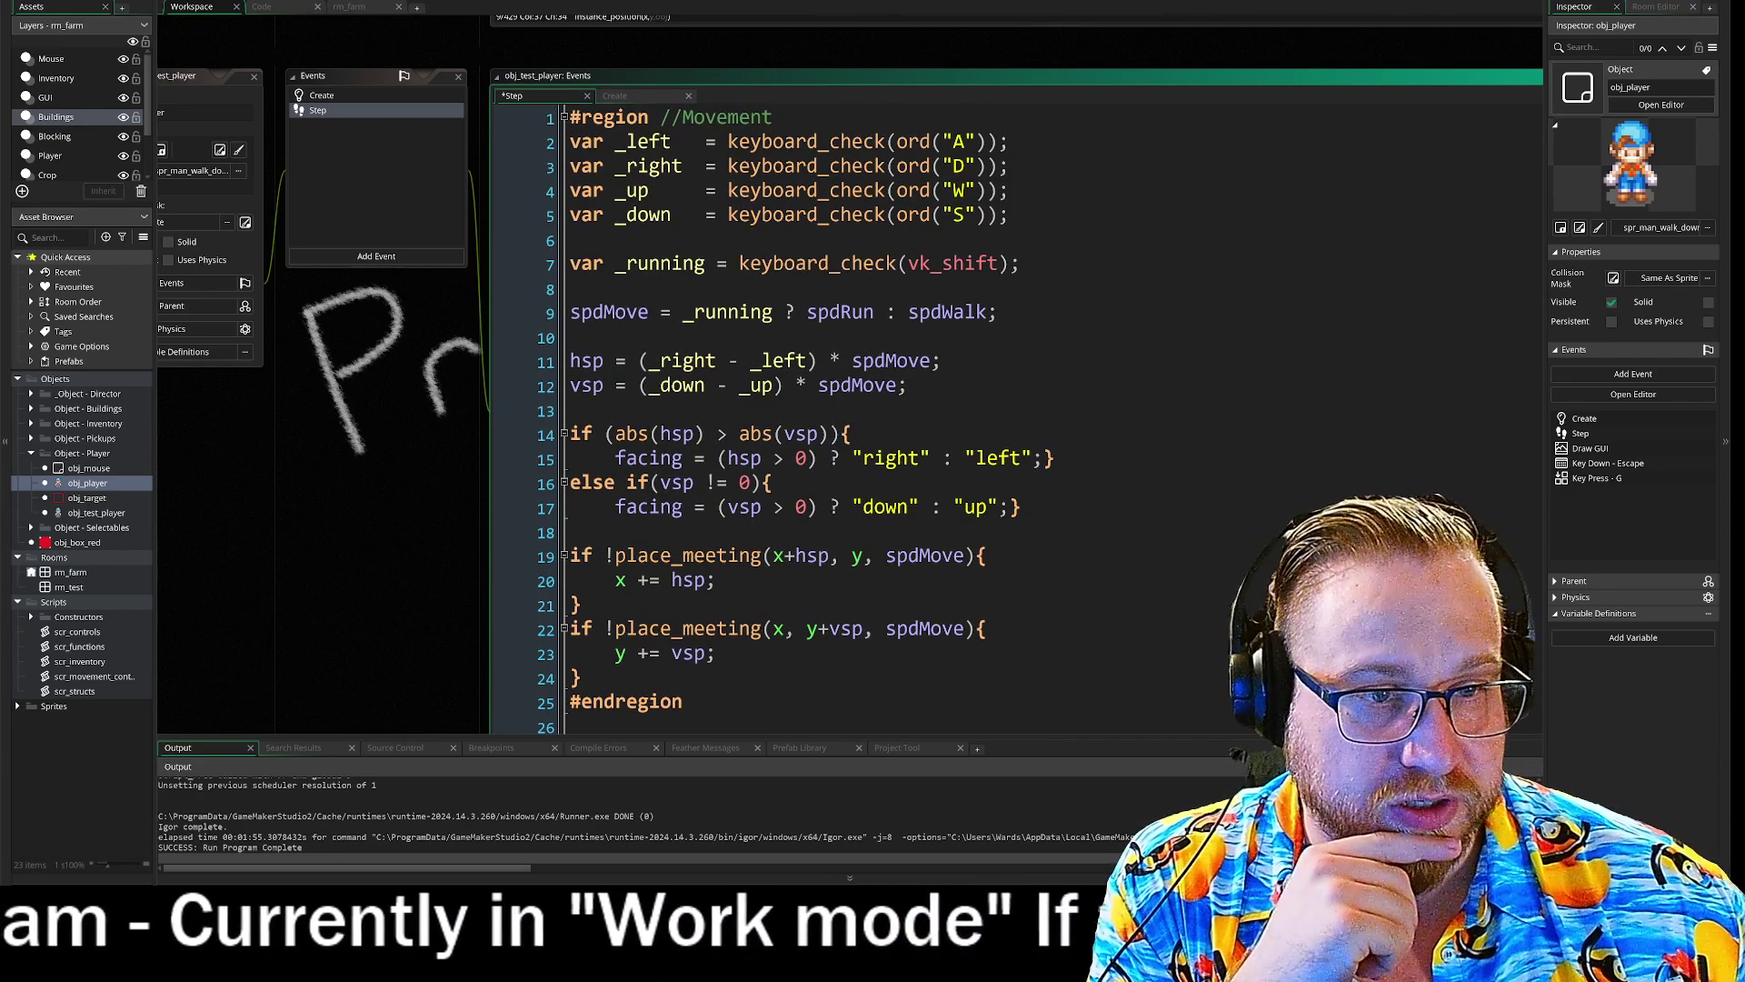
pyautogui.click(496, 310)
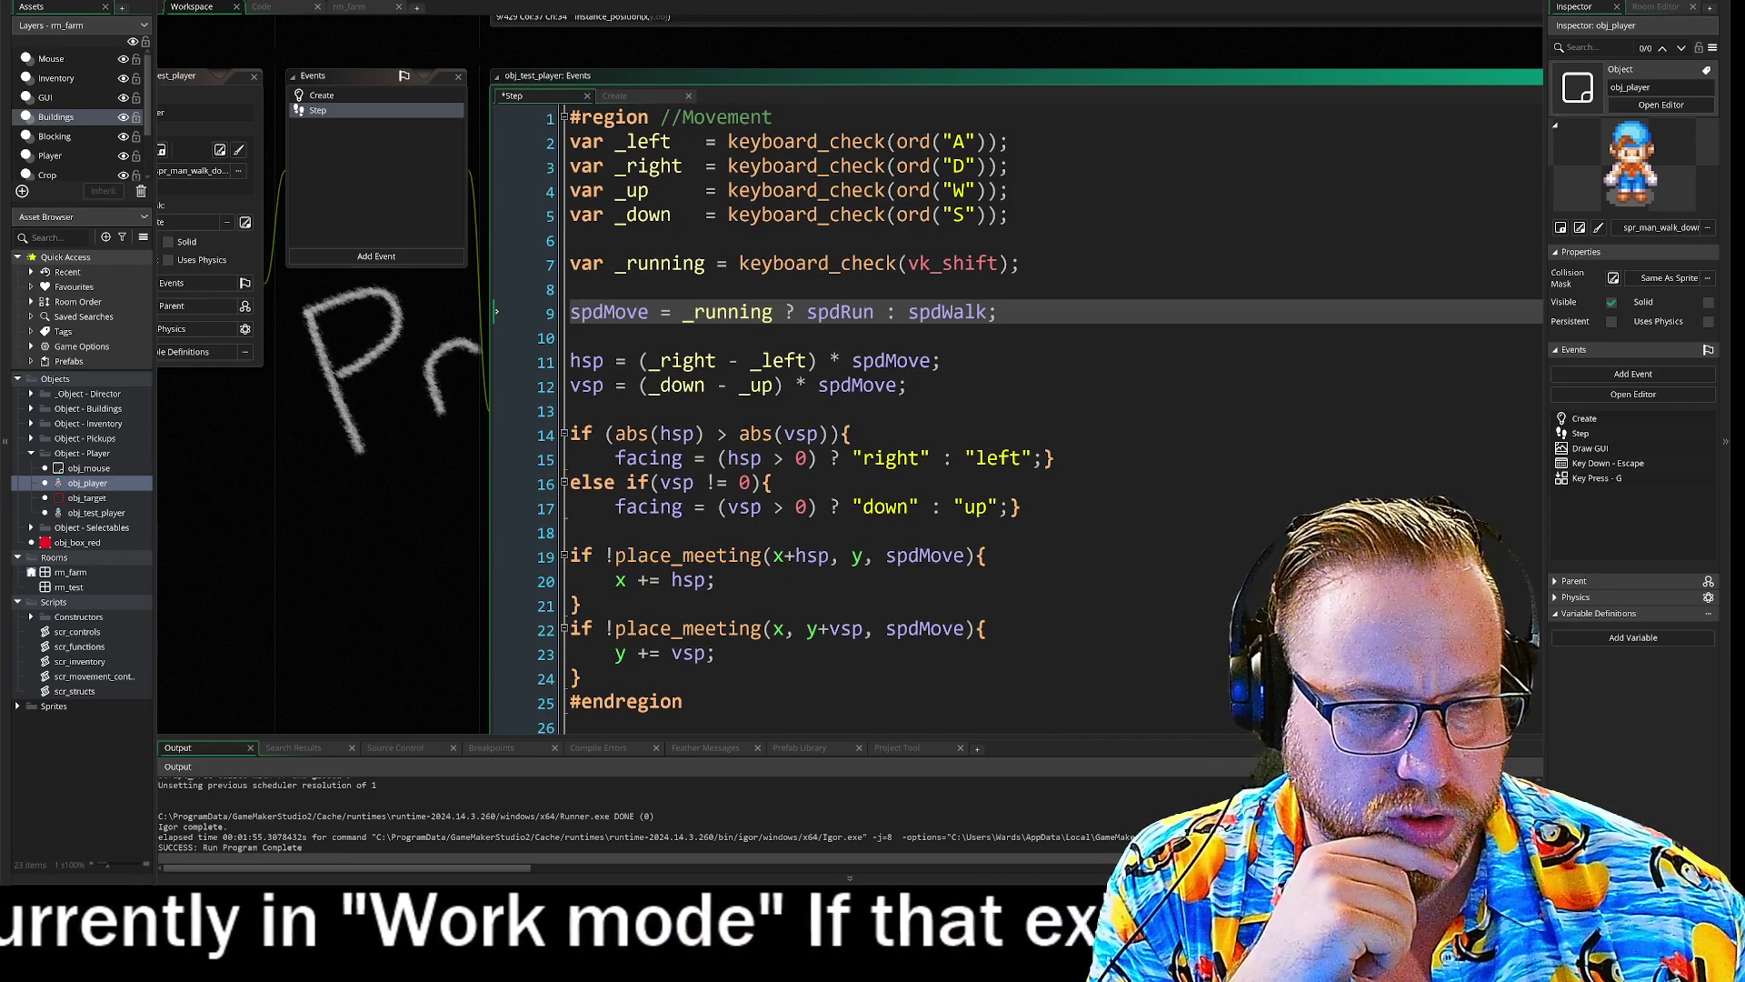
pyautogui.scroll(-1, 1017, 421)
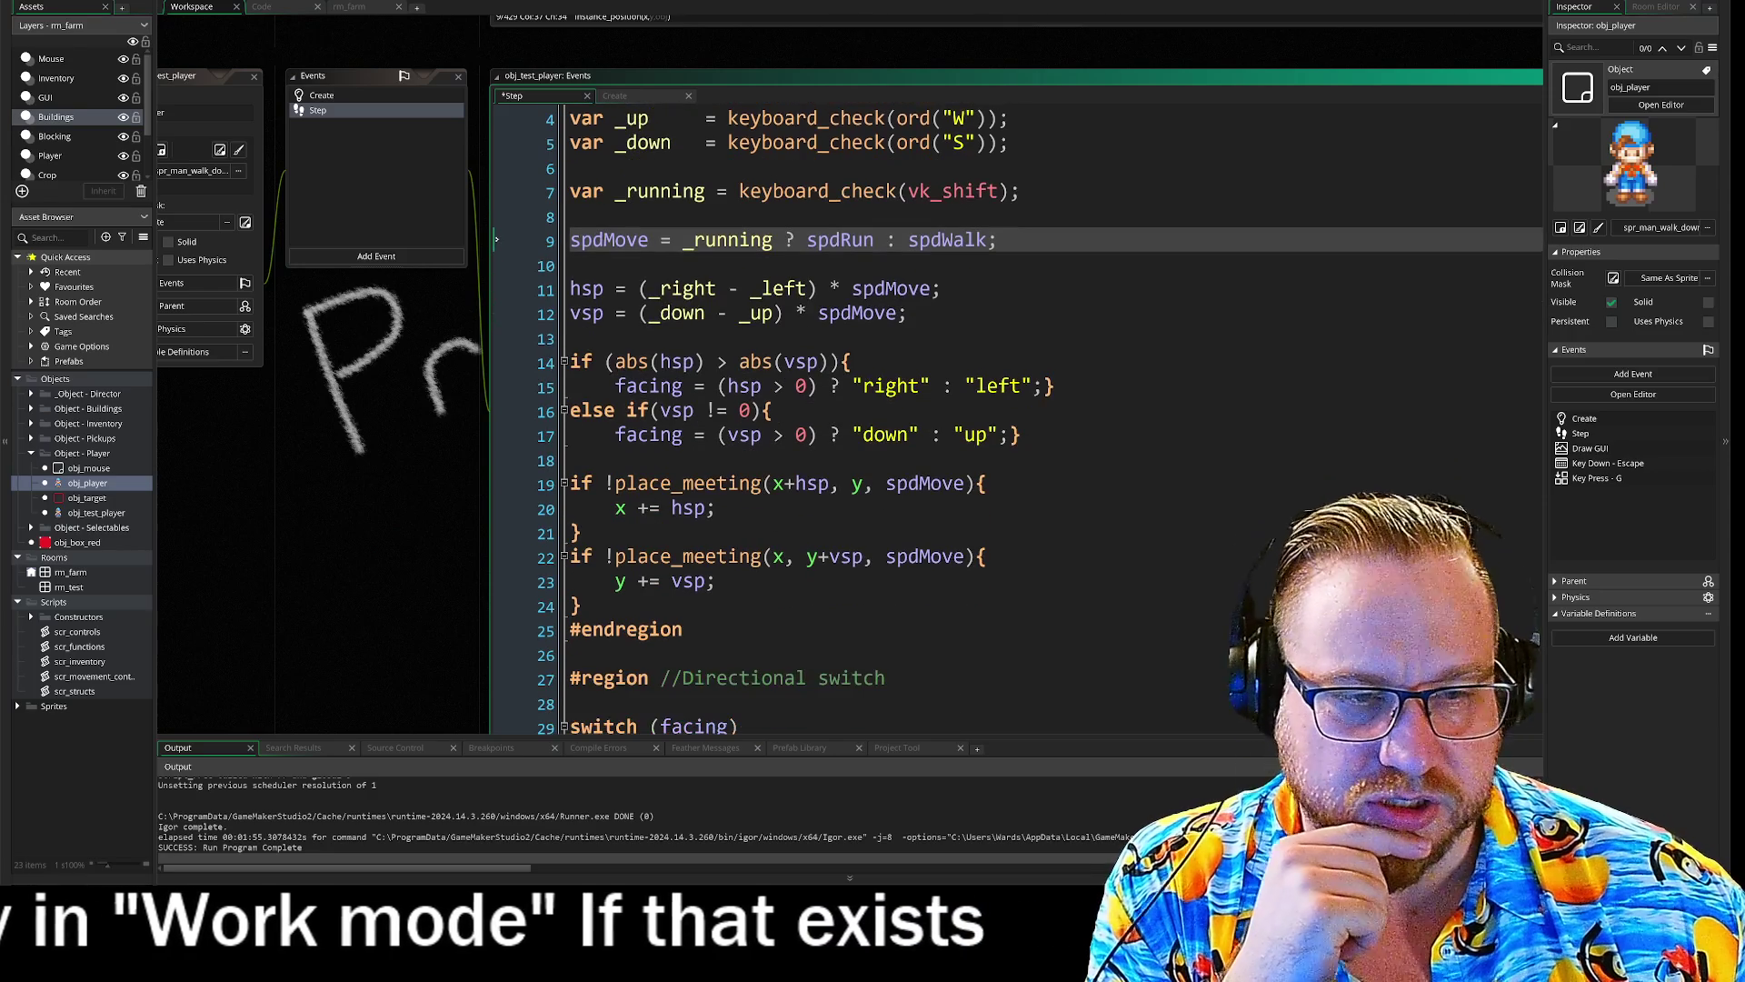
pyautogui.scroll(-2, 1017, 421)
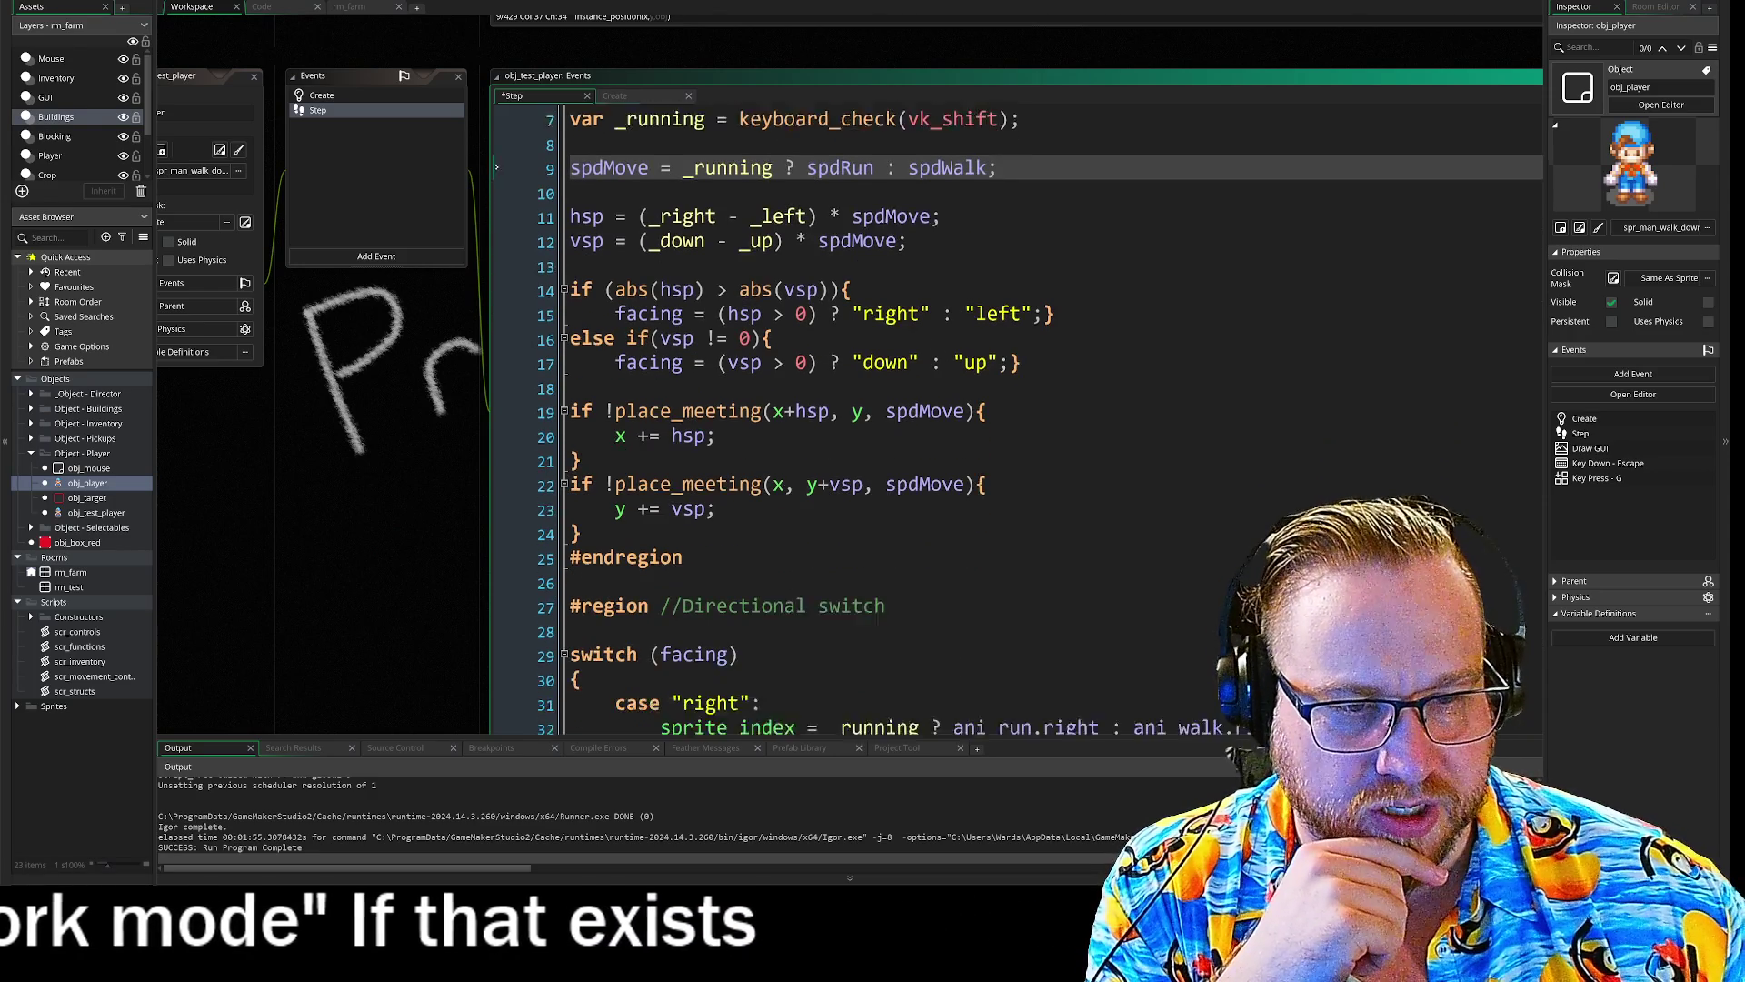
pyautogui.scroll(-2, 1017, 421)
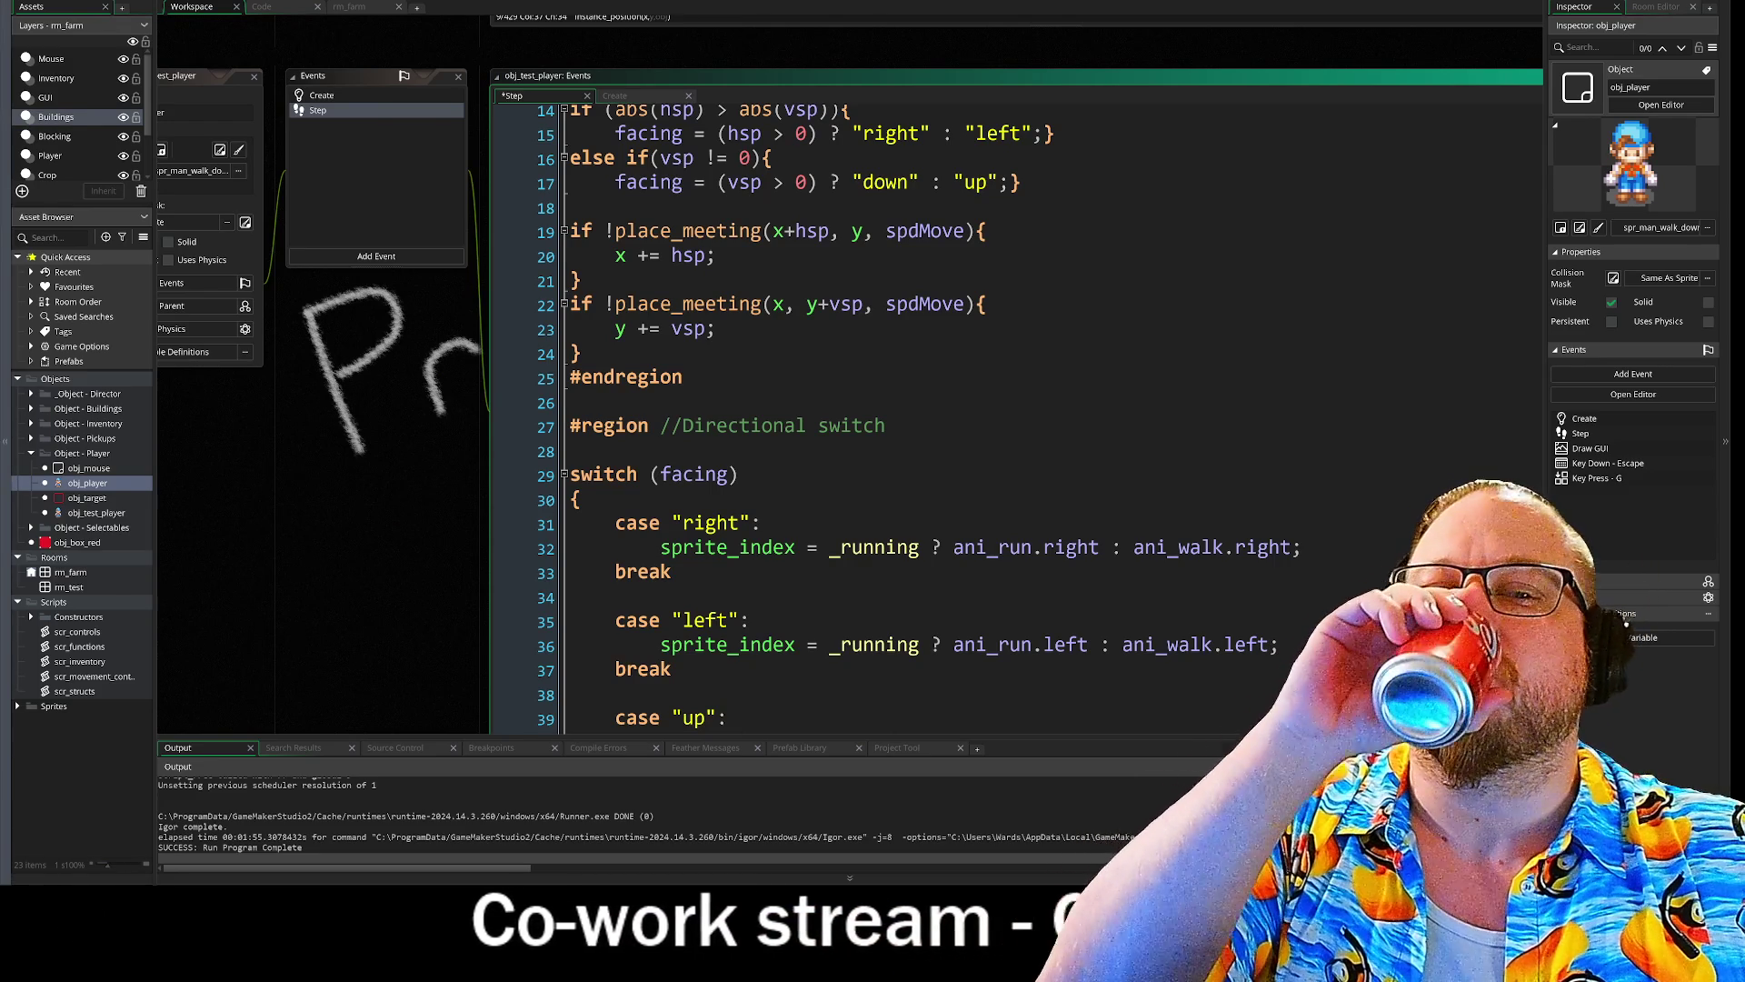
pyautogui.moveTo(691, 305)
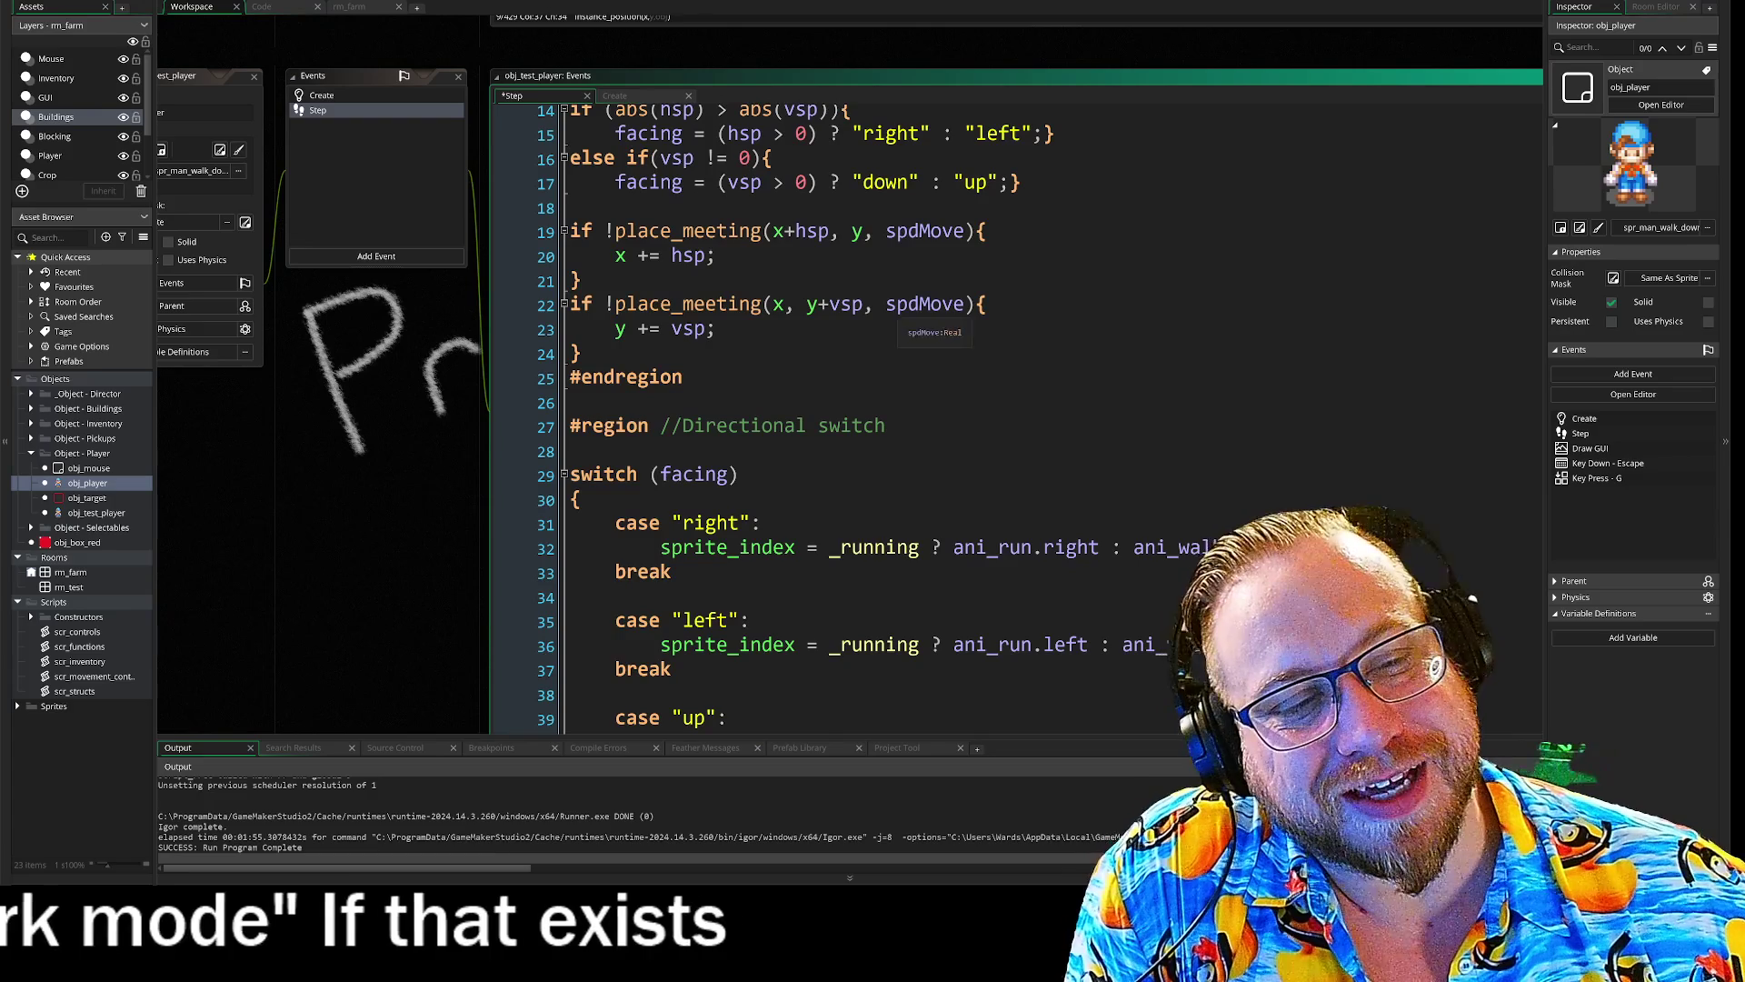
pyautogui.doubleClick(955, 305)
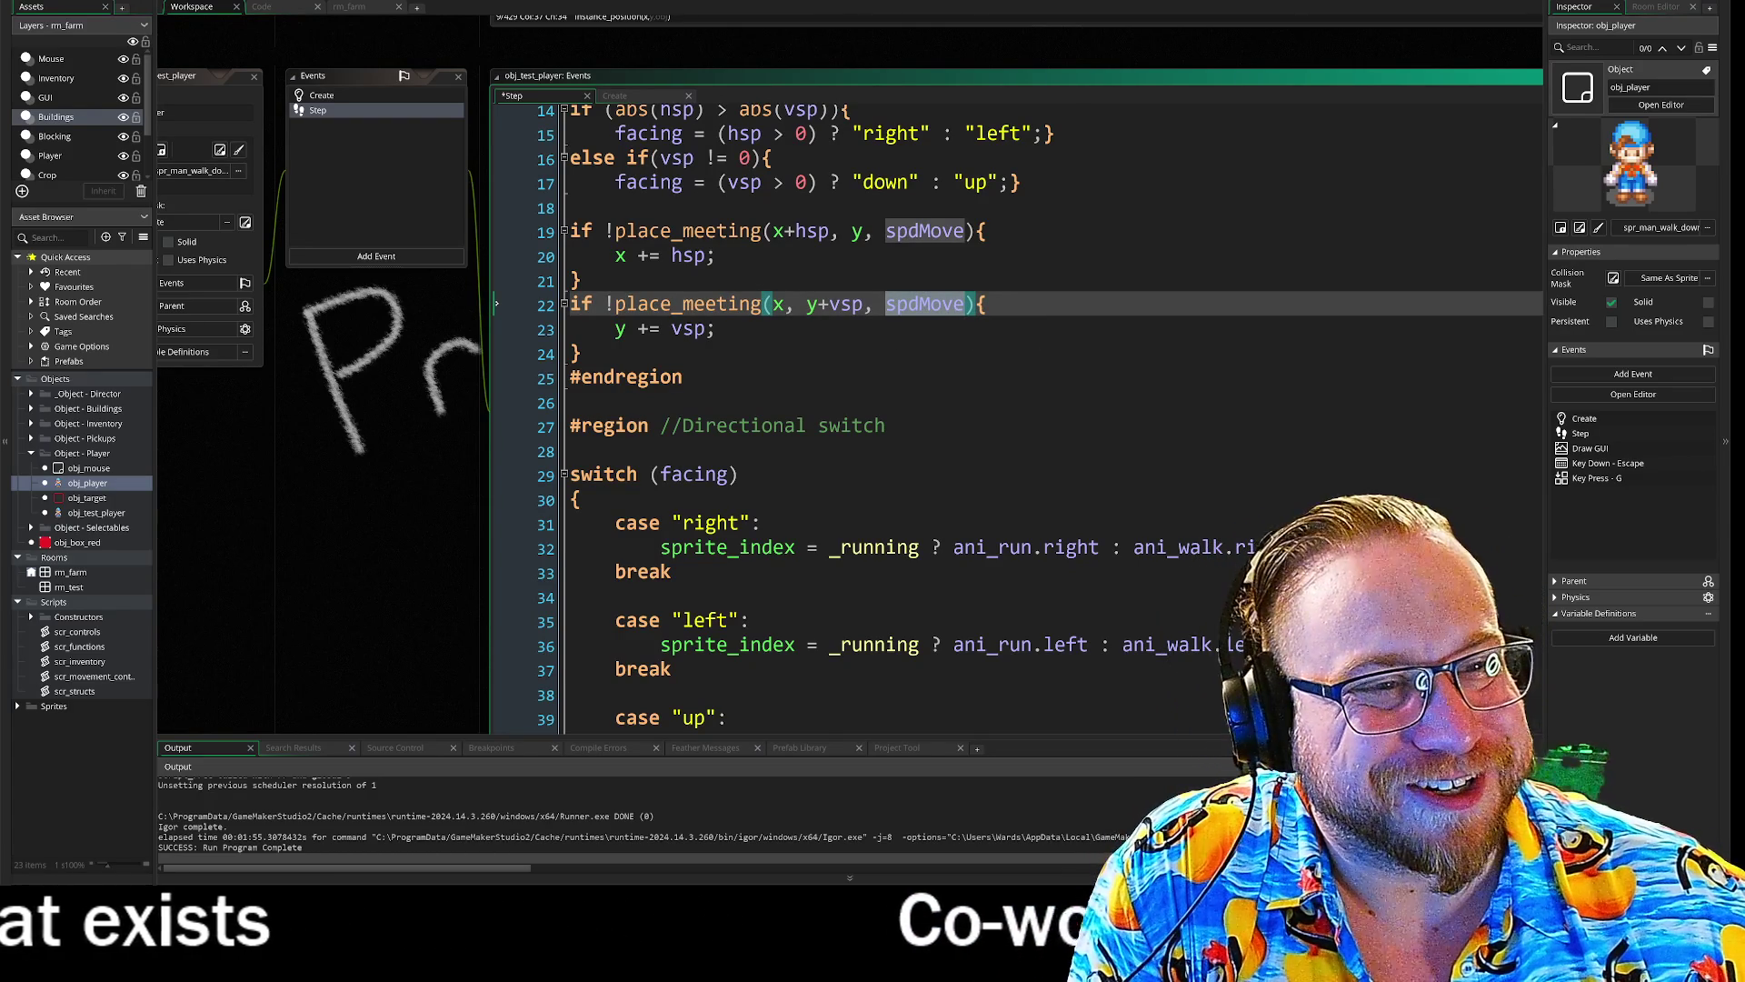
pyautogui.click(987, 303)
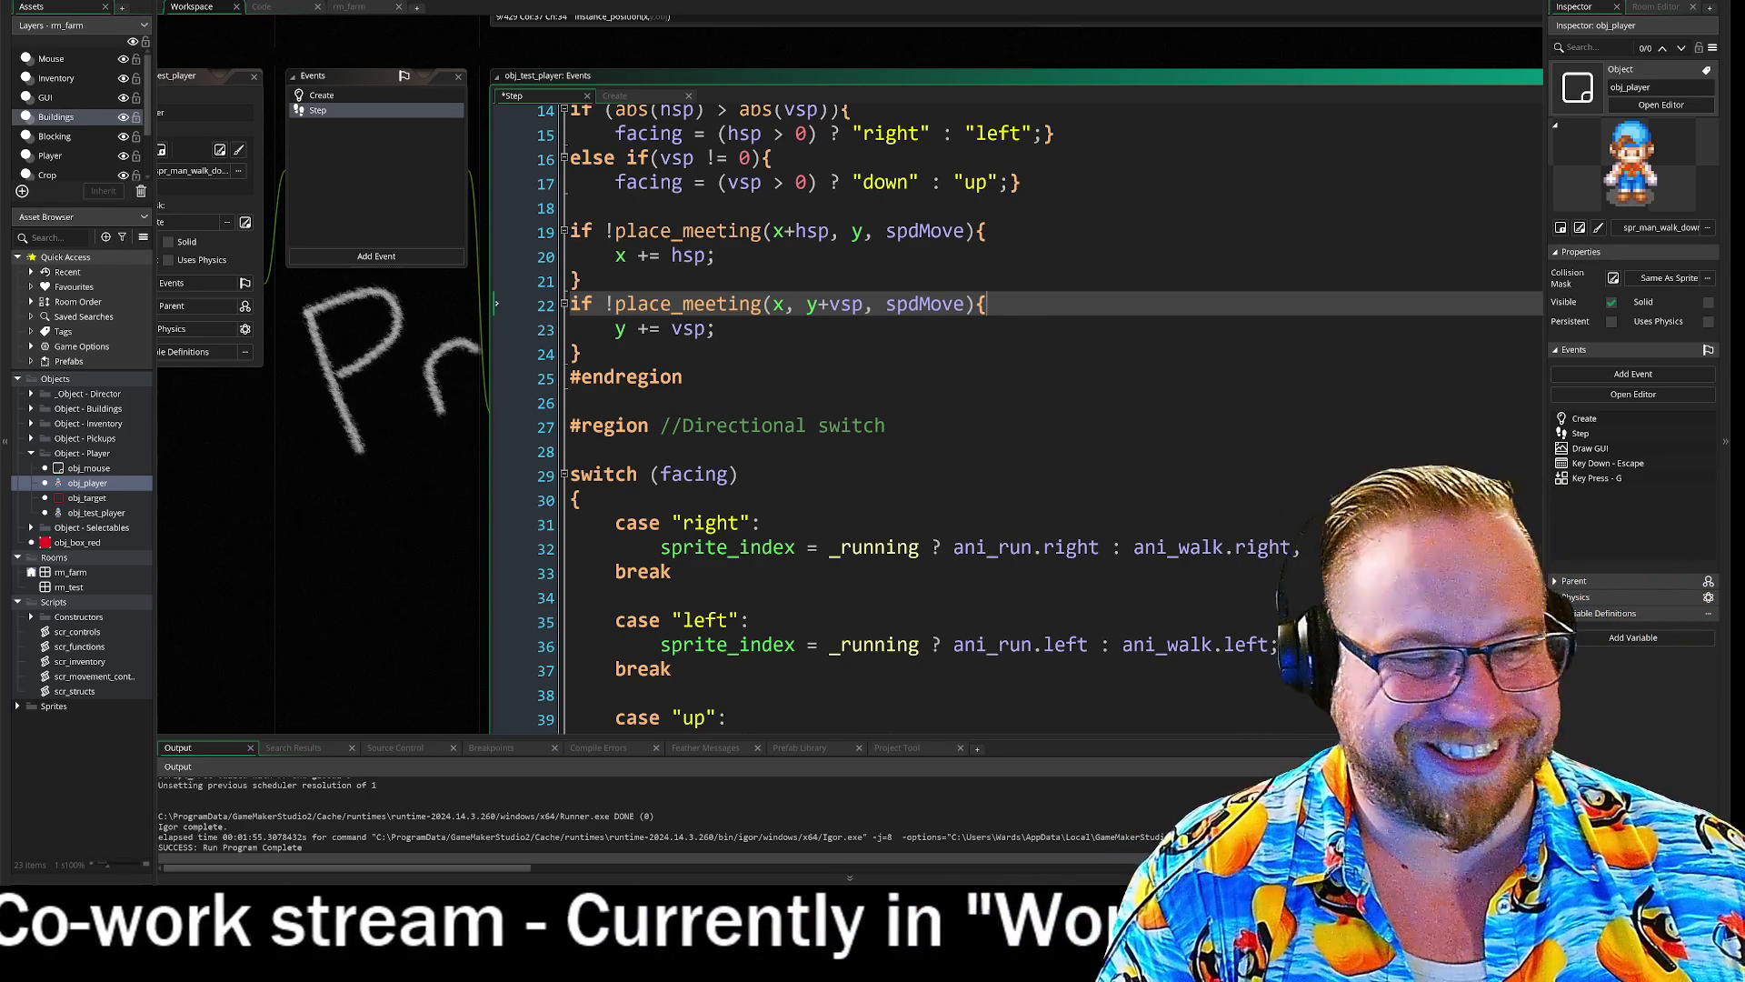
pyautogui.click(762, 523)
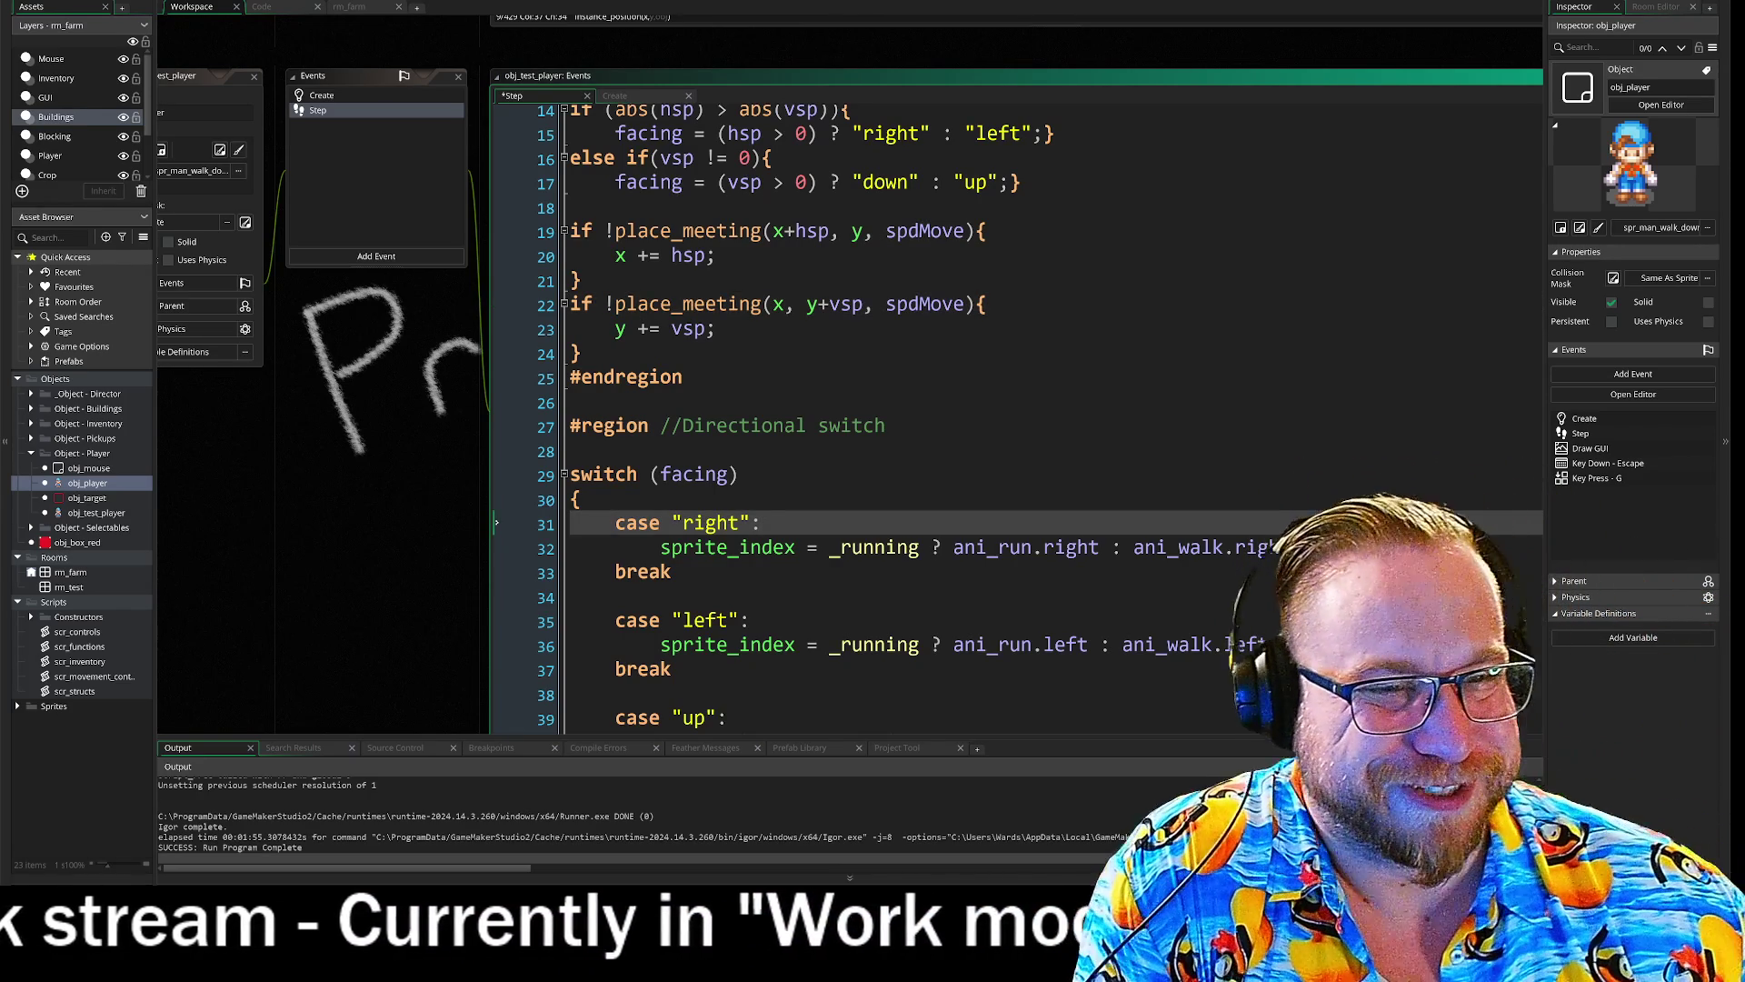
# - Add an empty line under case "right": and scroll up to obj_player's Step code
pyautogui.scroll(5, 834, 418)
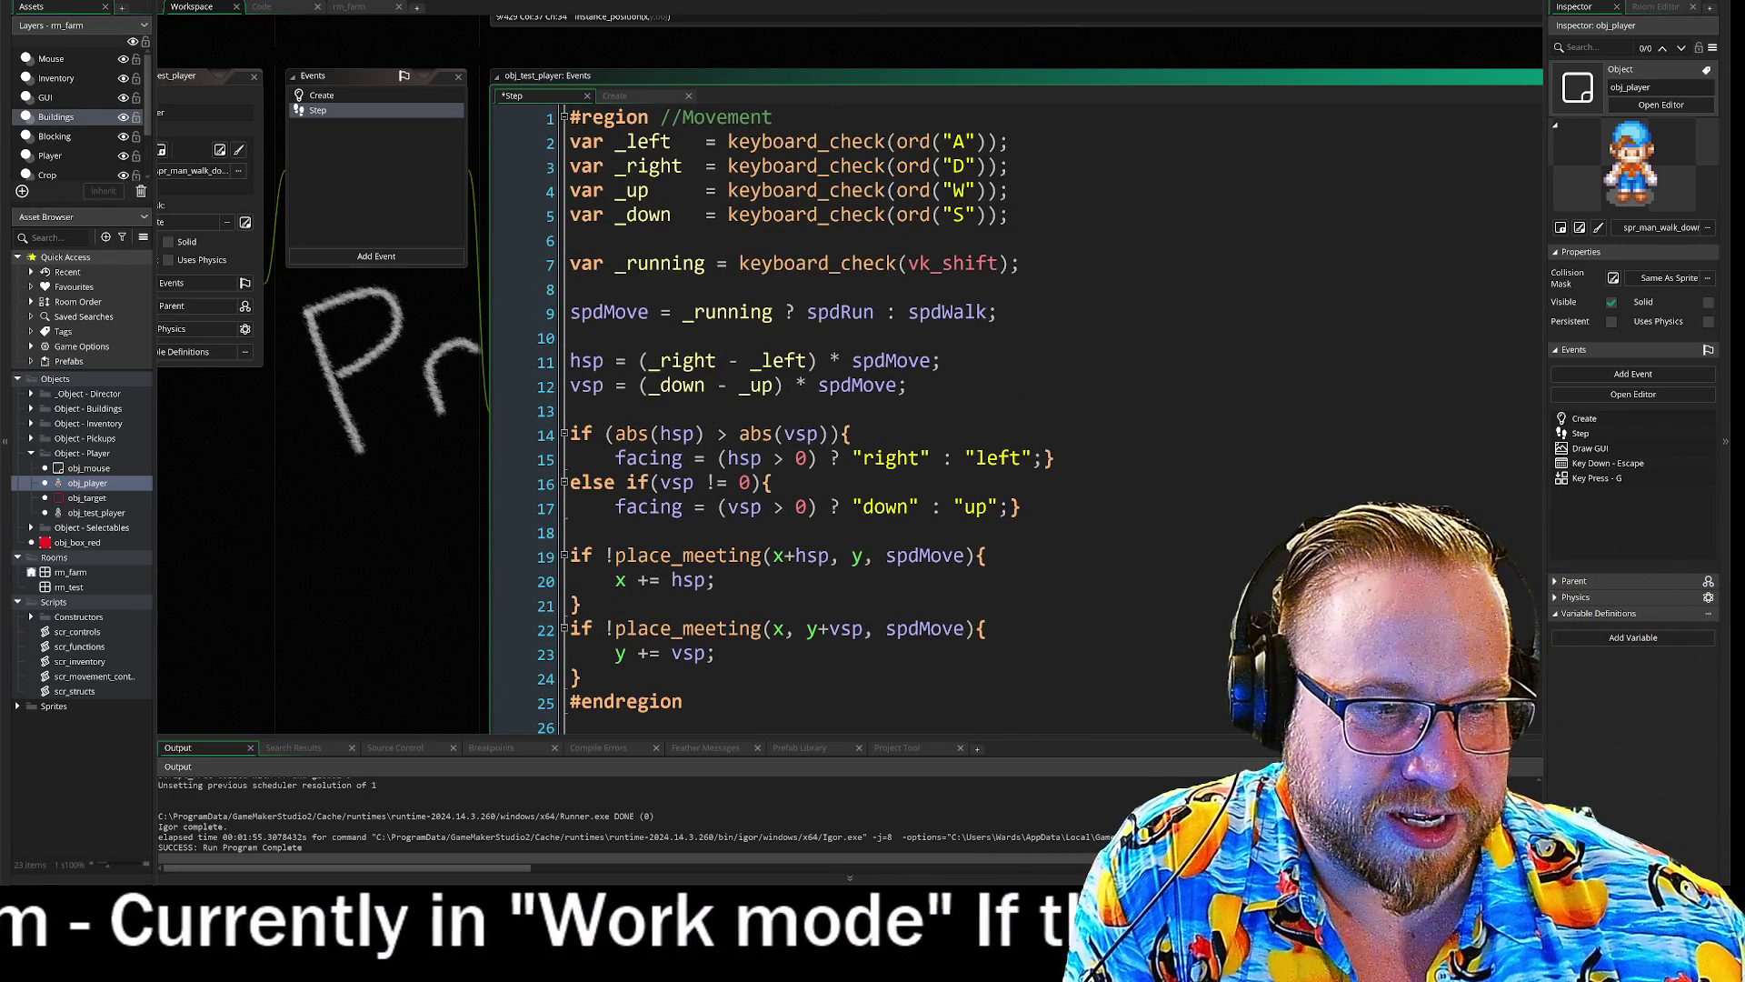
pyautogui.scroll(-8, 496, 270)
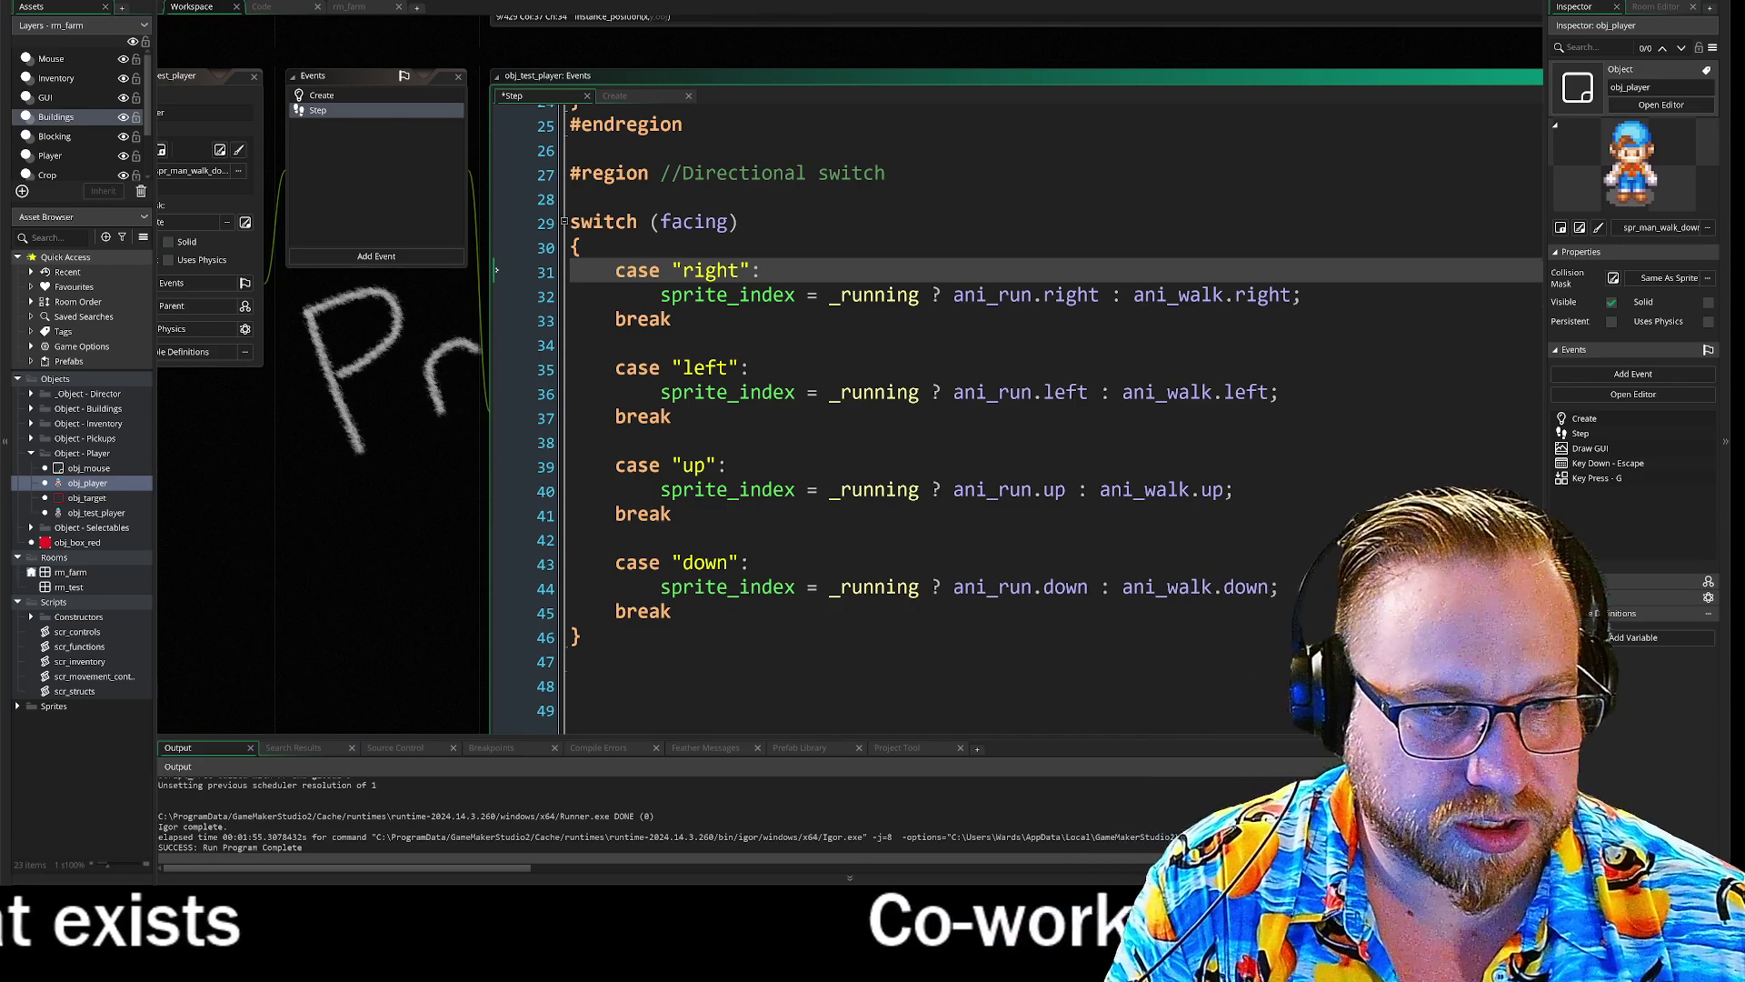
pyautogui.press('Return')
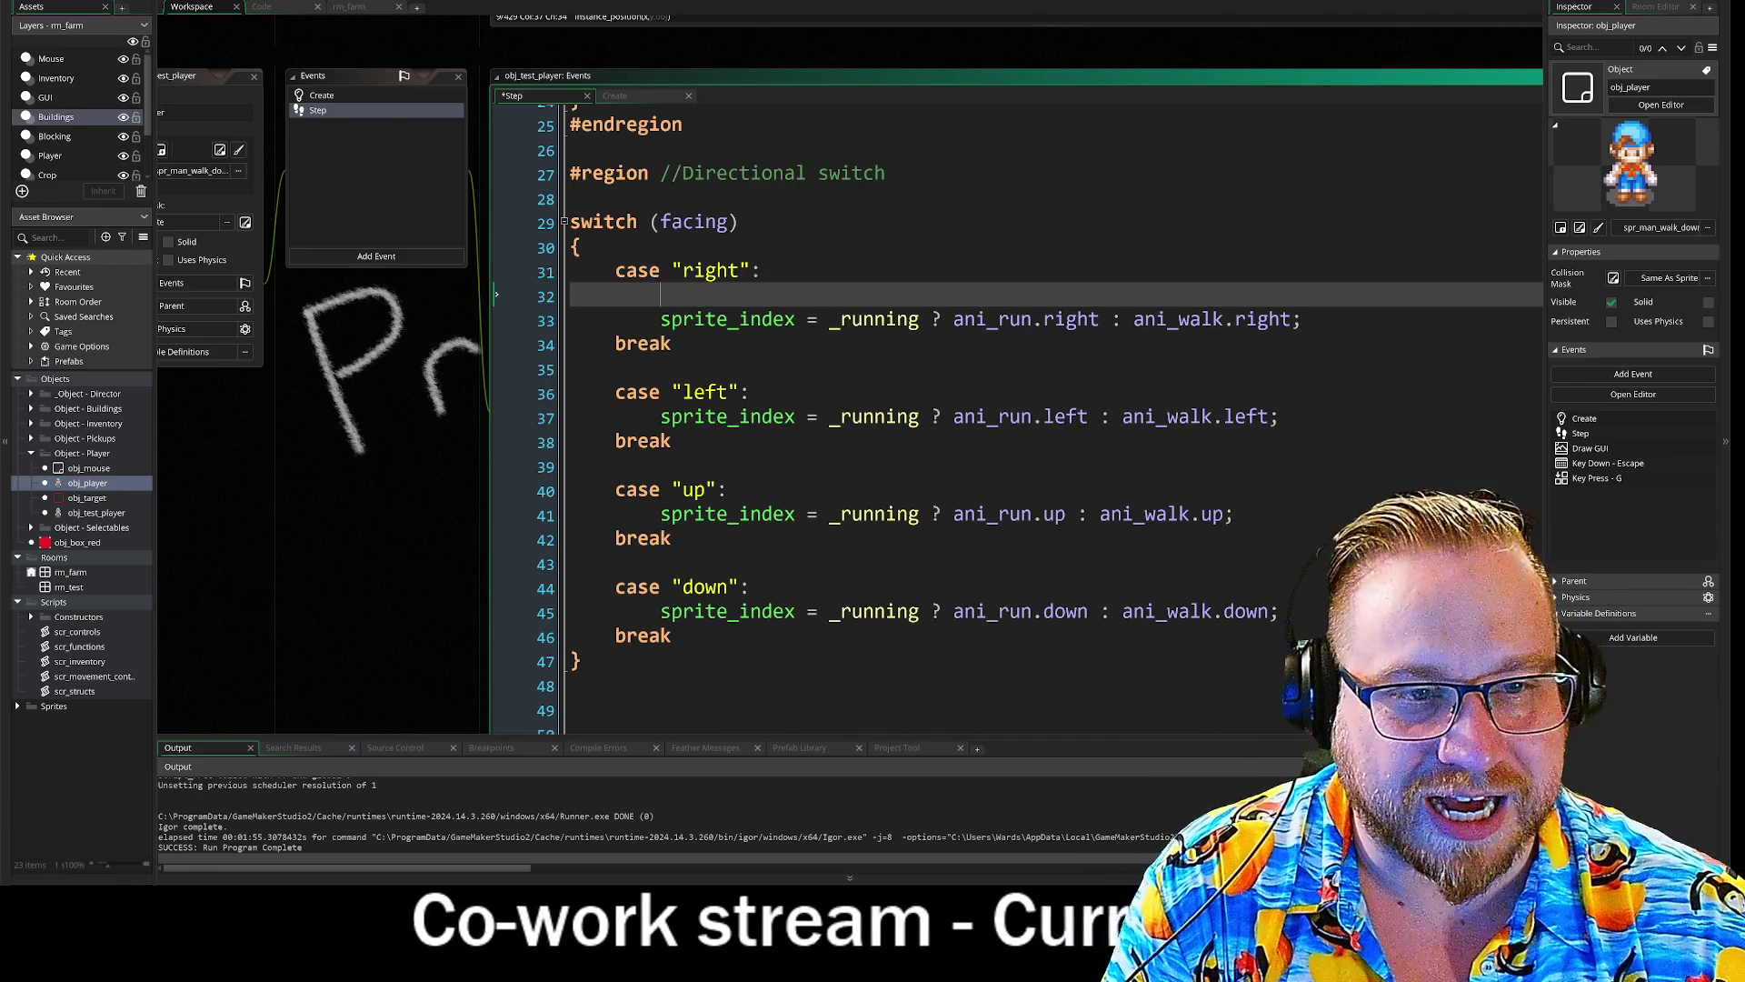
pyautogui.scroll(10, 535, 356)
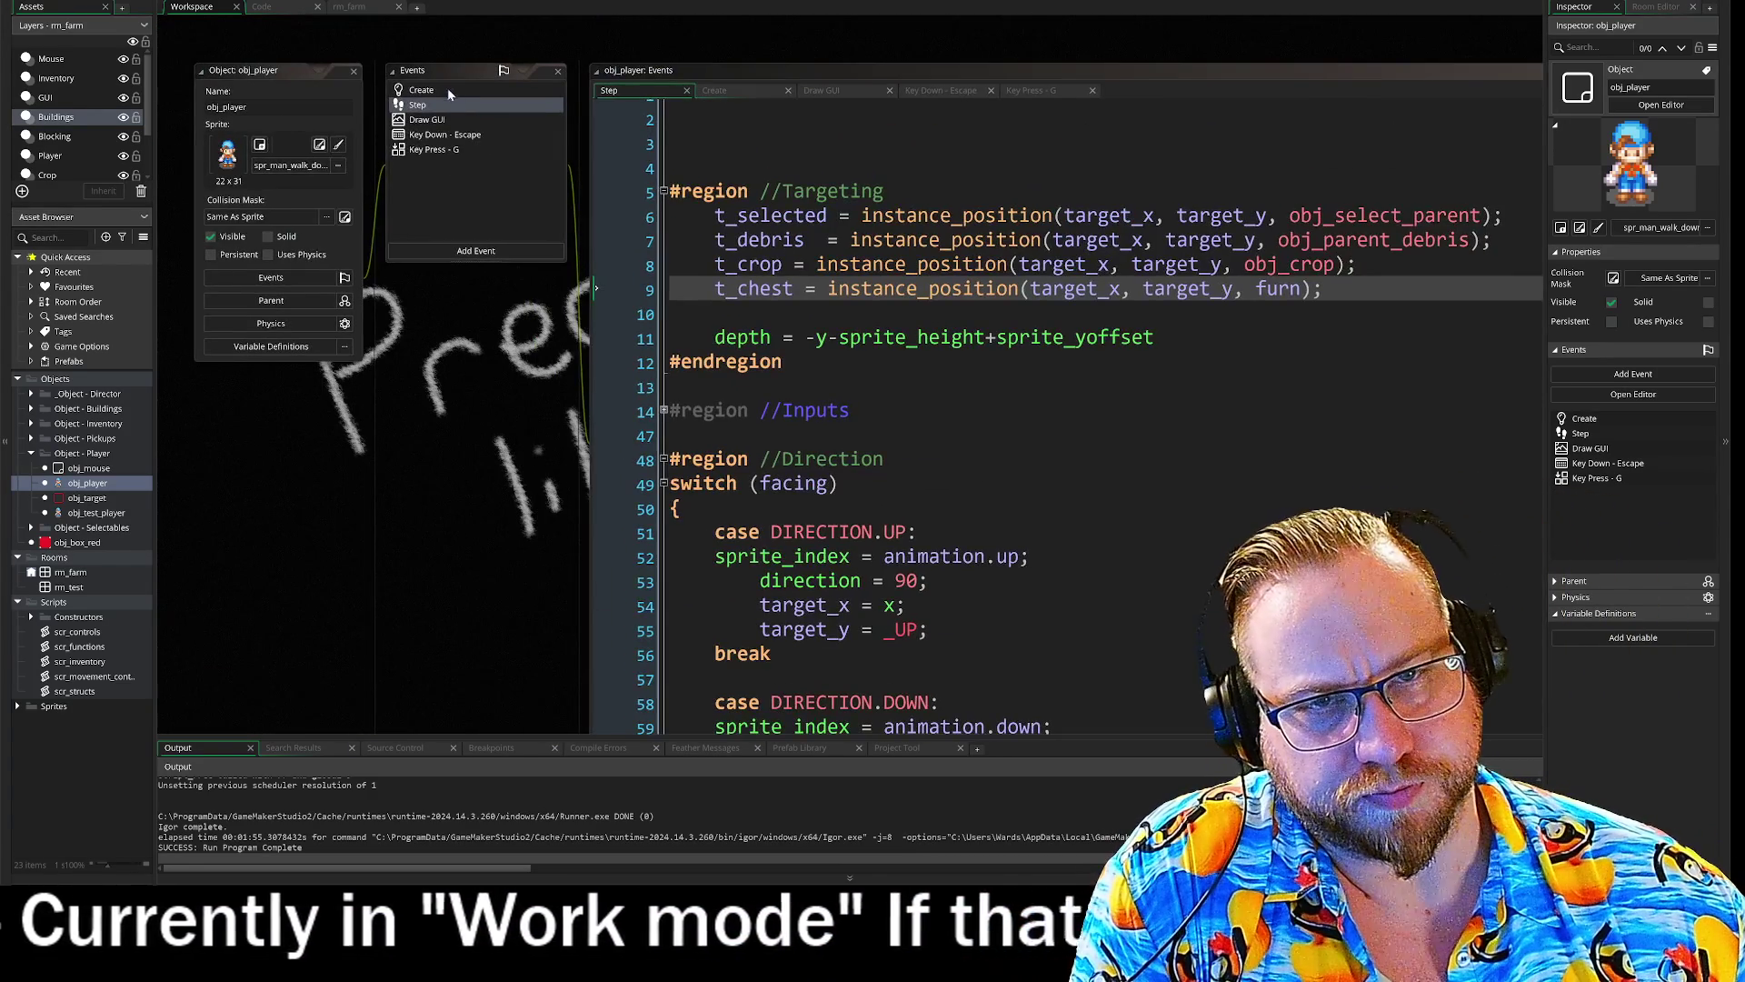
# - Select the target_x/target_y Targeting block in obj_player's Create, then pan back to obj_test_player's Step
pyautogui.click(443, 87)
pyautogui.moveTo(504, 434)
pyautogui.mouseDown()
pyautogui.moveTo(300, 273)
pyautogui.moveTo(308, 605)
pyautogui.mouseUp()
pyautogui.scroll(-3, 300, 272)
pyautogui.scroll(-9, 818, 409)
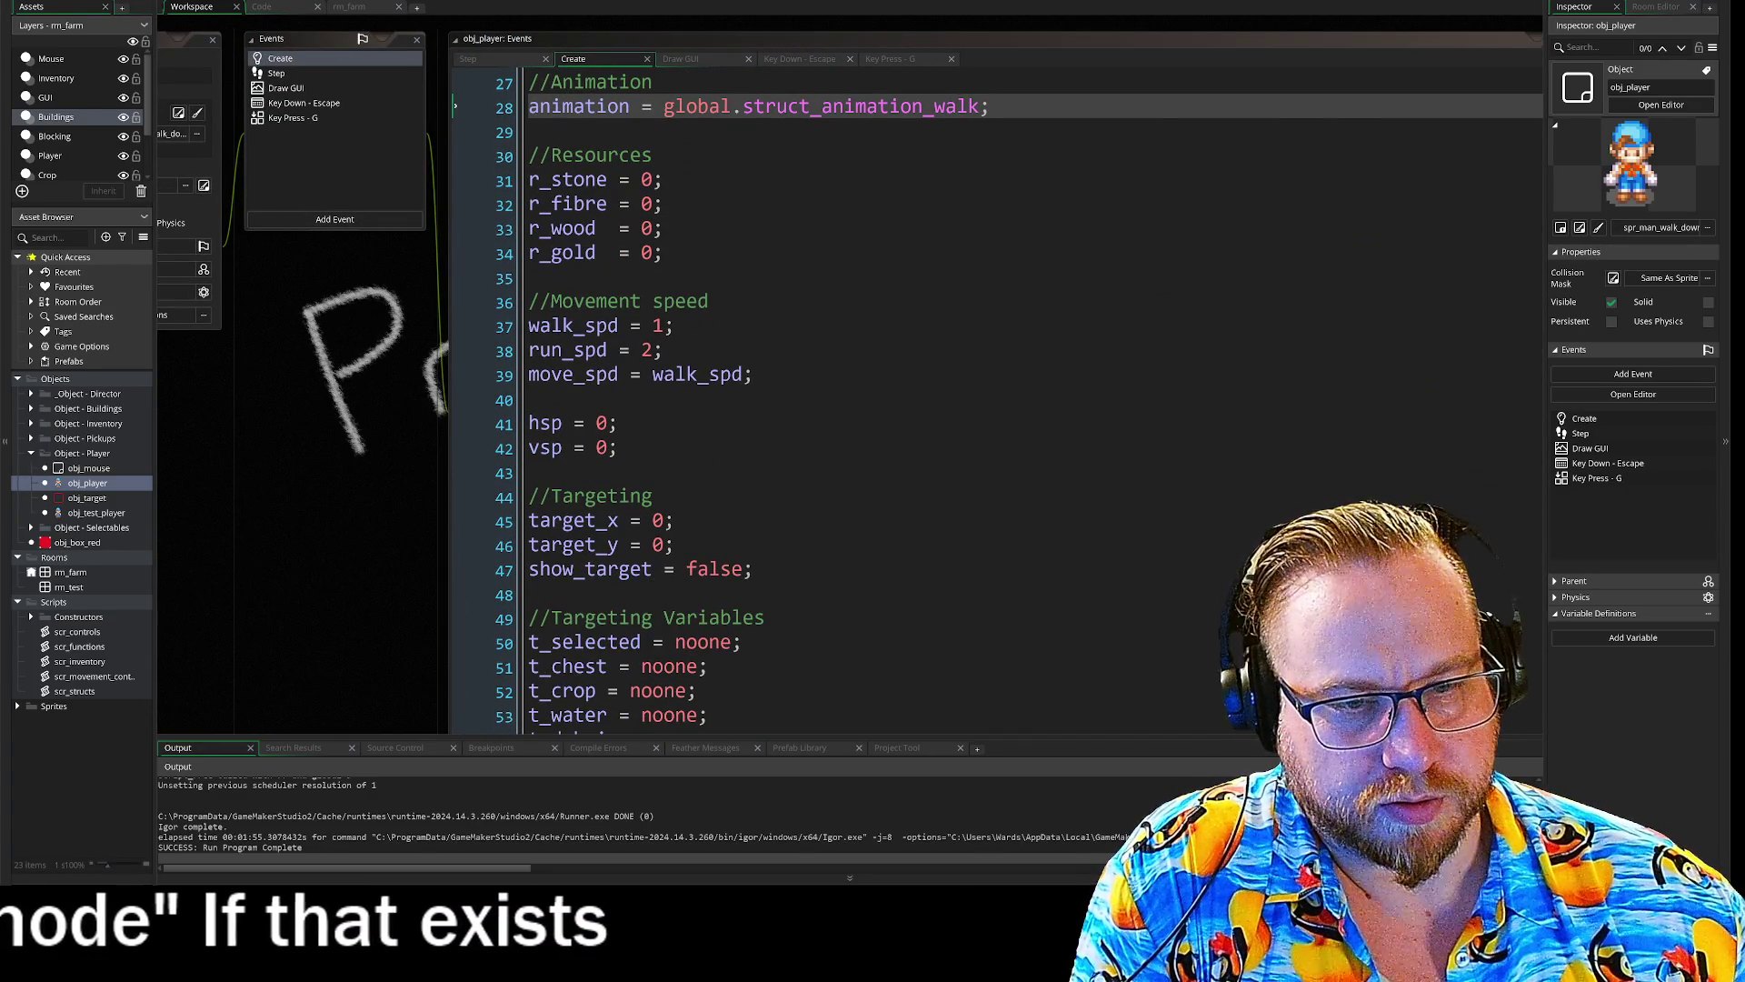
pyautogui.moveTo(674, 544)
pyautogui.mouseDown()
pyautogui.moveTo(600, 544)
pyautogui.moveTo(525, 515)
pyautogui.mouseUp()
pyautogui.moveTo(674, 544)
pyautogui.mouseDown()
pyautogui.moveTo(527, 546)
pyautogui.moveTo(509, 491)
pyautogui.mouseUp()
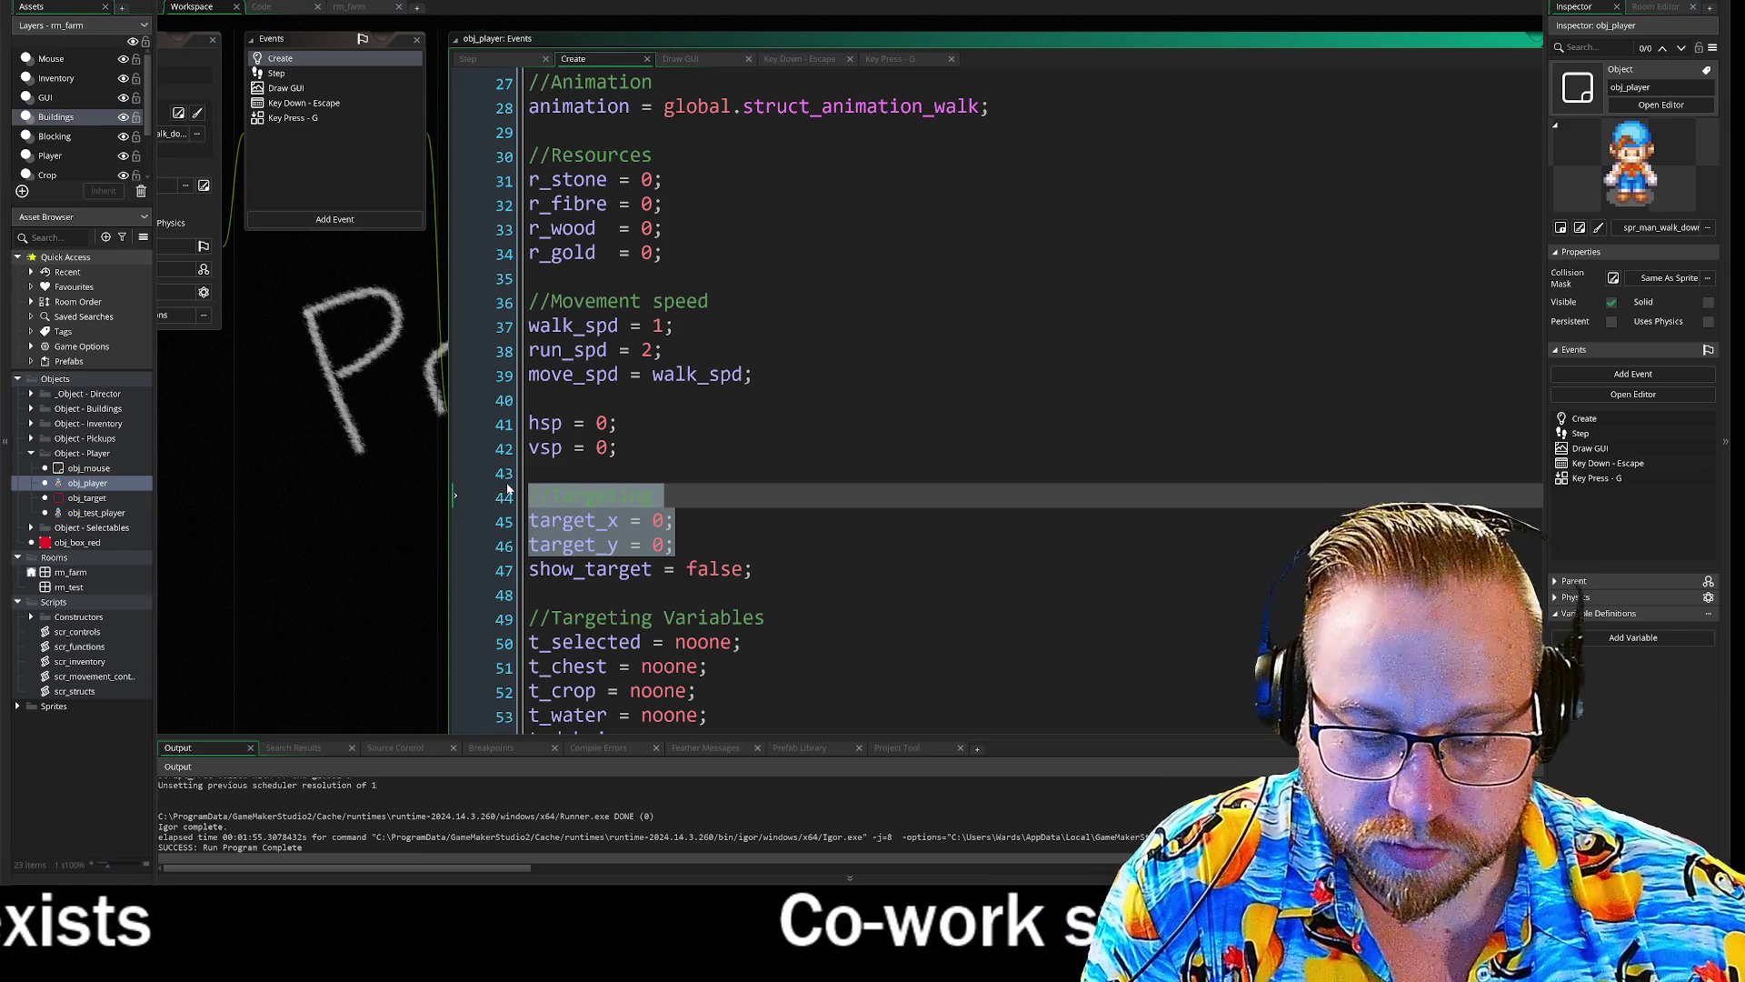
pyautogui.moveTo(309, 547); pyautogui.dragTo(490, 277)
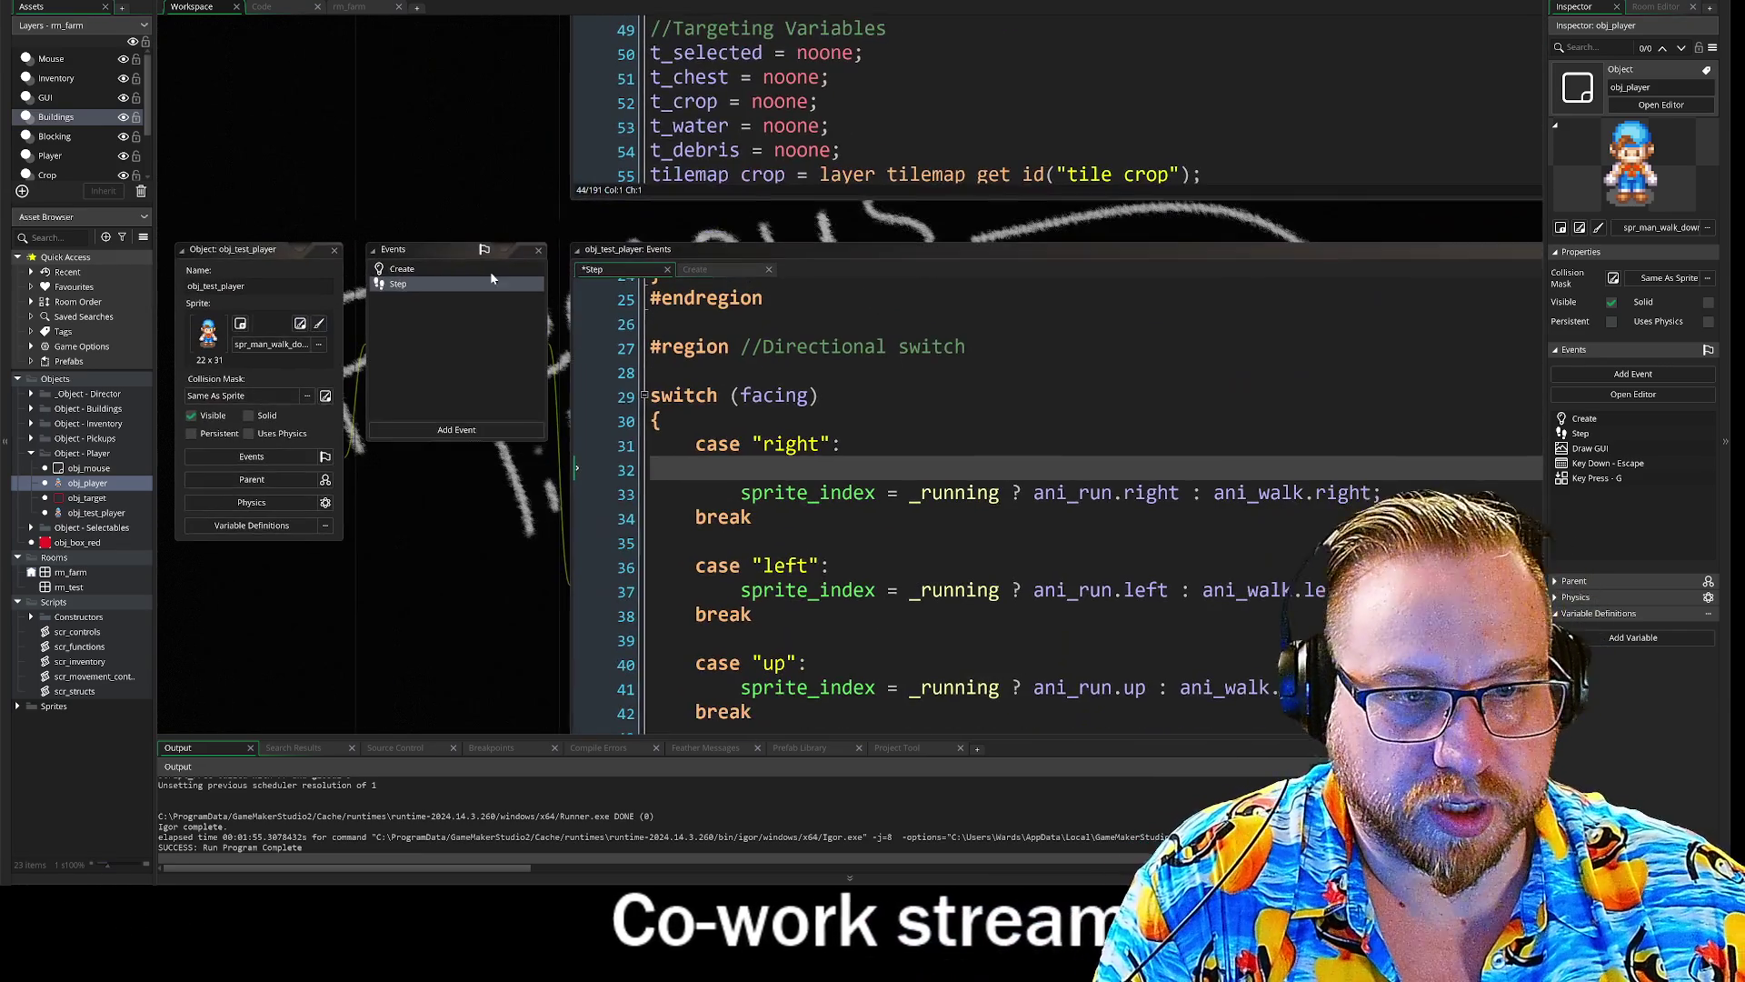
# - Label the Create code with //Walk Animations, //Walk Speed and //Walk Direction comments
pyautogui.click(401, 269)
pyautogui.moveTo(509, 562); pyautogui.dragTo(447, 525)
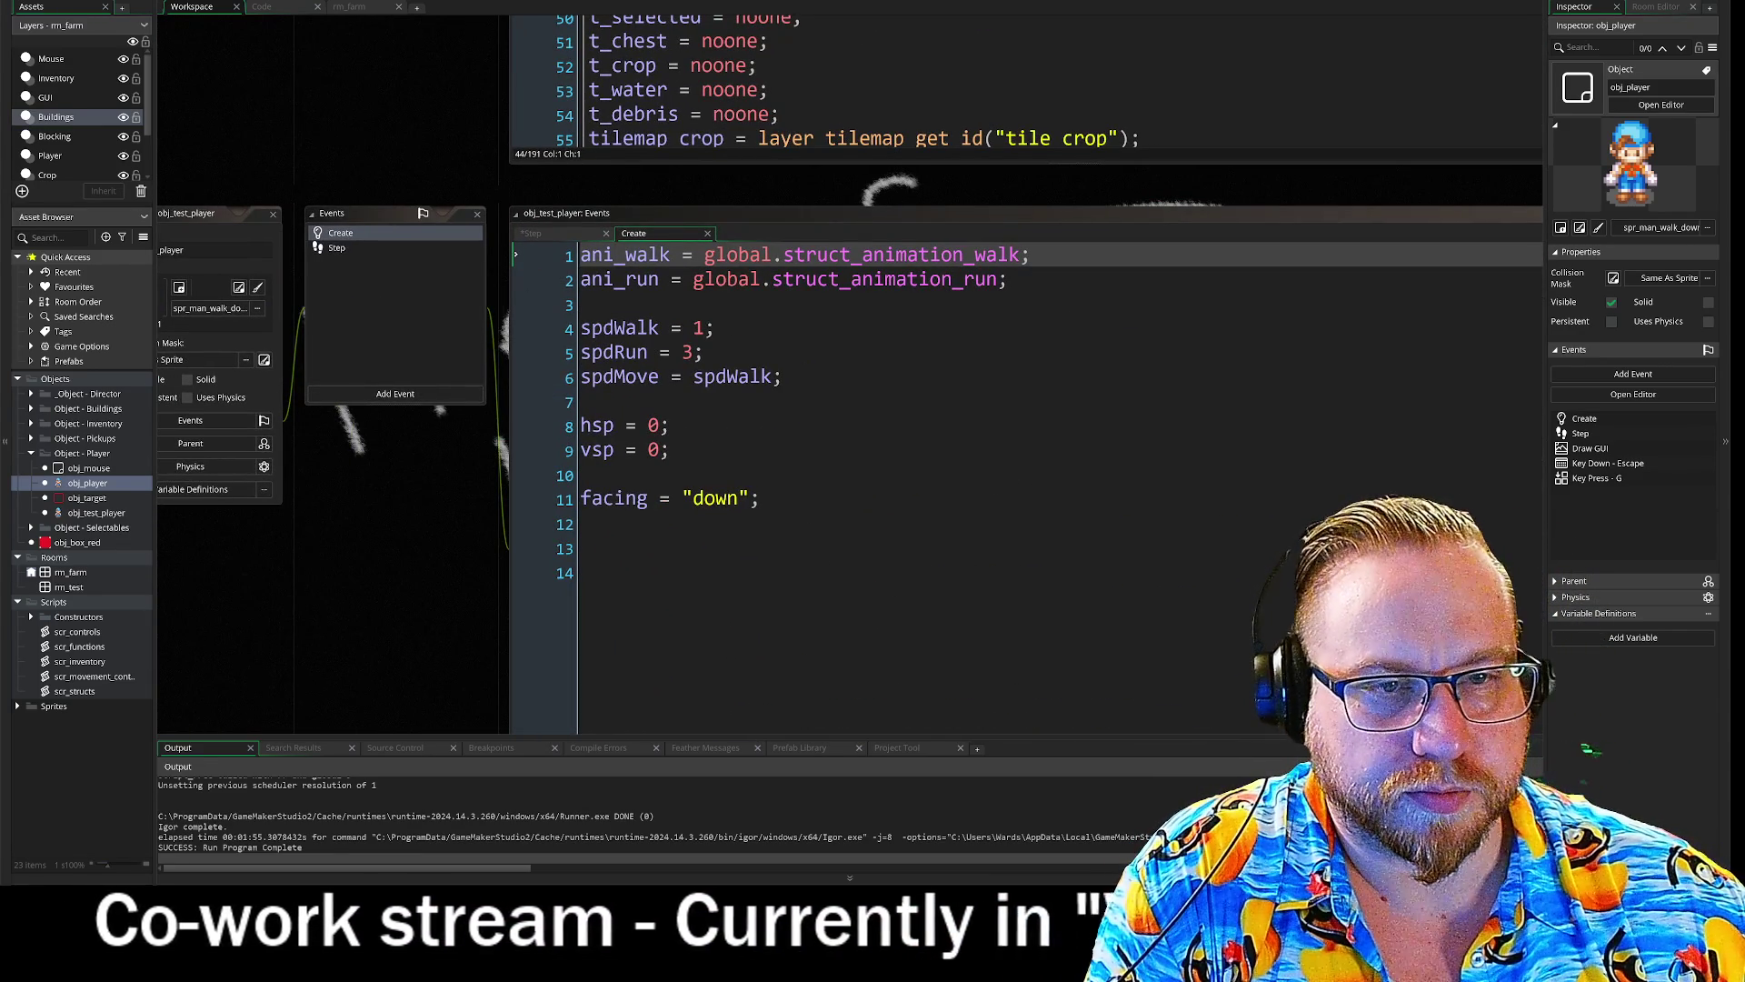
pyautogui.press('Return')
pyautogui.press('Return')
pyautogui.write('//Walk ')
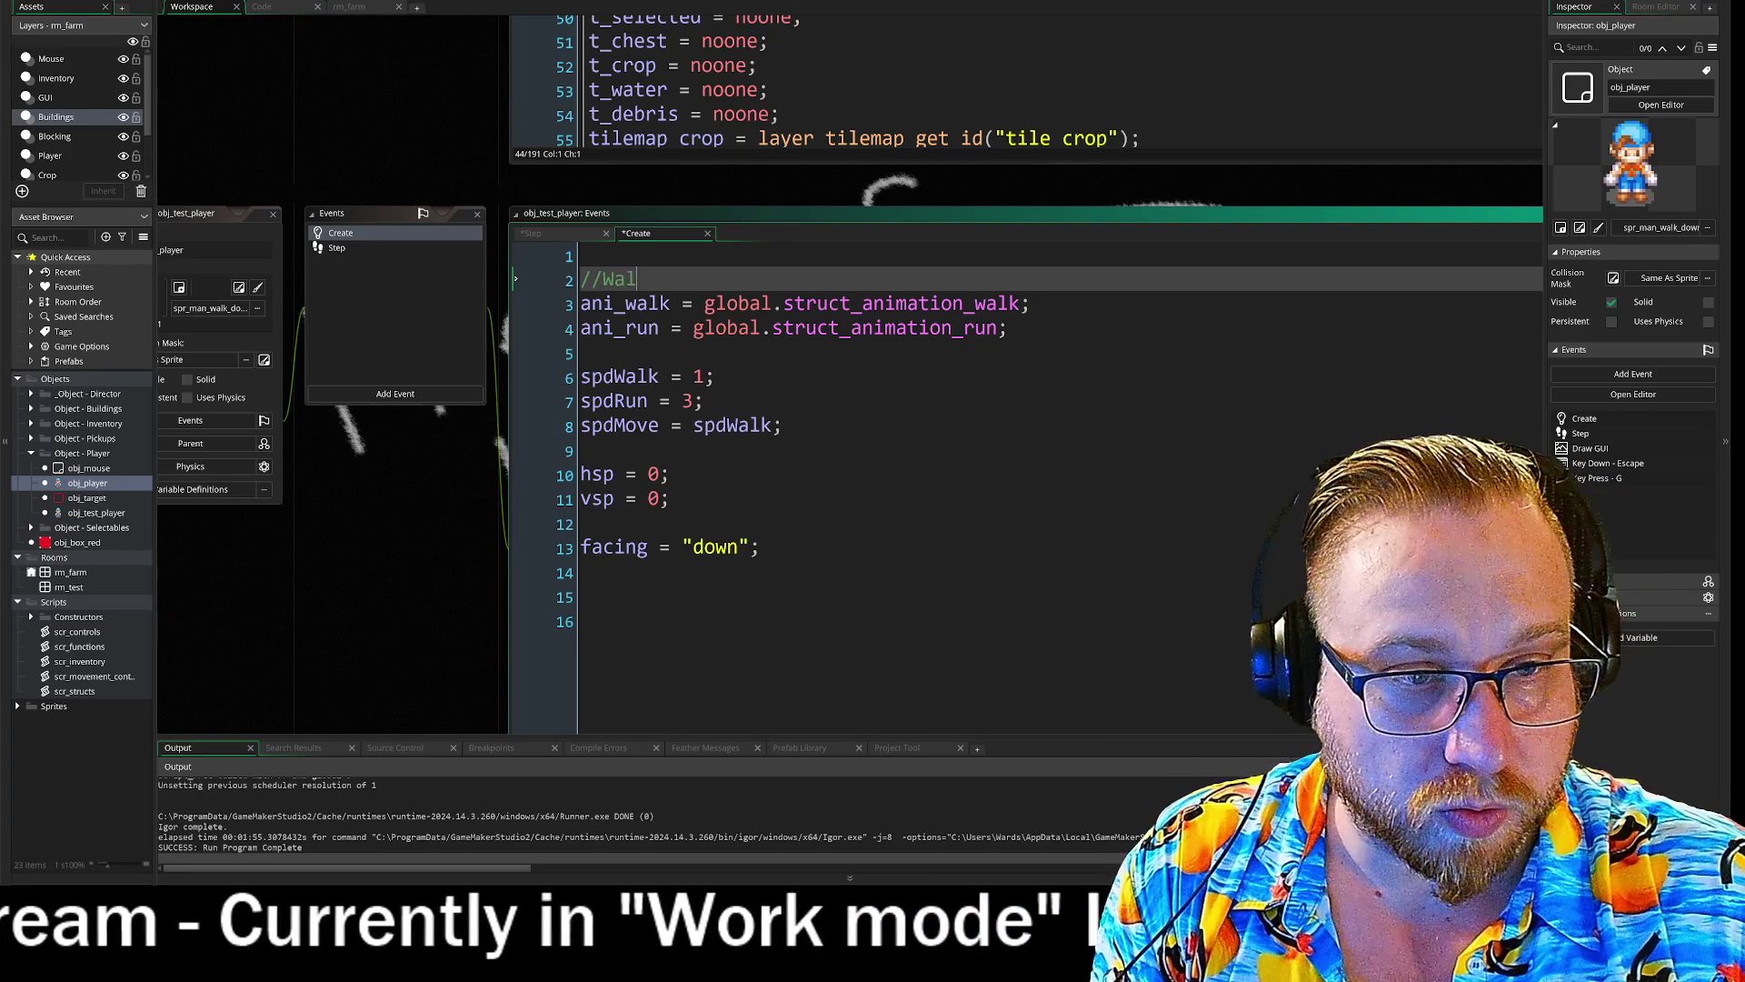
pyautogui.write('Animations')
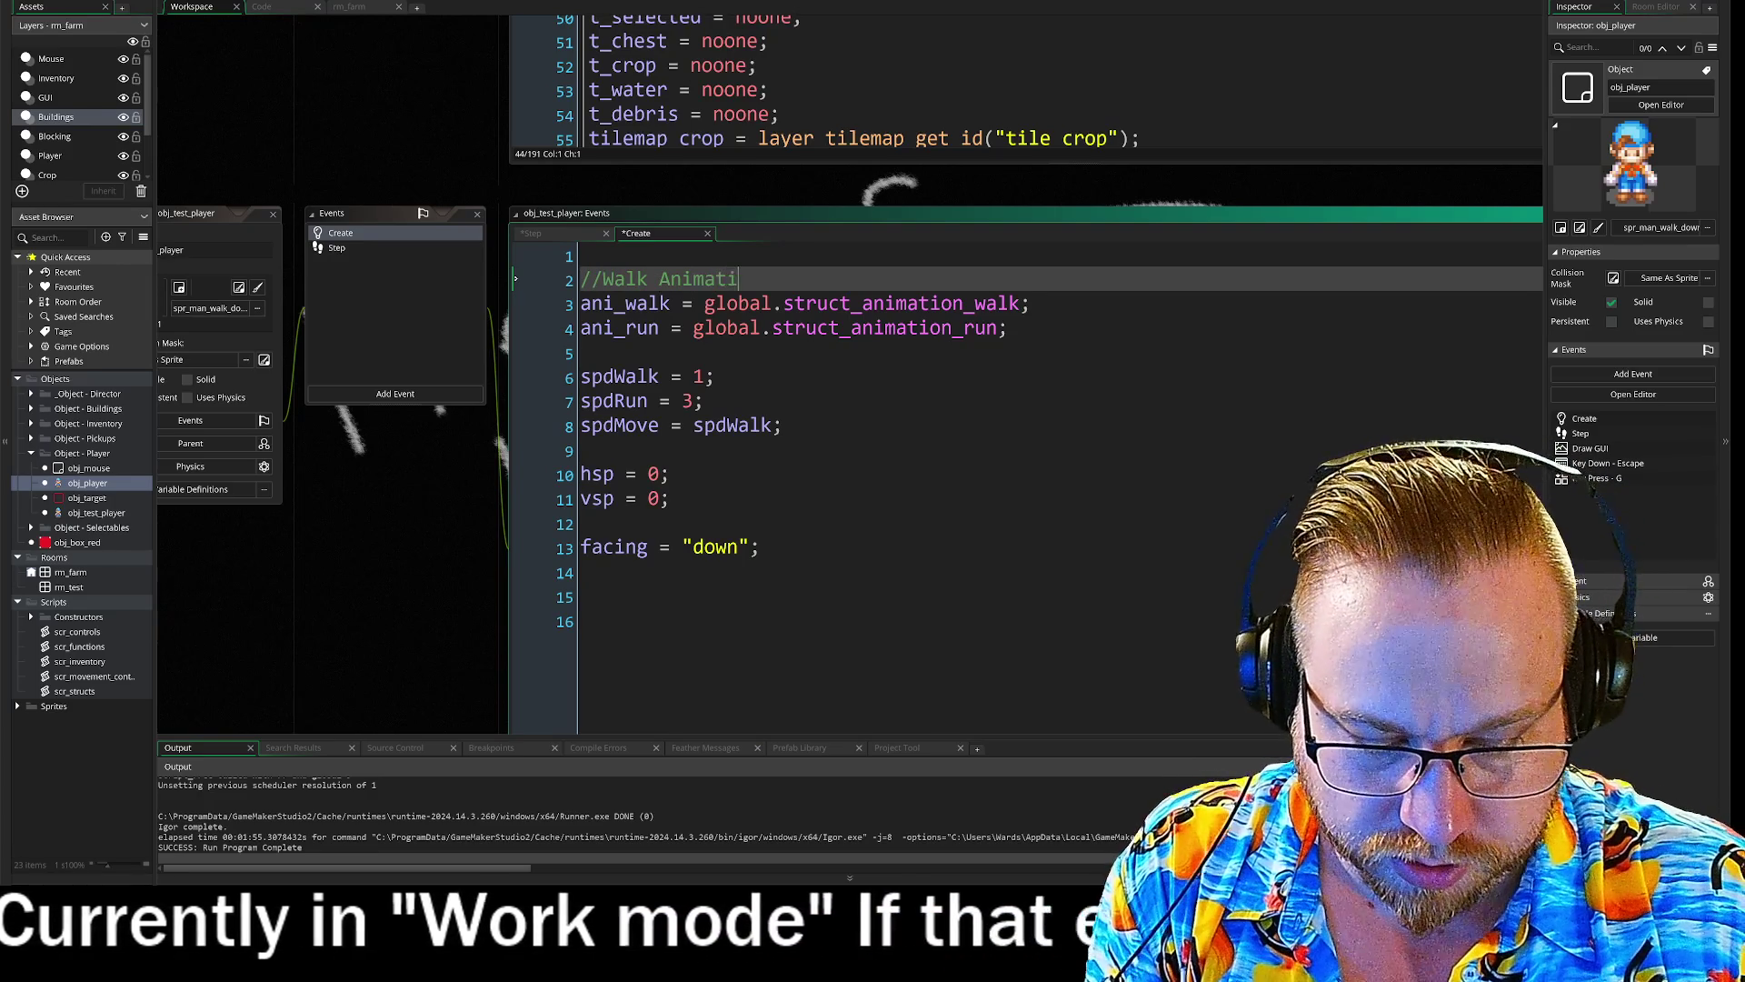
pyautogui.press('Down')
pyautogui.press('Down')
pyautogui.press('Down')
pyautogui.press('Return')
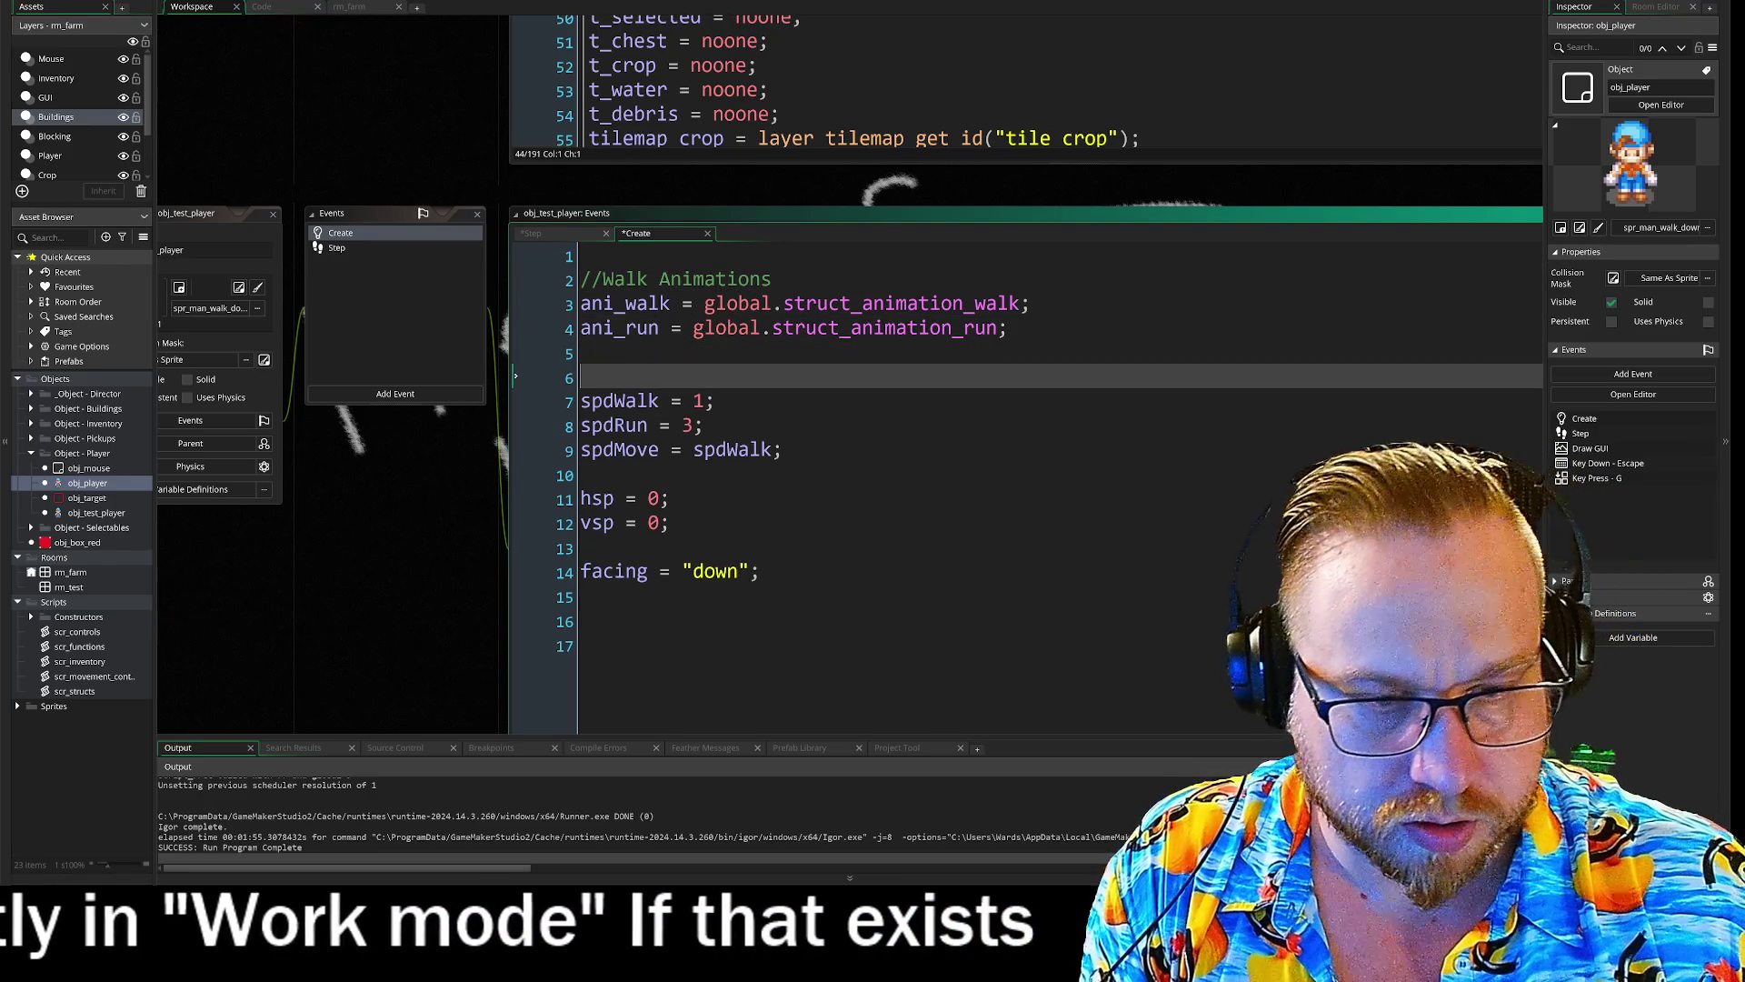
pyautogui.write('//Walk ')
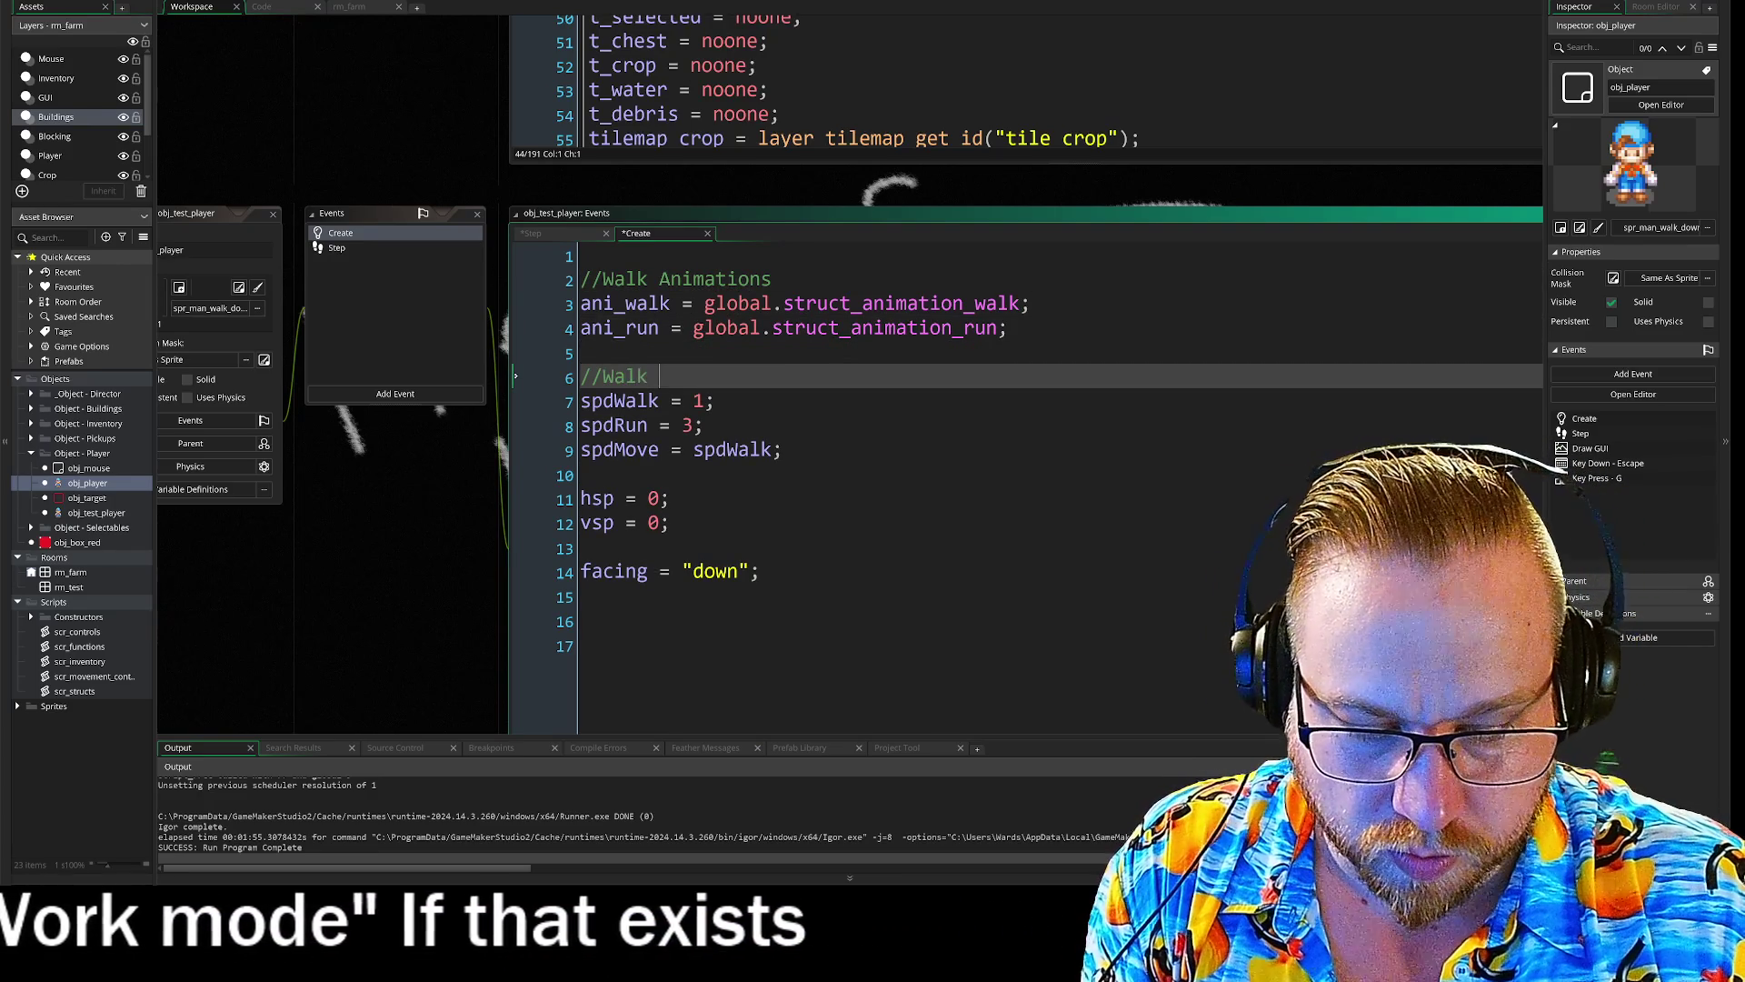
pyautogui.write('Speed')
pyautogui.press('Down')
pyautogui.press('Down')
pyautogui.press('Down')
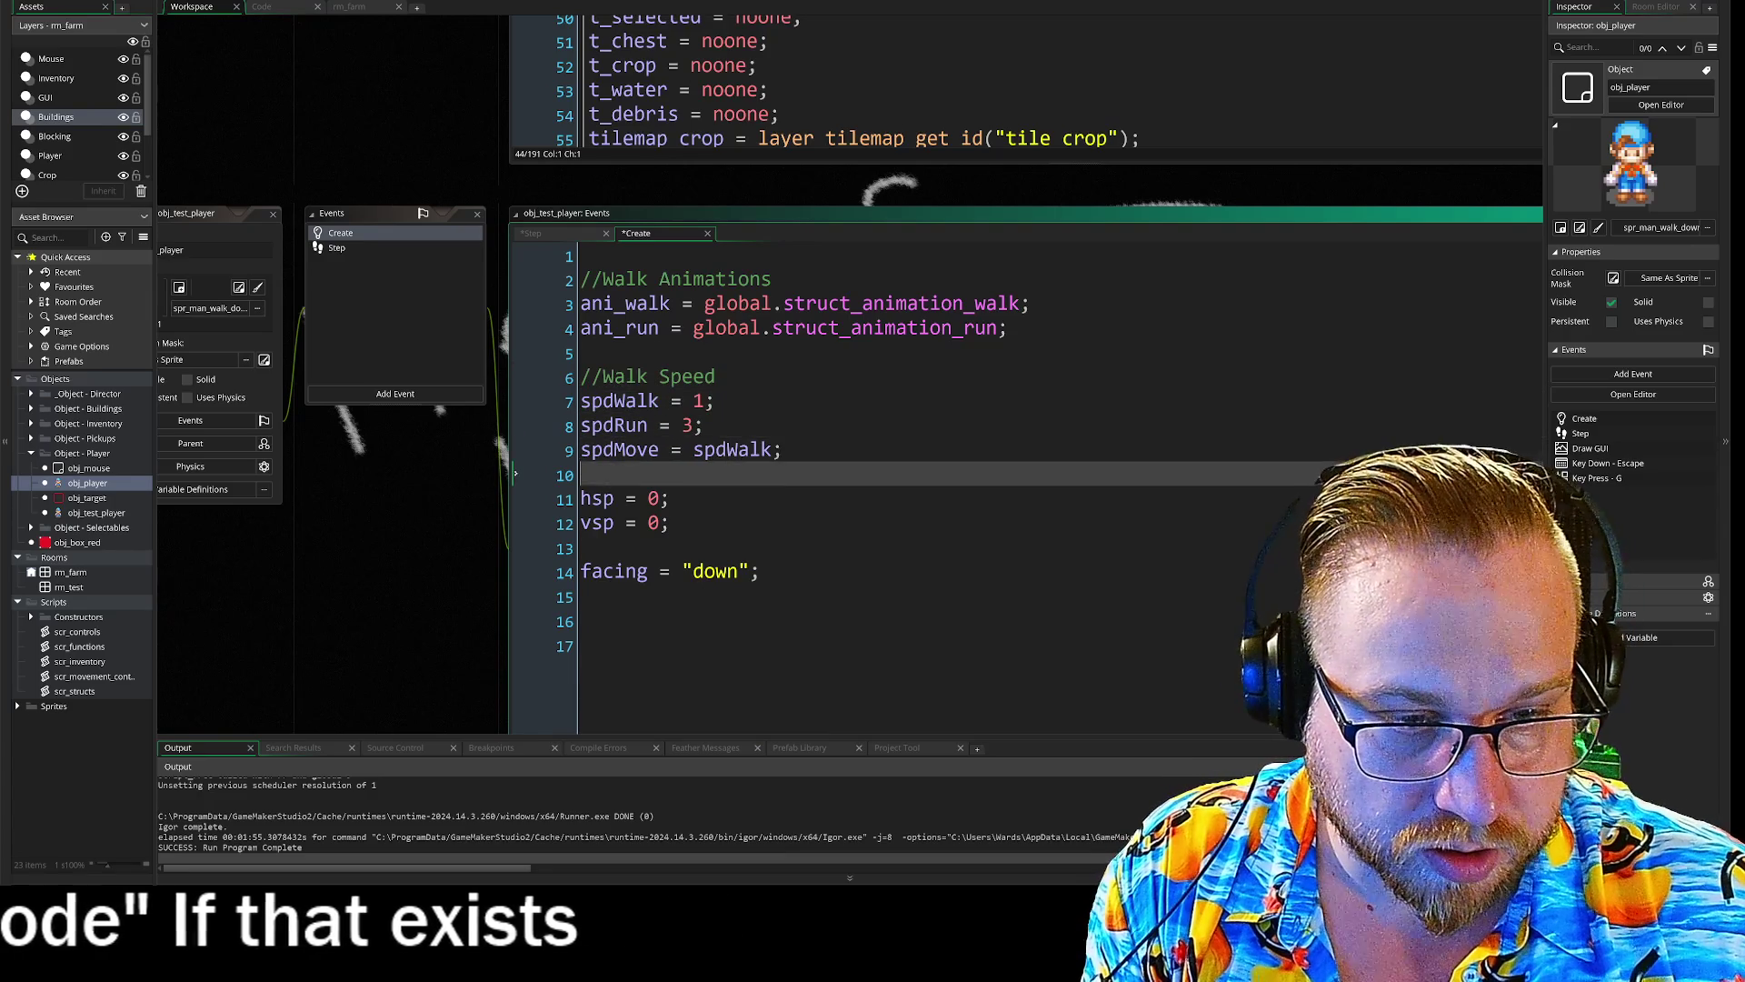
pyautogui.press('Return')
pyautogui.write('//Wal')
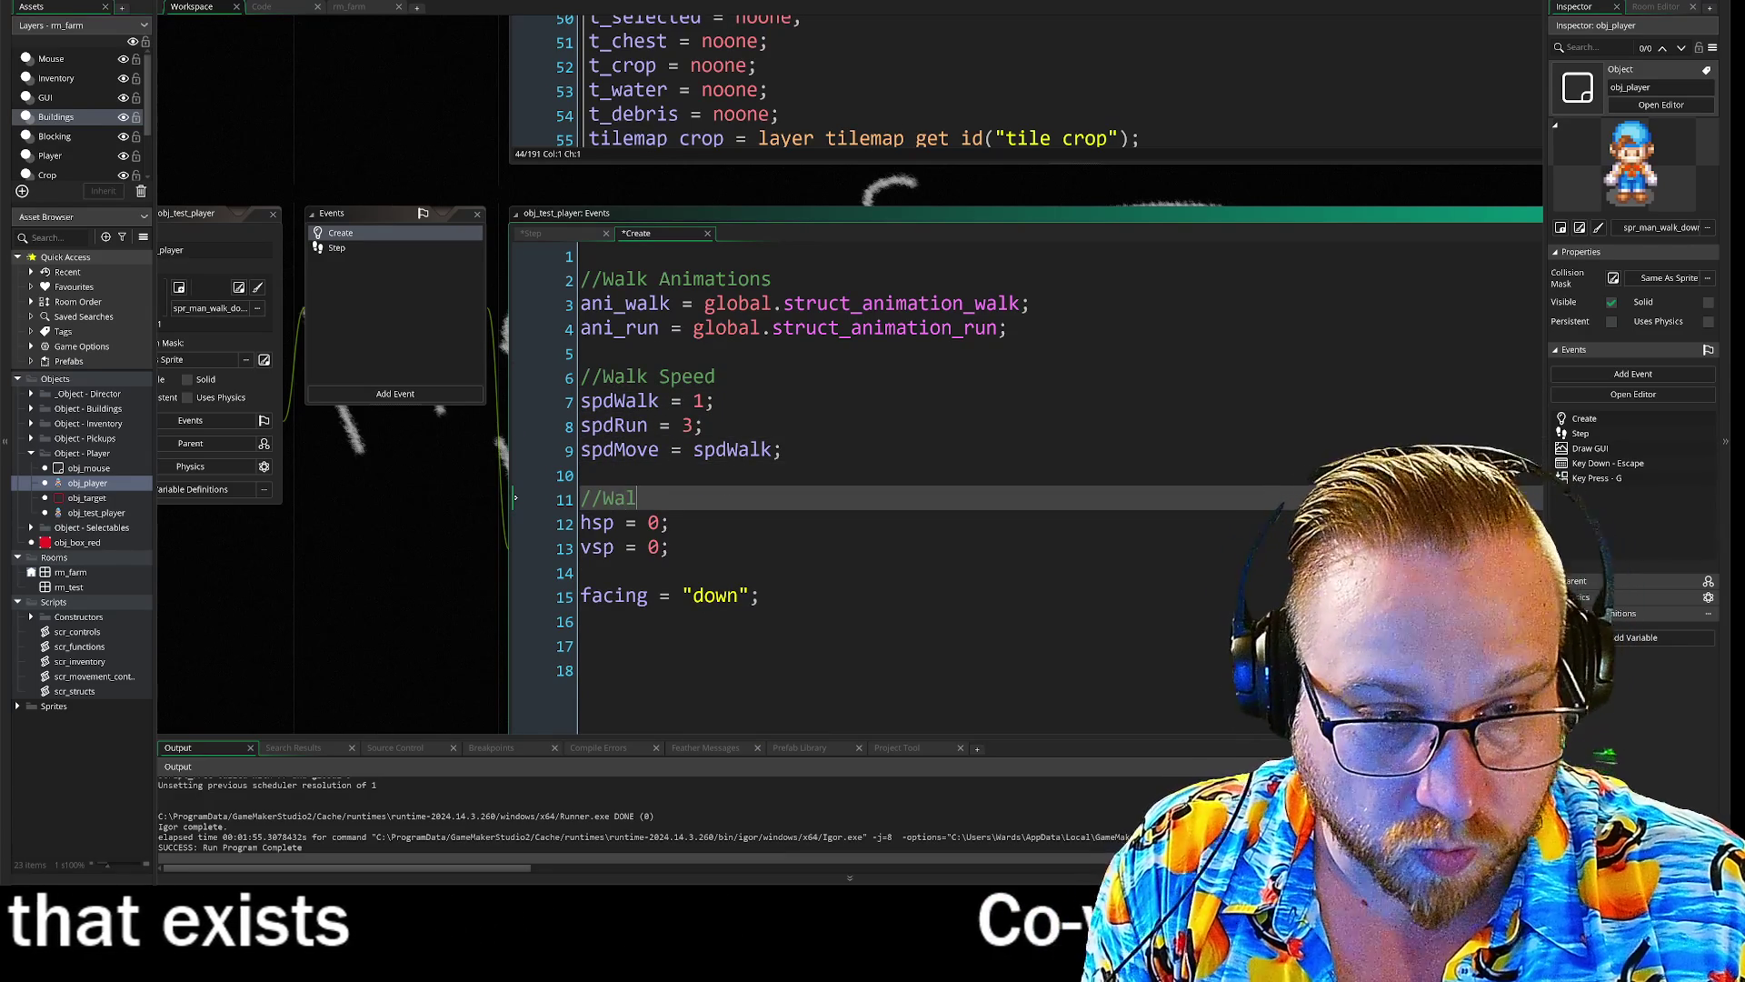
pyautogui.write('k Direction')
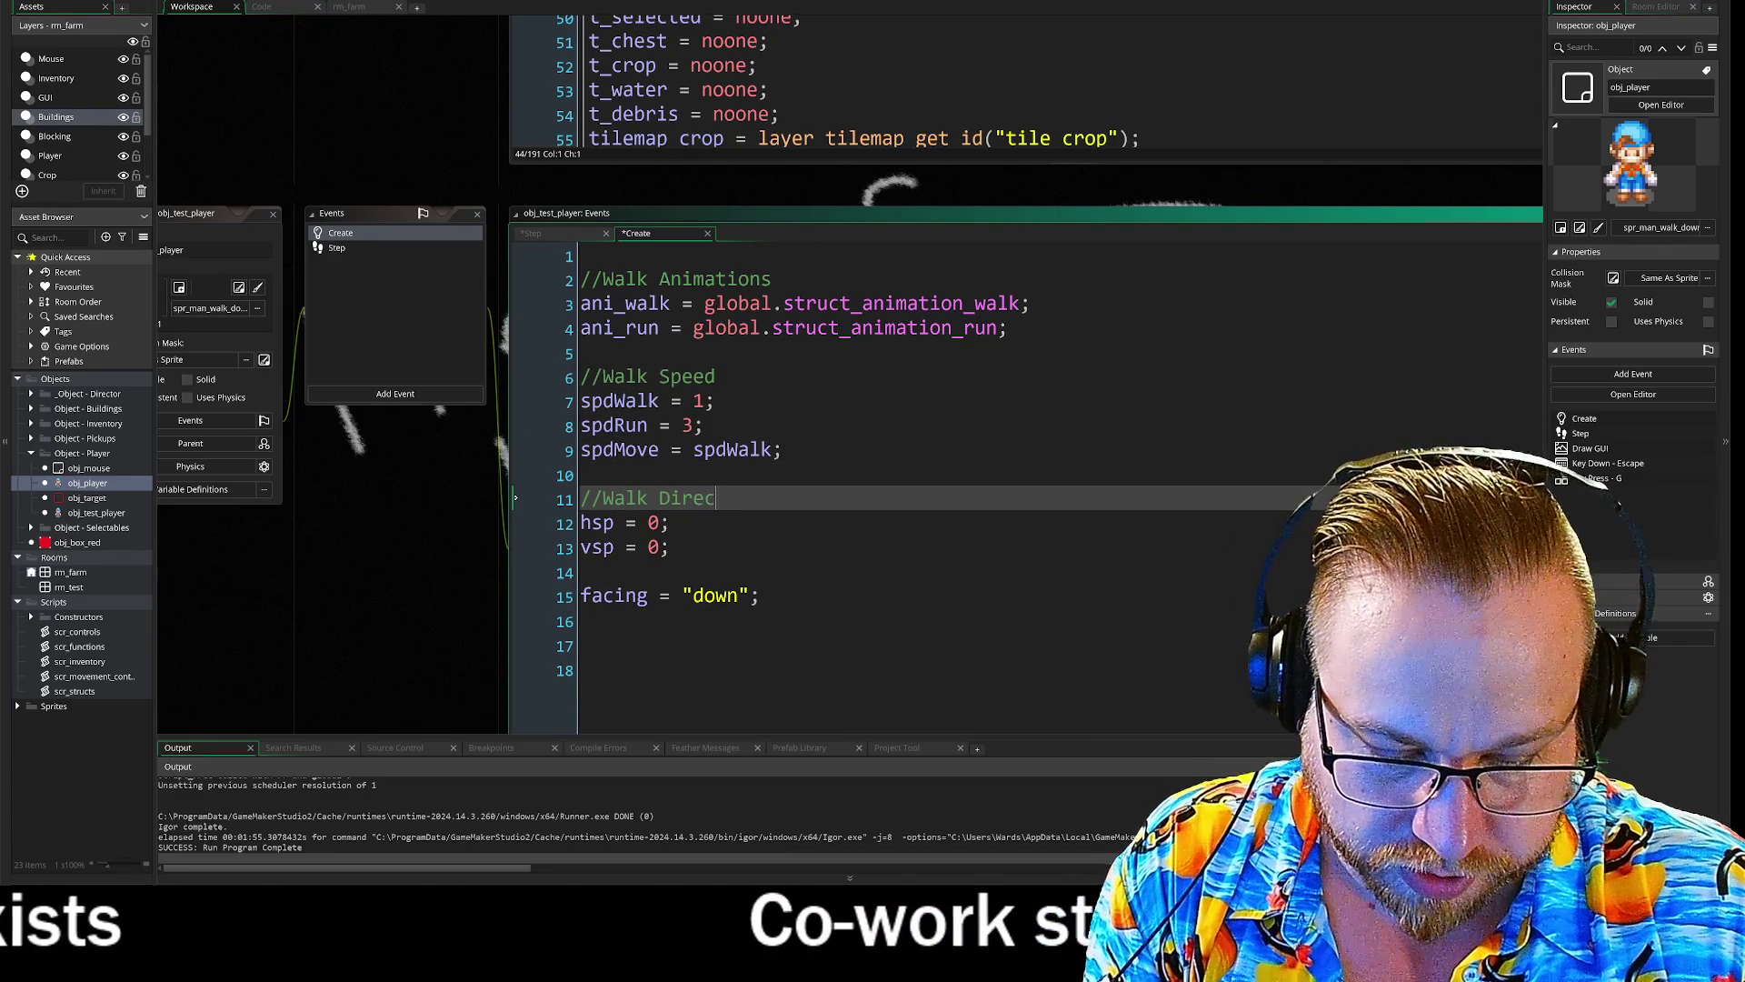
pyautogui.press('Down')
pyautogui.press('Down')
pyautogui.press('Down')
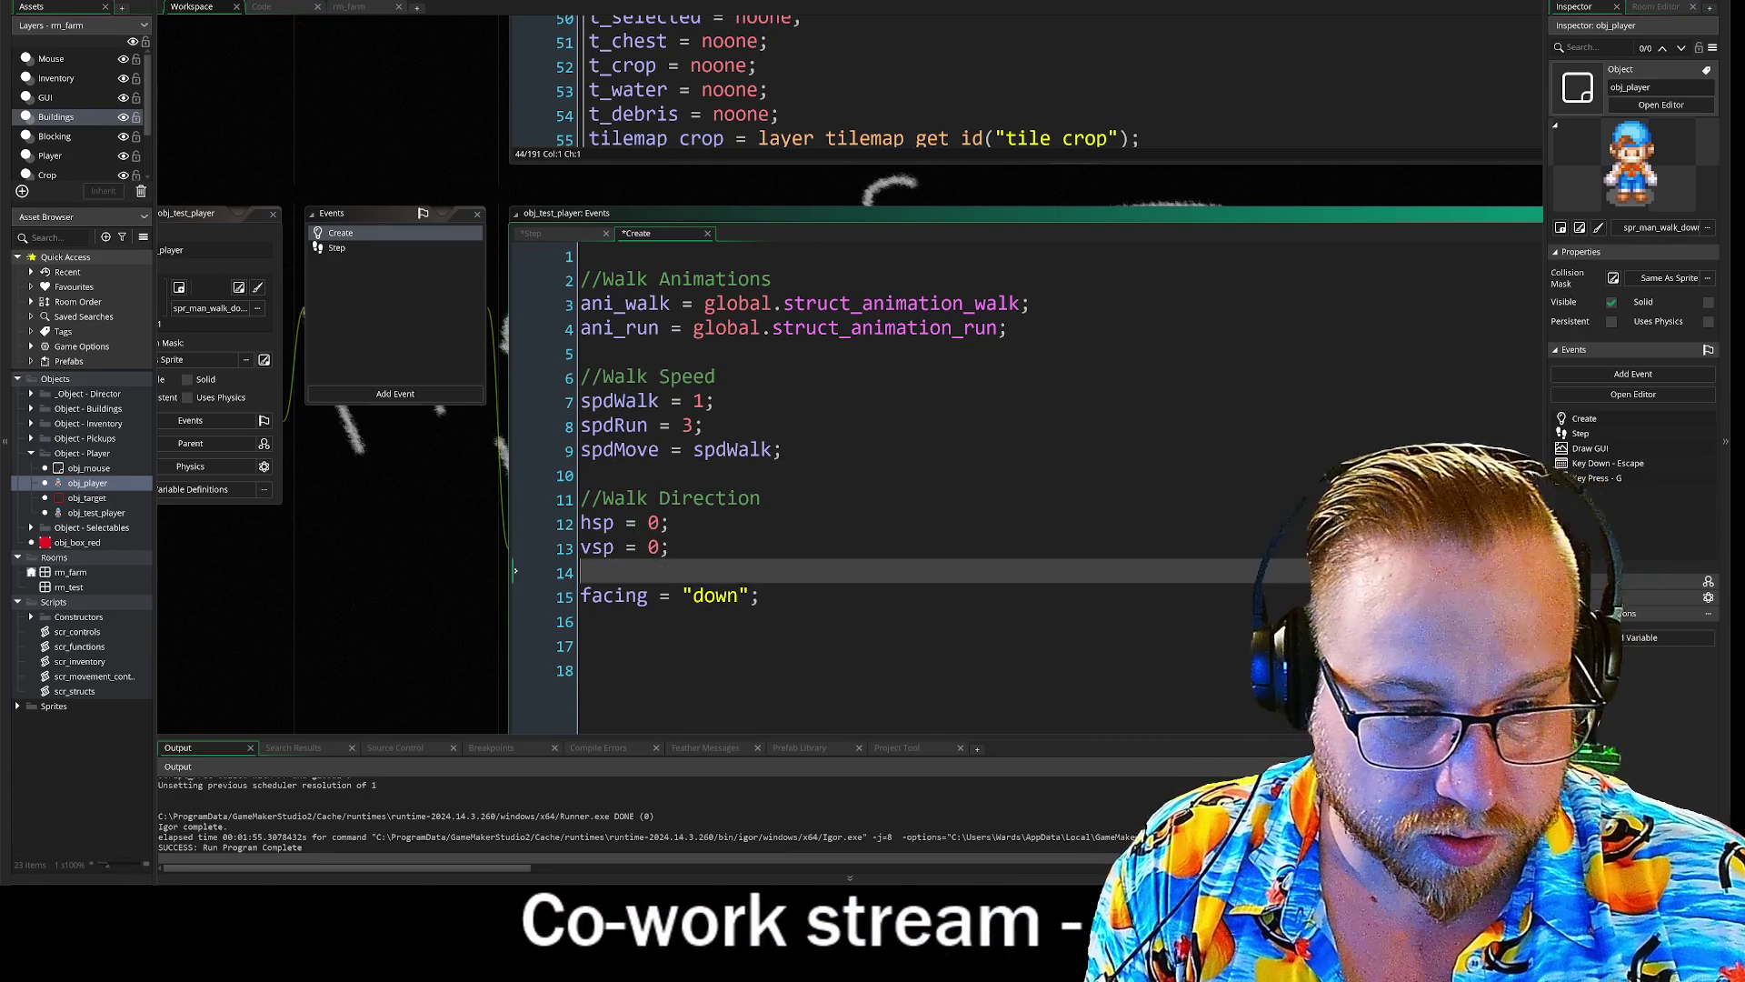
pyautogui.press('BackSpace')
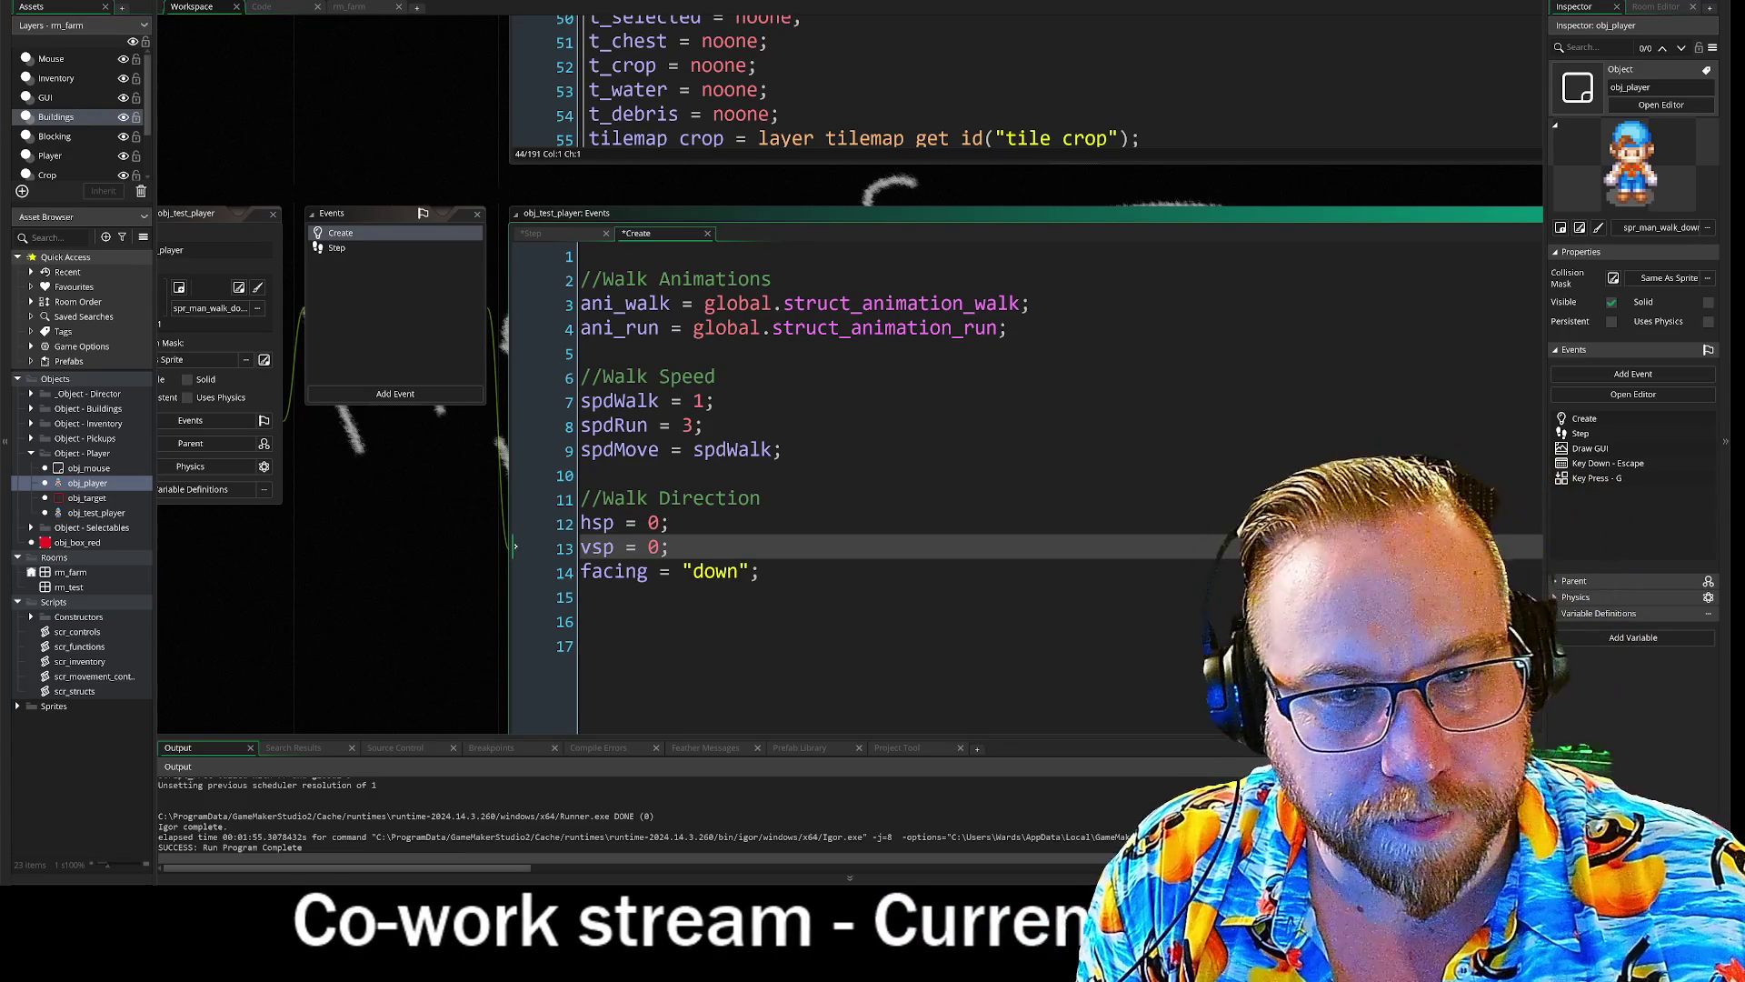
# - Wrap the code in '#region //Movement' … #endregion and collapse it
pyautogui.click(582, 256)
pyautogui.write('#')
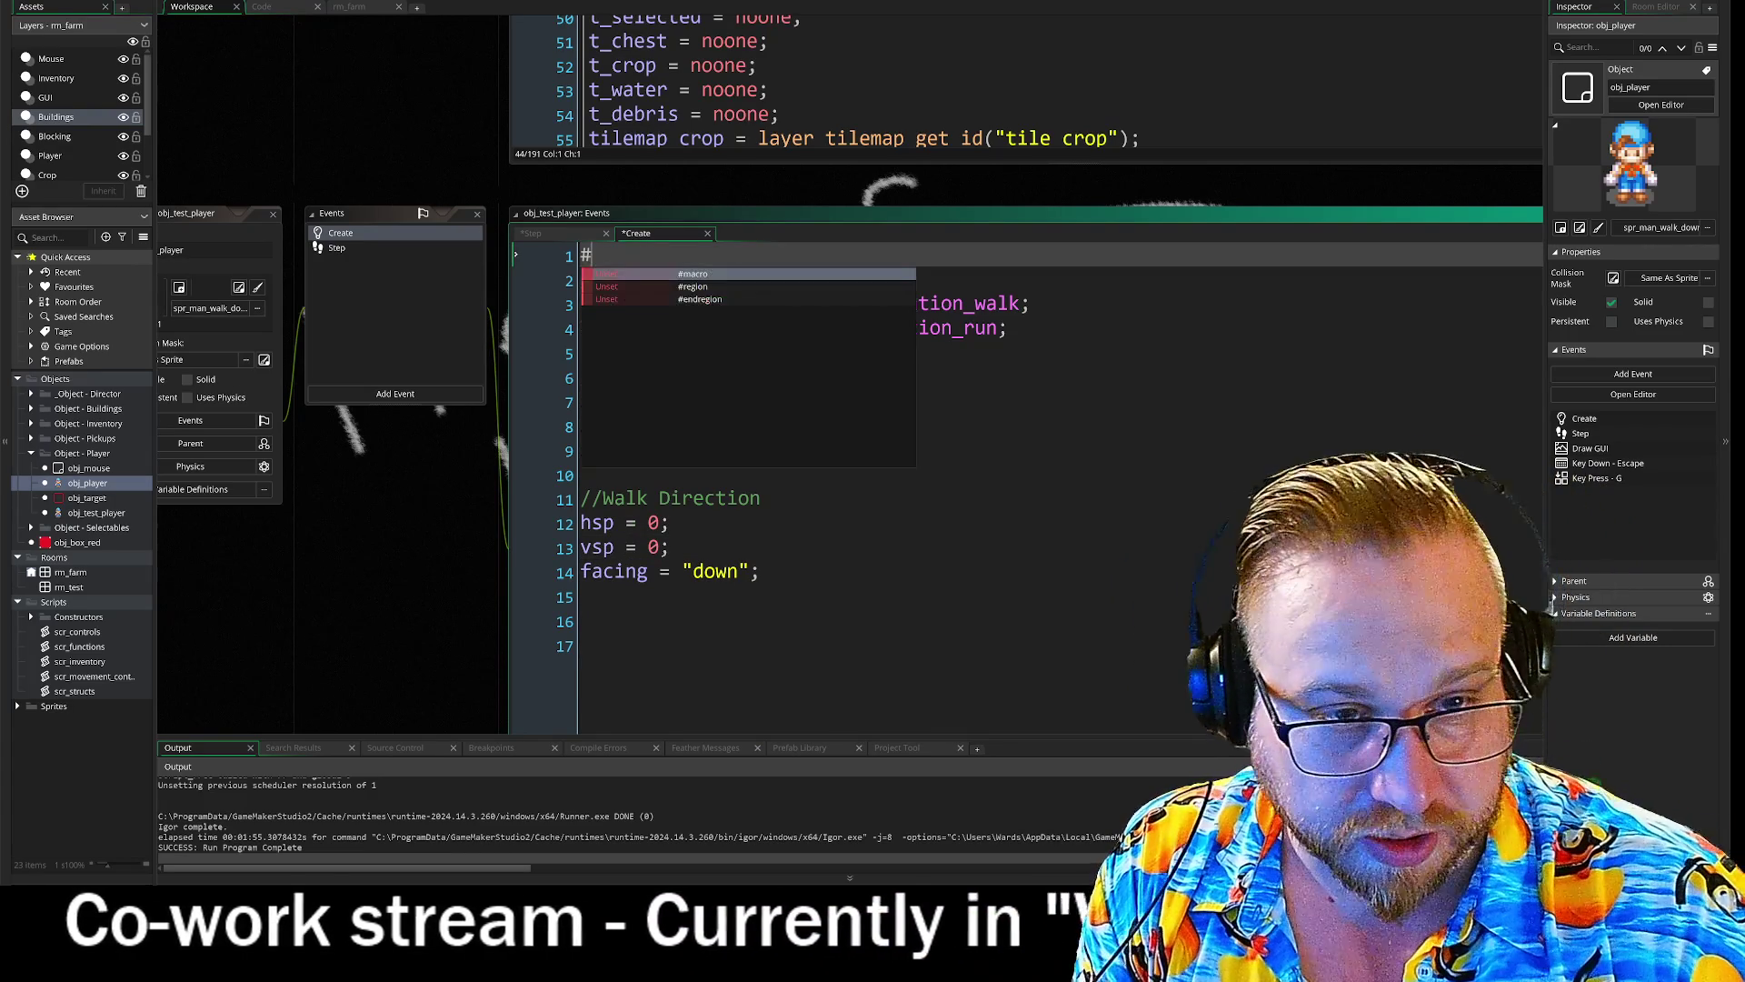
pyautogui.write('region ')
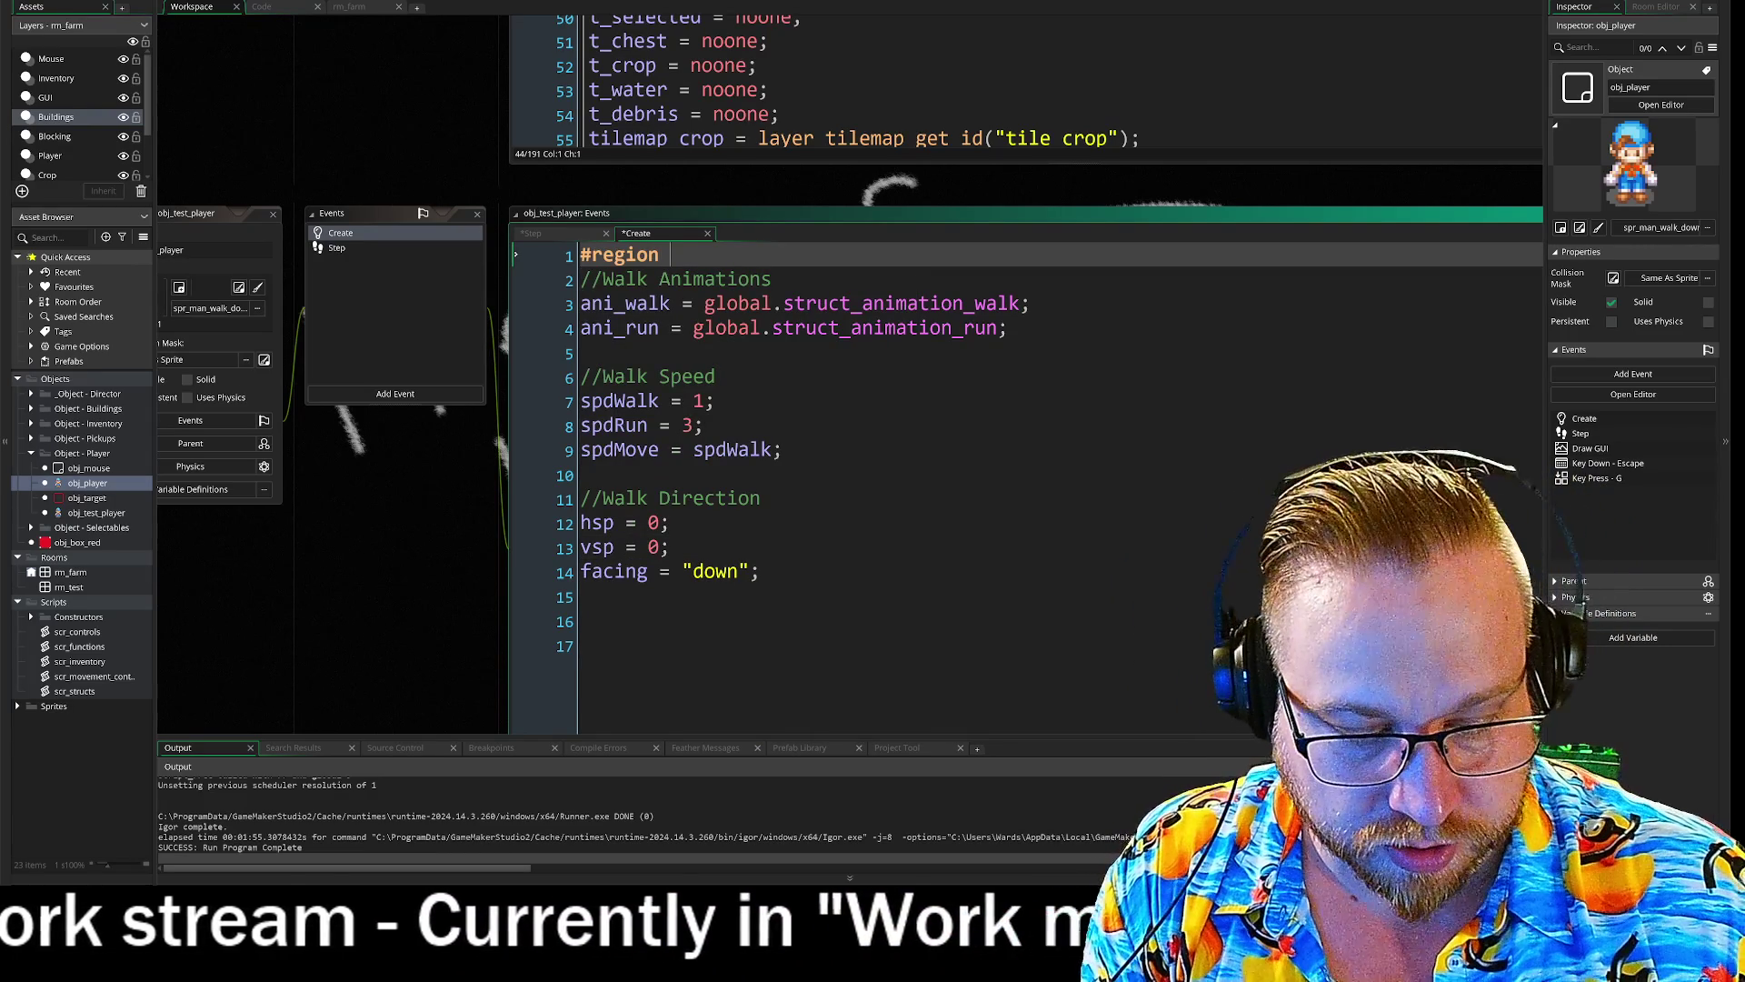
pyautogui.write('//W')
pyautogui.press('BackSpace')
pyautogui.write('Movement')
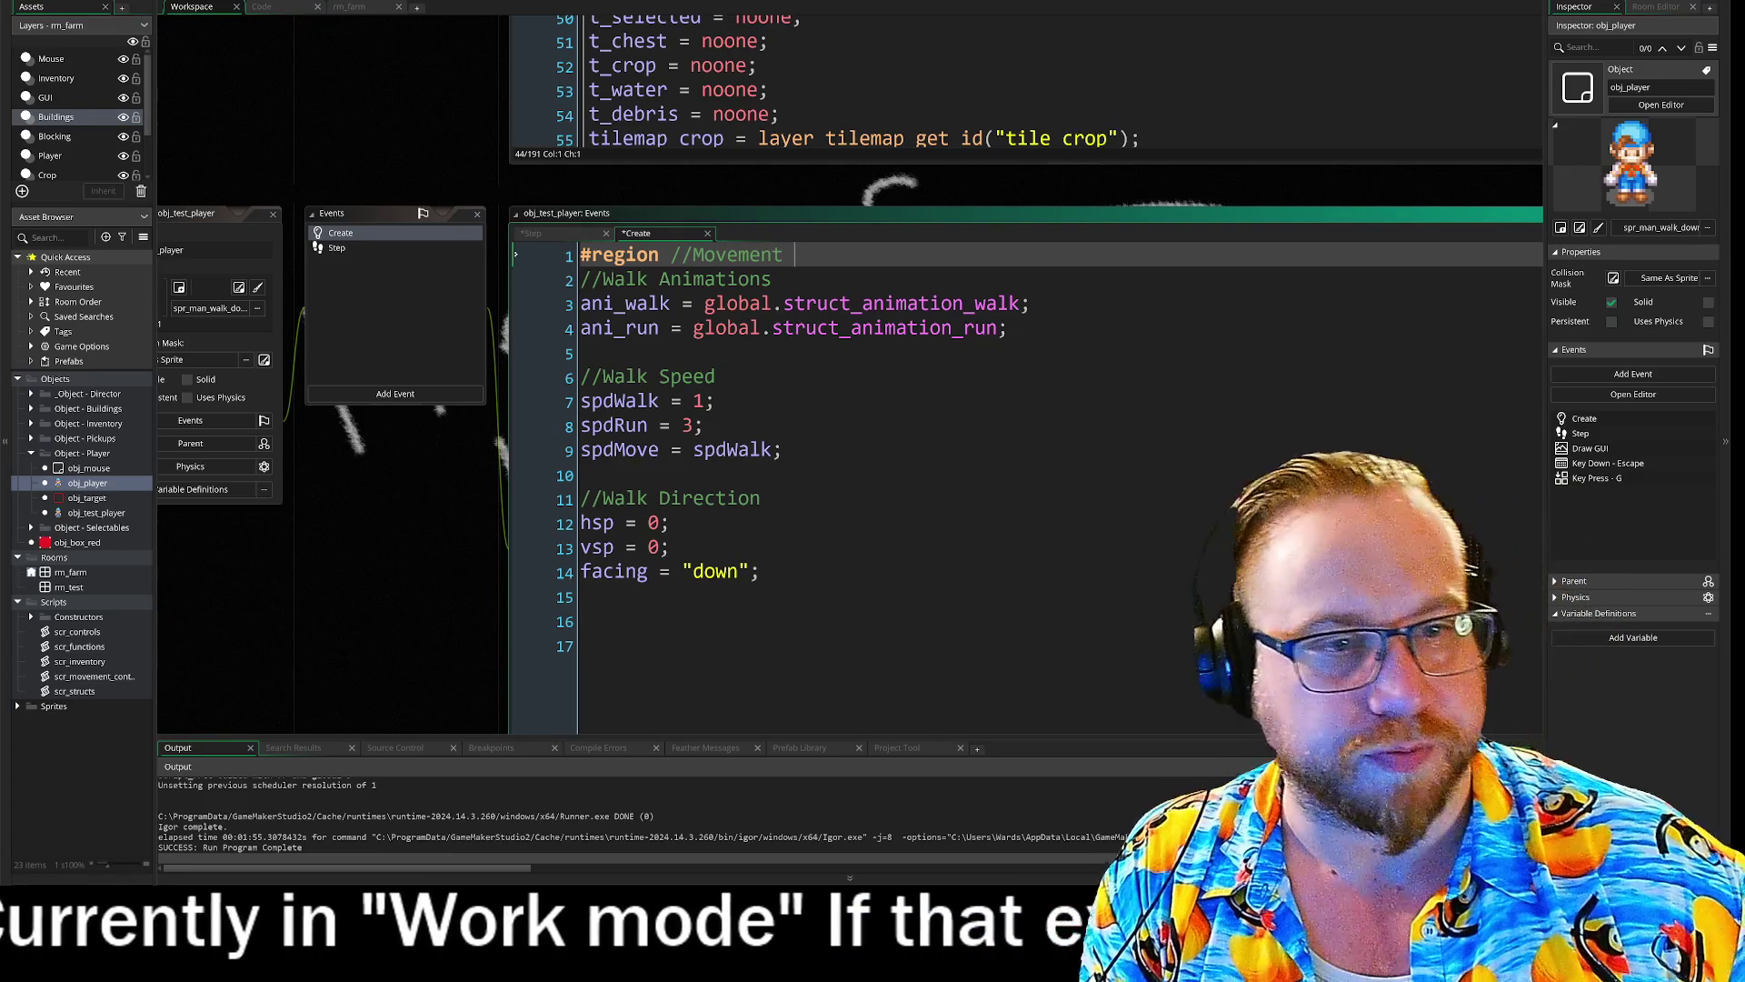
pyautogui.click(582, 596)
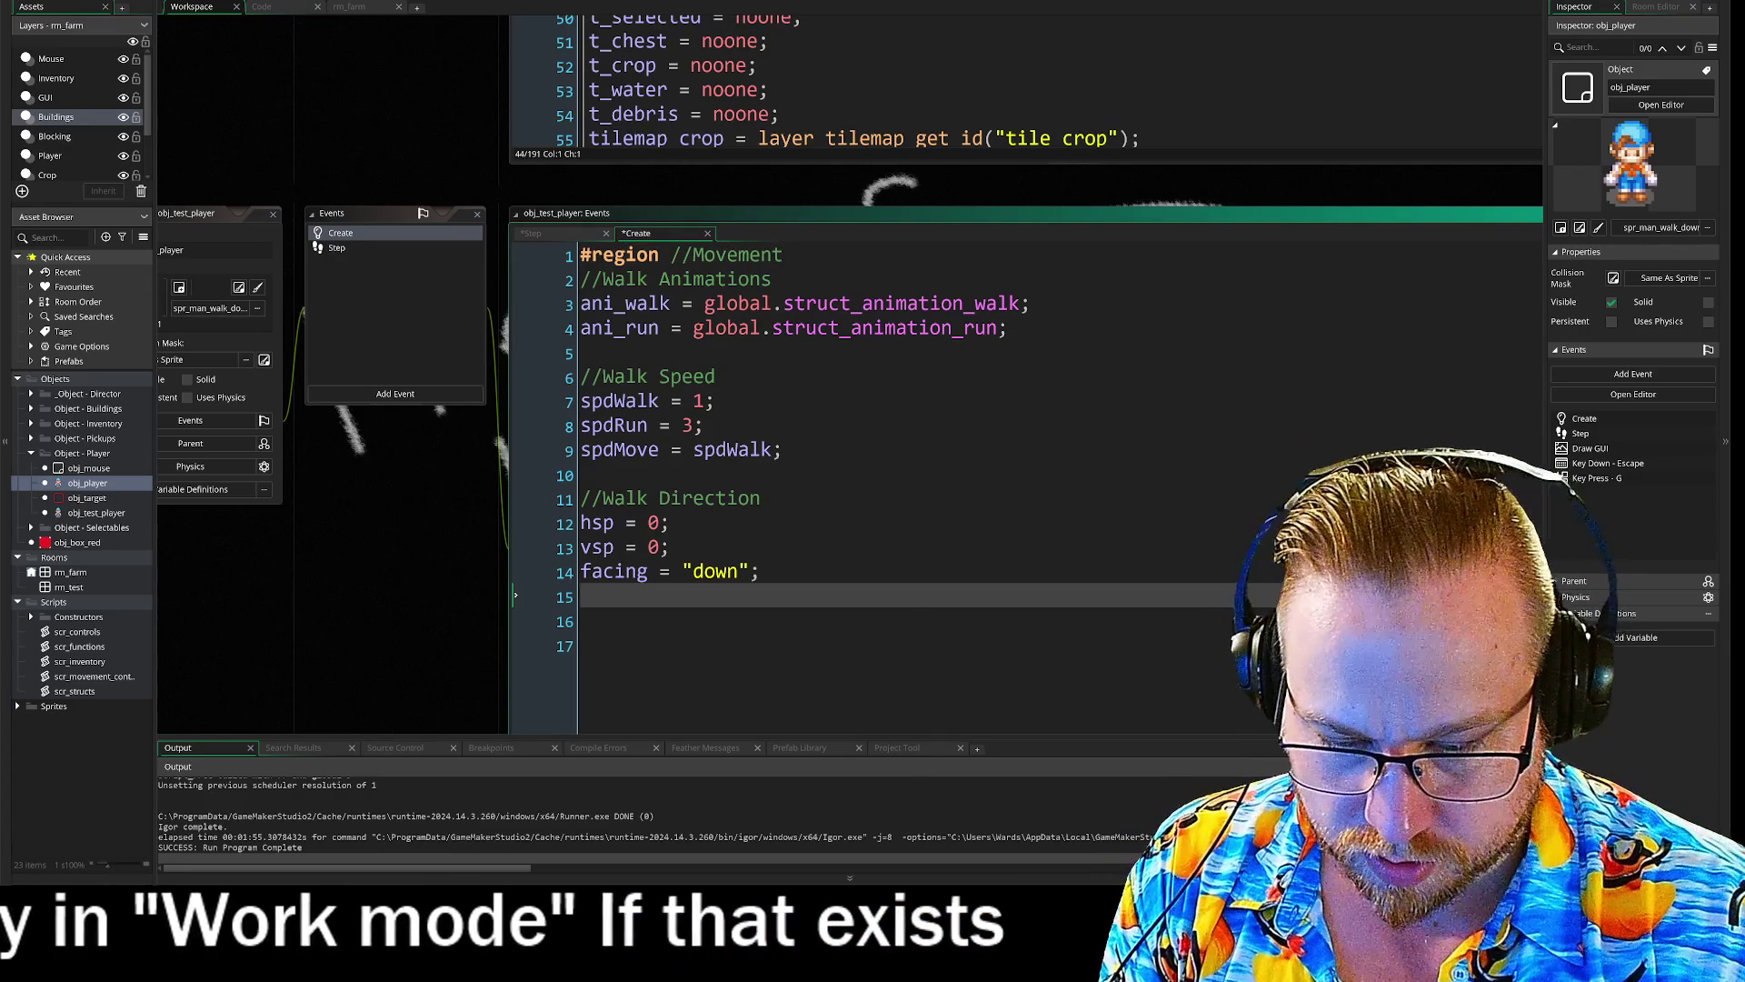
pyautogui.write('#endregion')
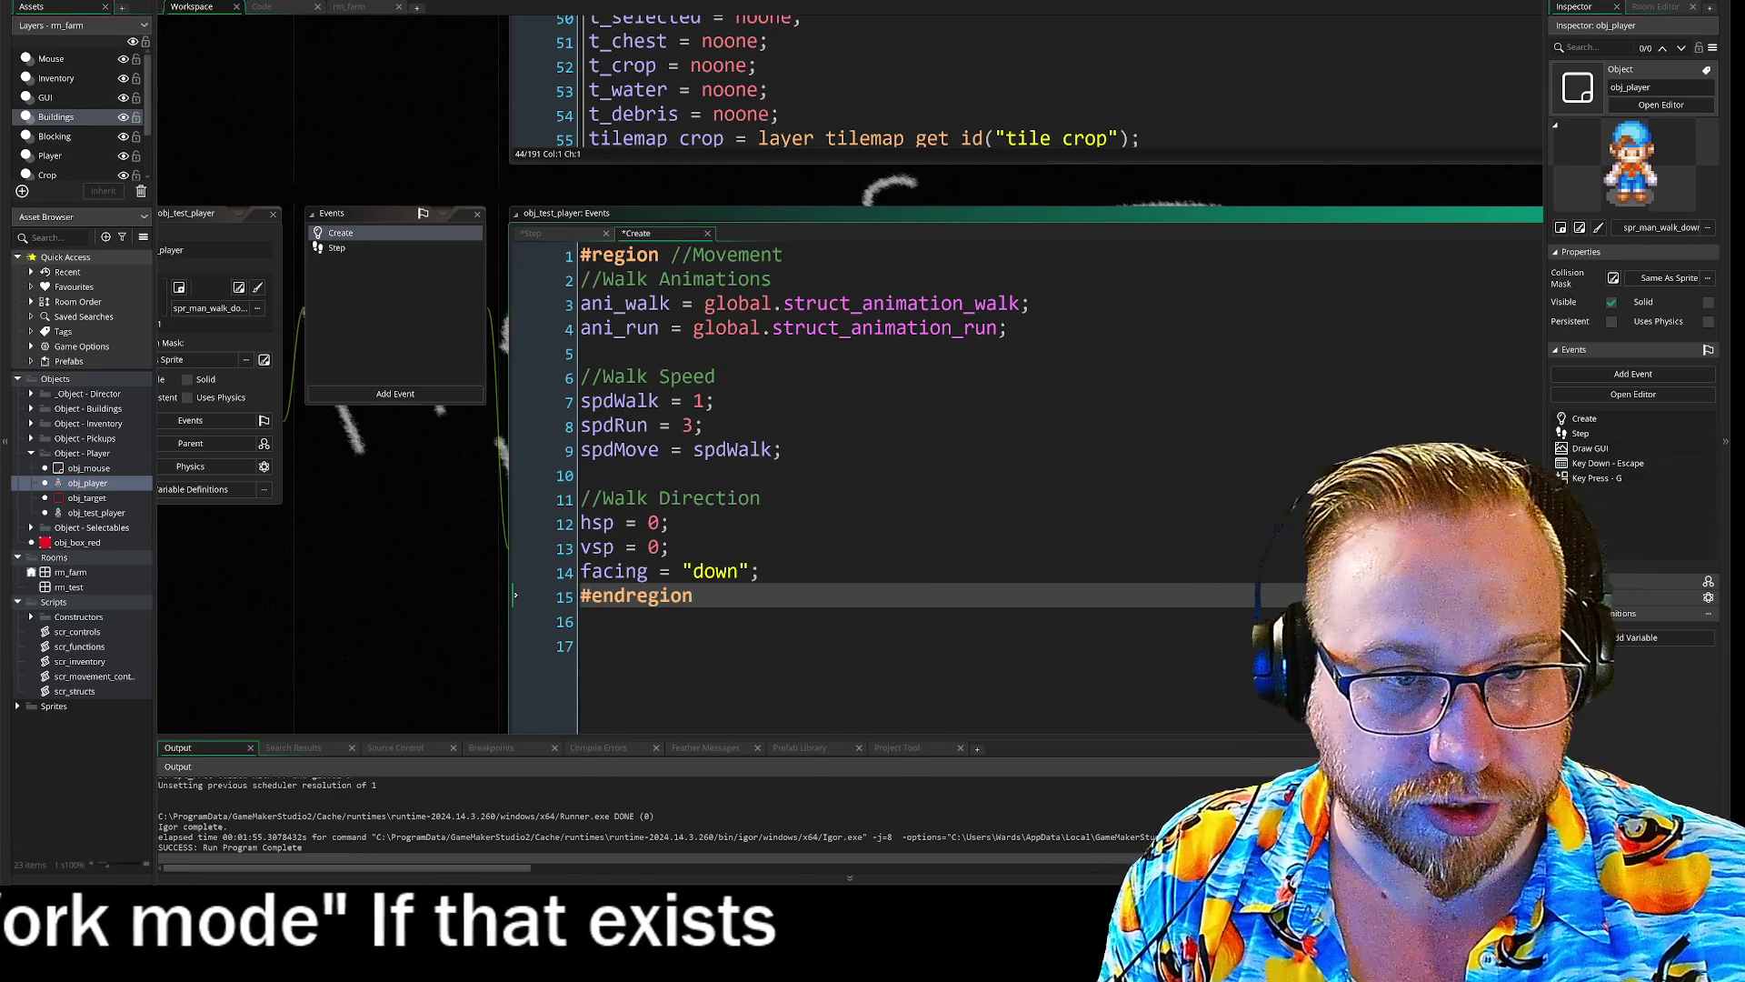
pyautogui.click(731, 382)
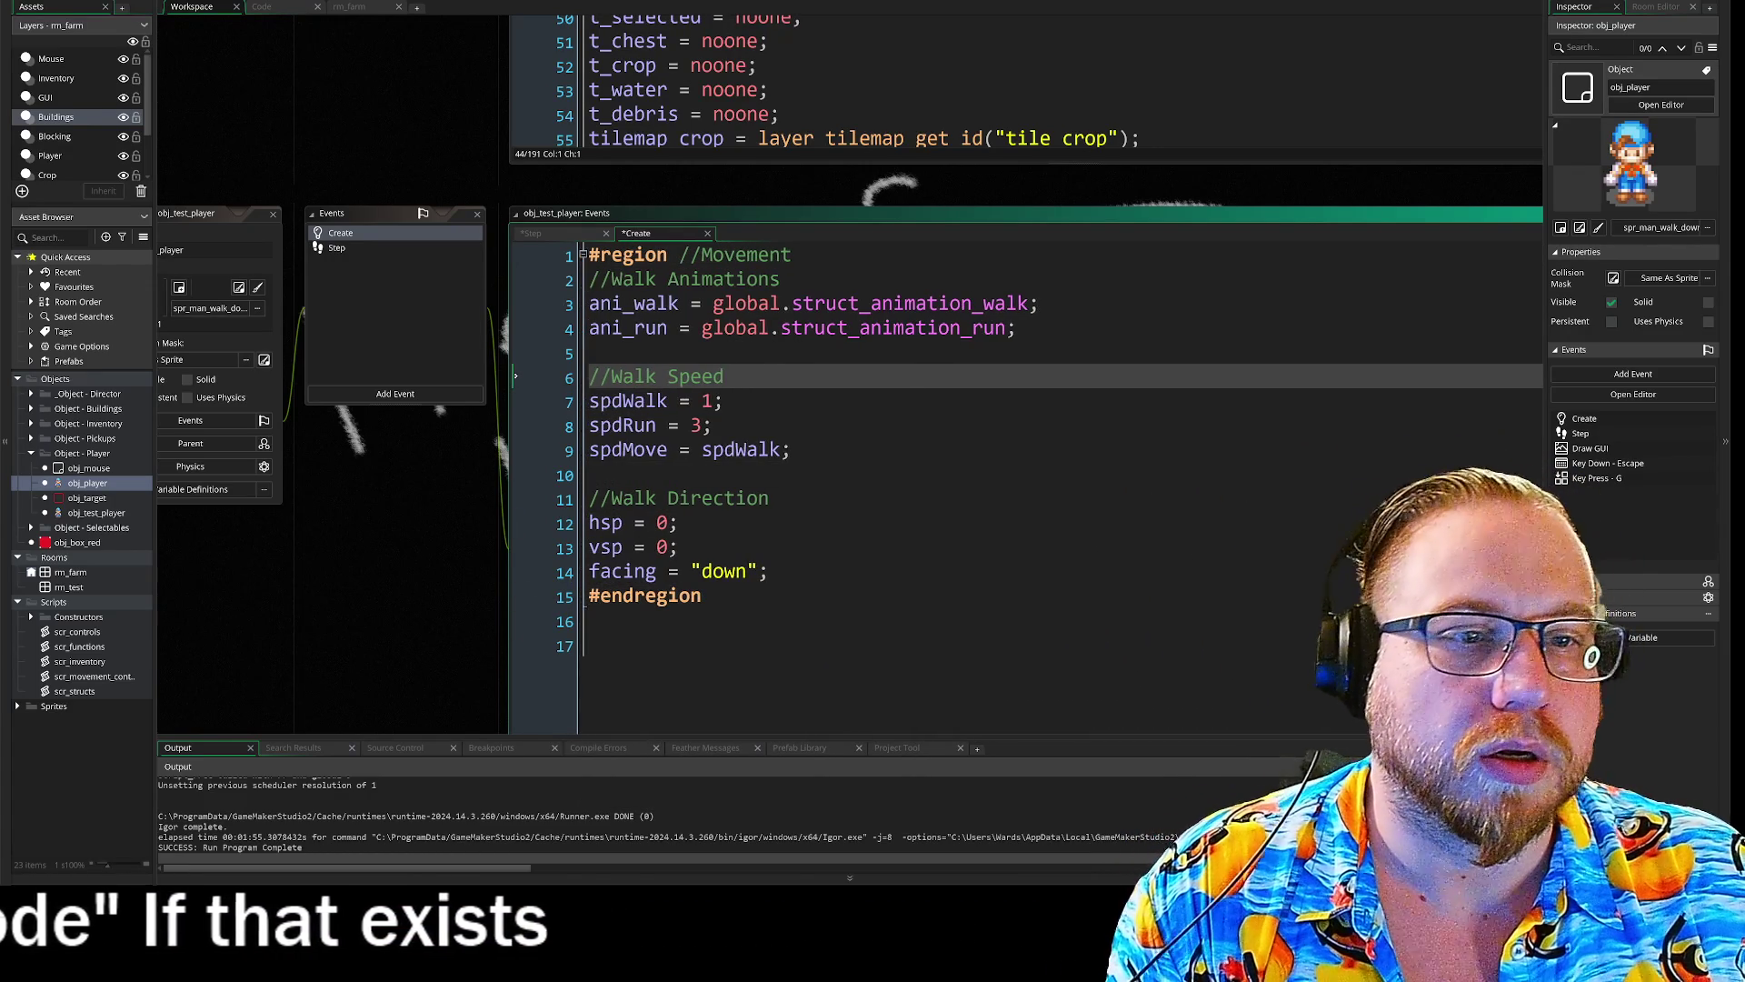
pyautogui.click(582, 257)
pyautogui.press('Down')
pyautogui.press('Down')
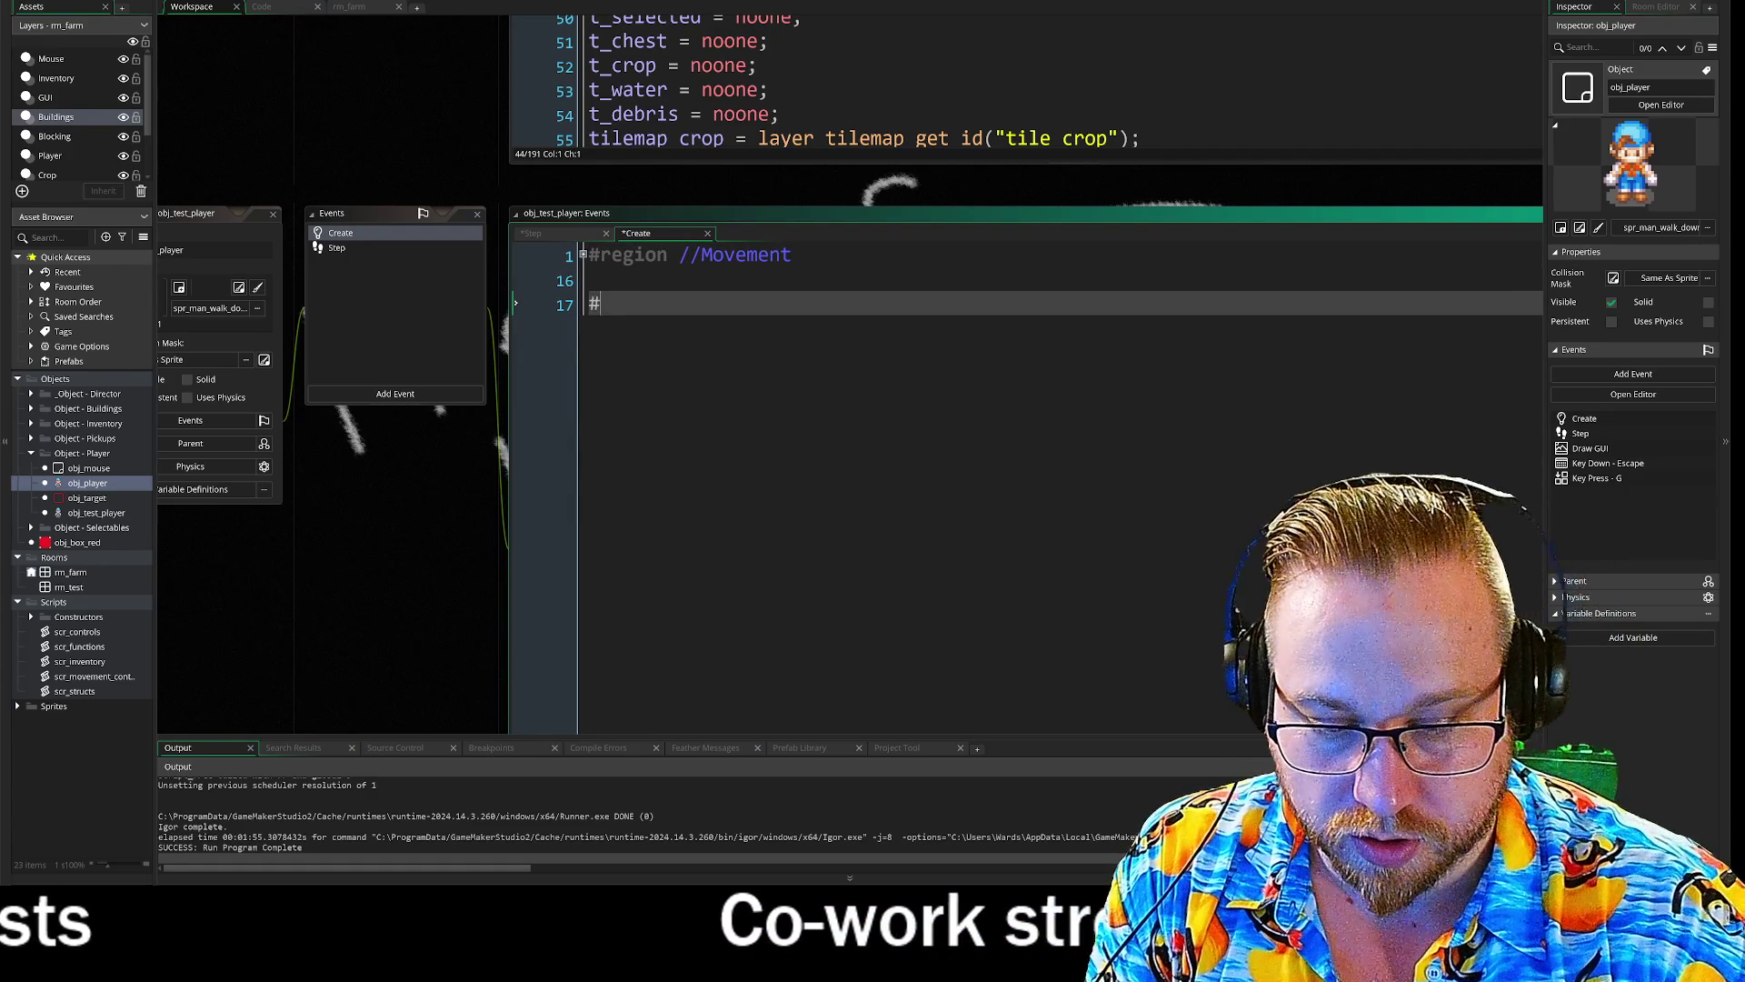
# - Add a '#region //Targeting' header on line 17 with the pasted target_x/target_y declarations
pyautogui.write('#reg')
pyautogui.press('Return')
pyautogui.write('/')
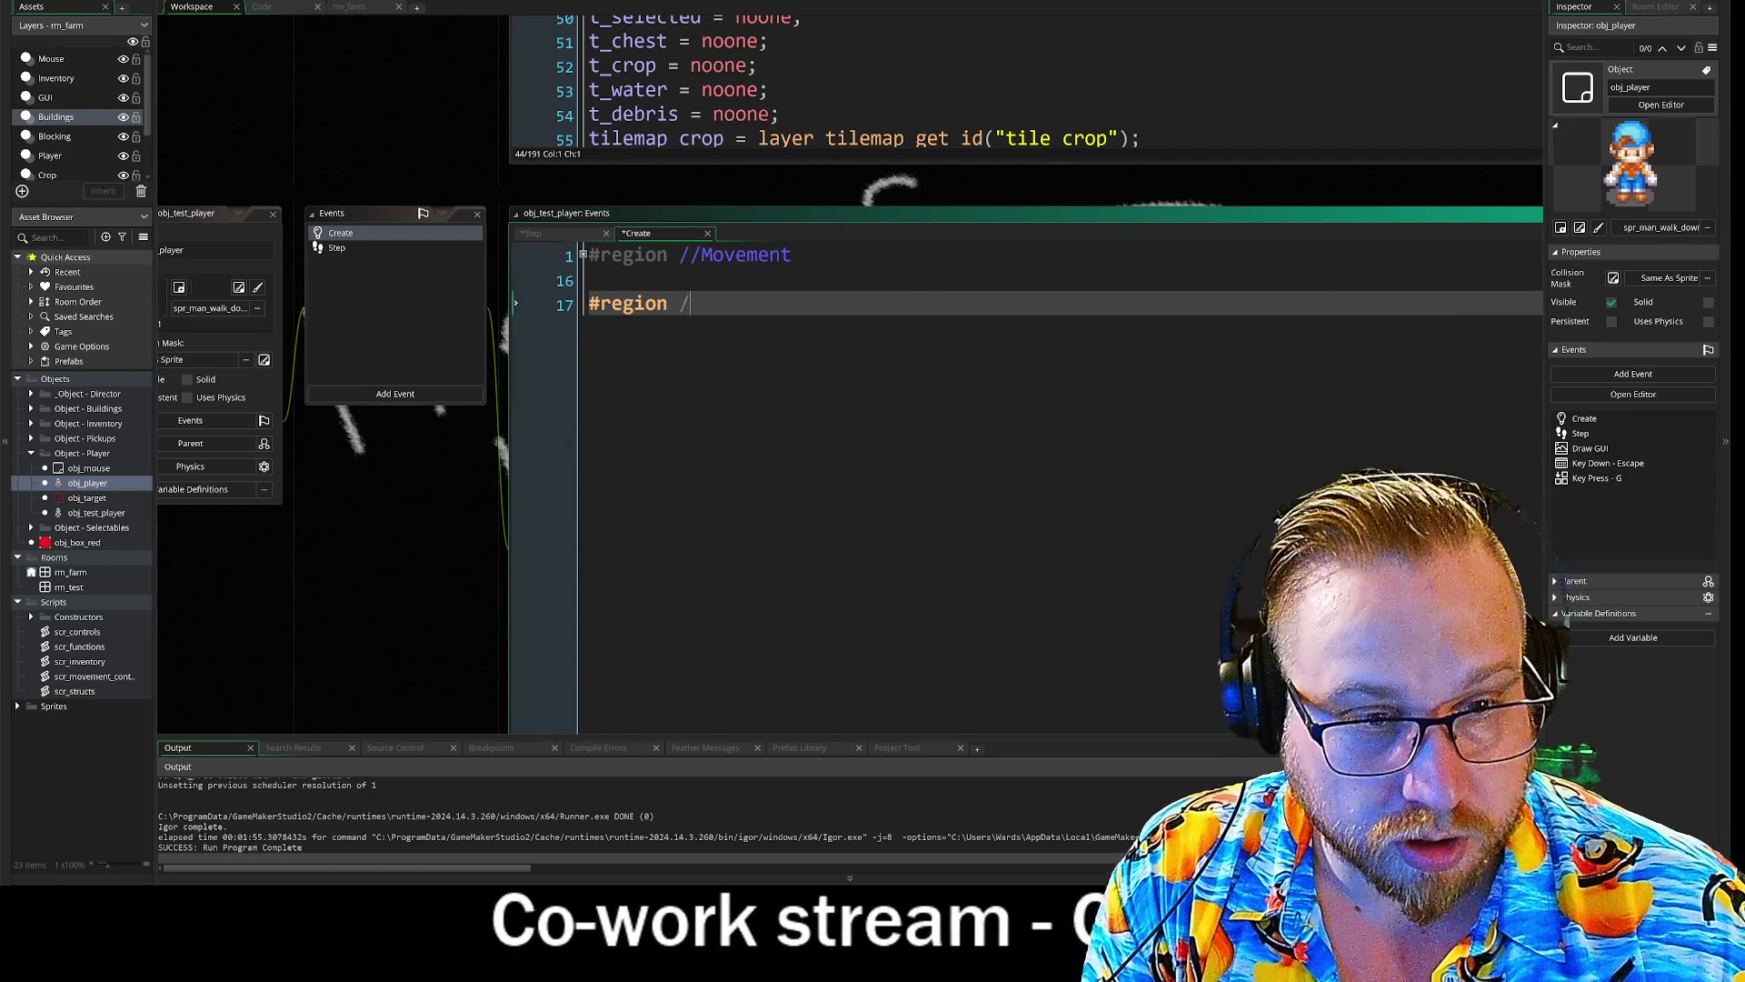
pyautogui.write('/Target')
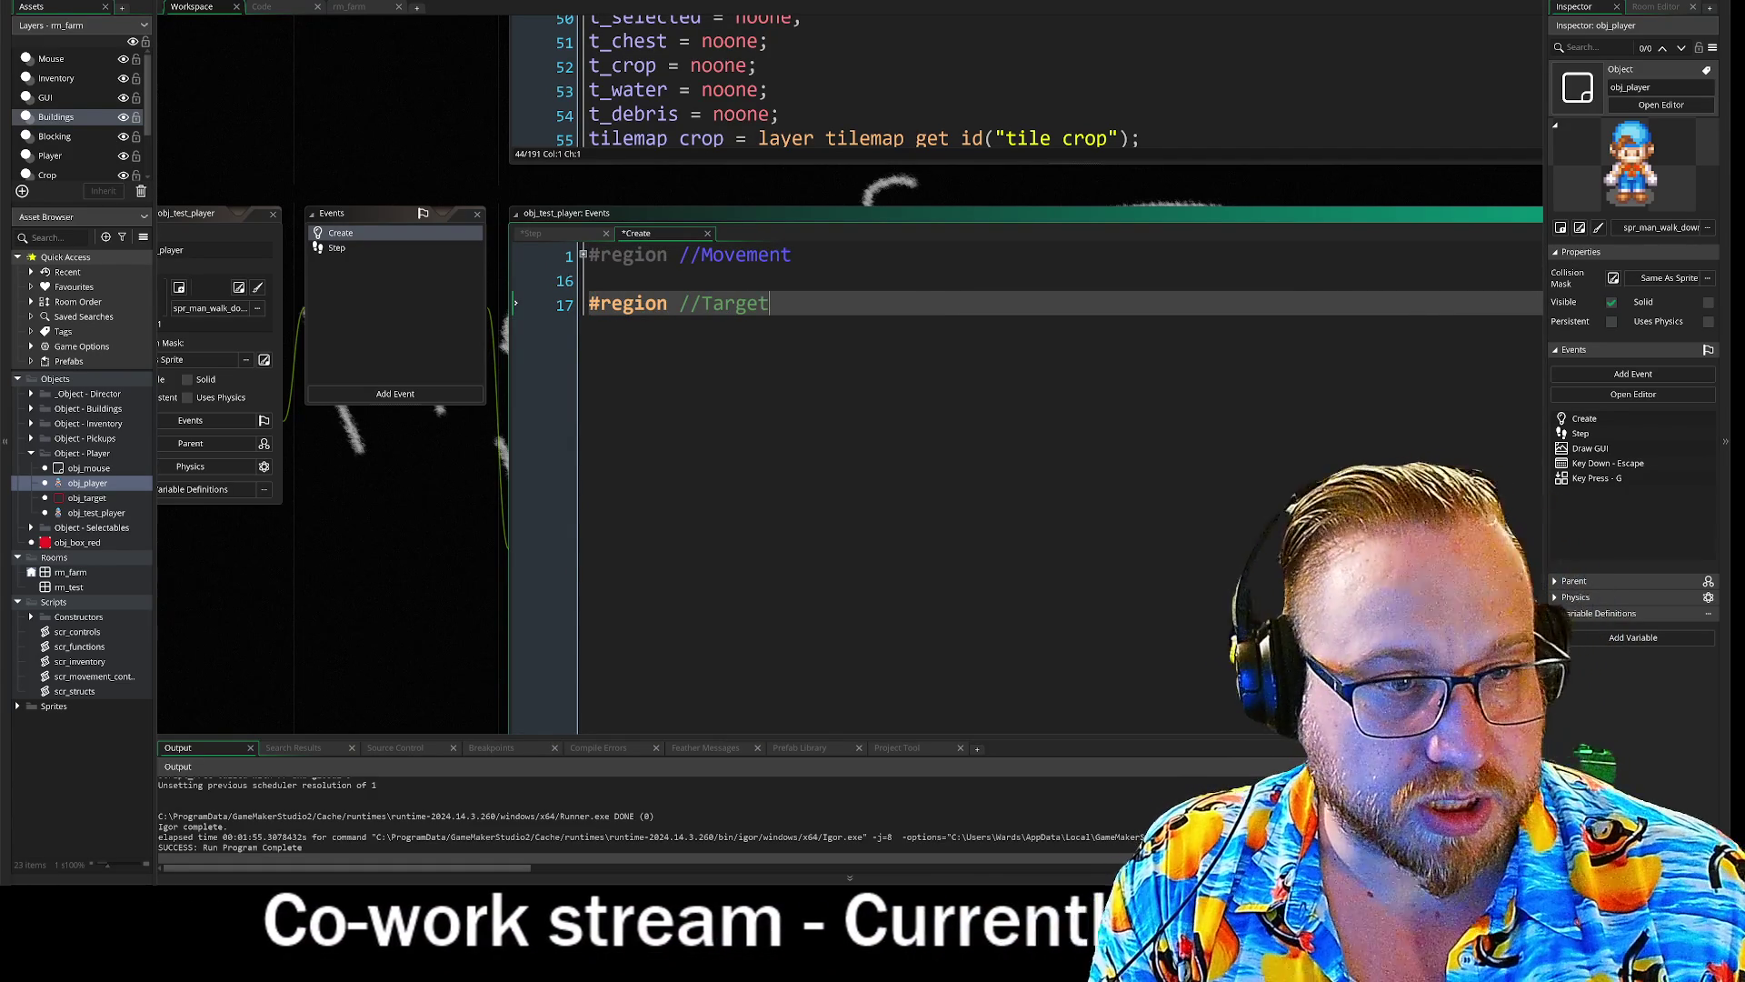
pyautogui.write('ing')
pyautogui.press('Return')
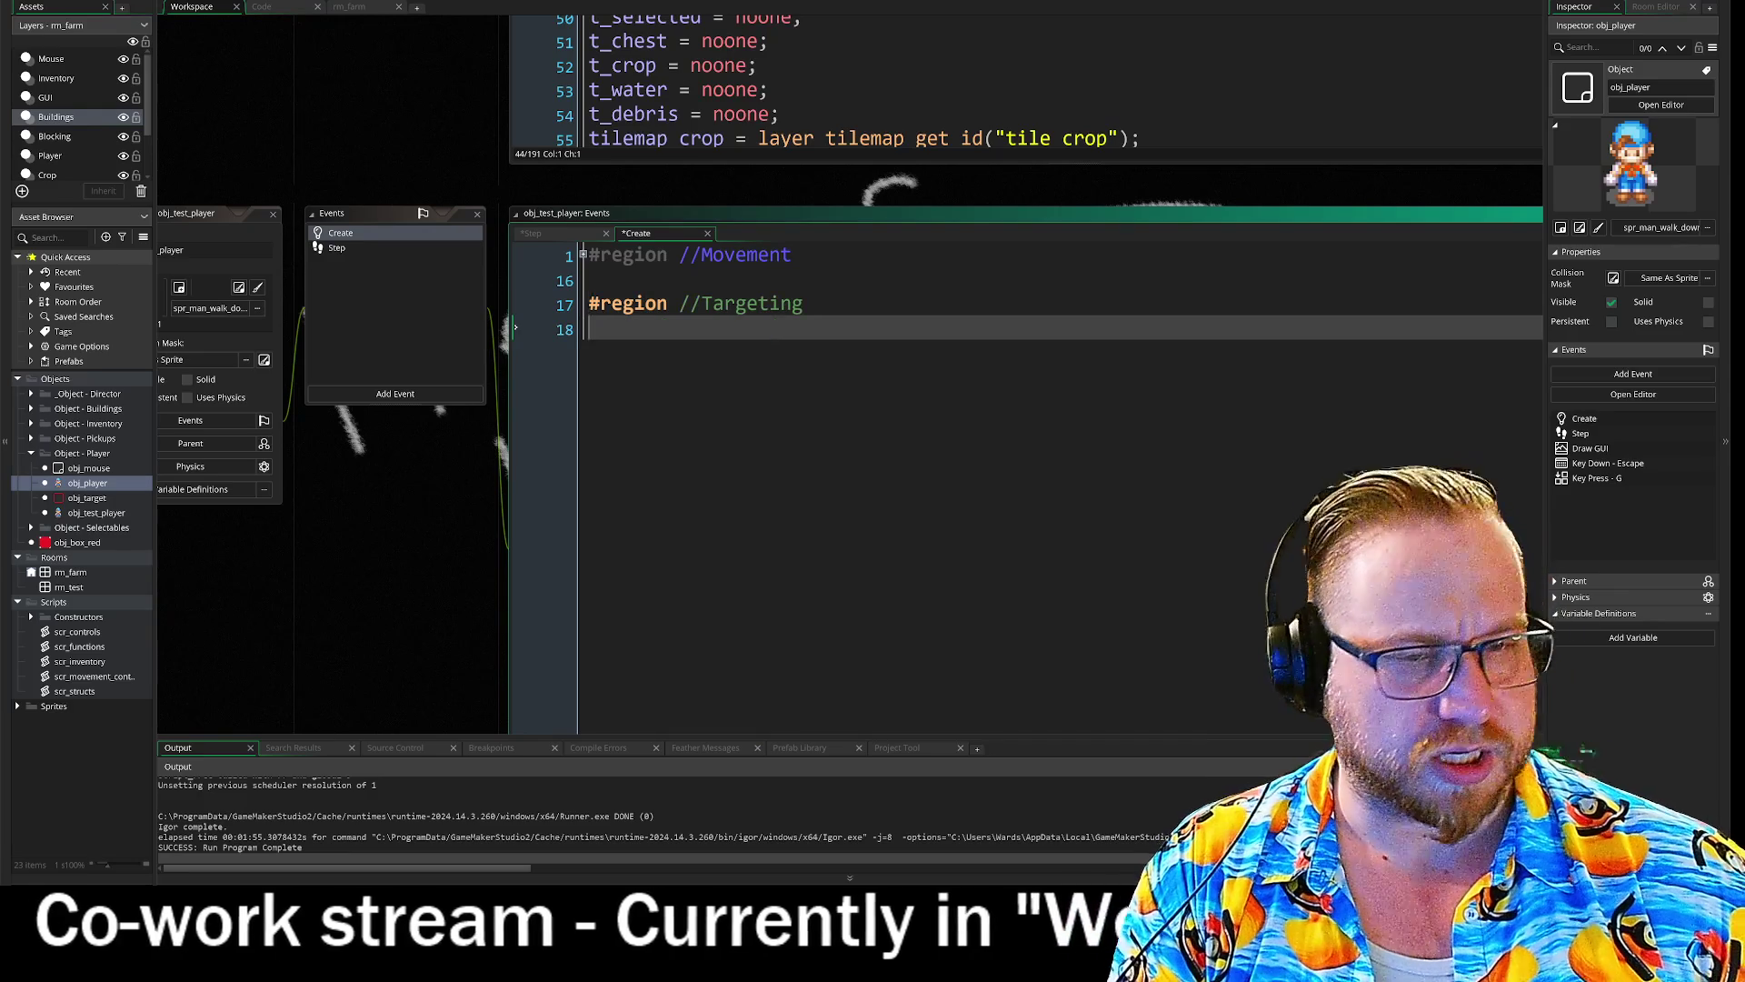
pyautogui.write('//Targeting target_x = 0; target_y = 0;')
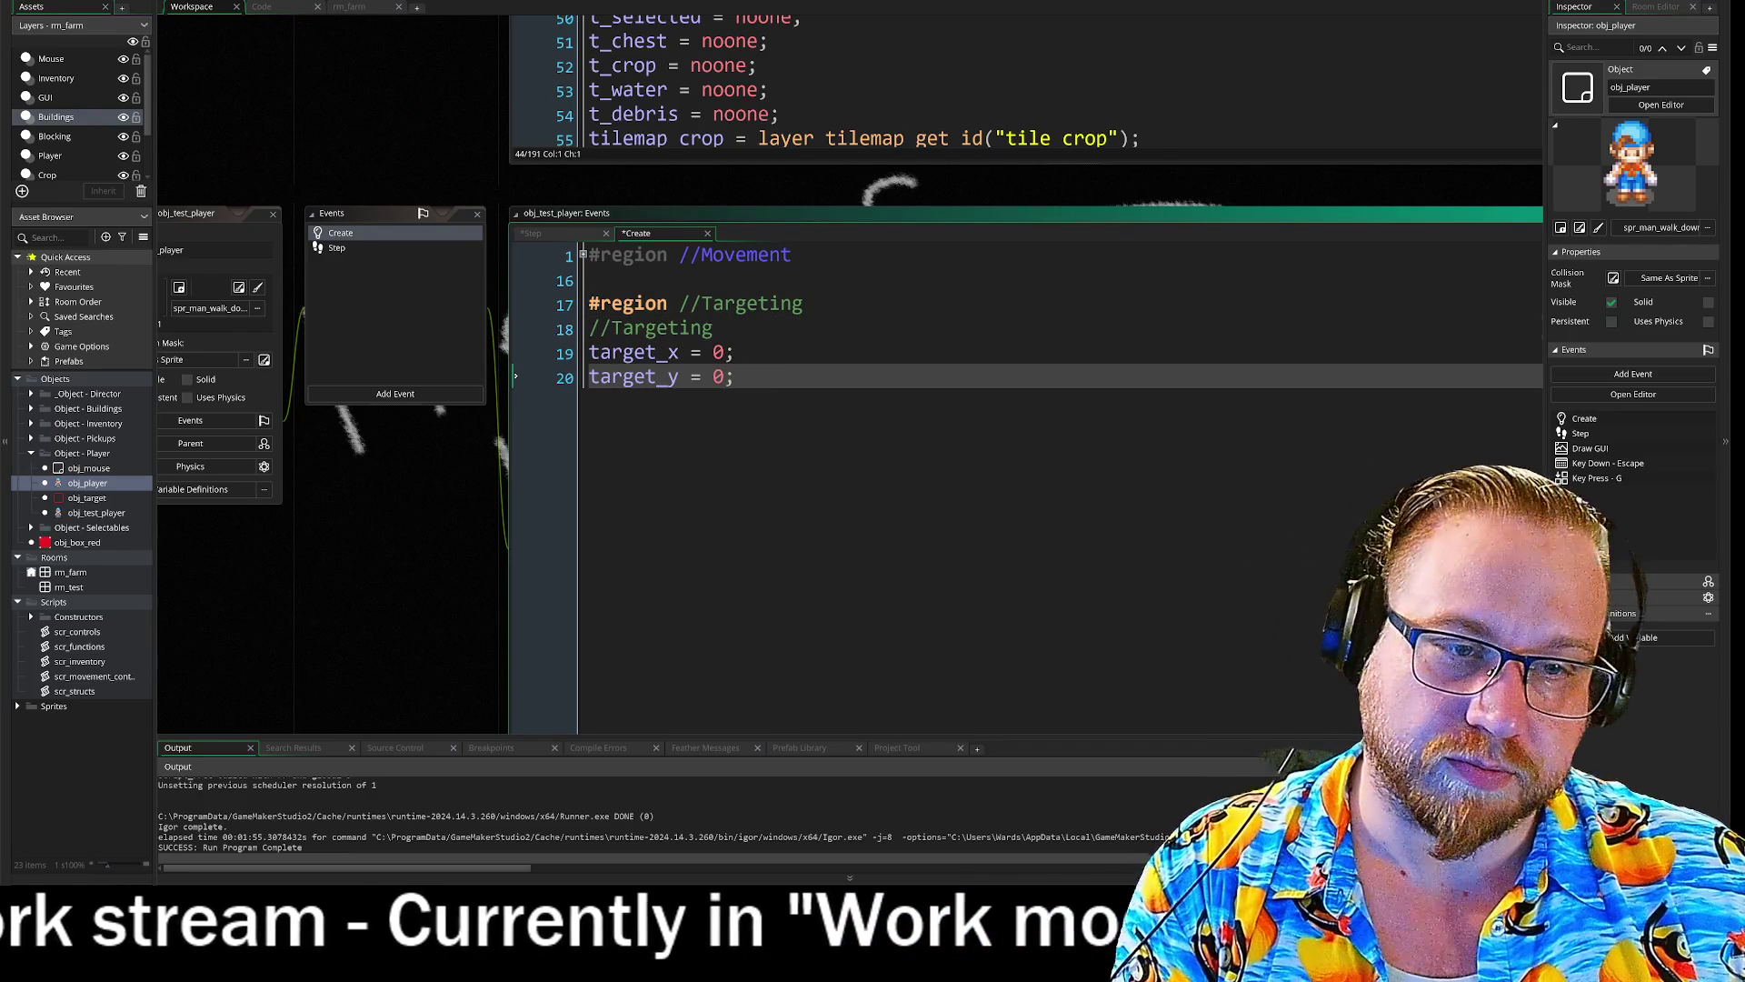
pyautogui.press('Up')
pyautogui.press('Up')
pyautogui.hotkey('shift', 'Home')
pyautogui.press('BackSpace')
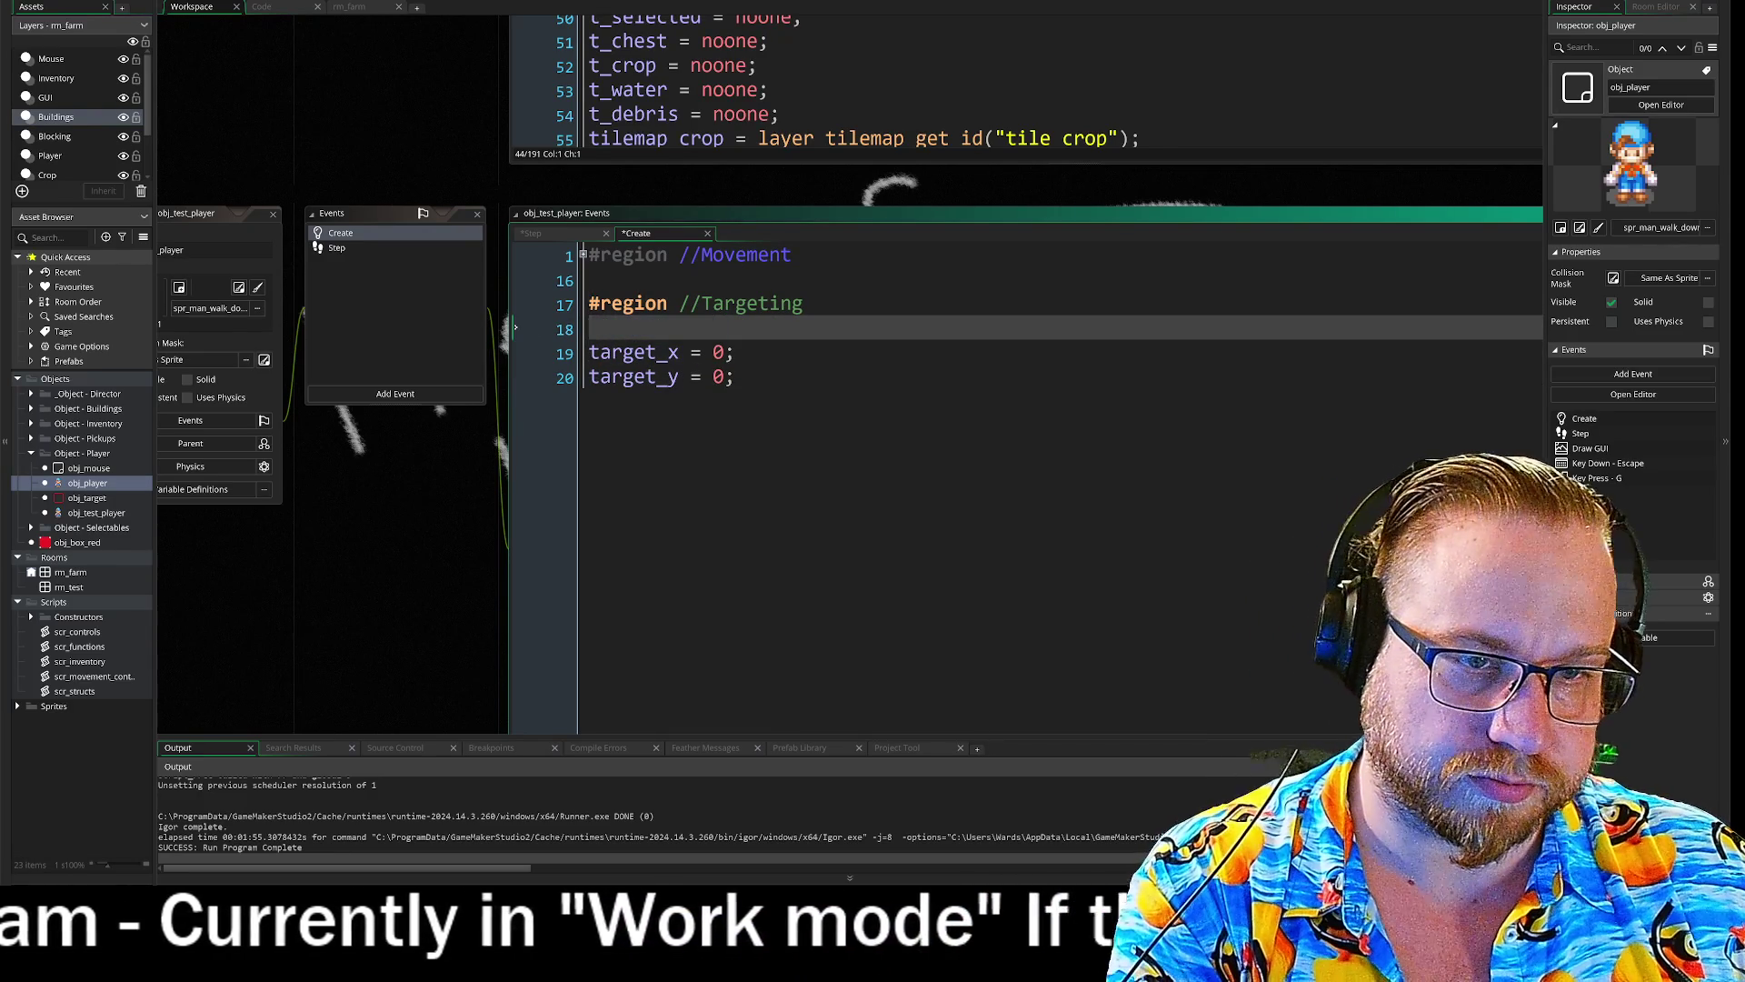
pyautogui.press('BackSpace')
# - Change target_x and target_y initial values from 0 to -1
pyautogui.click(725, 353)
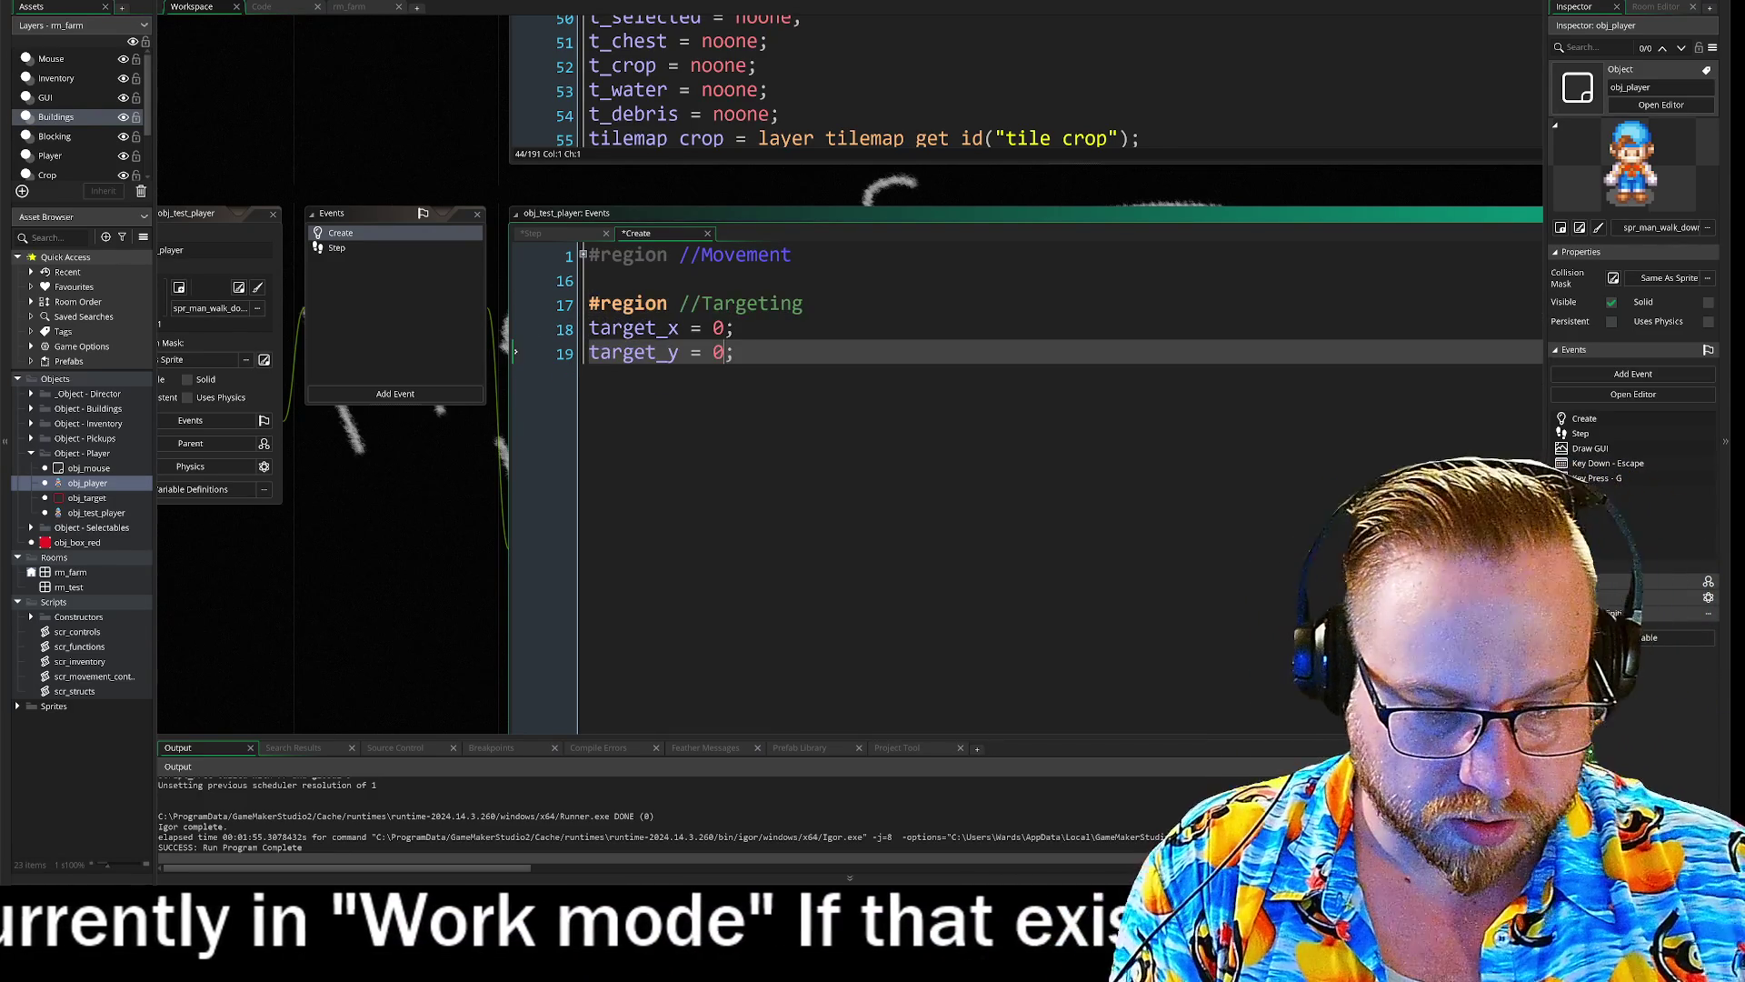
pyautogui.press('BackSpace')
pyautogui.write('-1')
pyautogui.click(719, 328)
pyautogui.press('BackSpace')
pyautogui.write('-1')
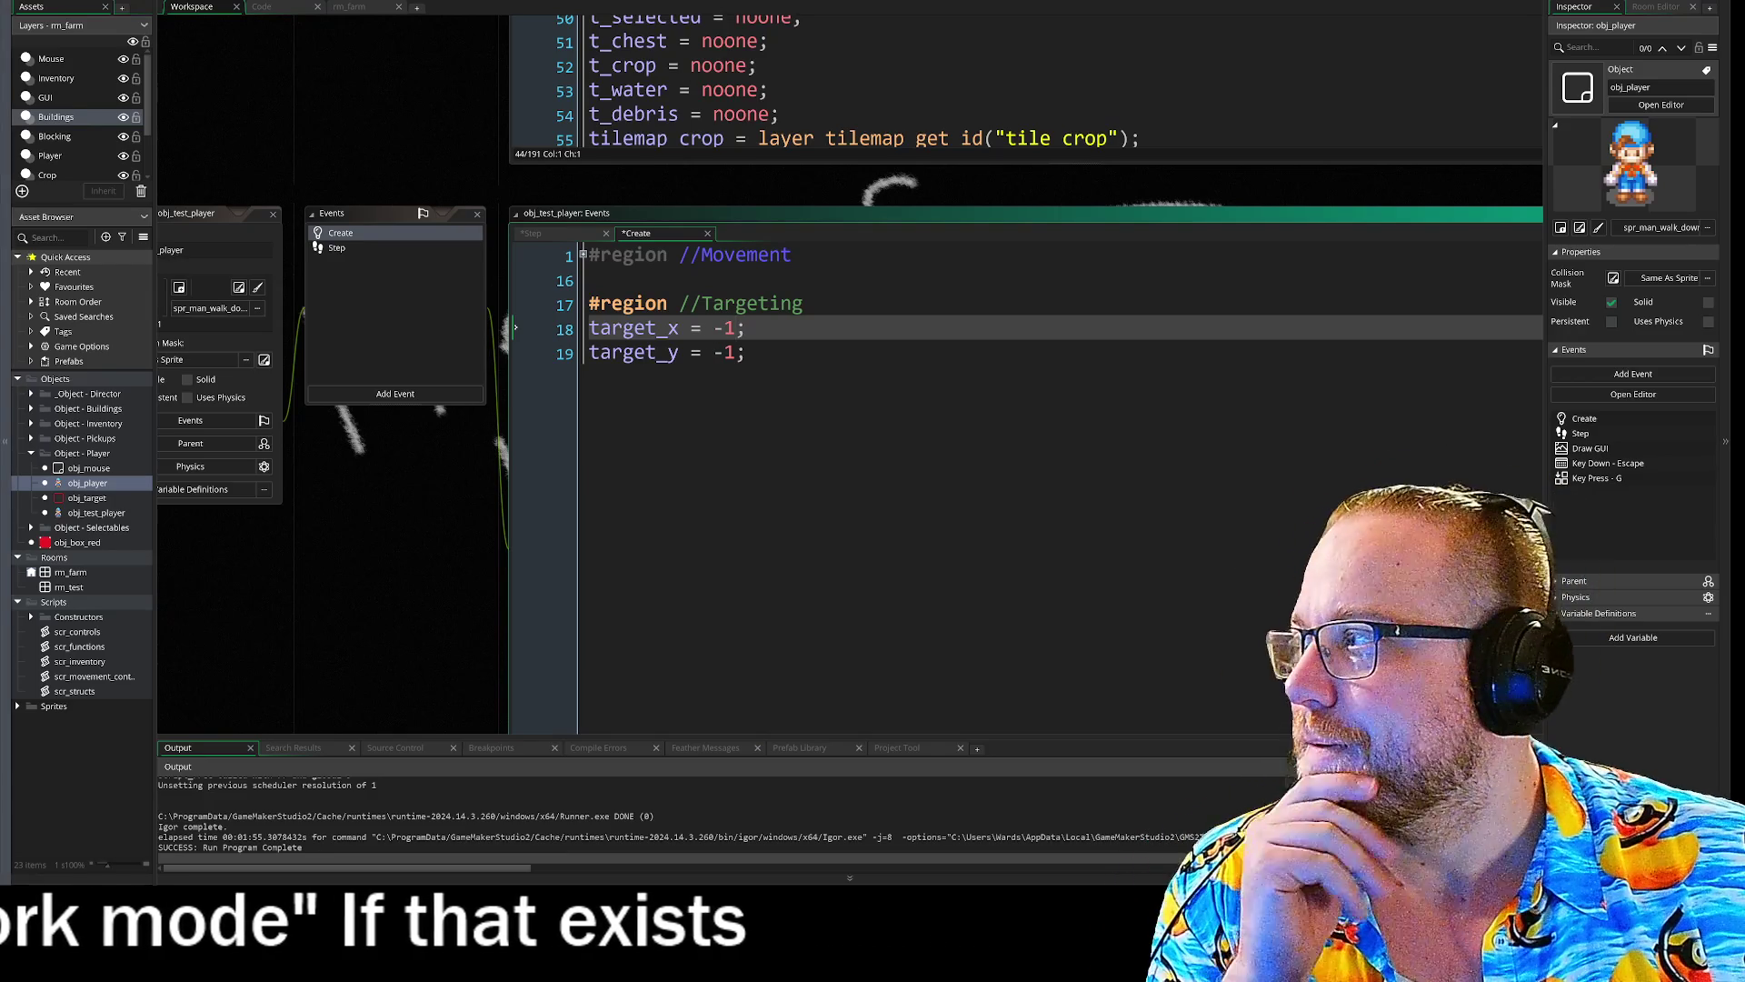
# - Rename the variables target_x and target_y to _xt and _yt
pyautogui.moveTo(713, 328); pyautogui.dragTo(746, 328)
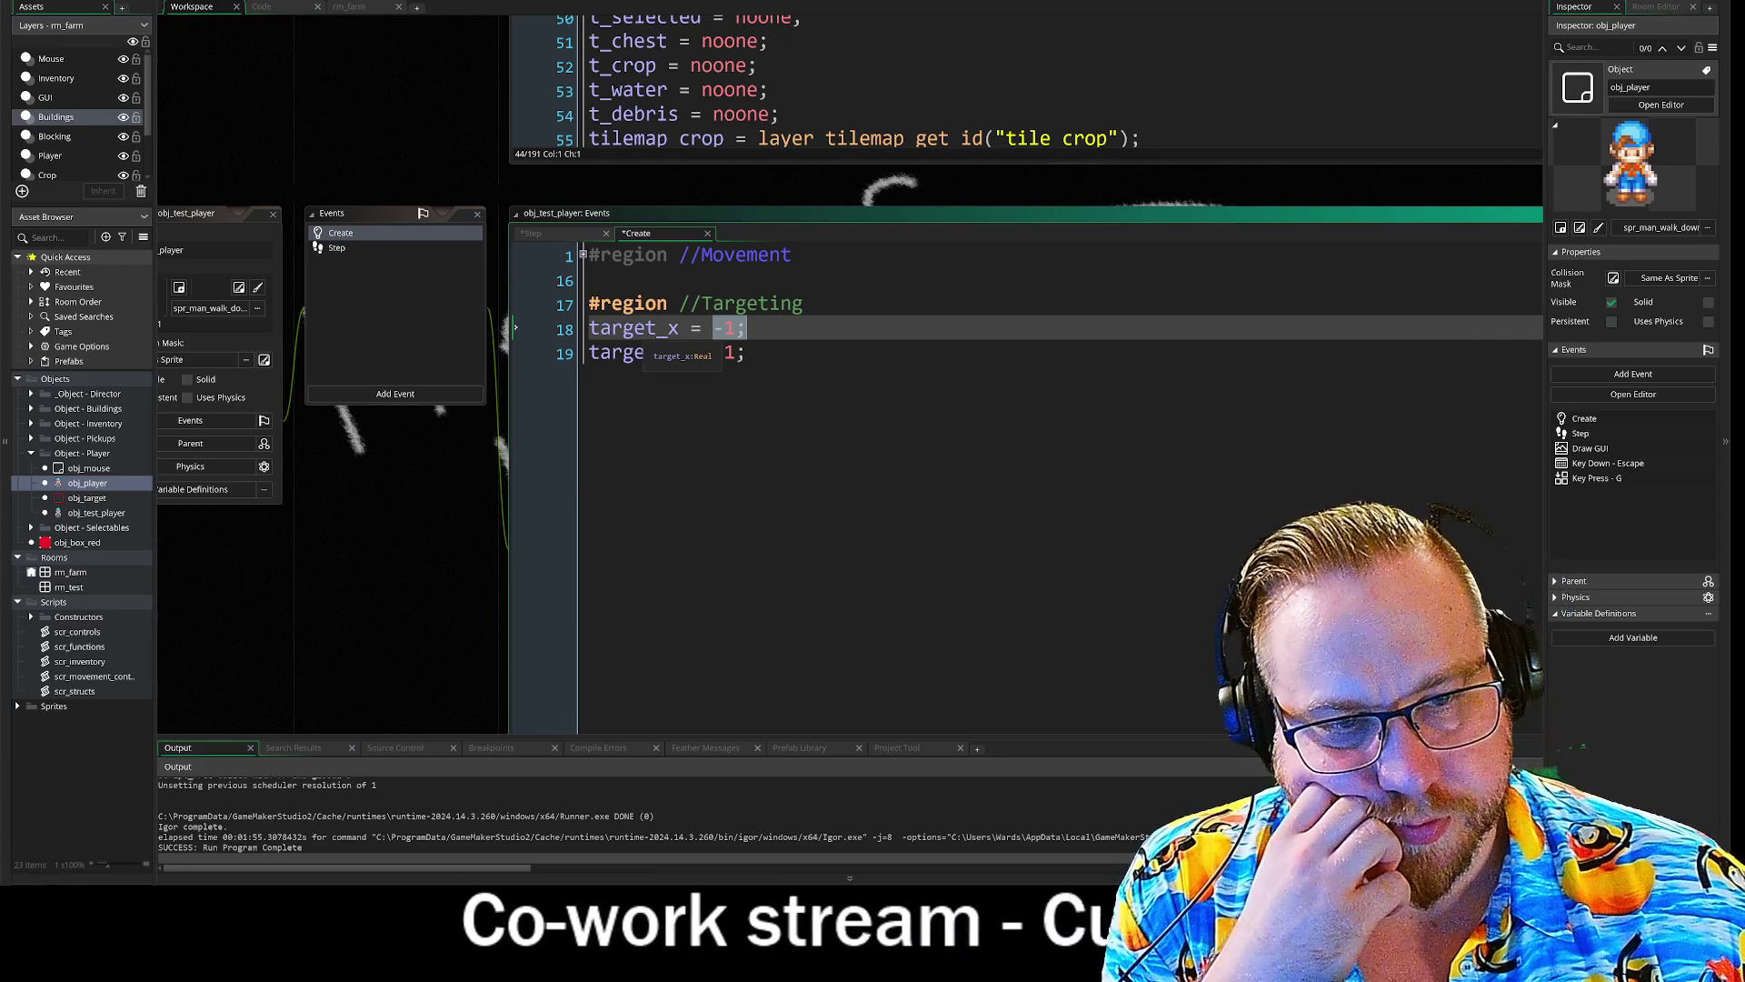
pyautogui.moveTo(669, 328); pyautogui.dragTo(593, 331)
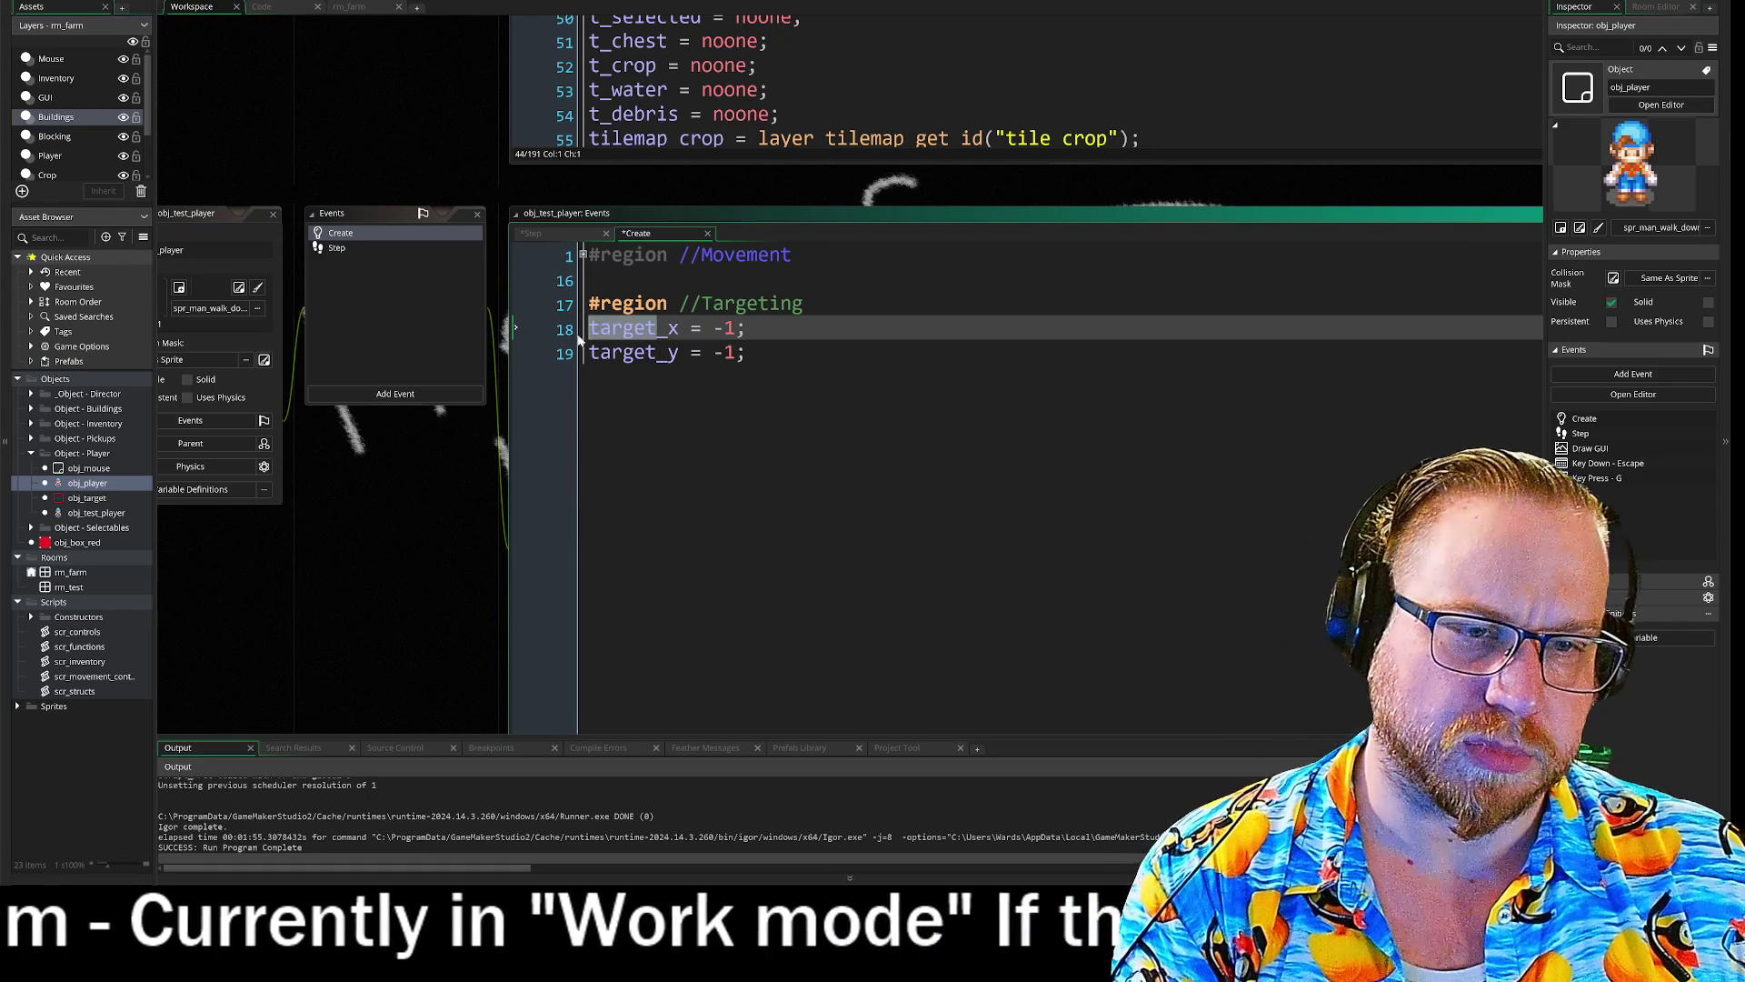
pyautogui.press('BackSpace')
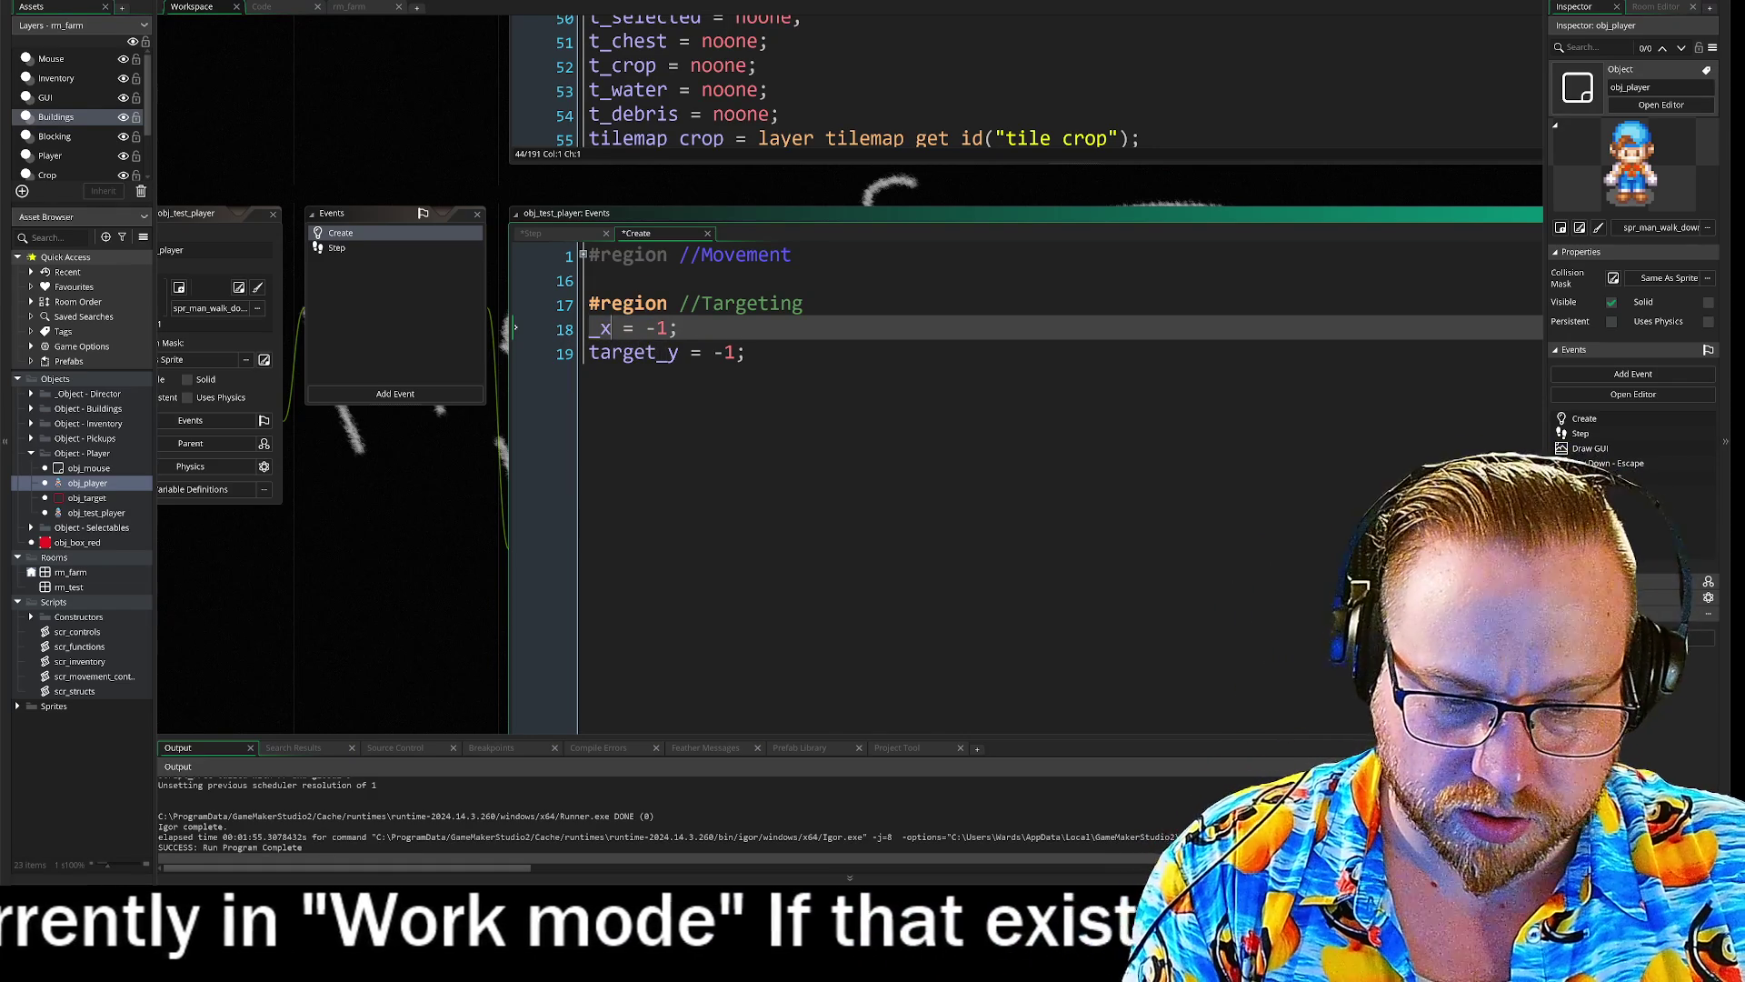
pyautogui.write('t')
pyautogui.moveTo(656, 352); pyautogui.dragTo(554, 361)
pyautogui.press('BackSpace')
pyautogui.write('t')
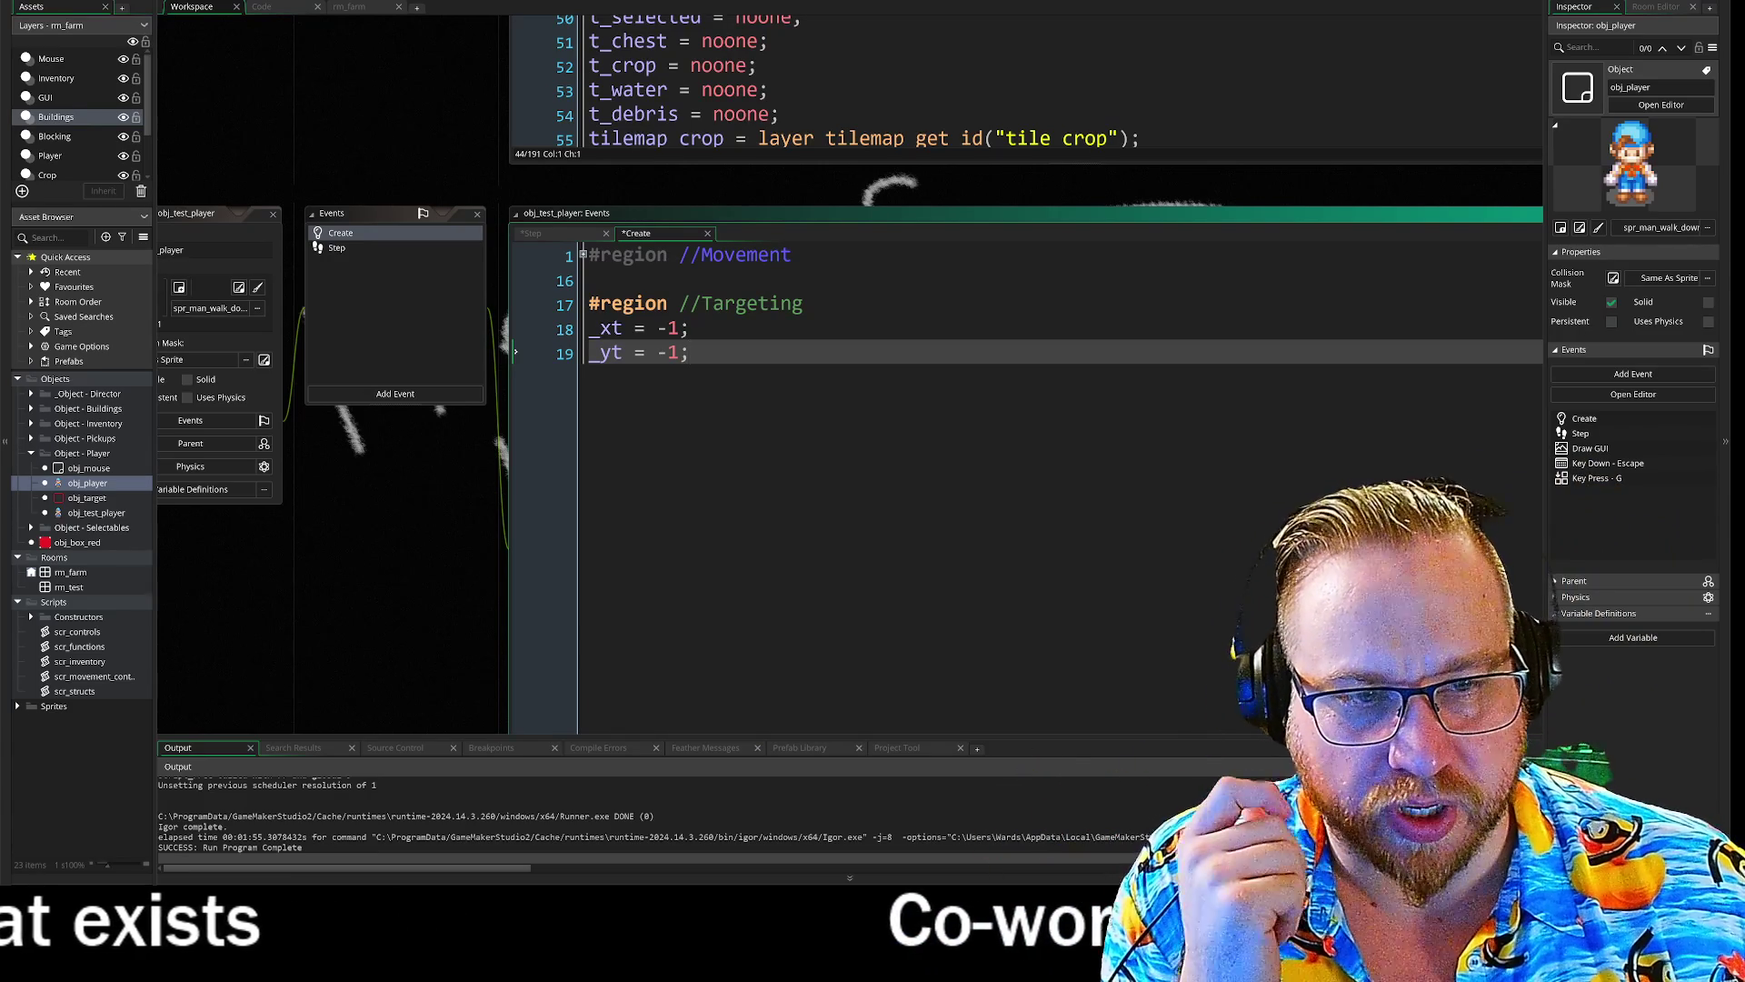
pyautogui.click(341, 248)
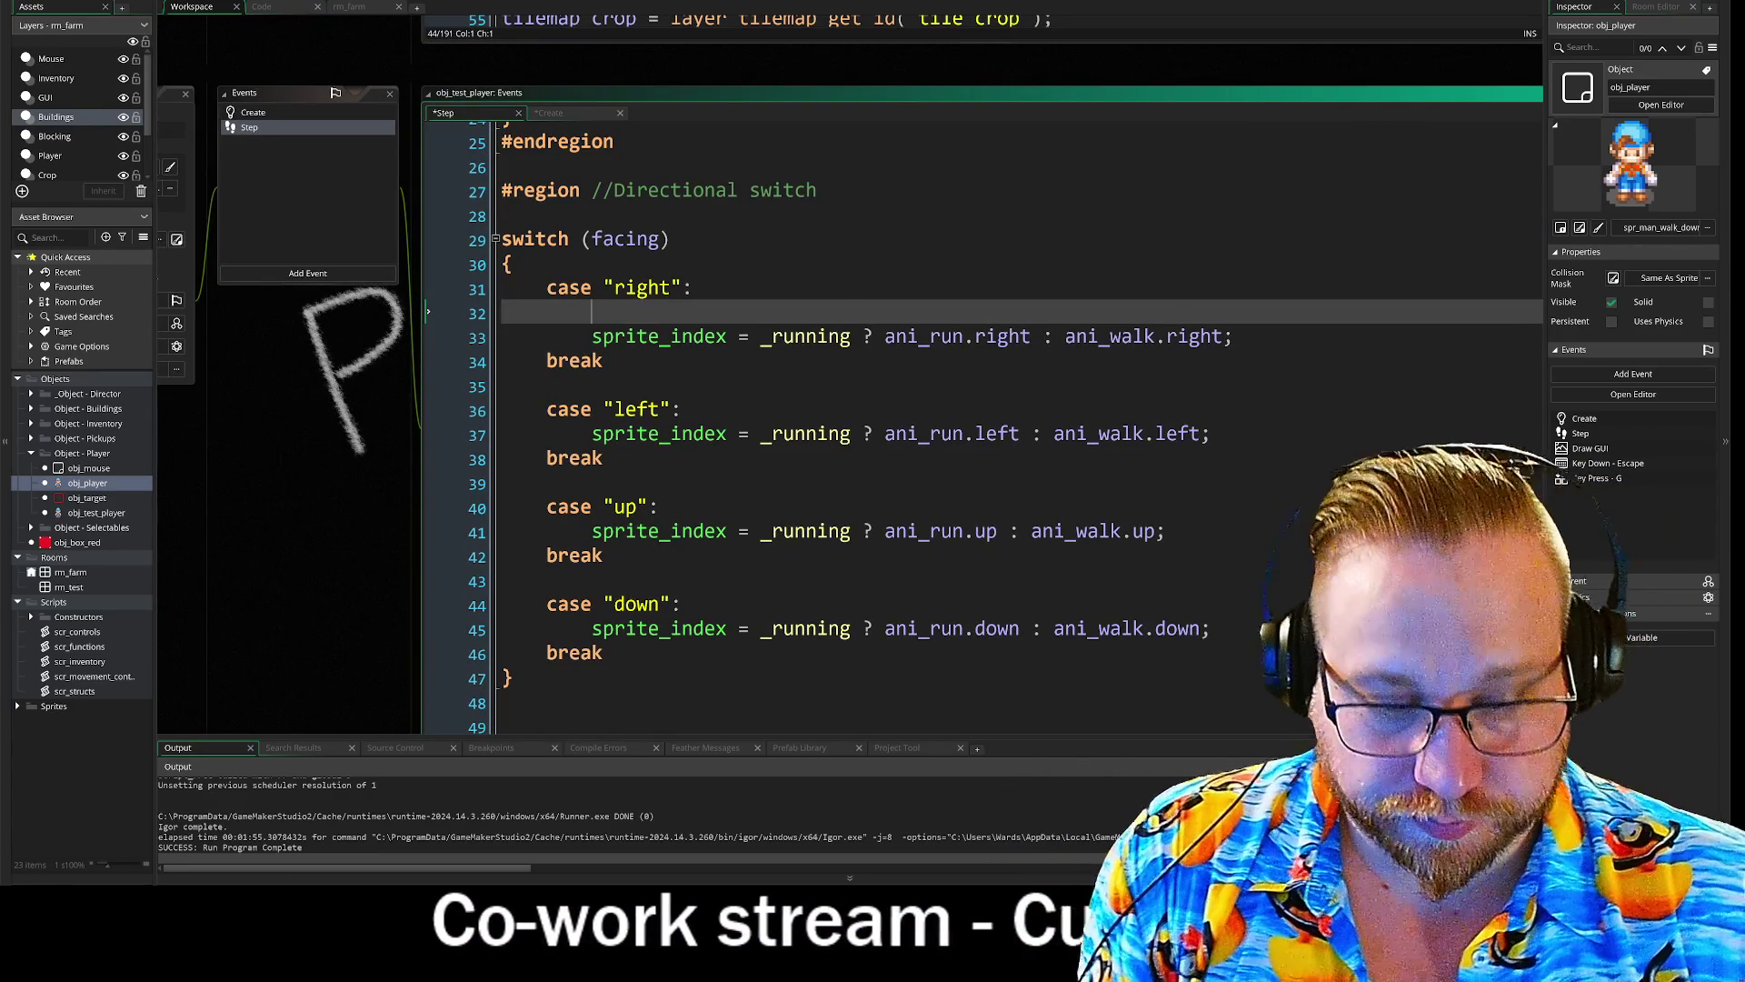
# - Write _xt = _RIGHT; _yt = y; on a single line under the right case
pyautogui.write('_x')
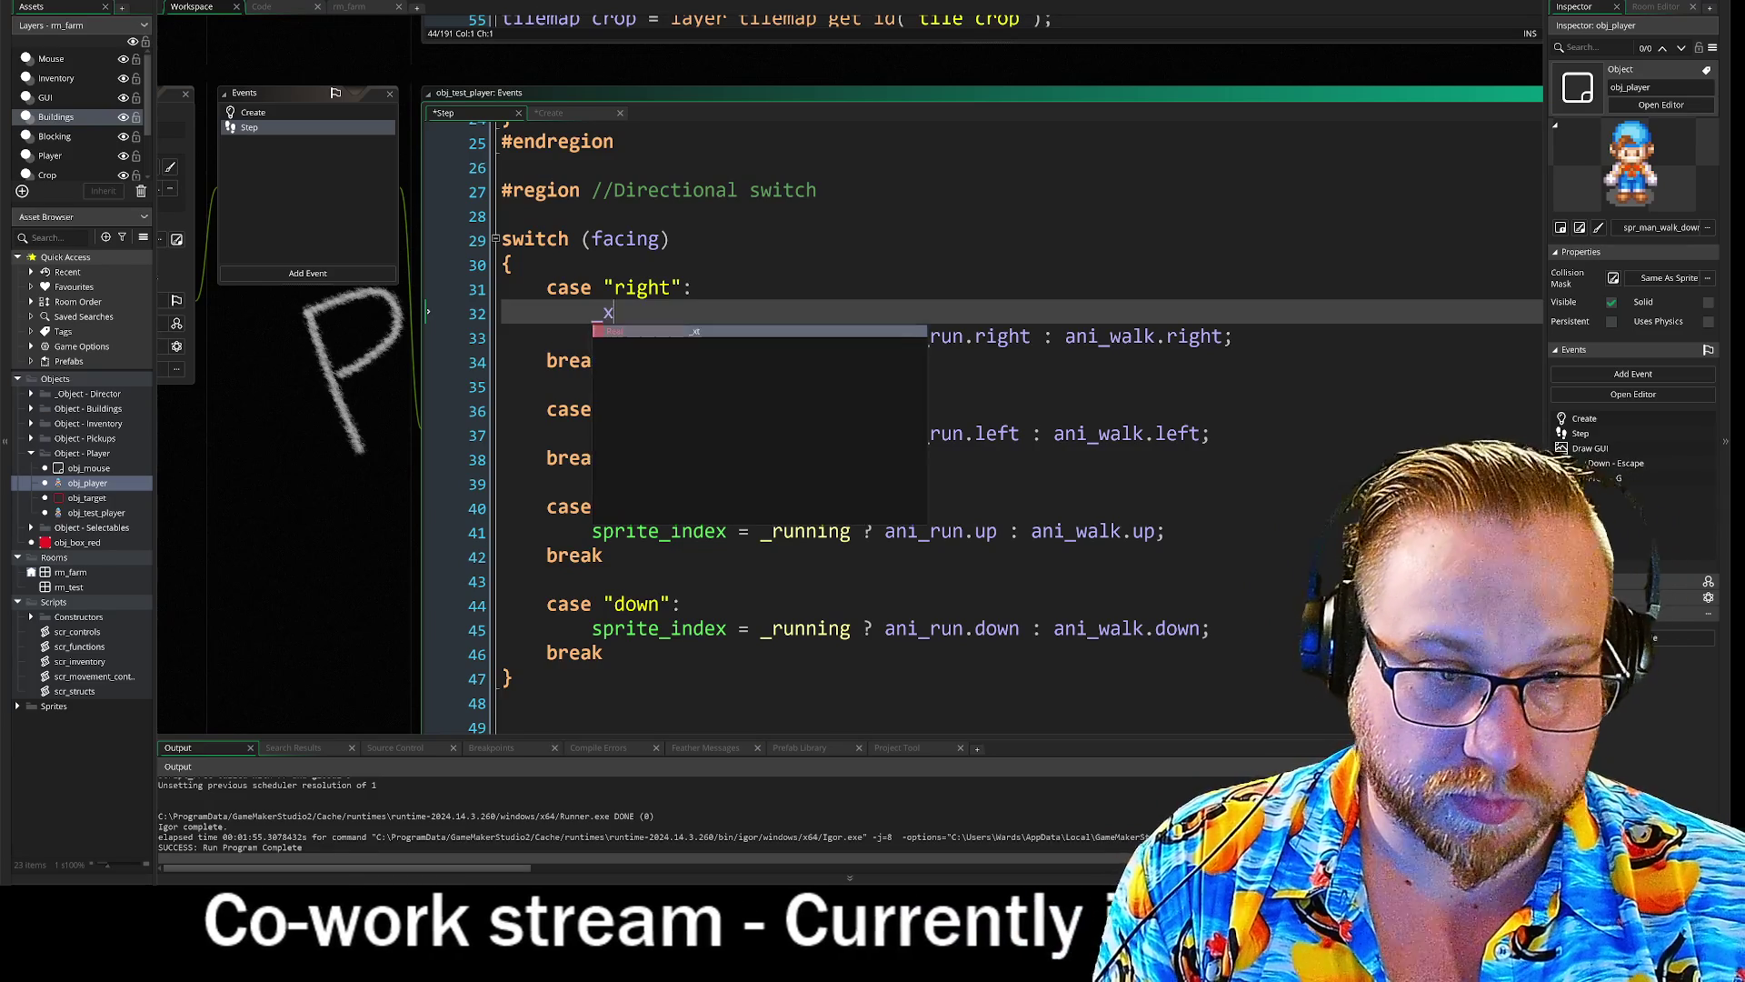
pyautogui.write('t =')
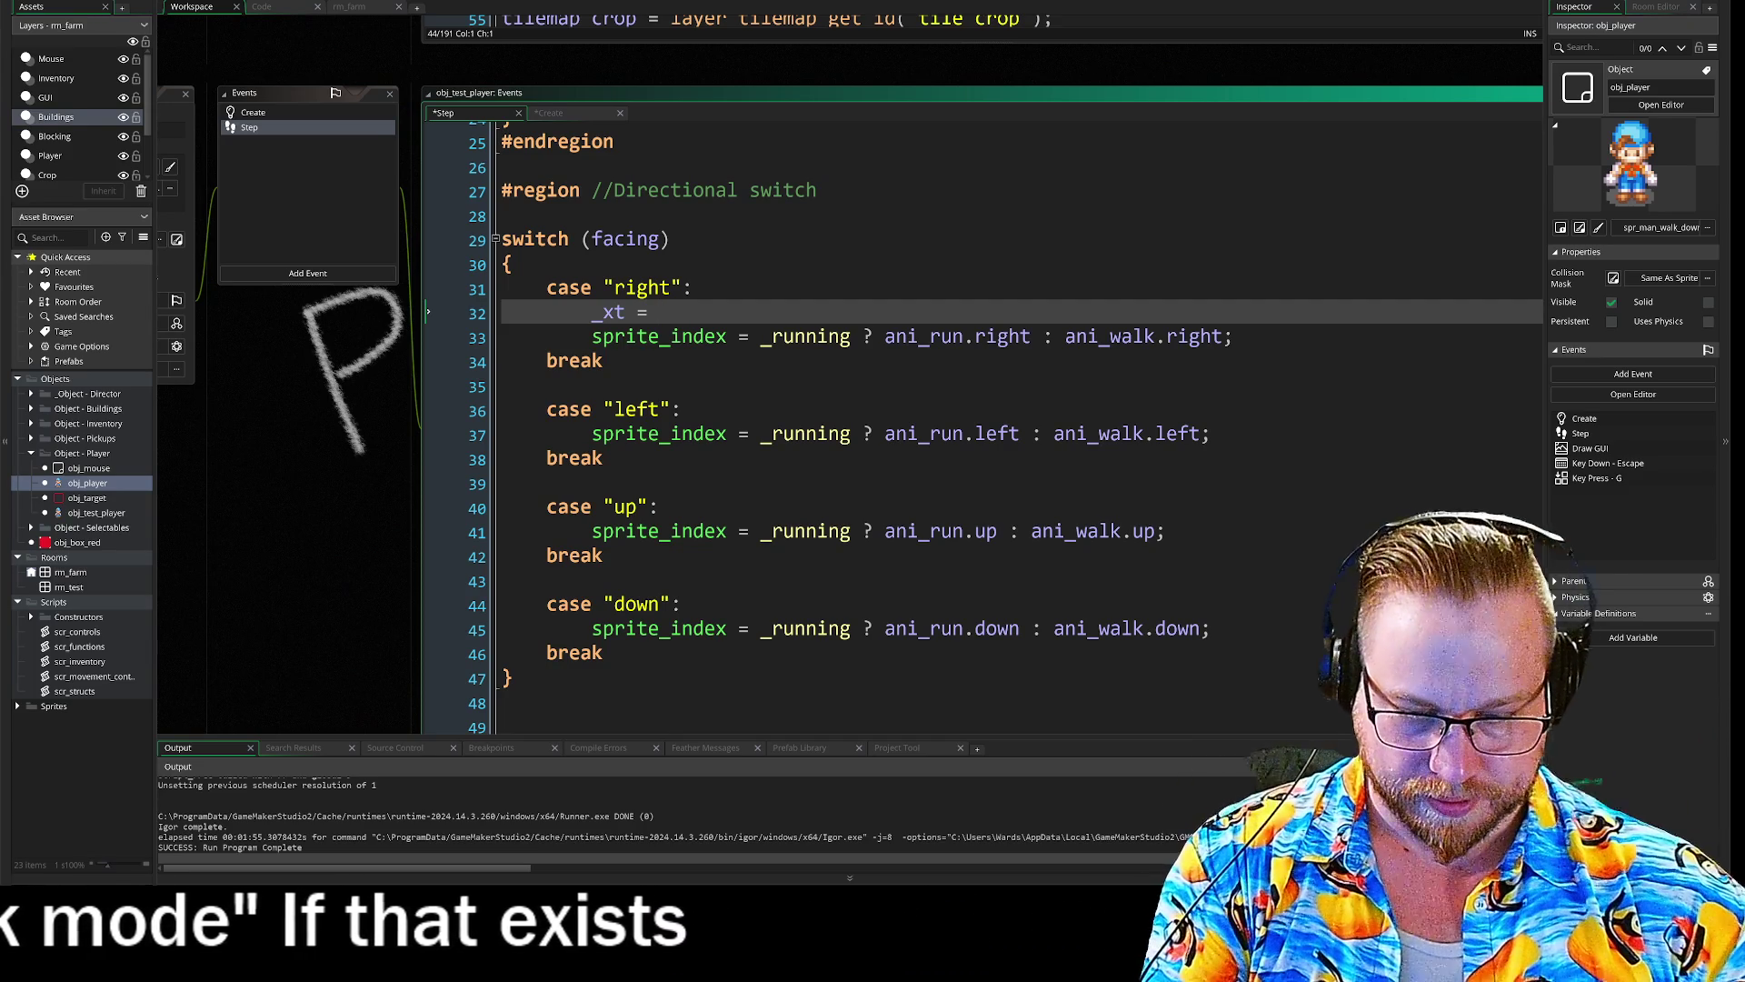
pyautogui.write('righ')
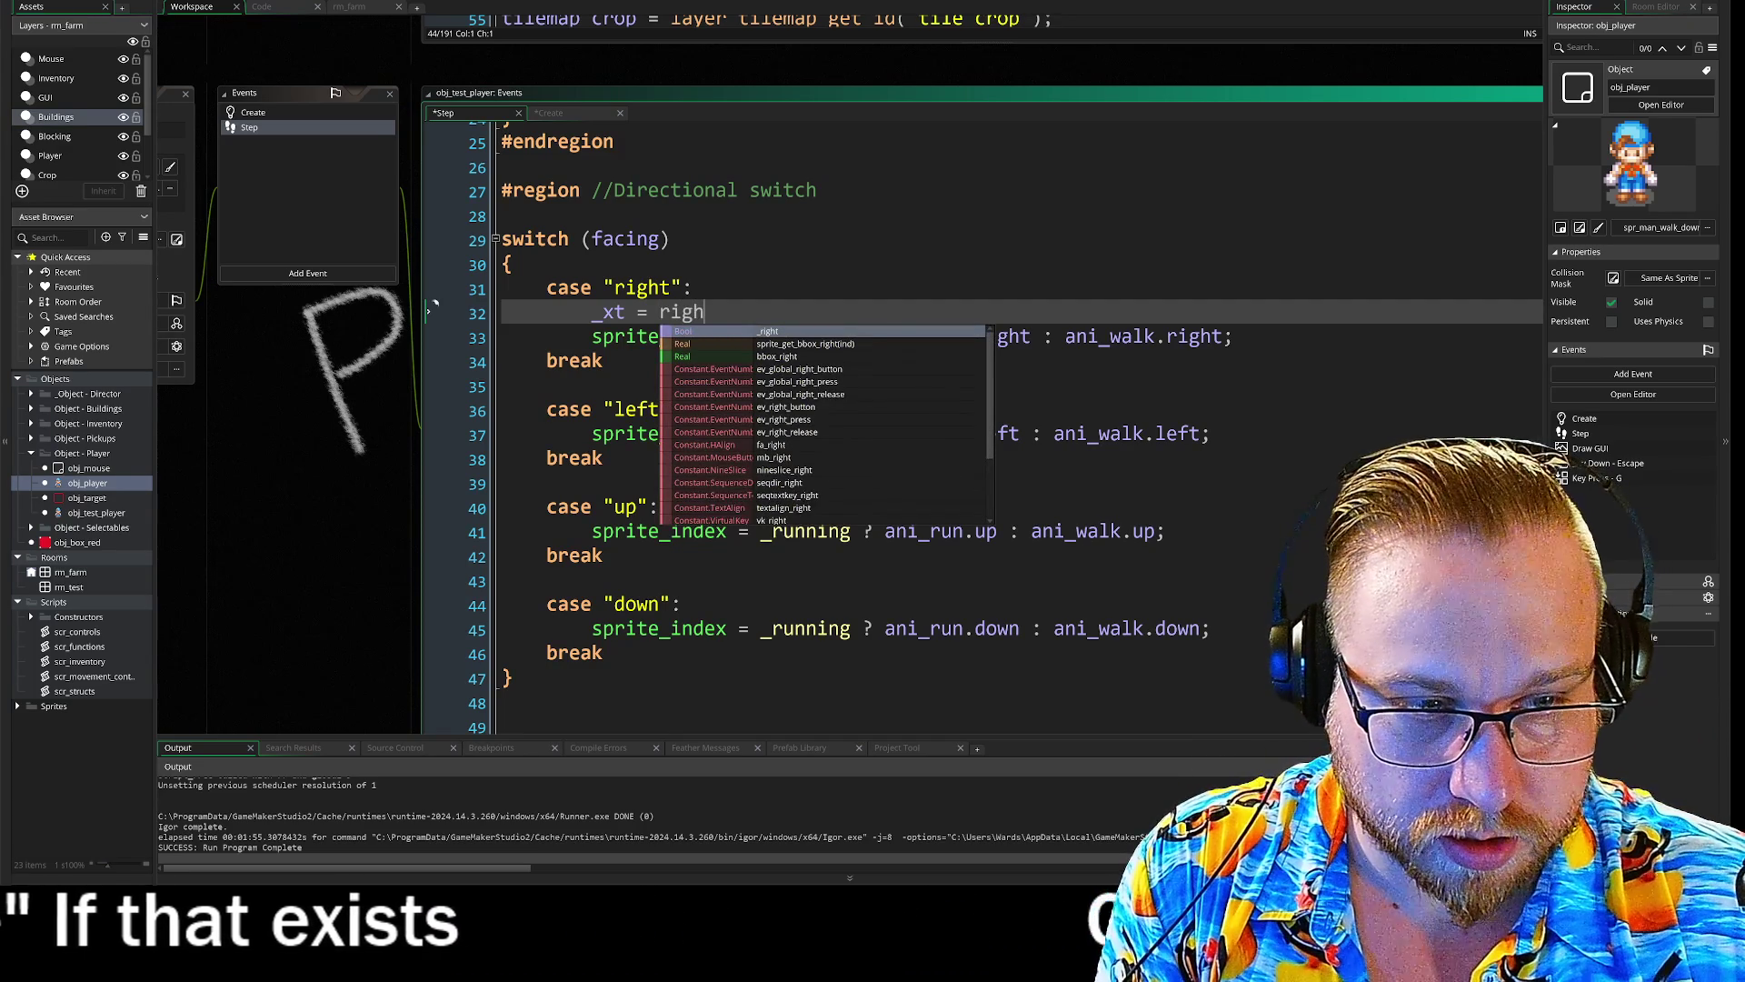
pyautogui.press('BackSpace')
pyautogui.press('BackSpace')
pyautogui.press('BackSpace')
pyautogui.write('RI')
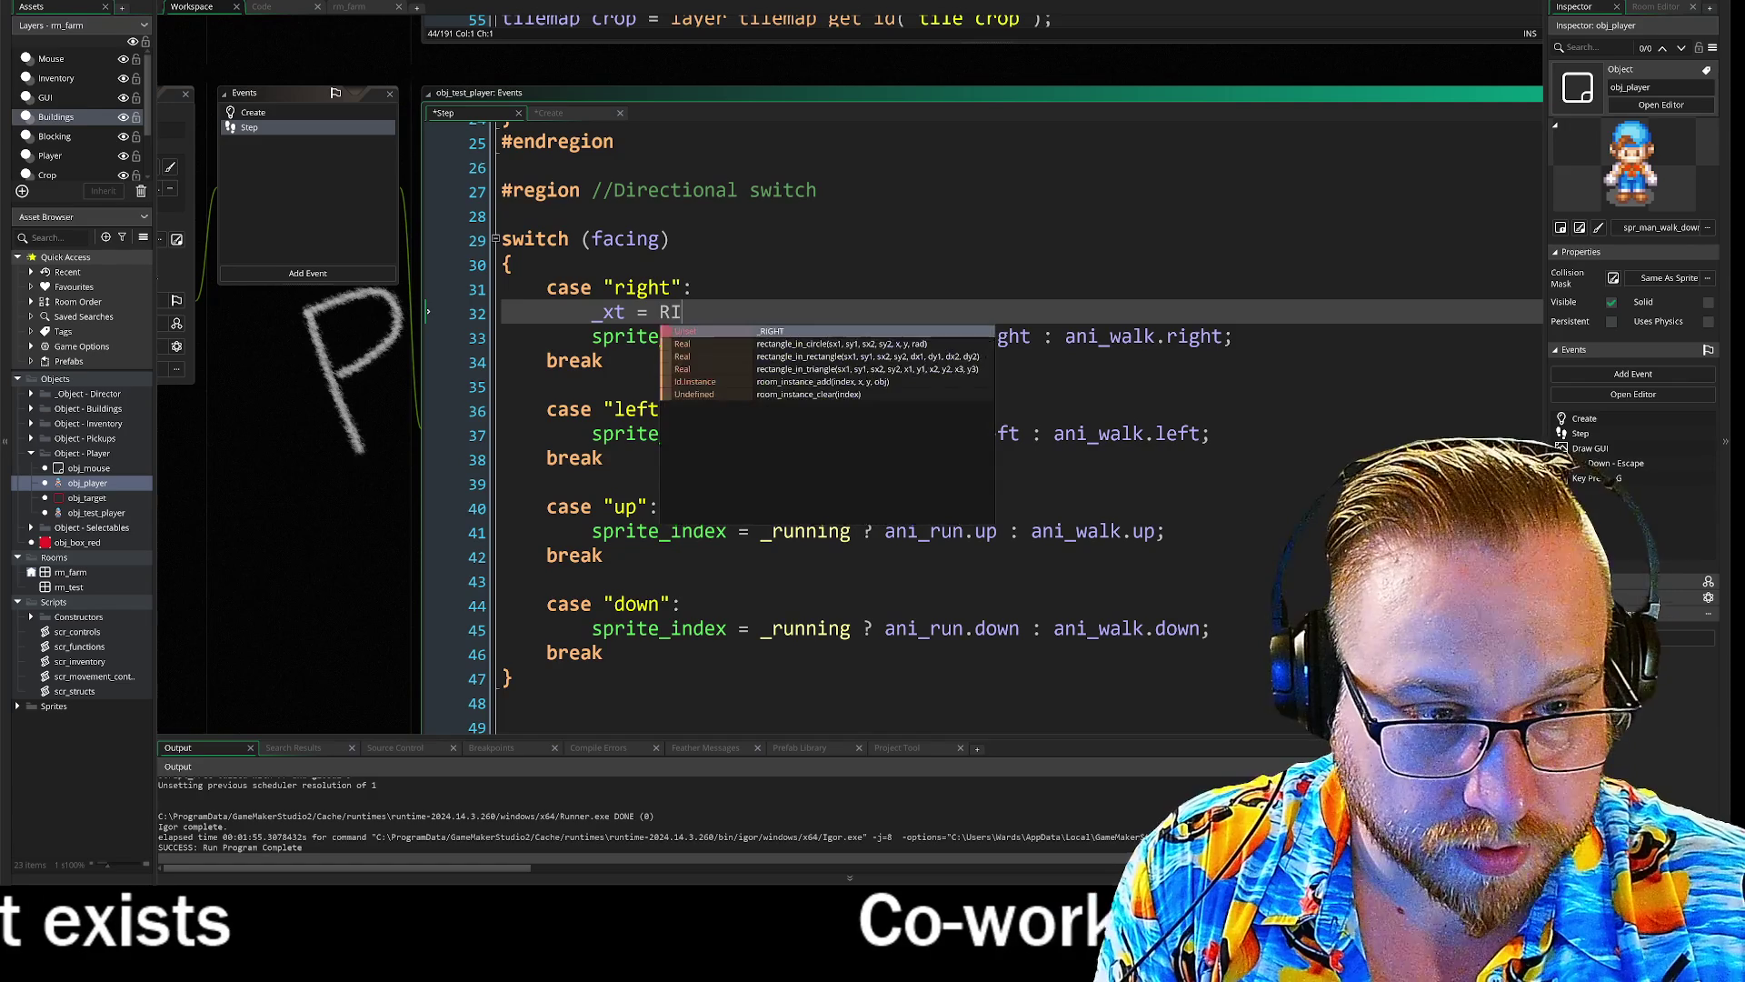
pyautogui.press('Return')
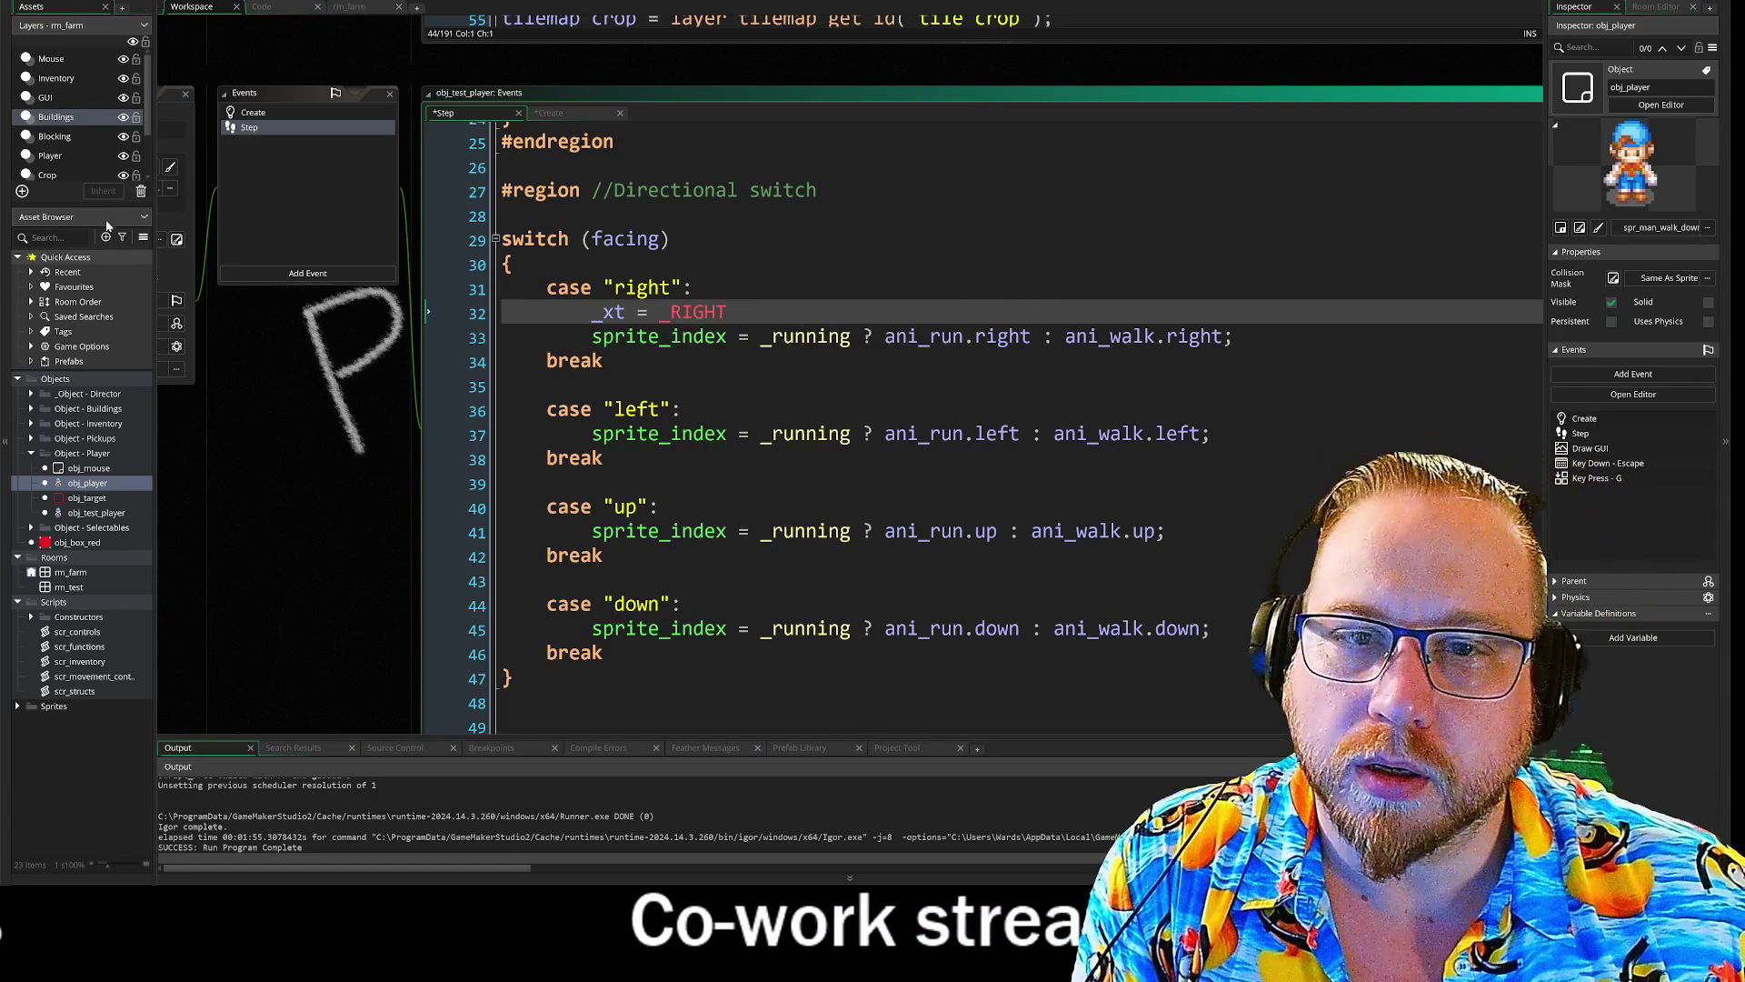
pyautogui.scroll(5, 430, 242)
pyautogui.scroll(2, 413, 136)
pyautogui.scroll(-6, 362, 537)
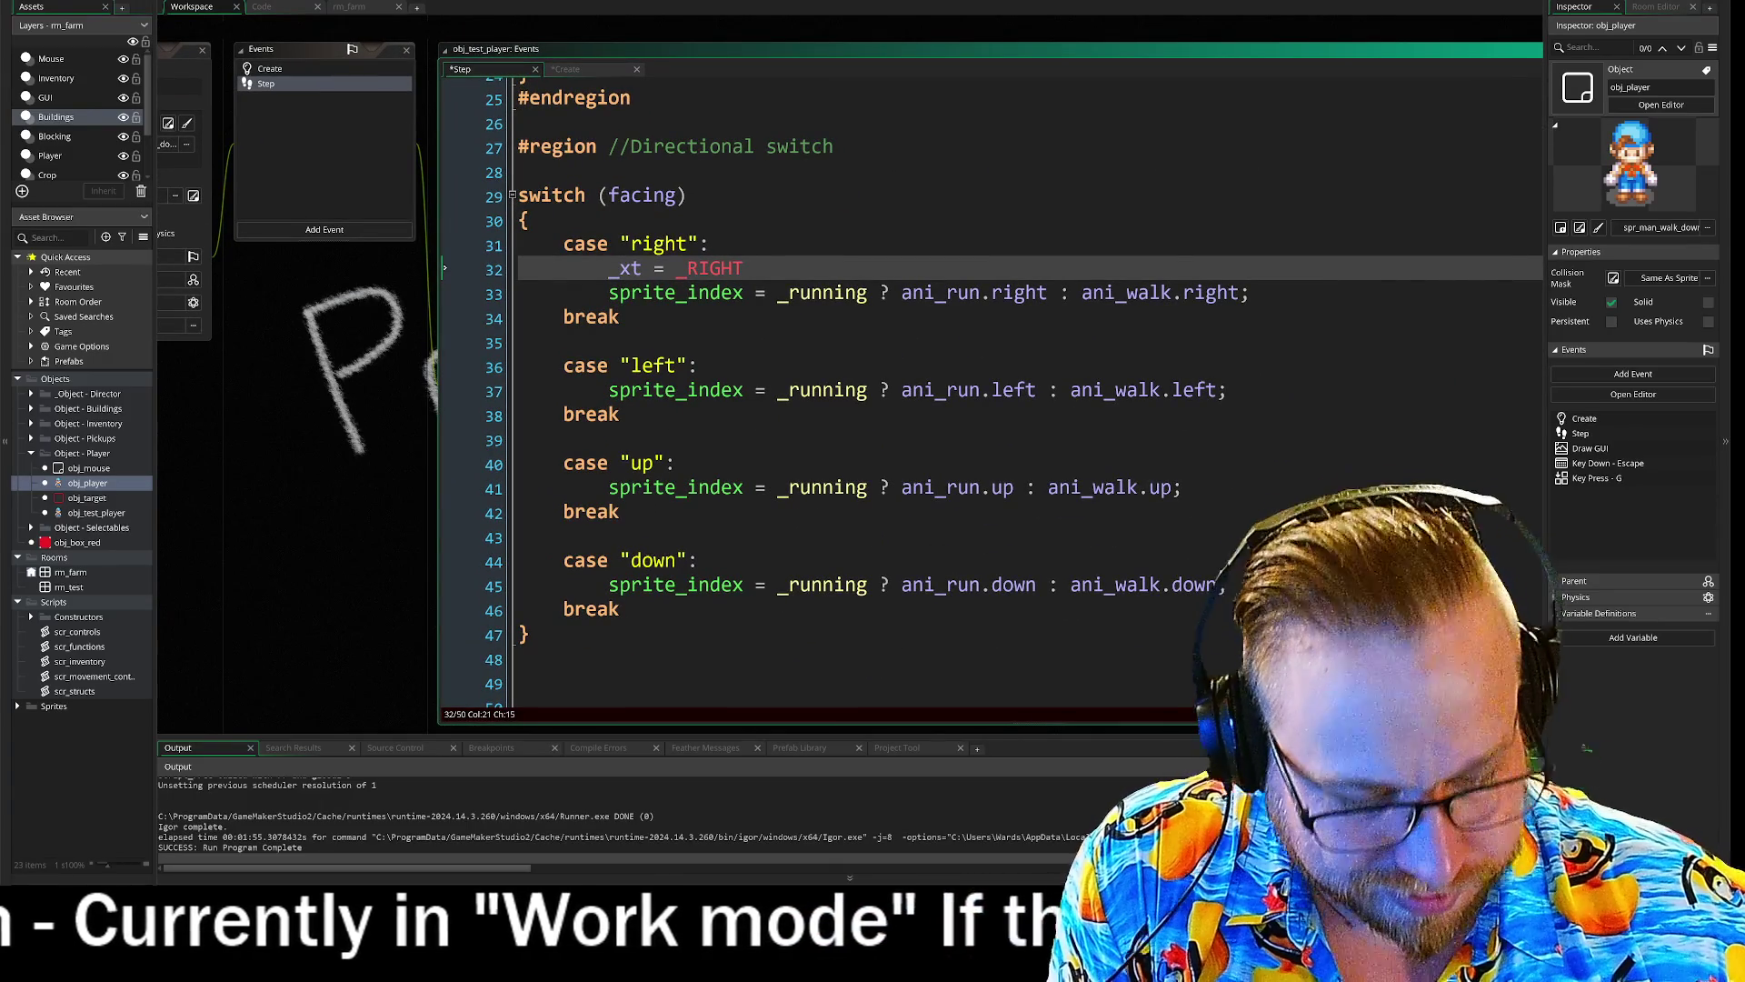
pyautogui.write(';')
pyautogui.press('Return')
pyautogui.write('_yt')
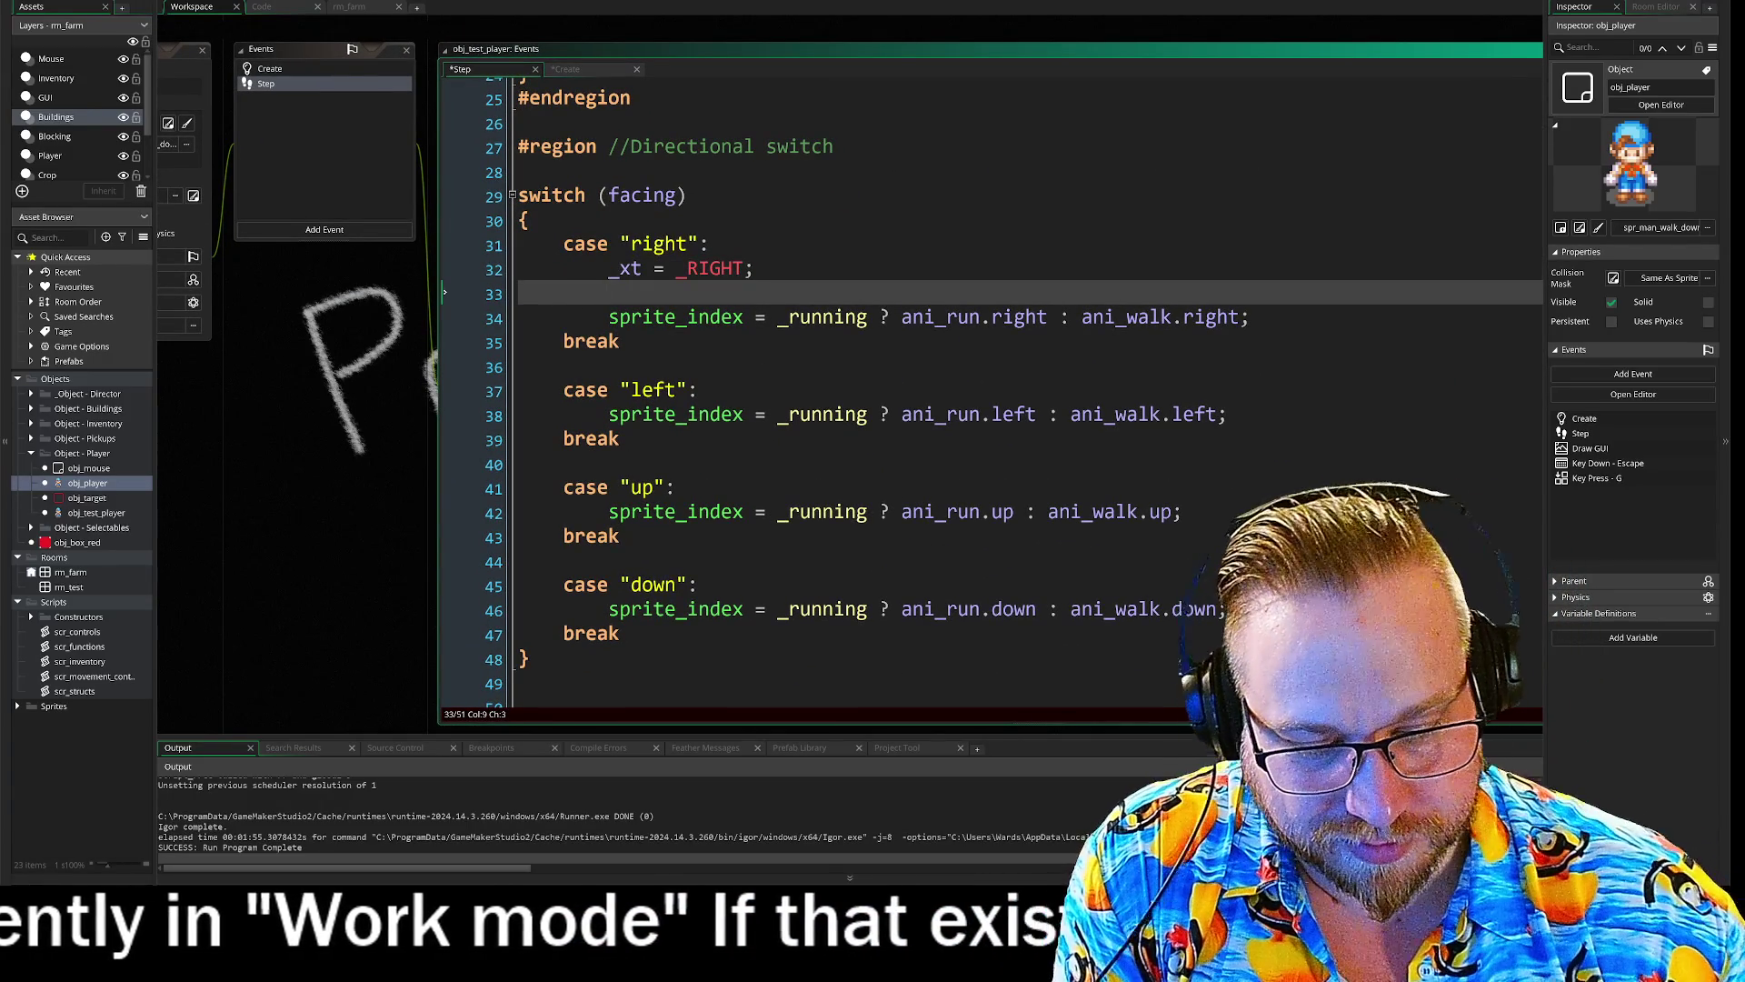
pyautogui.write(' = ')
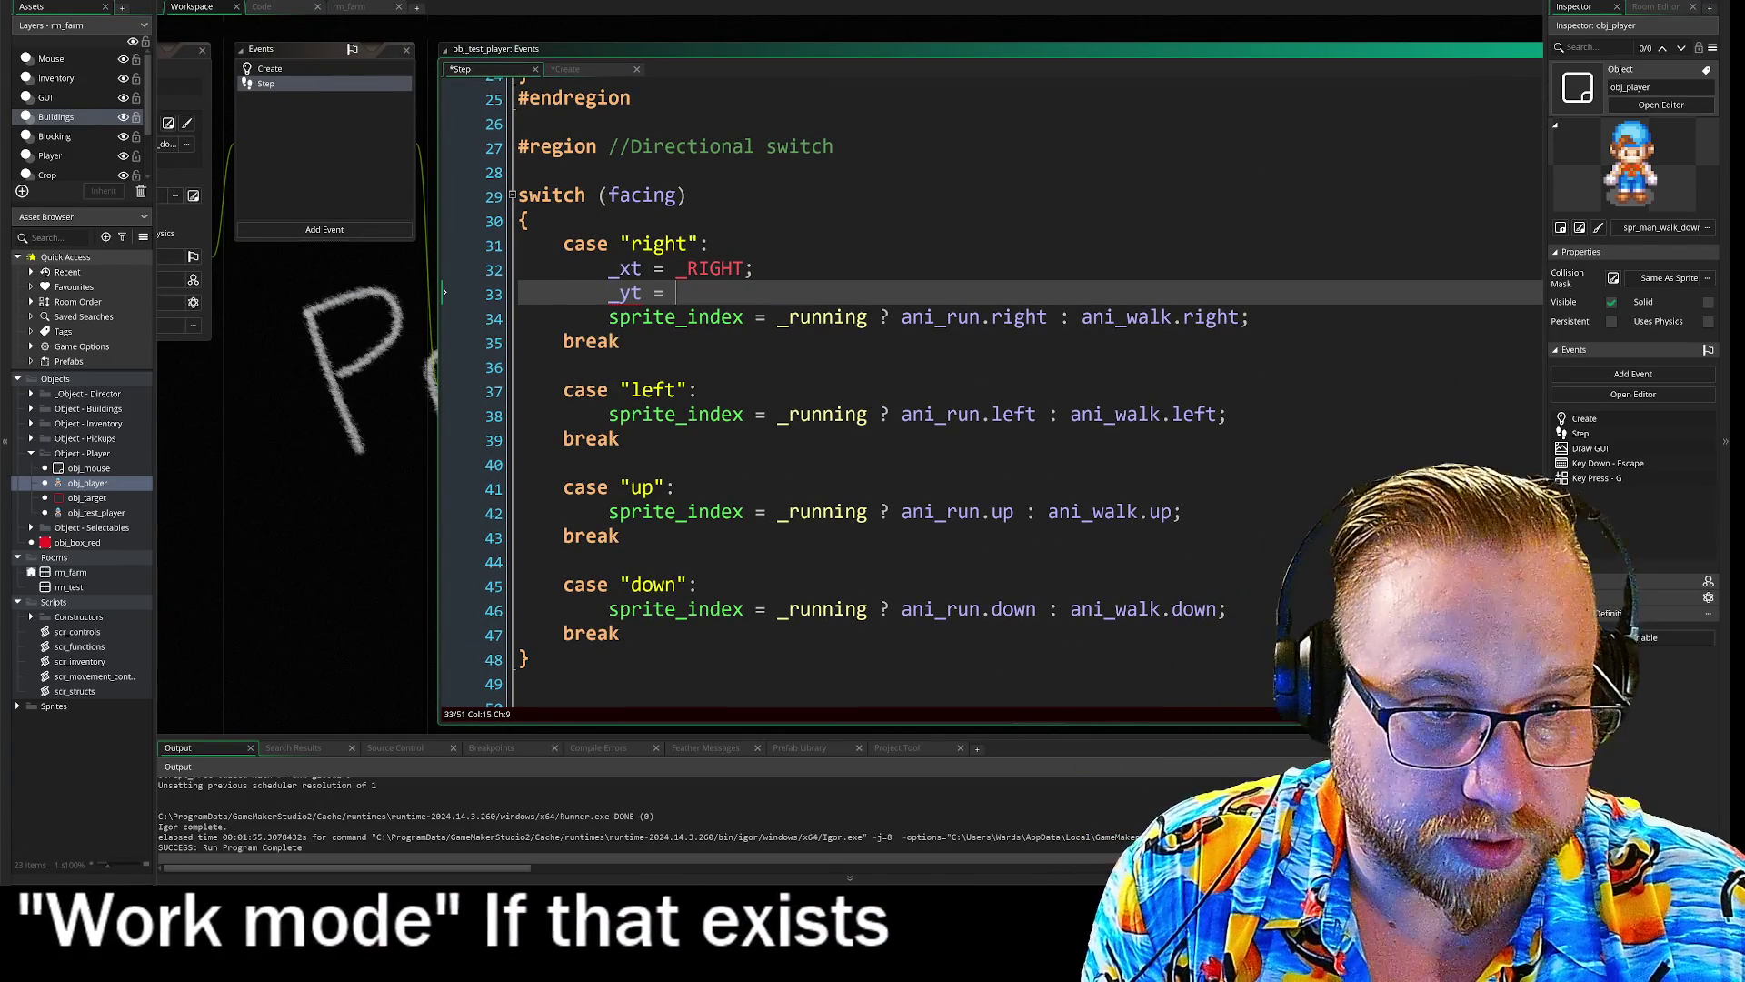
pyautogui.write('y')
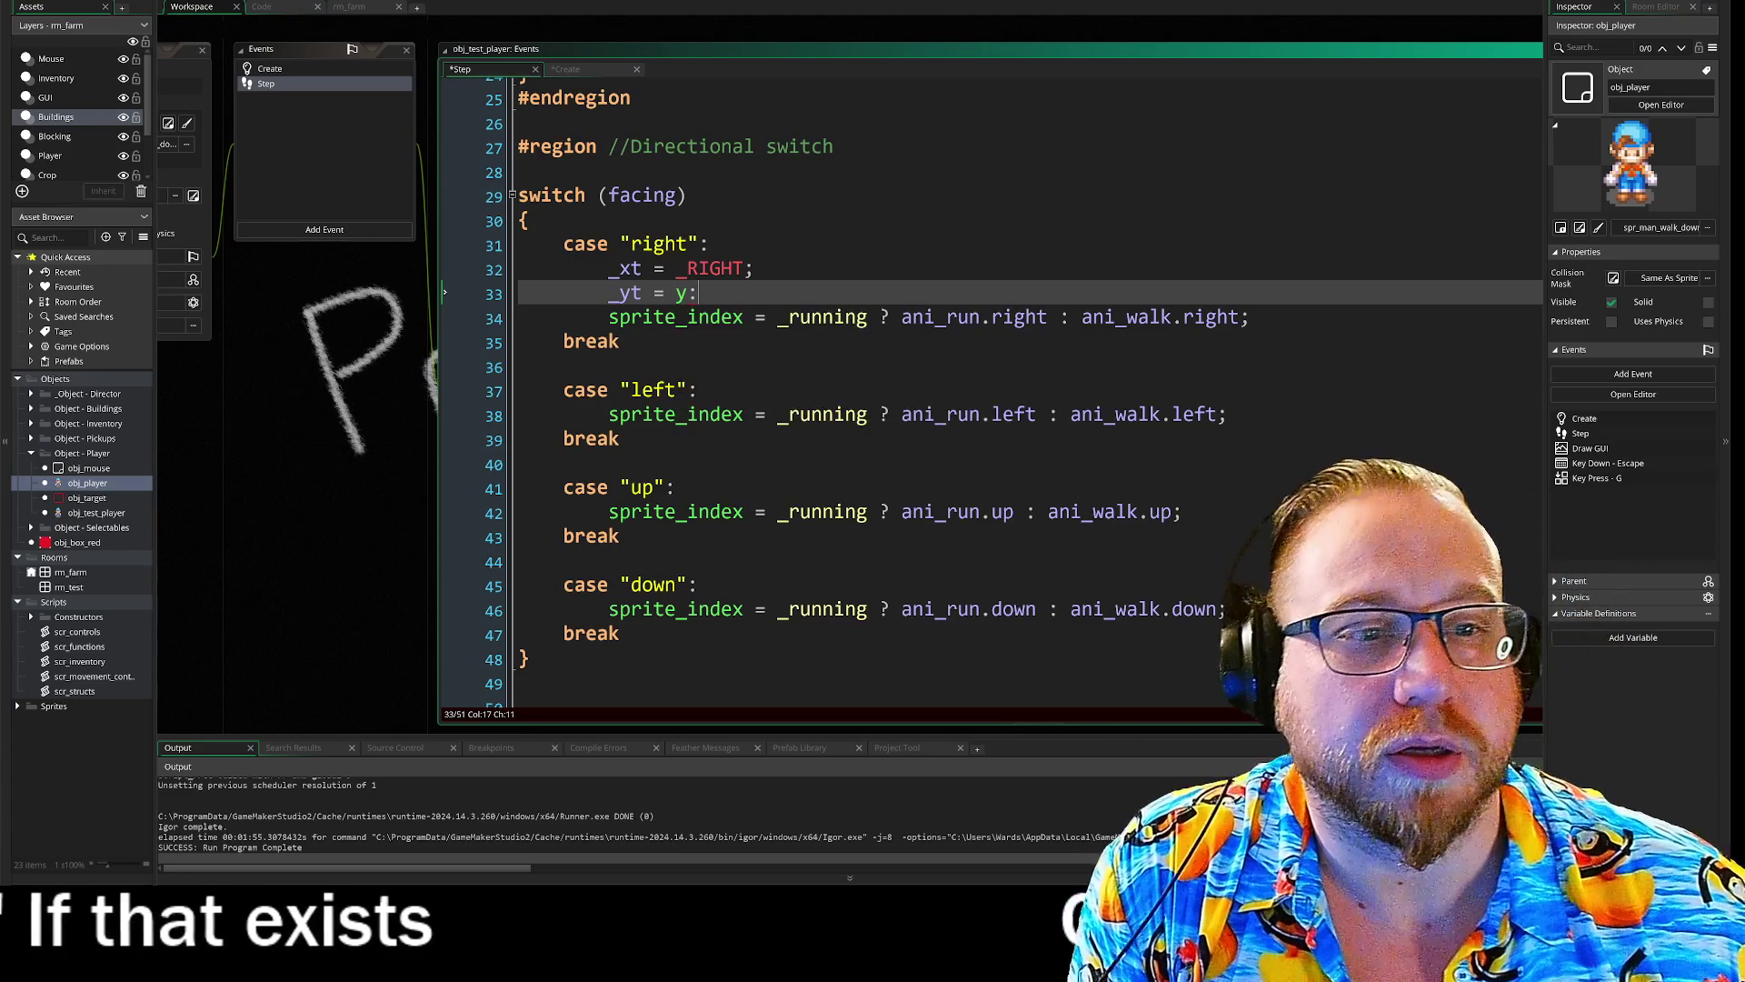
pyautogui.write(';')
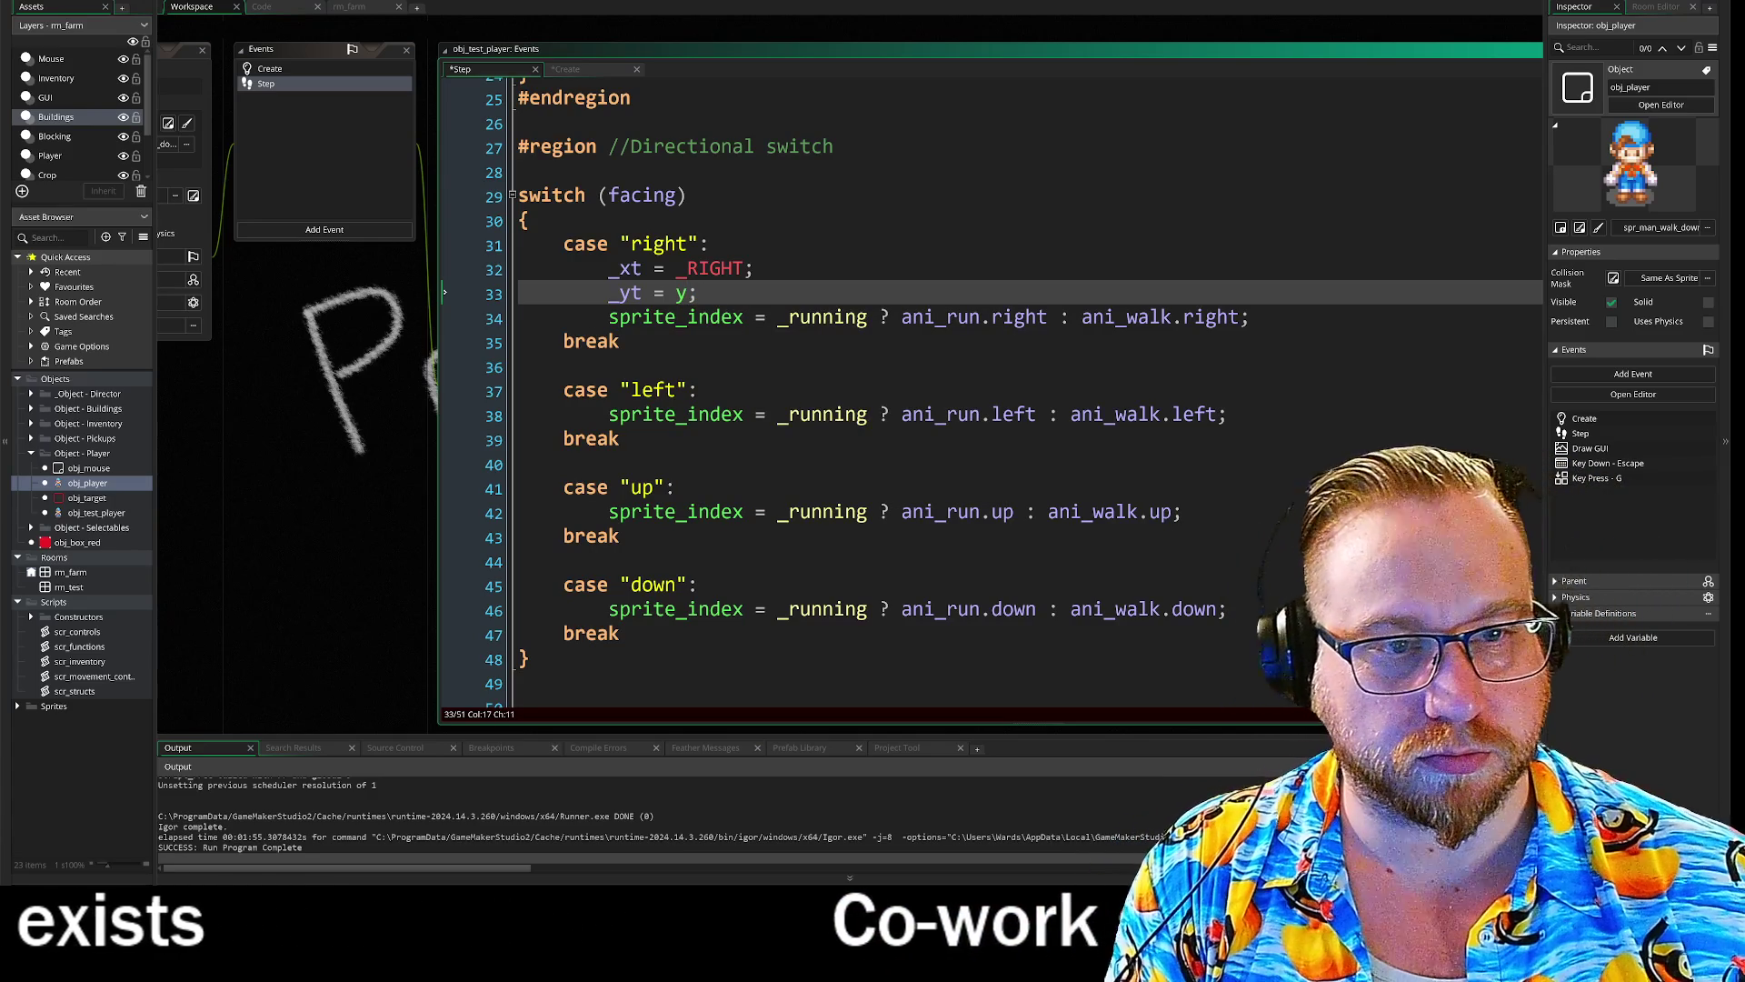
pyautogui.press('Home')
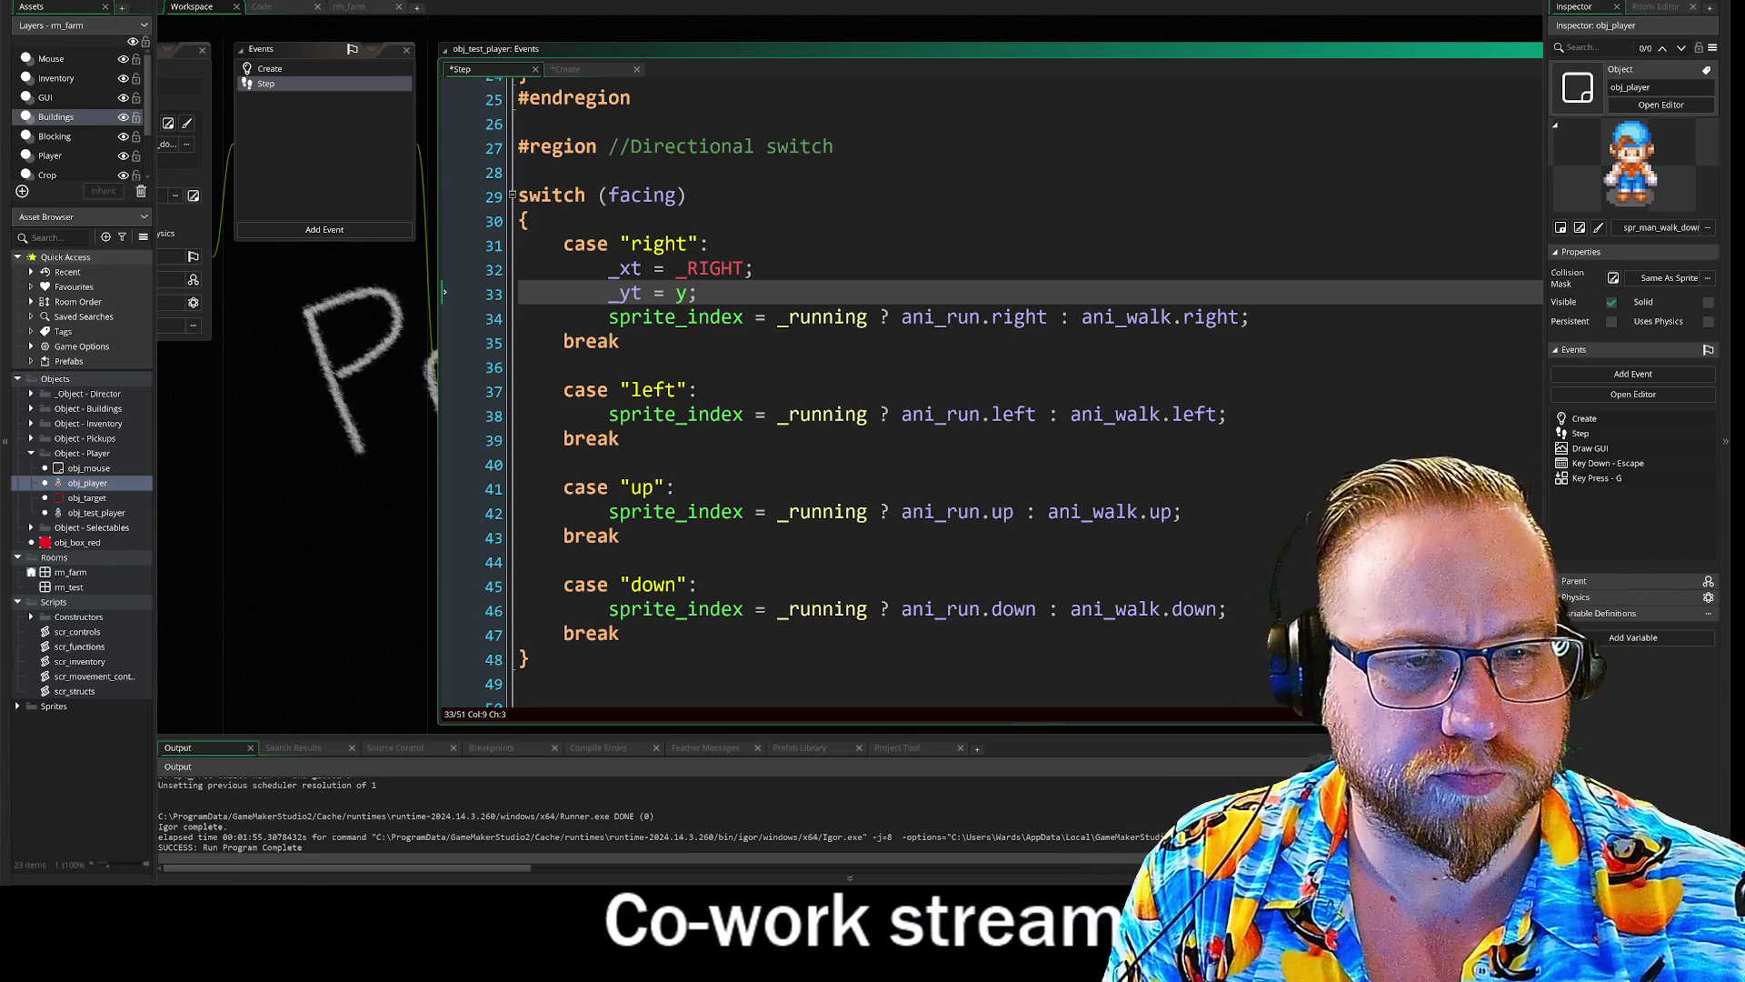
pyautogui.press('BackSpace')
pyautogui.press('BackSpace')
pyautogui.press('BackSpace')
pyautogui.write(', _yt = y')
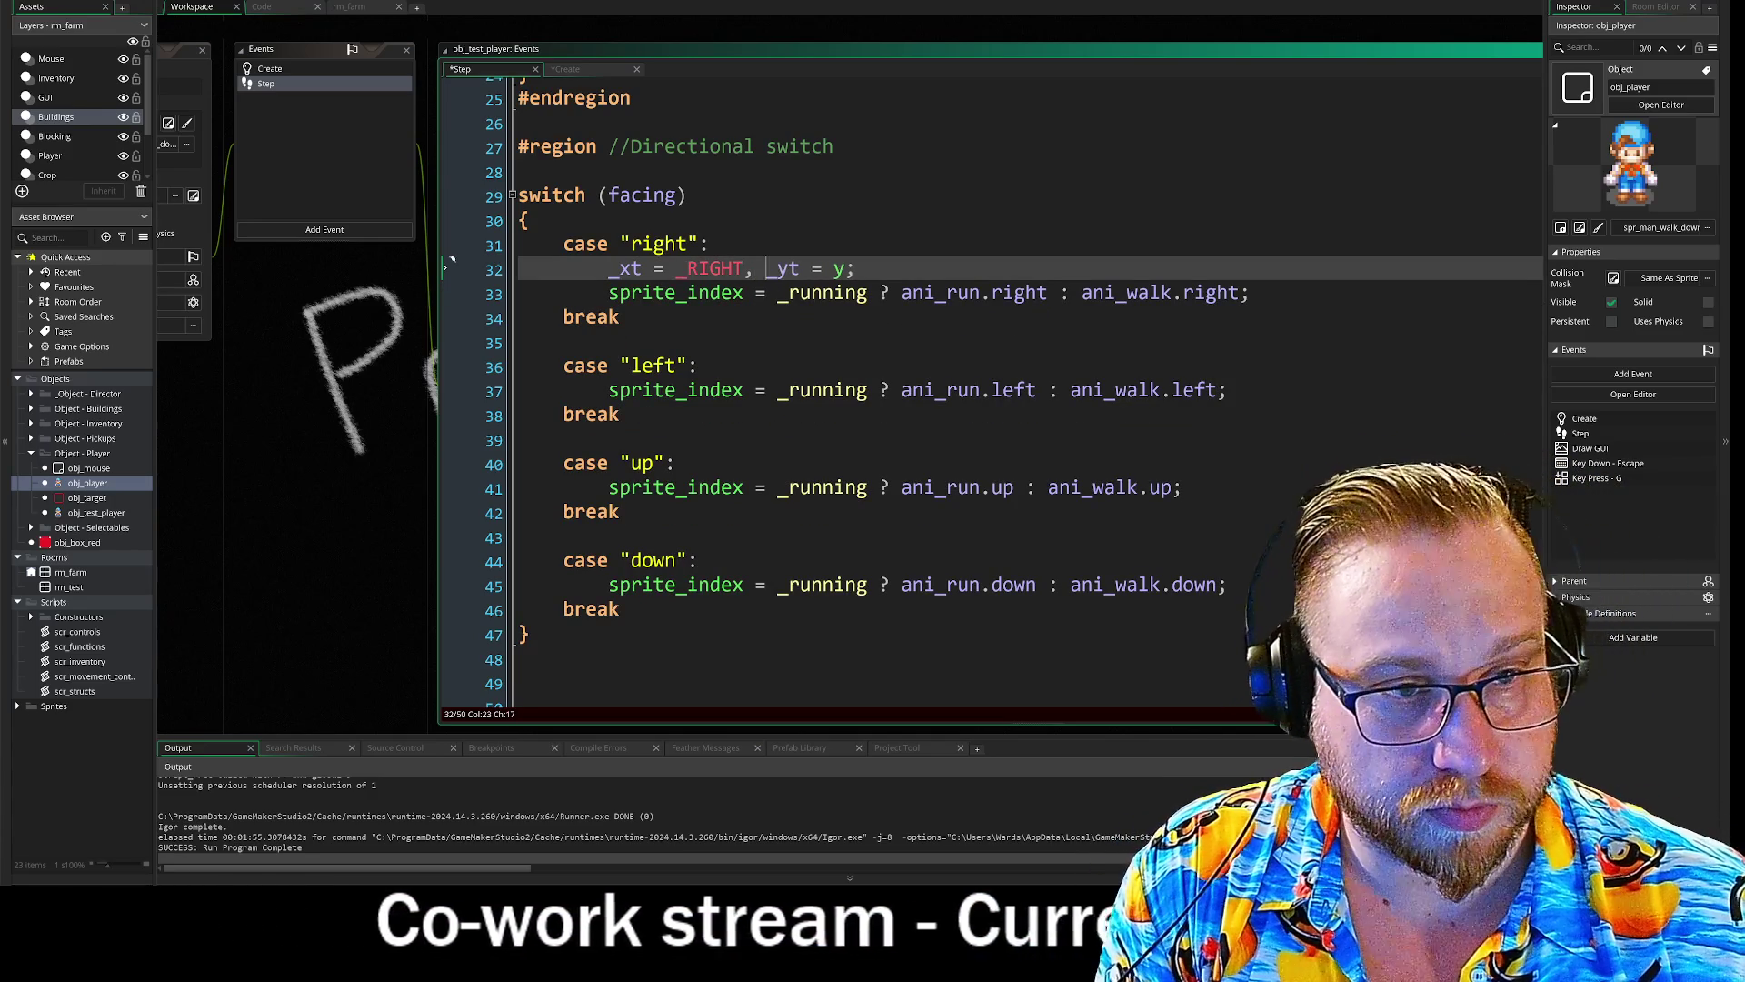
pyautogui.press('Left')
pyautogui.press('BackSpace')
pyautogui.press('End')
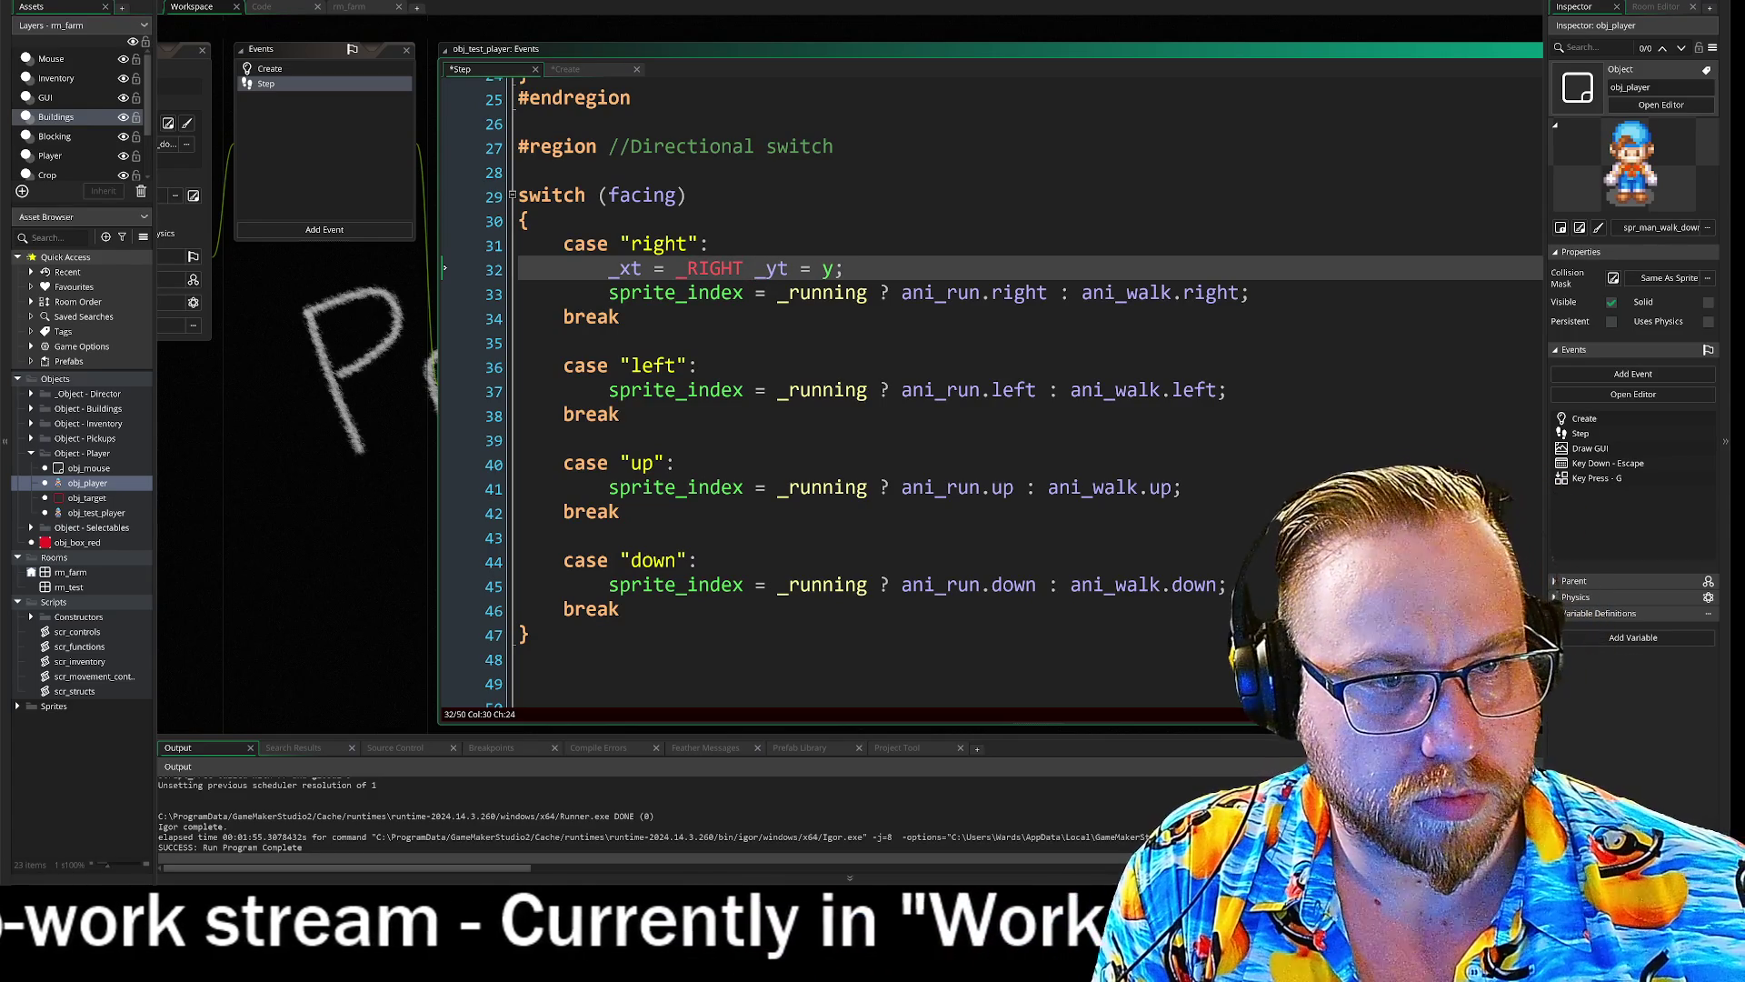
# - Copy that _xt/_yt line into the left, up and down cases
pyautogui.moveTo(846, 269); pyautogui.dragTo(611, 271)
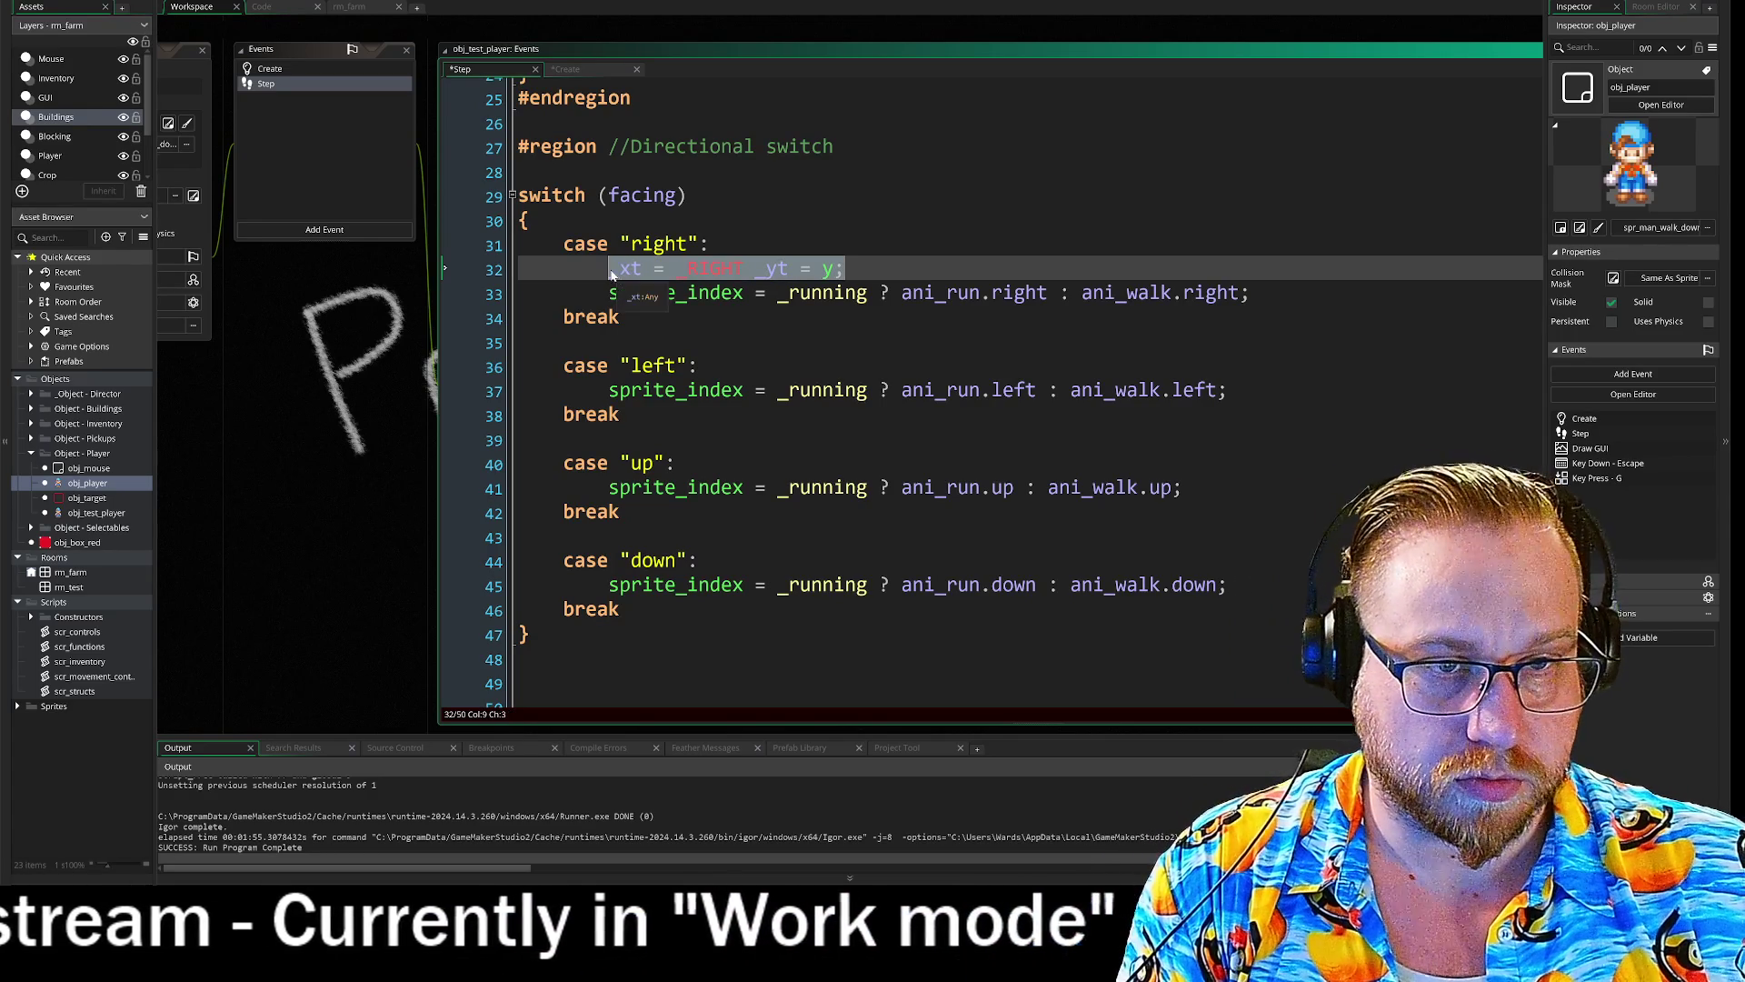
pyautogui.hotkey('ctrl', 'c')
pyautogui.press('Down')
pyautogui.press('Down')
pyautogui.press('Down')
pyautogui.press('End')
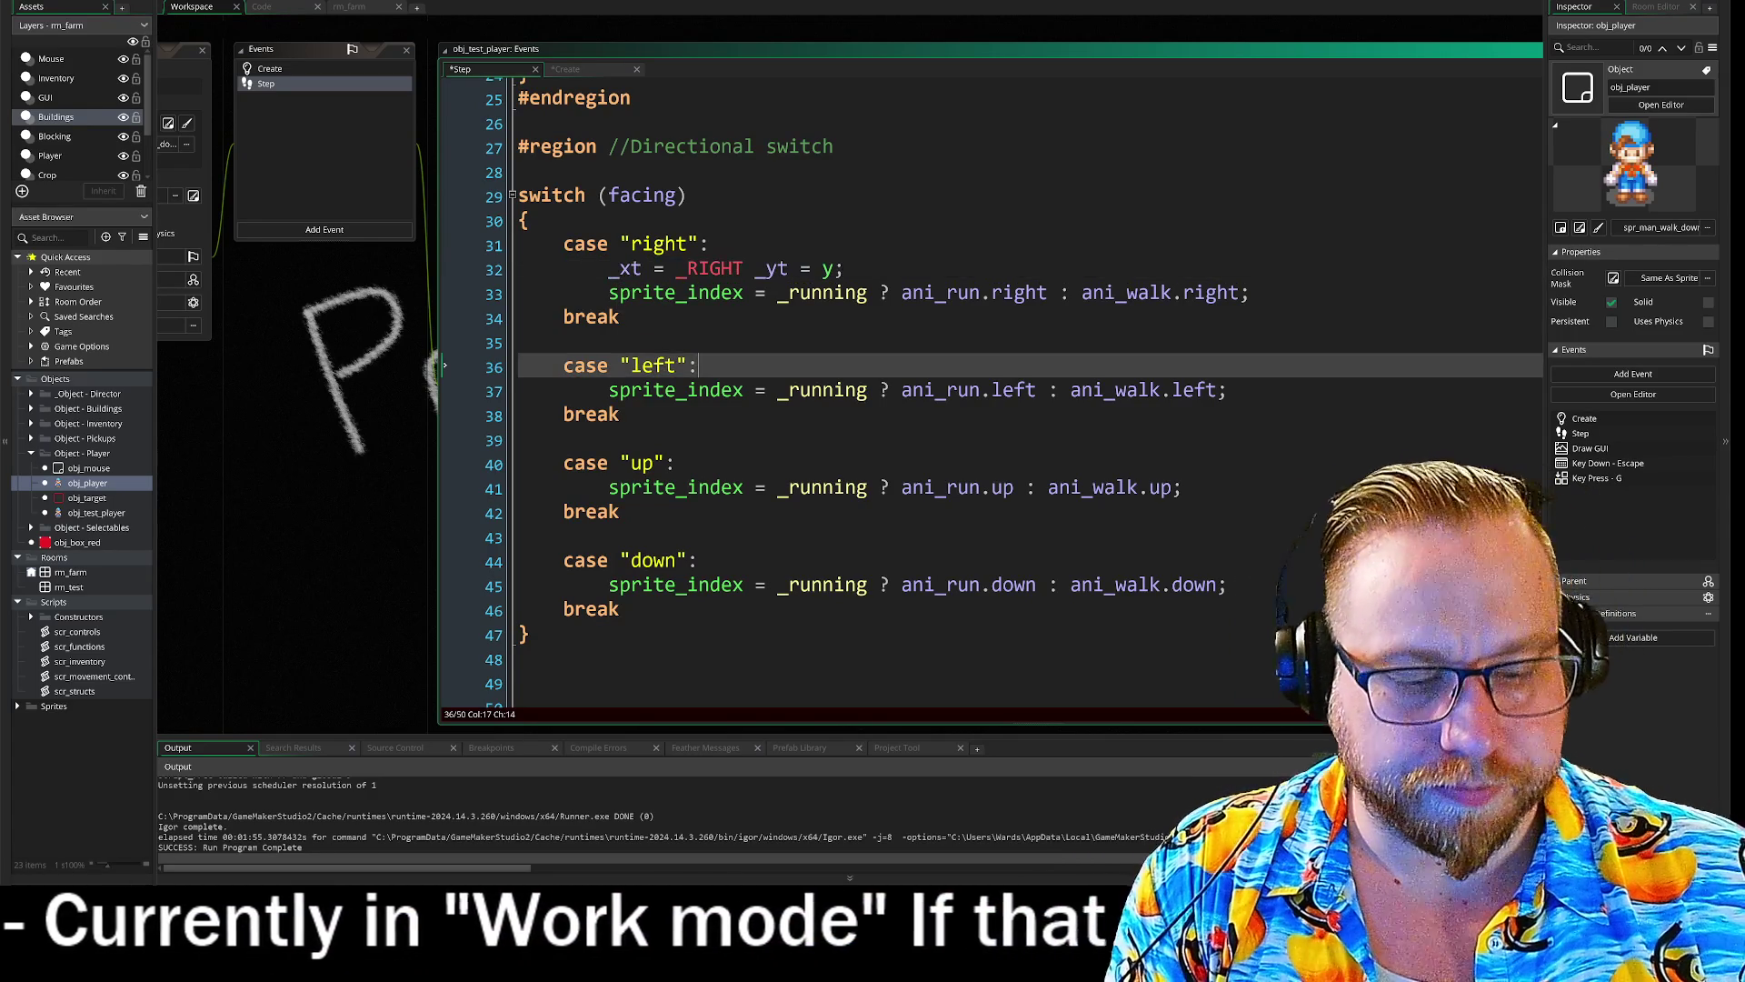
pyautogui.press('Return')
pyautogui.hotkey('ctrl', 'v')
pyautogui.press('Down')
pyautogui.press('Down')
pyautogui.press('Down')
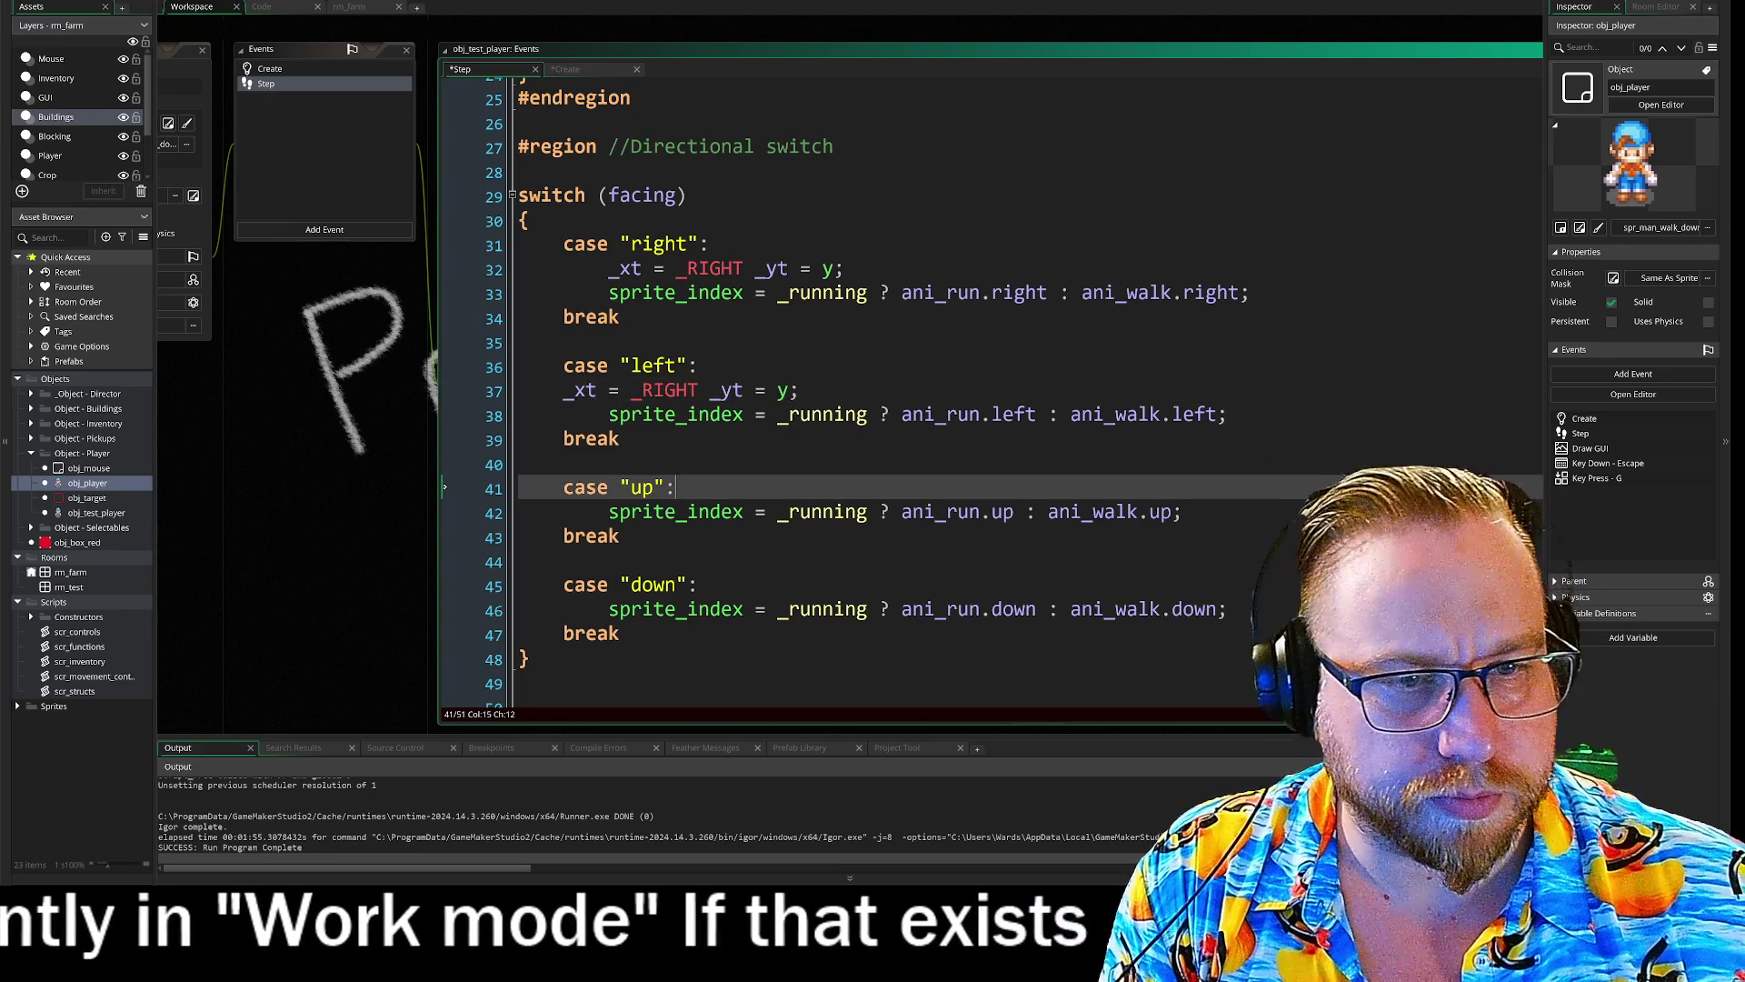
pyautogui.press('Return')
pyautogui.hotkey('ctrl', 'v')
pyautogui.press('Up')
pyautogui.press('Up')
pyautogui.press('Up')
pyautogui.press('Home')
pyautogui.press('Tab')
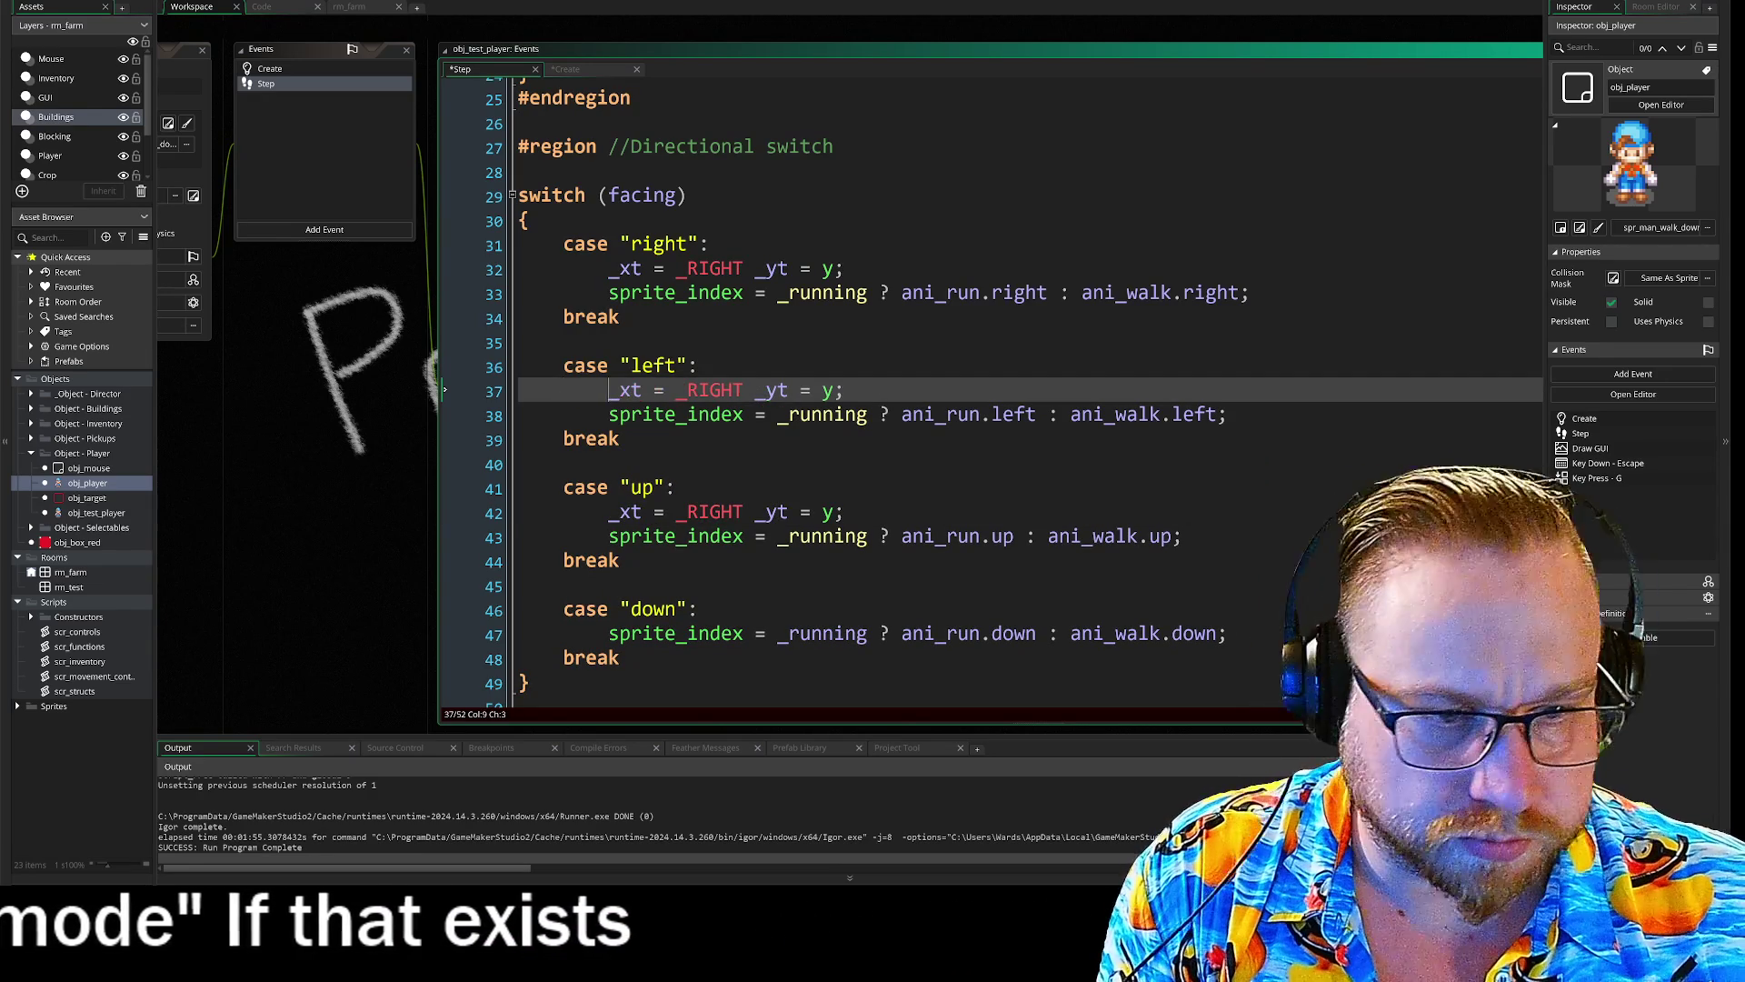
pyautogui.press('Down')
pyautogui.press('Down')
pyautogui.press('Down')
pyautogui.press('End')
pyautogui.press('Return')
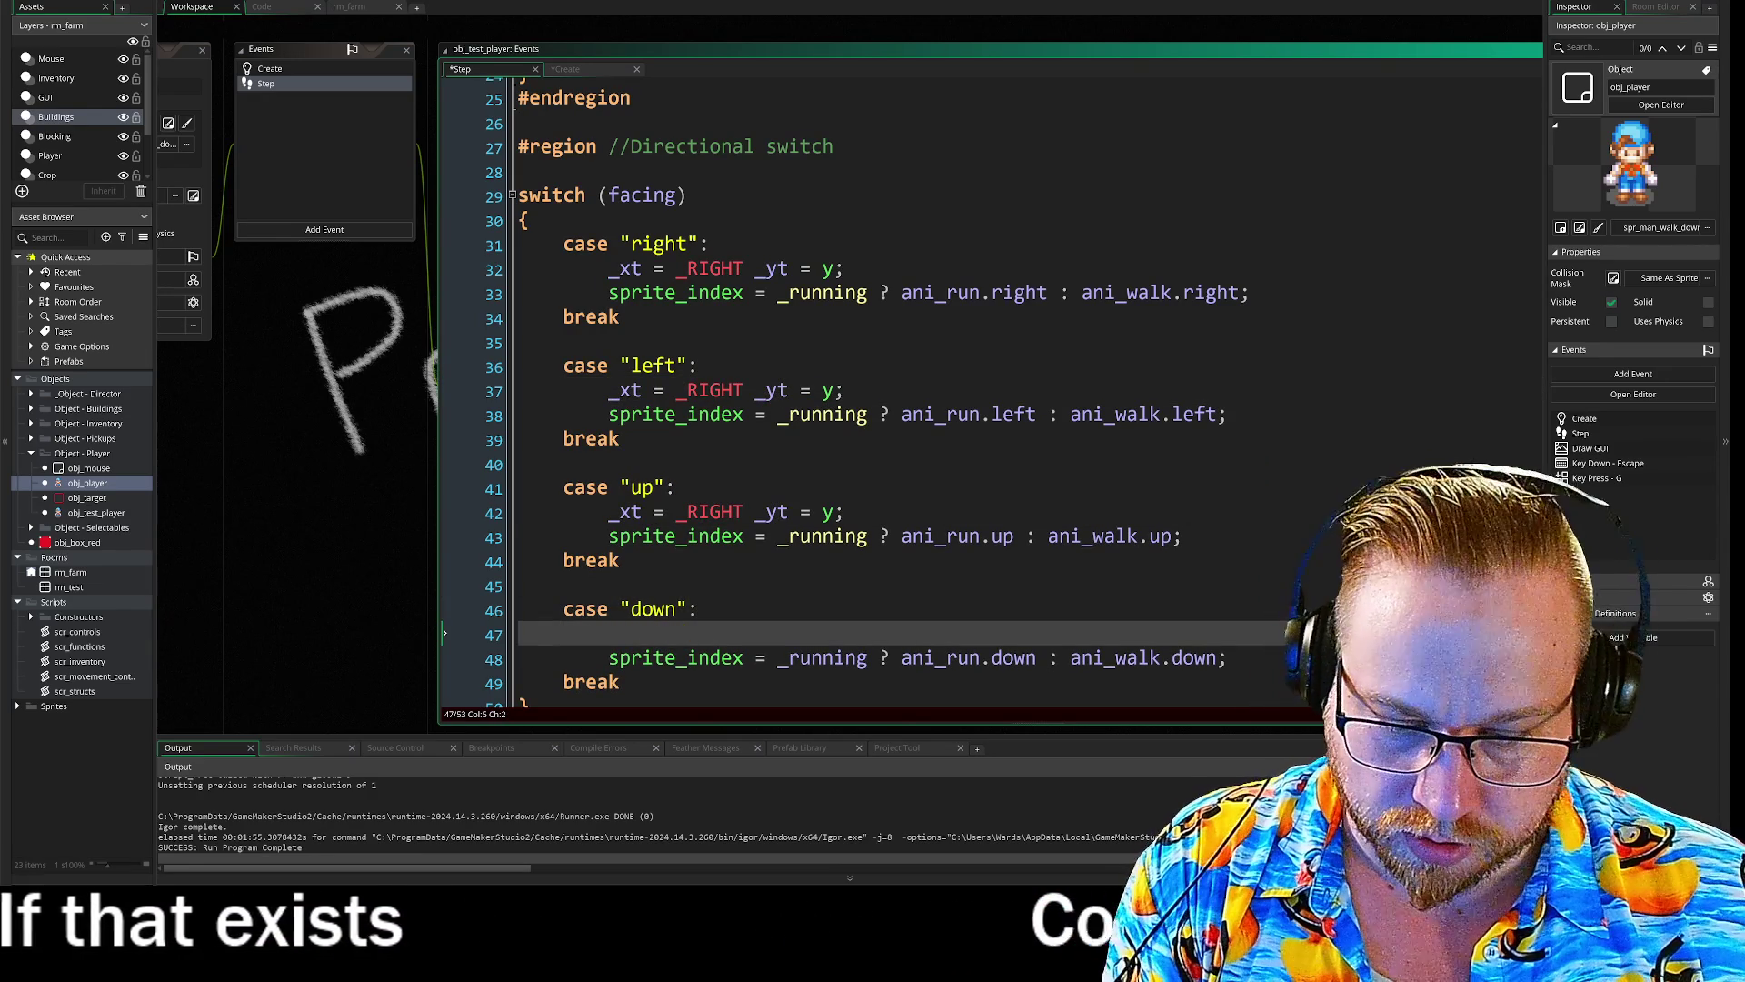
pyautogui.hotkey('ctrl', 'v')
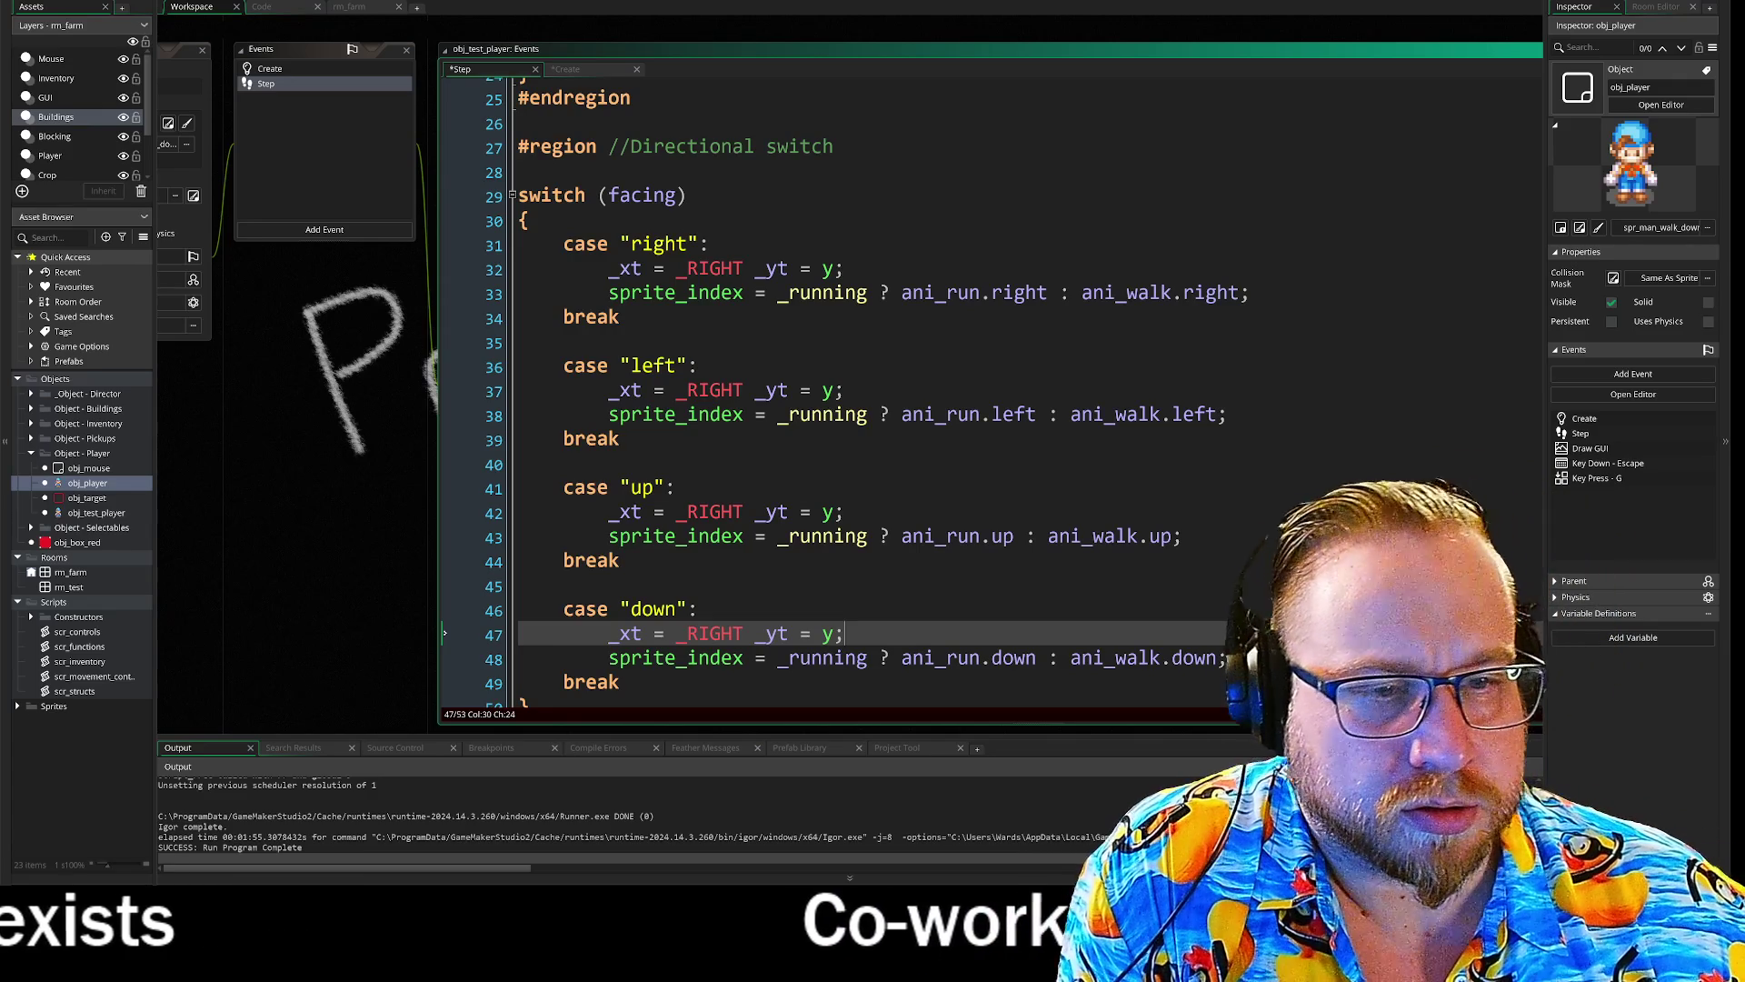
# - Change the left case's target to _LEFT and set _xt to x in the up and down cases
pyautogui.doubleClick(709, 390)
pyautogui.click(686, 390)
pyautogui.moveTo(686, 390); pyautogui.dragTo(736, 390)
pyautogui.write('LEFT')
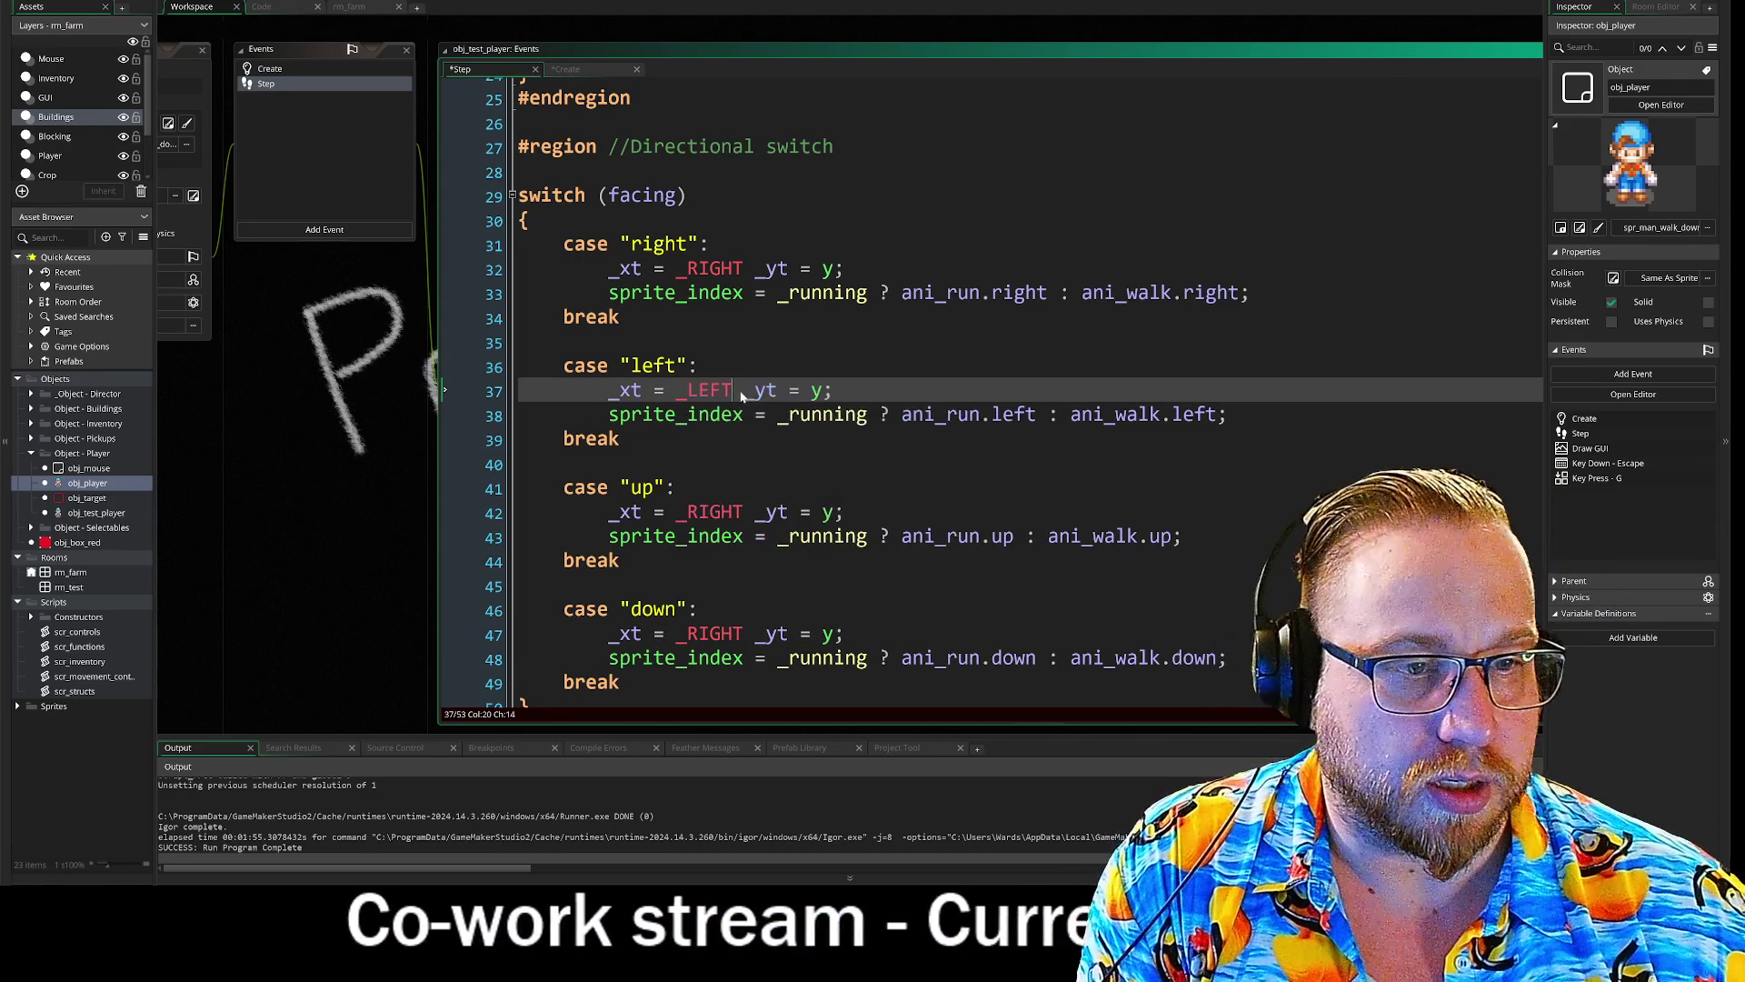
pyautogui.moveTo(675, 511); pyautogui.dragTo(744, 511)
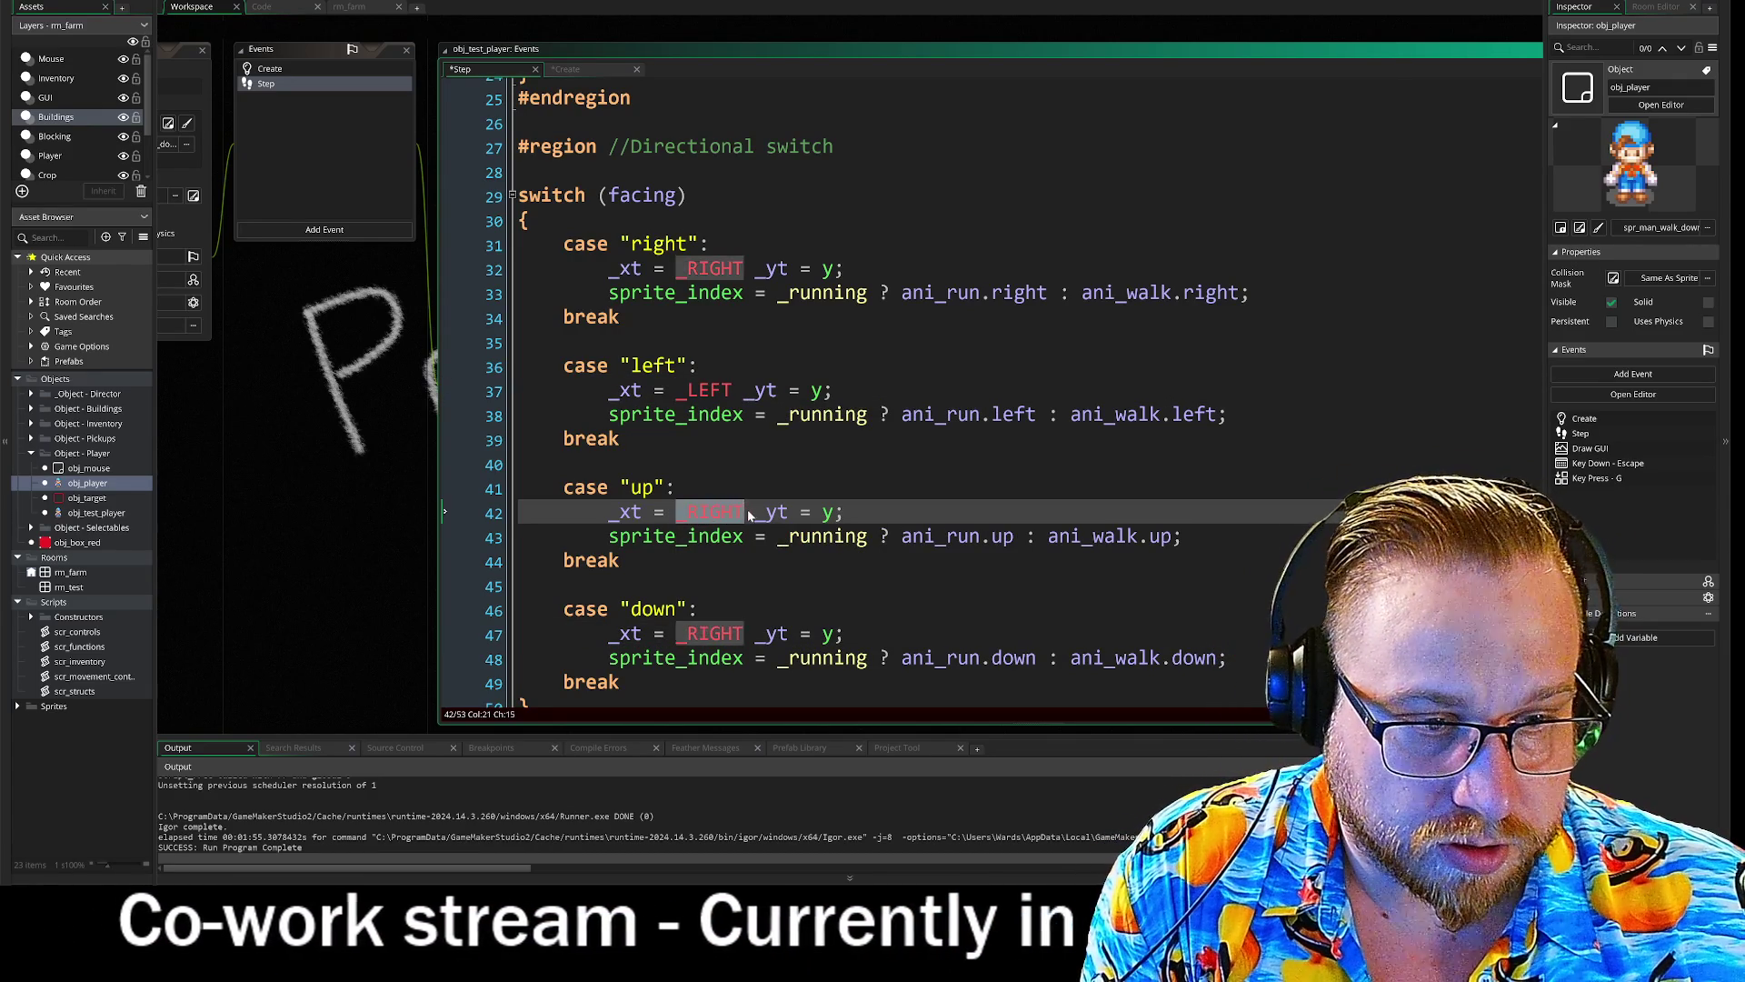
pyautogui.write('x')
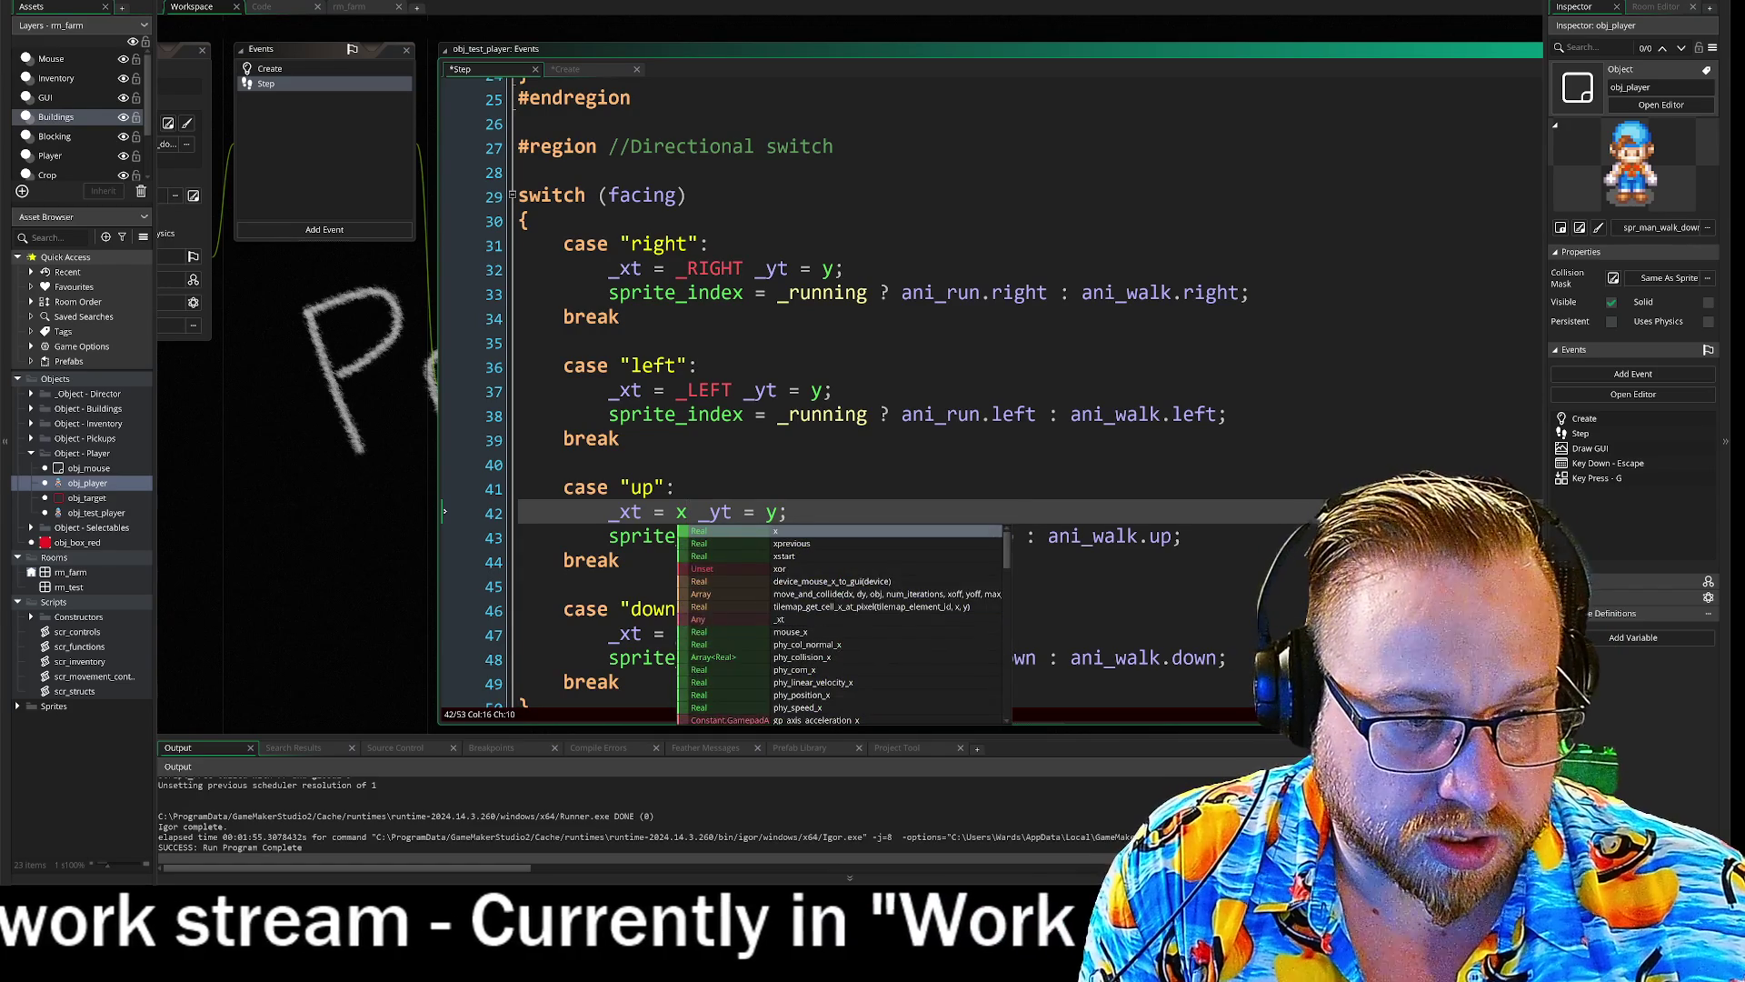
pyautogui.doubleClick(702, 633)
pyautogui.write('x _yt = y;')
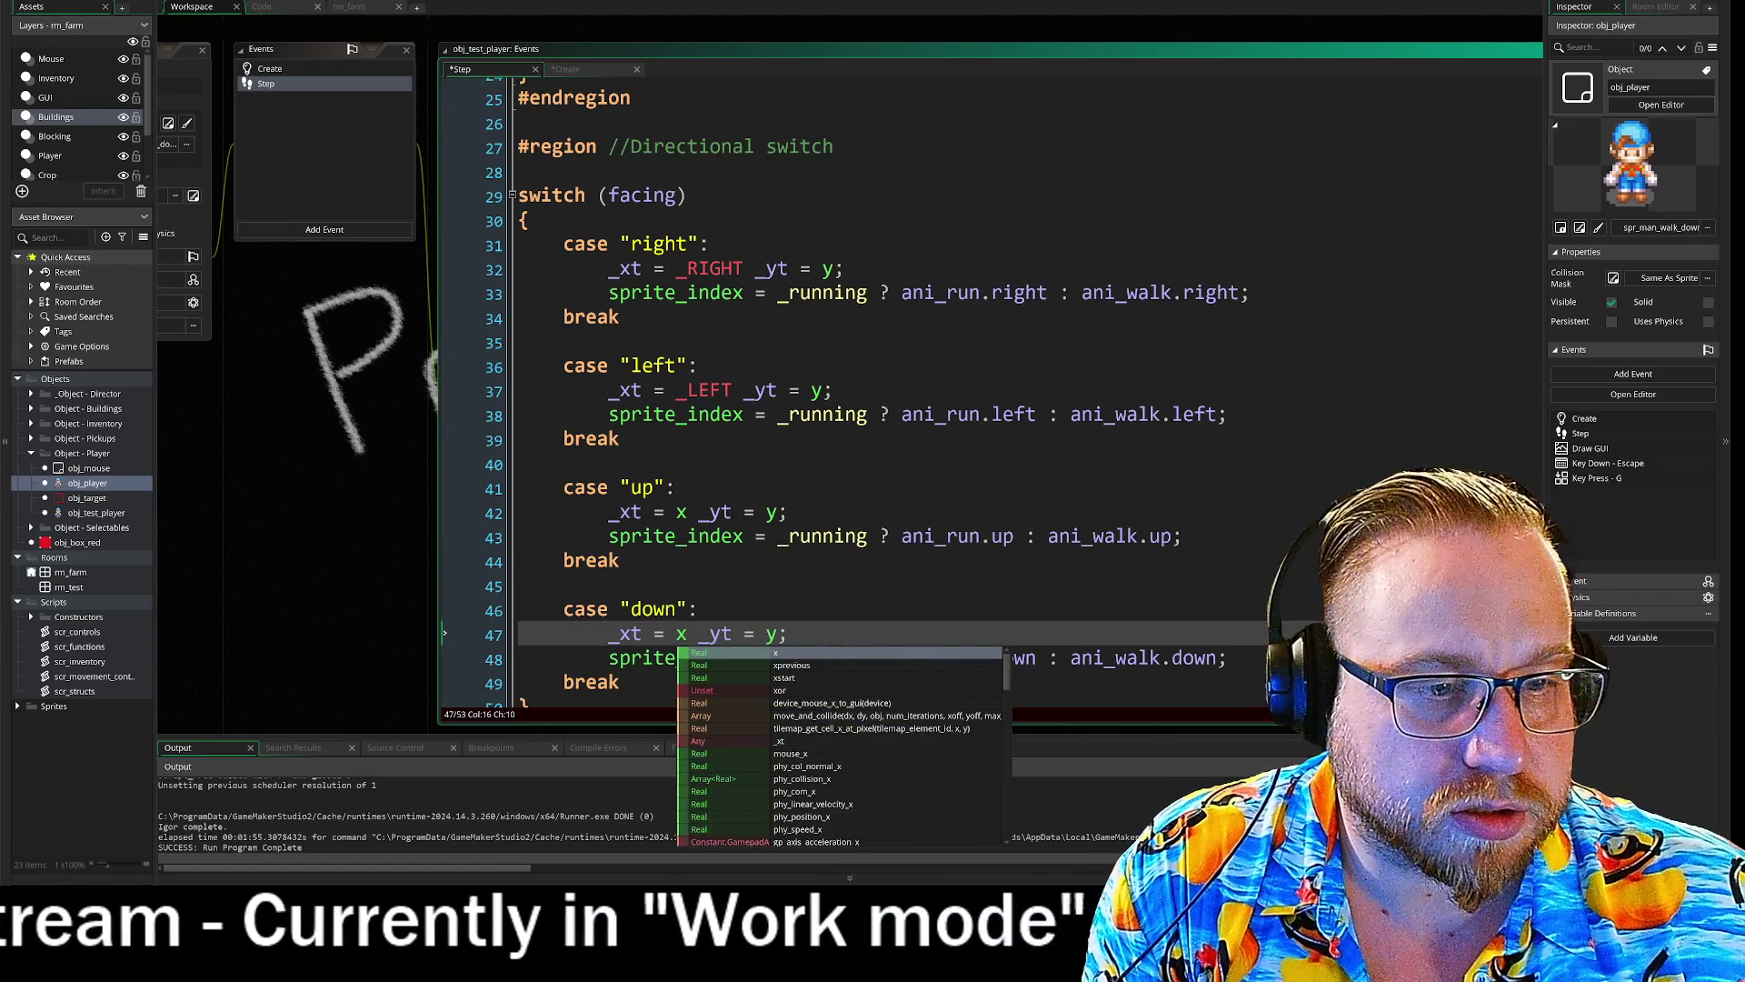
# - Set _yt to _UP in the up case and _DOWN in the down case
pyautogui.click(784, 512)
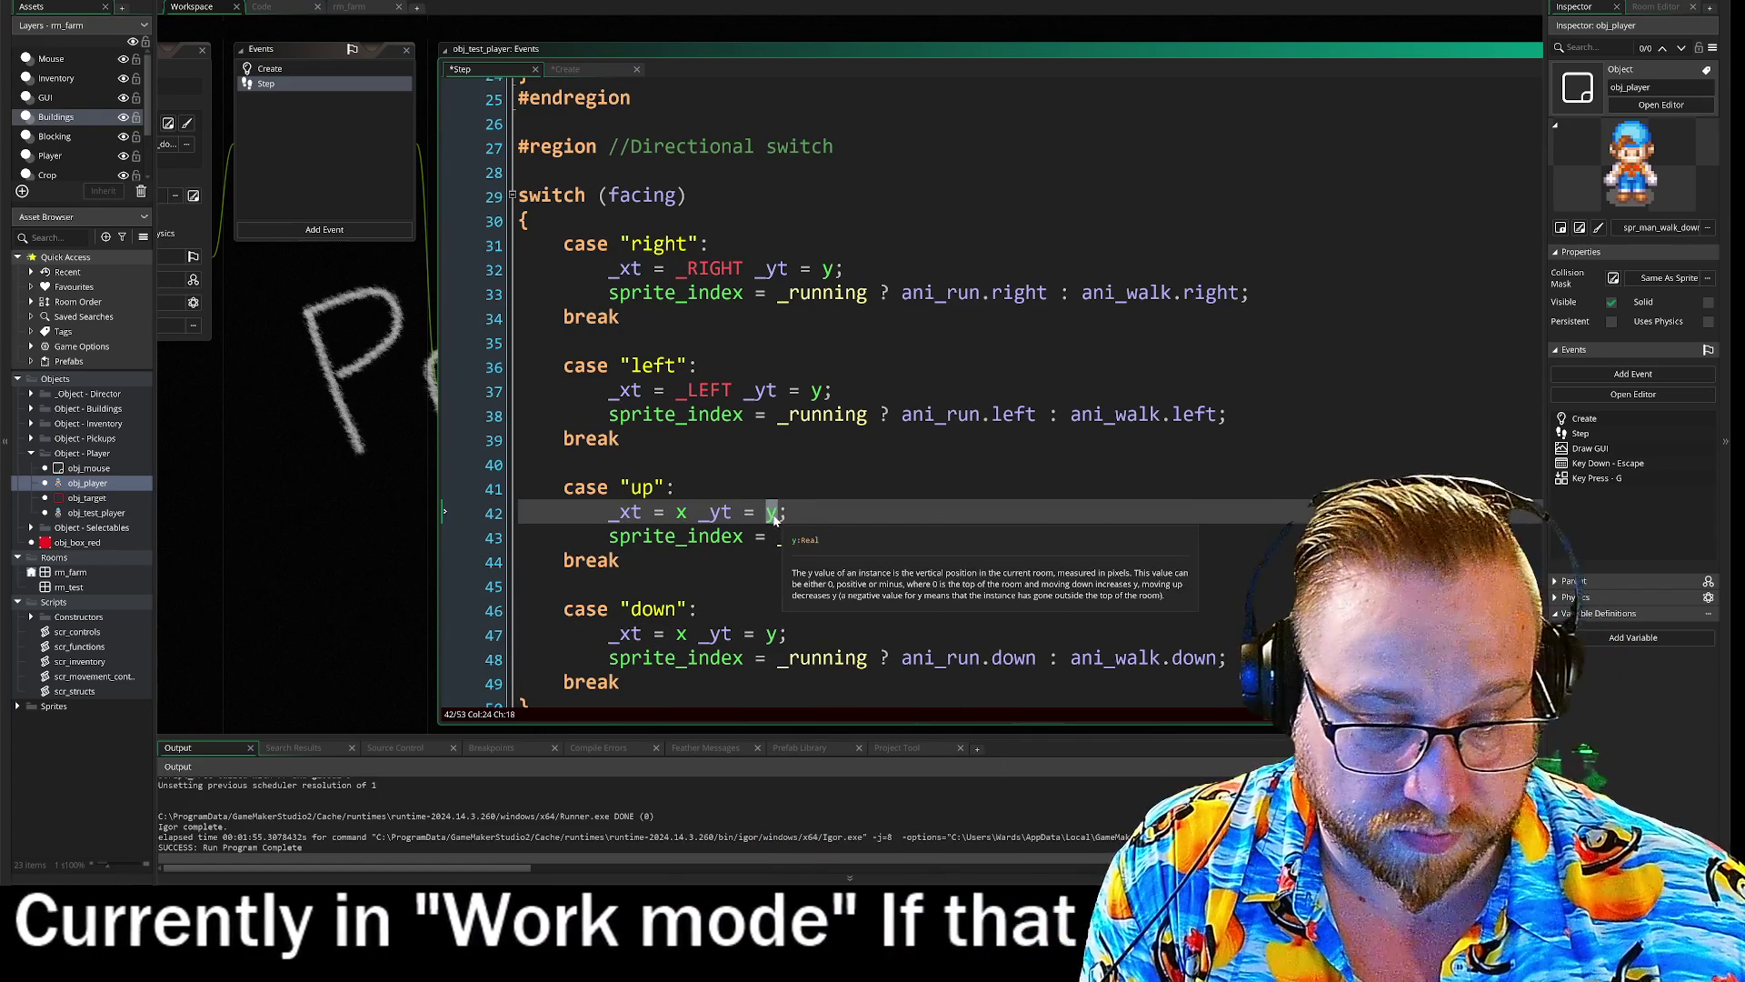
pyautogui.write('_u')
pyautogui.press('Down')
pyautogui.press('Return')
pyautogui.doubleClick(772, 634)
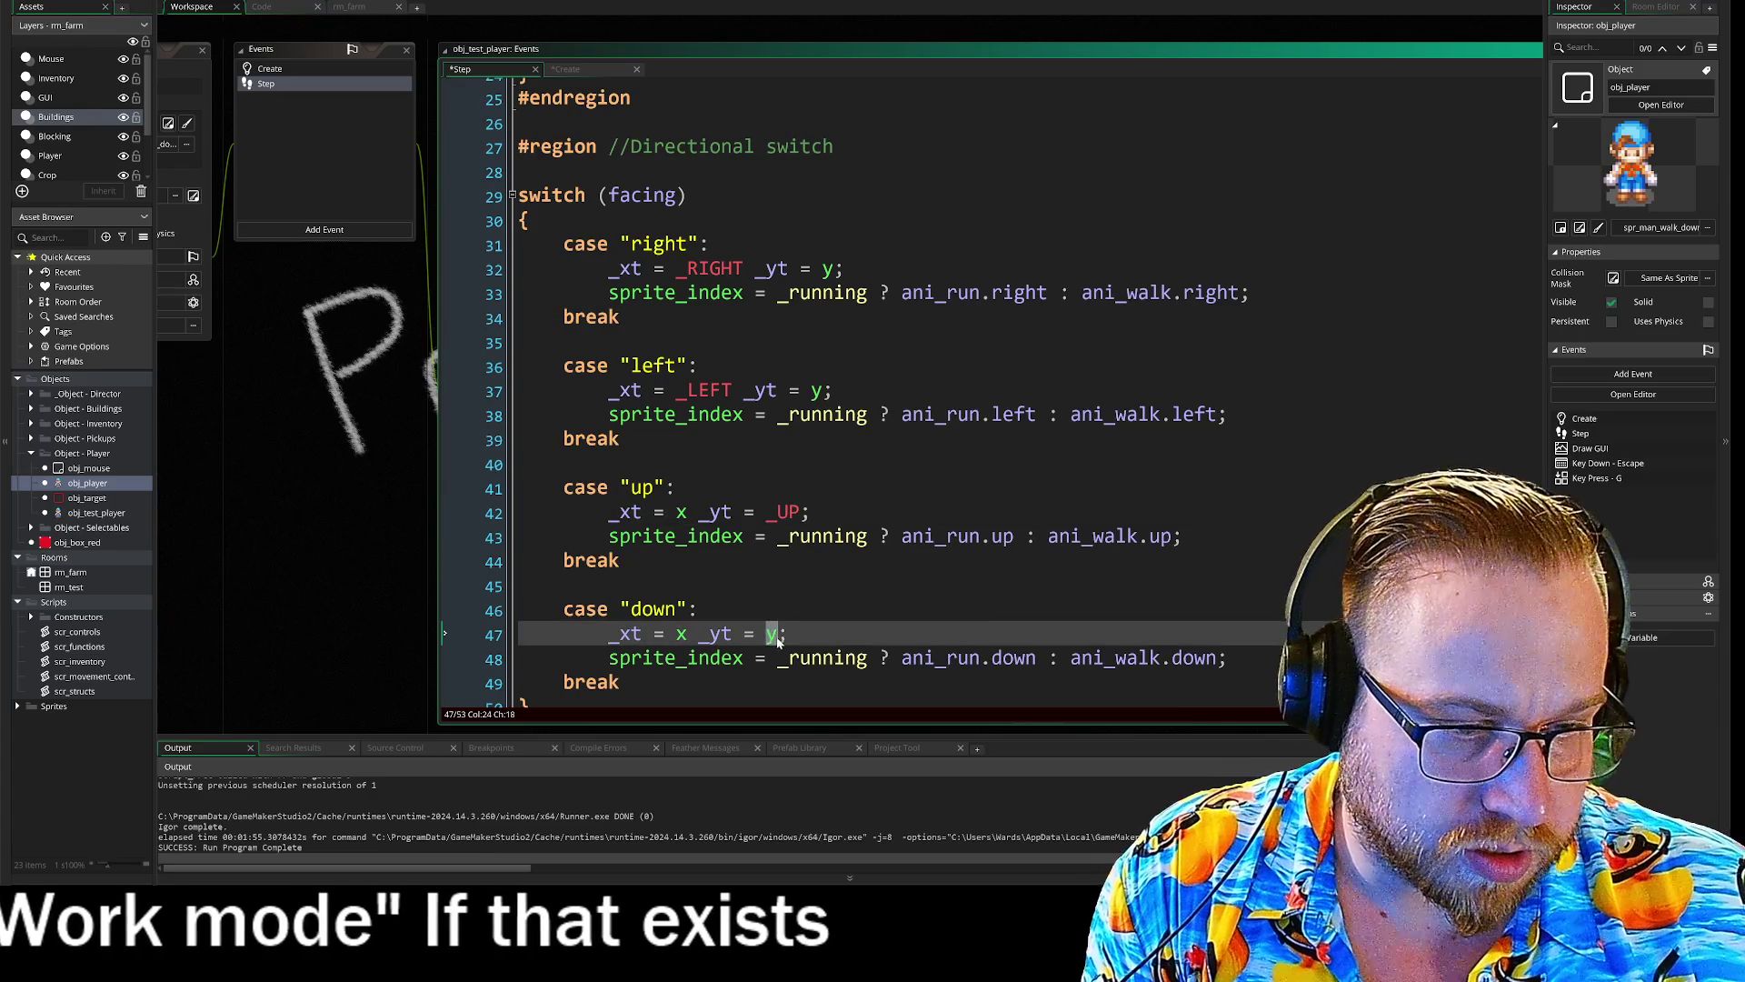
pyautogui.write('_d')
pyautogui.press('Down')
pyautogui.press('Return')
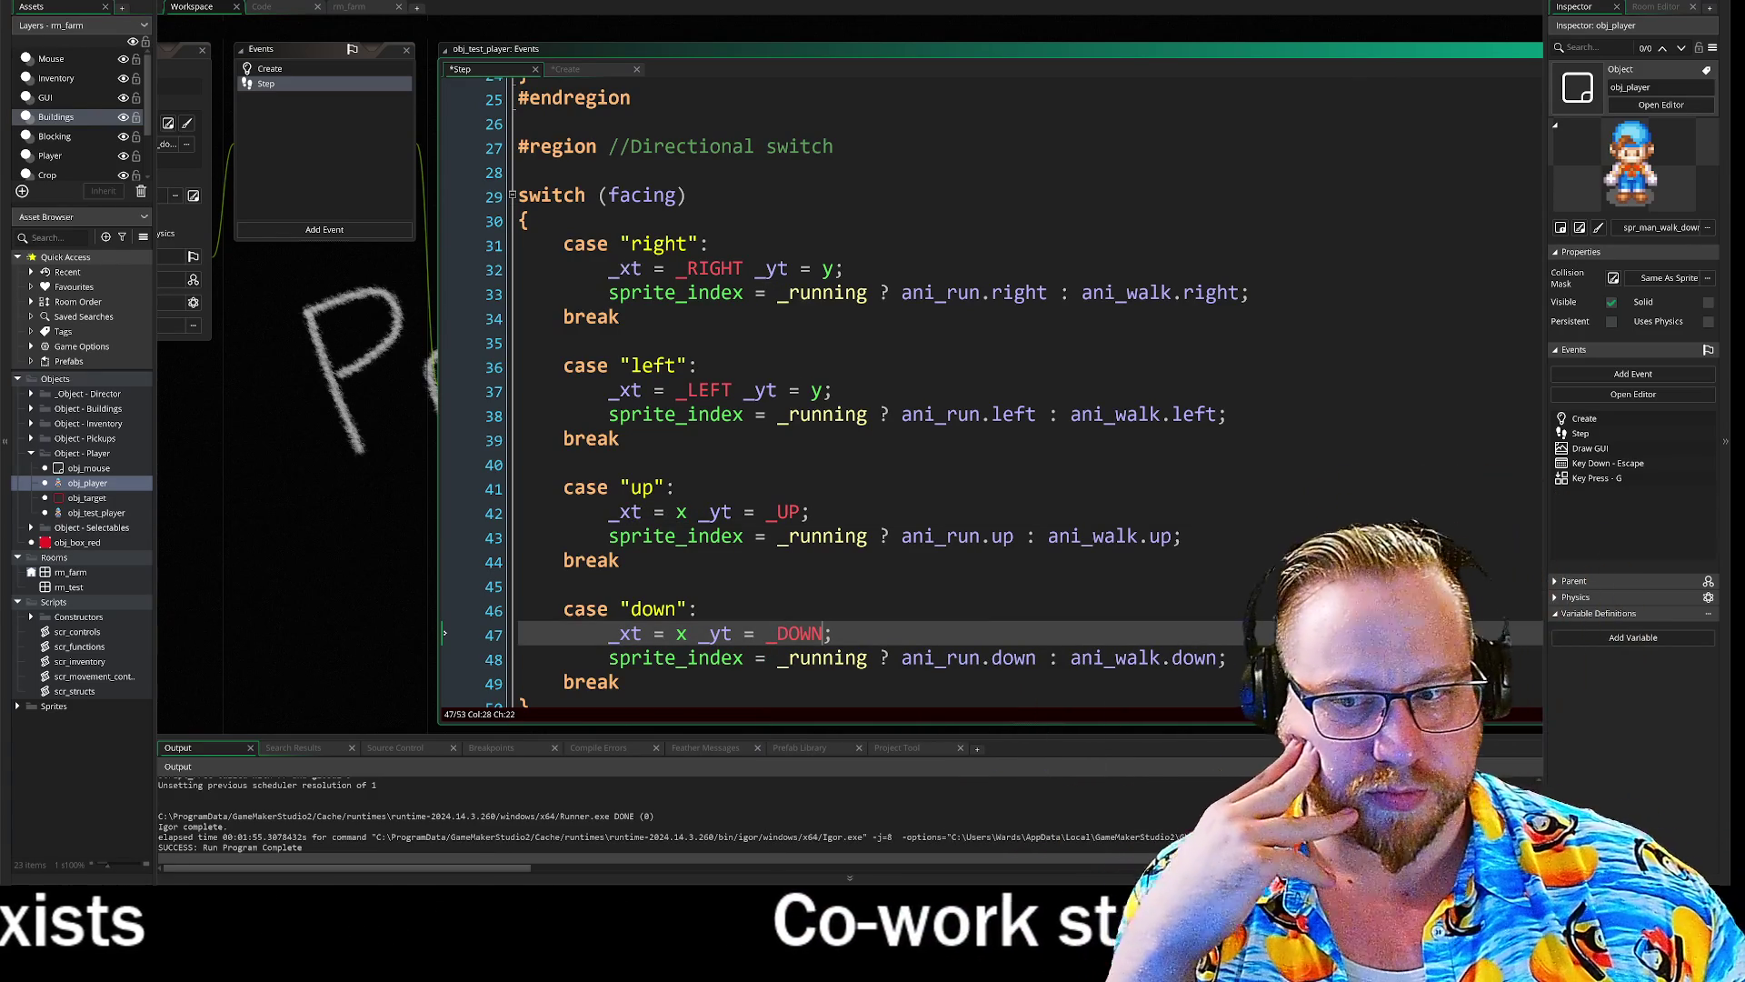
pyautogui.scroll(-2, 1158, 491)
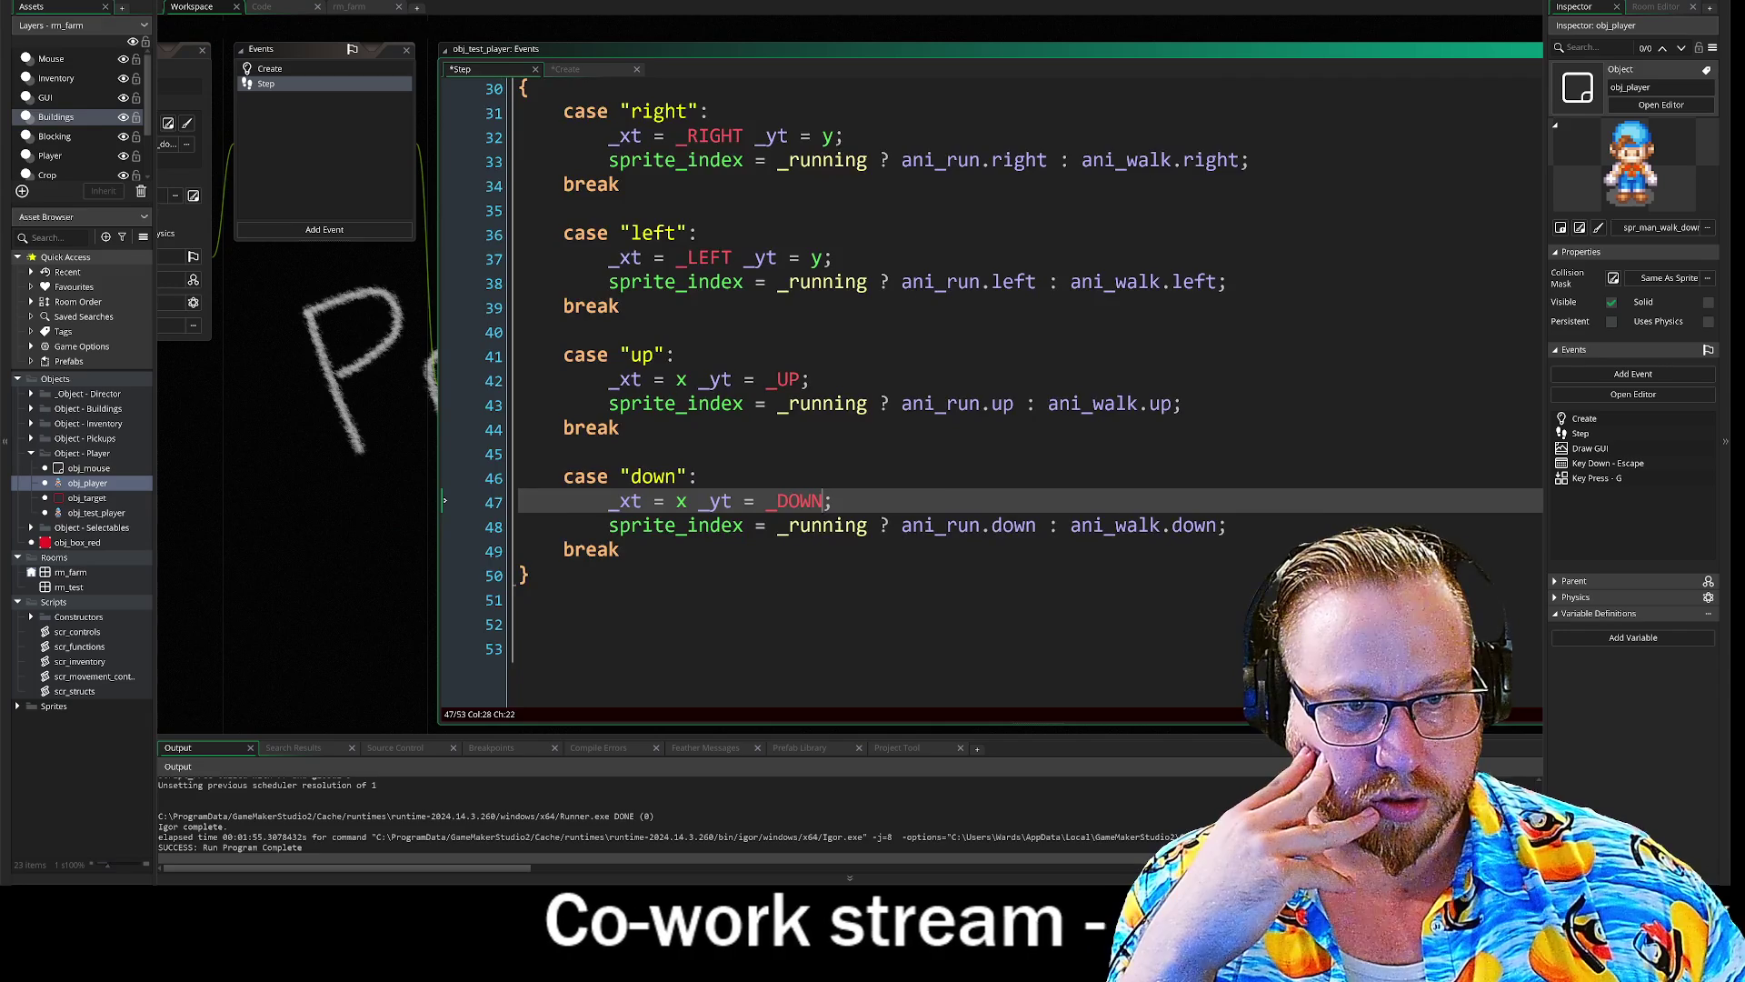
pyautogui.scroll(1, 1159, 491)
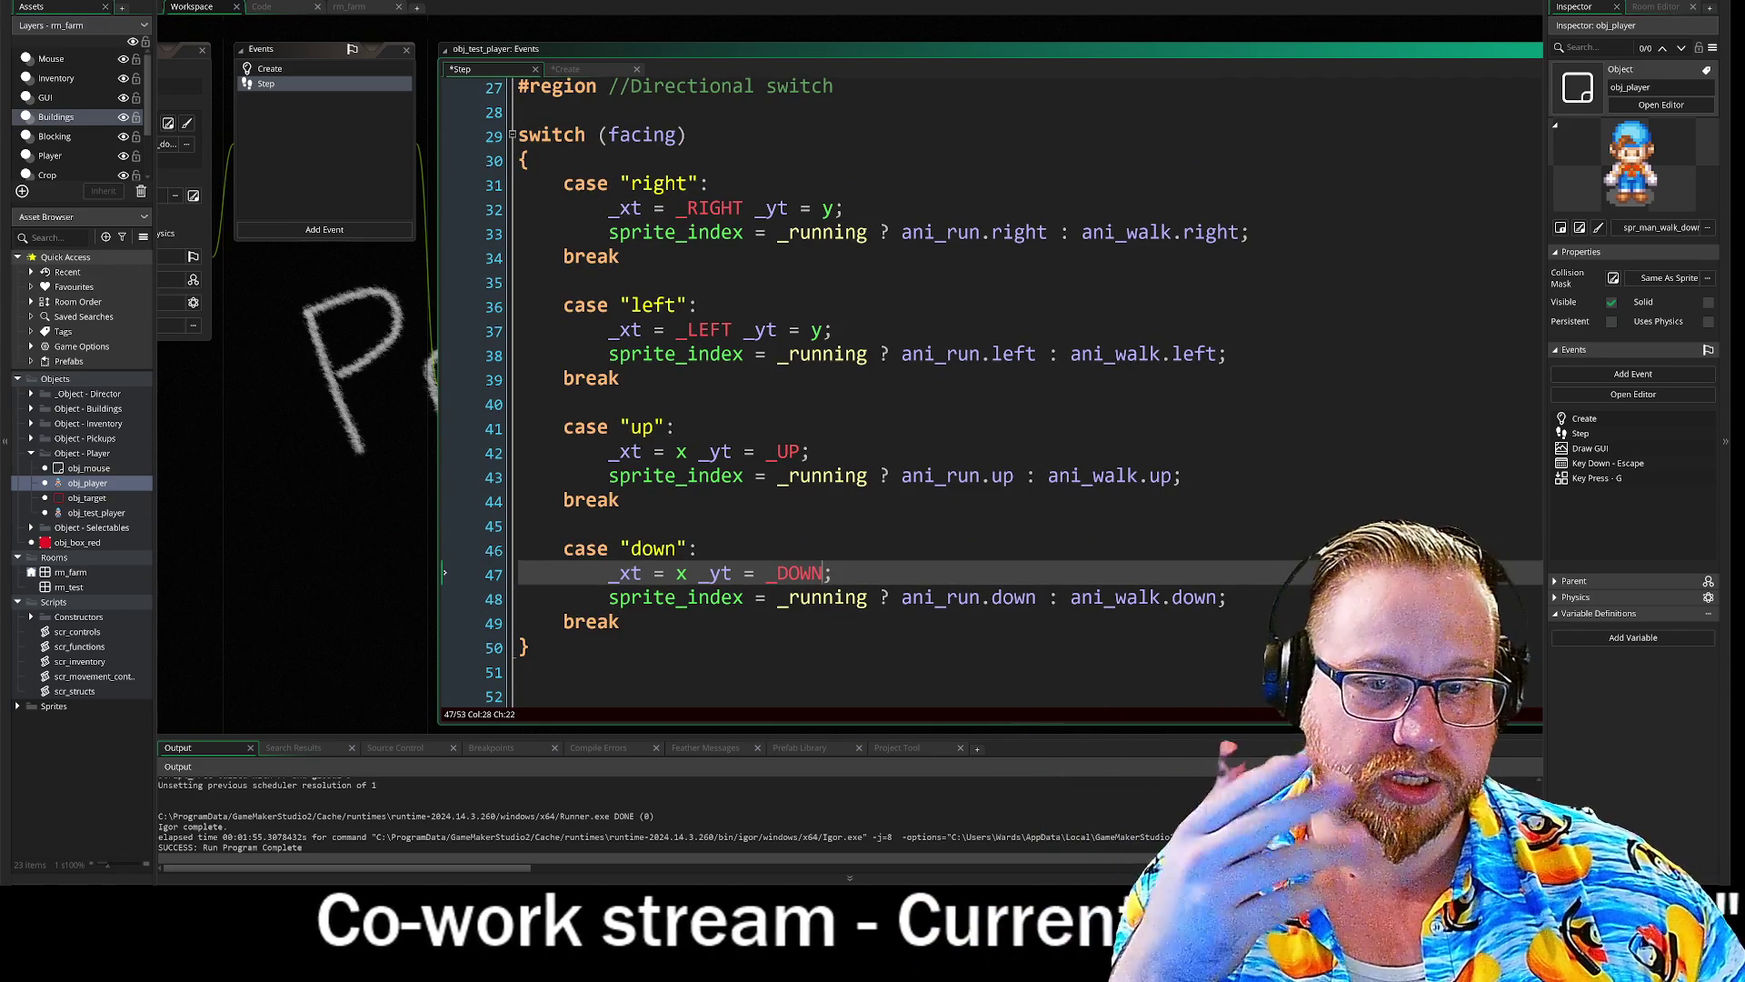
pyautogui.scroll(1, 990, 391)
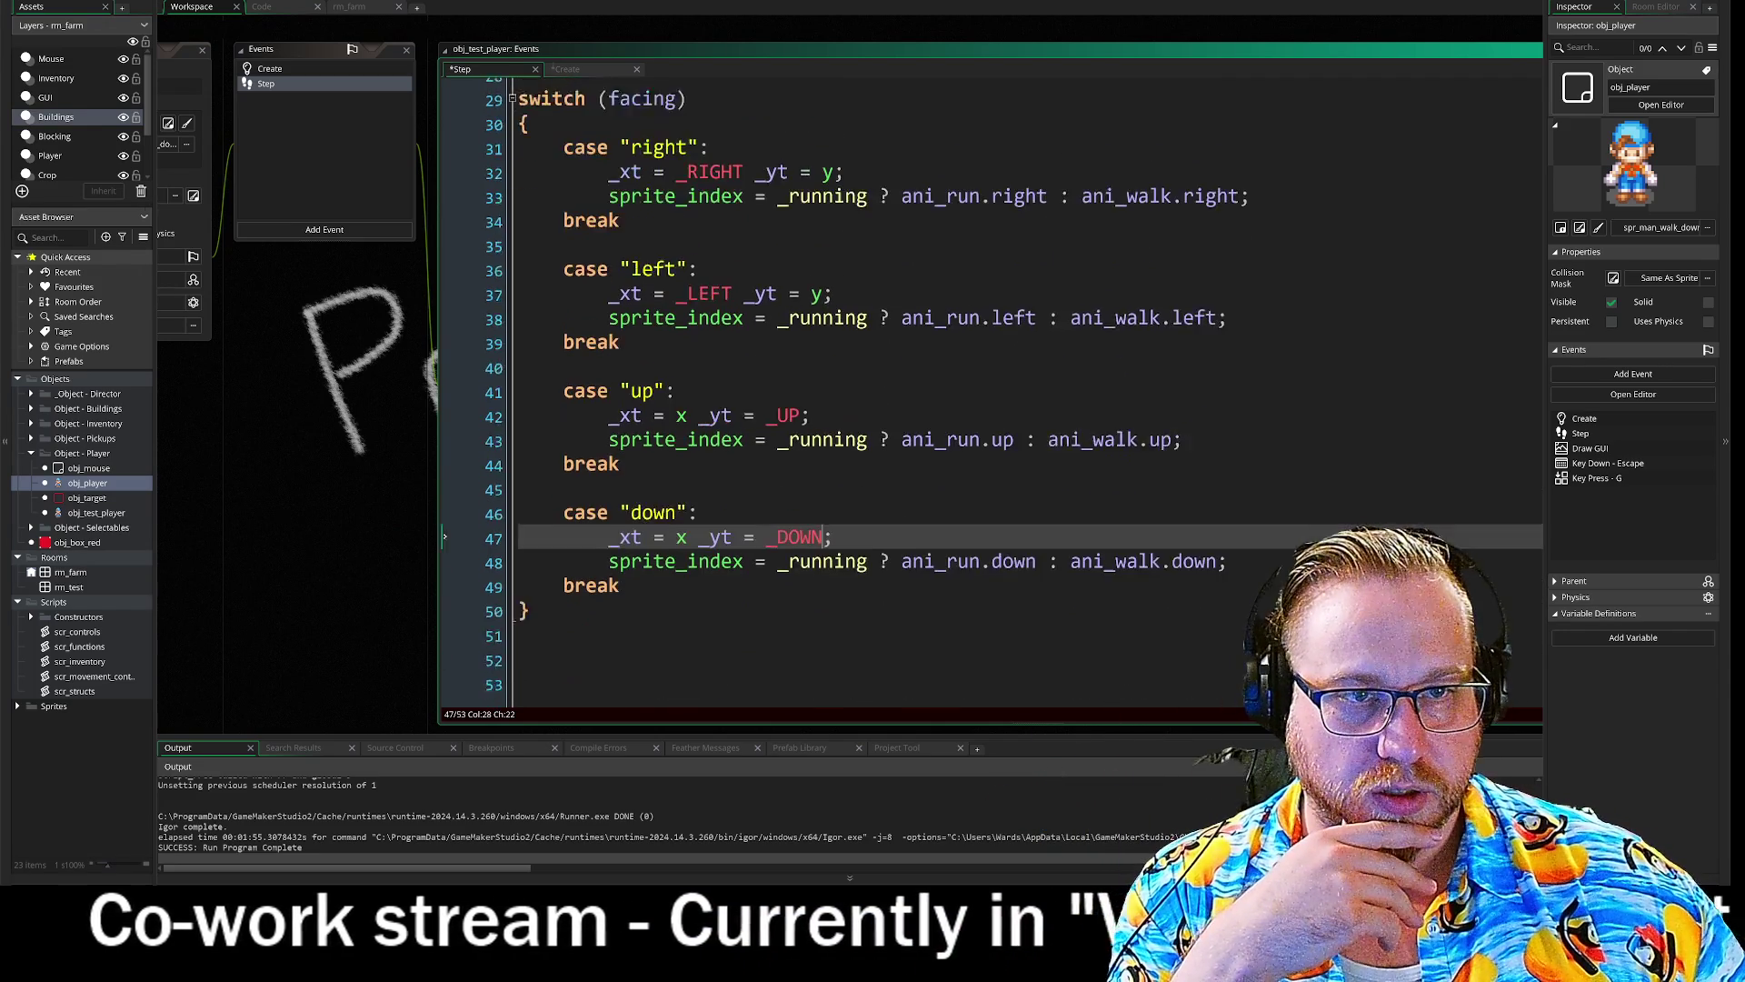
pyautogui.scroll(-1, 838, 393)
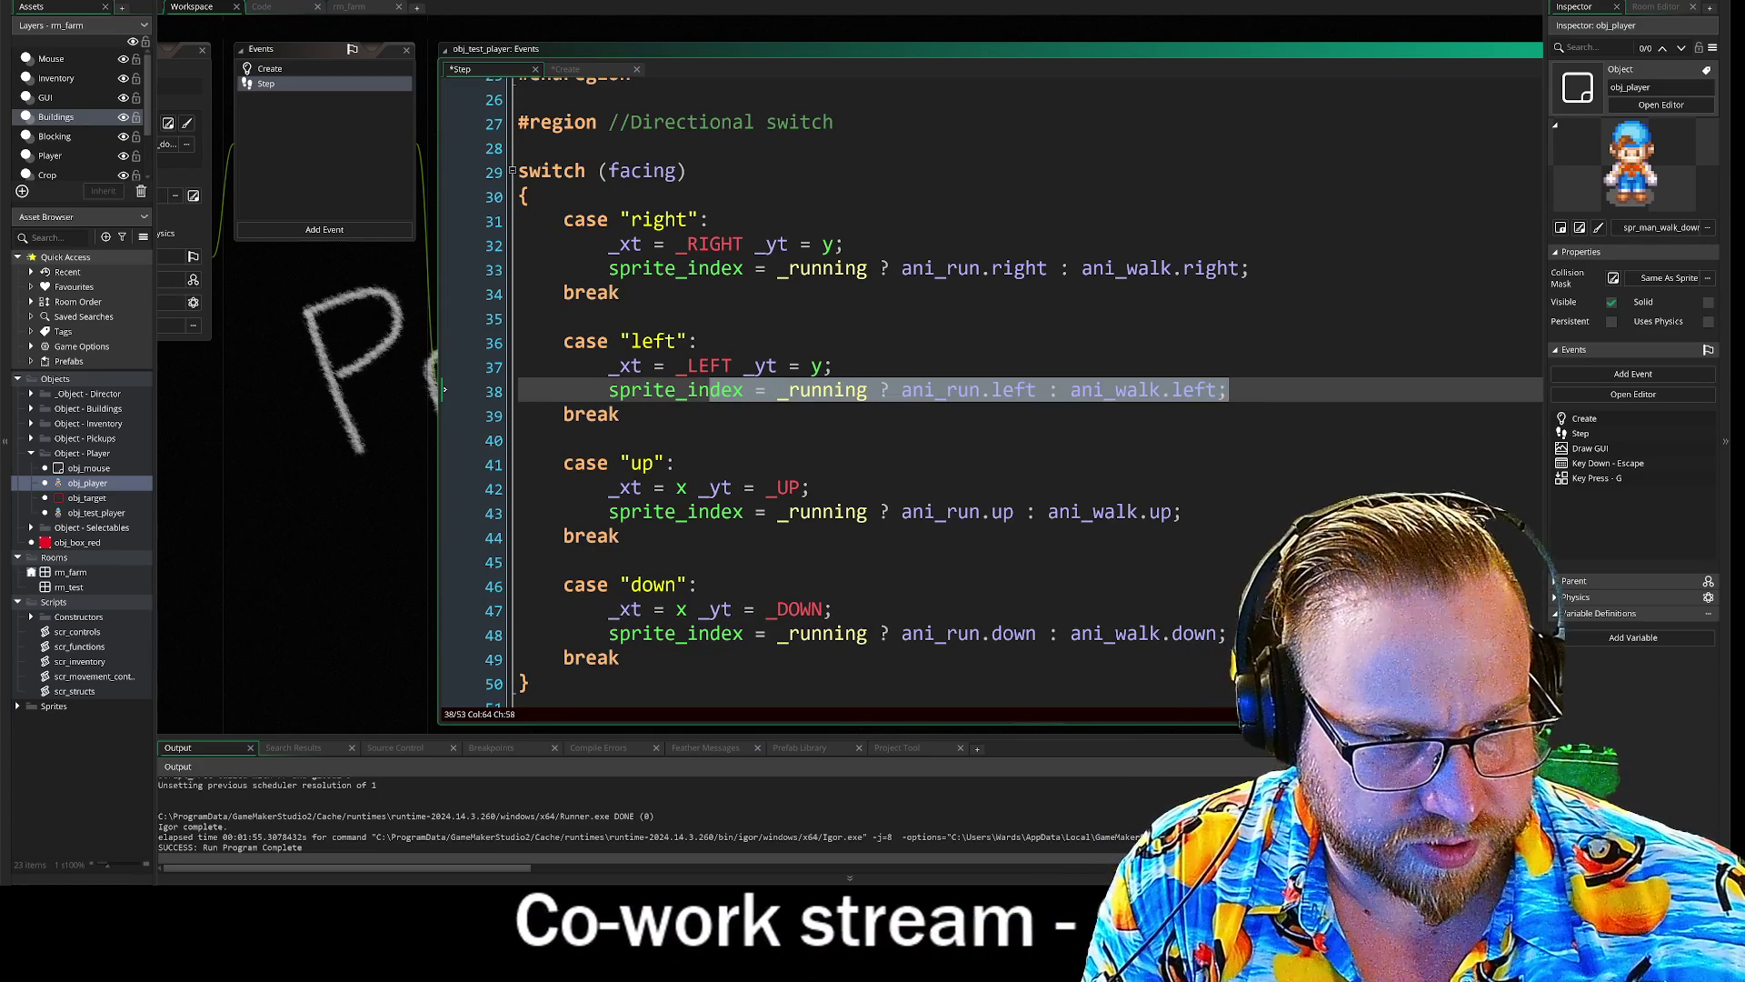
pyautogui.click(1229, 390)
pyautogui.click(845, 243)
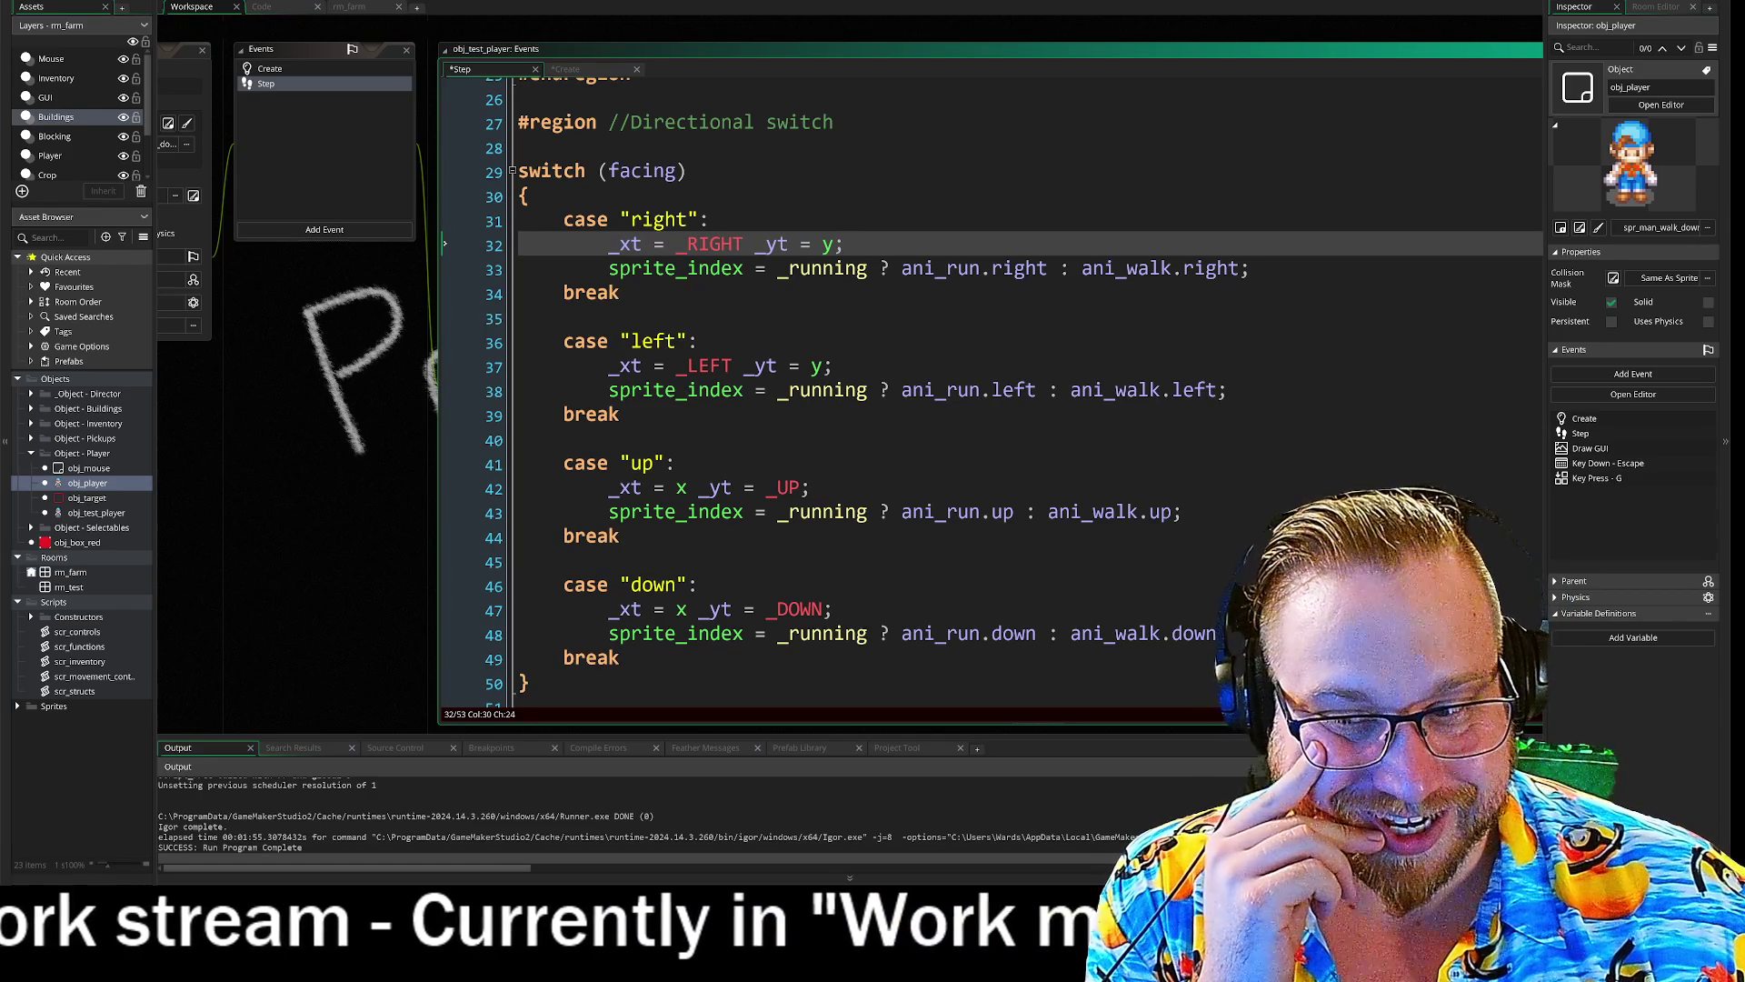
pyautogui.click(564, 317)
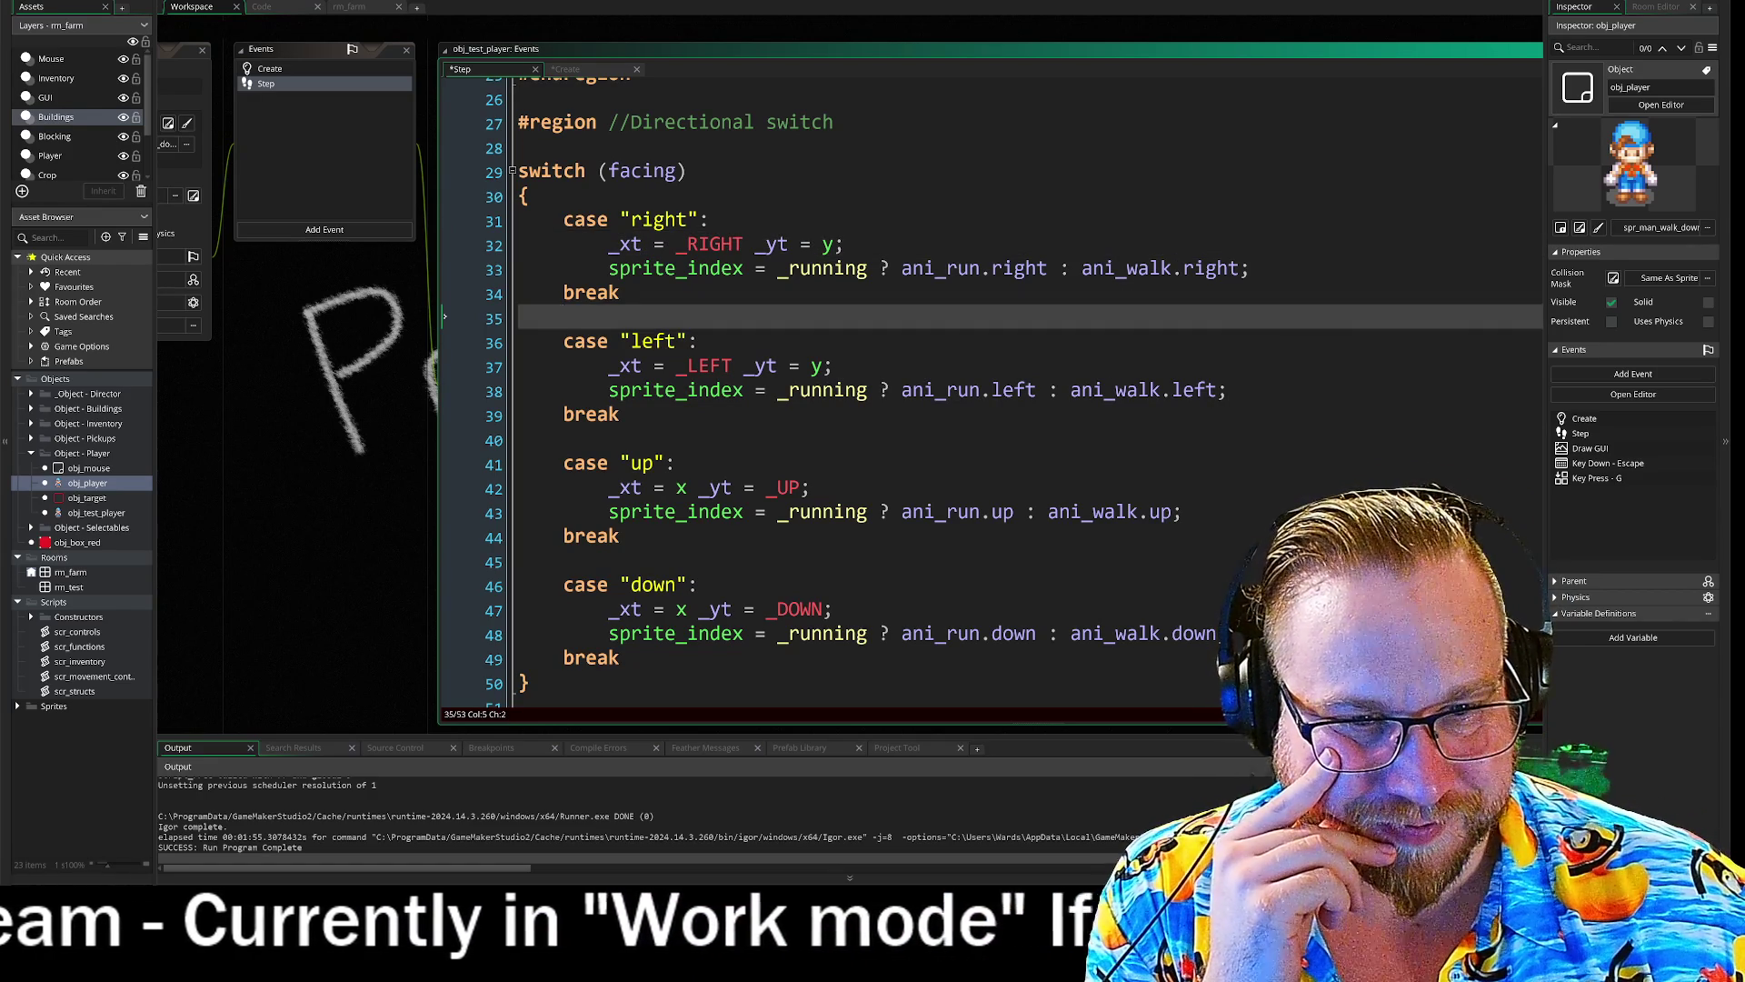
pyautogui.click(564, 439)
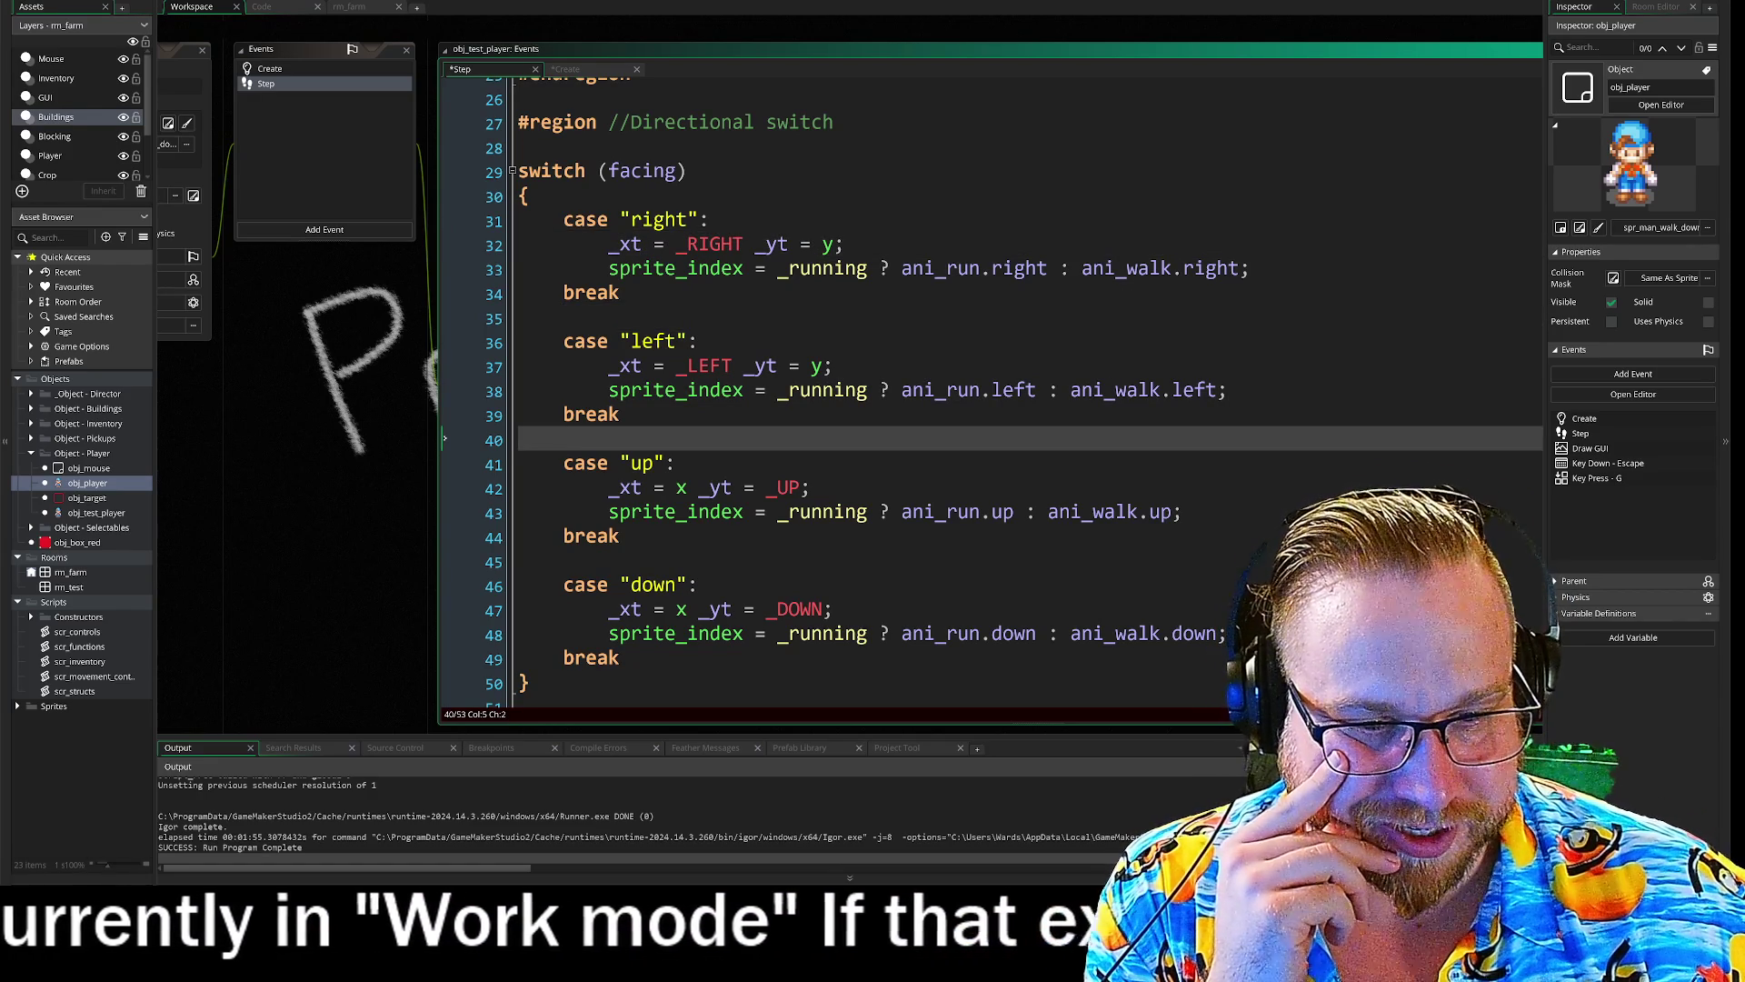
pyautogui.click(563, 560)
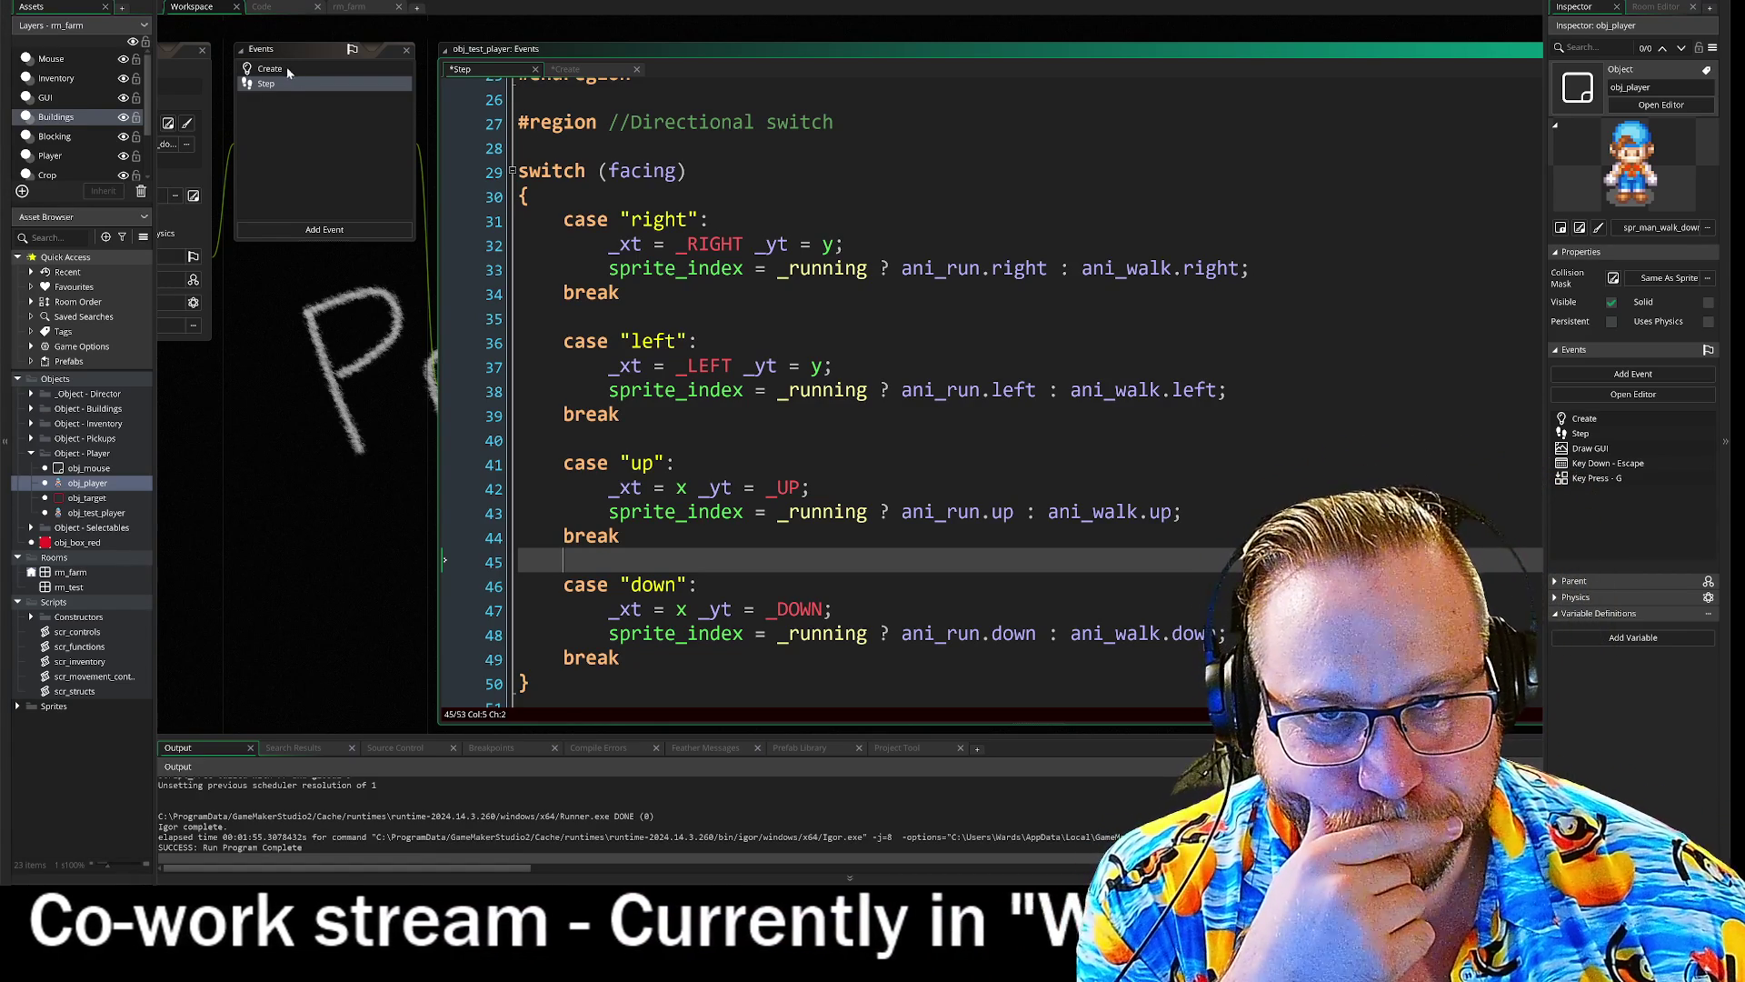
pyautogui.click(283, 68)
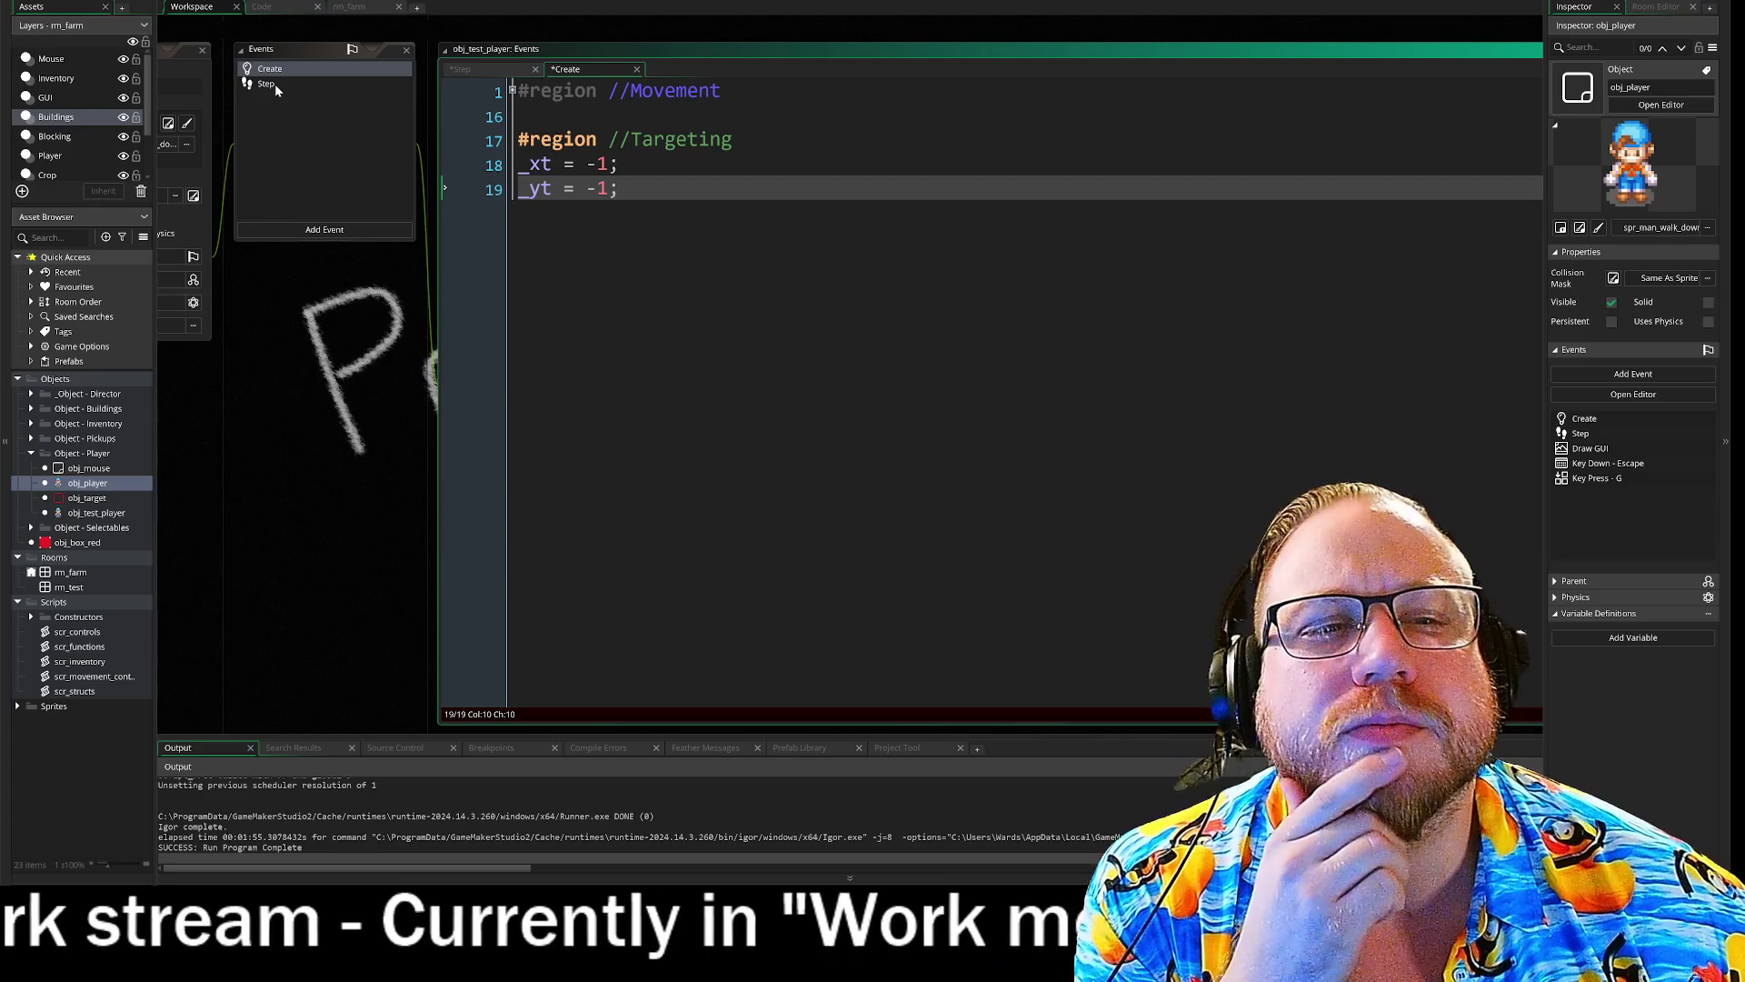
pyautogui.click(276, 84)
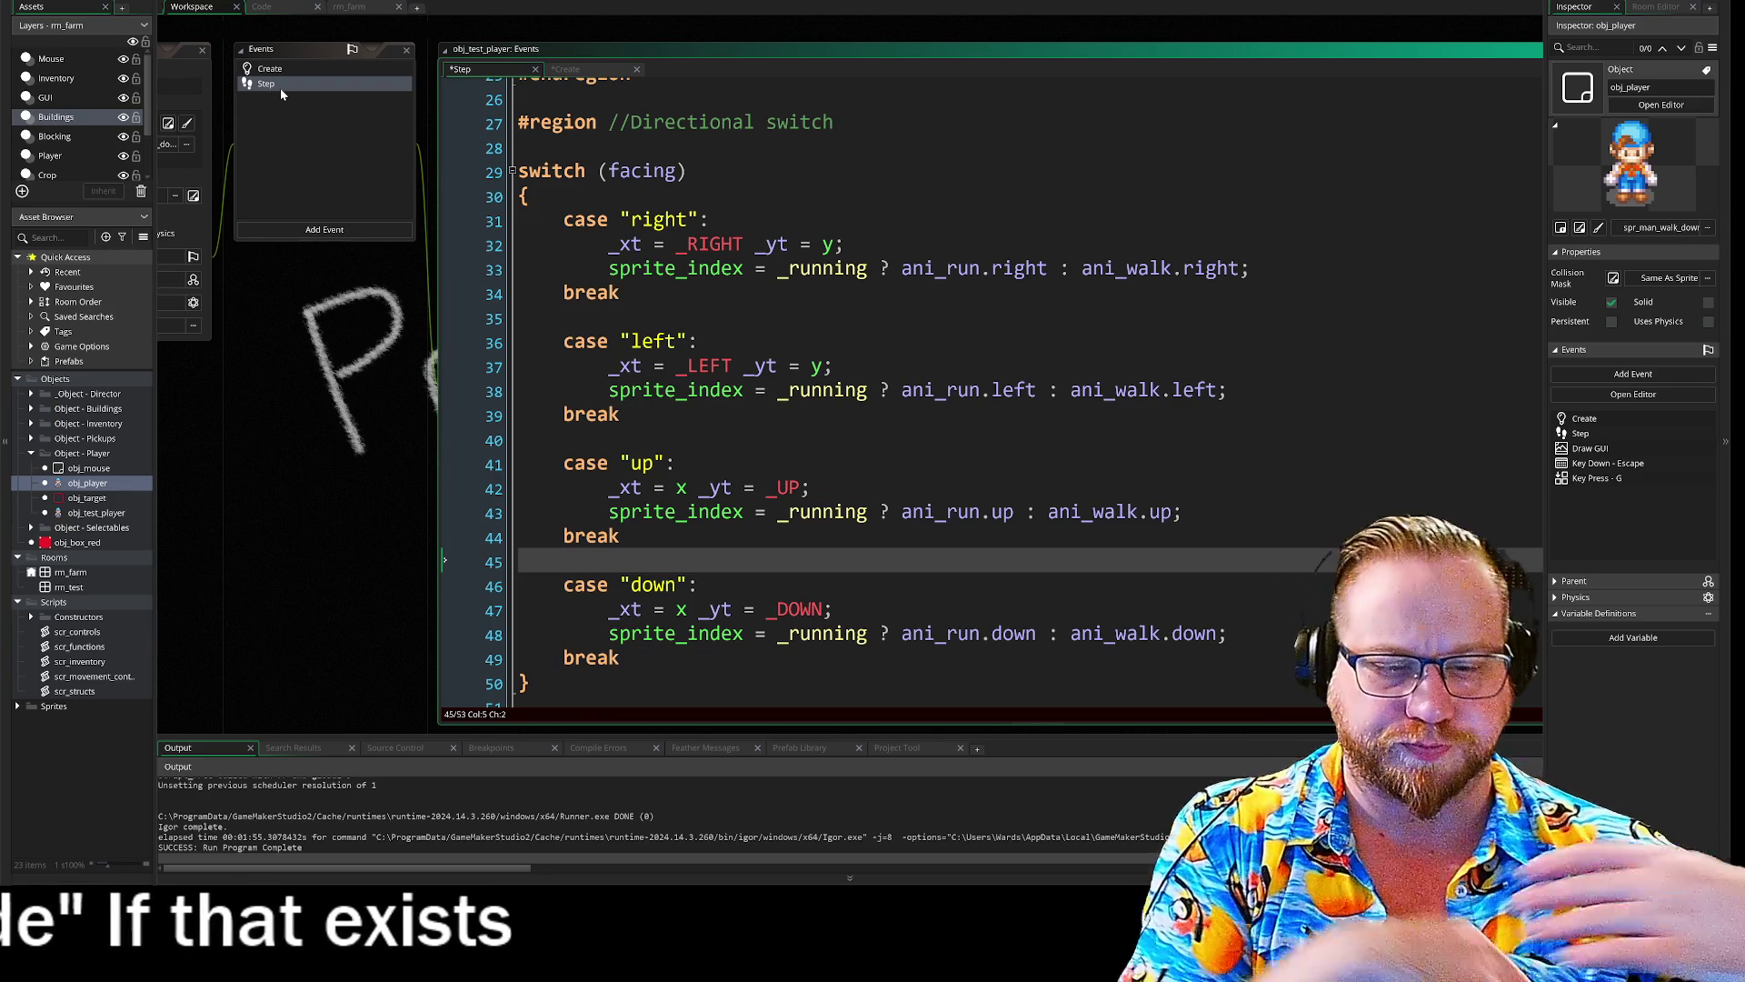
pyautogui.doubleClick(118, 499)
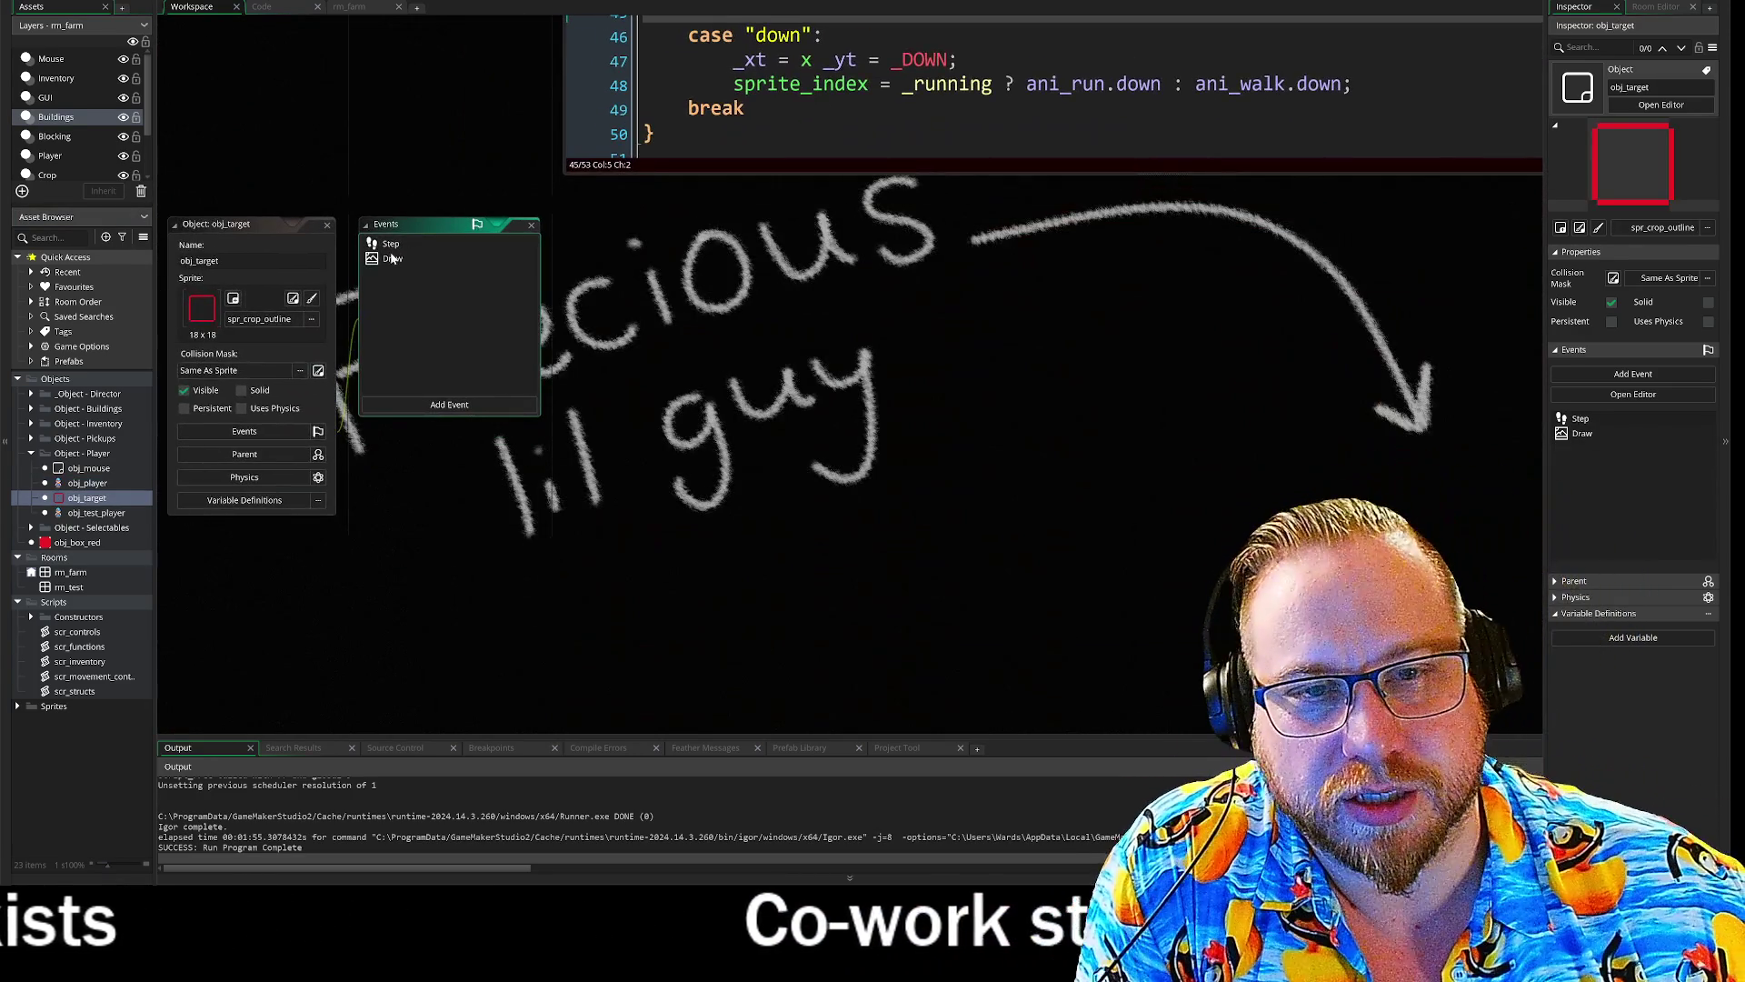
# - Open obj_target's Step code and duplicate obj_target into obj_target_test
pyautogui.click(397, 245)
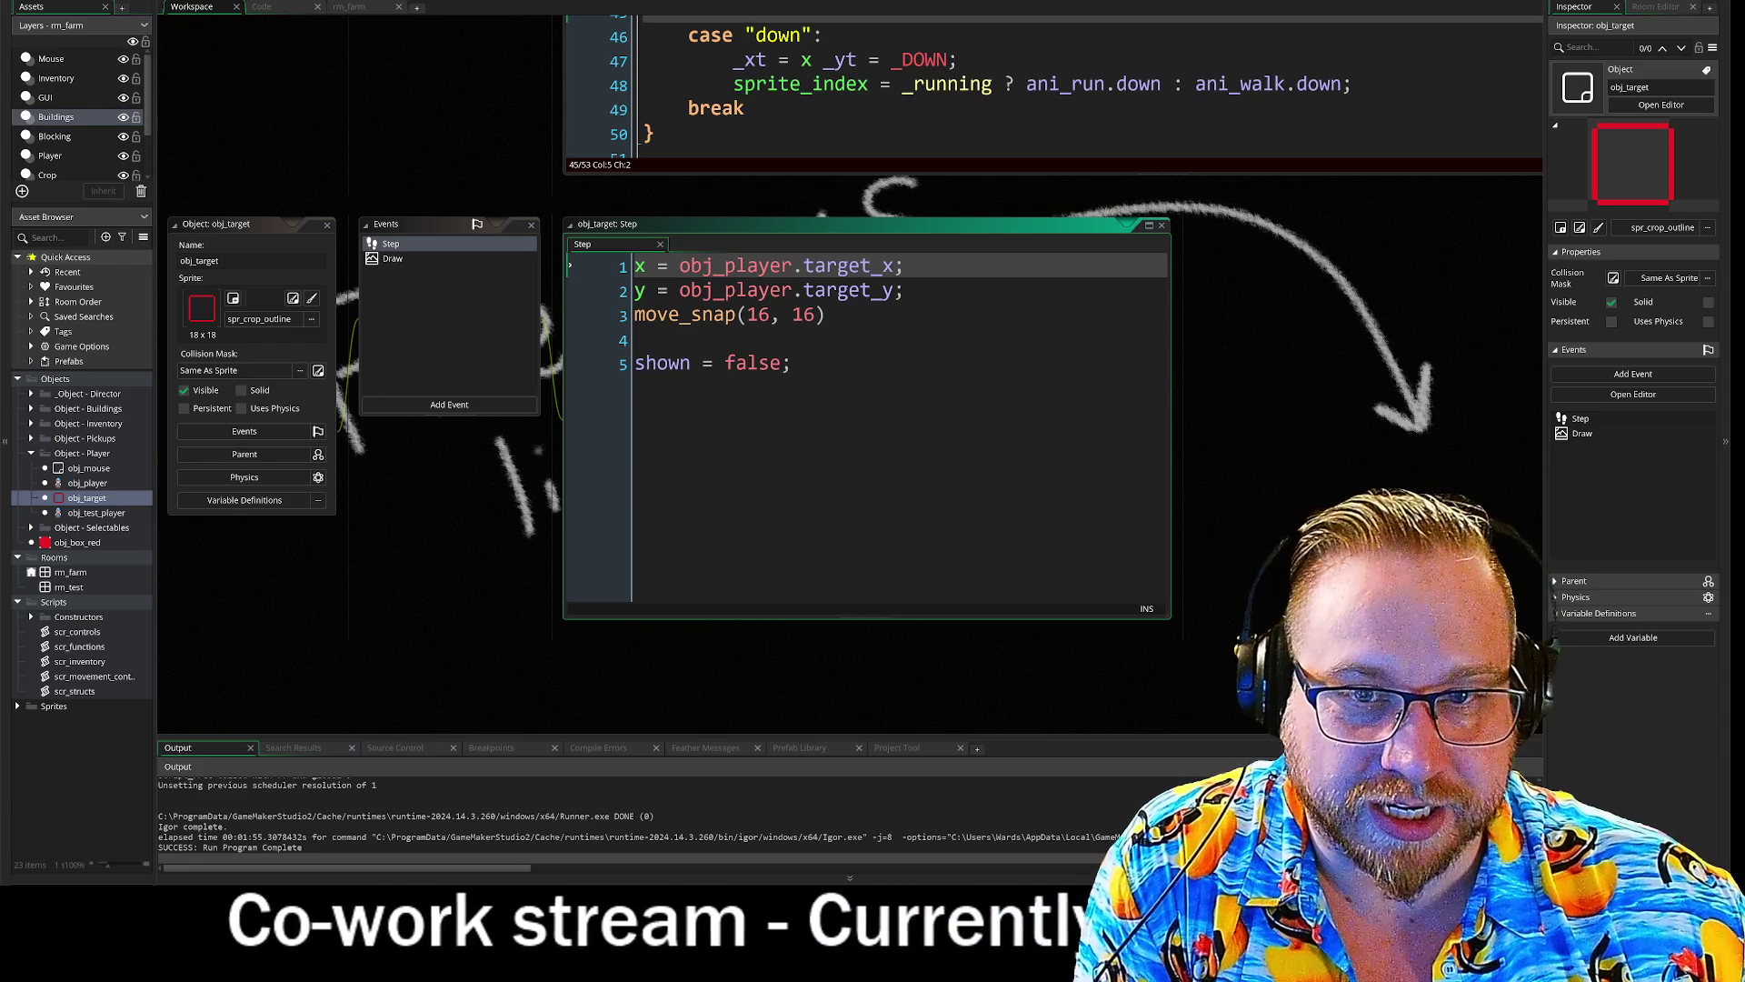
pyautogui.click(272, 350)
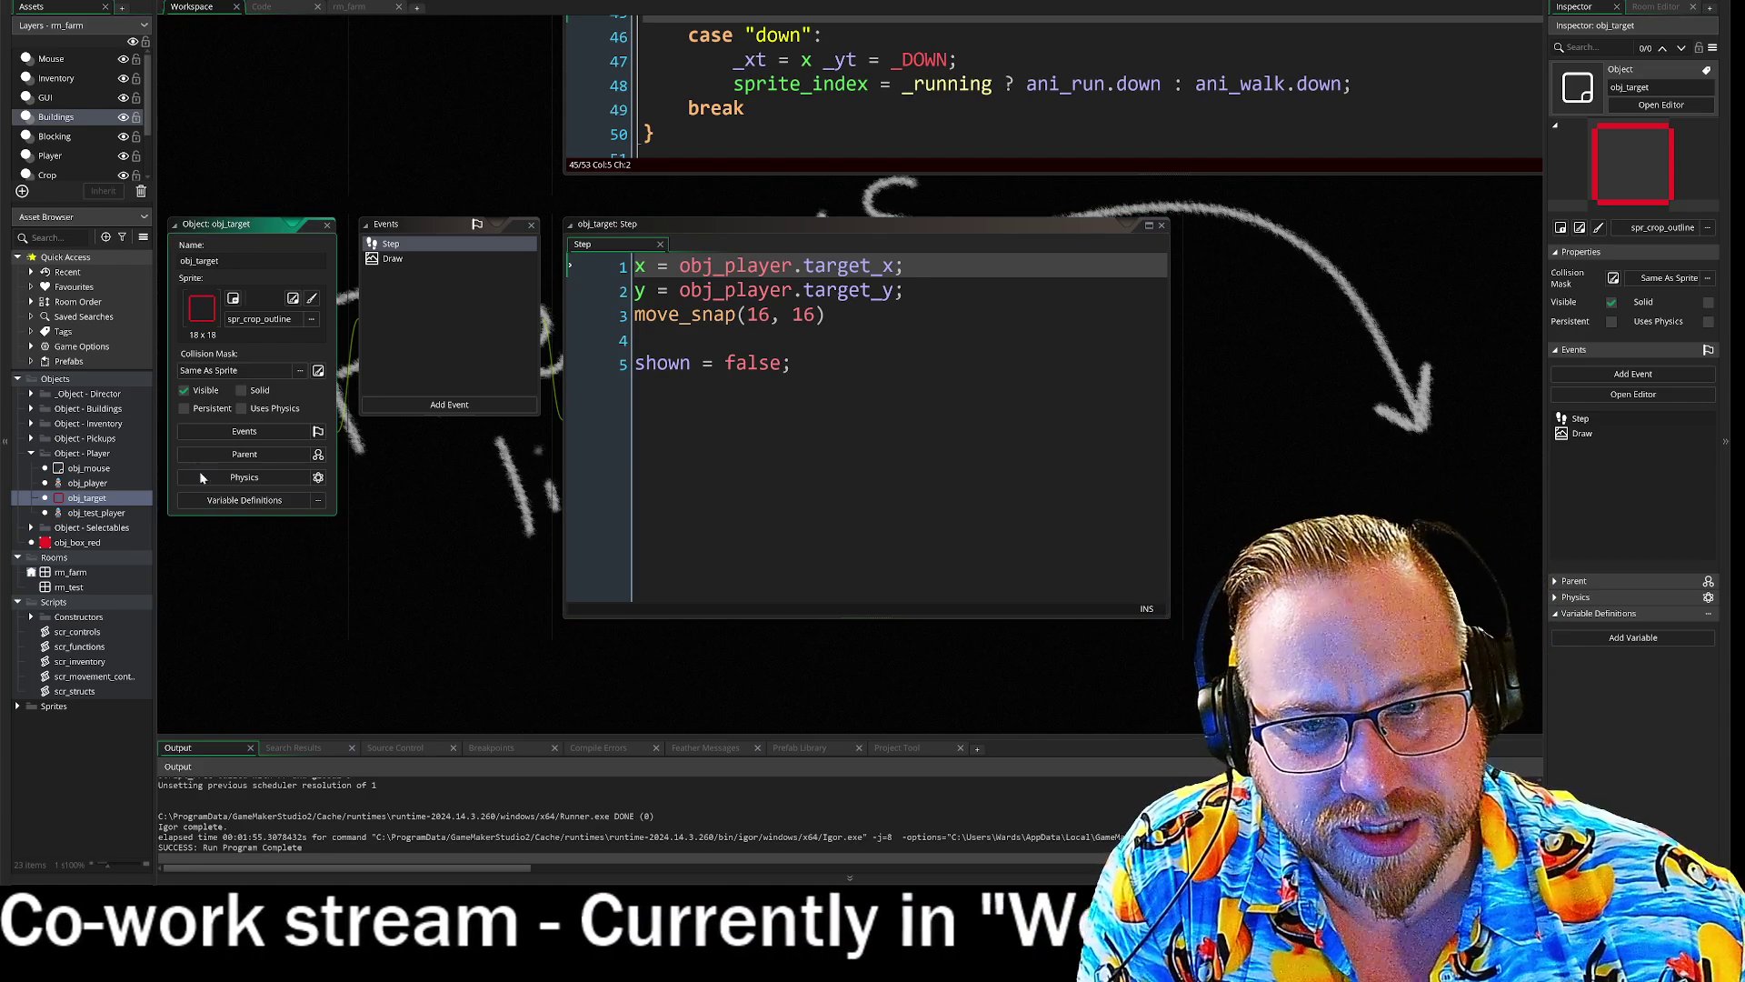
pyautogui.rightClick(63, 500)
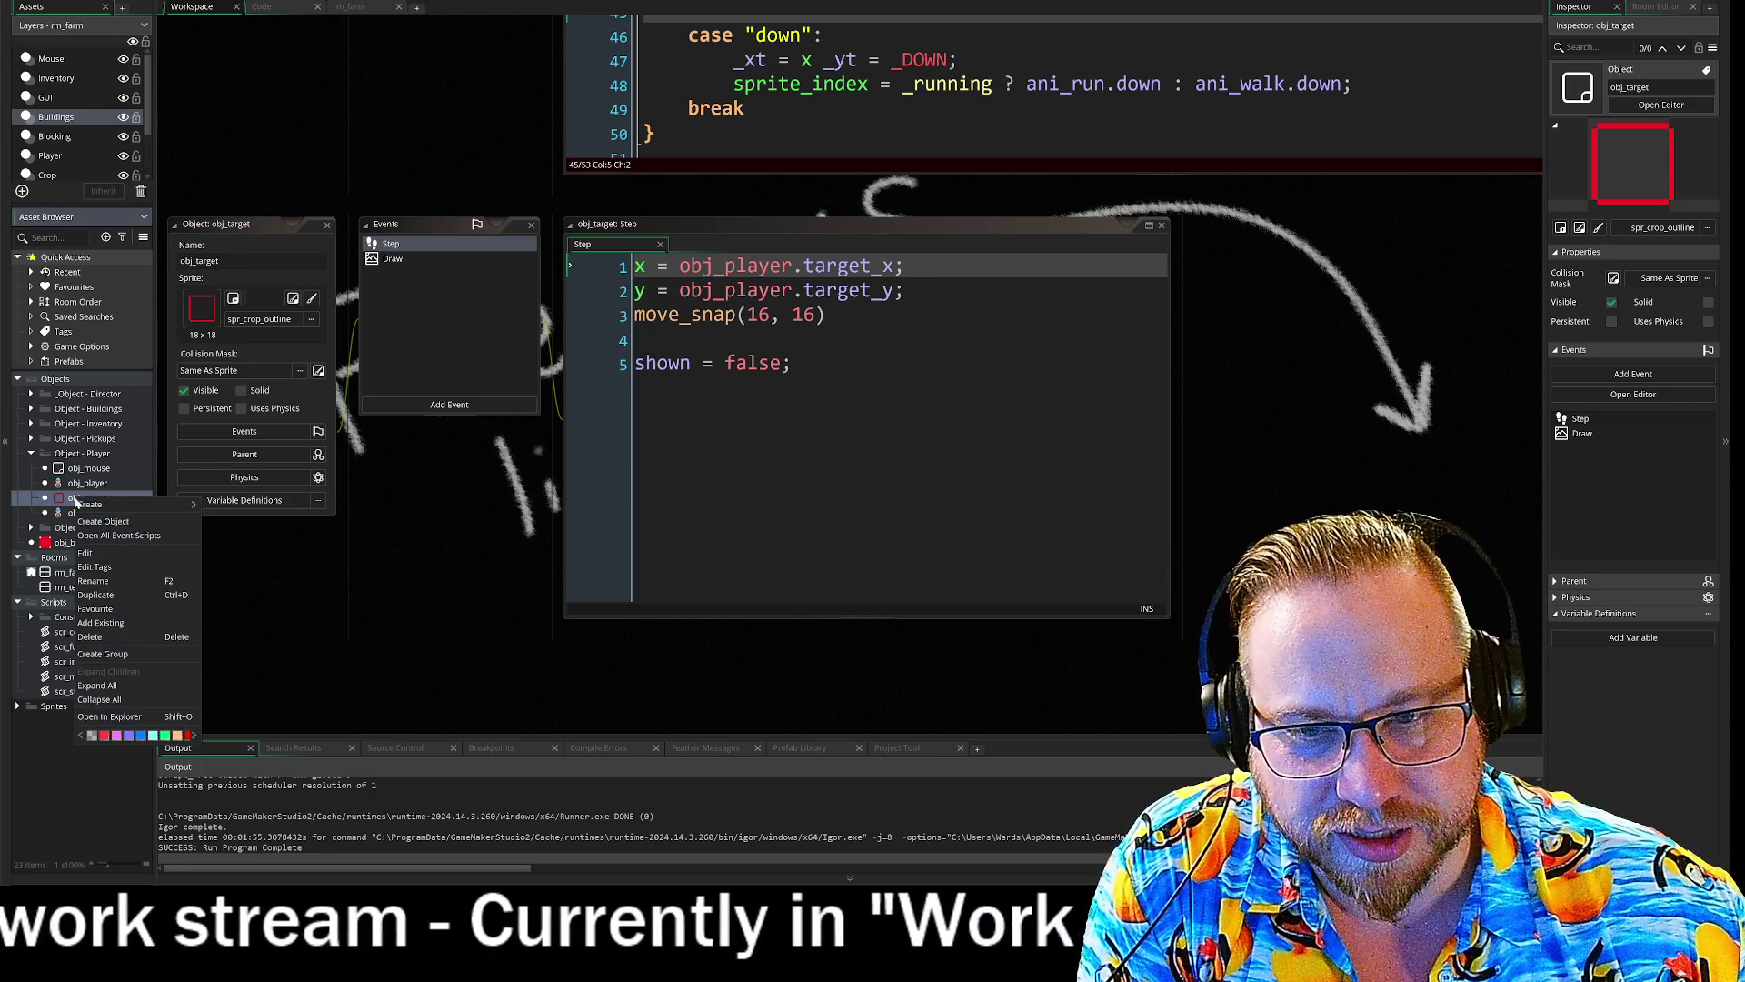
pyautogui.click(106, 597)
pyautogui.write('obj_target_test')
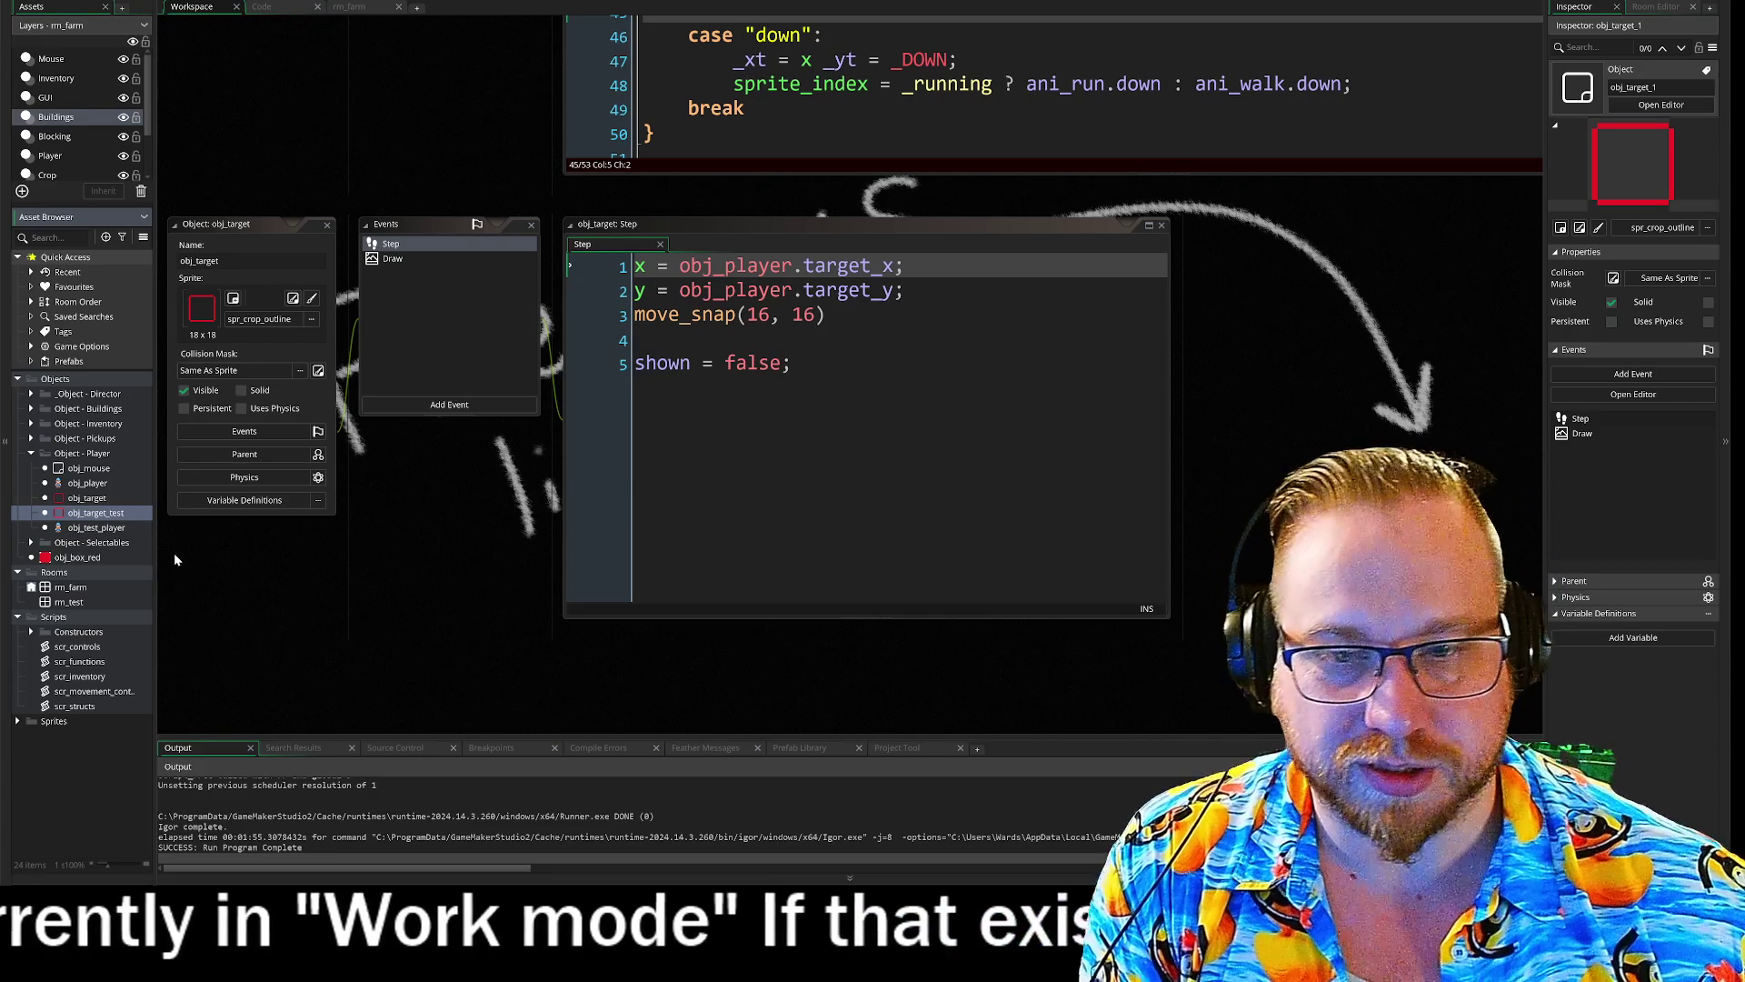
pyautogui.hotkey('ctrl', 'Tab')
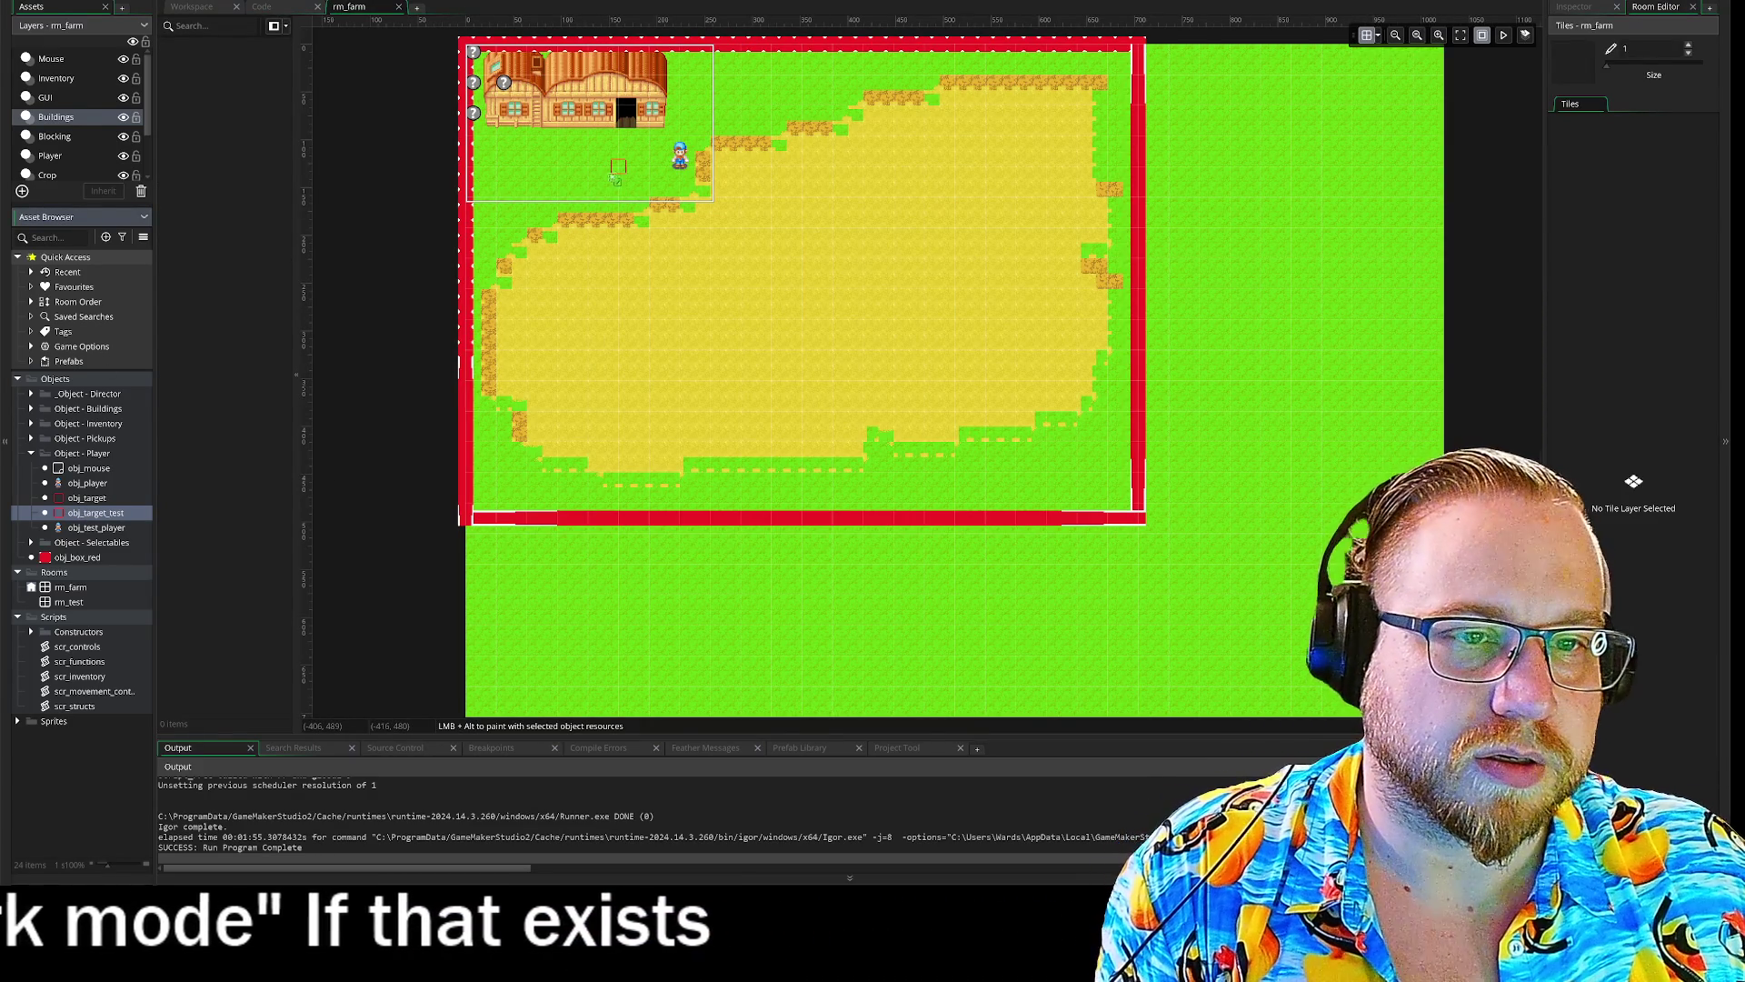
pyautogui.doubleClick(95, 515)
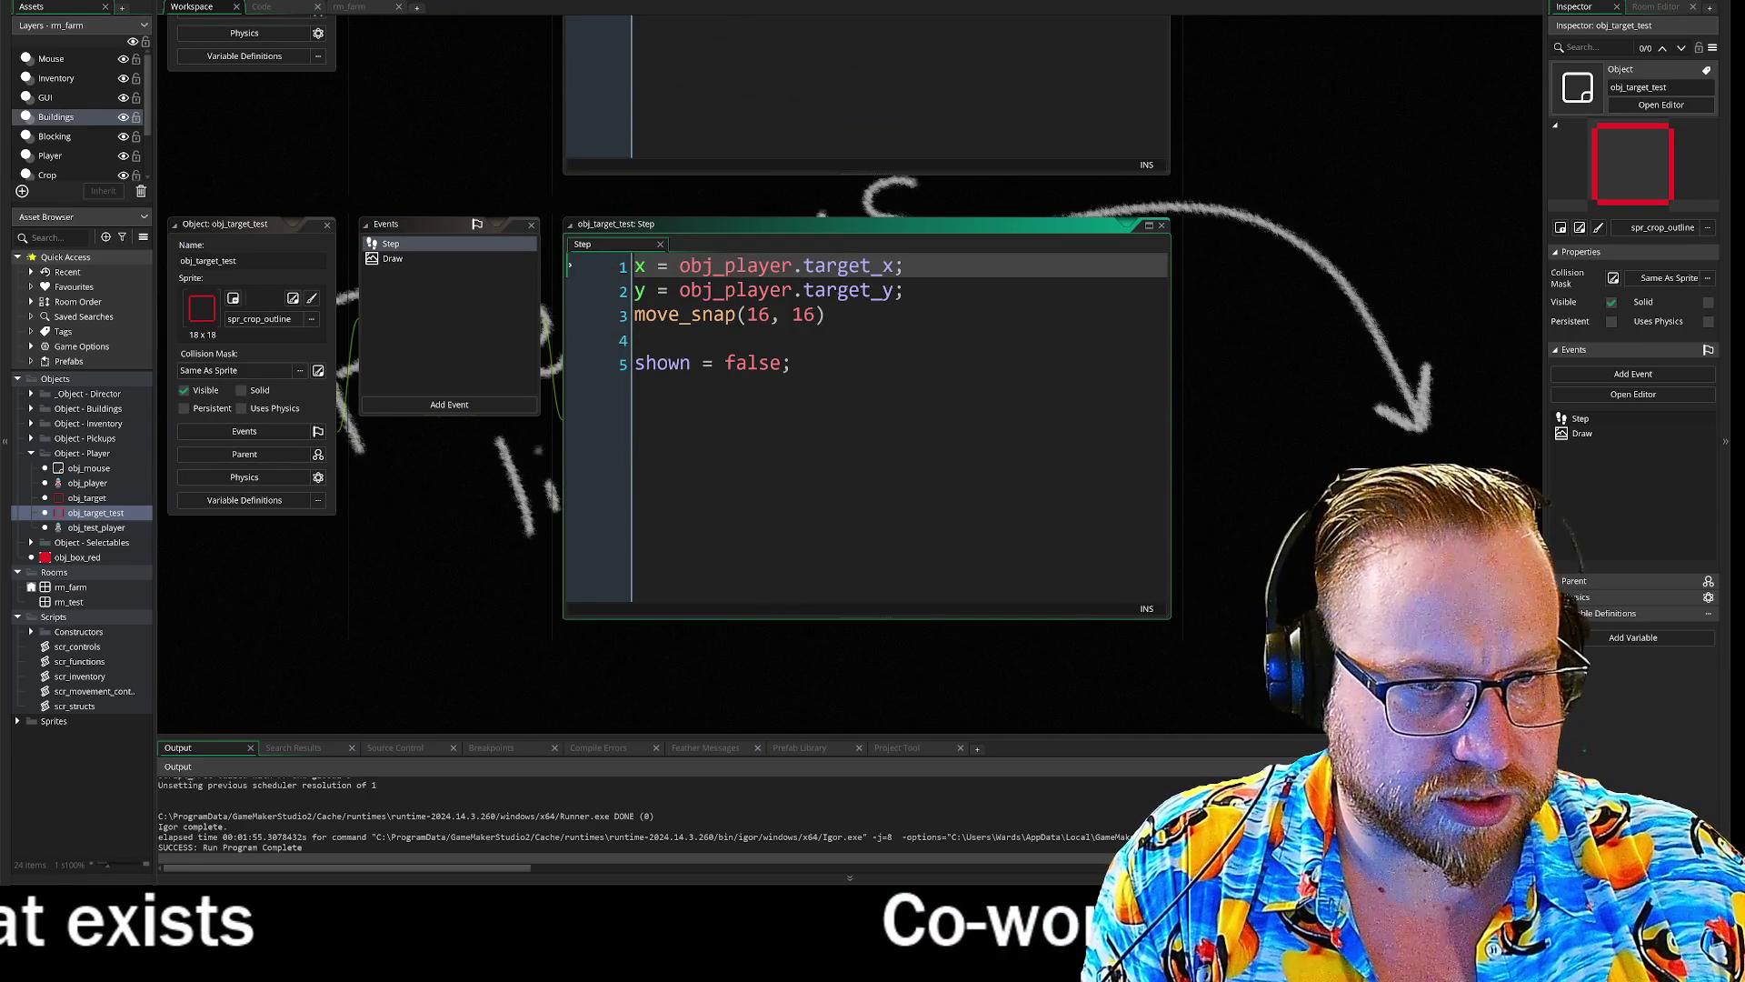
# - Set x and y from obj_test_player._xt and obj_test_player._yt in obj_target_test's Step code
pyautogui.moveTo(773, 290)
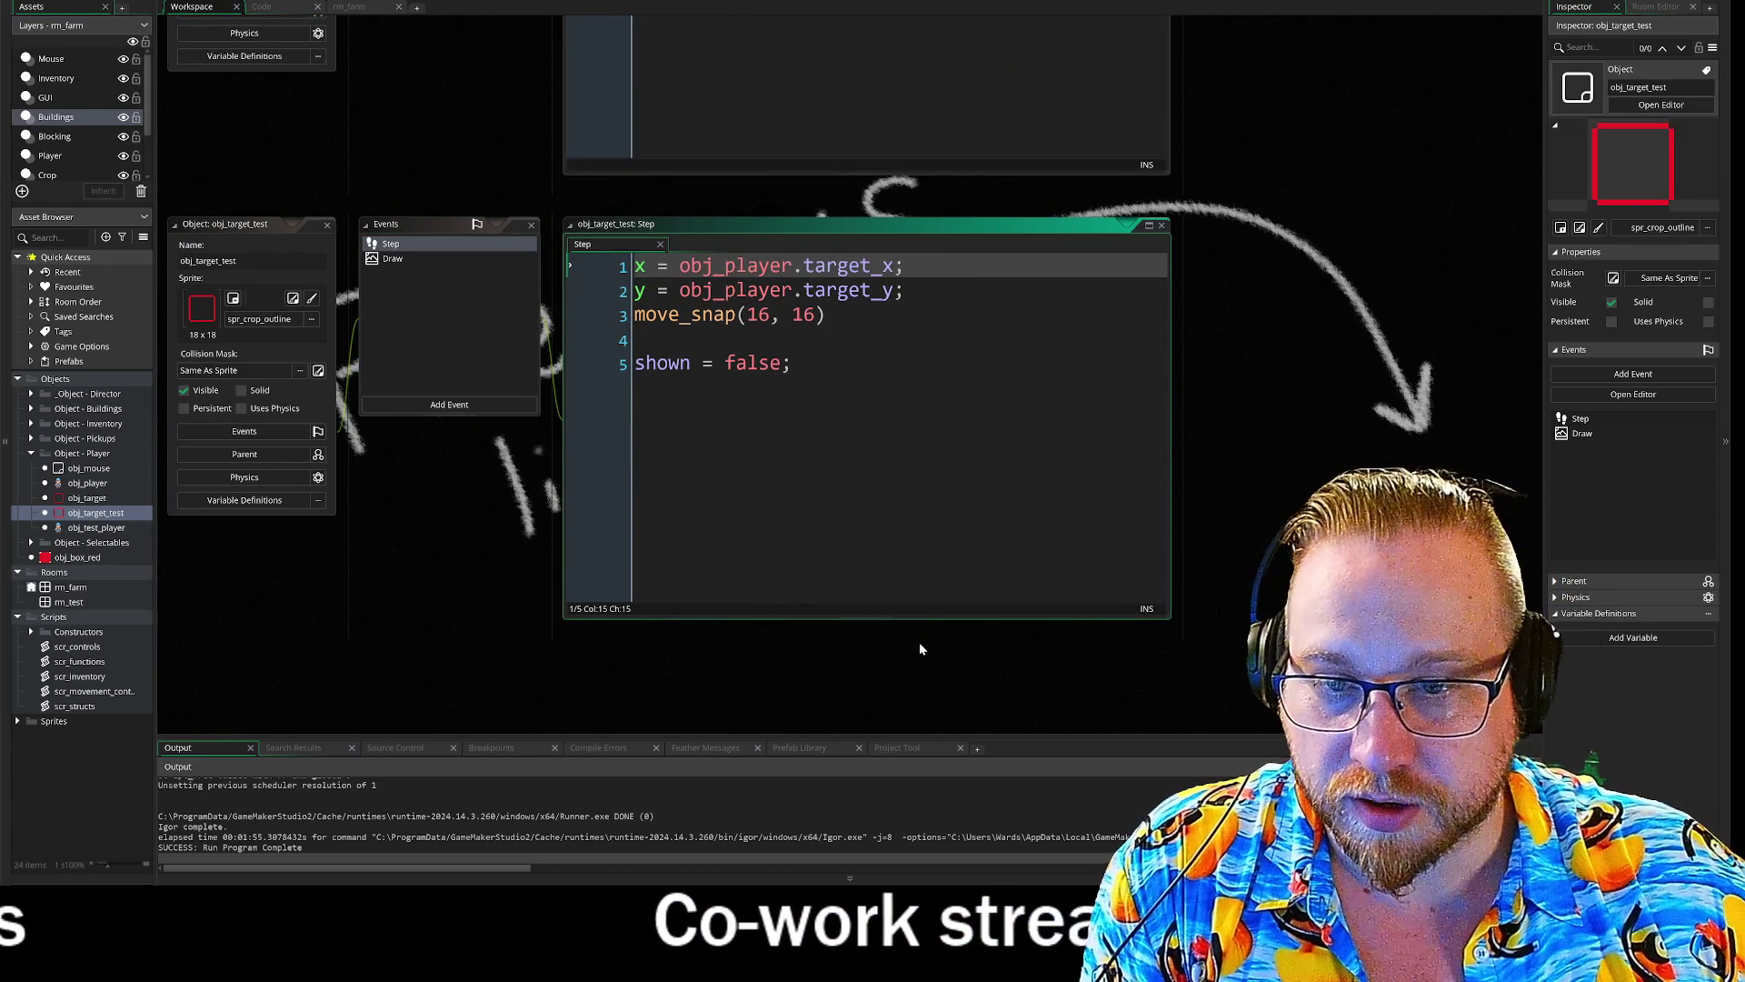
pyautogui.press('Left')
pyautogui.press('Left')
pyautogui.press('Left')
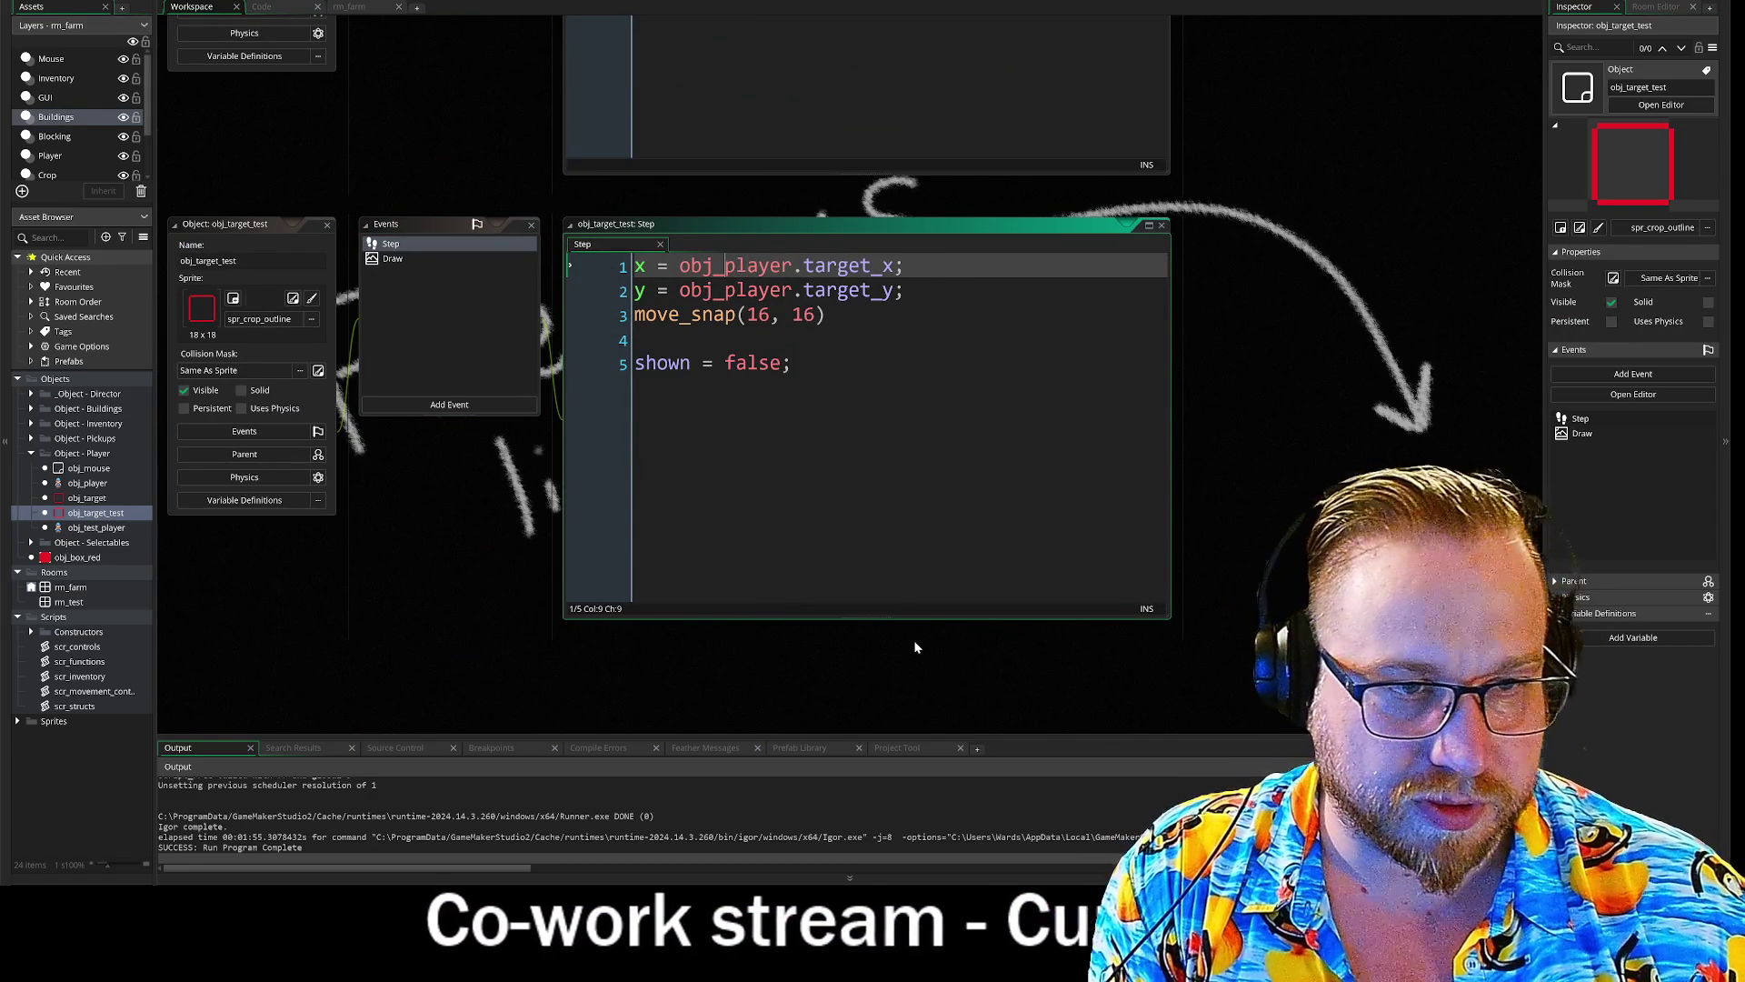
pyautogui.write('tets')
pyautogui.press('BackSpace')
pyautogui.press('BackSpace')
pyautogui.write('st_')
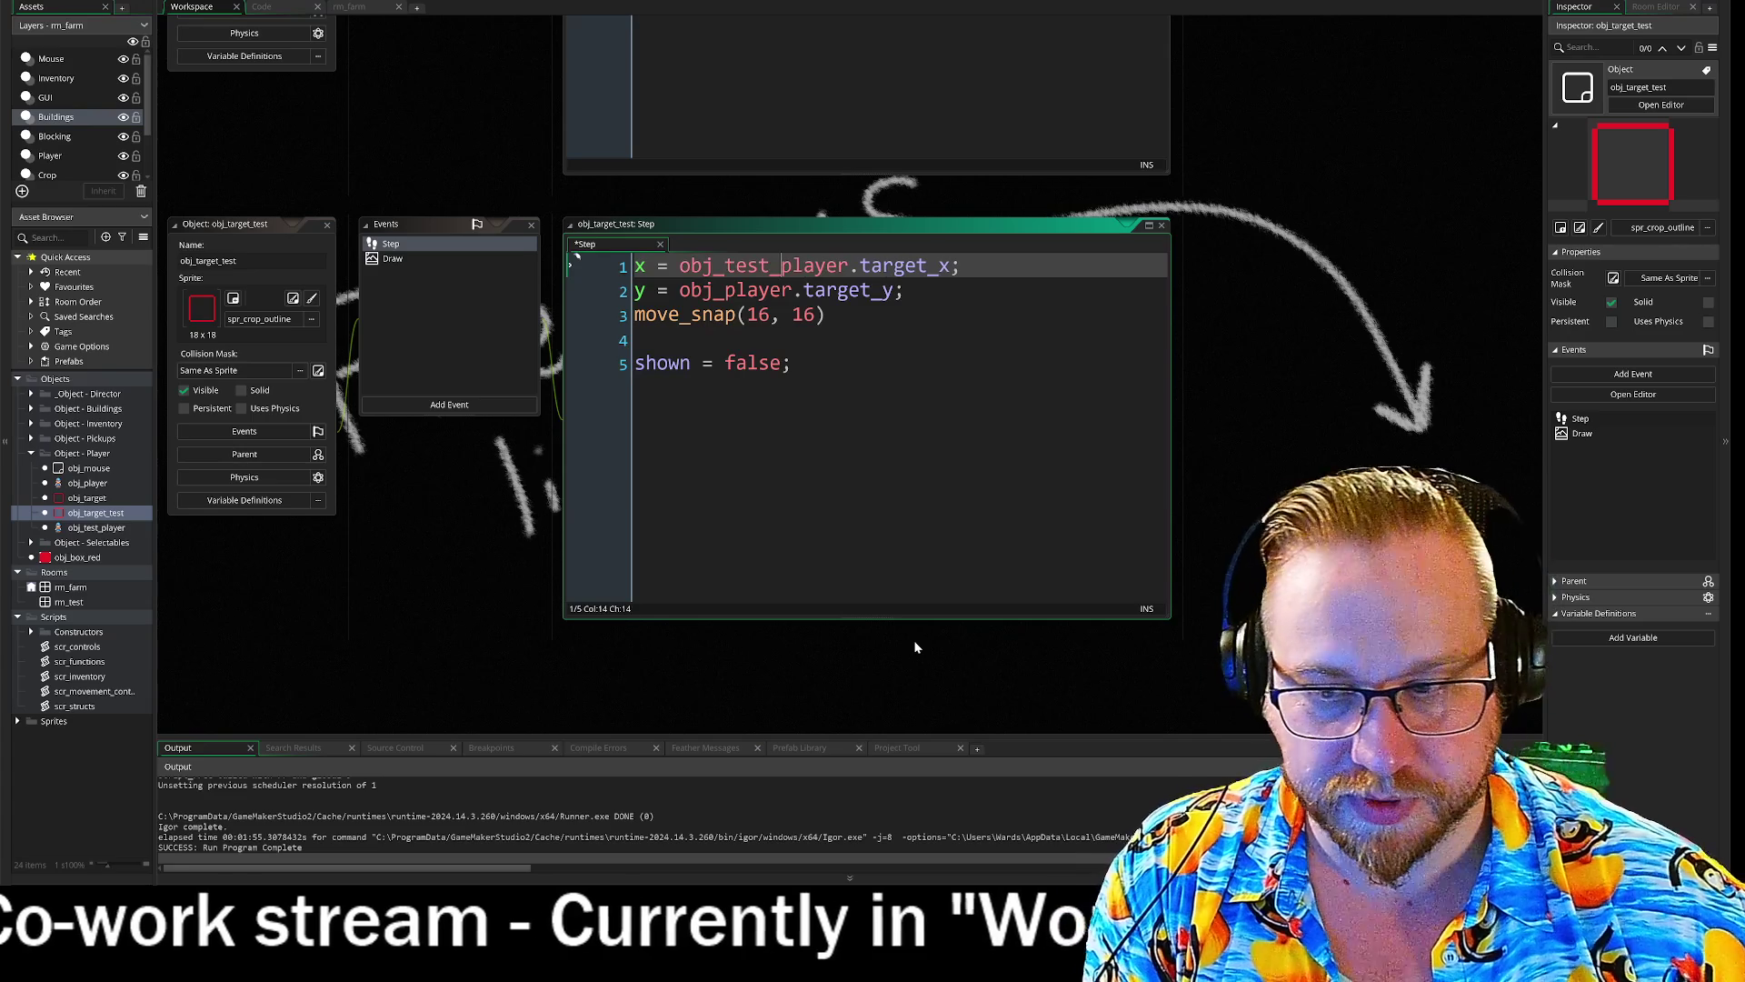
pyautogui.click(713, 290)
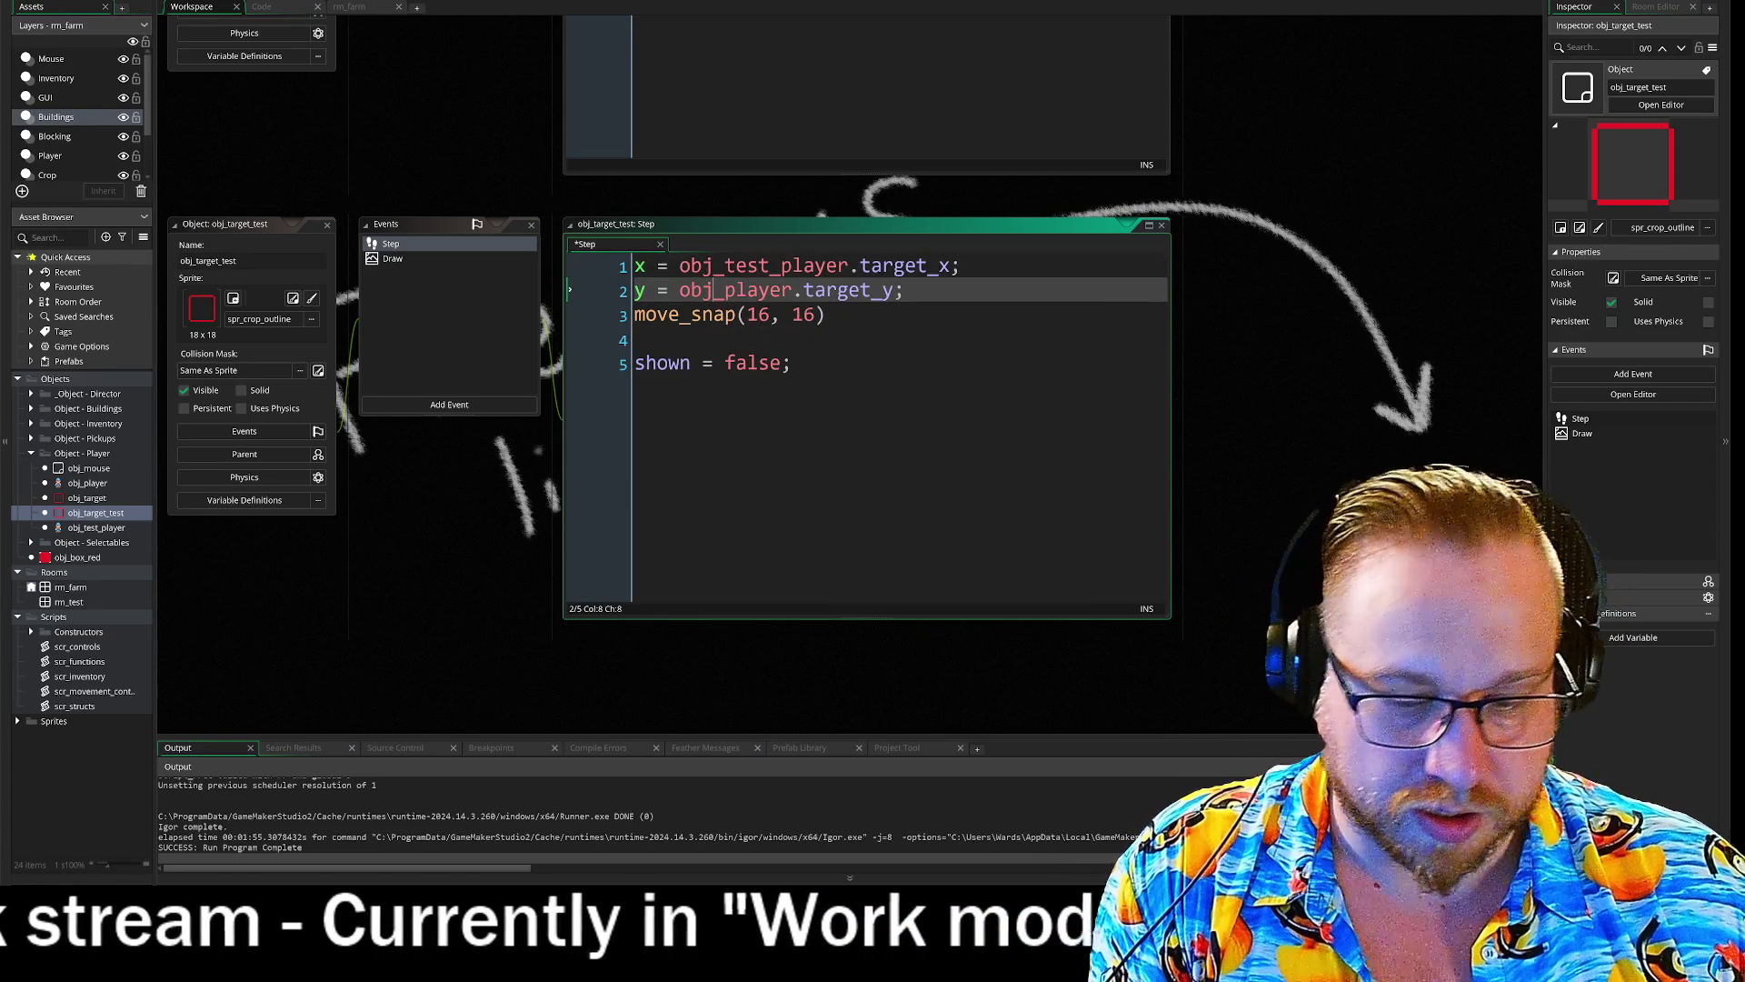
pyautogui.write('_test')
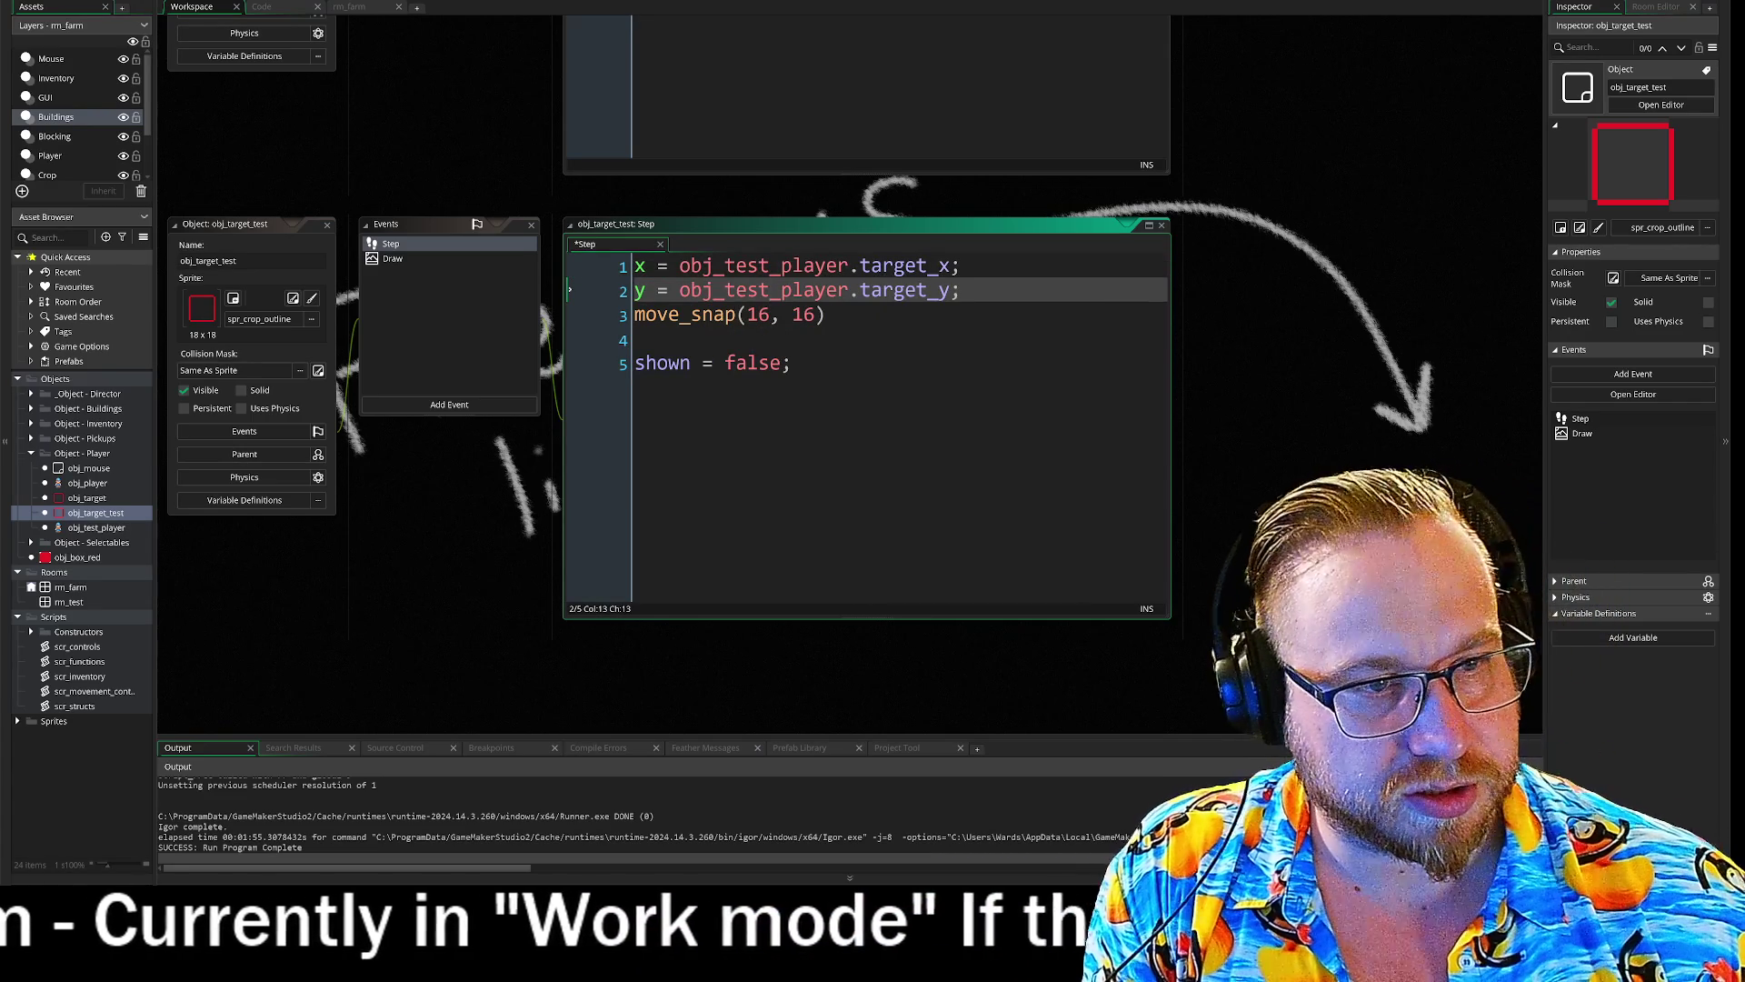
pyautogui.moveTo(951, 291); pyautogui.dragTo(861, 300)
pyautogui.write('_yt')
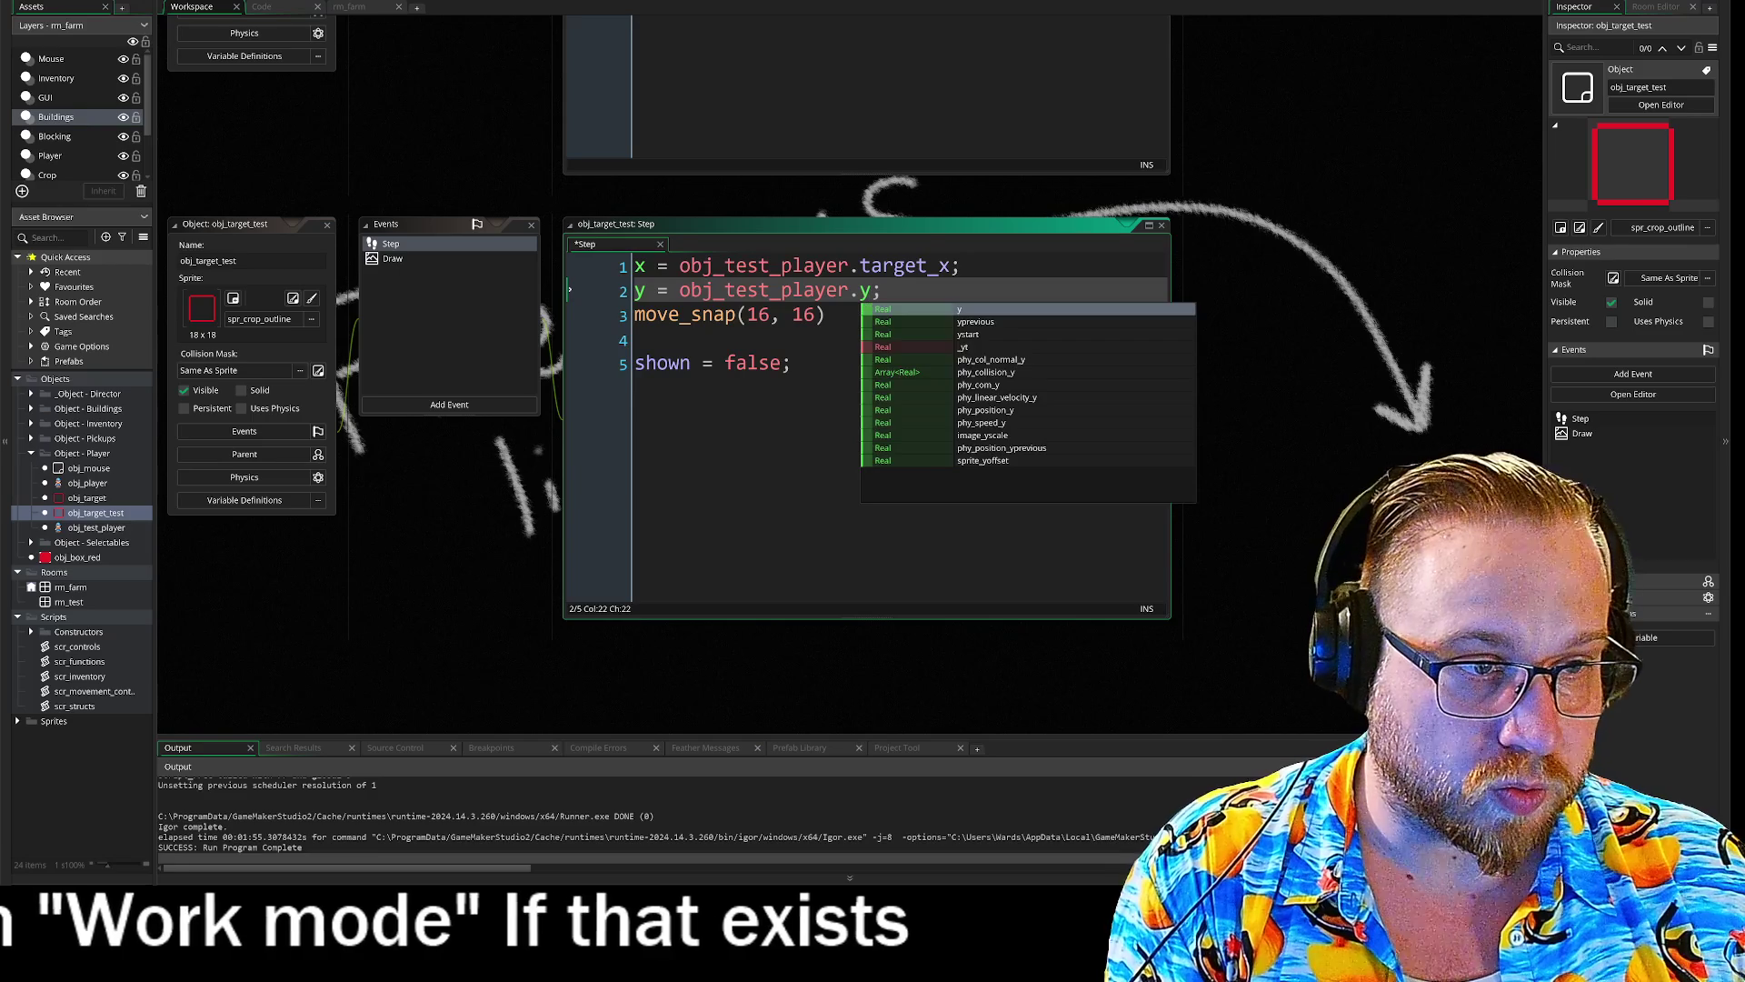
pyautogui.moveTo(950, 269); pyautogui.dragTo(866, 276)
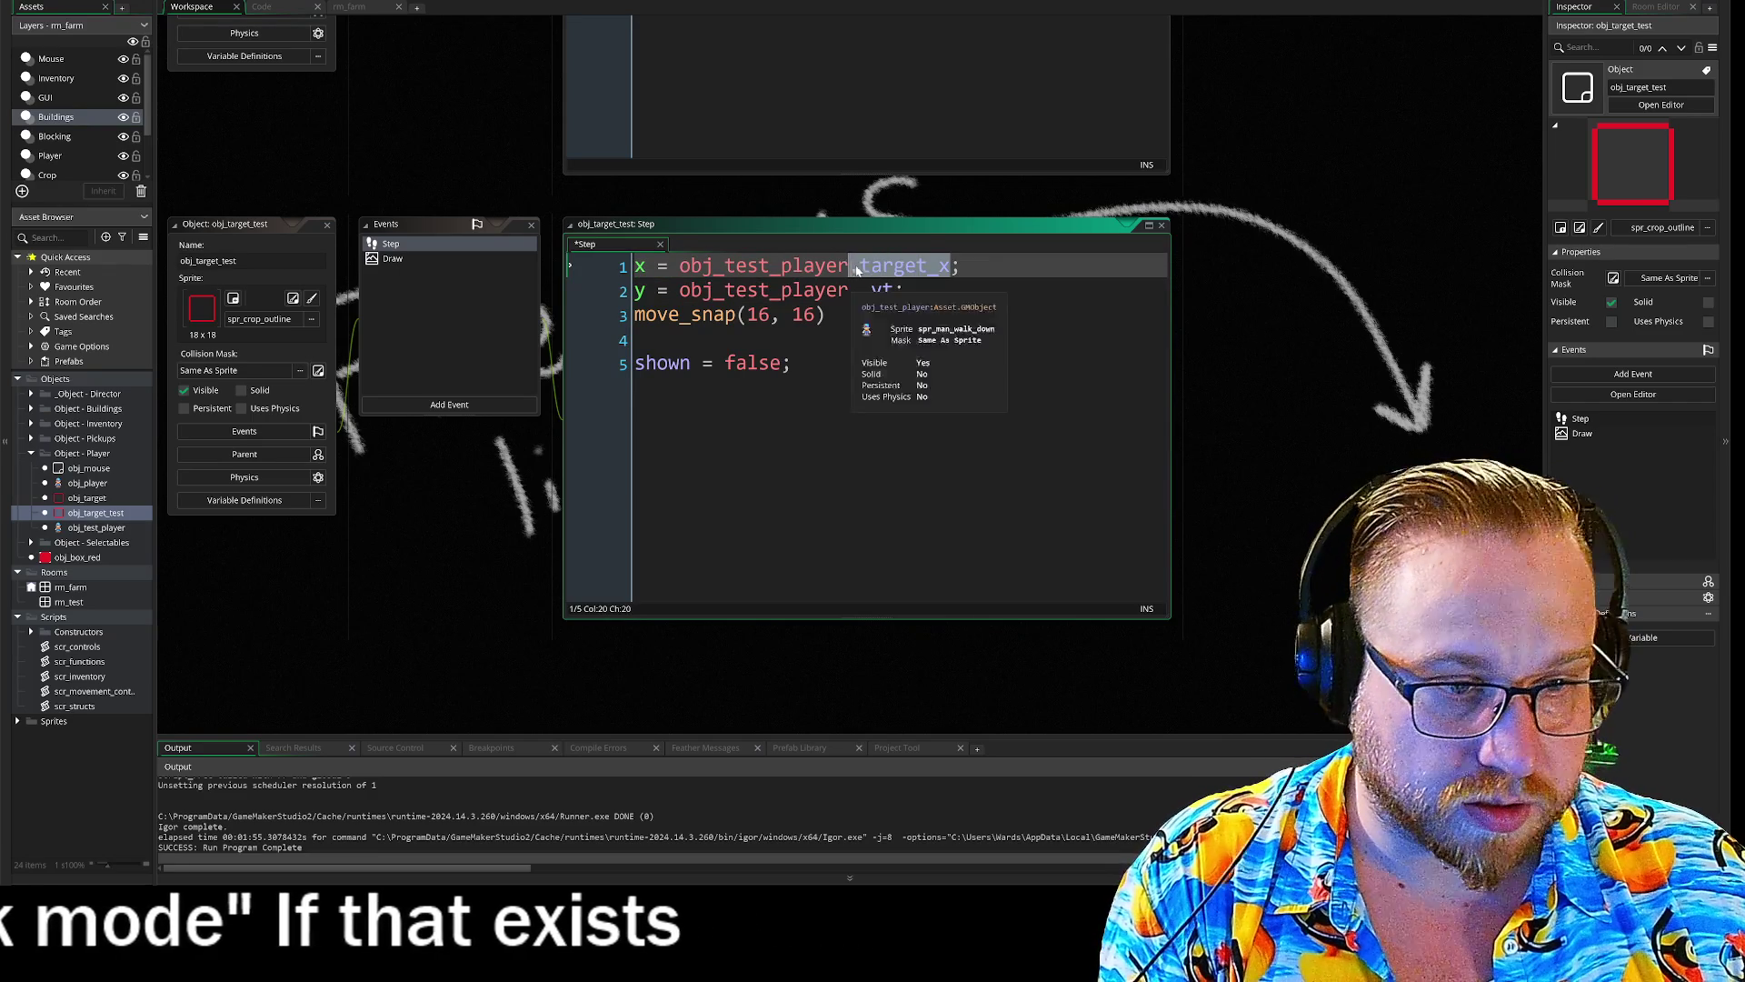
pyautogui.write('_xt')
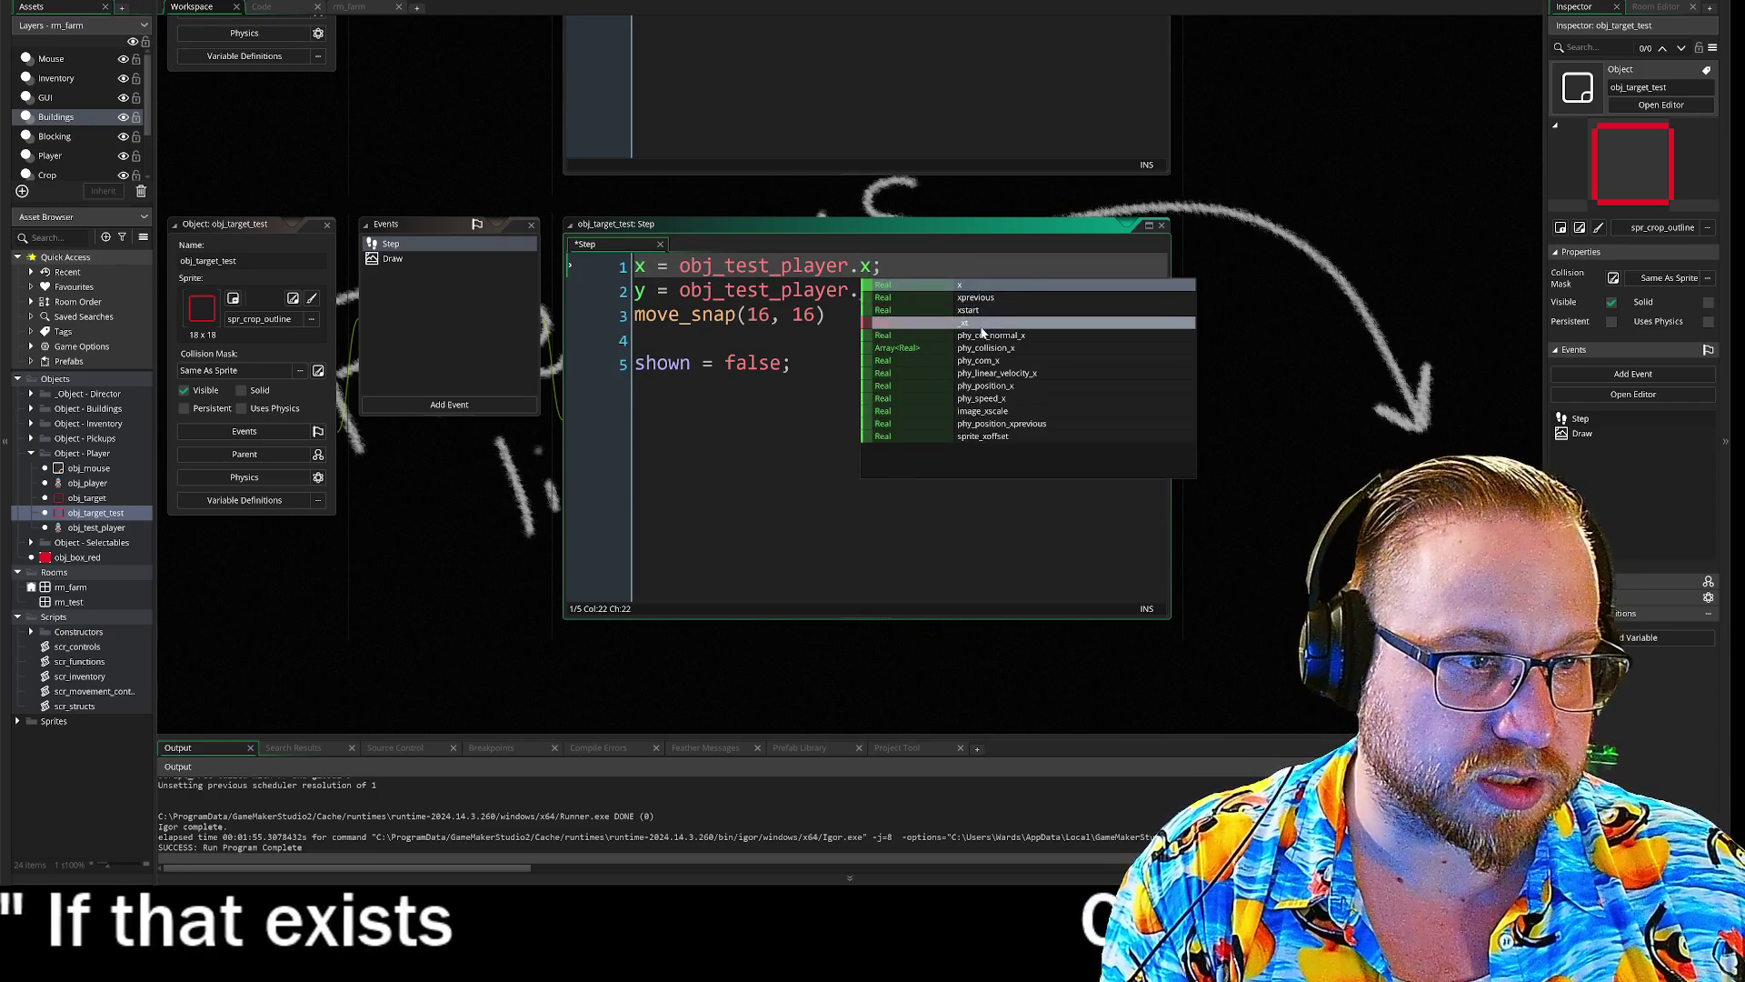
pyautogui.press('Down')
pyautogui.press('Down')
pyautogui.press('Down')
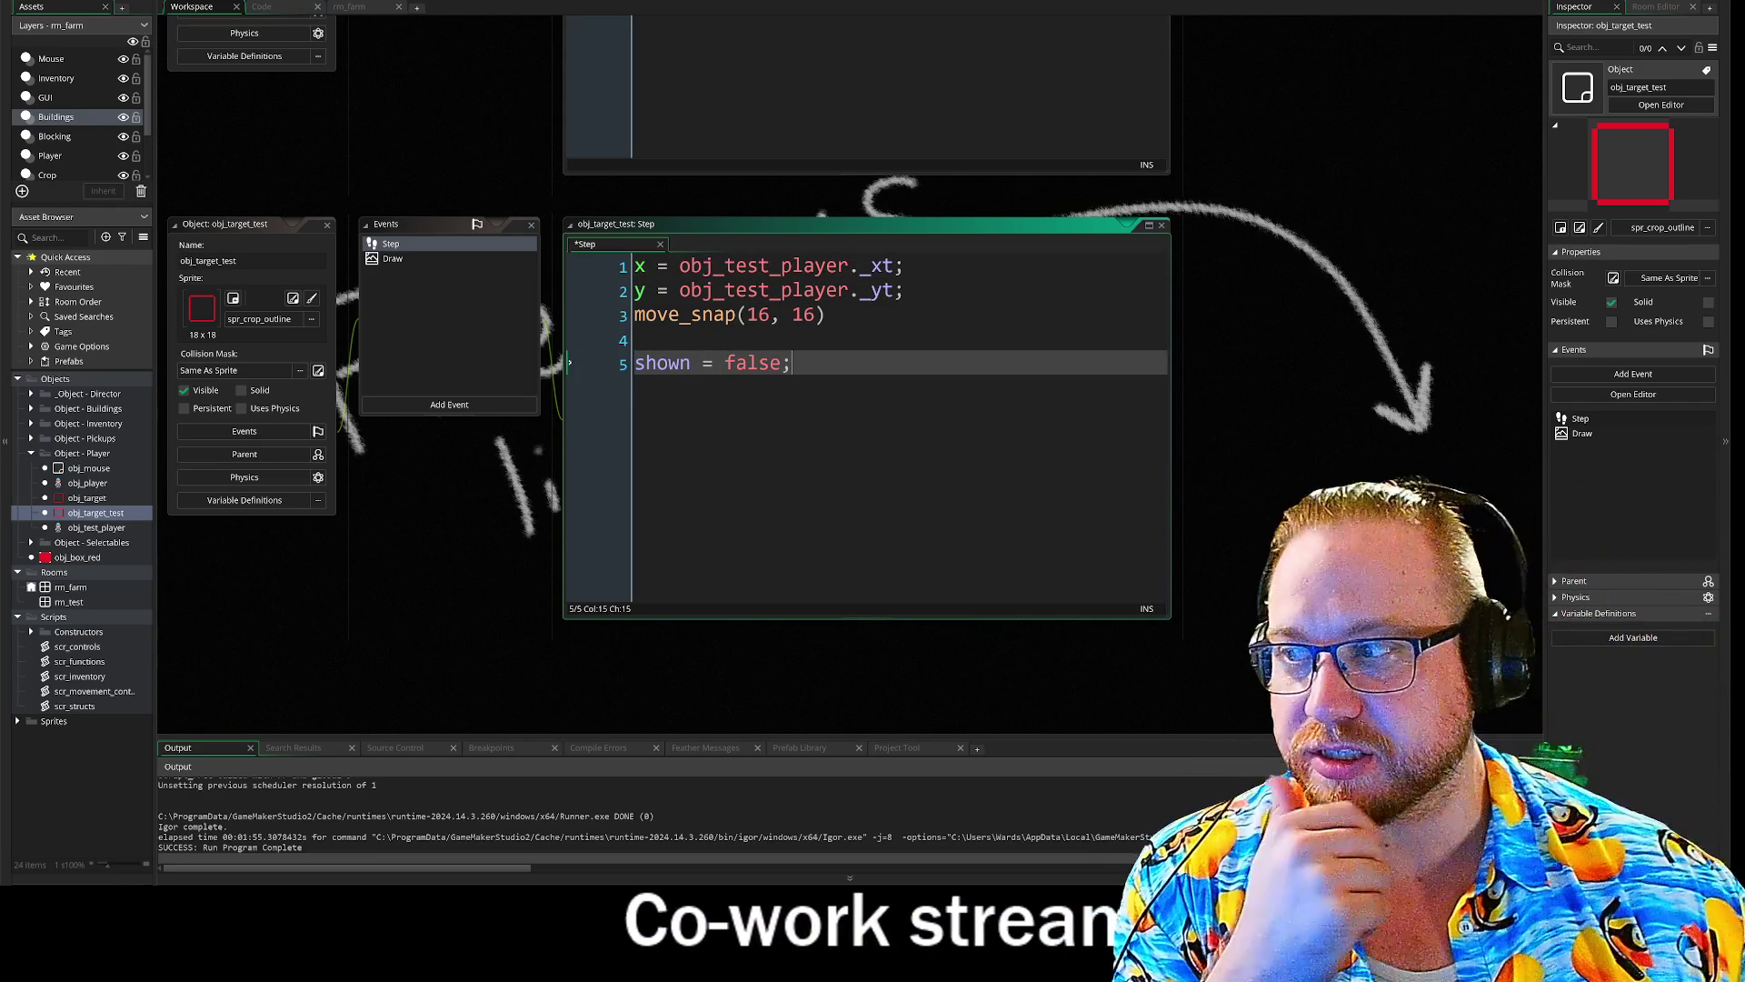
# - Open the Draw code in a larger editor and change with(obj_player) to with(obj_test_player)
pyautogui.click(450, 259)
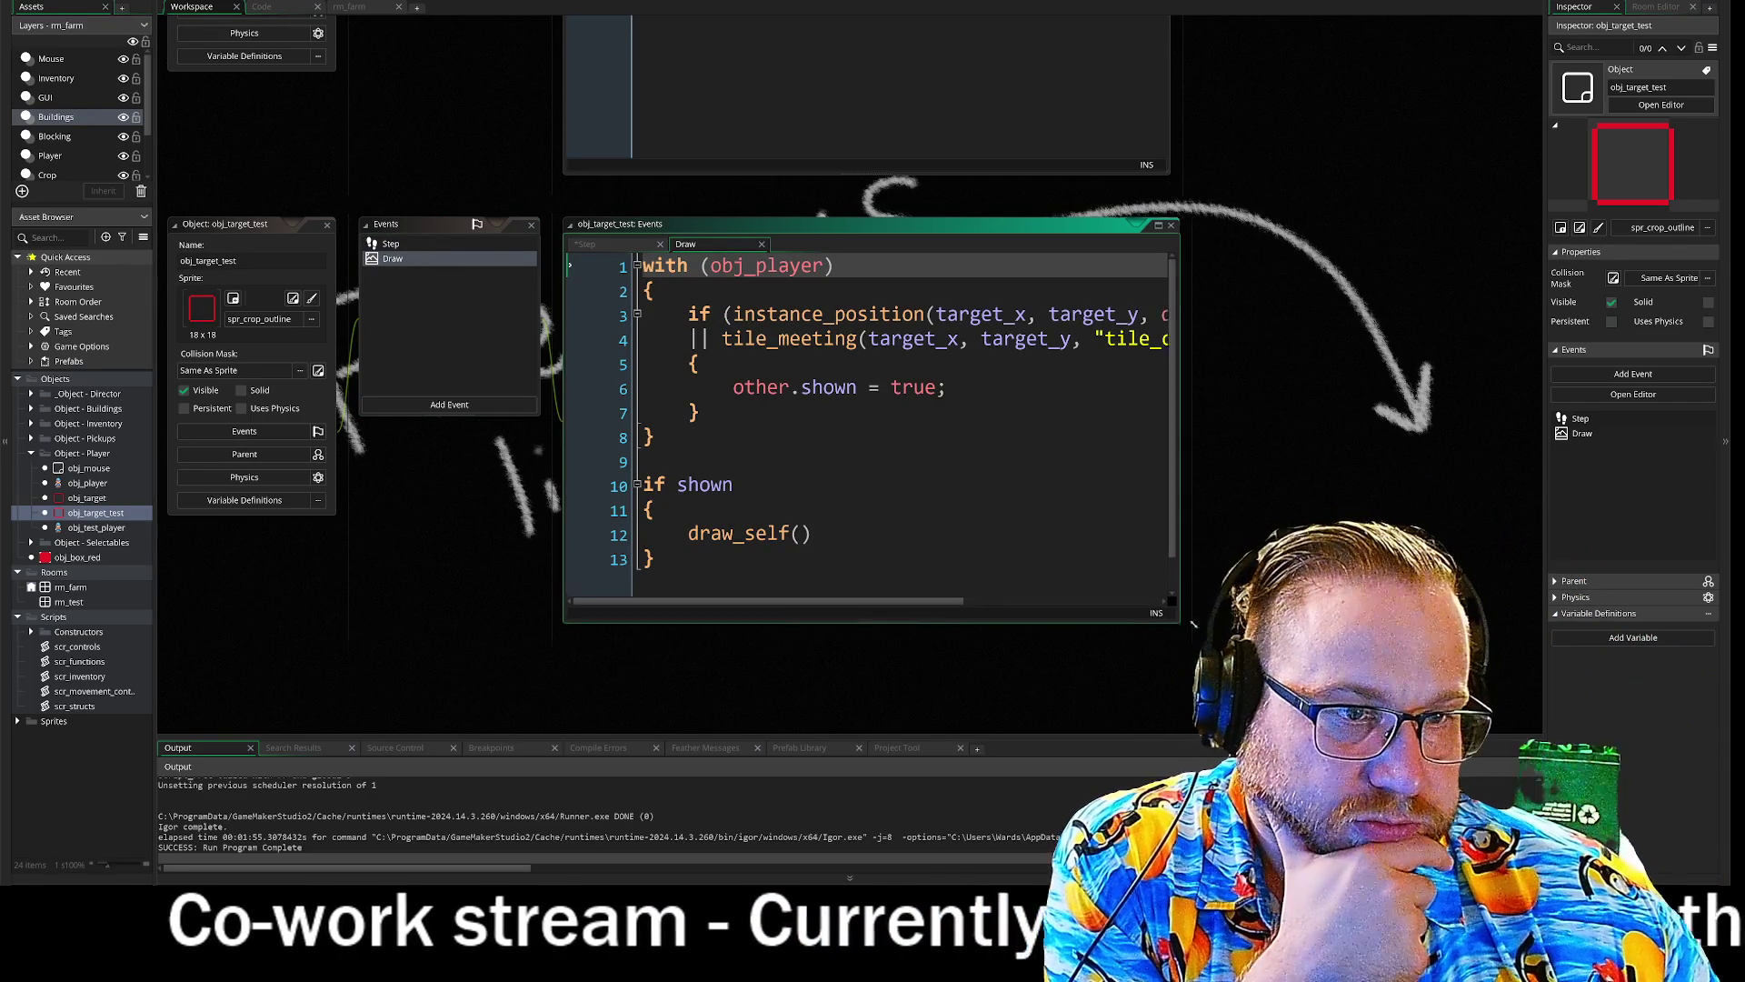
pyautogui.moveTo(1170, 616); pyautogui.dragTo(1487, 702)
pyautogui.click(755, 265)
pyautogui.write('te')
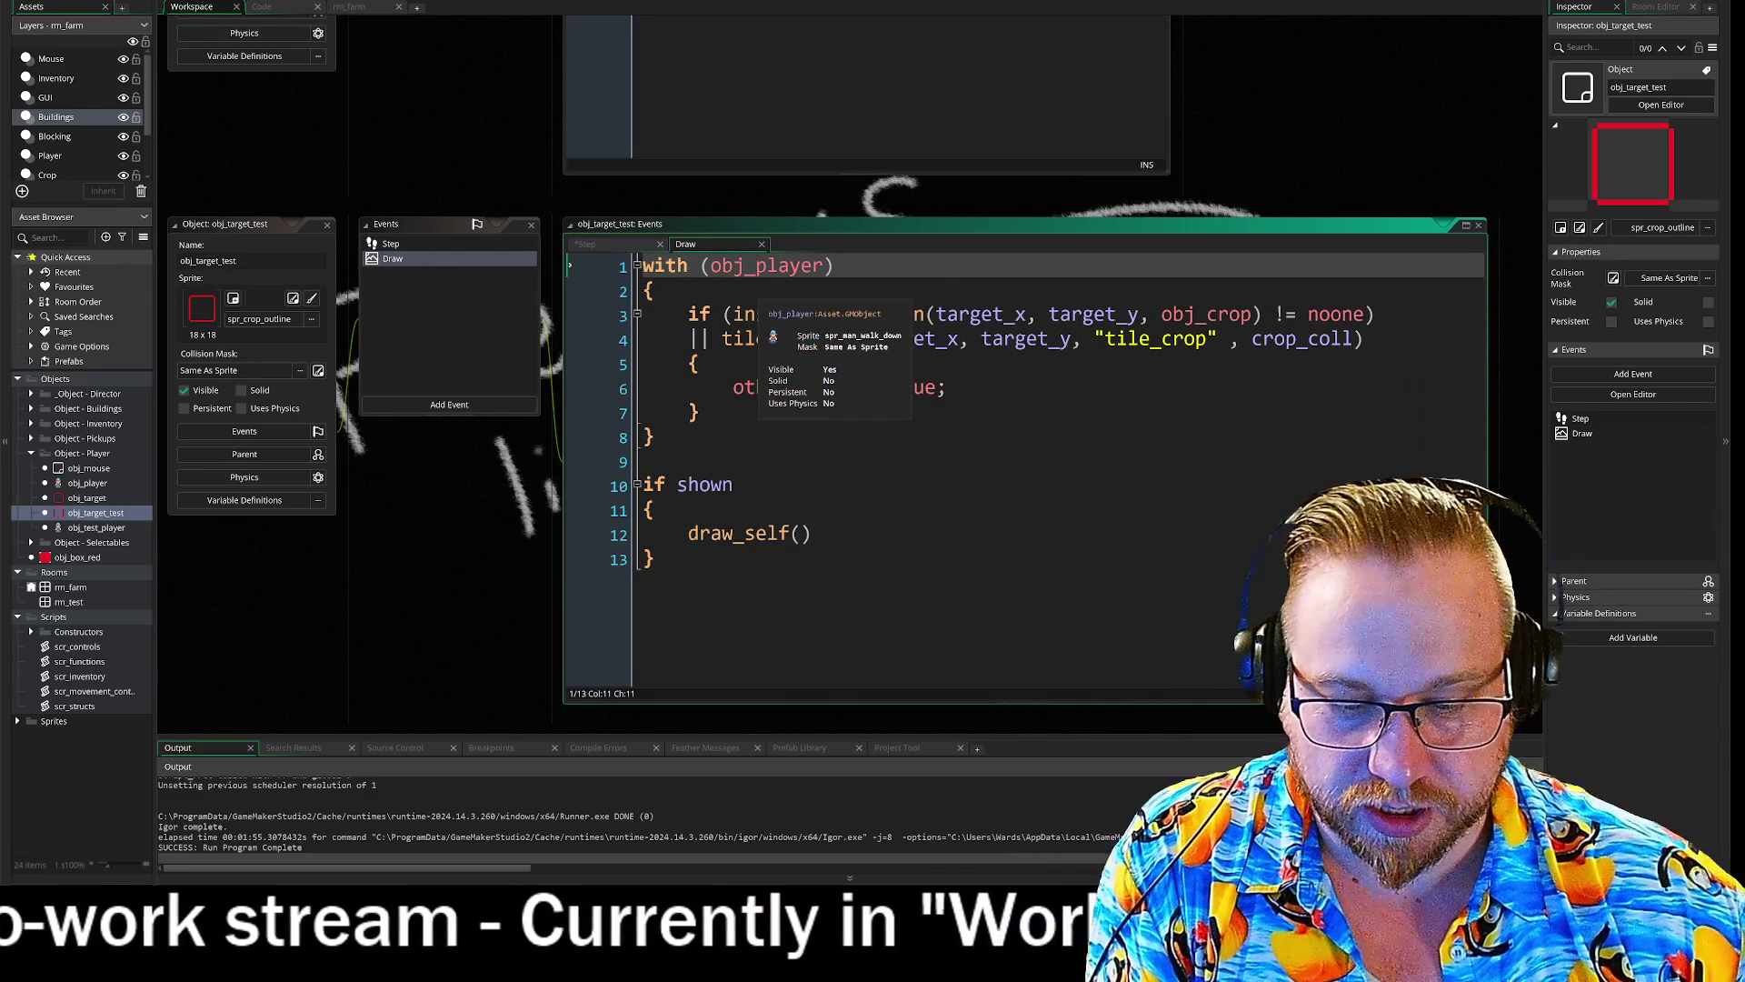
pyautogui.write('st_')
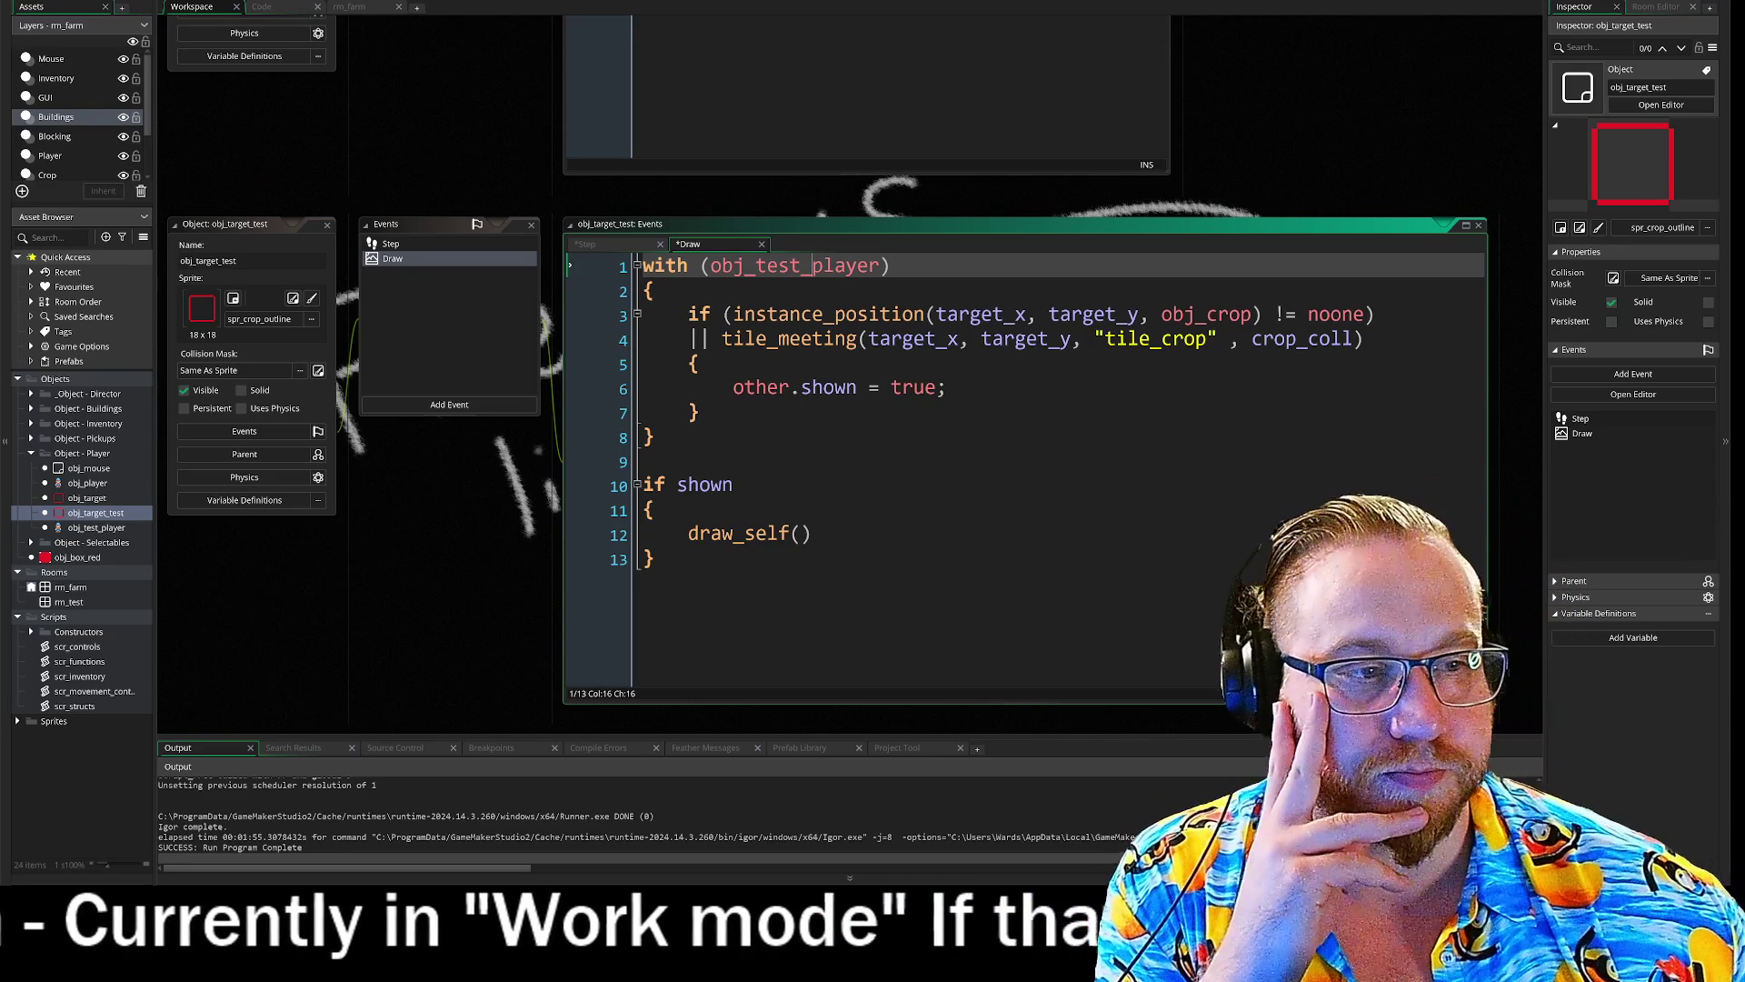
# - Replace target_x and target_y with _xt and _yt in the instance_position and tile_meeting calls
pyautogui.moveTo(873, 318)
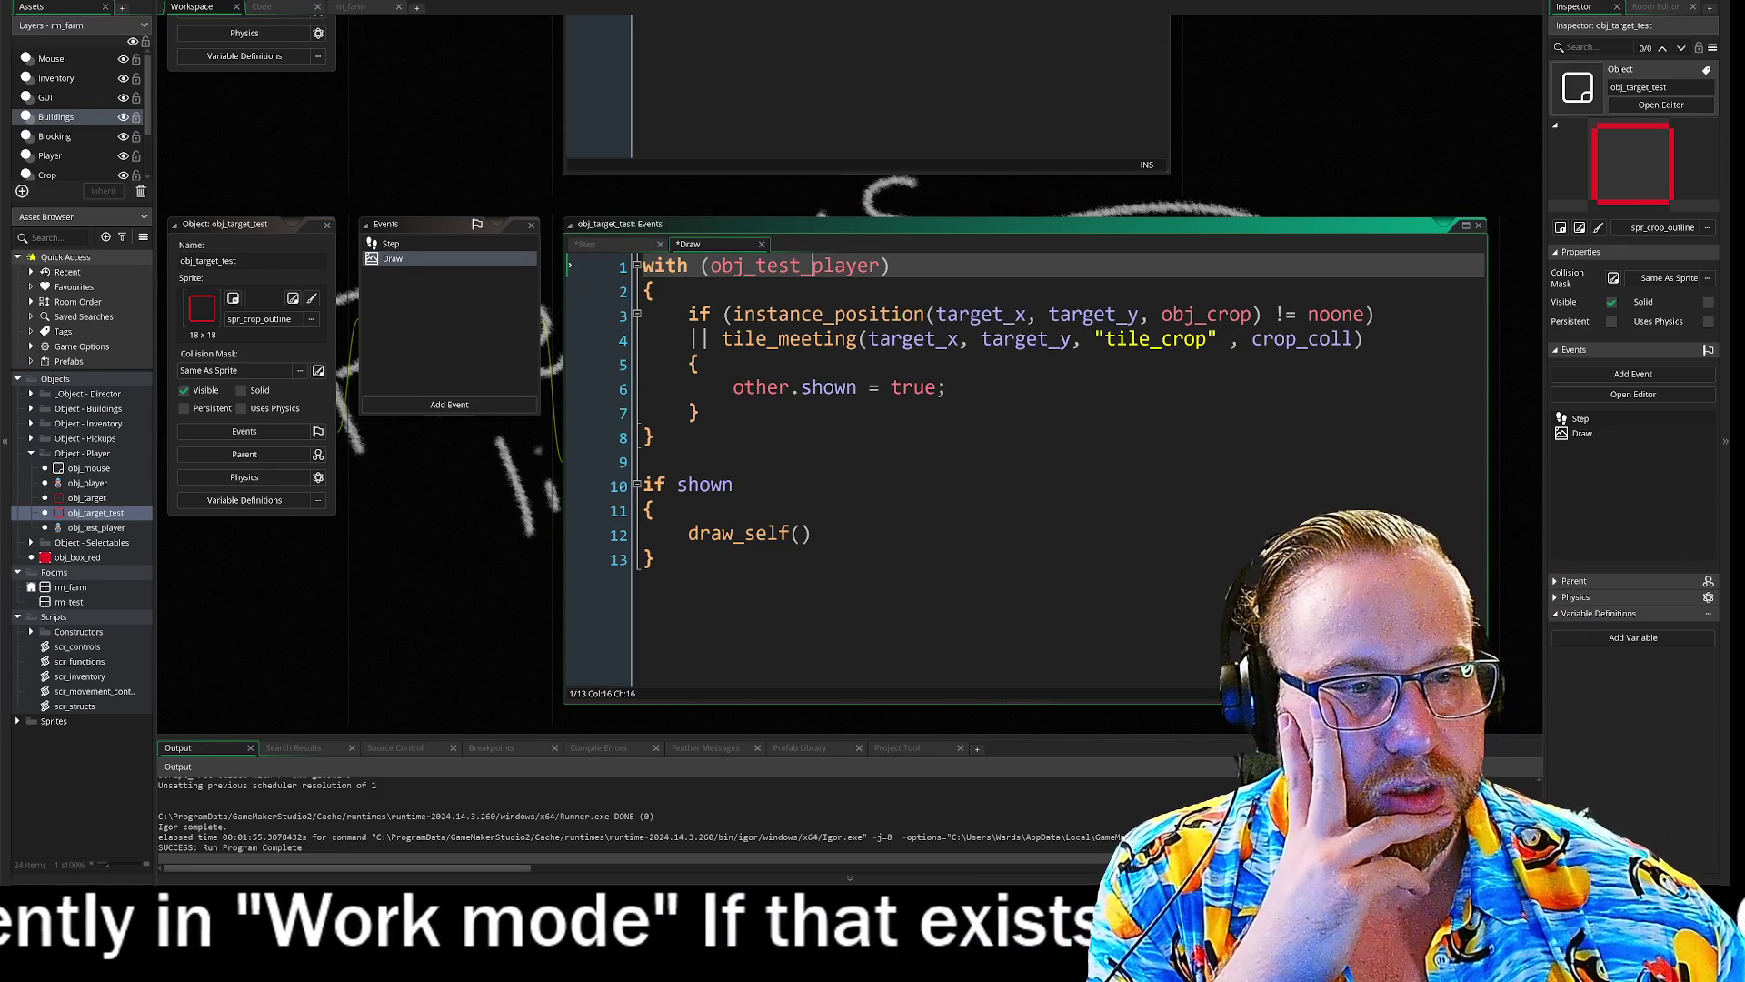
pyautogui.doubleClick(1025, 315)
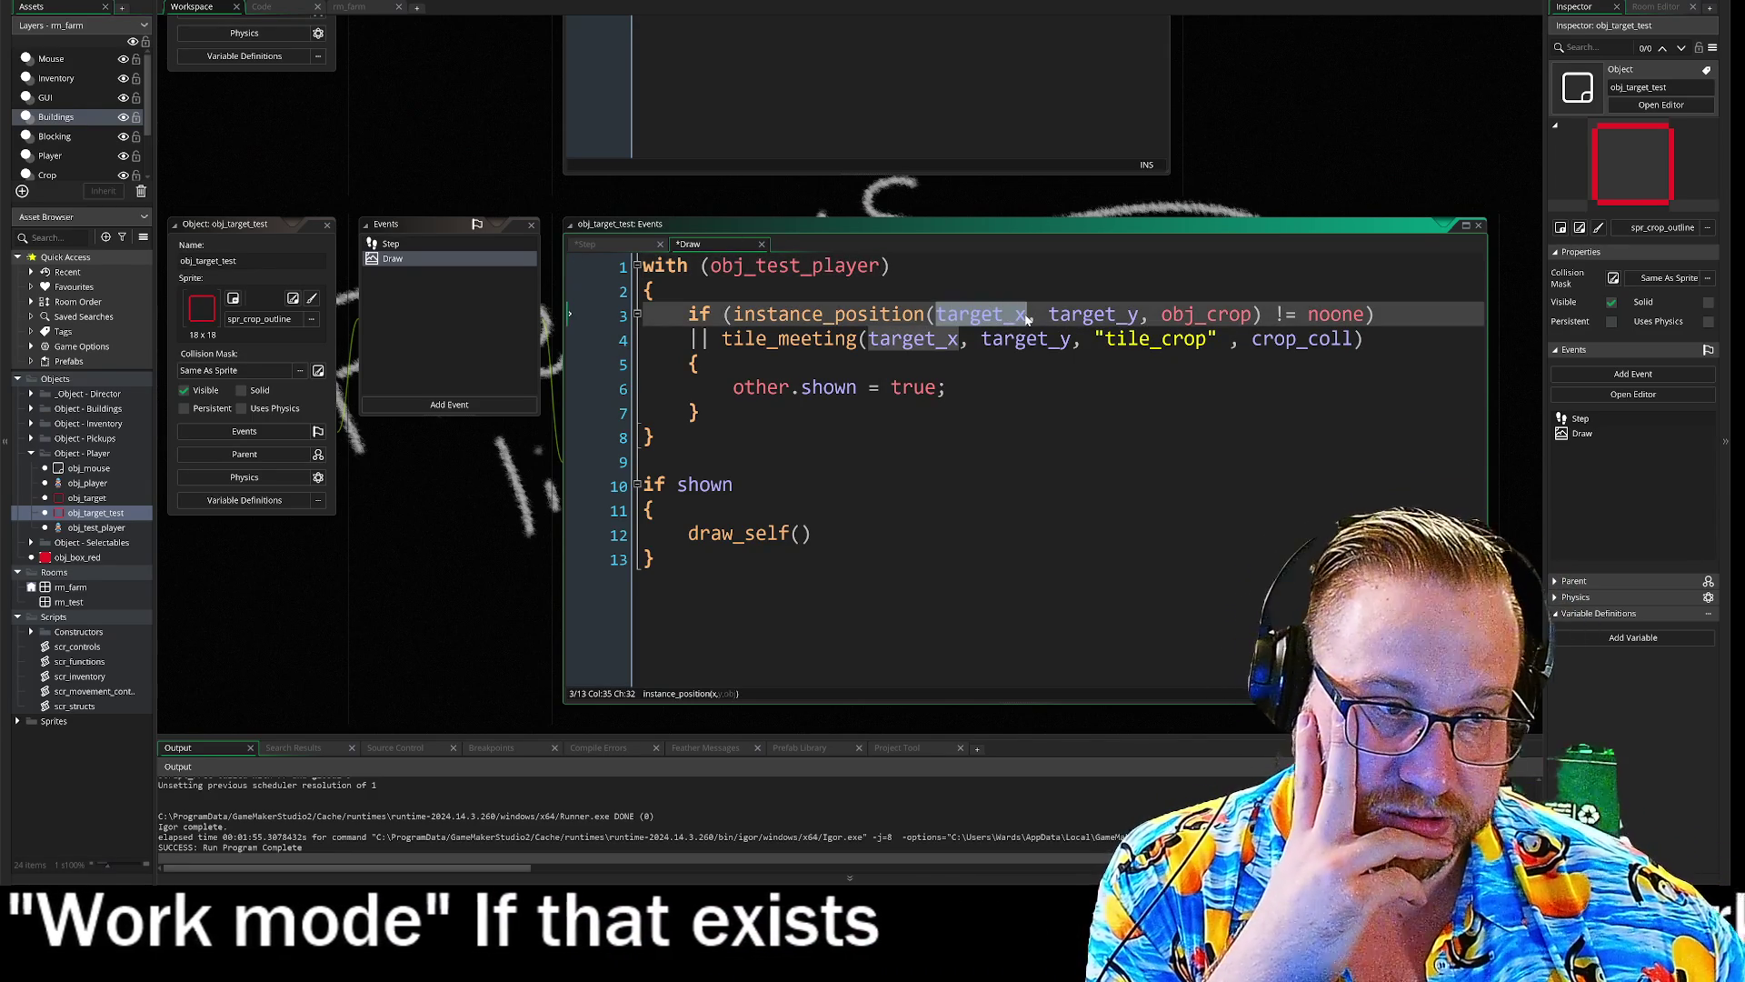
pyautogui.write('_xt')
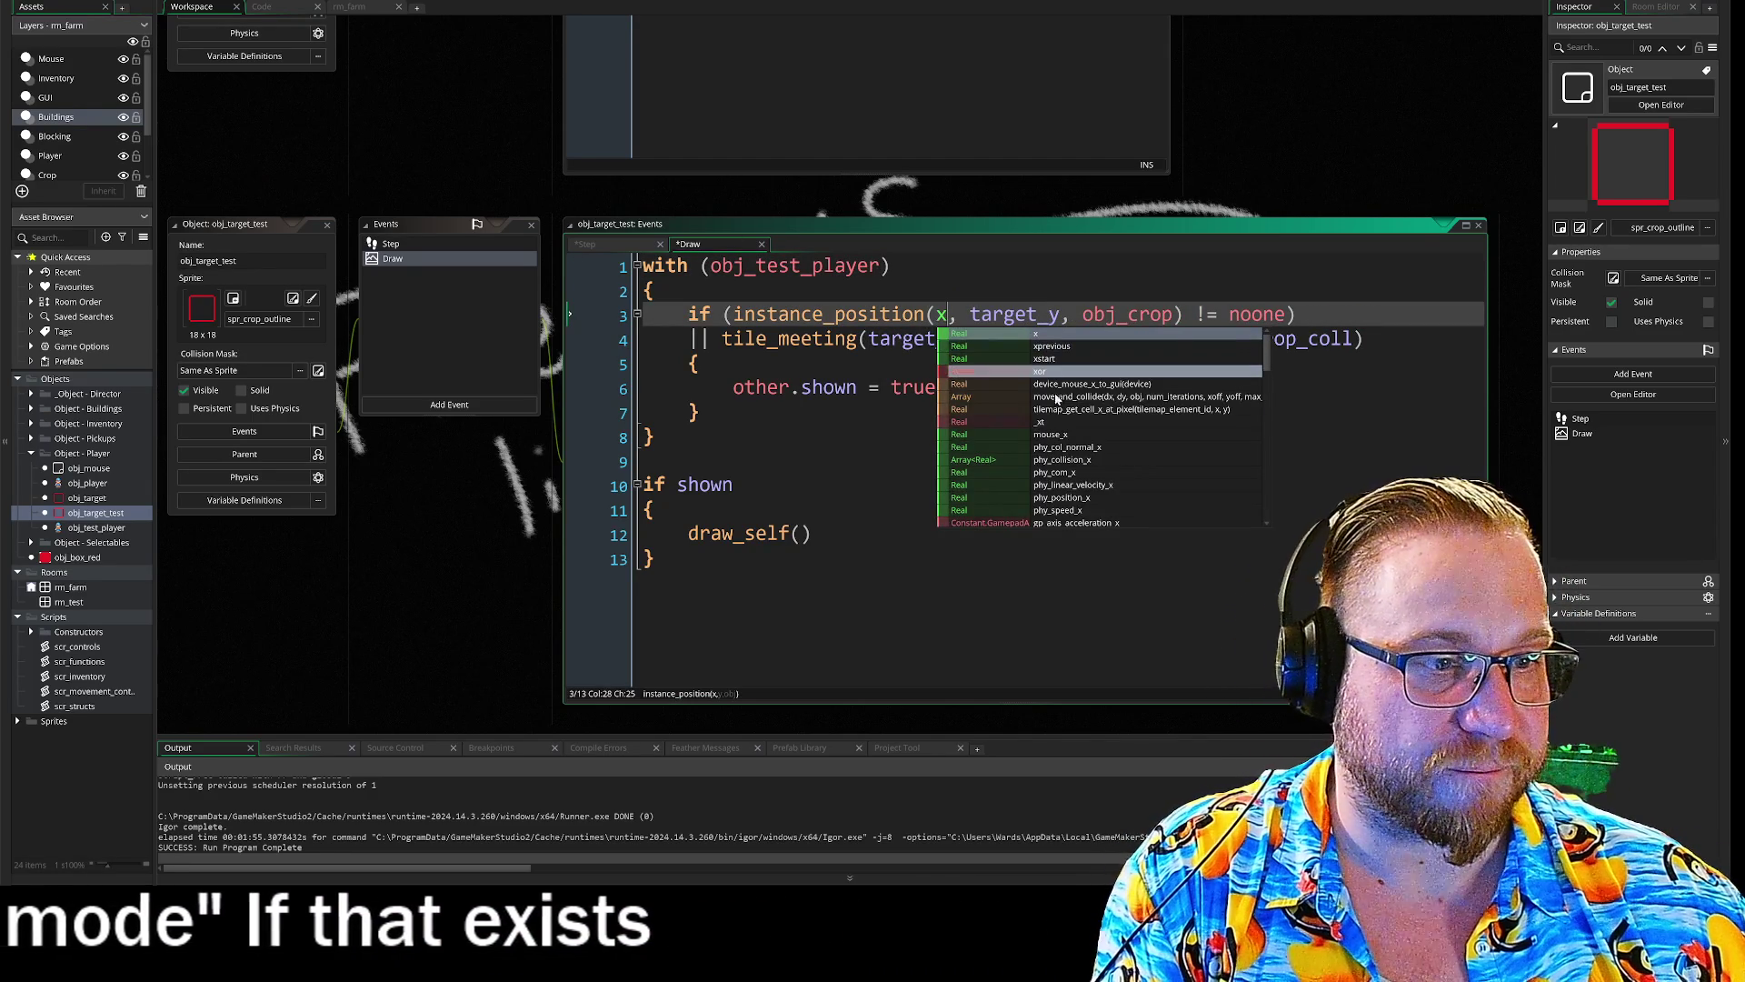
pyautogui.doubleClick(914, 339)
pyautogui.write('_xt')
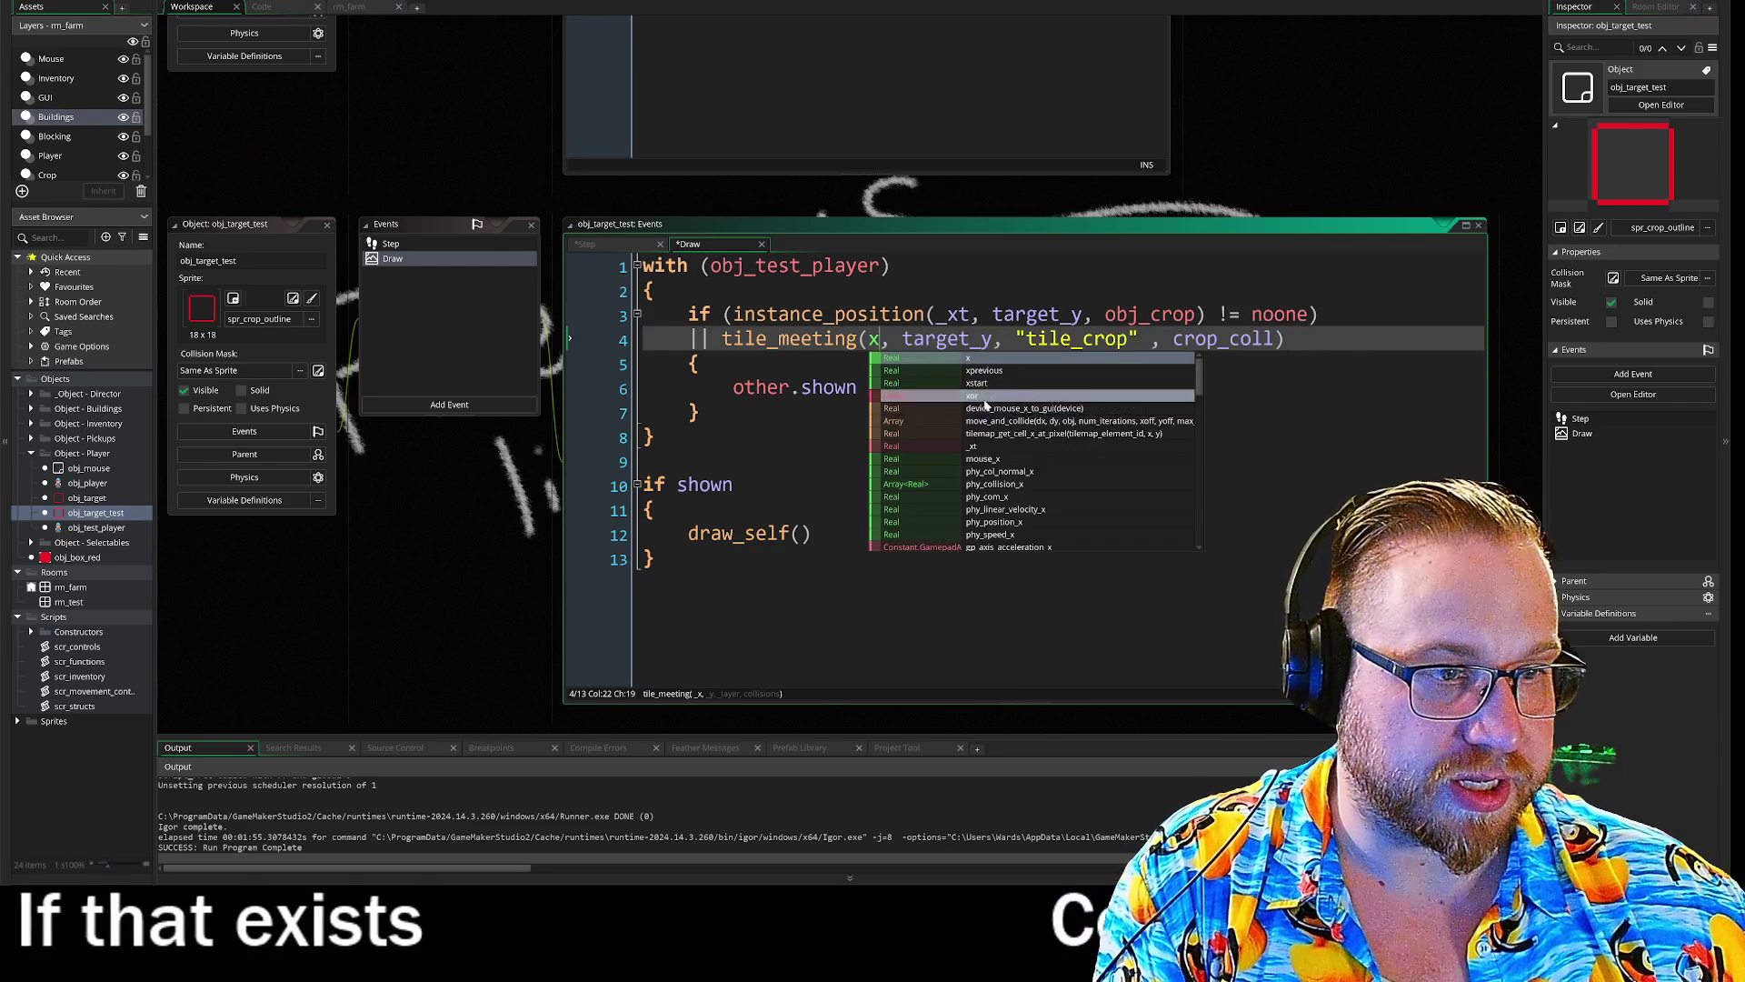
pyautogui.doubleClick(1036, 315)
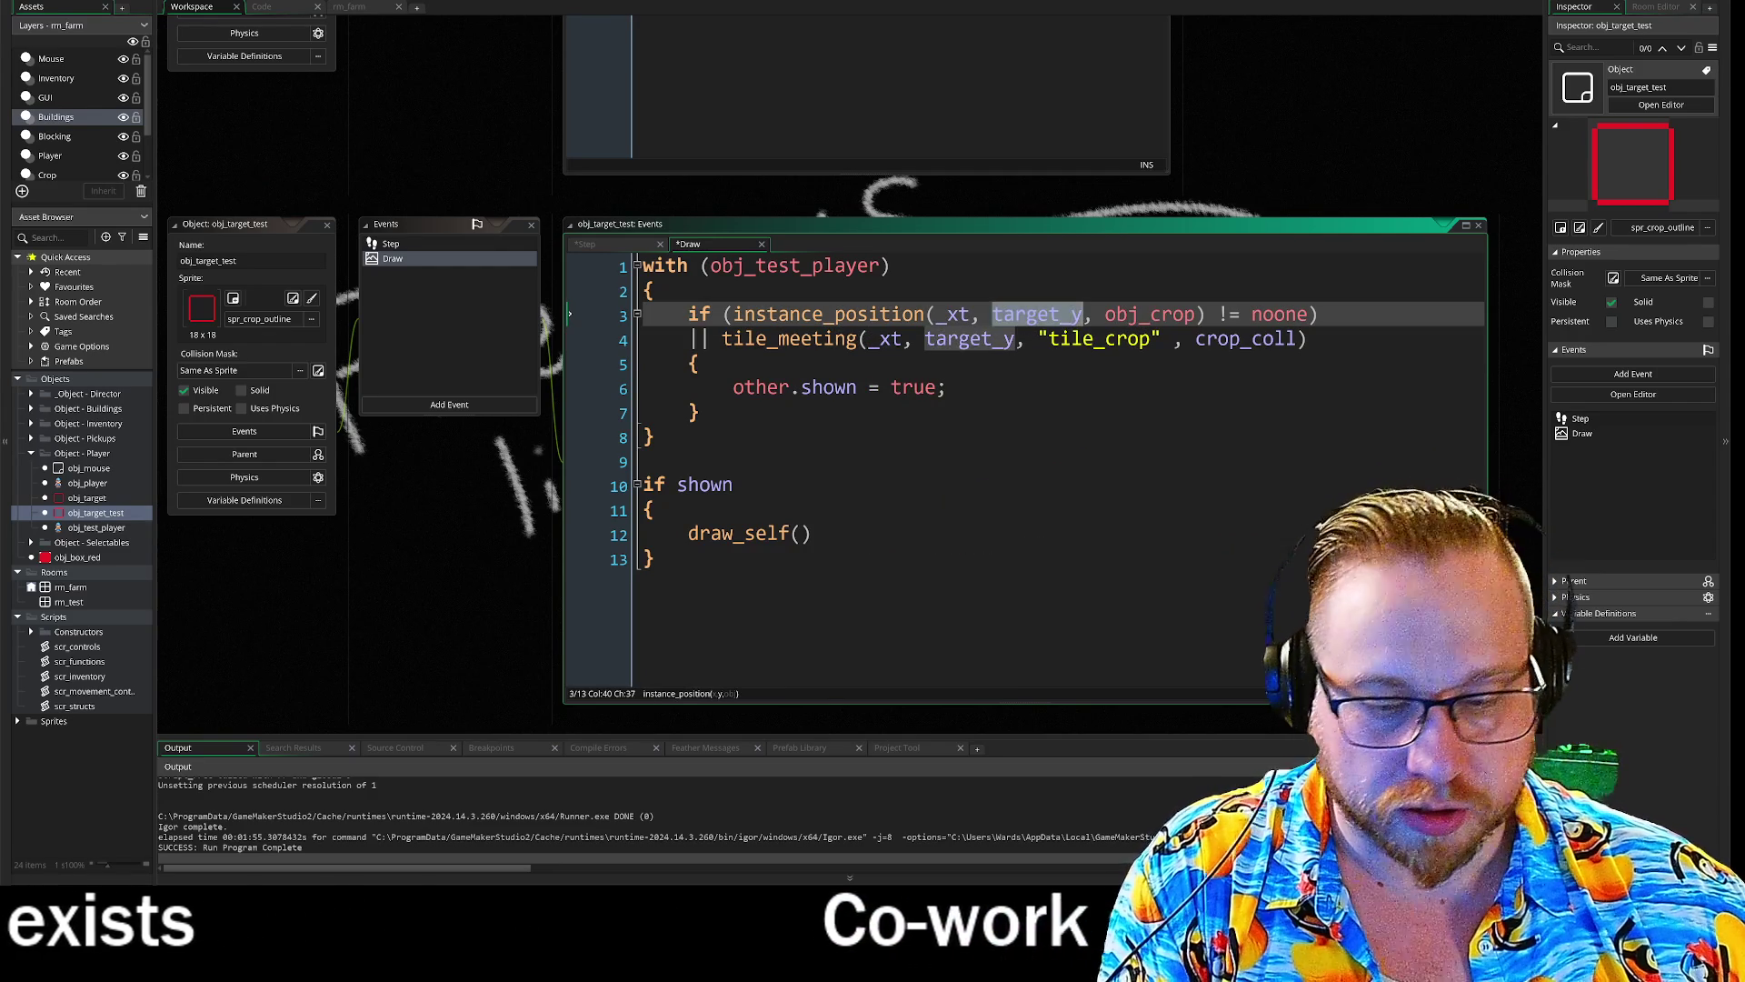
pyautogui.write('_yt')
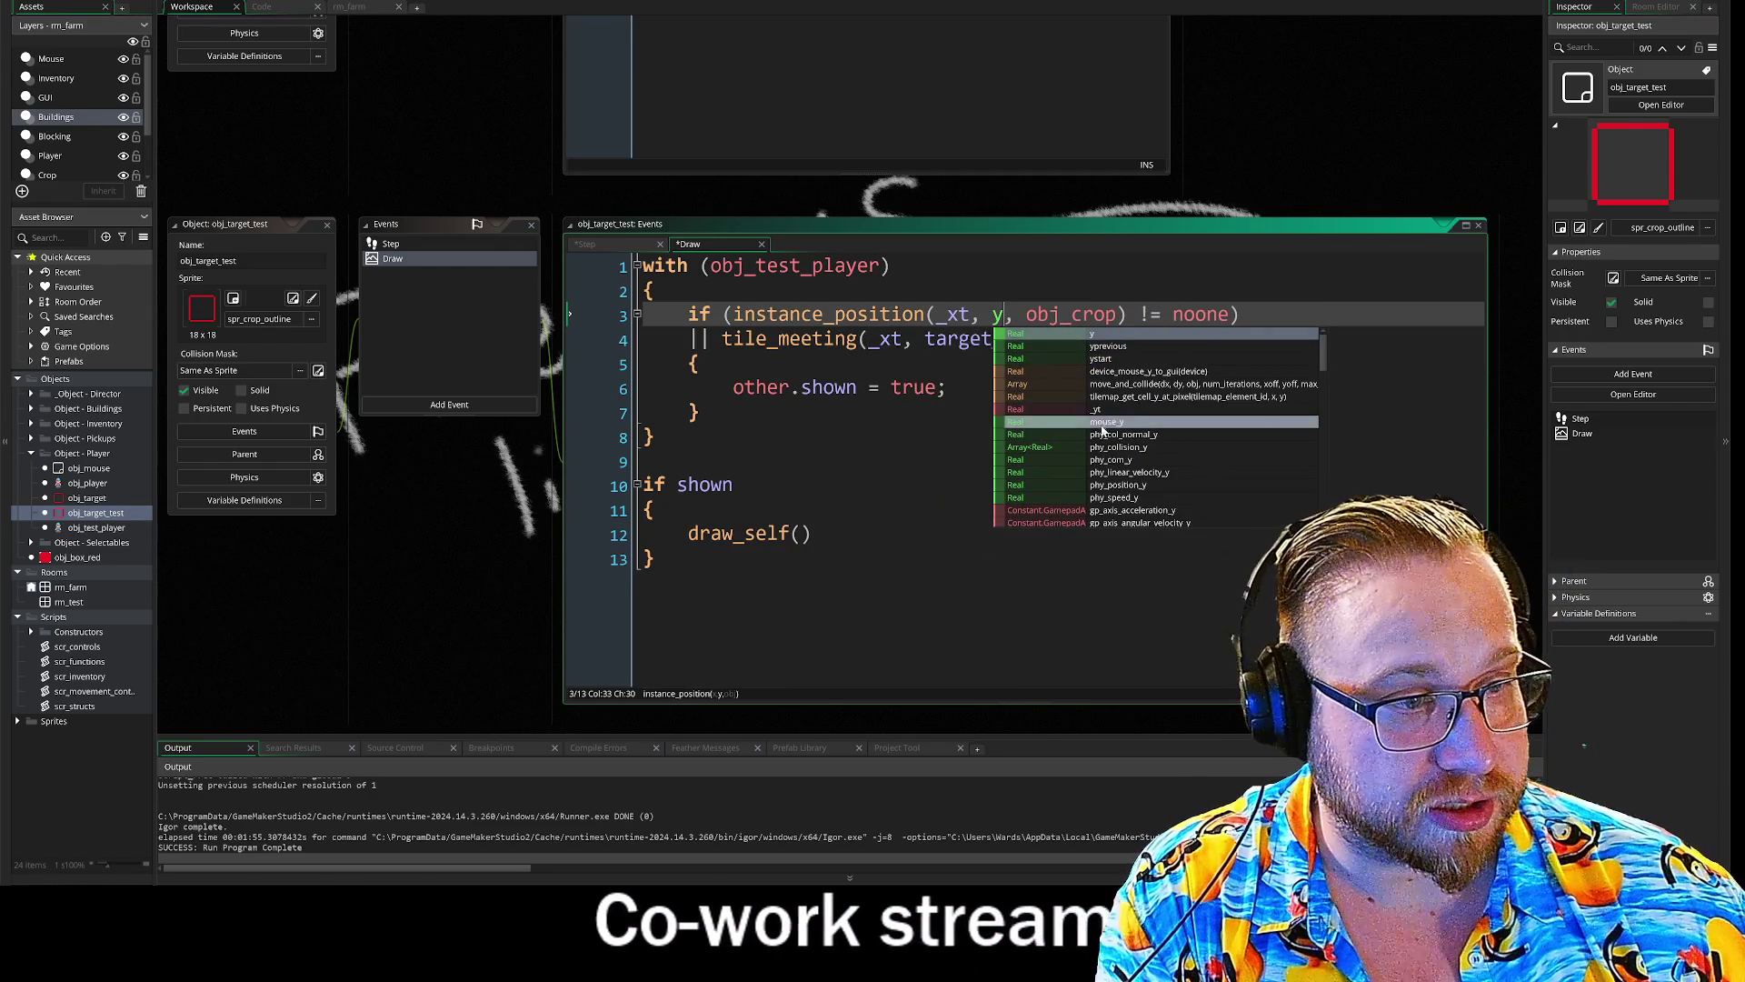
pyautogui.press('Escape')
pyautogui.doubleClick(959, 339)
pyautogui.write('y, "tile_crop" , crop_coll')
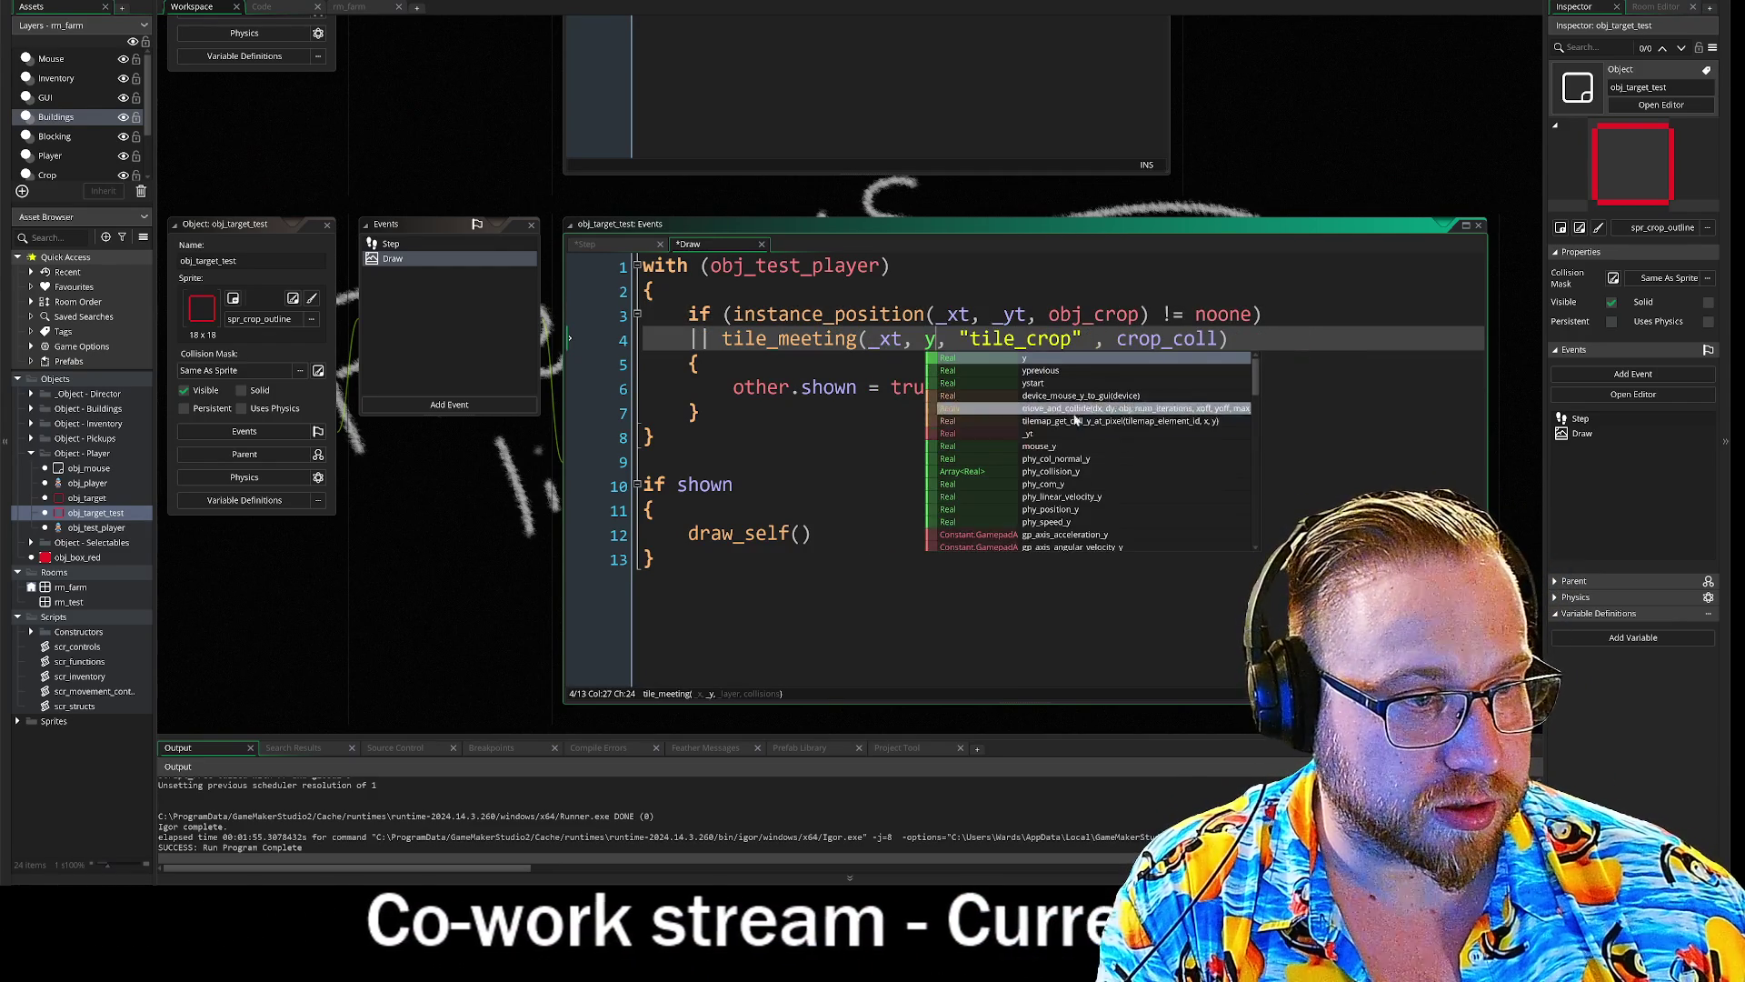
pyautogui.click(1042, 434)
pyautogui.press('Down')
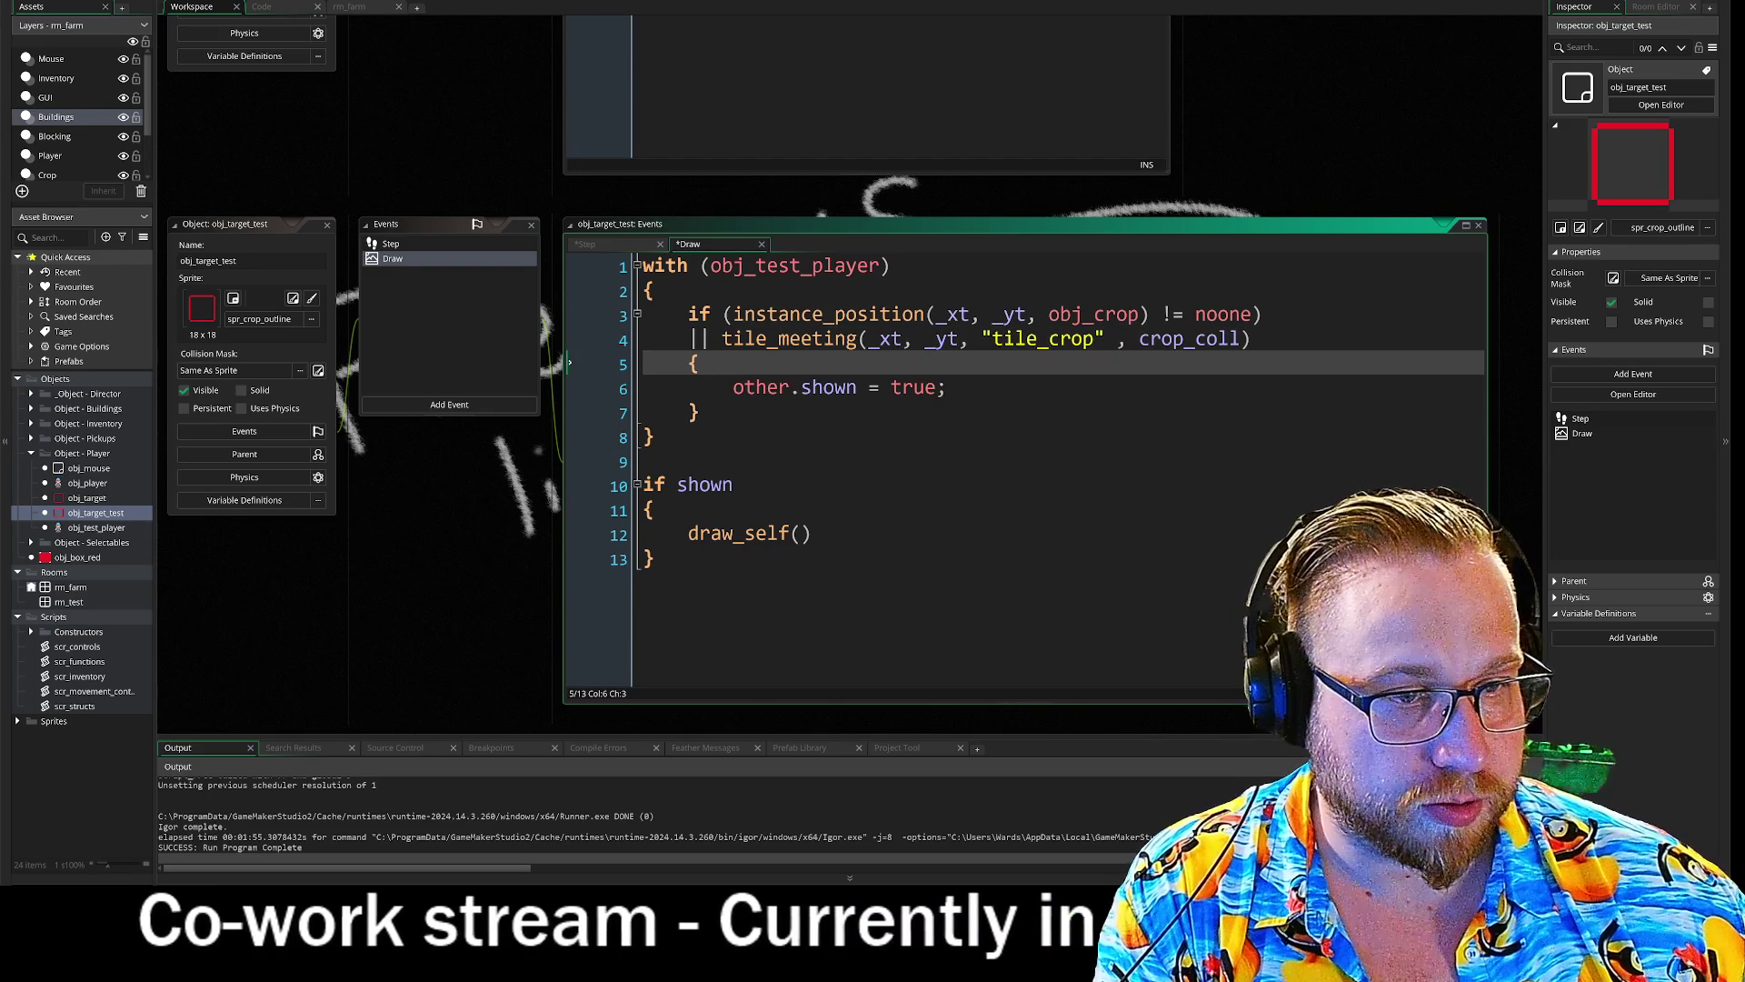
# - Review the Draw code against the Step code, then select the whole with block, lines 1–8
pyautogui.moveTo(569, 485); pyautogui.dragTo(570, 546)
pyautogui.click(570, 557)
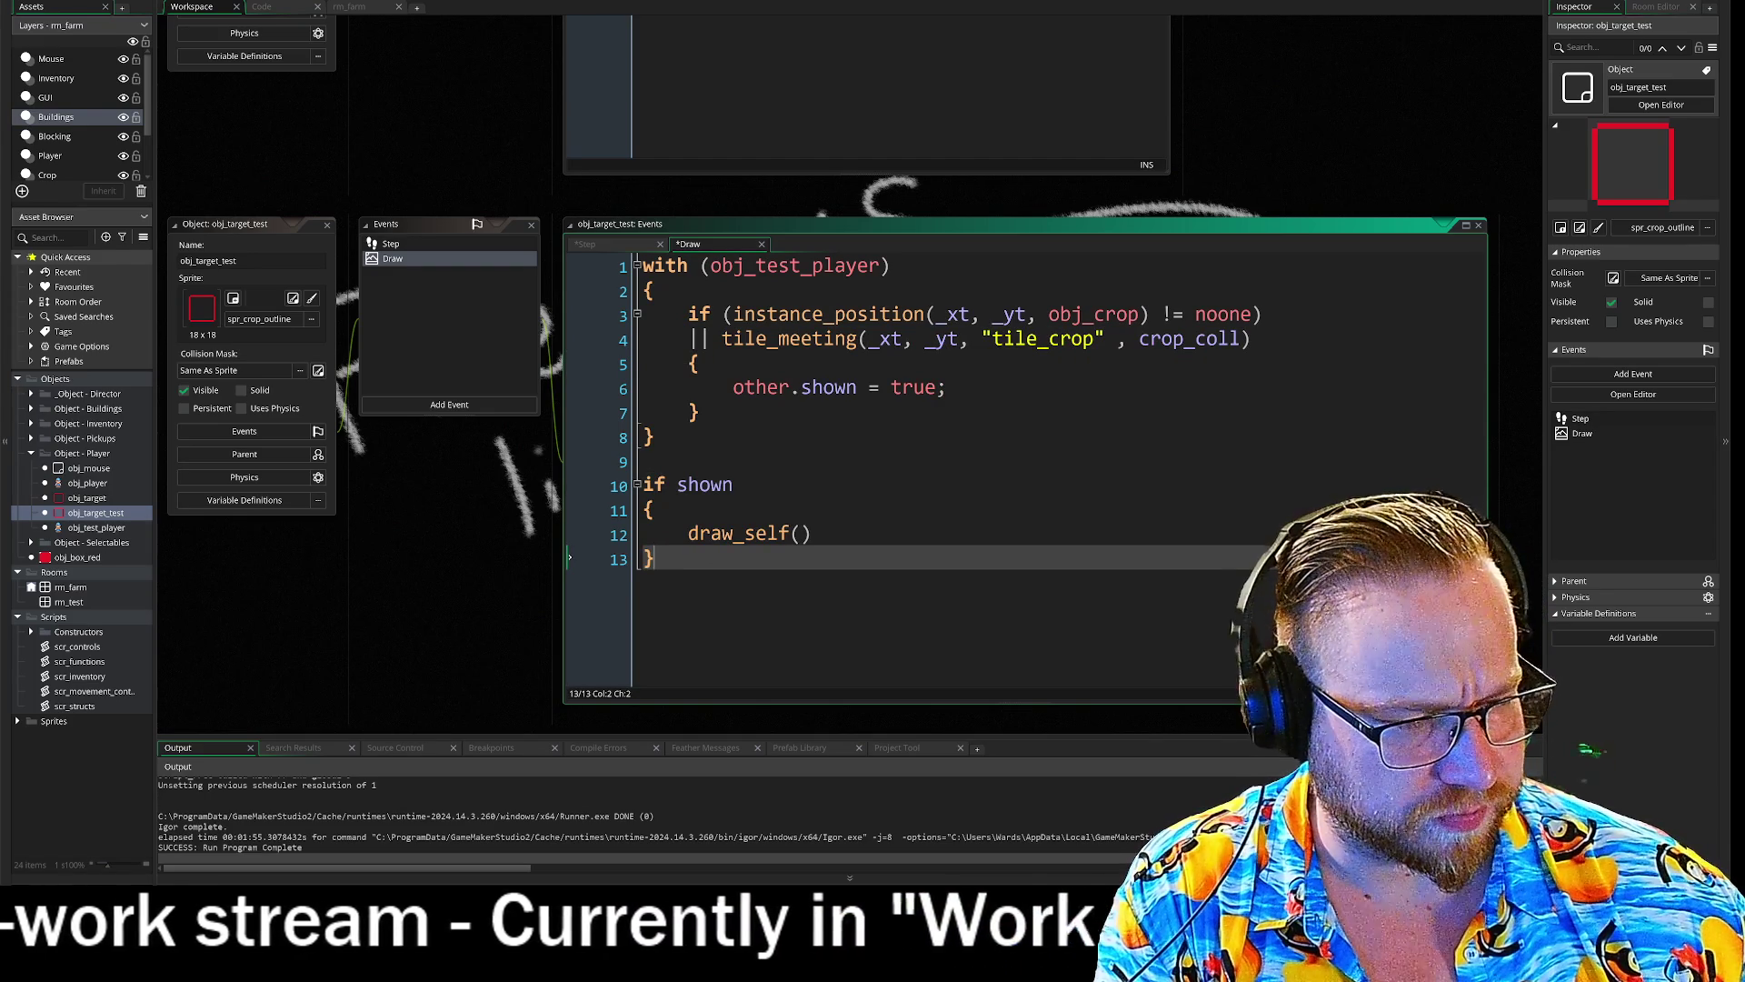
pyautogui.click(570, 387)
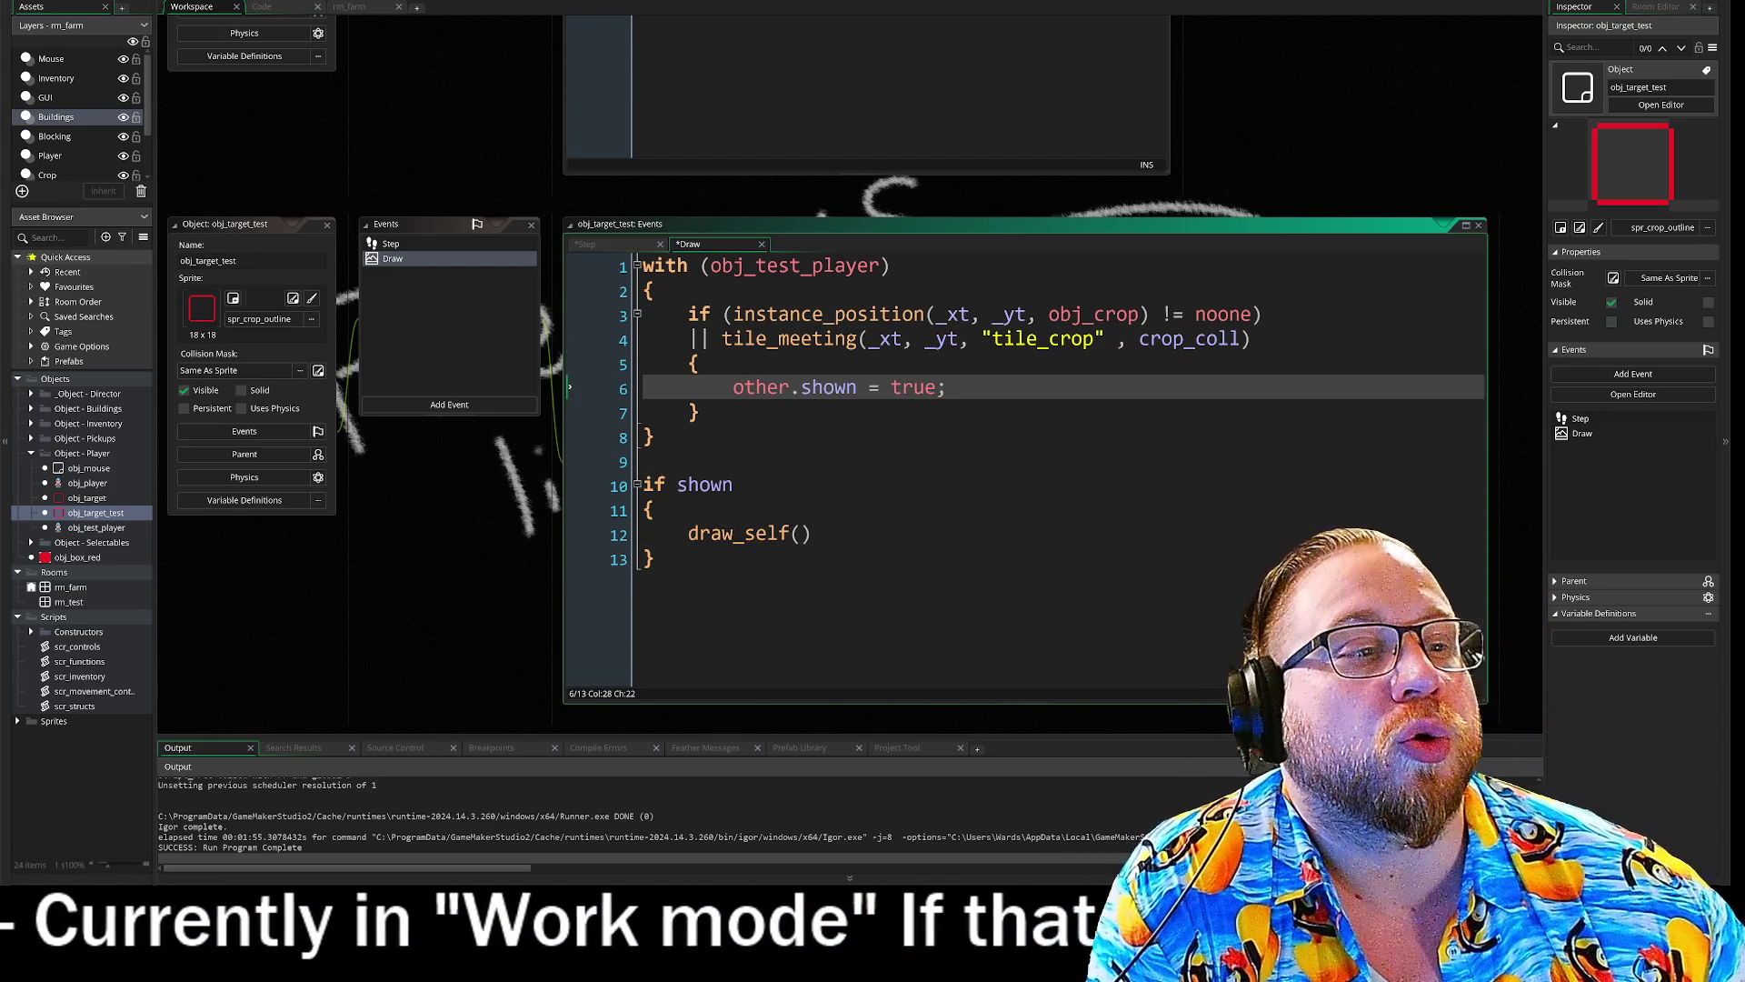
pyautogui.click(570, 435)
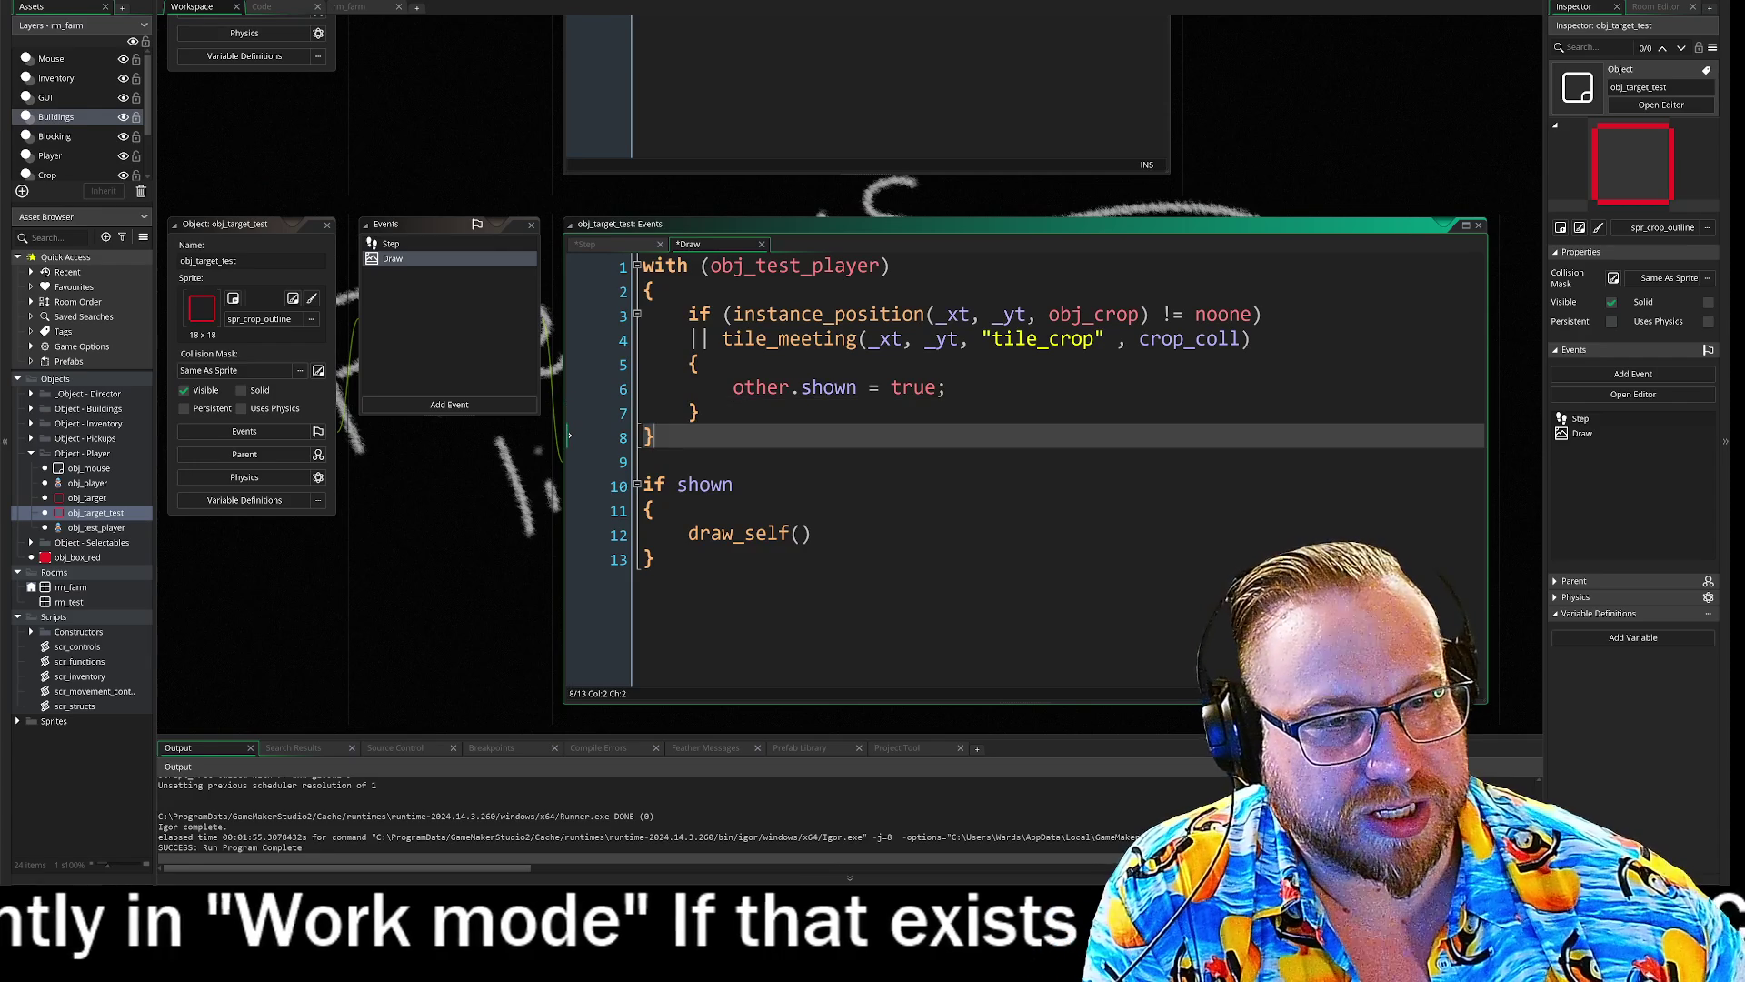
pyautogui.click(570, 313)
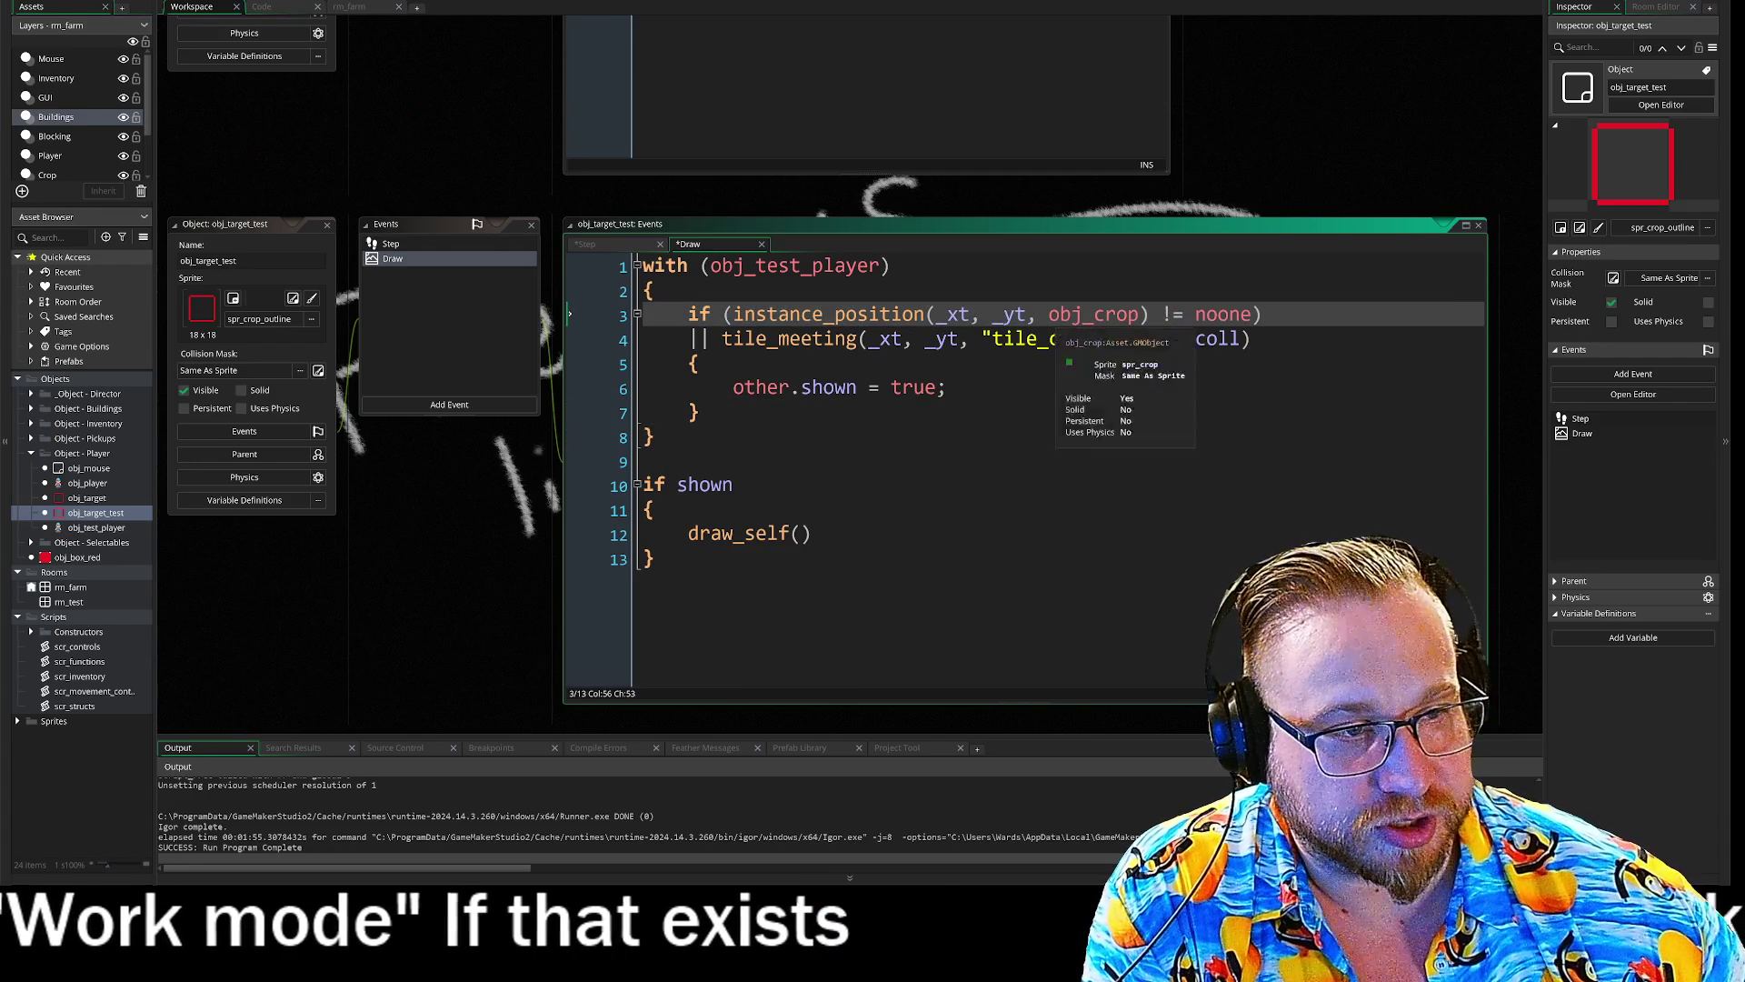
pyautogui.click(570, 338)
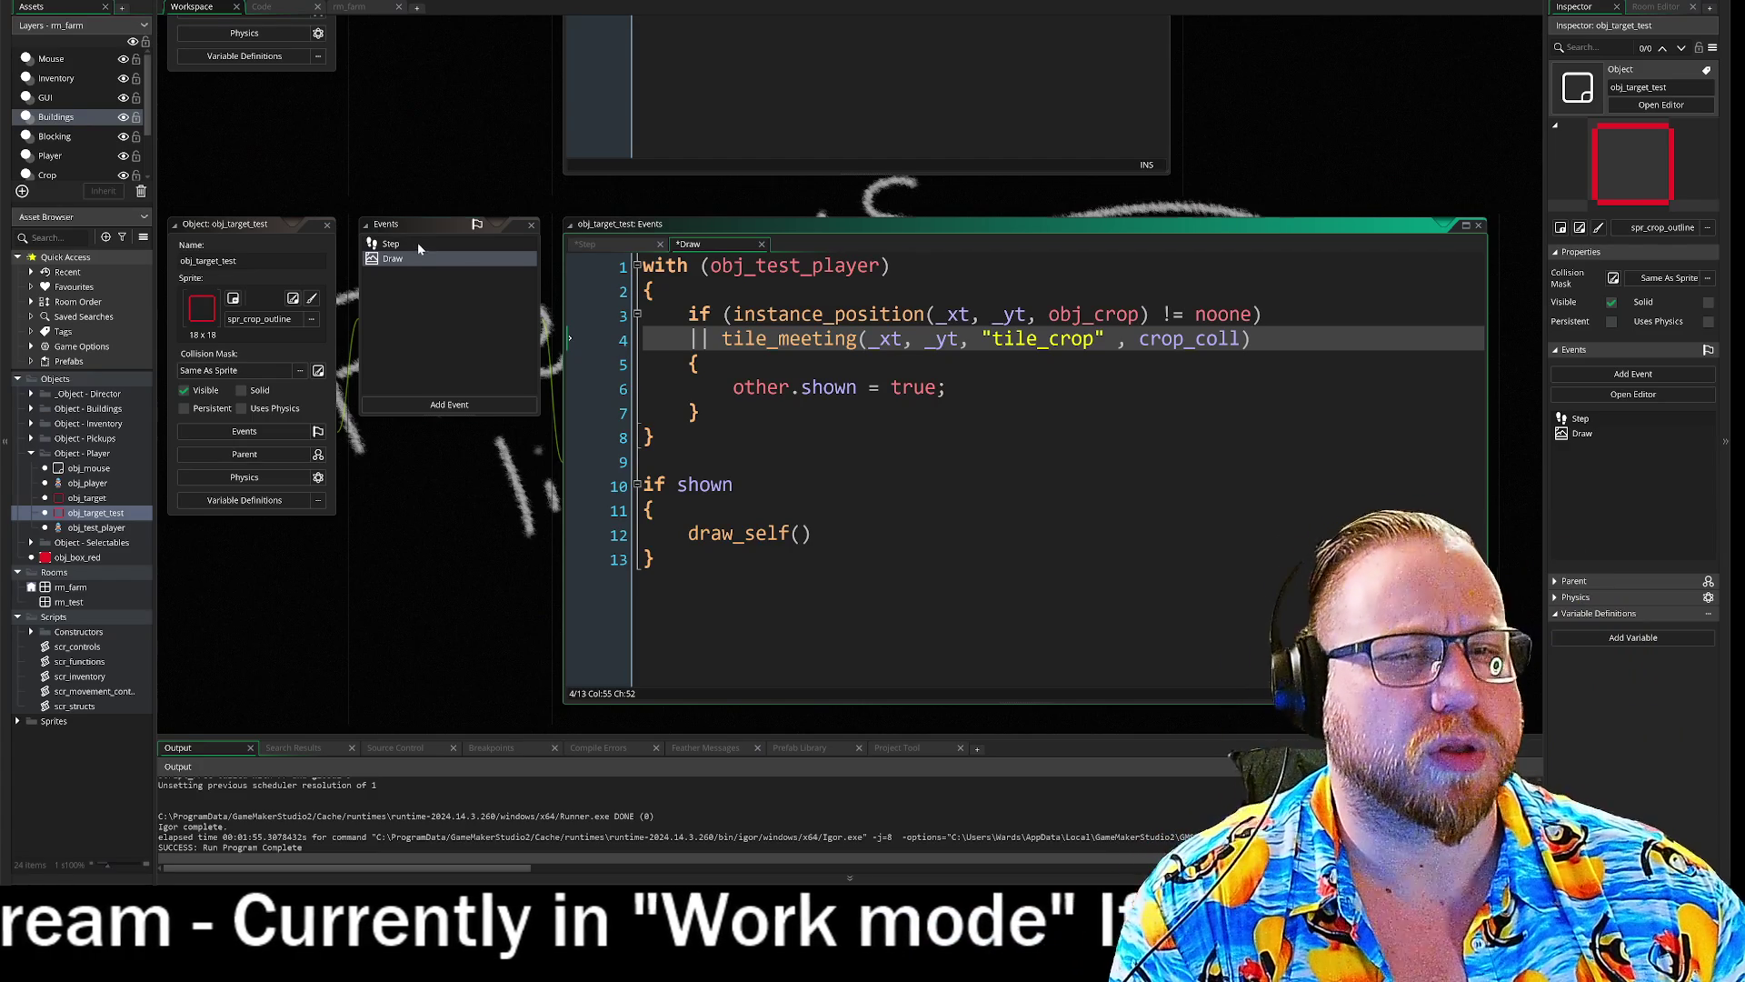
pyautogui.click(417, 243)
pyautogui.click(409, 259)
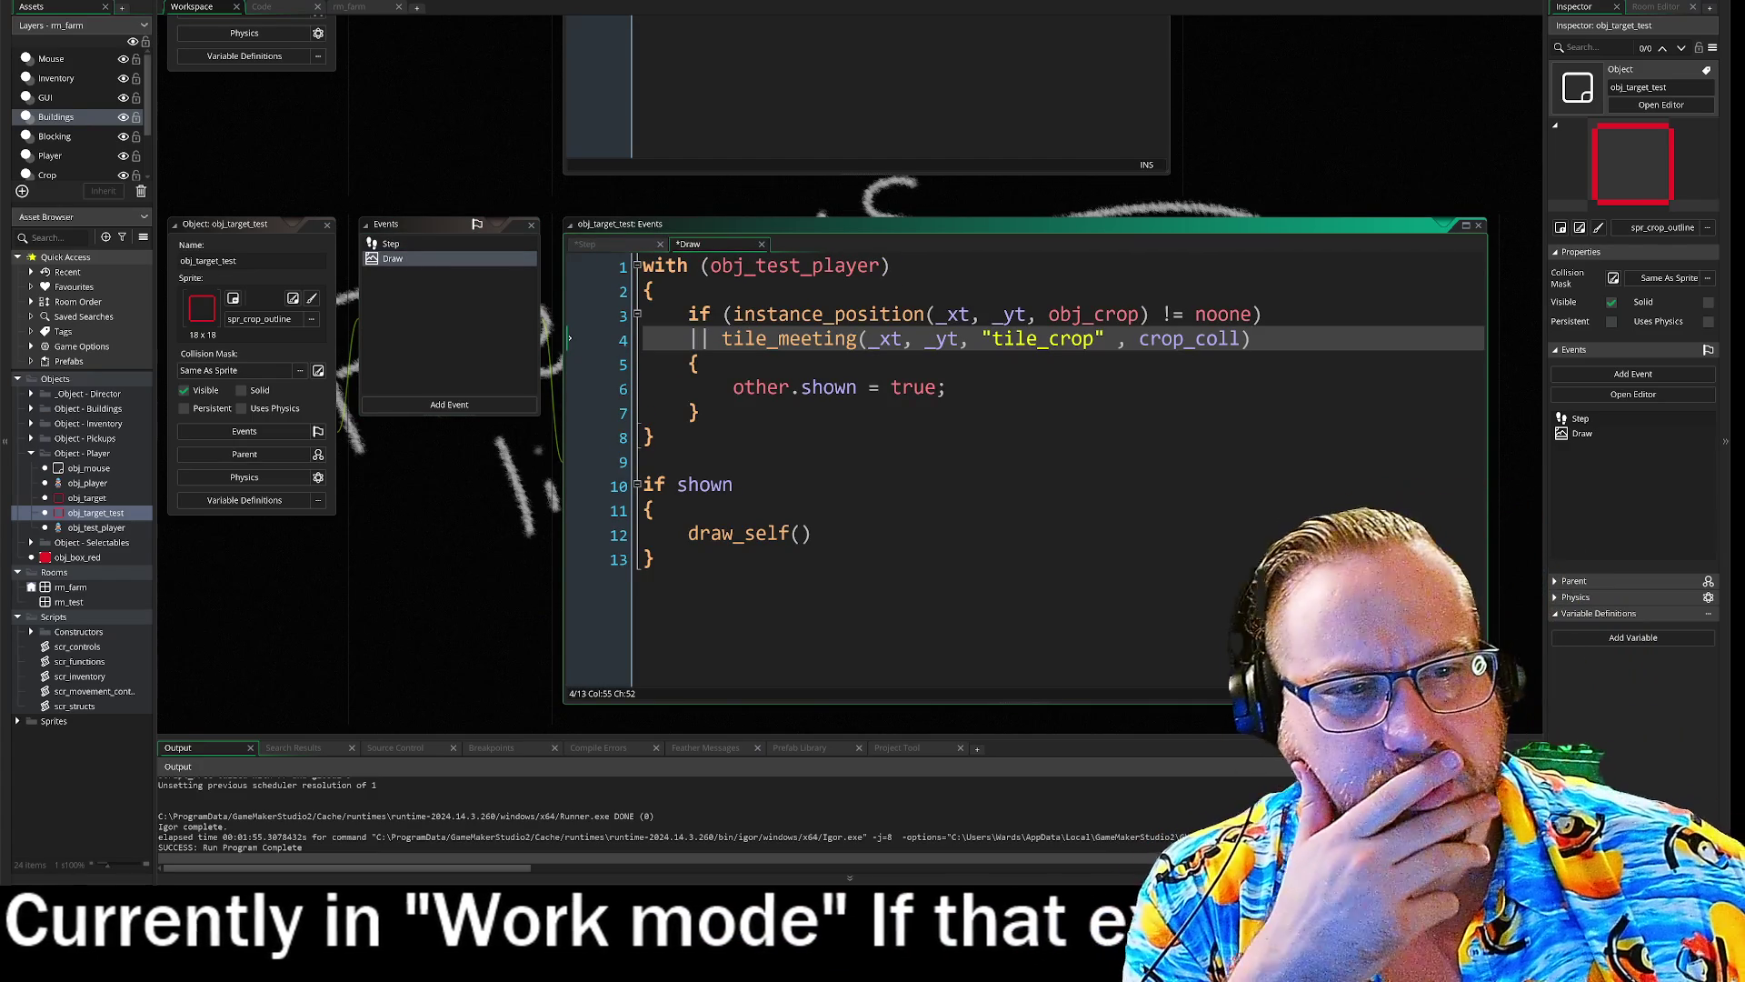
pyautogui.click(1264, 314)
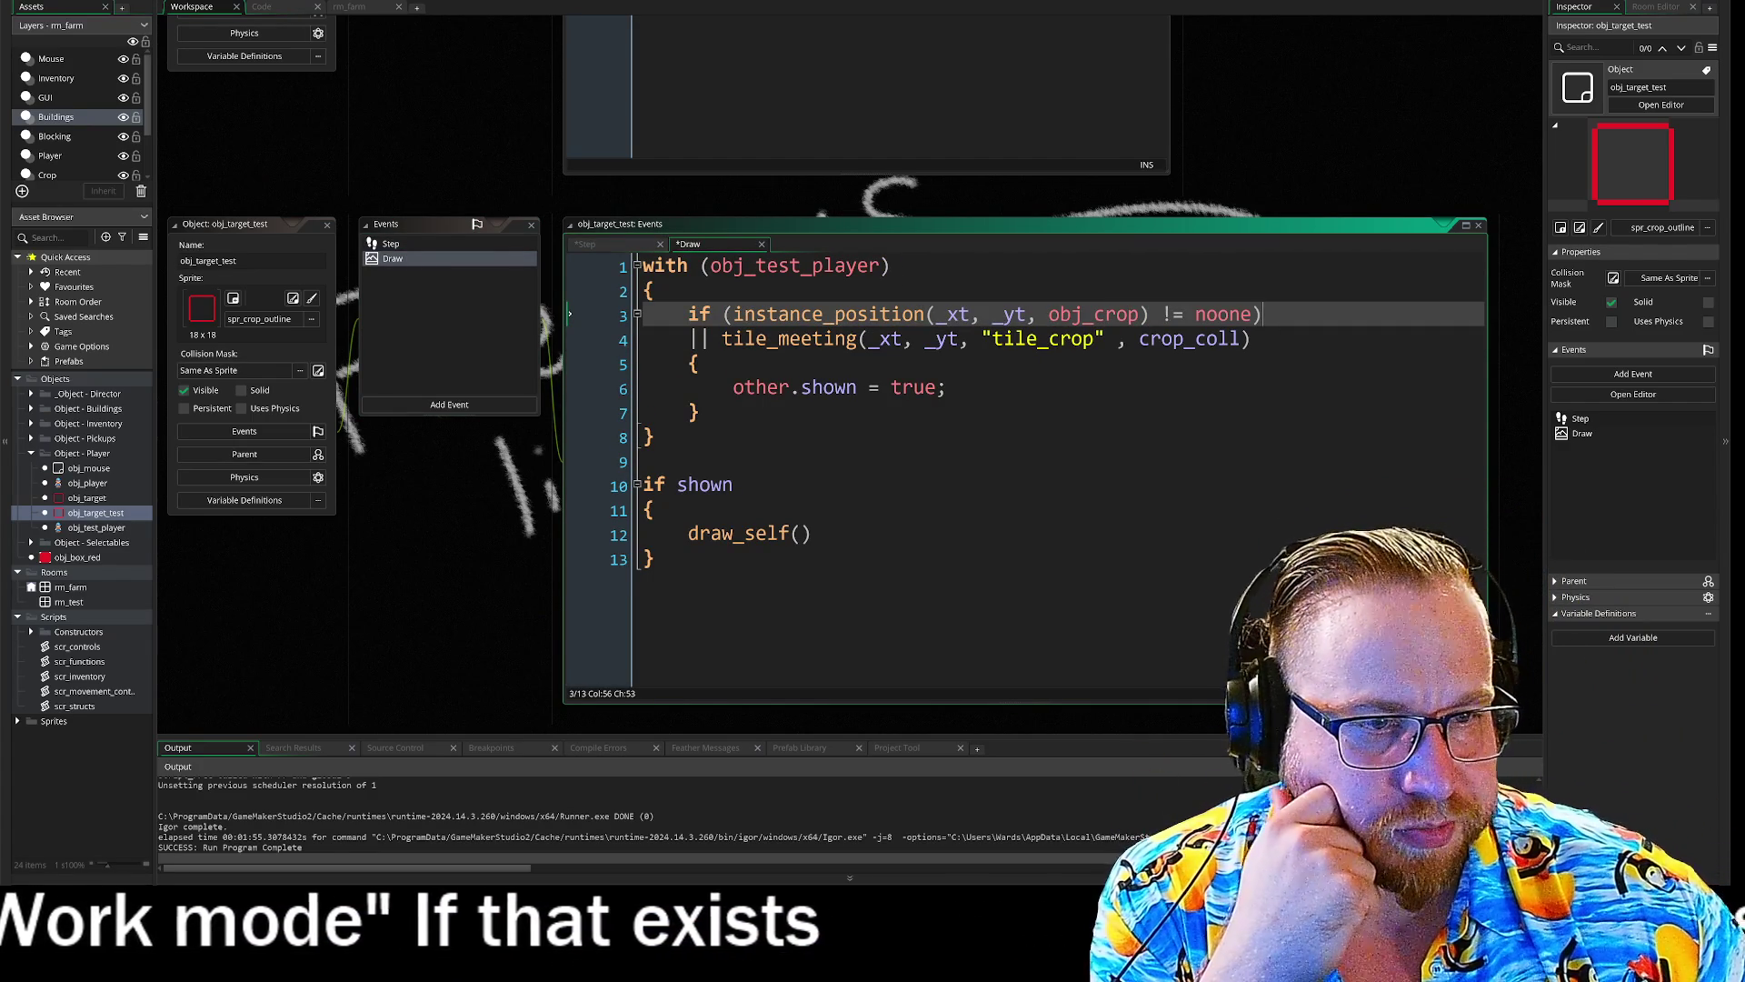
pyautogui.click(947, 387)
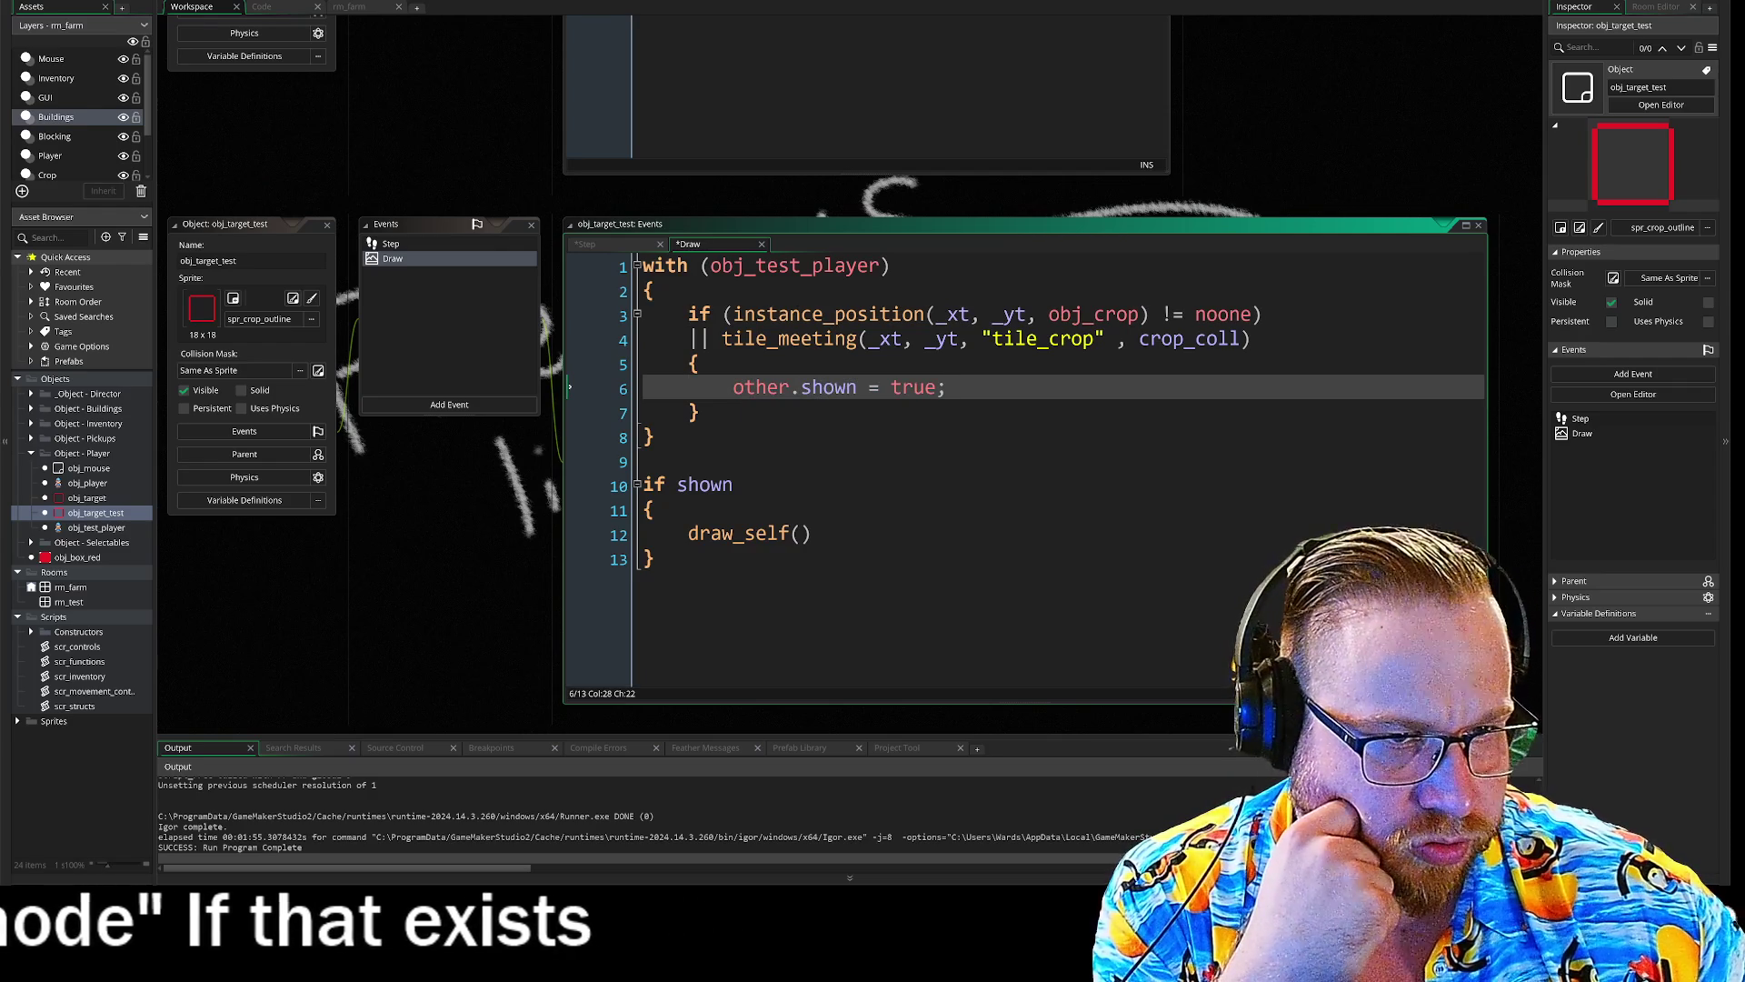
pyautogui.moveTo(701, 414); pyautogui.dragTo(539, 366)
pyautogui.moveTo(654, 437)
pyautogui.mouseDown()
pyautogui.moveTo(525, 386)
pyautogui.moveTo(500, 160)
pyautogui.mouseUp()
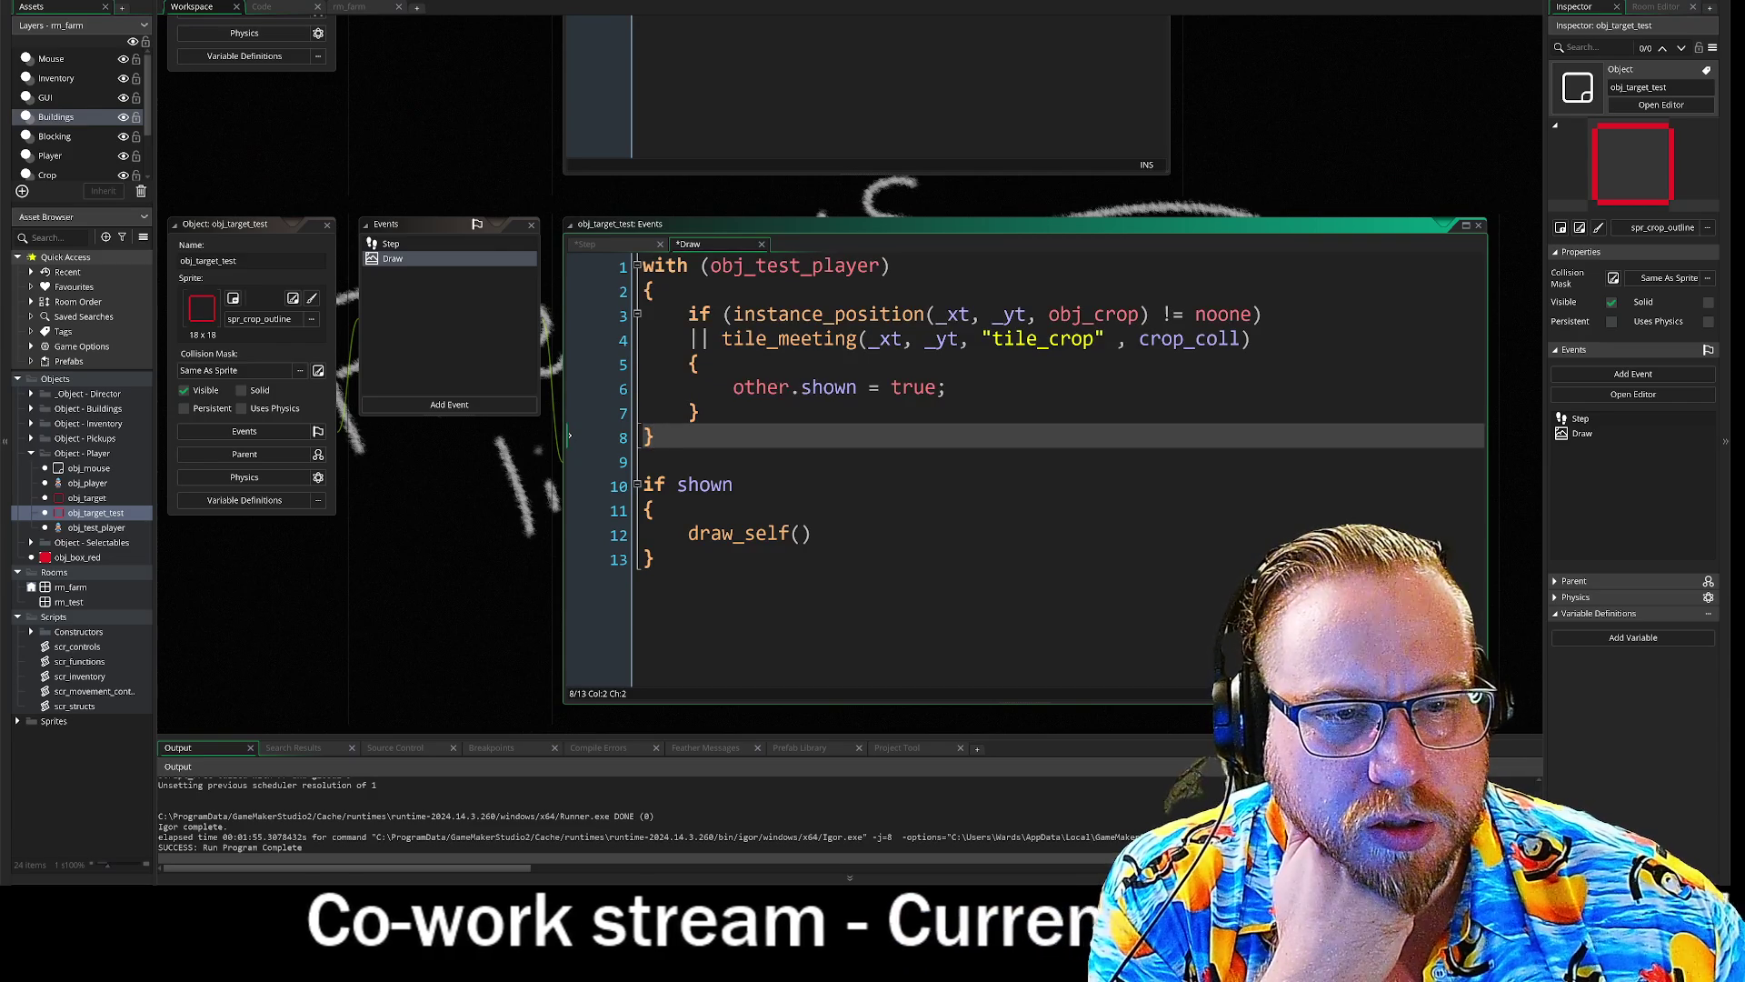
# - Delete the with block and change the if shown check to tile_meeting(x, y, "tile_grass", …)
pyautogui.press('BackSpace')
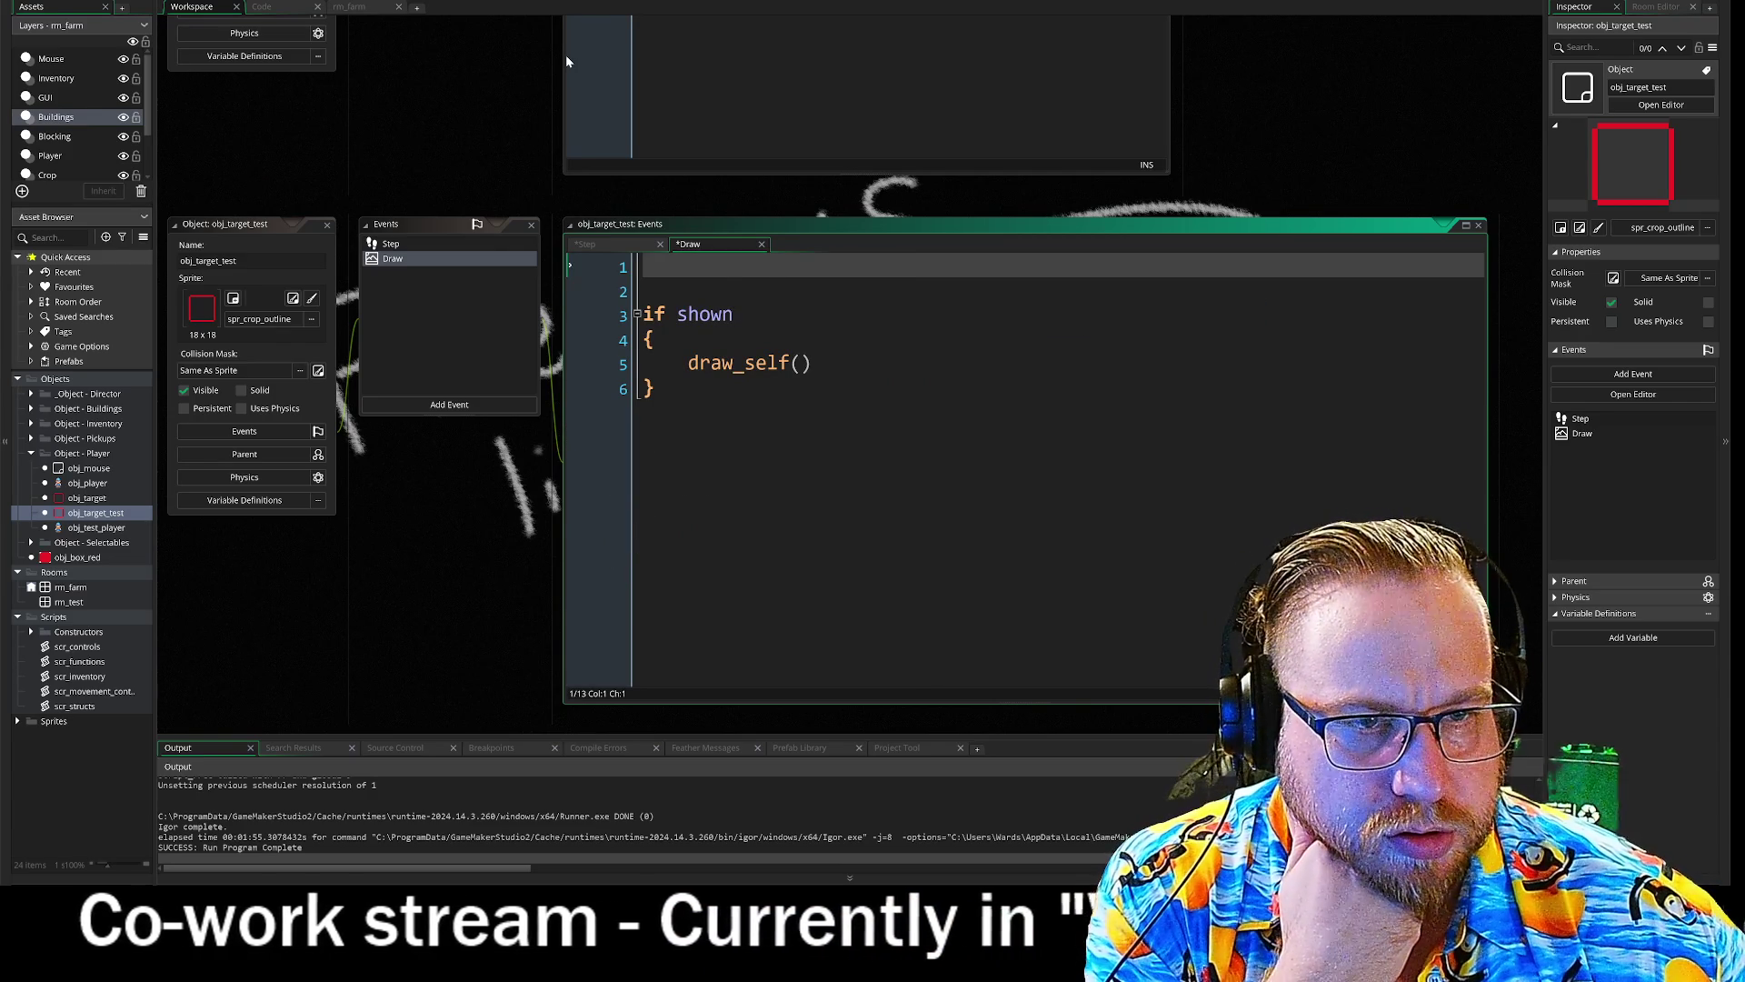
pyautogui.press('Delete')
pyautogui.press('Delete')
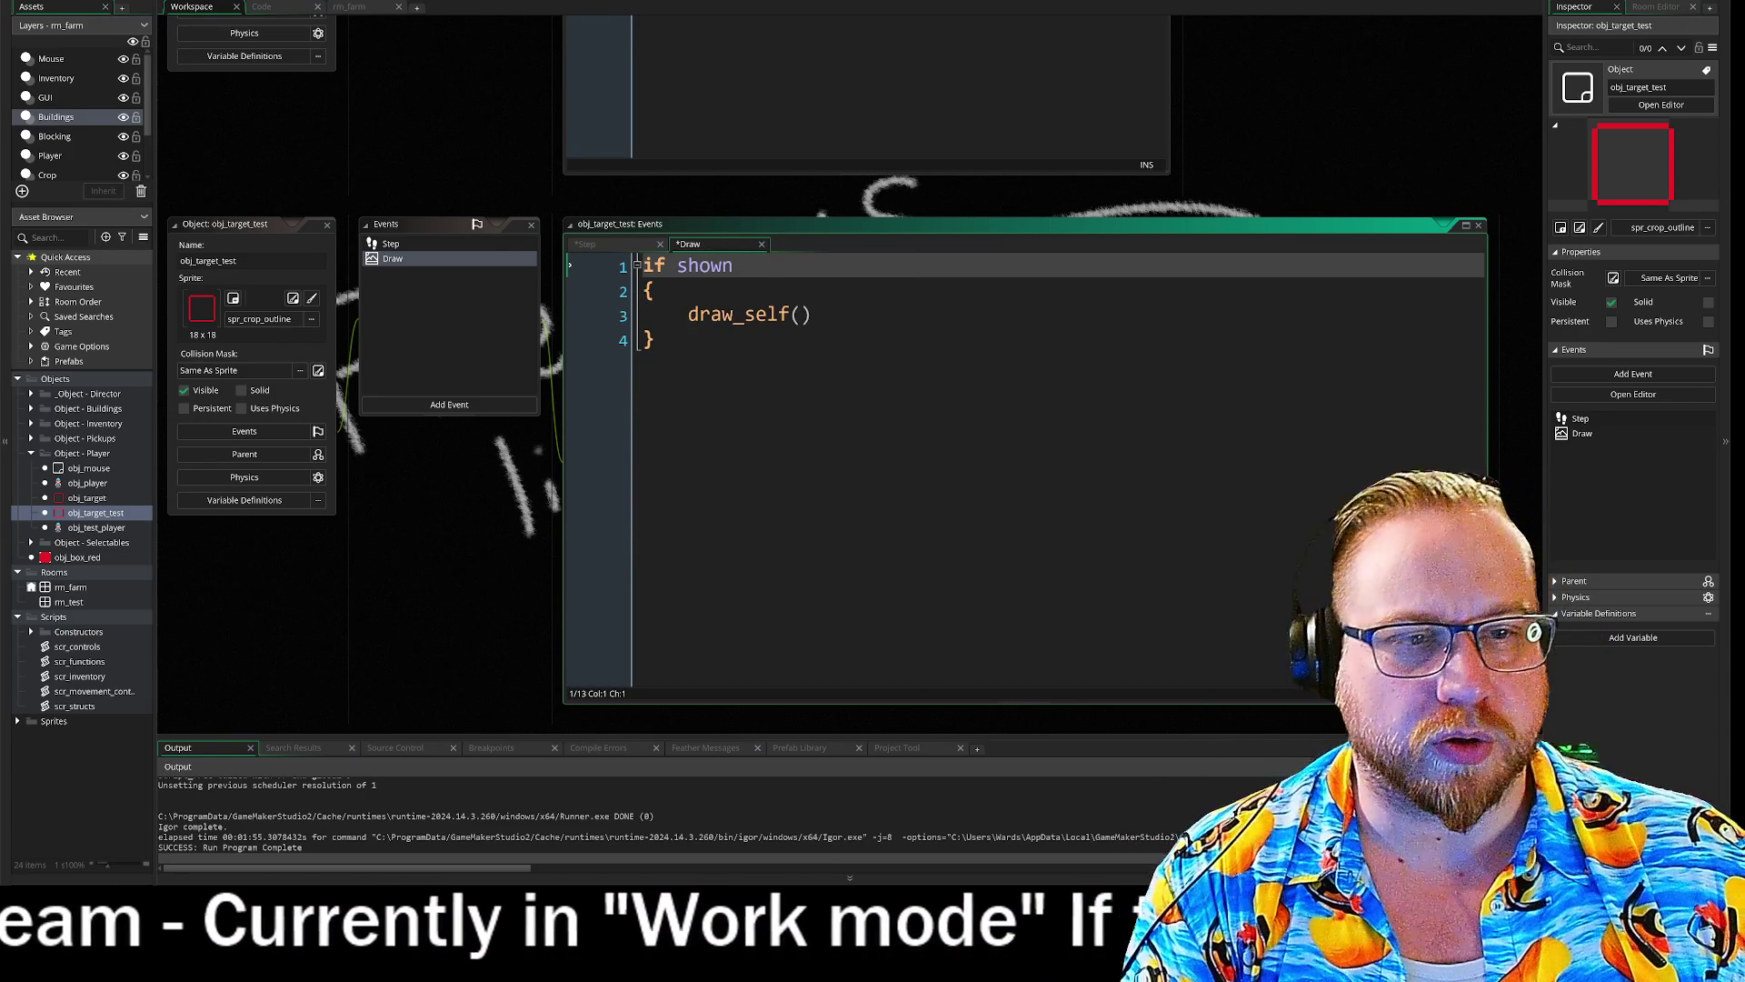
pyautogui.hotkey('ctrl', 'a')
pyautogui.doubleClick(704, 266)
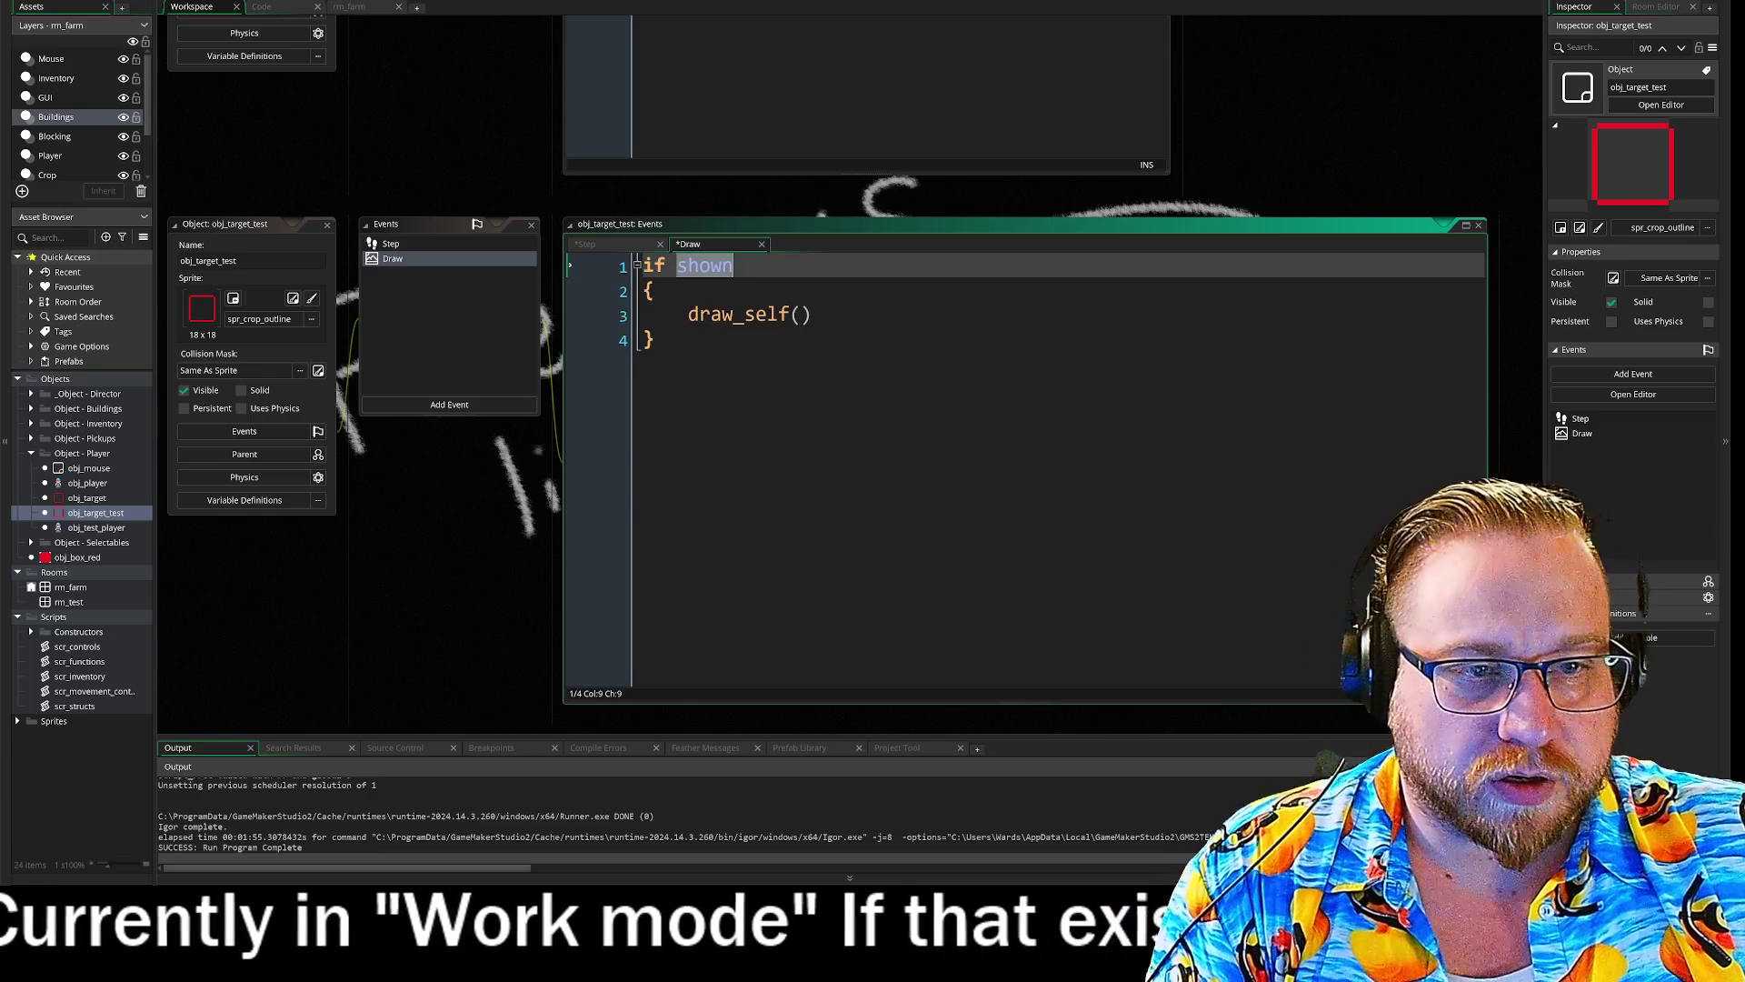
pyautogui.write('tile')
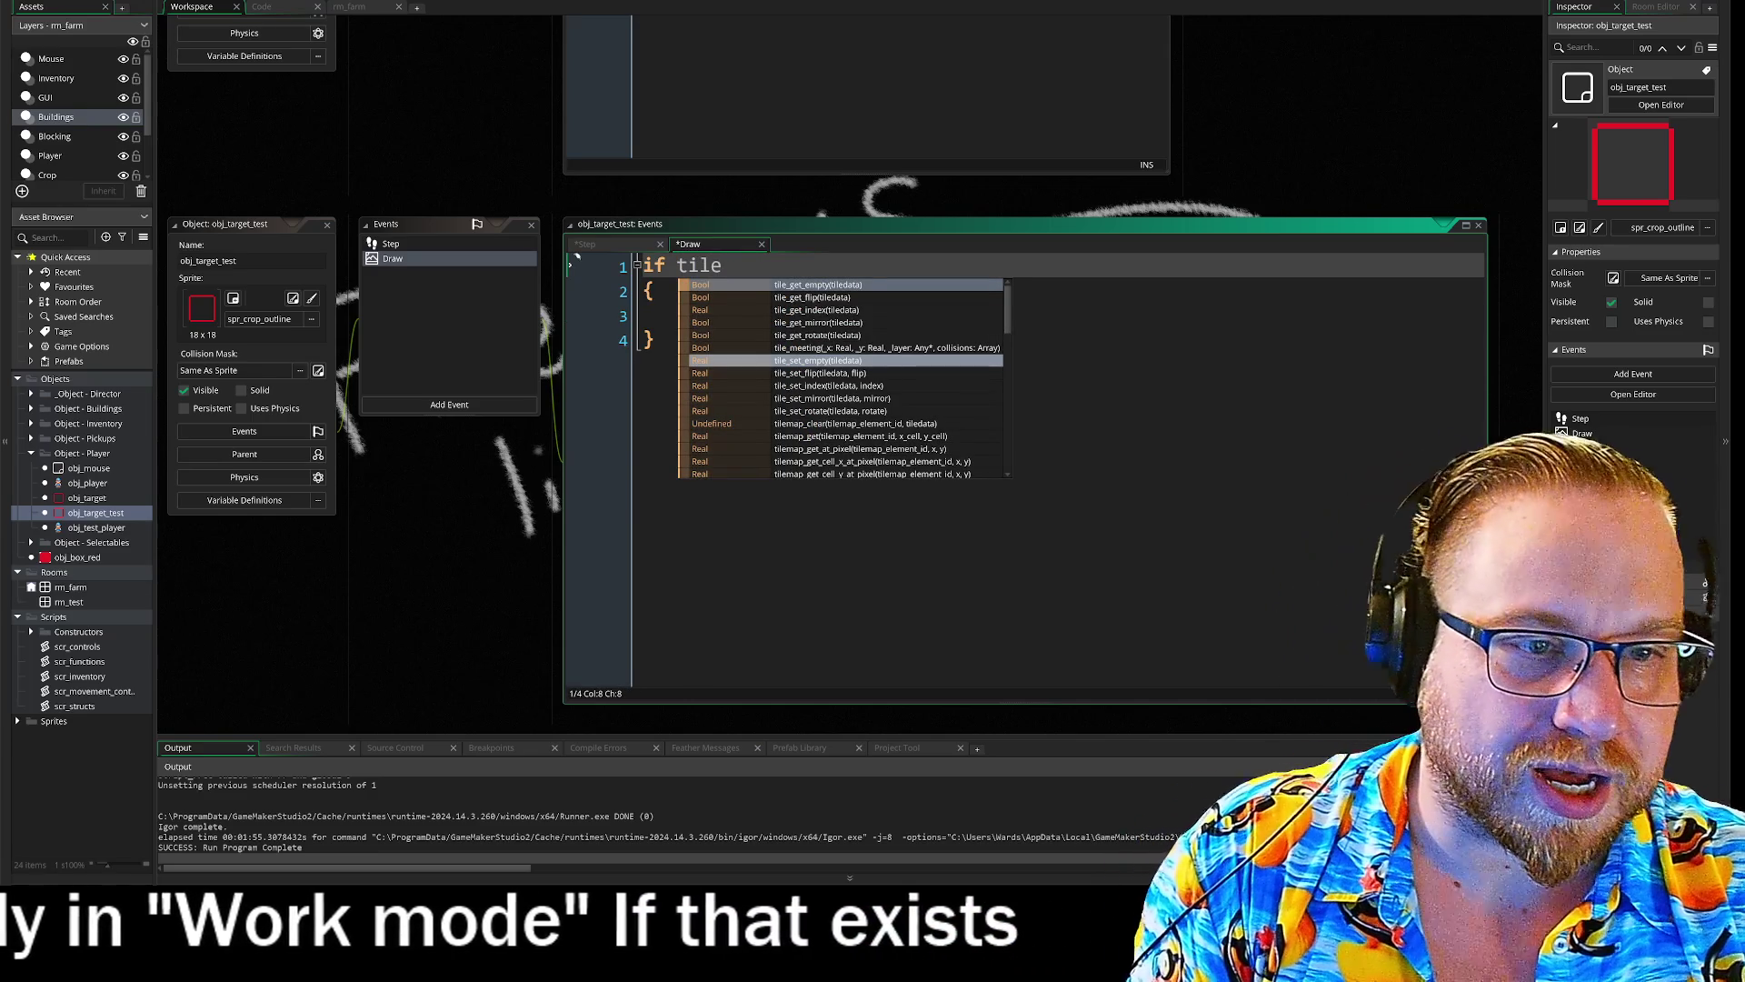
pyautogui.write('_me')
pyautogui.press('Return')
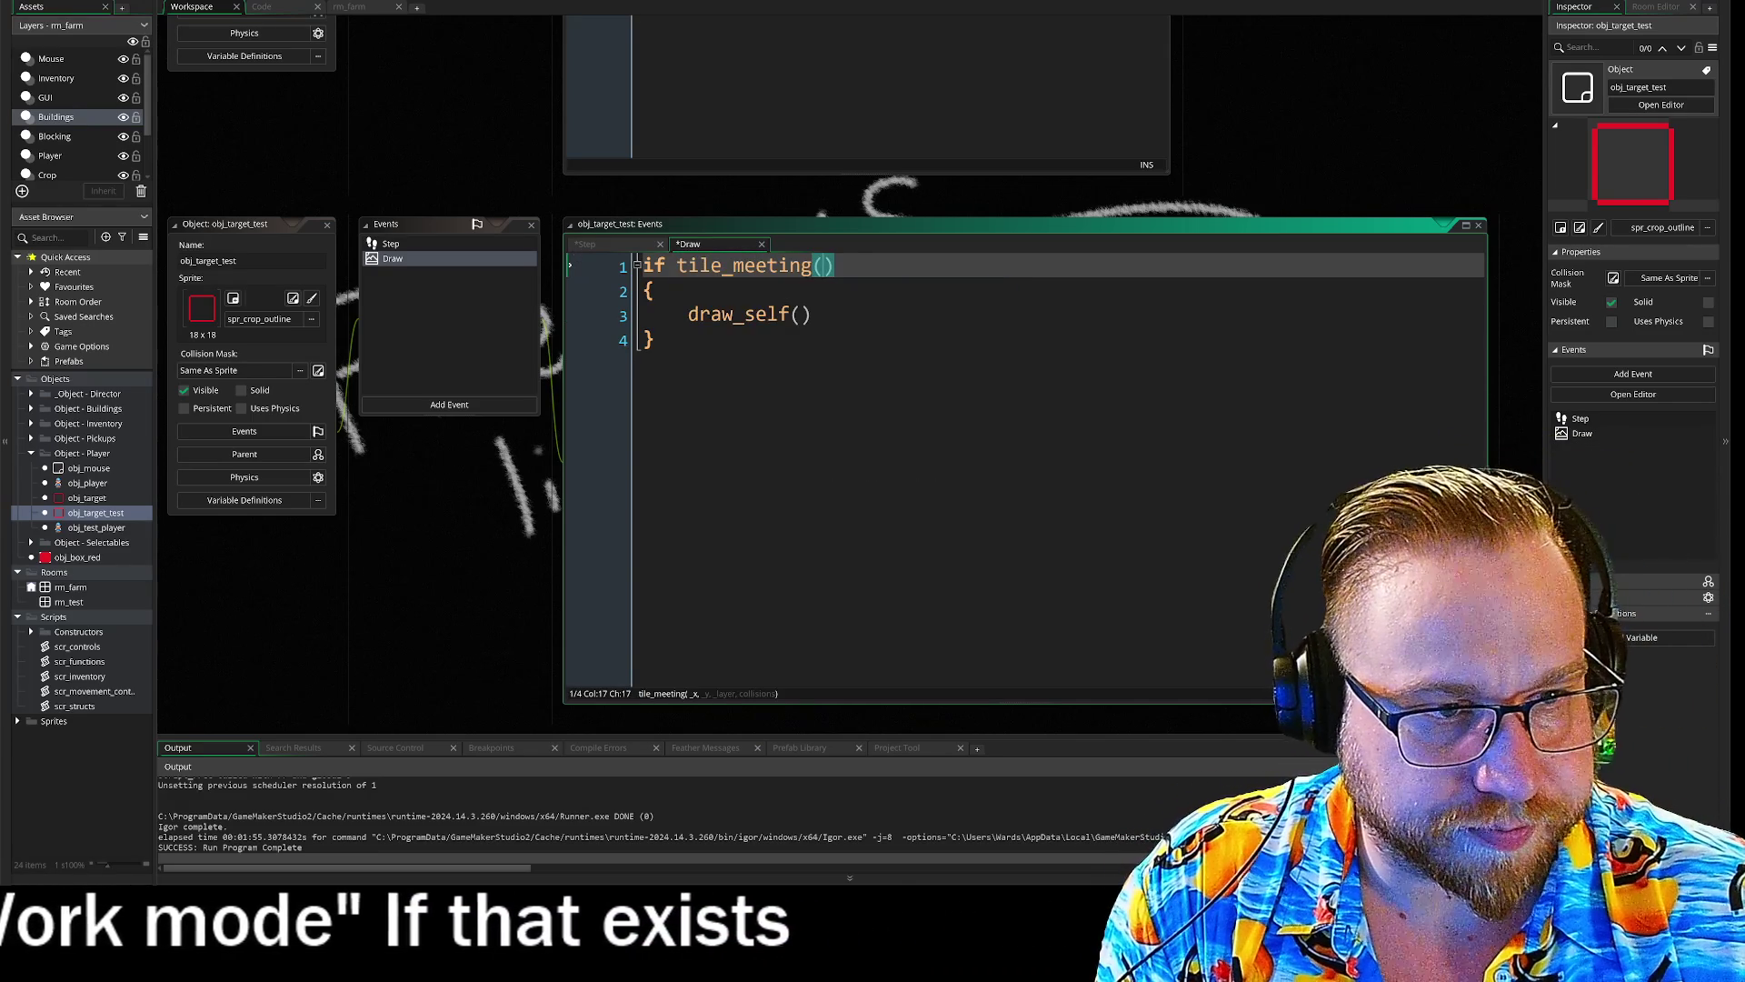
pyautogui.write('x, y,')
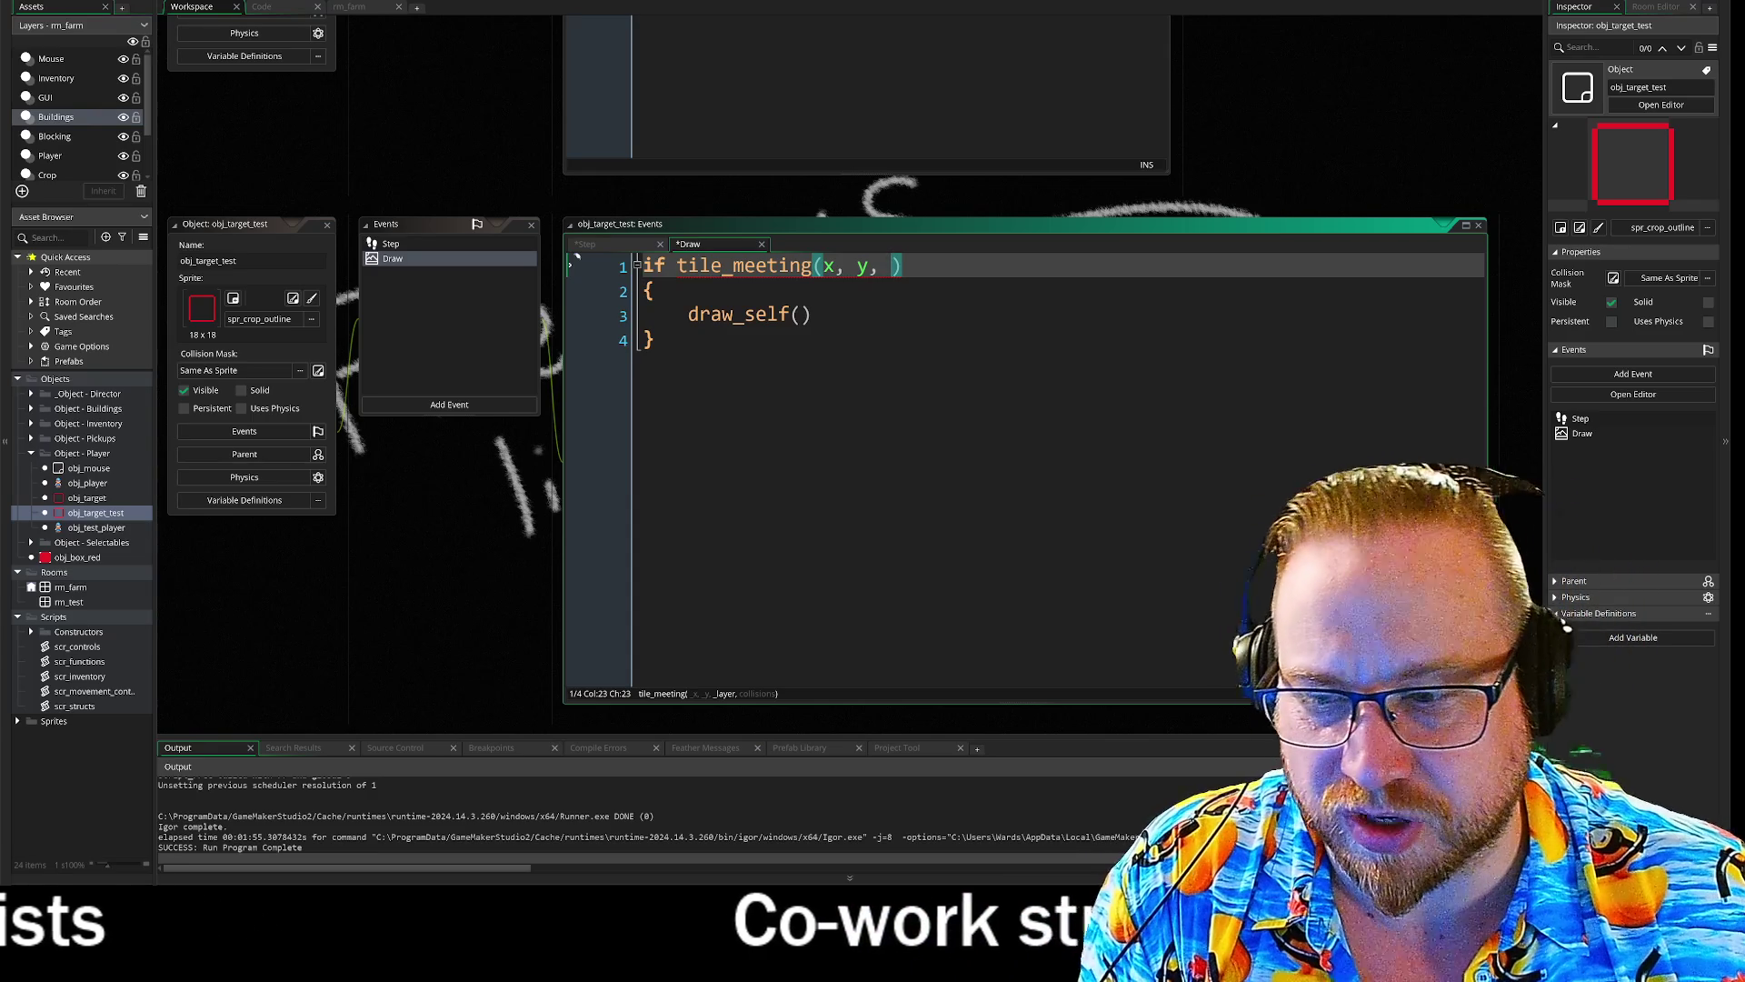
pyautogui.scroll(-1, 86, 129)
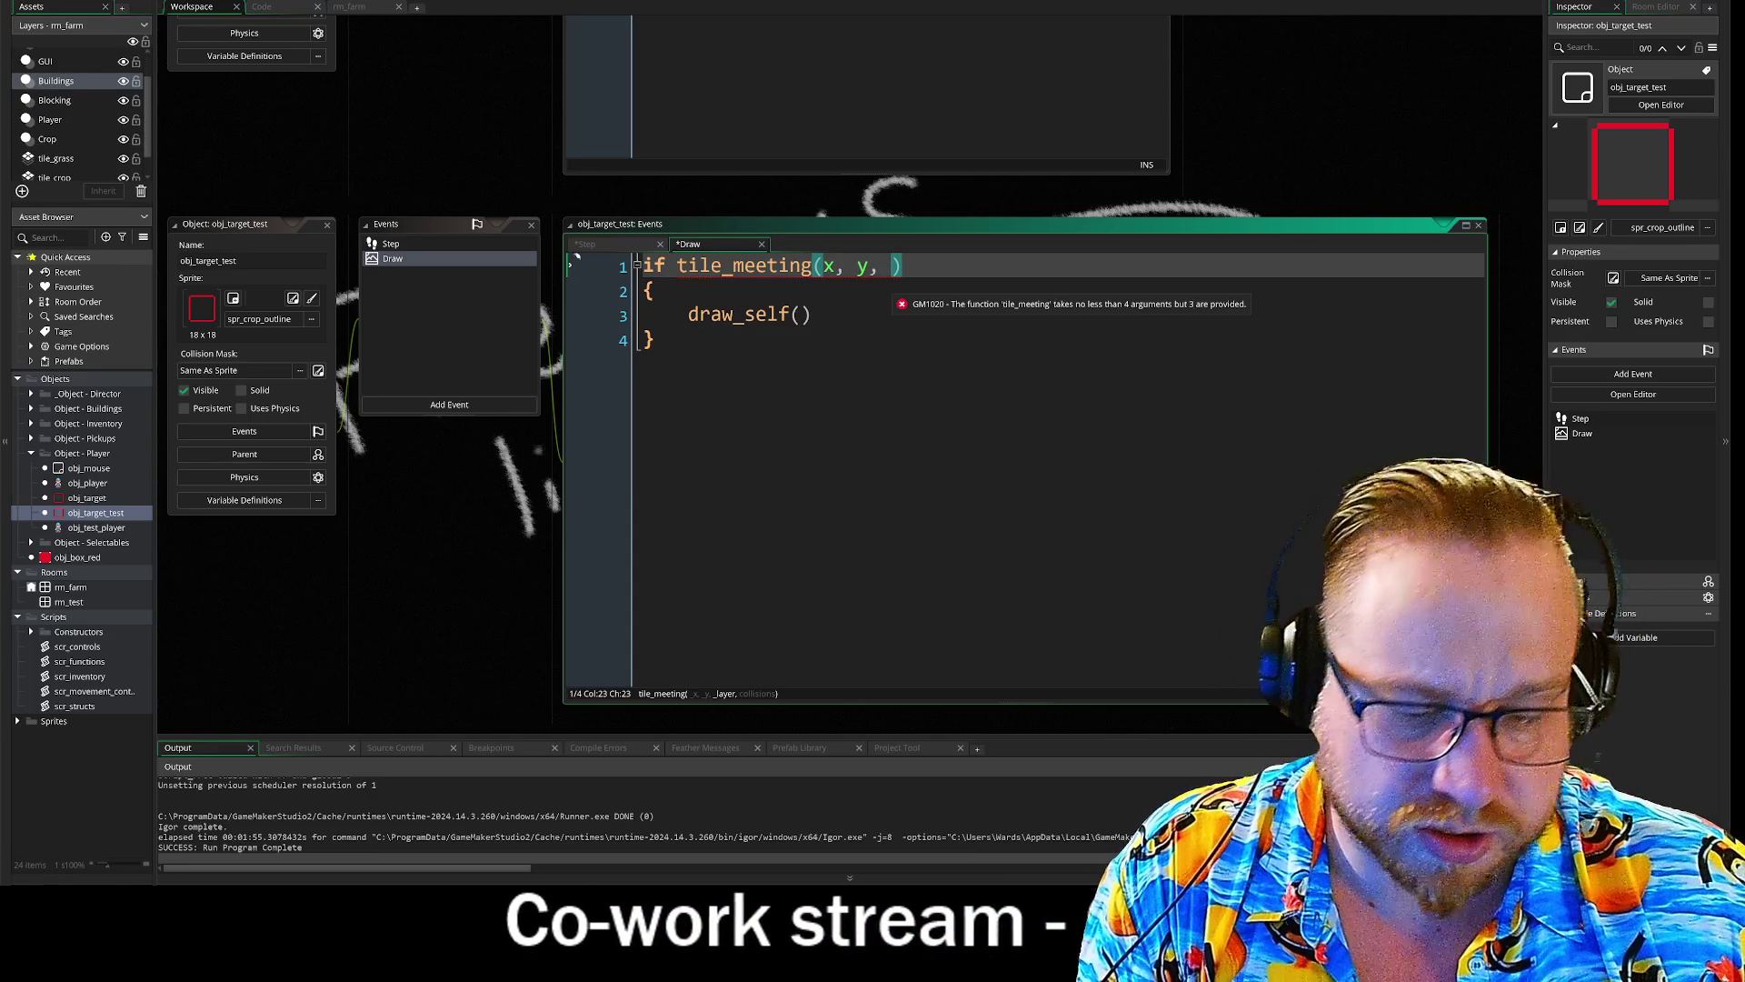
pyautogui.write('l')
pyautogui.press('BackSpace')
pyautogui.write('"tile')
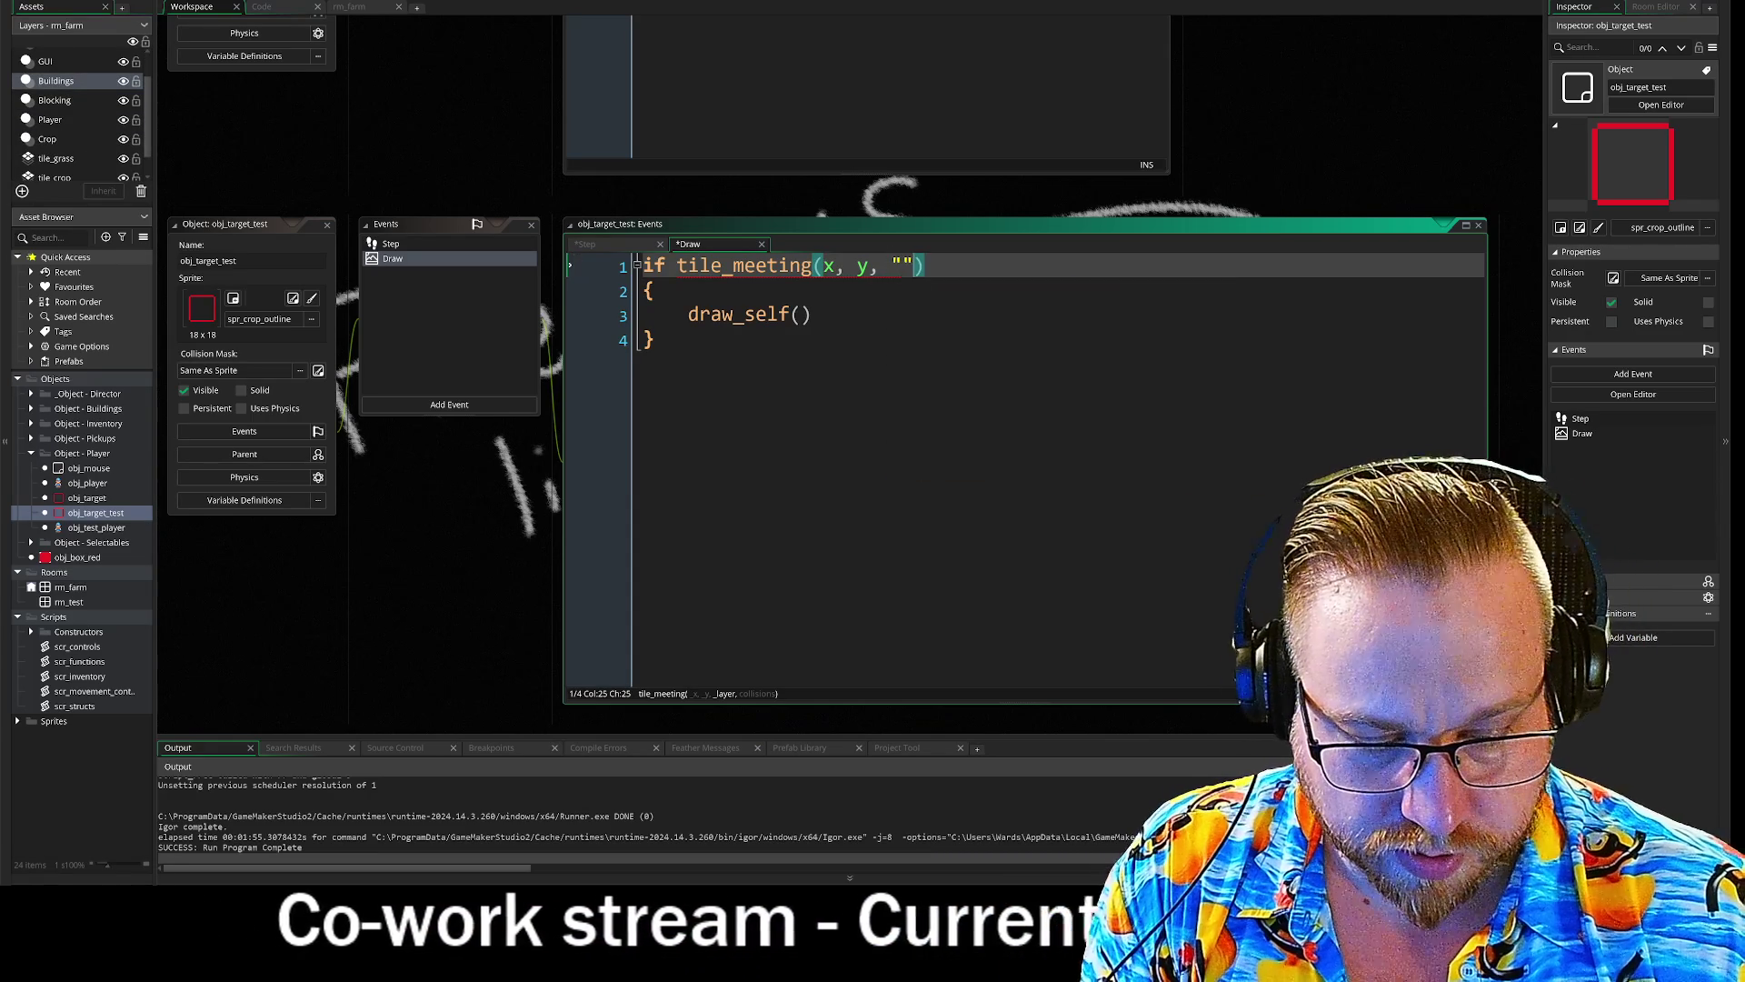
pyautogui.write('_grass",')
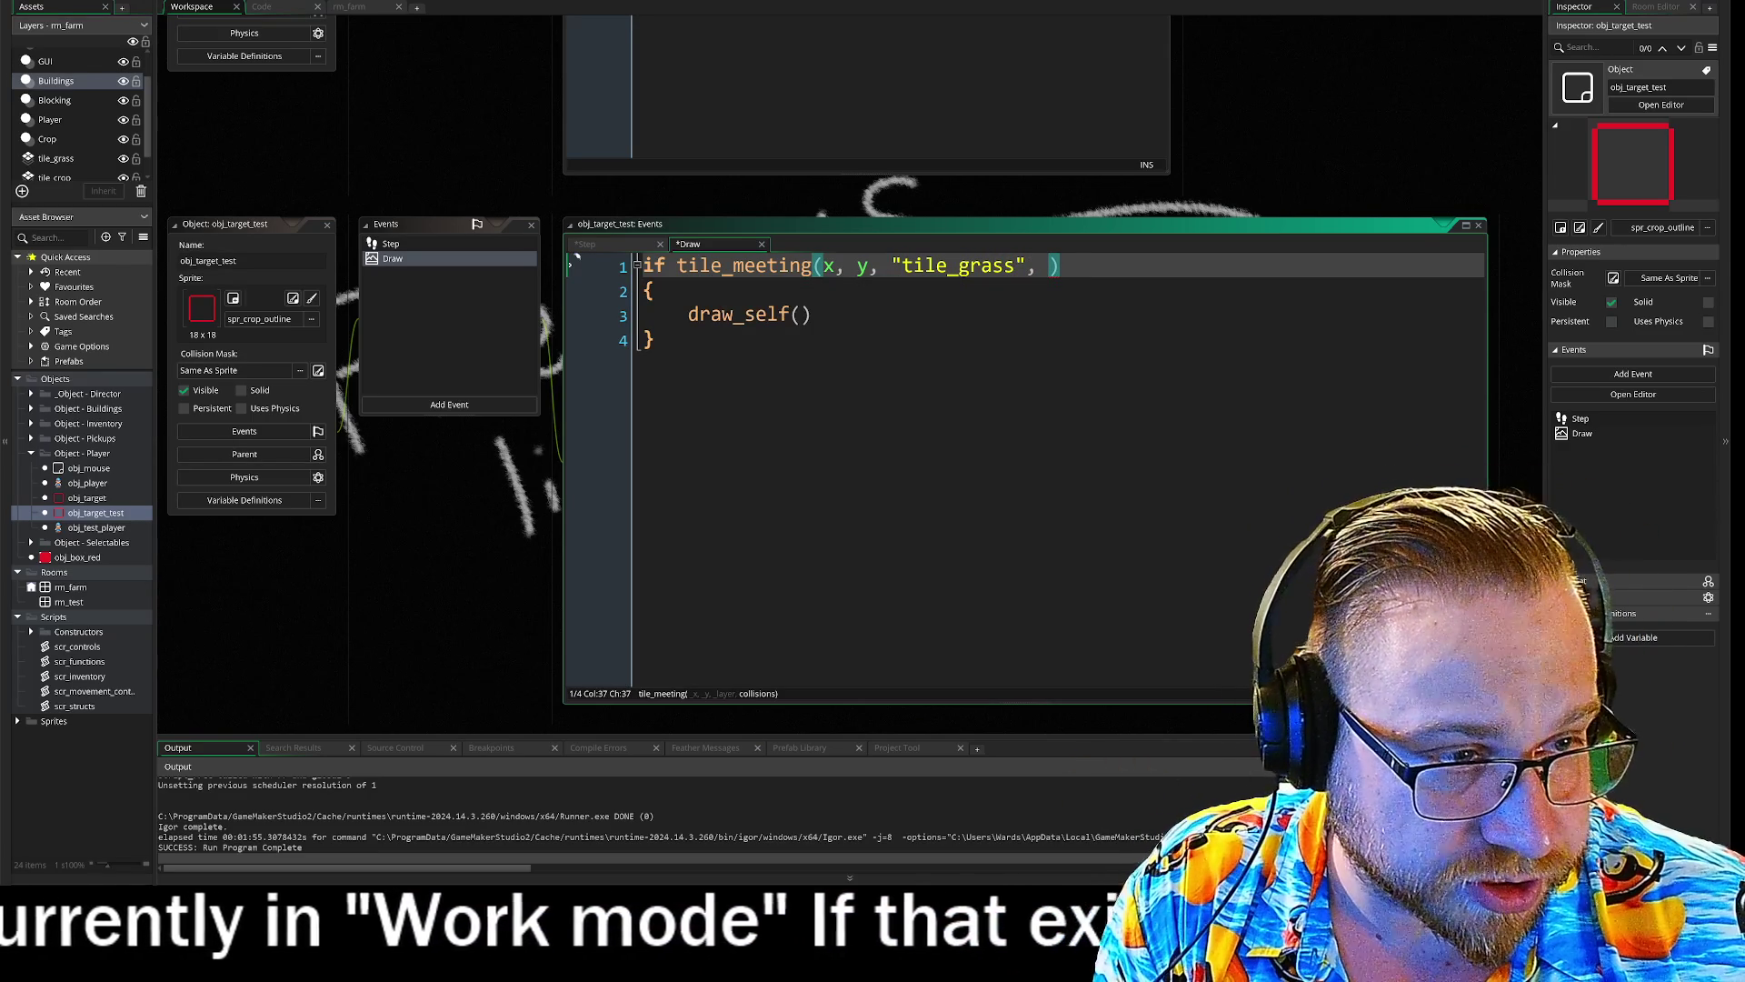
pyautogui.press('BackSpace')
pyautogui.press('BackSpace')
pyautogui.press('Down')
pyautogui.press('Down')
pyautogui.press('Down')
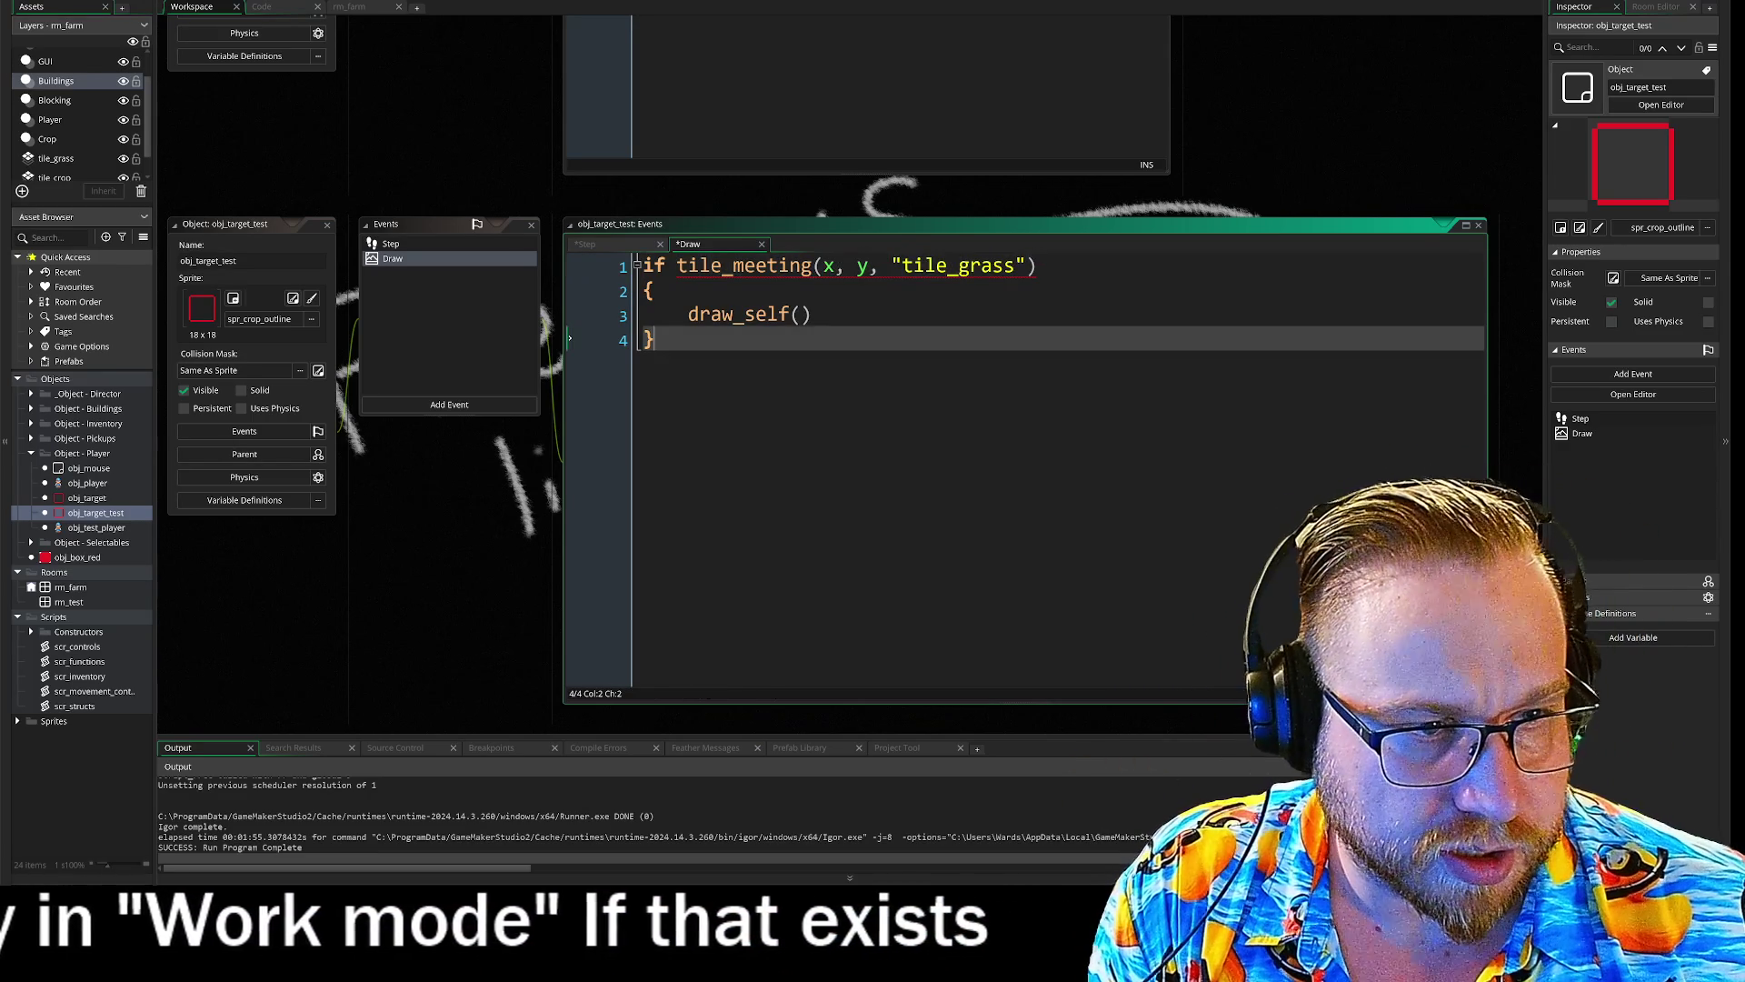
pyautogui.press('Up')
pyautogui.press('Up')
pyautogui.press('Up')
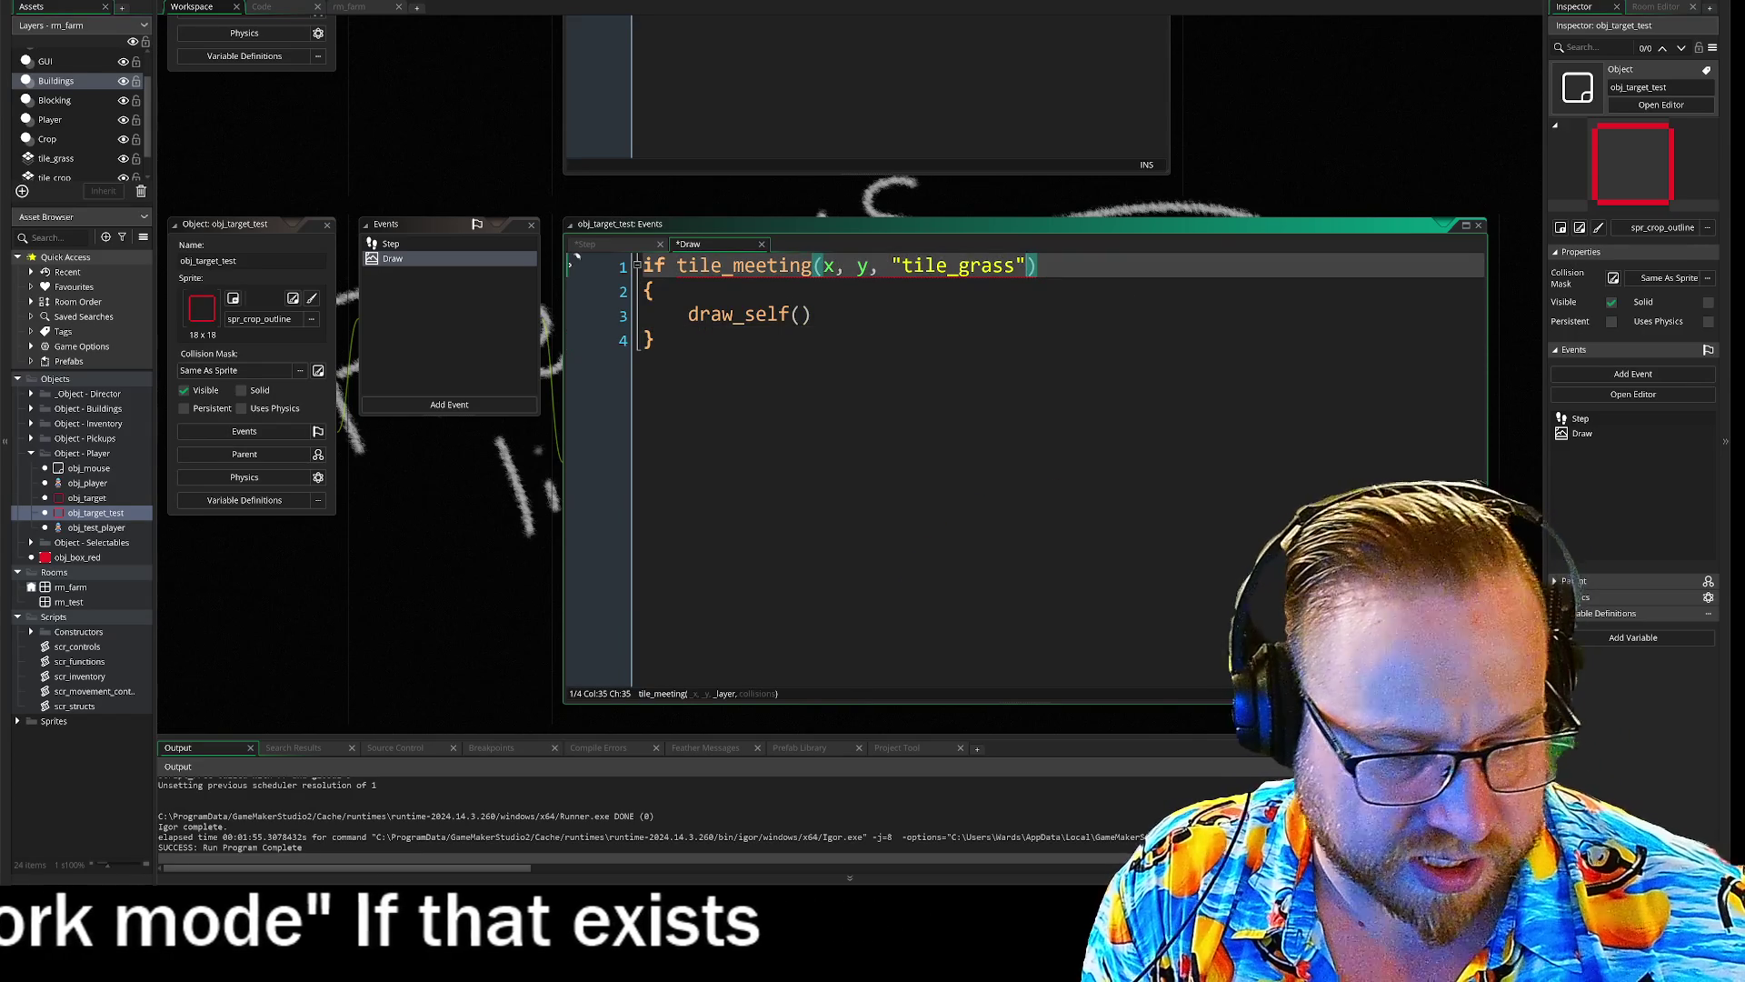
pyautogui.write(',')
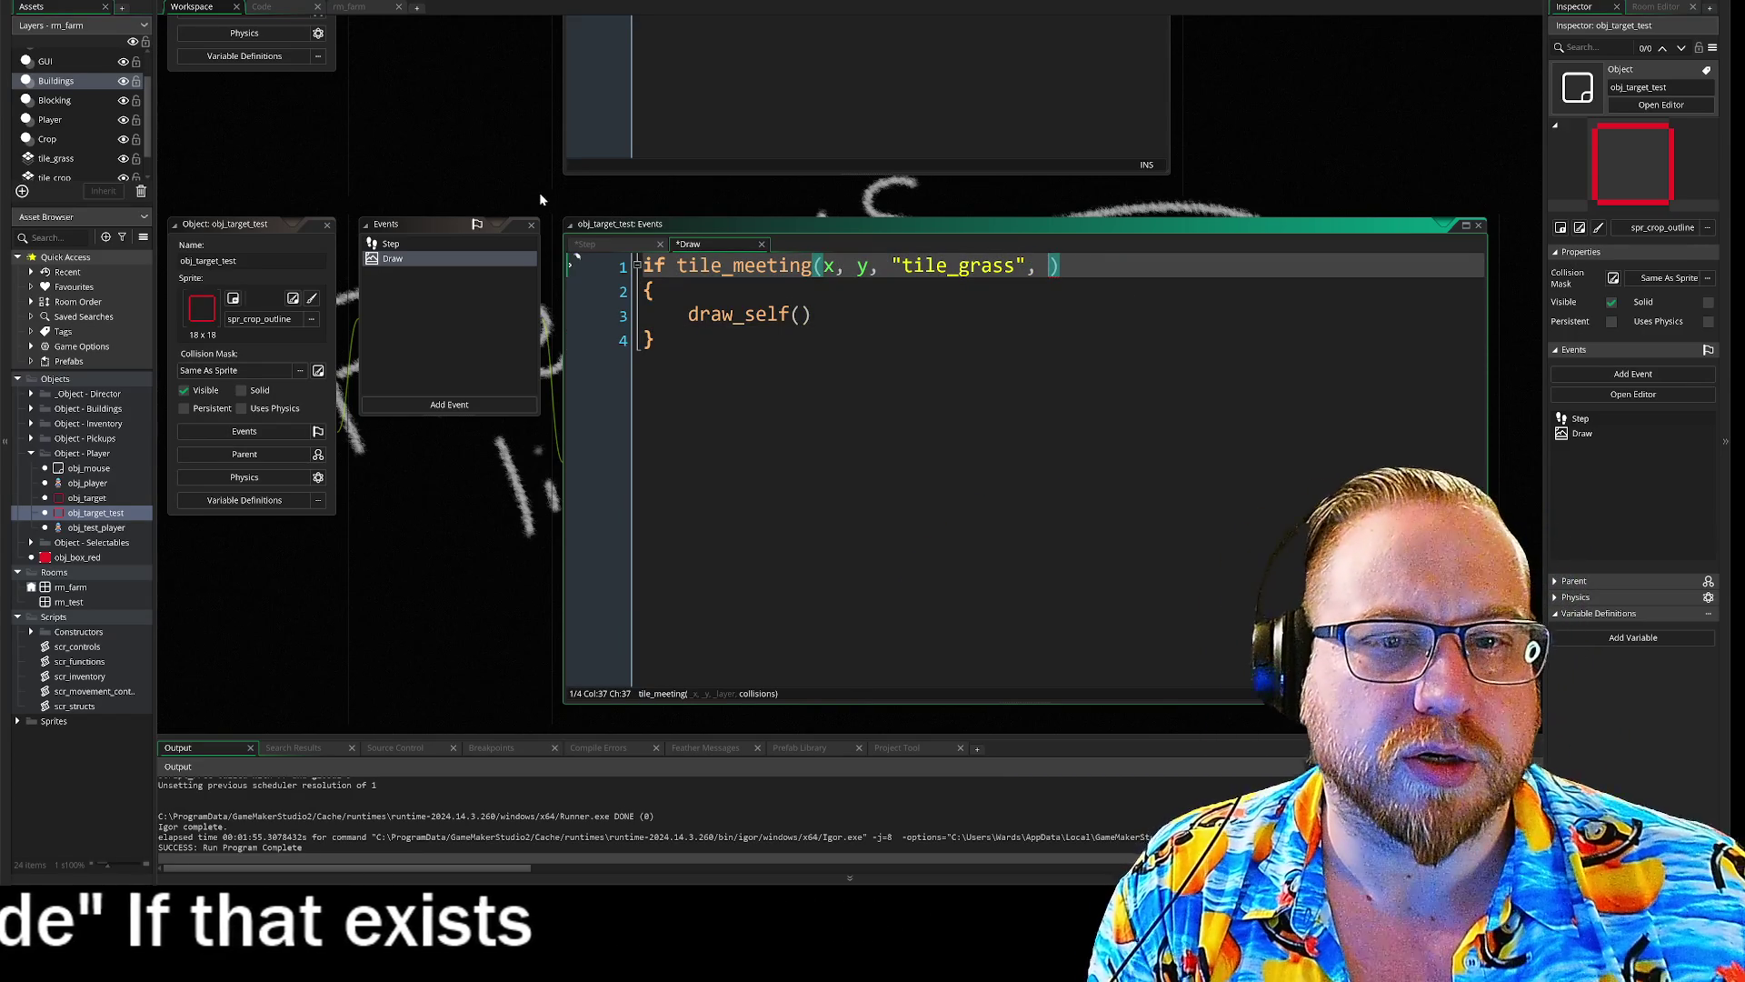
# - Delete the shown = false line from the Step code
pyautogui.click(389, 246)
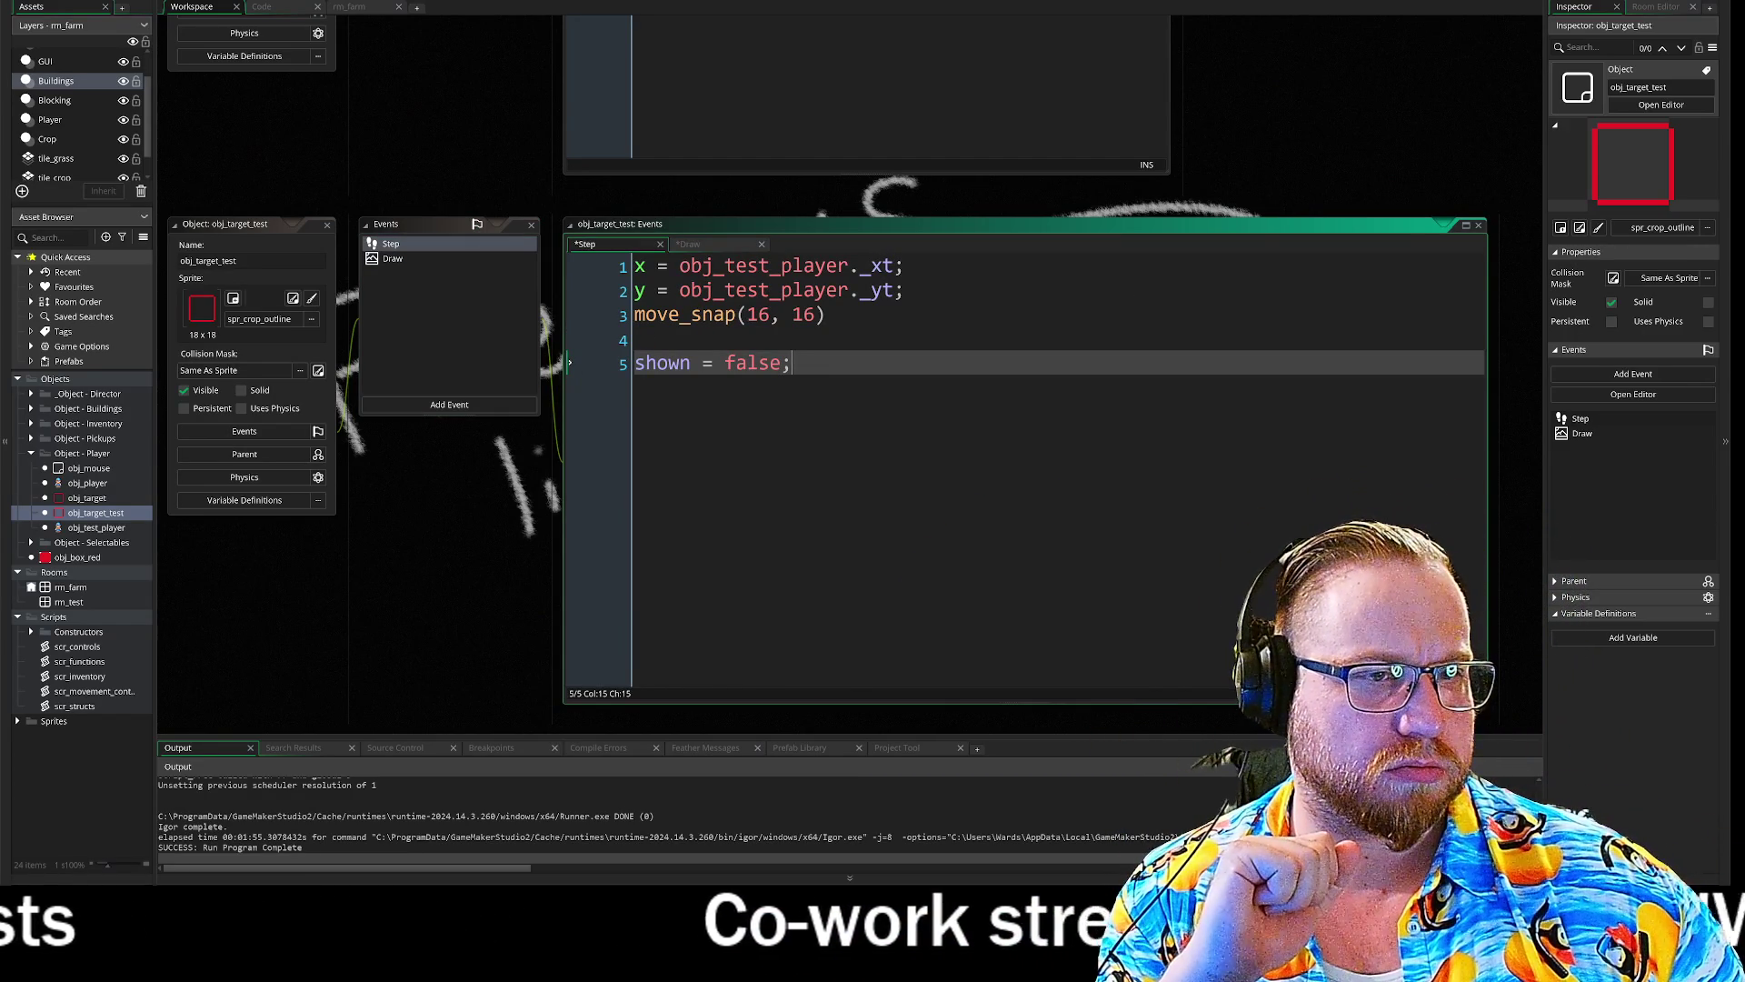
pyautogui.moveTo(793, 363); pyautogui.dragTo(374, 363)
pyautogui.press('BackSpace')
pyautogui.click(393, 259)
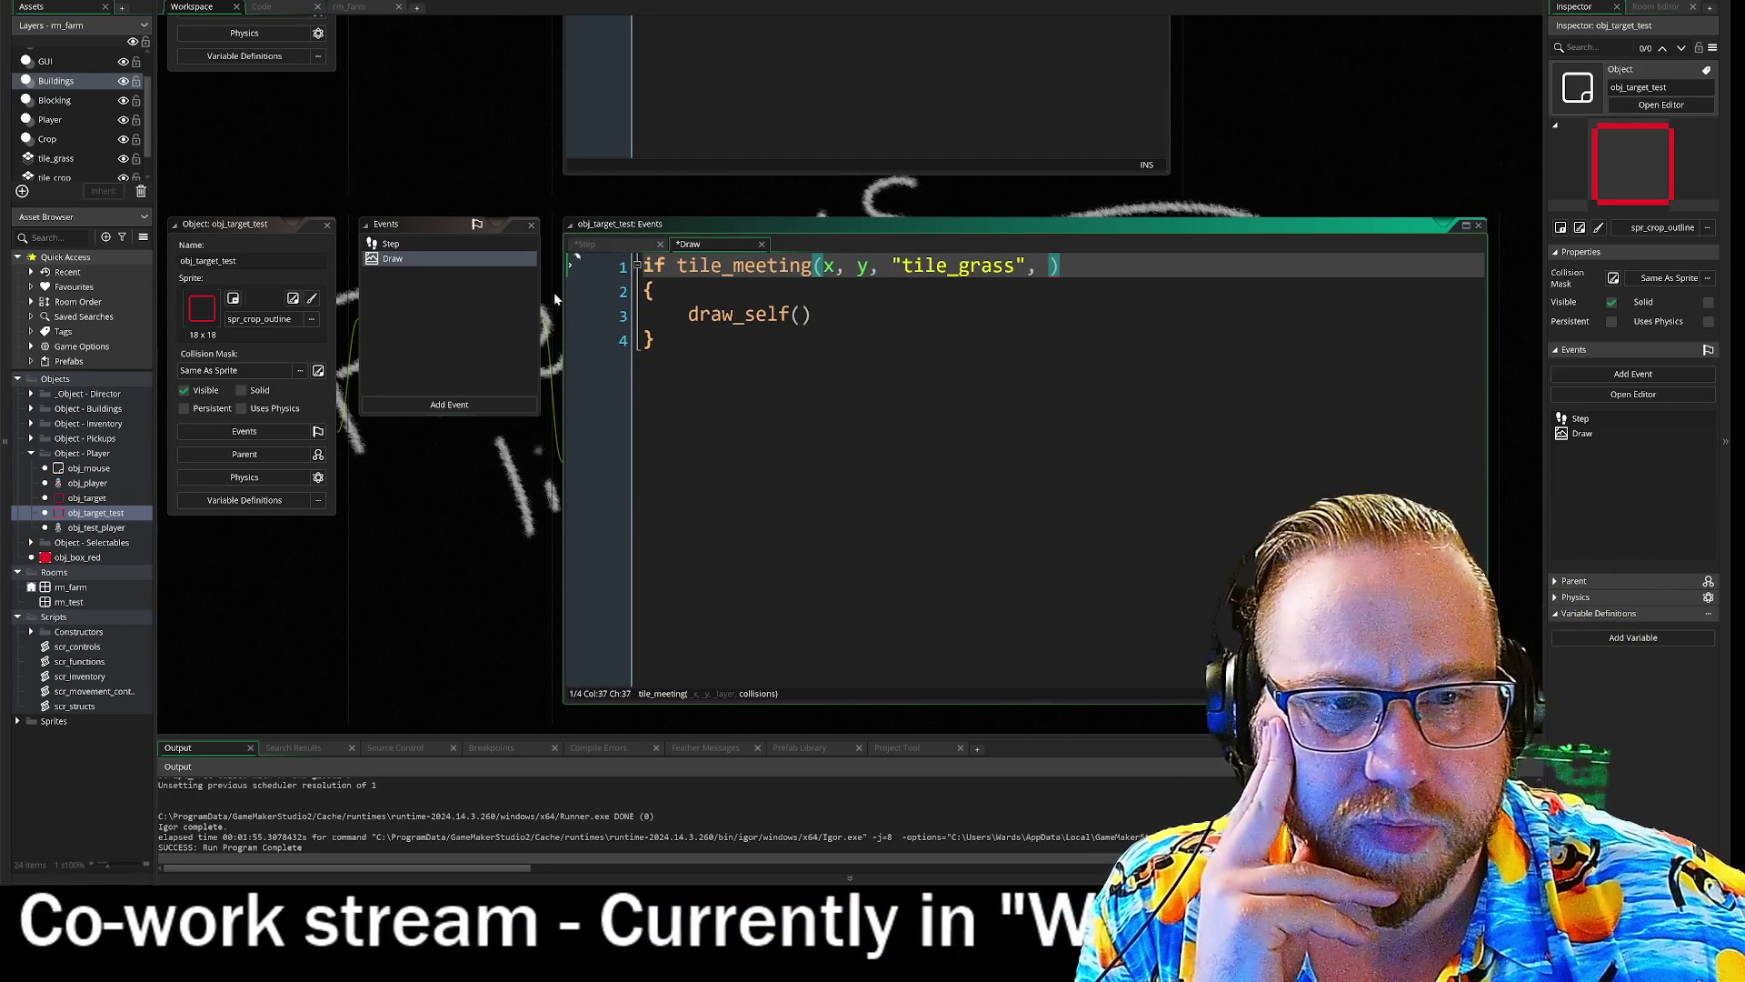
pyautogui.click(402, 244)
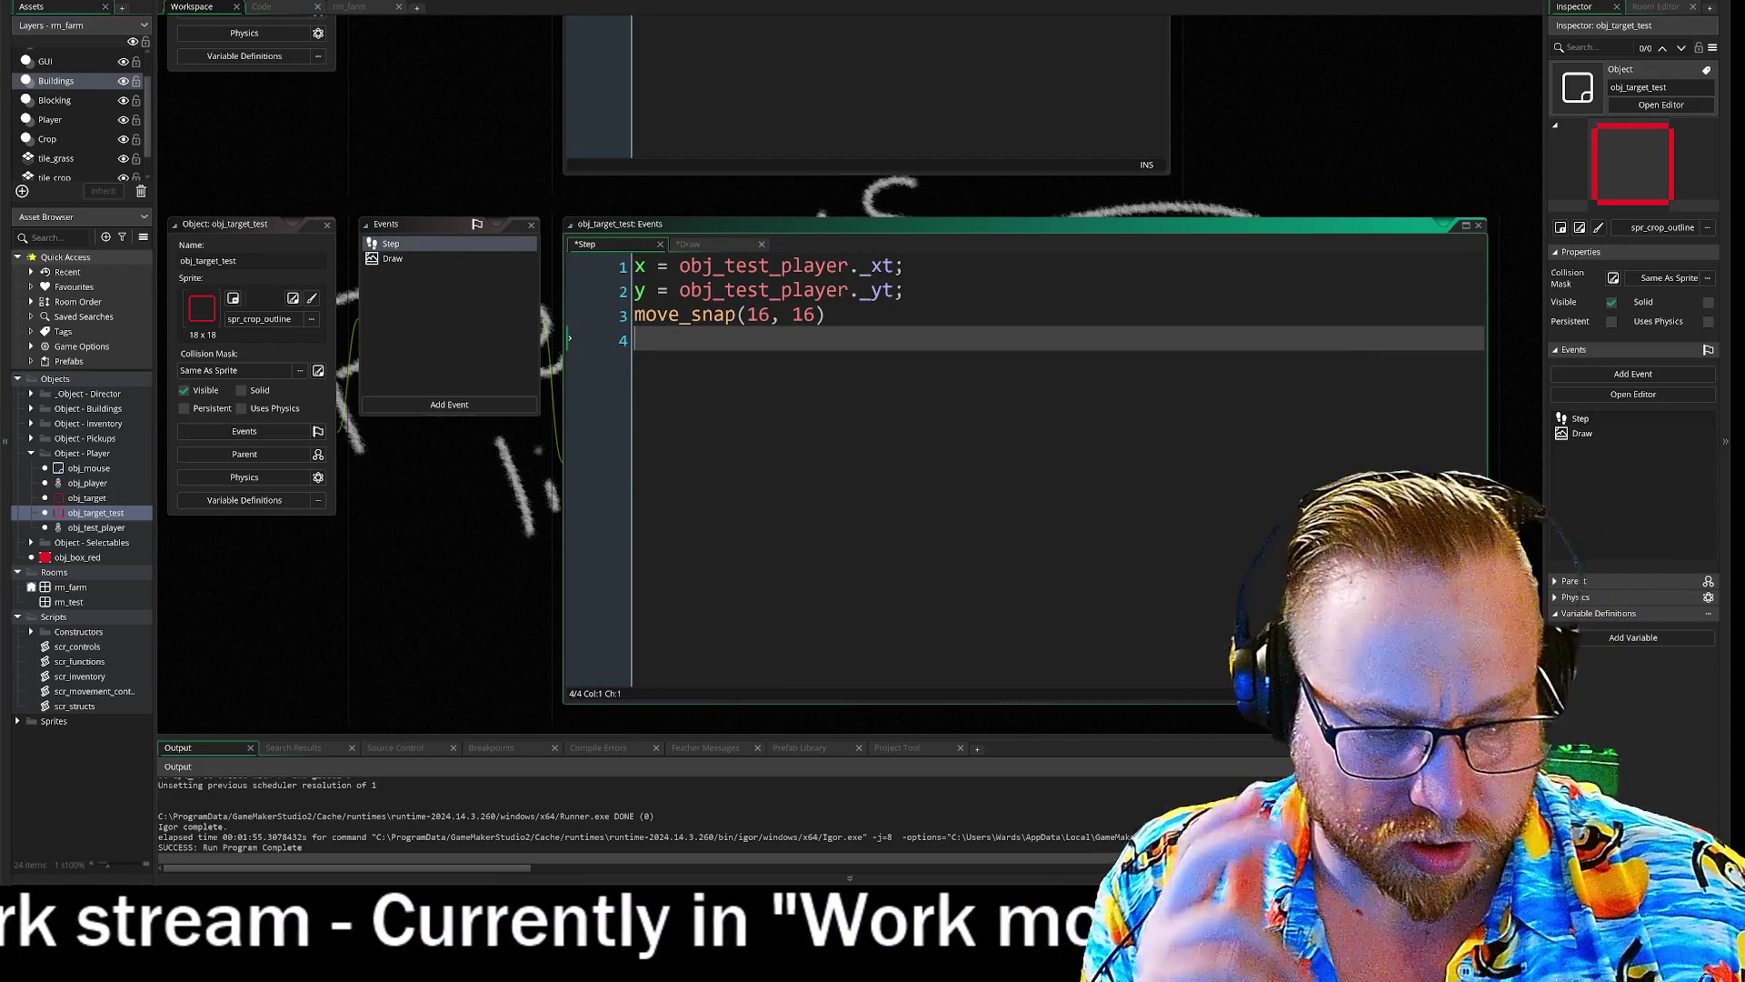
# - Add col = []; on a new line below move_snap(16, 16)
pyautogui.press('Return')
pyautogui.write('for')
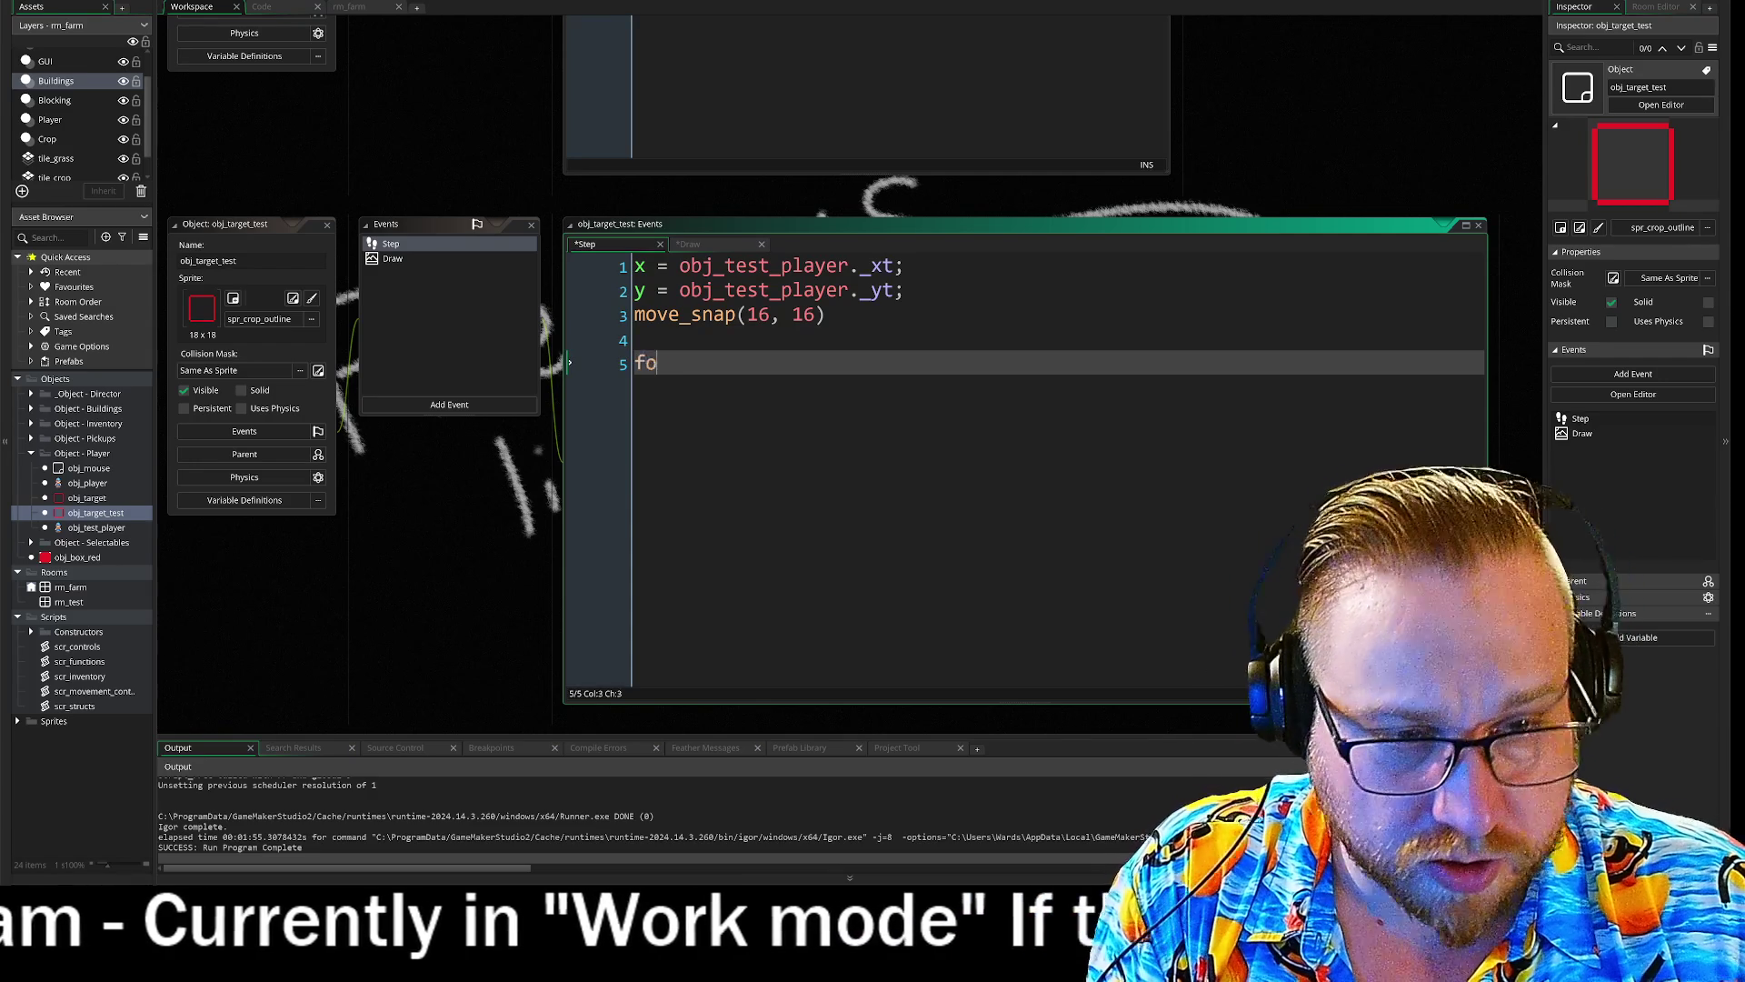
pyautogui.press('BackSpace')
pyautogui.press('Return')
pyautogui.press('Up')
pyautogui.press('Return')
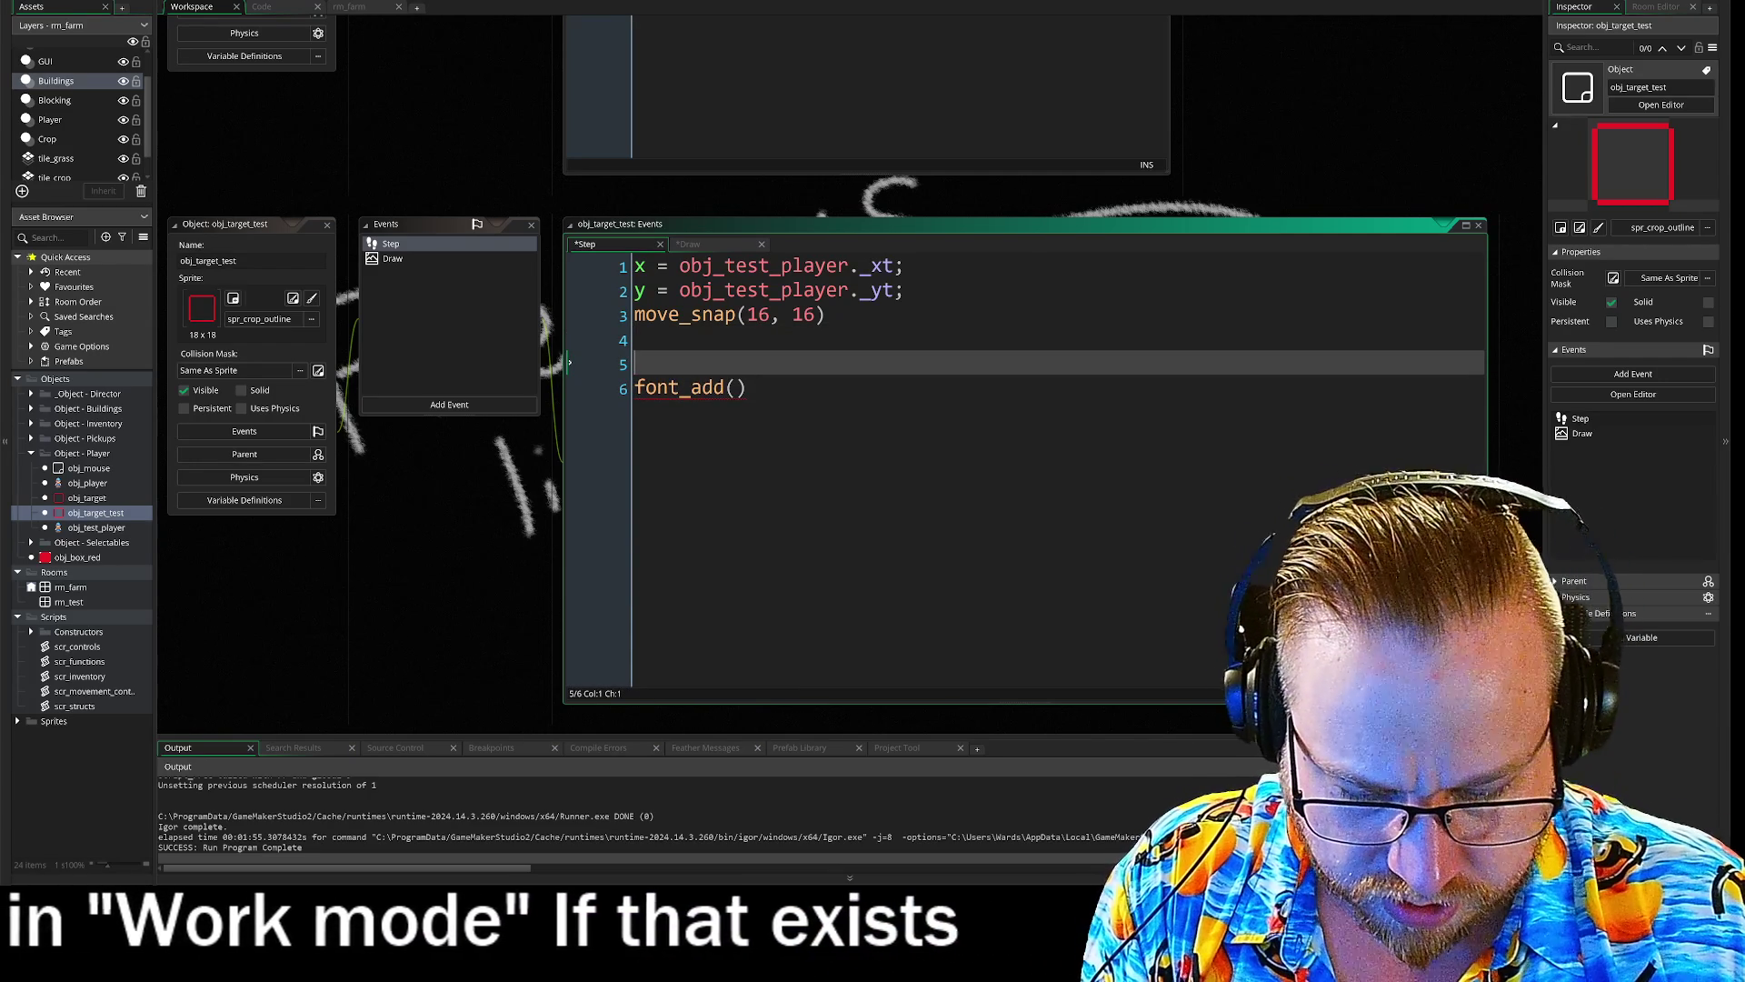
pyautogui.write('col')
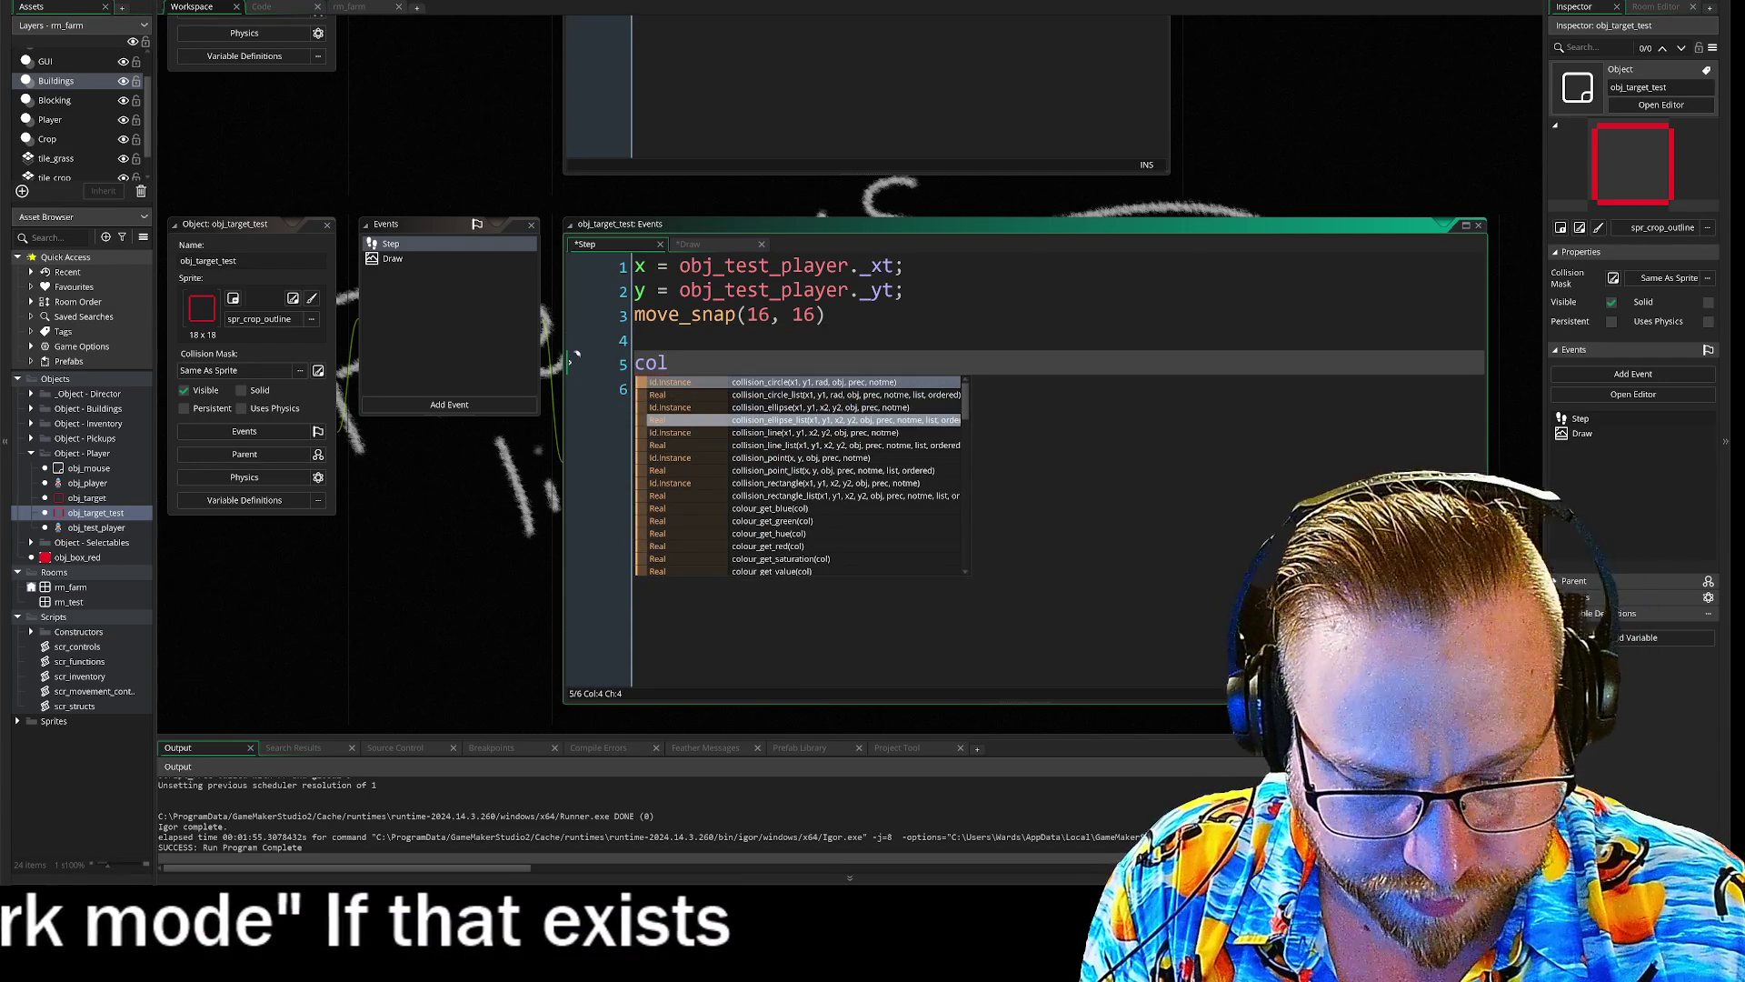
pyautogui.write(' = {}')
pyautogui.press('BackSpace')
pyautogui.press('BackSpace')
pyautogui.write('[];')
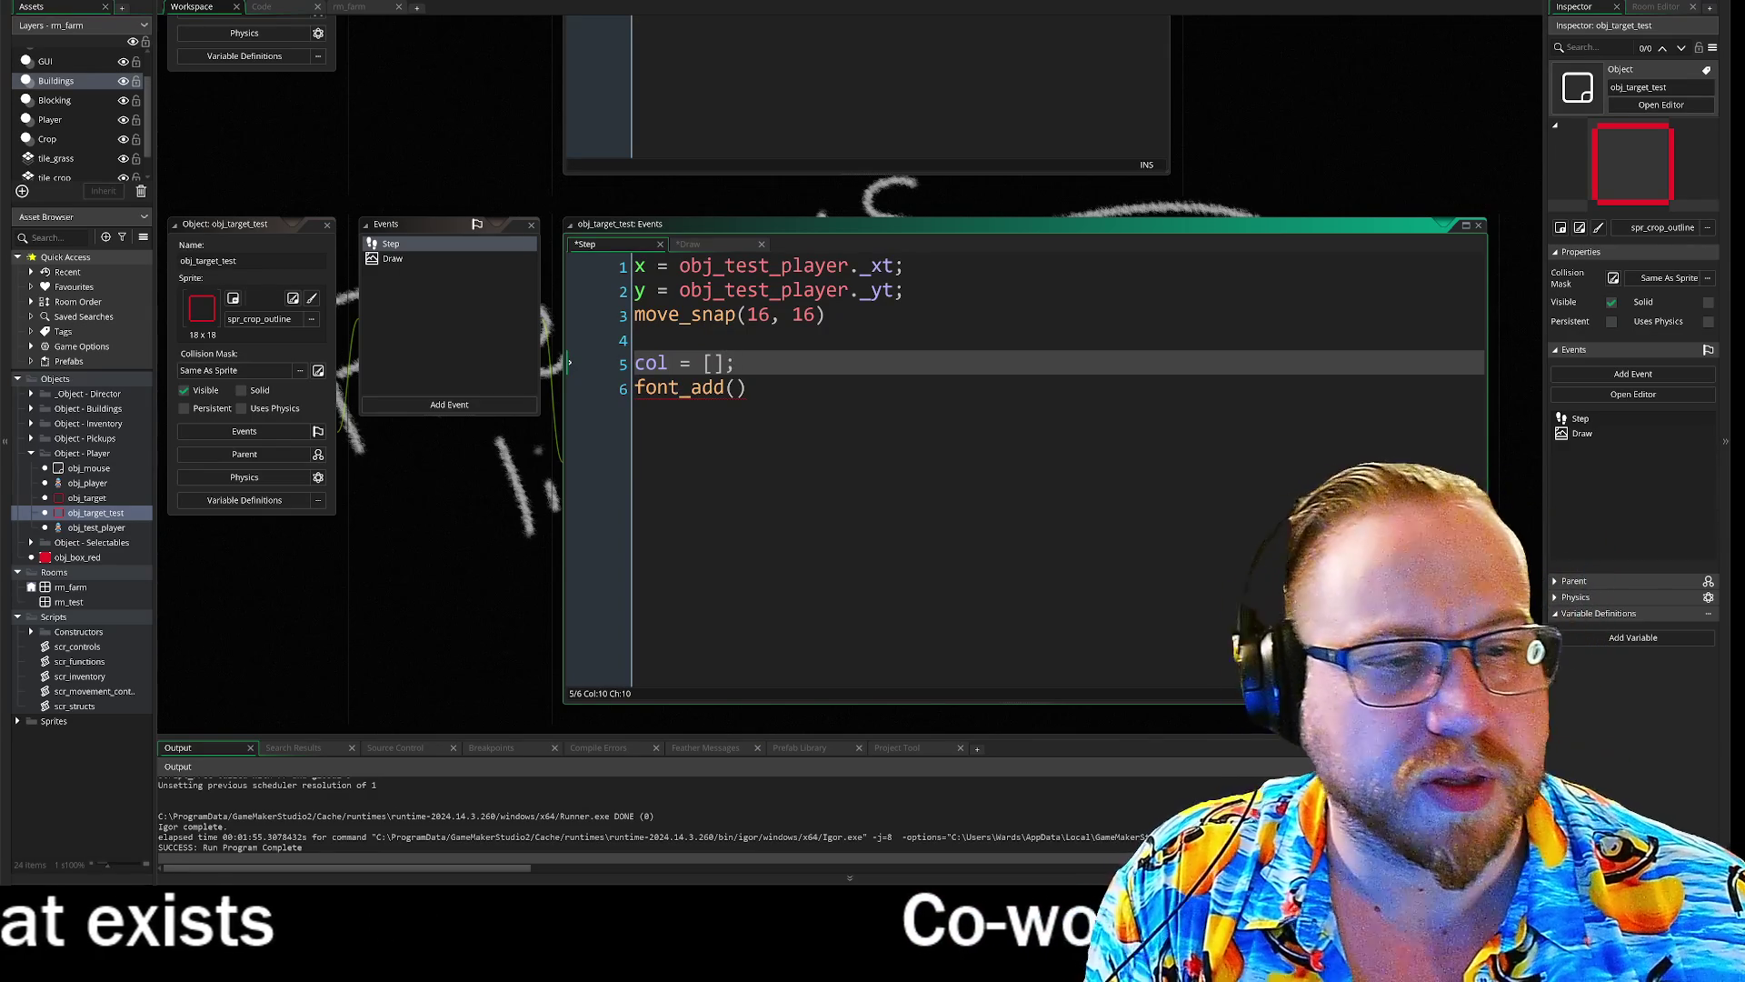
pyautogui.press('Down')
# - Replace the leftover font_add() line with the loop start for (i=0, i<
pyautogui.press('End')
pyautogui.hotkey('shift', 'Home')
pyautogui.write('for')
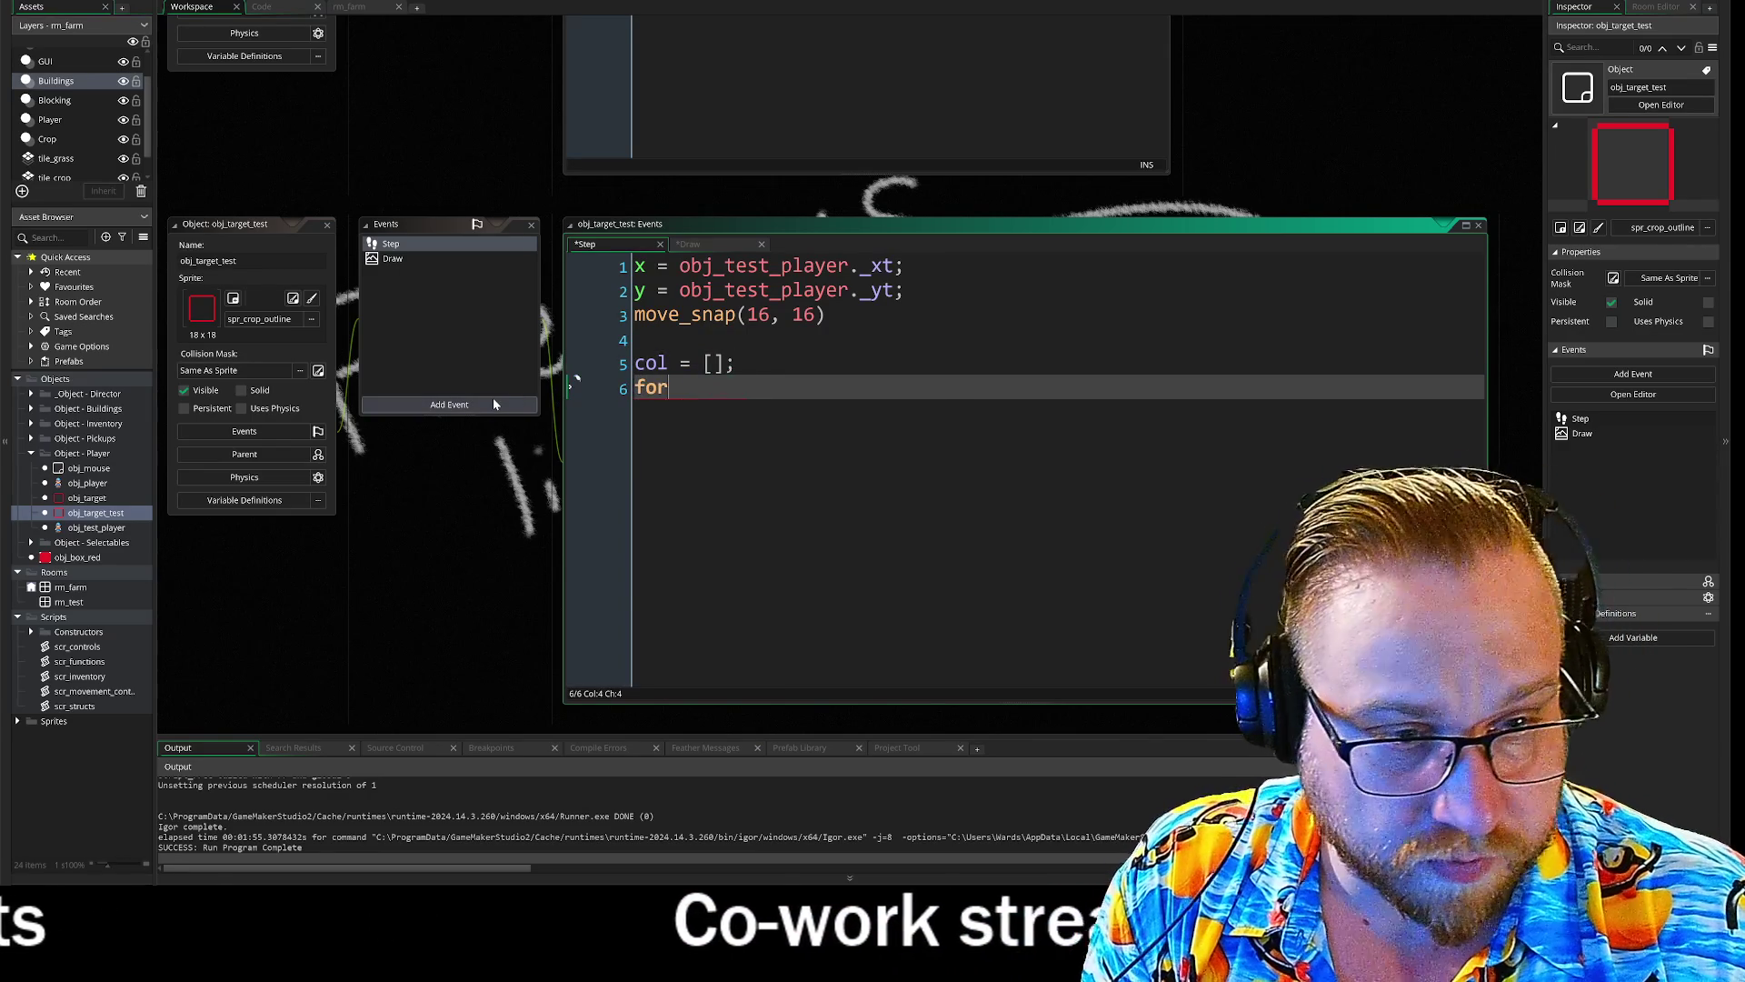
pyautogui.write('(')
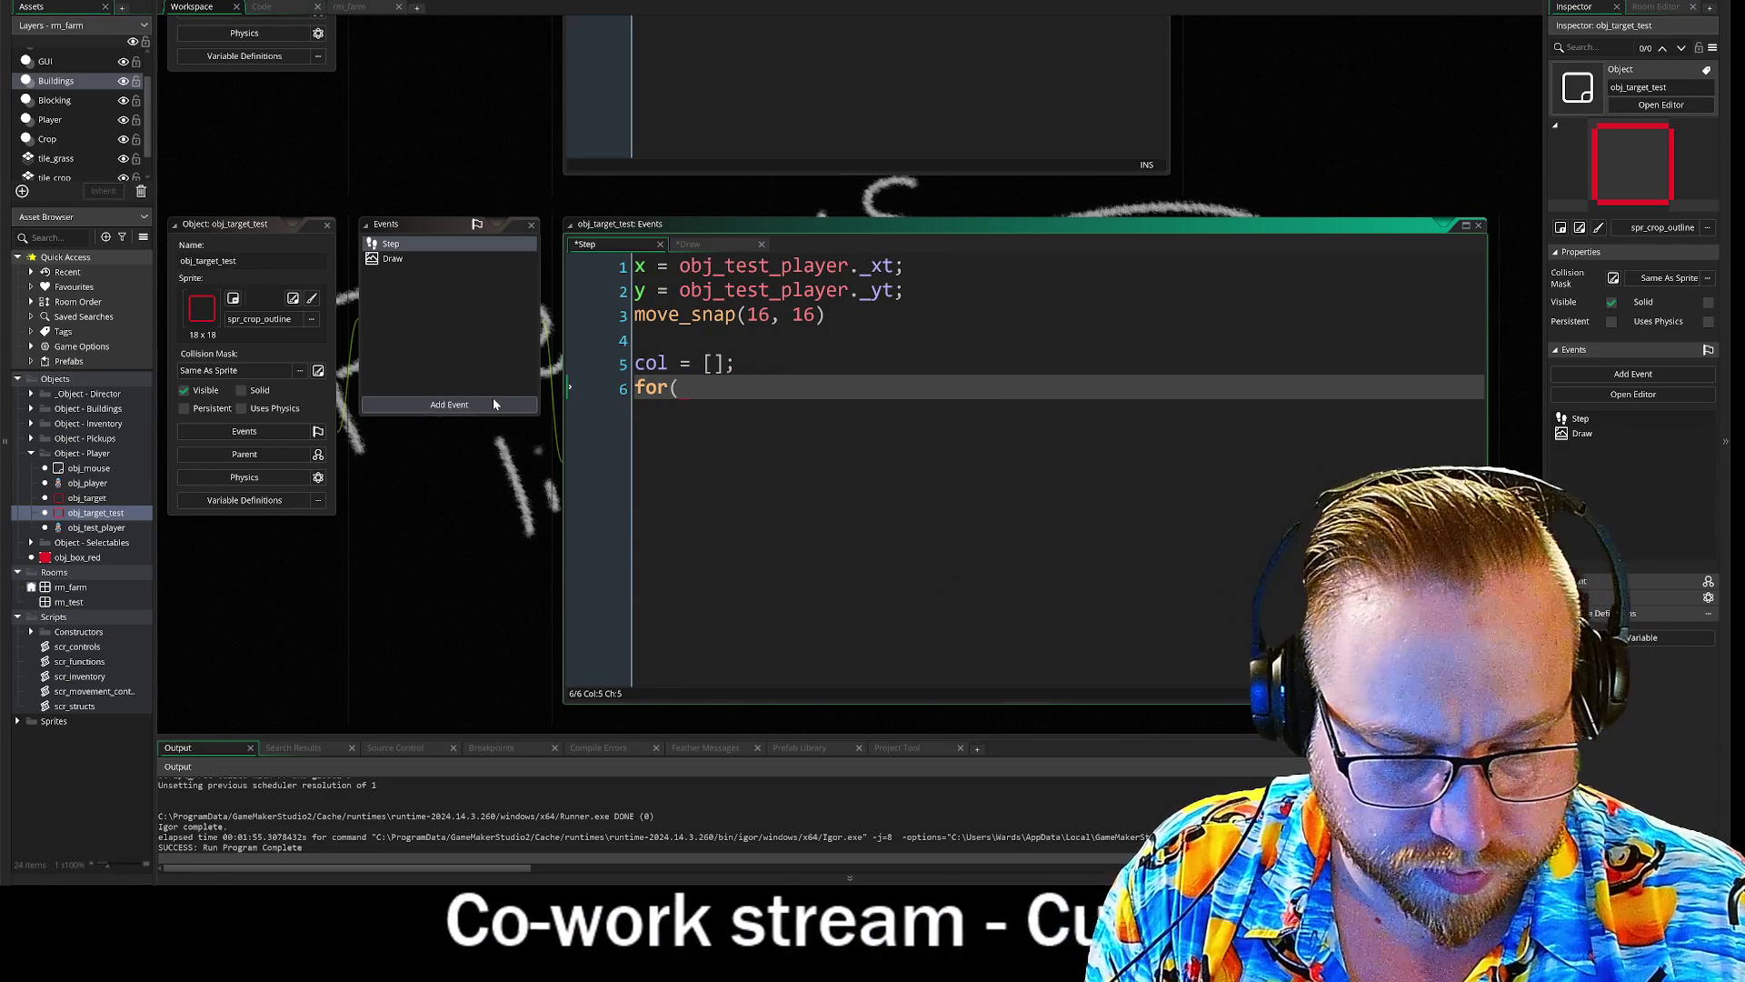
pyautogui.press('BackSpace')
pyautogui.press('BackSpace')
pyautogui.press('BackSpace')
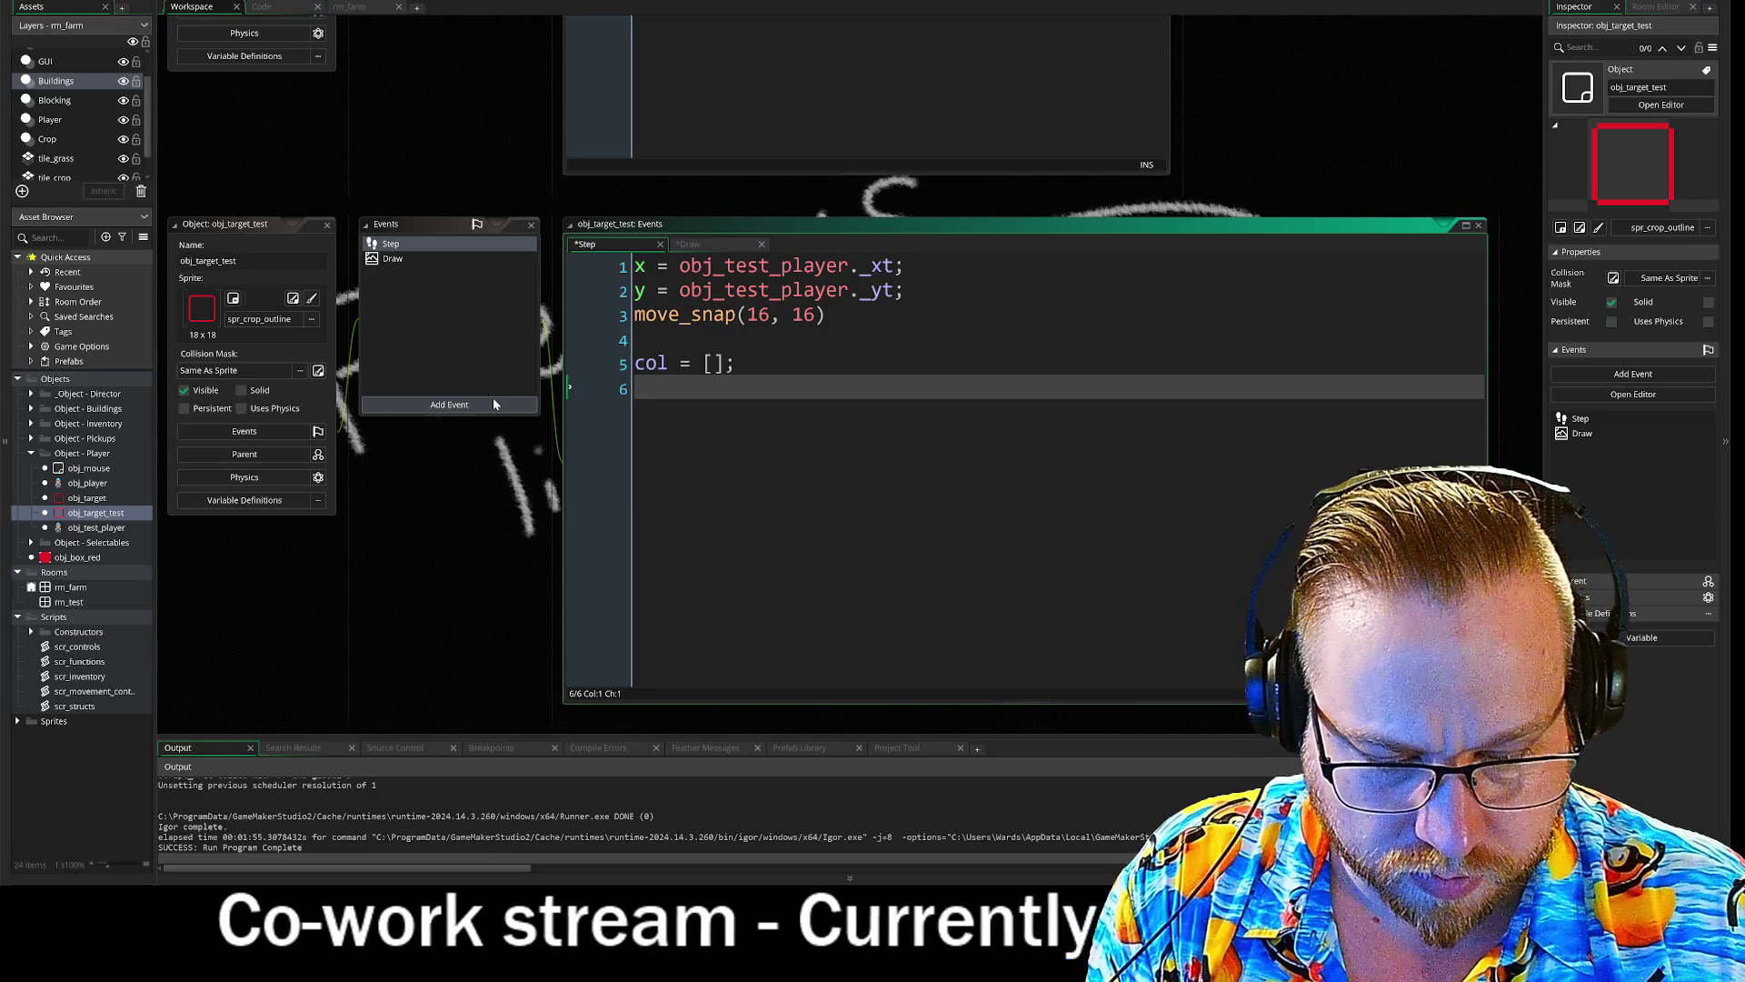
pyautogui.write('for (i=0')
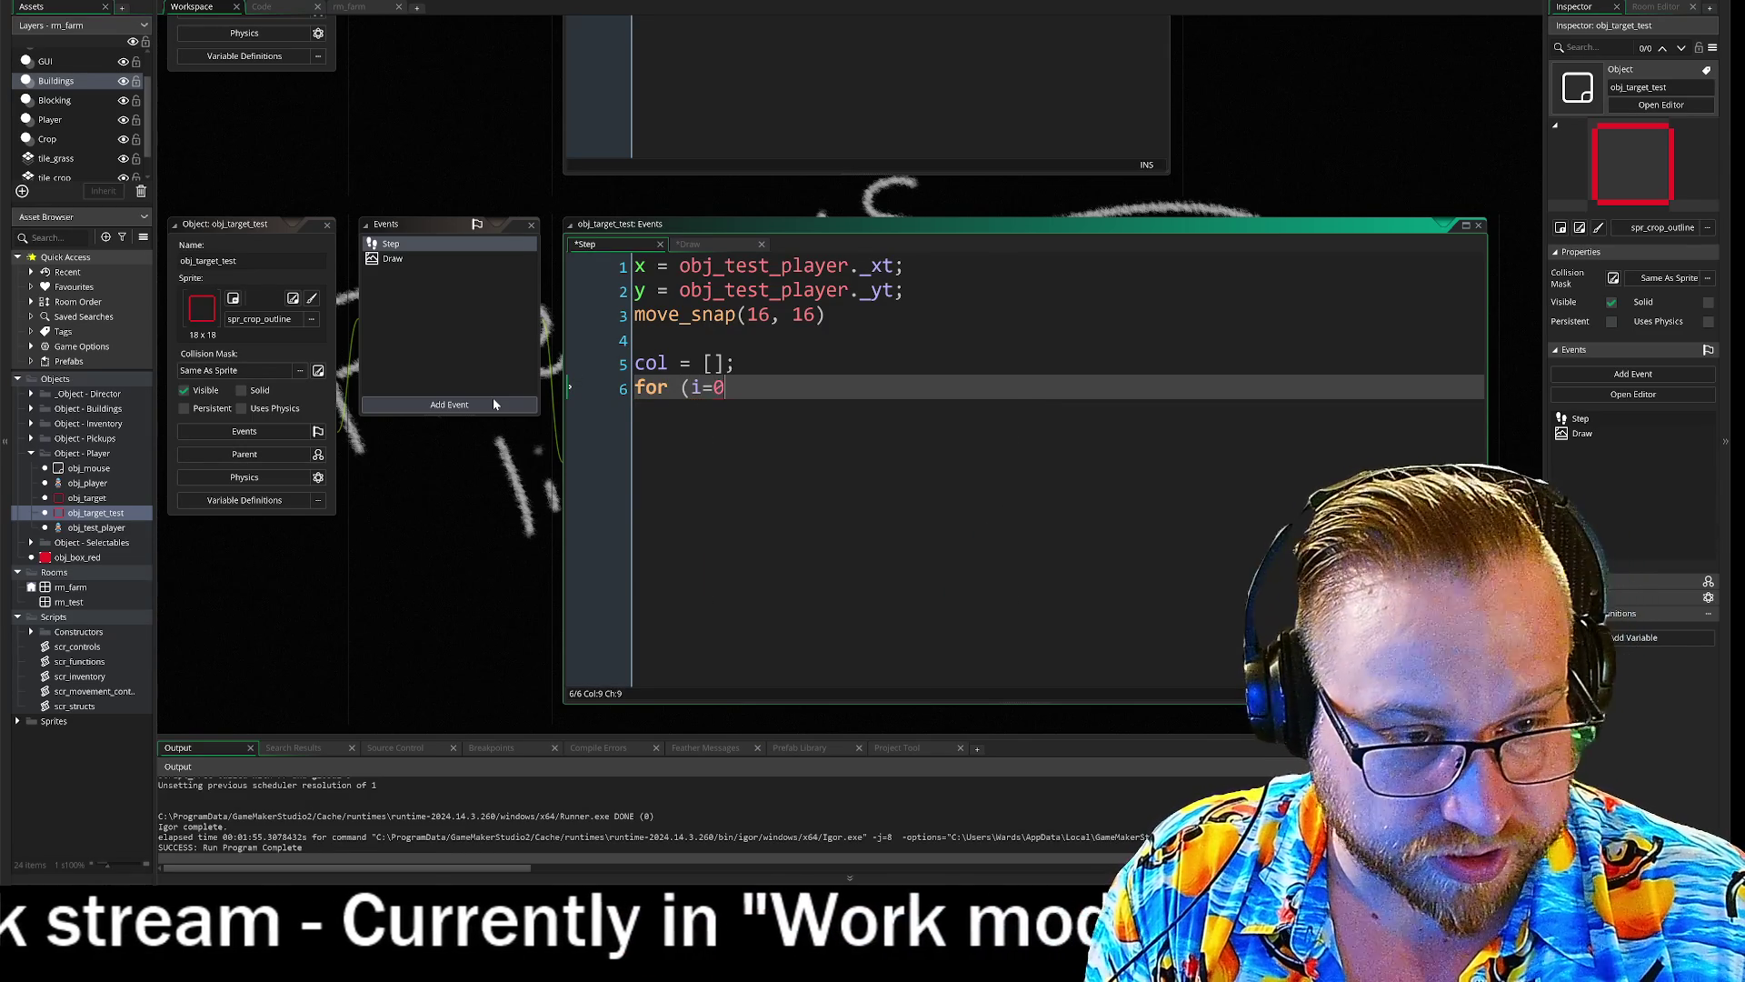
pyautogui.write(', ')
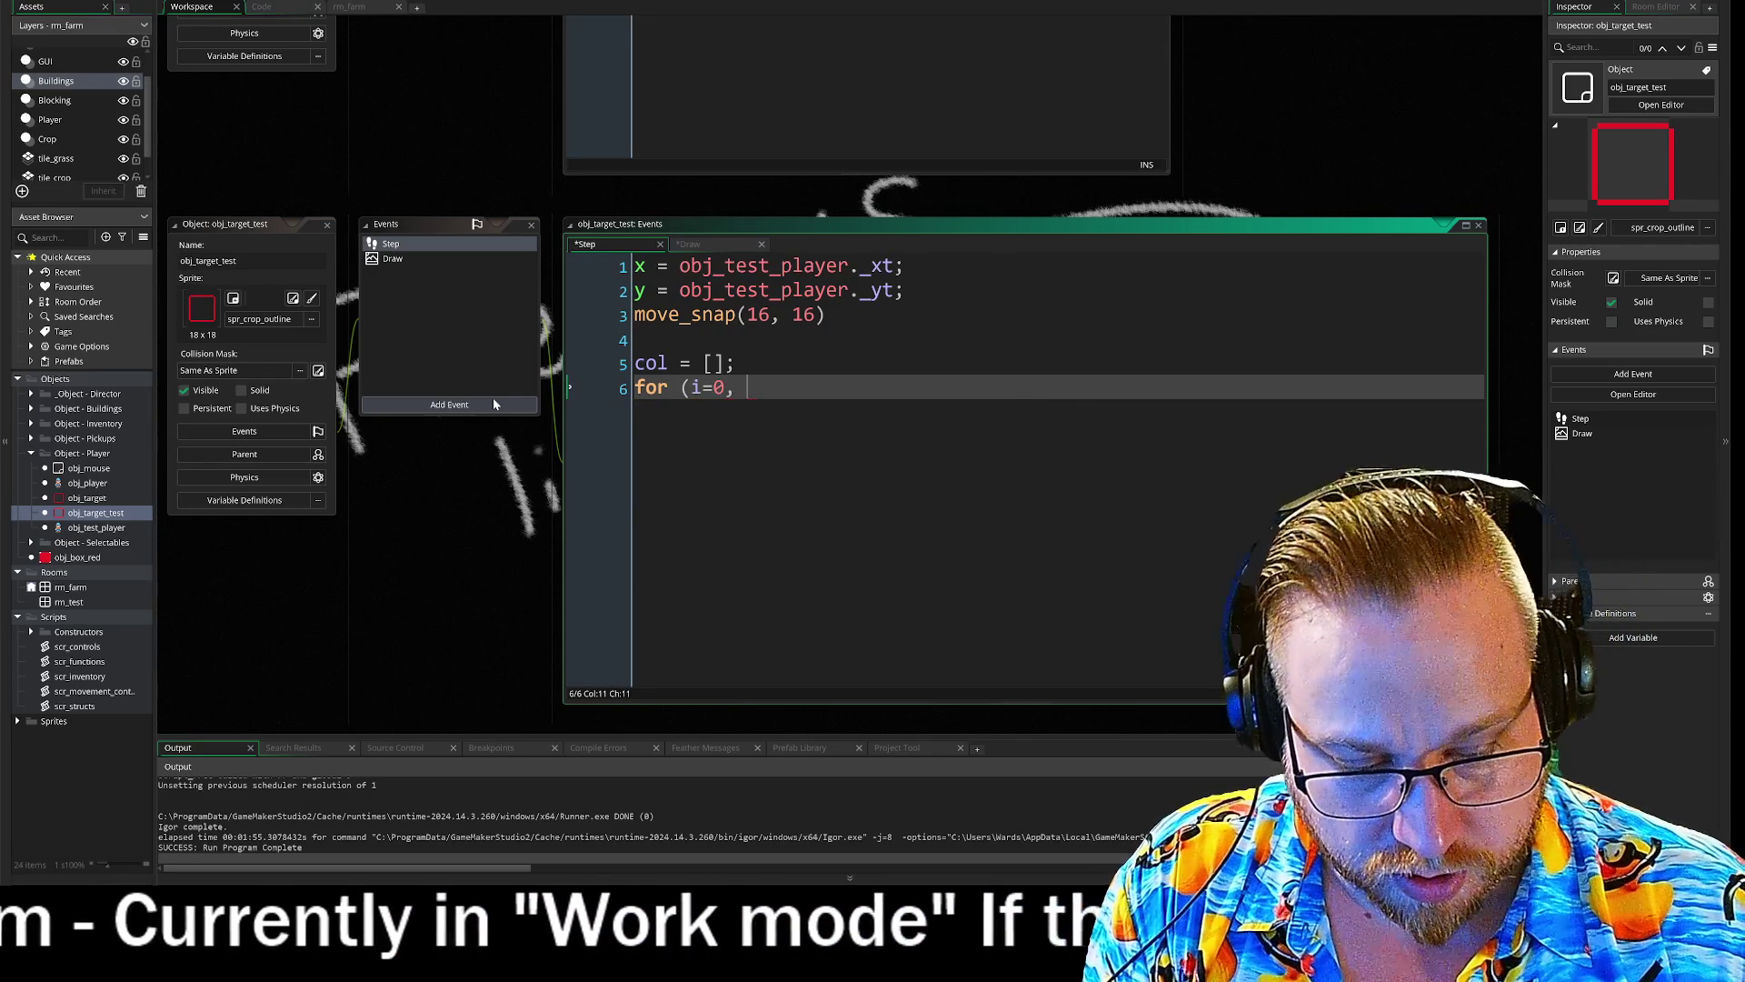
pyautogui.write('i')
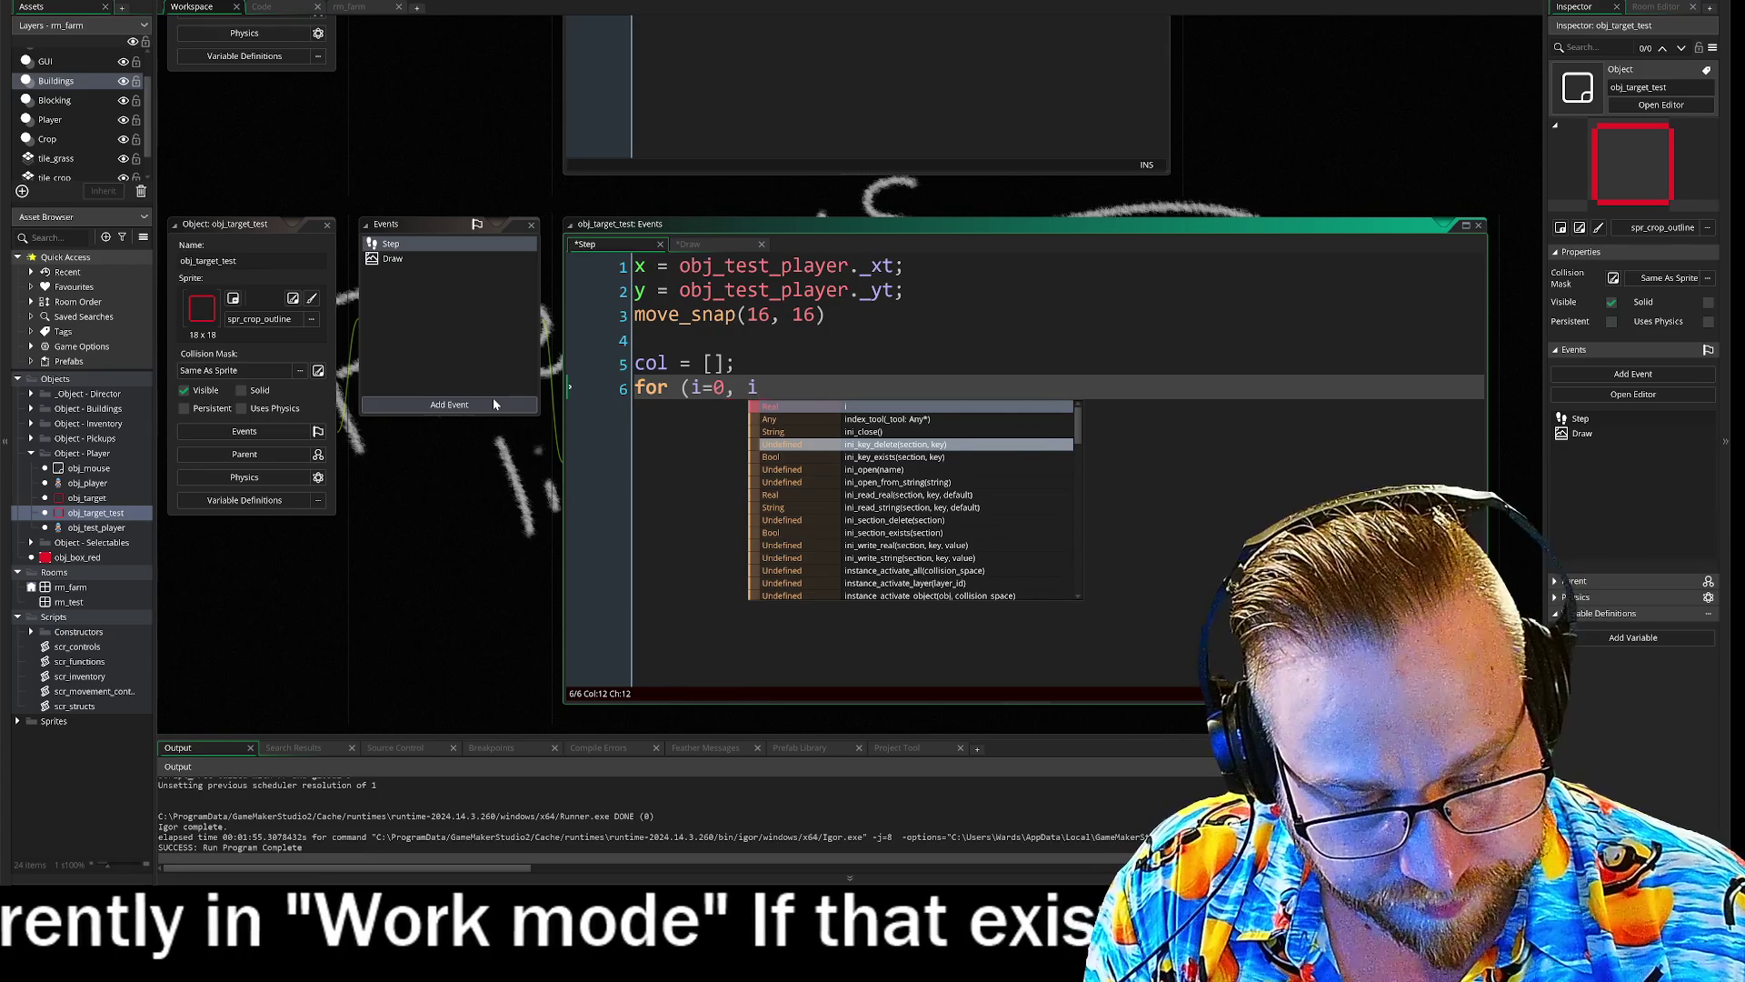
pyautogui.write('<')
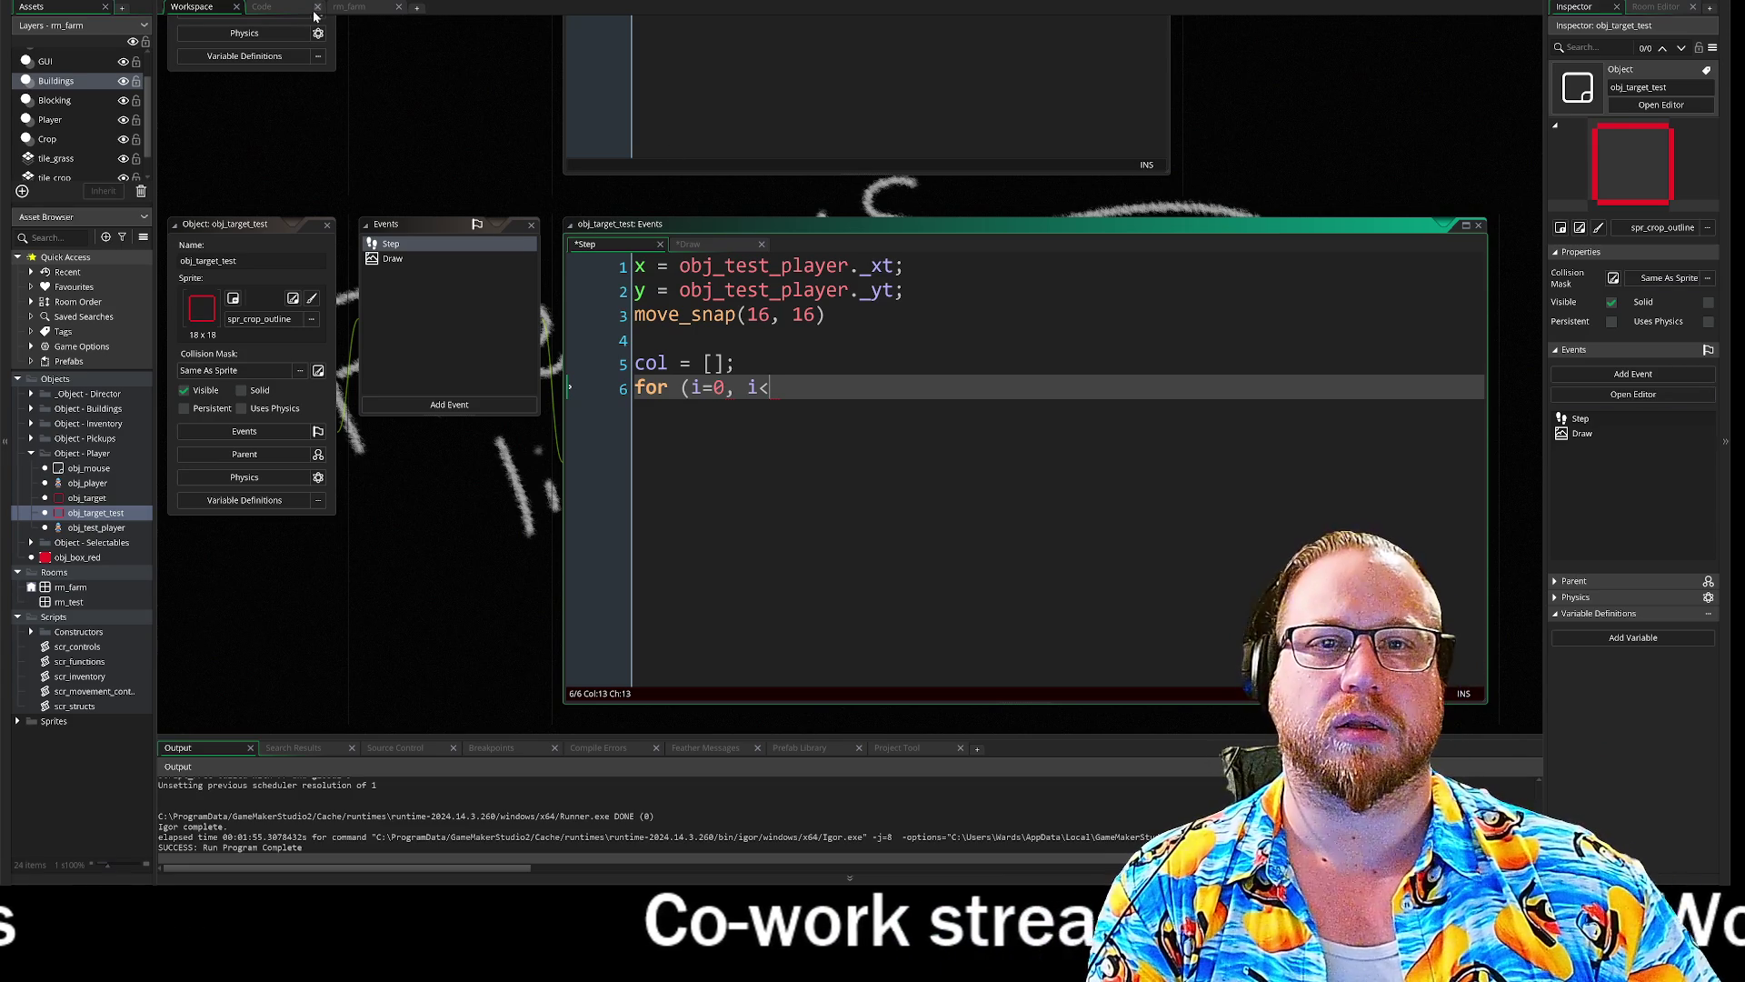
# - Read grass tile index 191 on rm_farm's tile_grass layer and continue the loop with 191, i++)
pyautogui.click(349, 7)
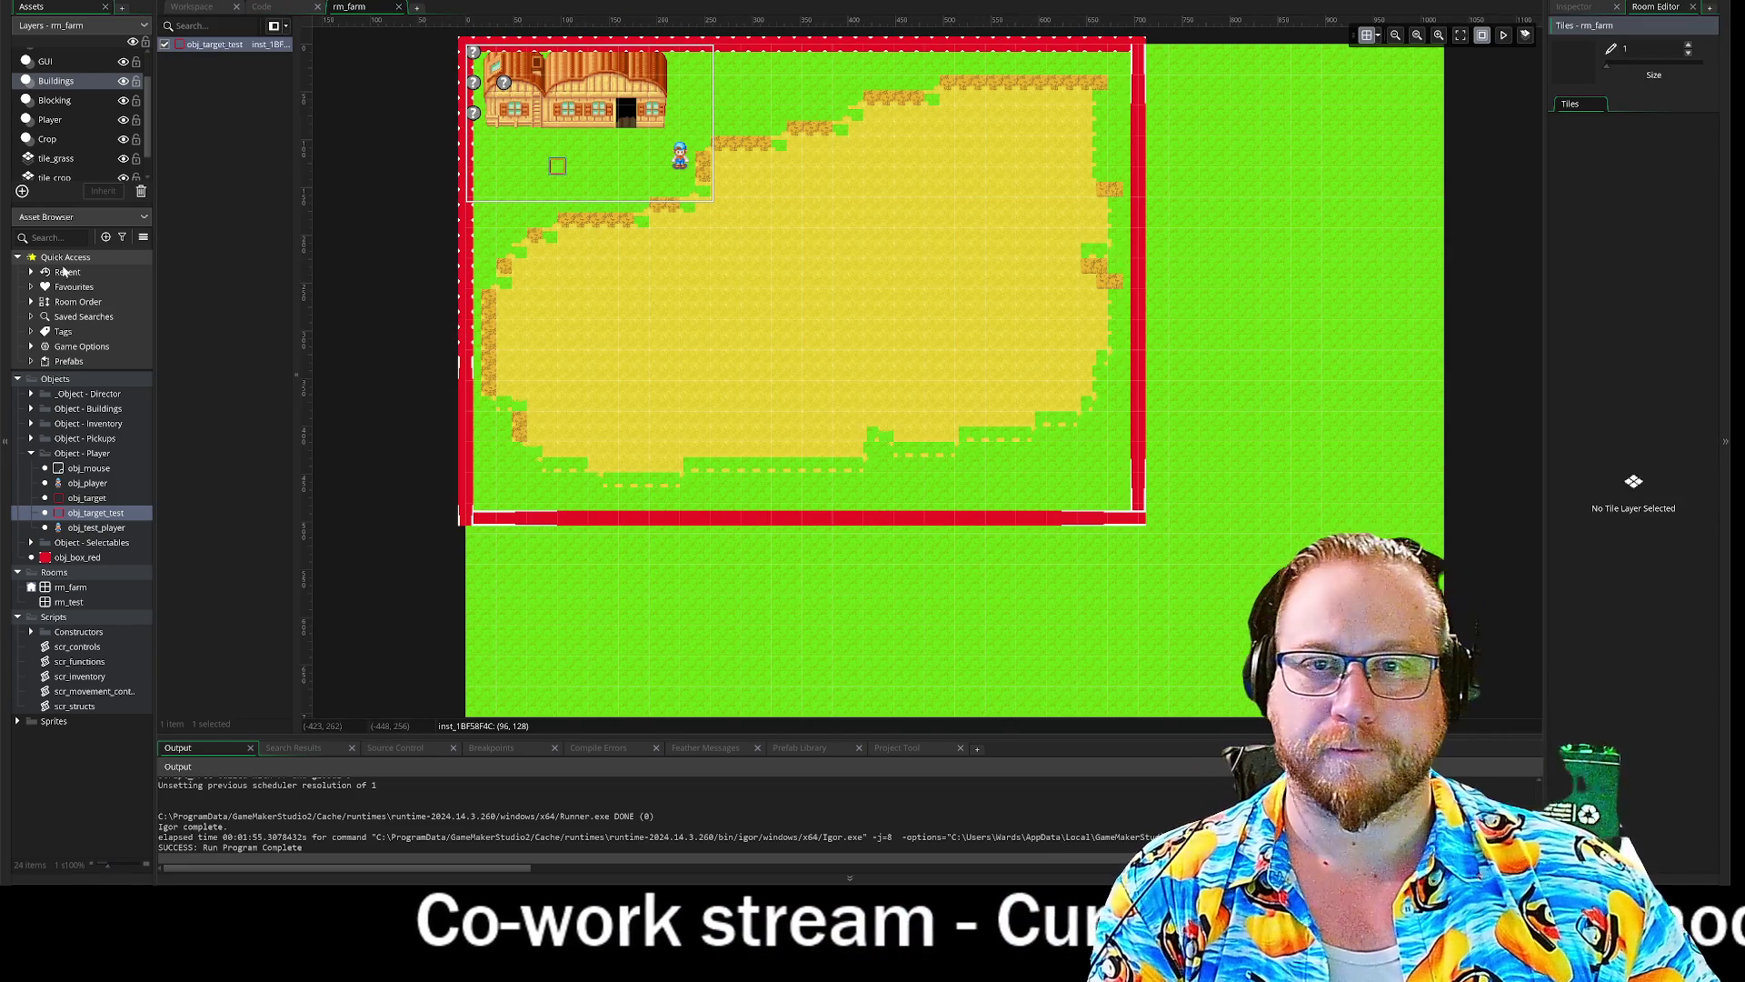
pyautogui.scroll(-1, 73, 109)
pyautogui.click(56, 132)
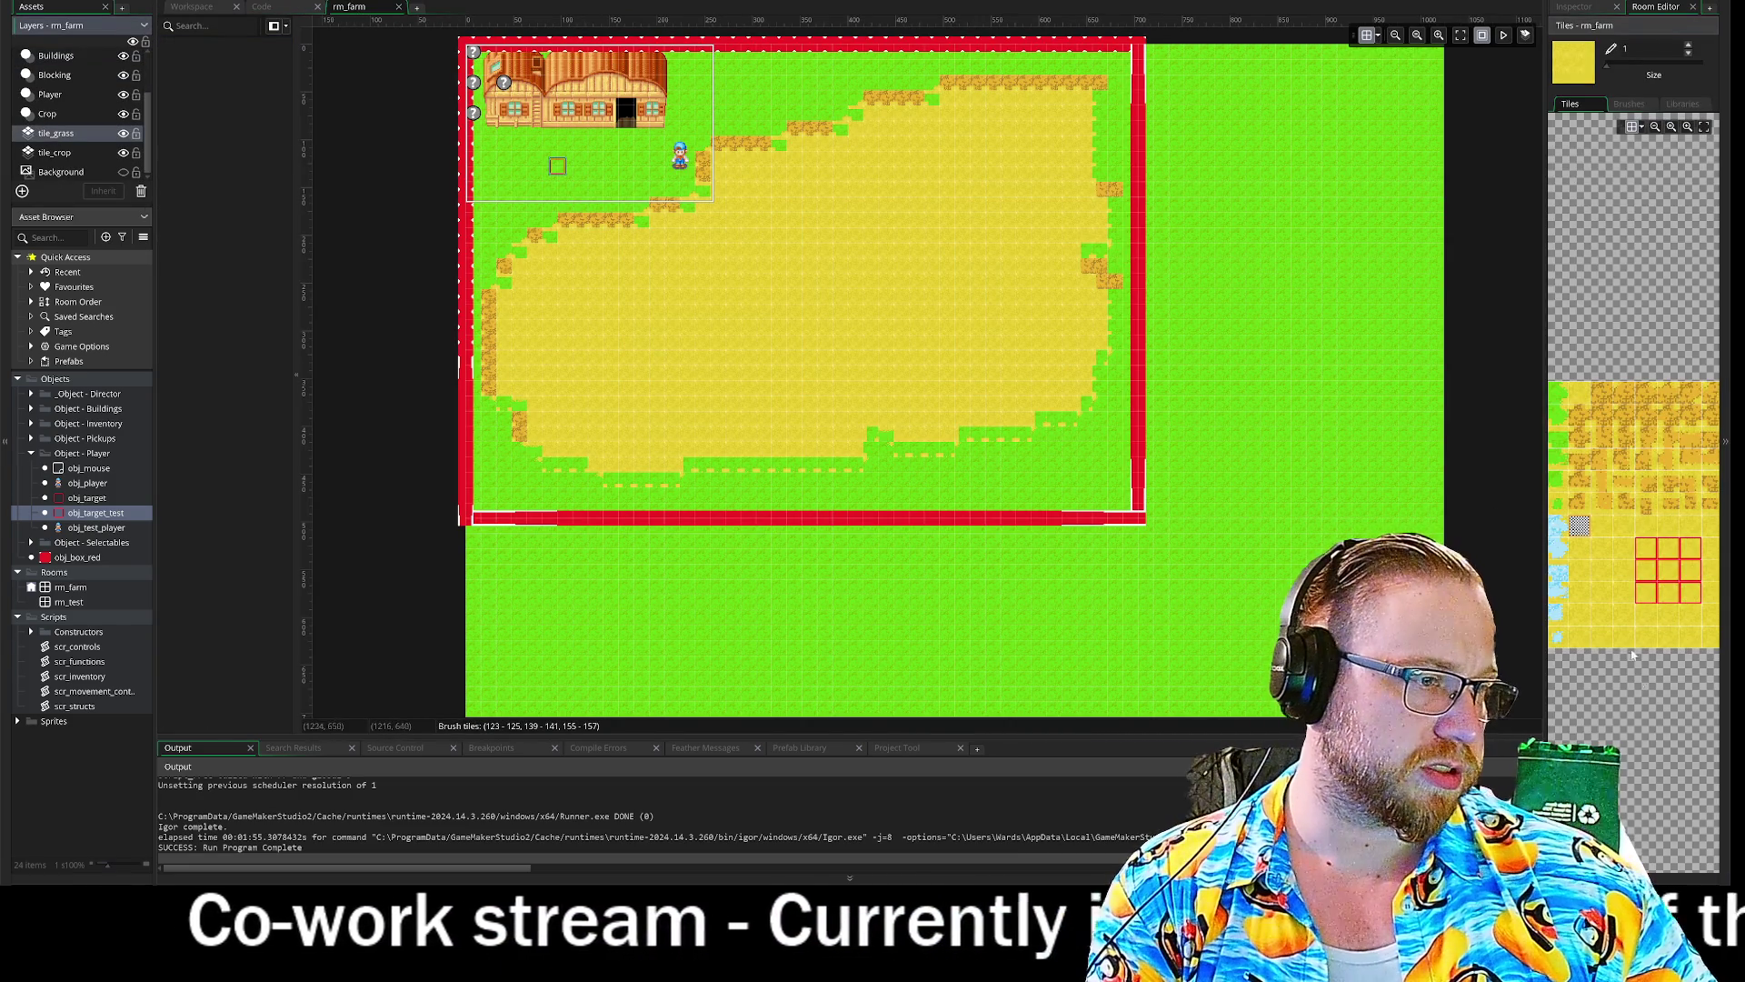
pyautogui.click(1624, 636)
pyautogui.moveTo(1550, 718); pyautogui.dragTo(1336, 709)
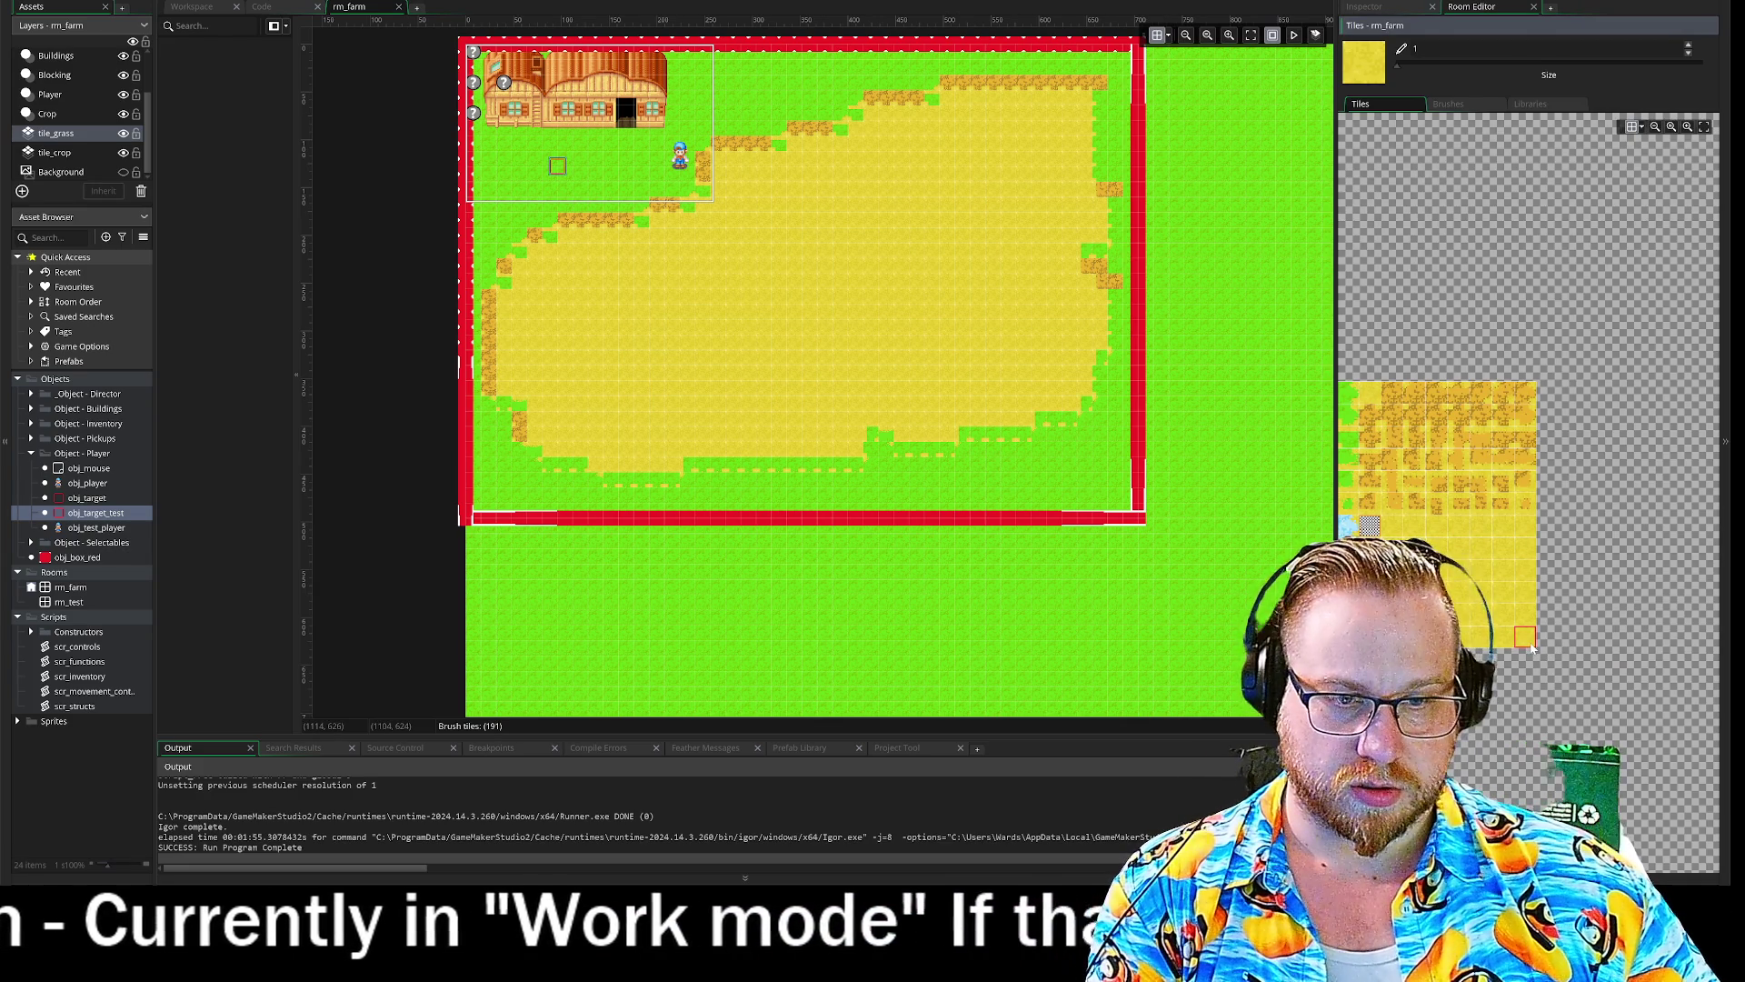
pyautogui.click(192, 6)
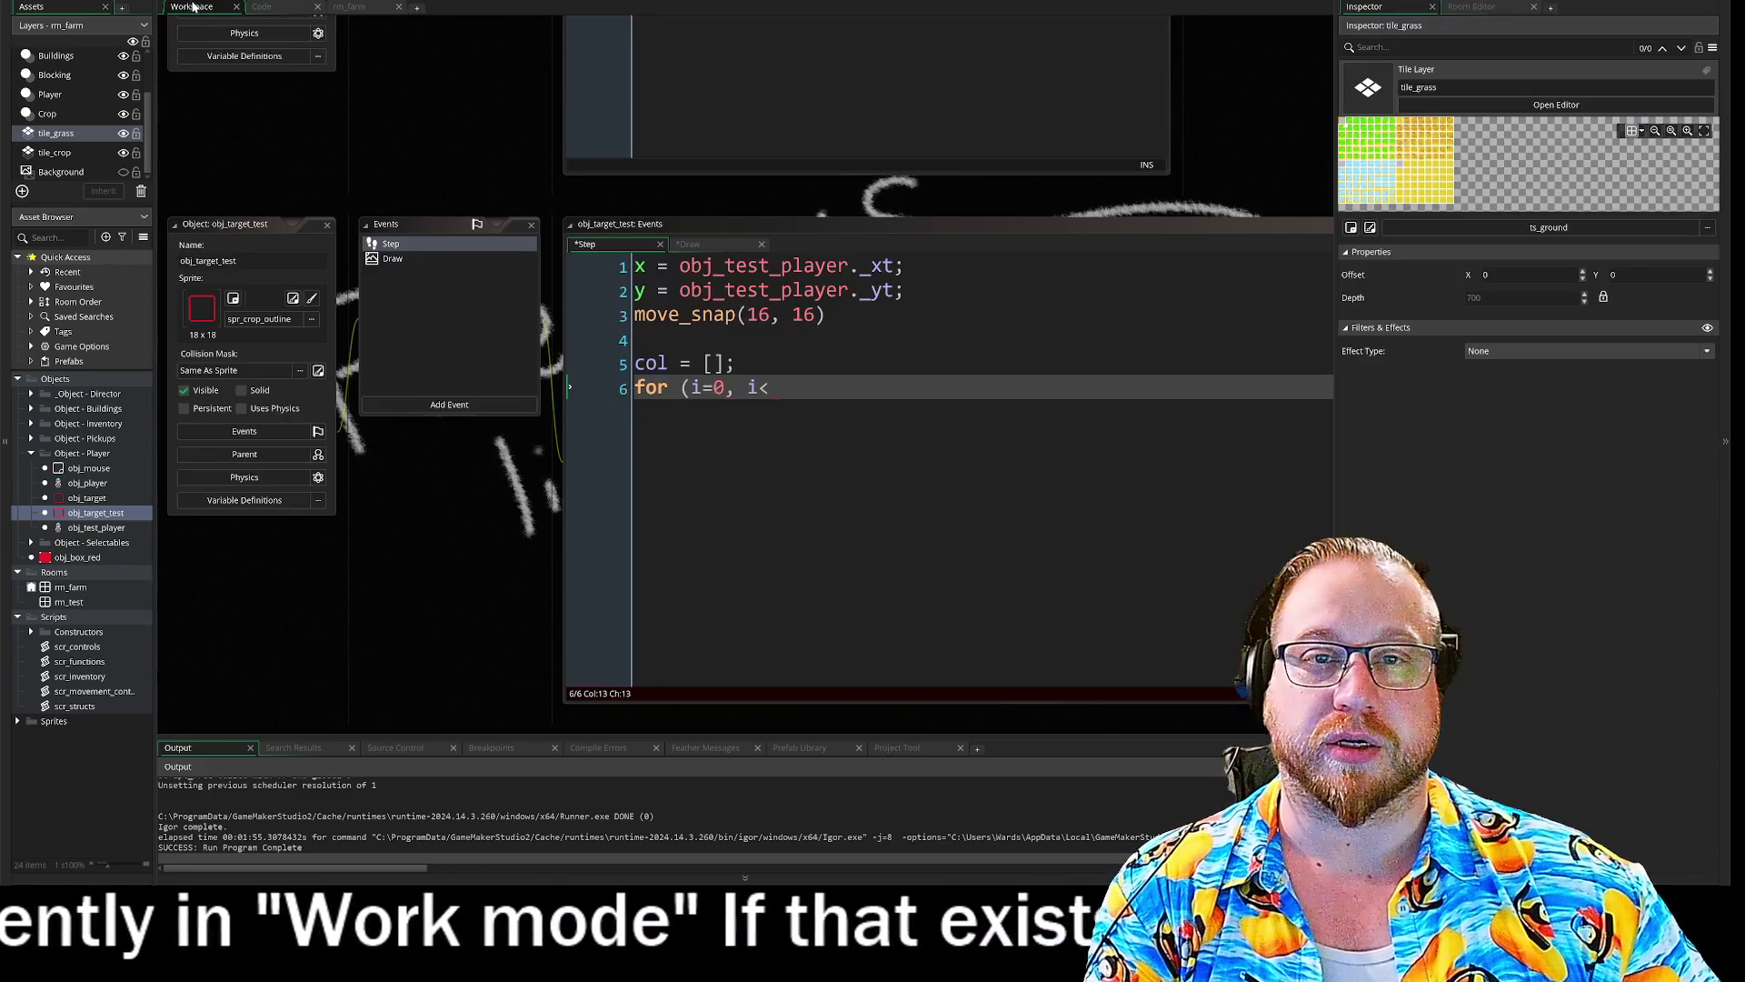
pyautogui.write('191')
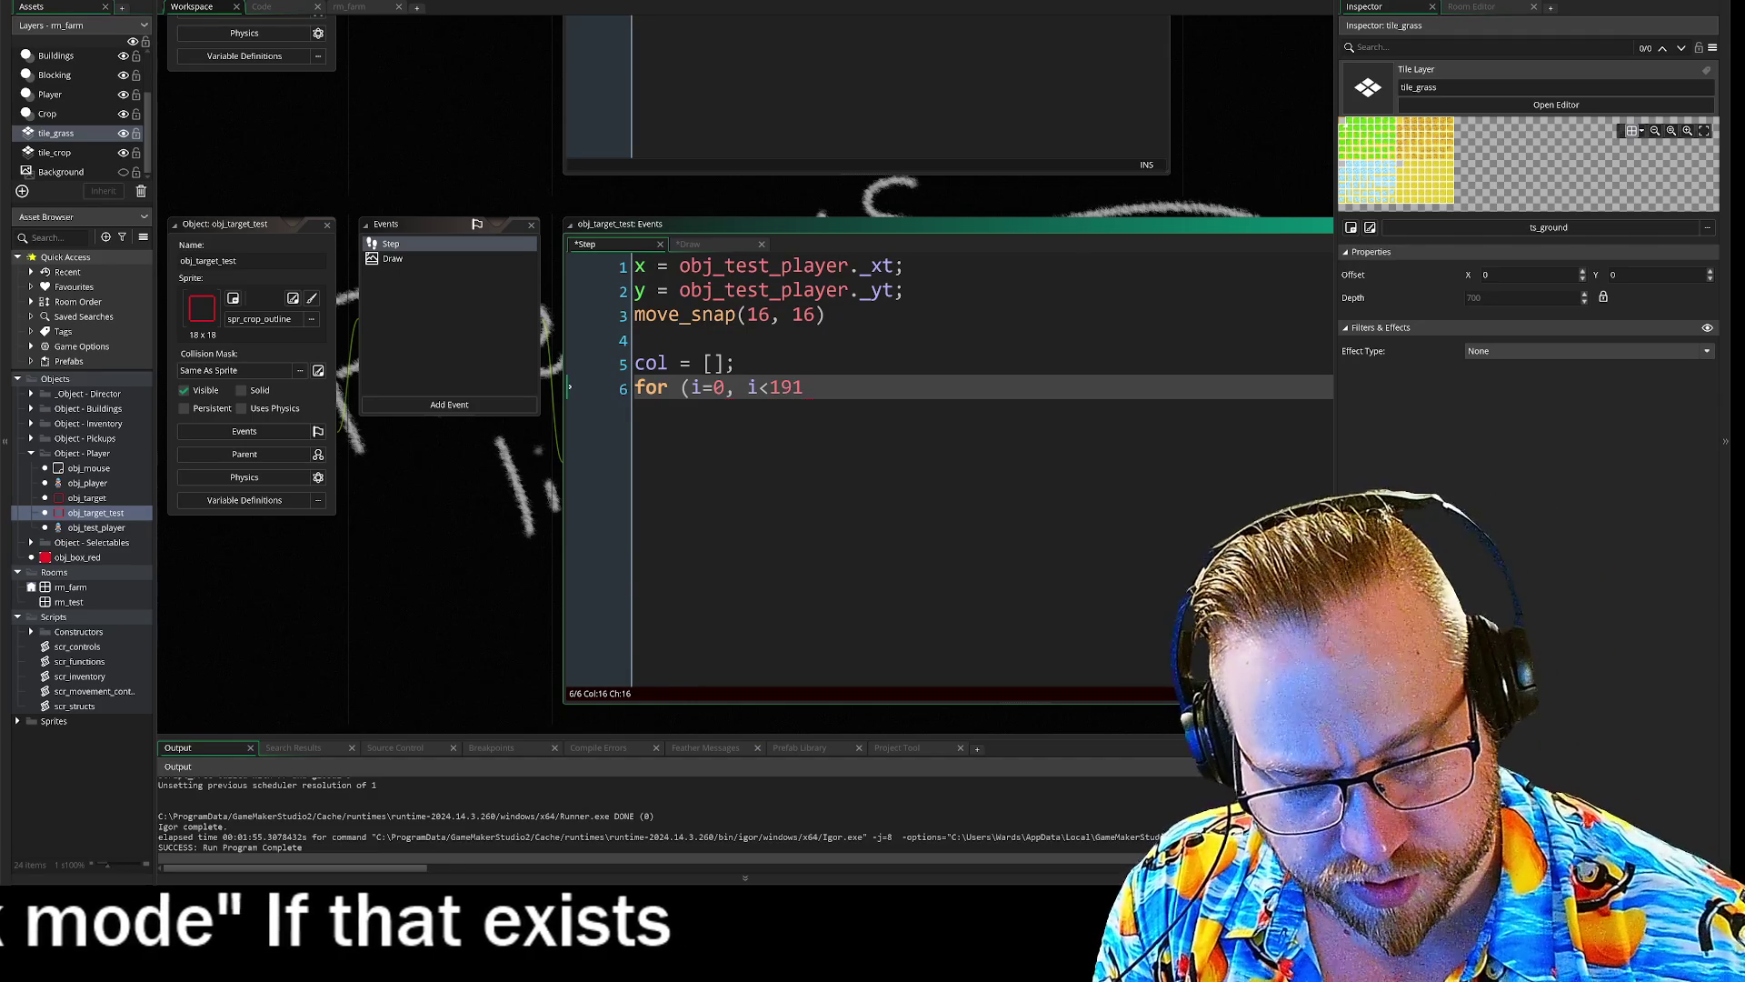
pyautogui.write(', i++')
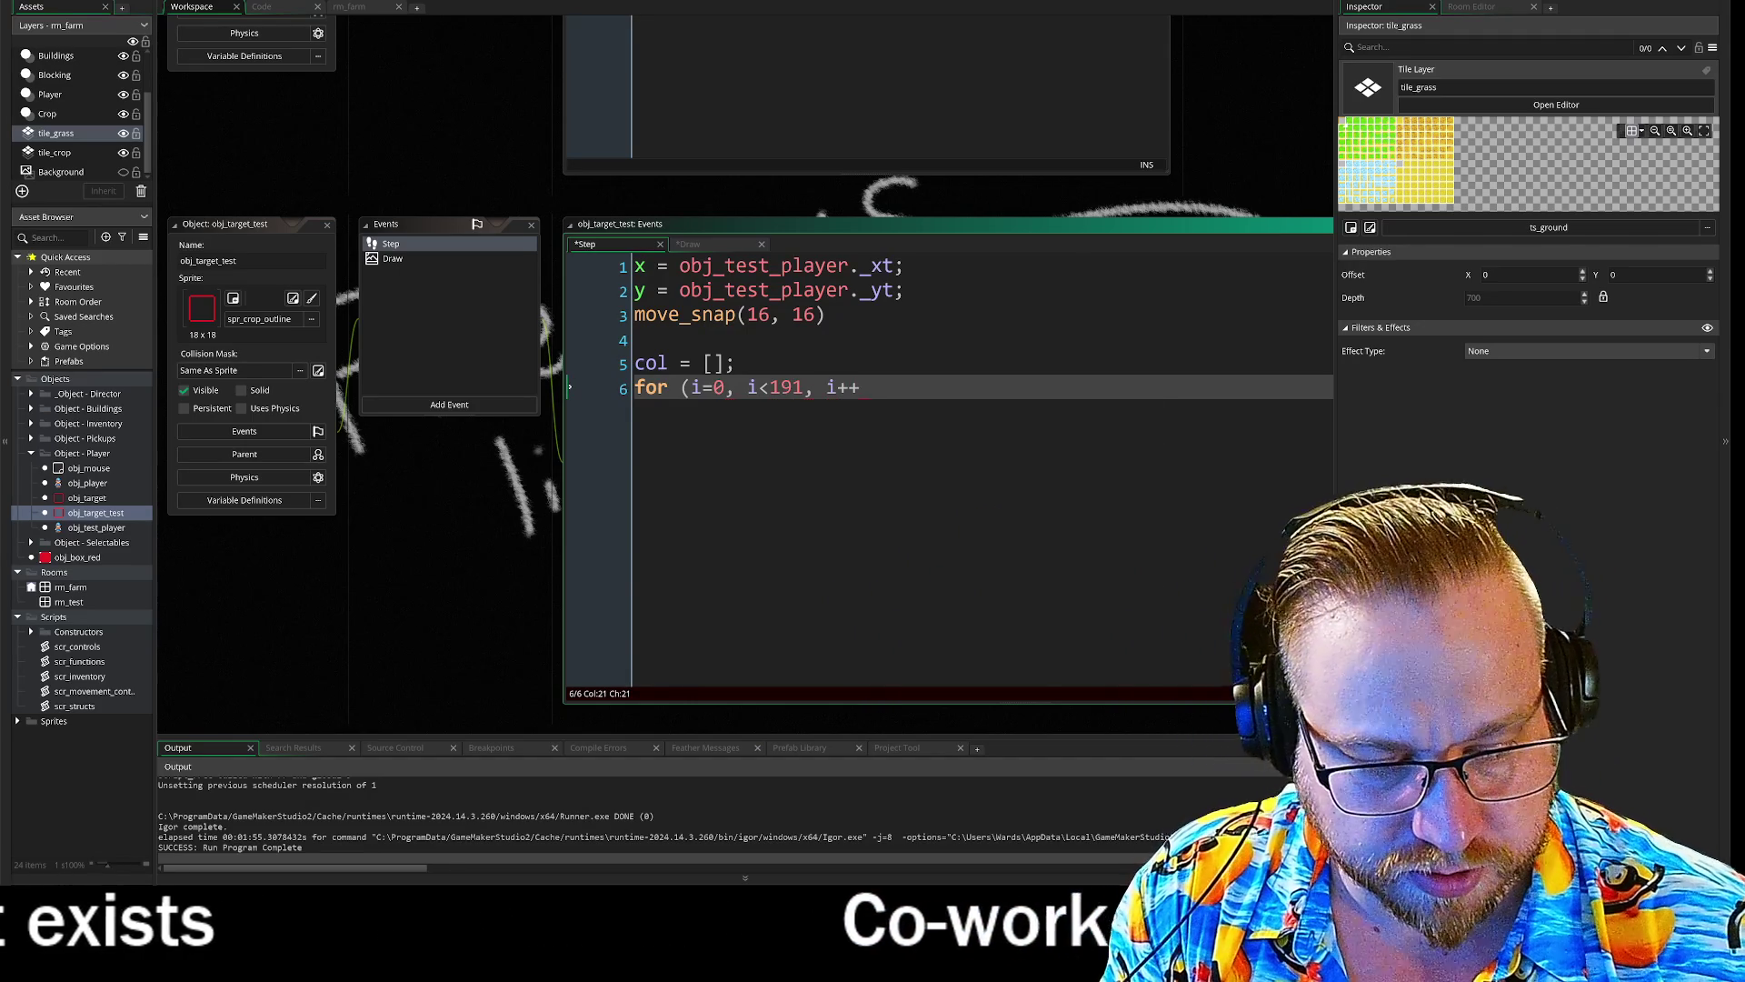
pyautogui.write(')')
# - Open the for loop's body with an opening brace on its own line
pyautogui.press('Return')
pyautogui.write('{')
pyautogui.press('Return')
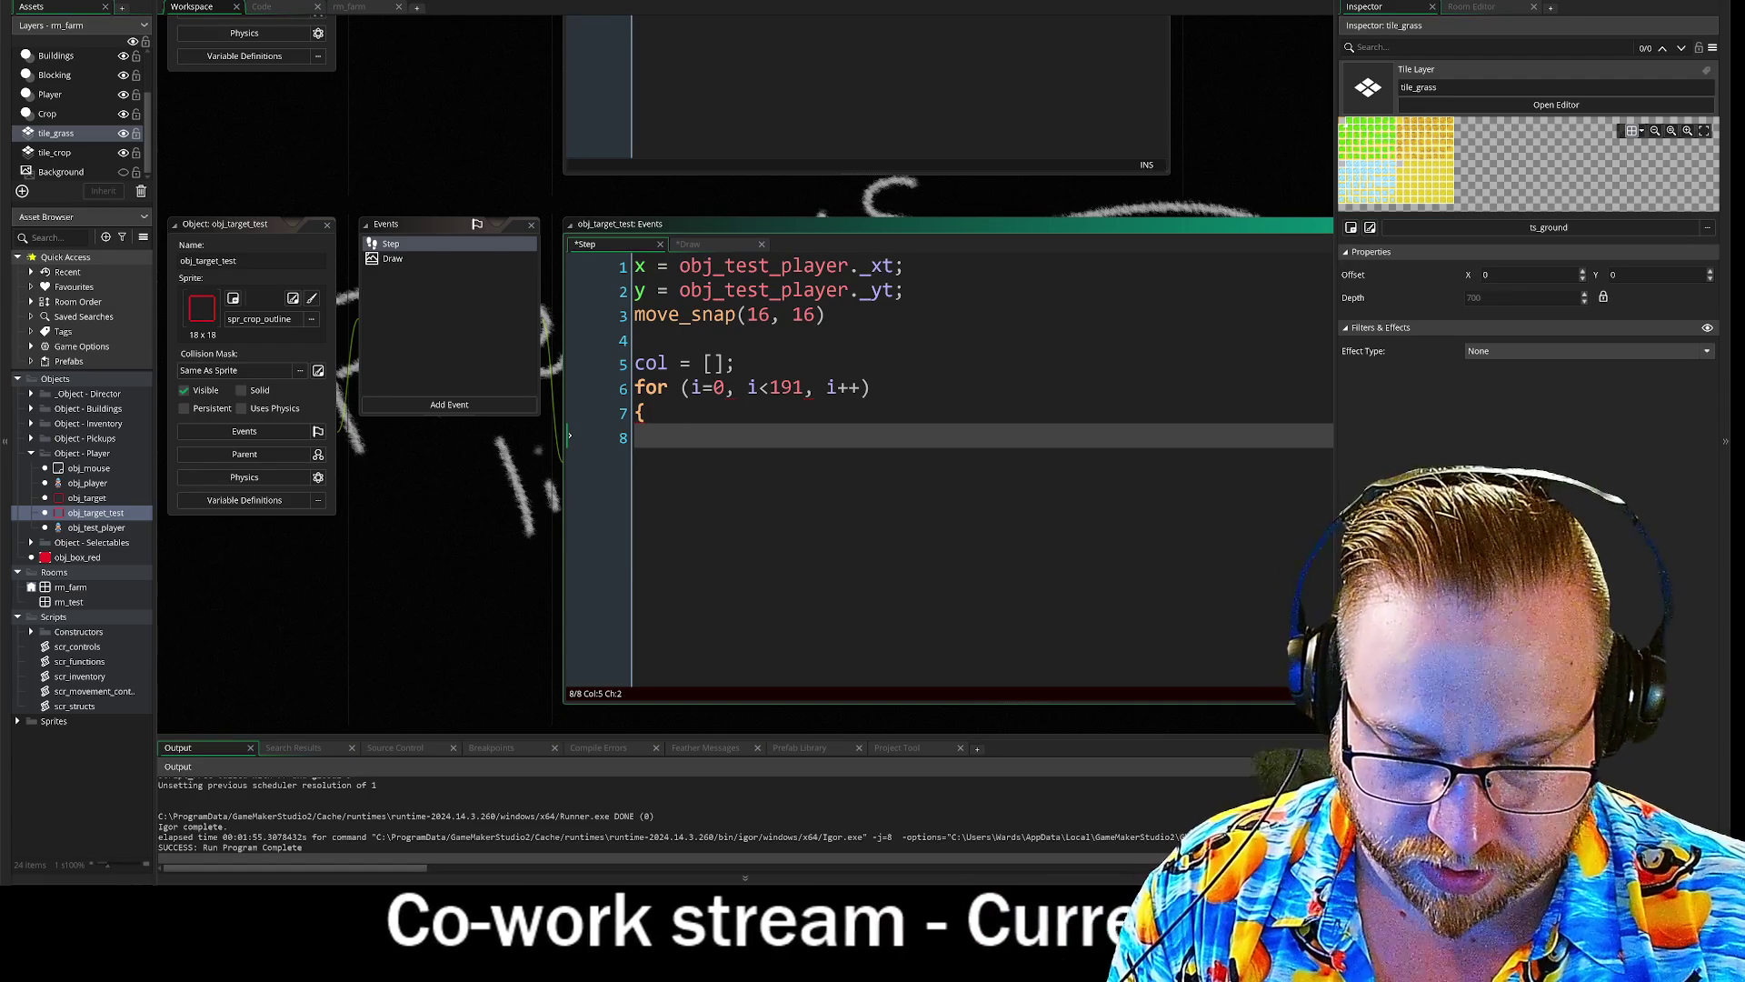
# - Type 'array' on line 8 and browse the array function suggestions, from array_insert through array_shift
pyautogui.write('array')
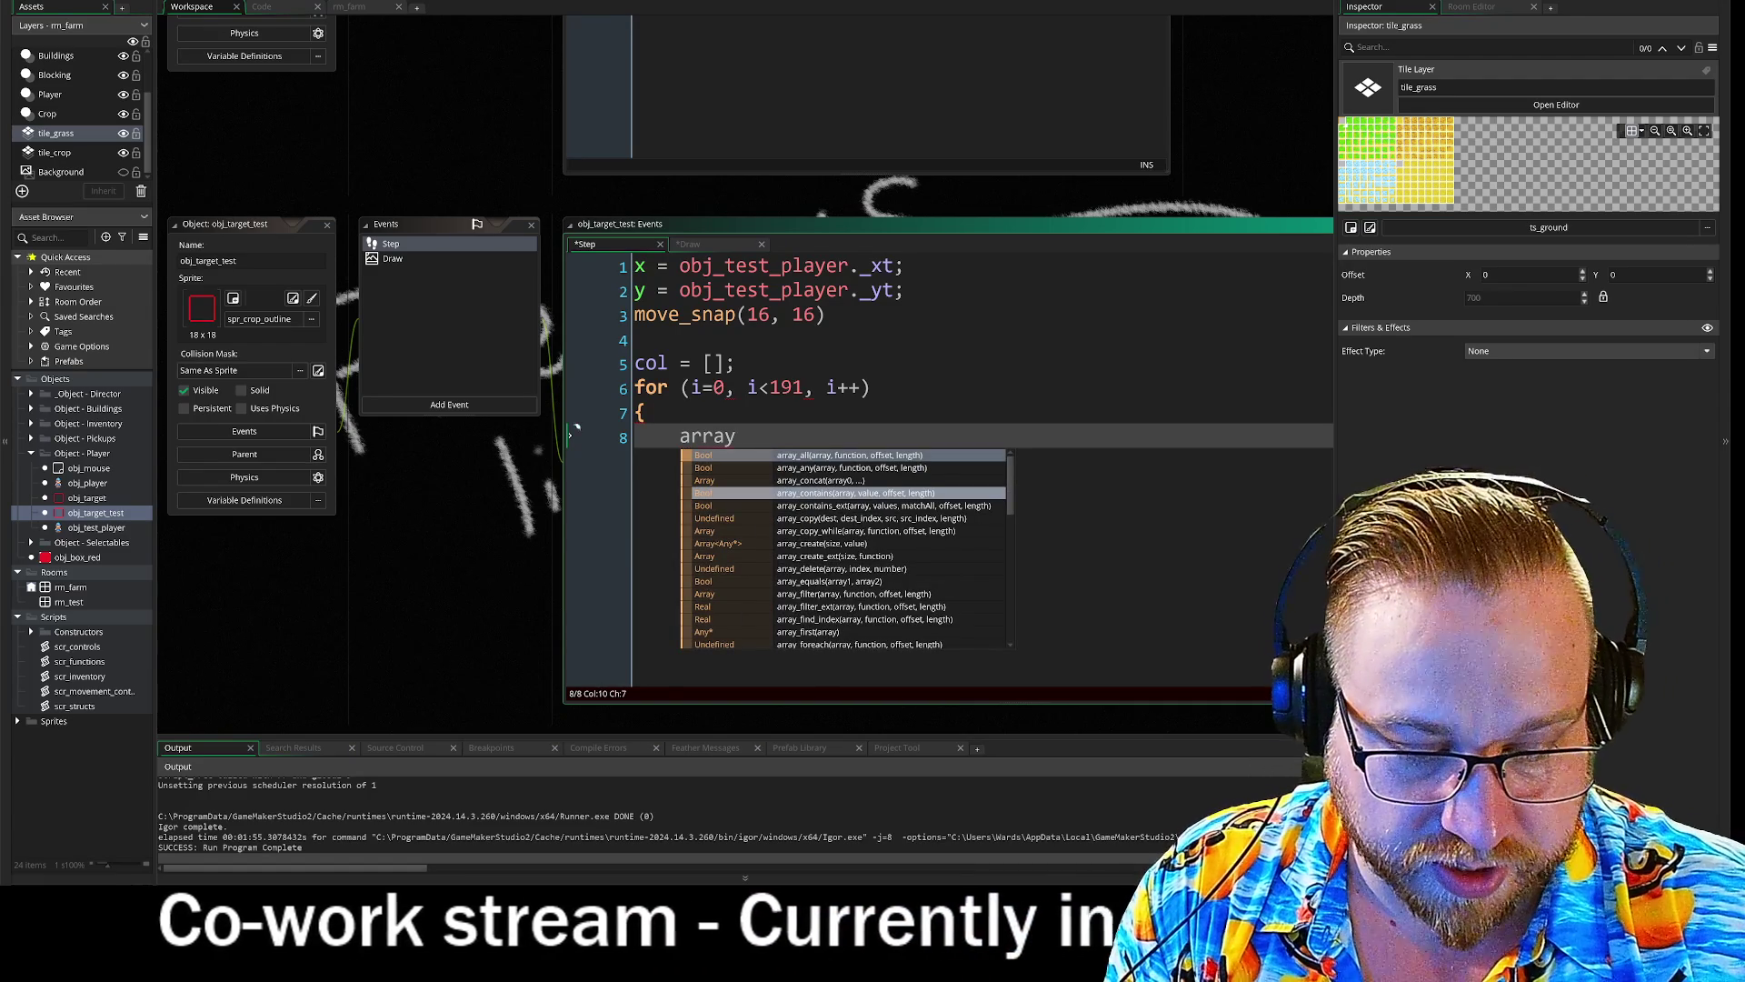
pyautogui.write('_ad')
pyautogui.press('BackSpace')
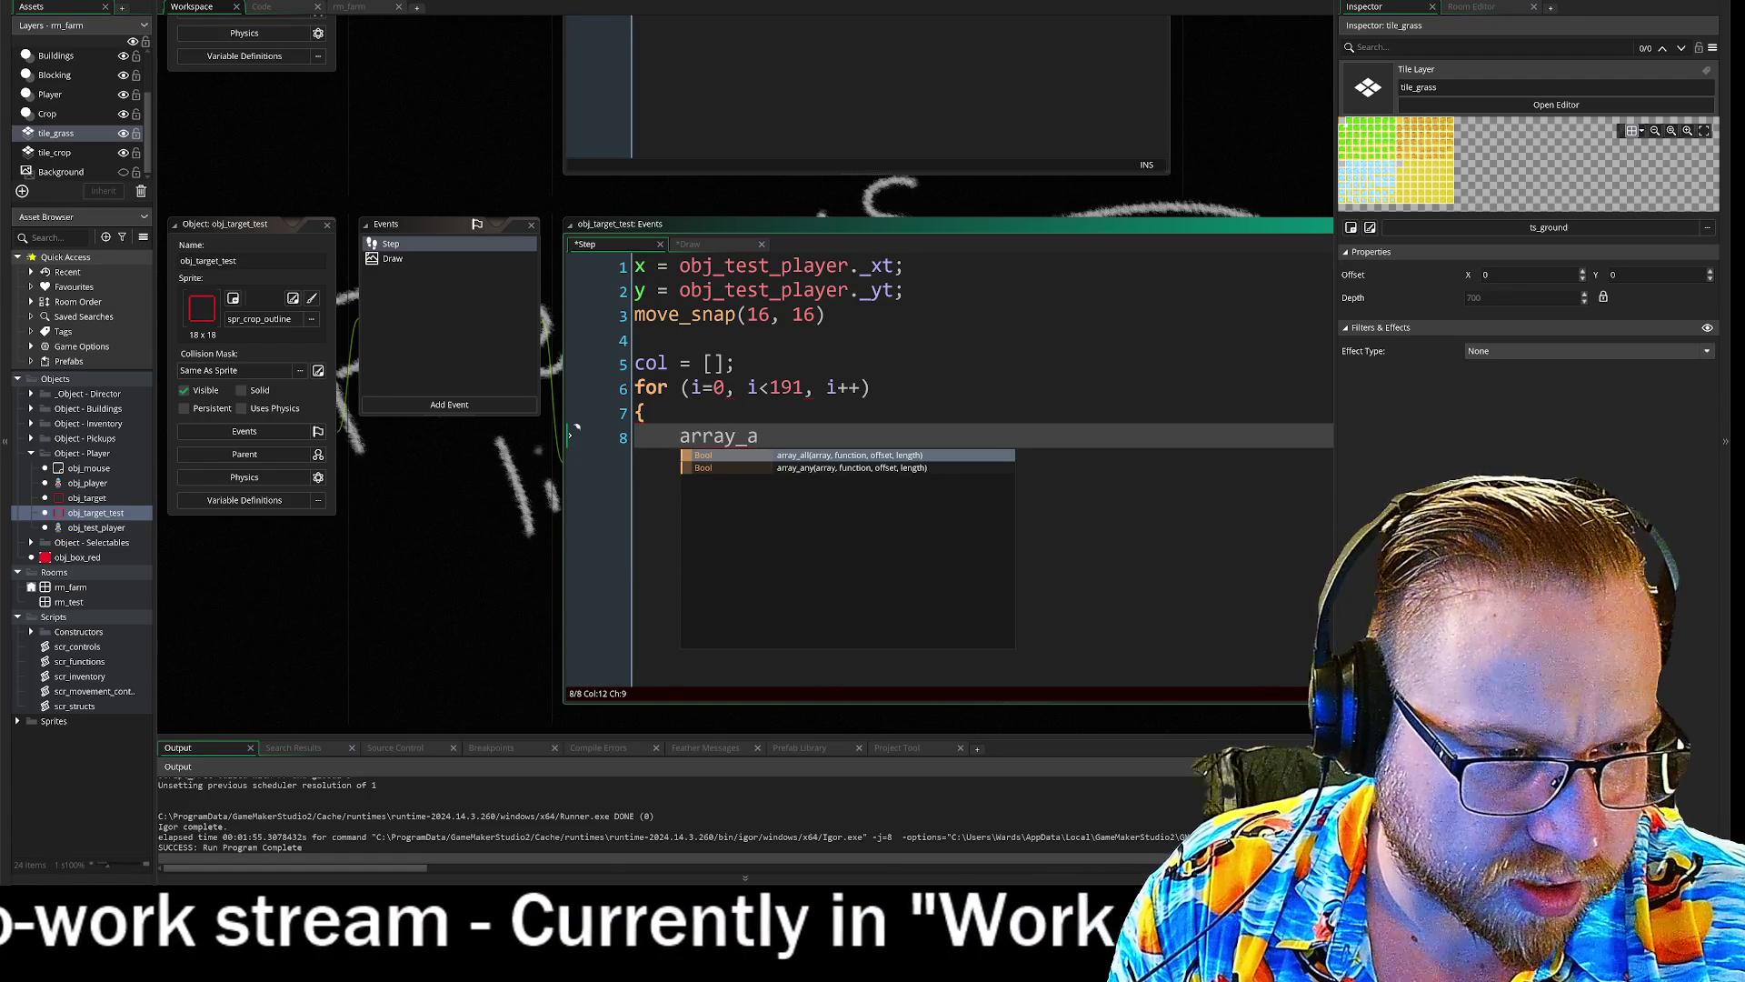
pyautogui.press('BackSpace')
pyautogui.press('BackSpace')
pyautogui.press('BackSpace')
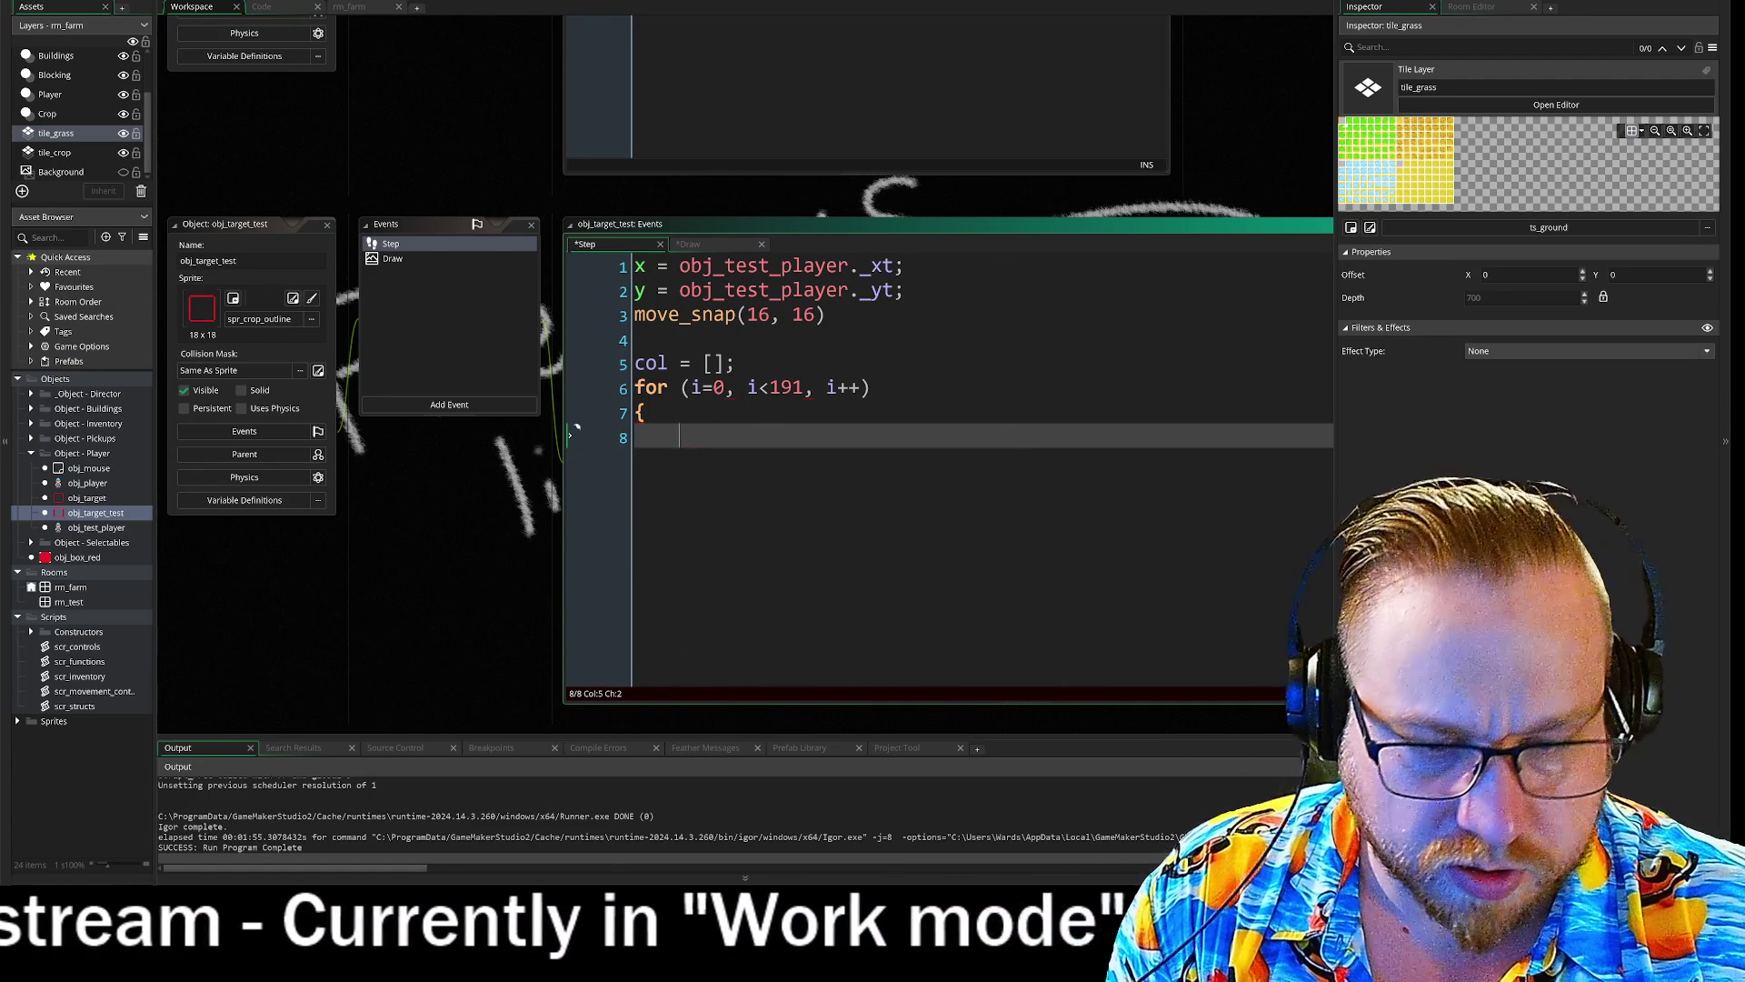
pyautogui.write('arr')
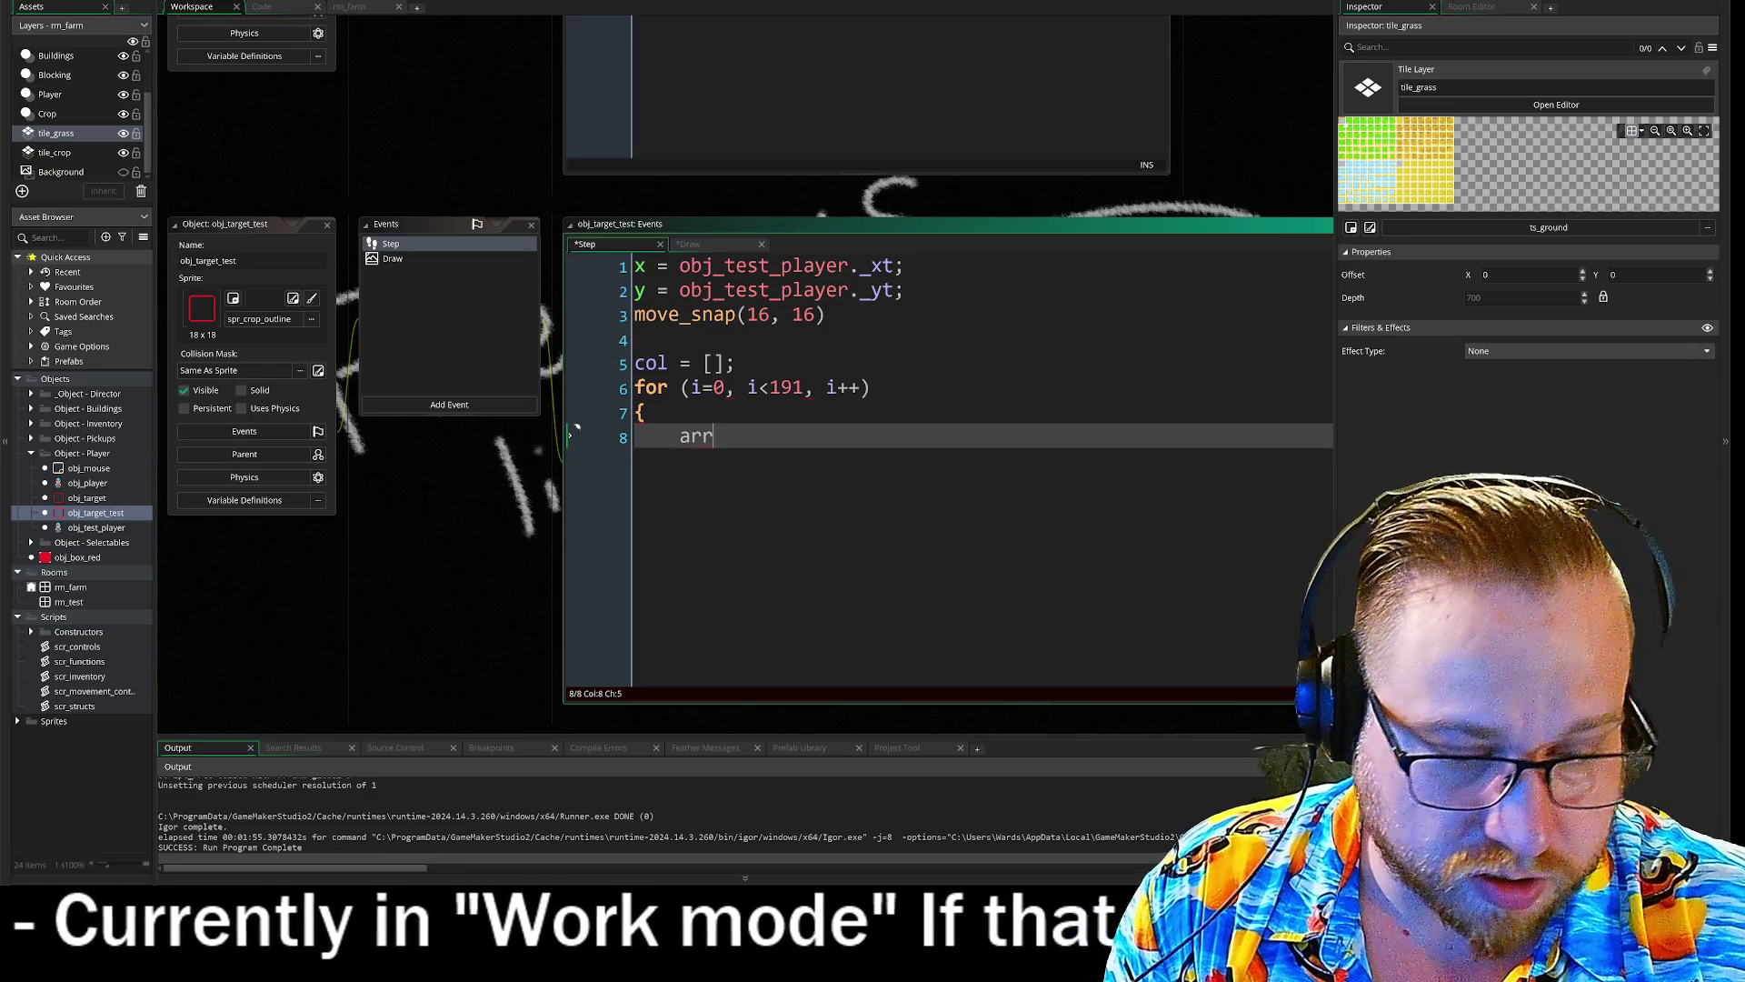
pyautogui.write('ay')
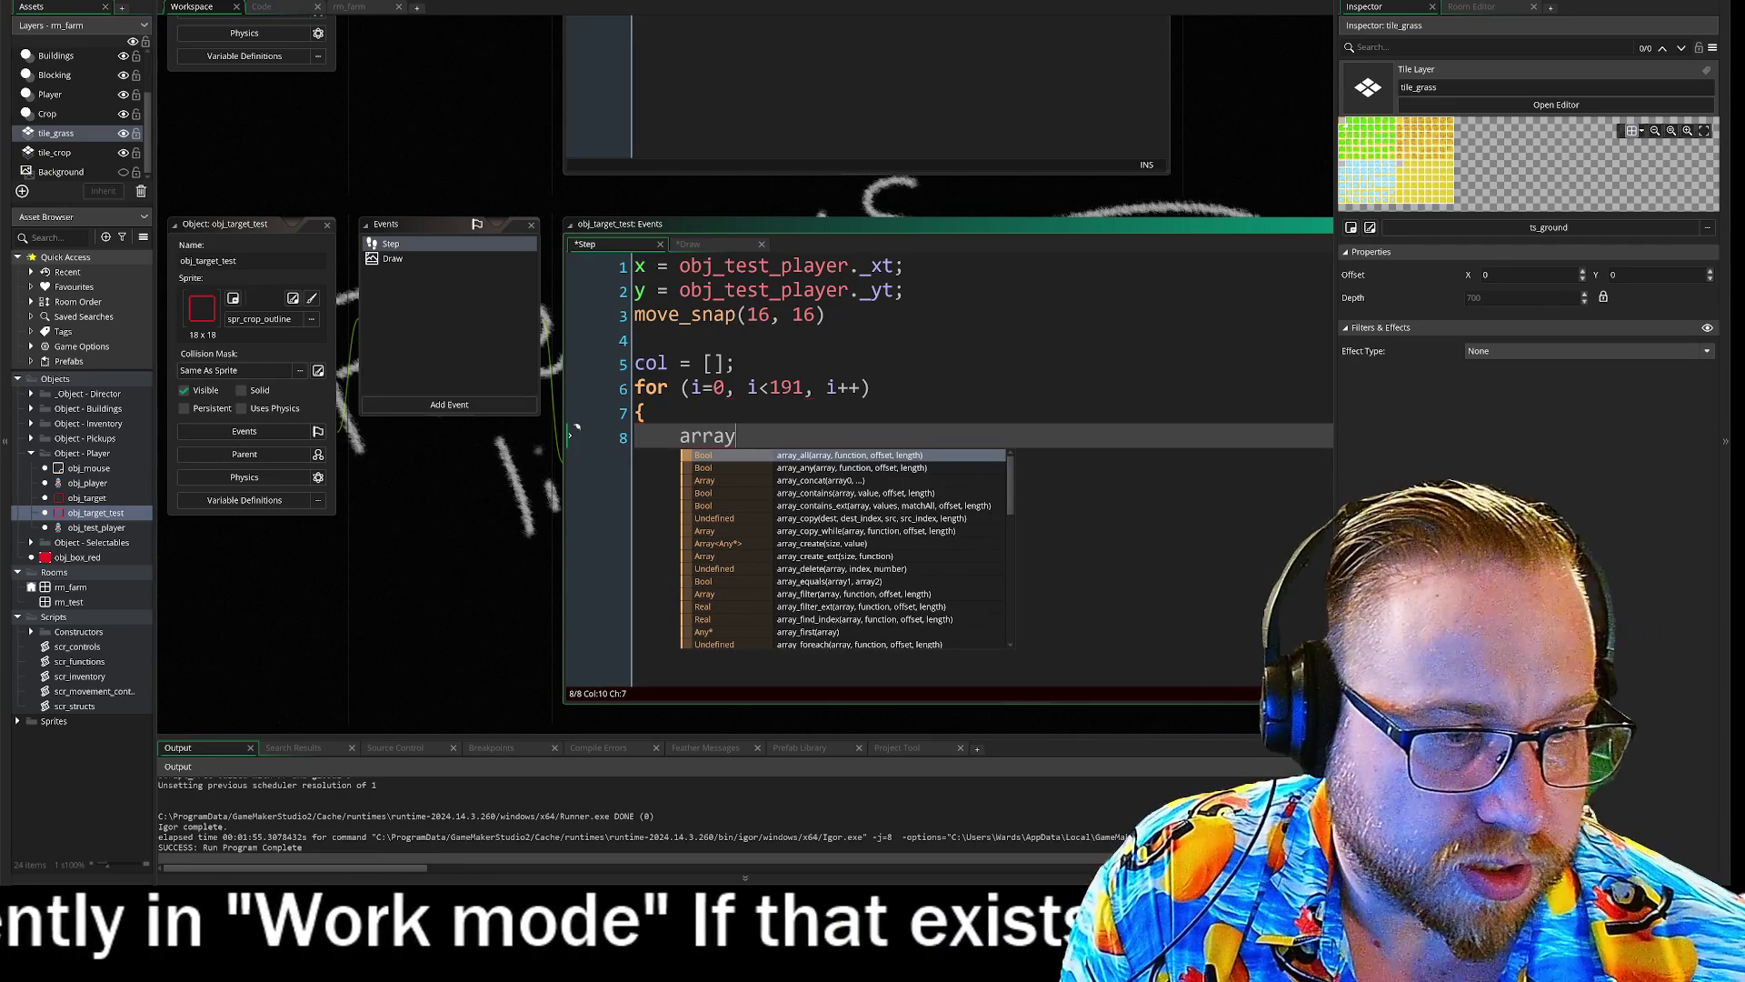
pyautogui.press('Down')
pyautogui.press('Down')
pyautogui.press('Down')
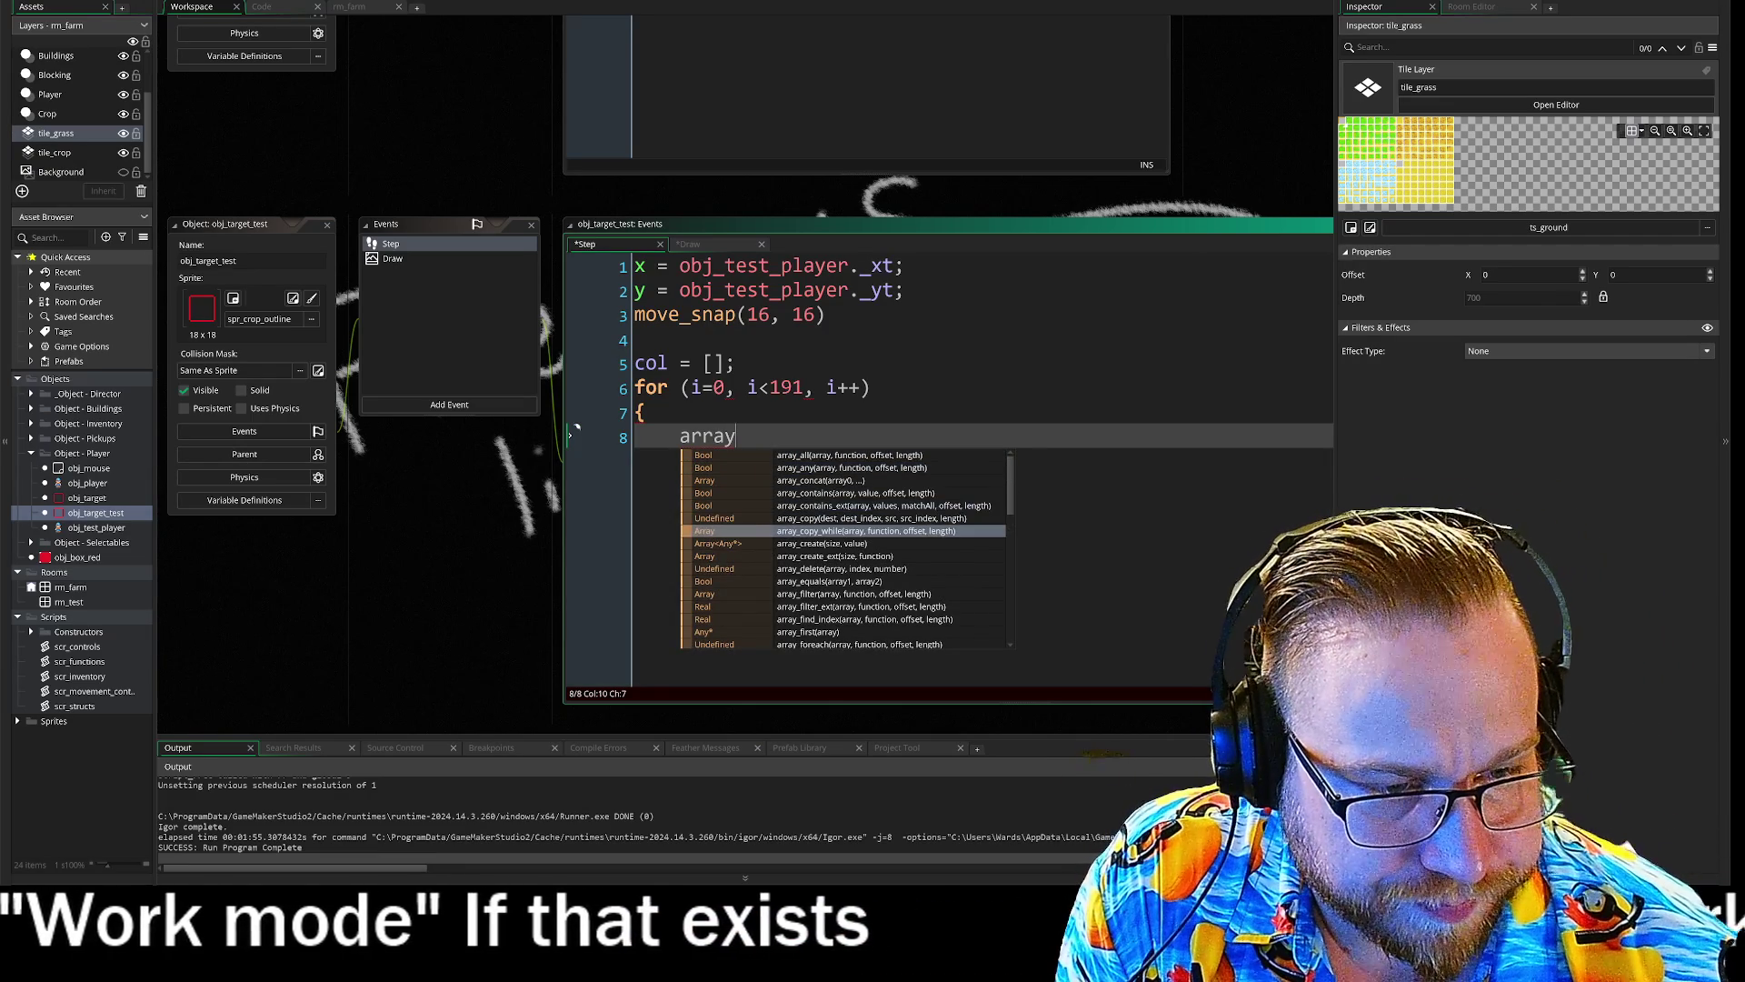
pyautogui.press('Down')
pyautogui.press('Down')
pyautogui.press('Down')
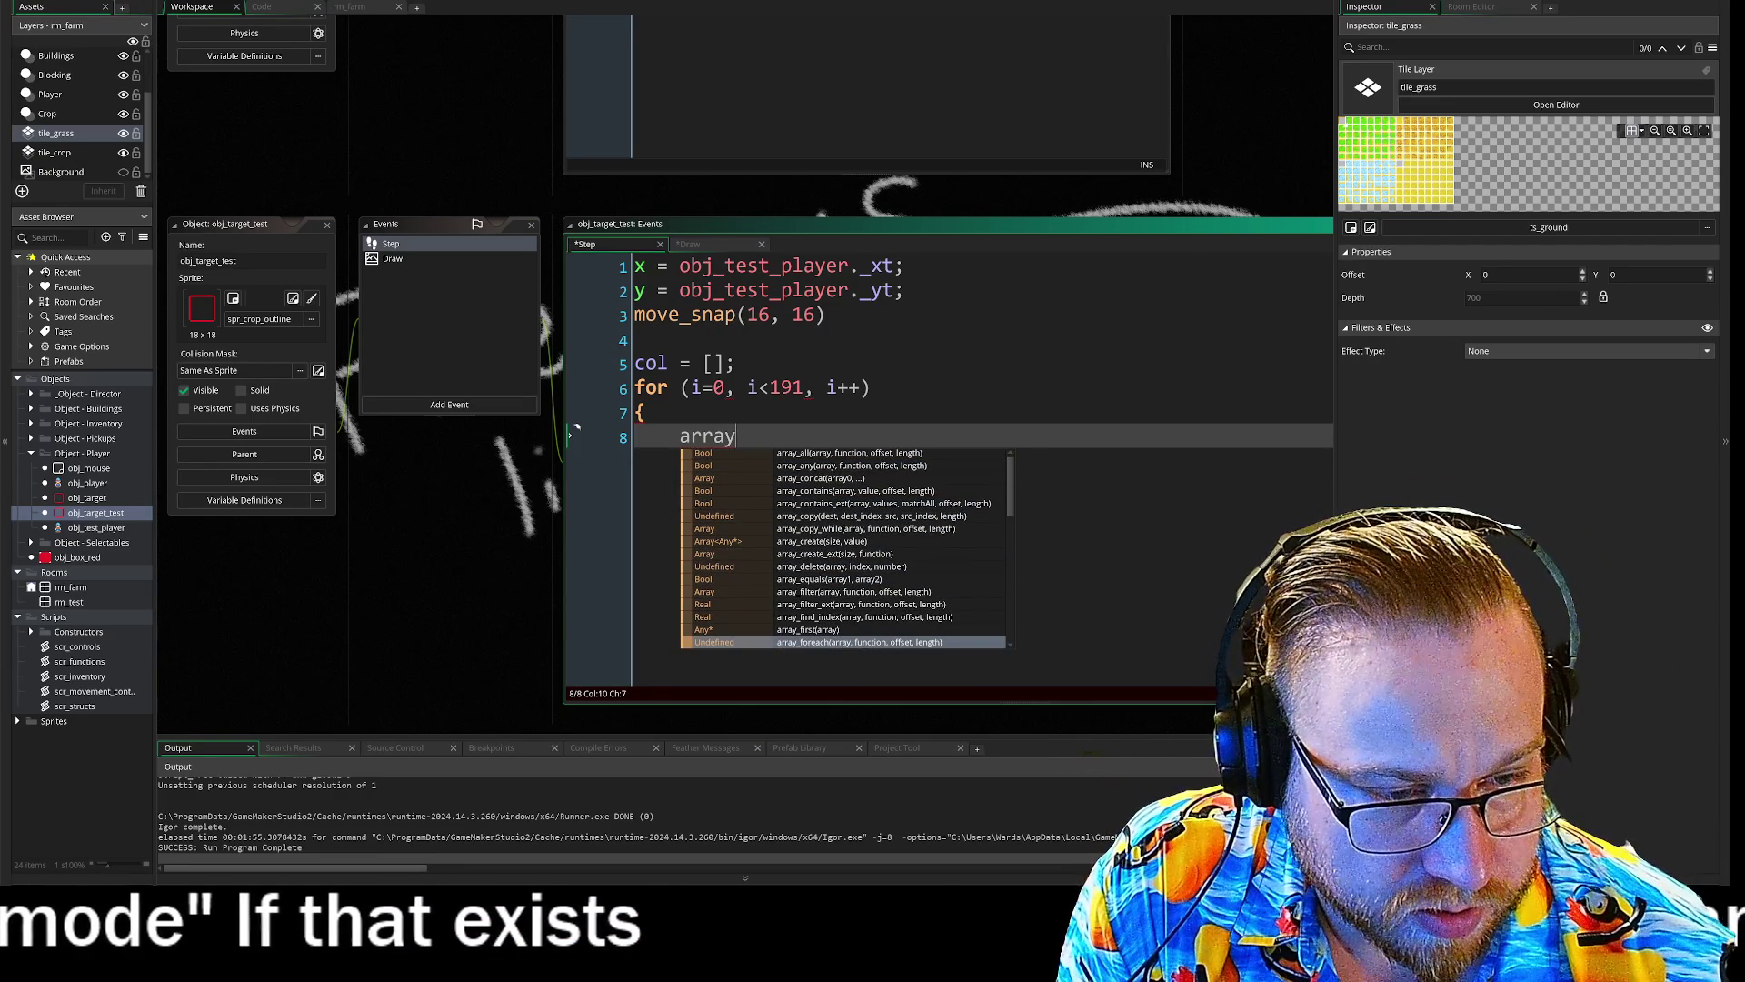
pyautogui.press('Down')
pyautogui.press('Down')
pyautogui.press('Down')
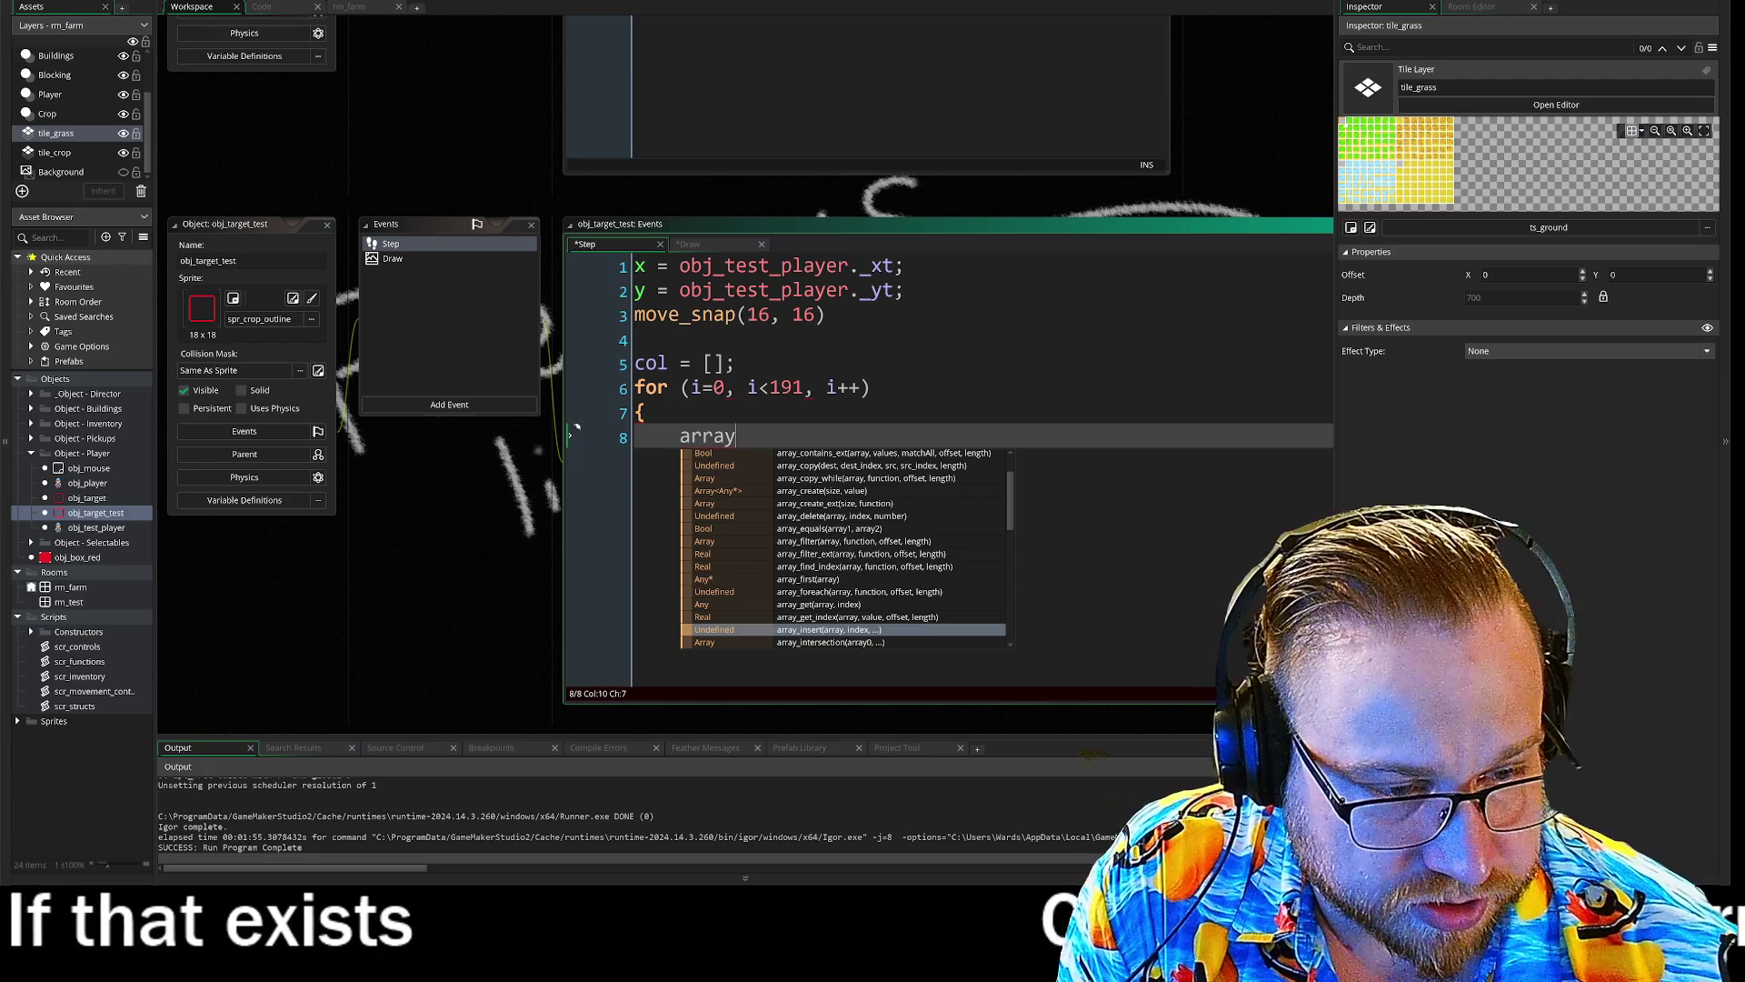
pyautogui.press('Down')
pyautogui.press('Down')
pyautogui.press('Down')
pyautogui.press('Down')
pyautogui.press('Down')
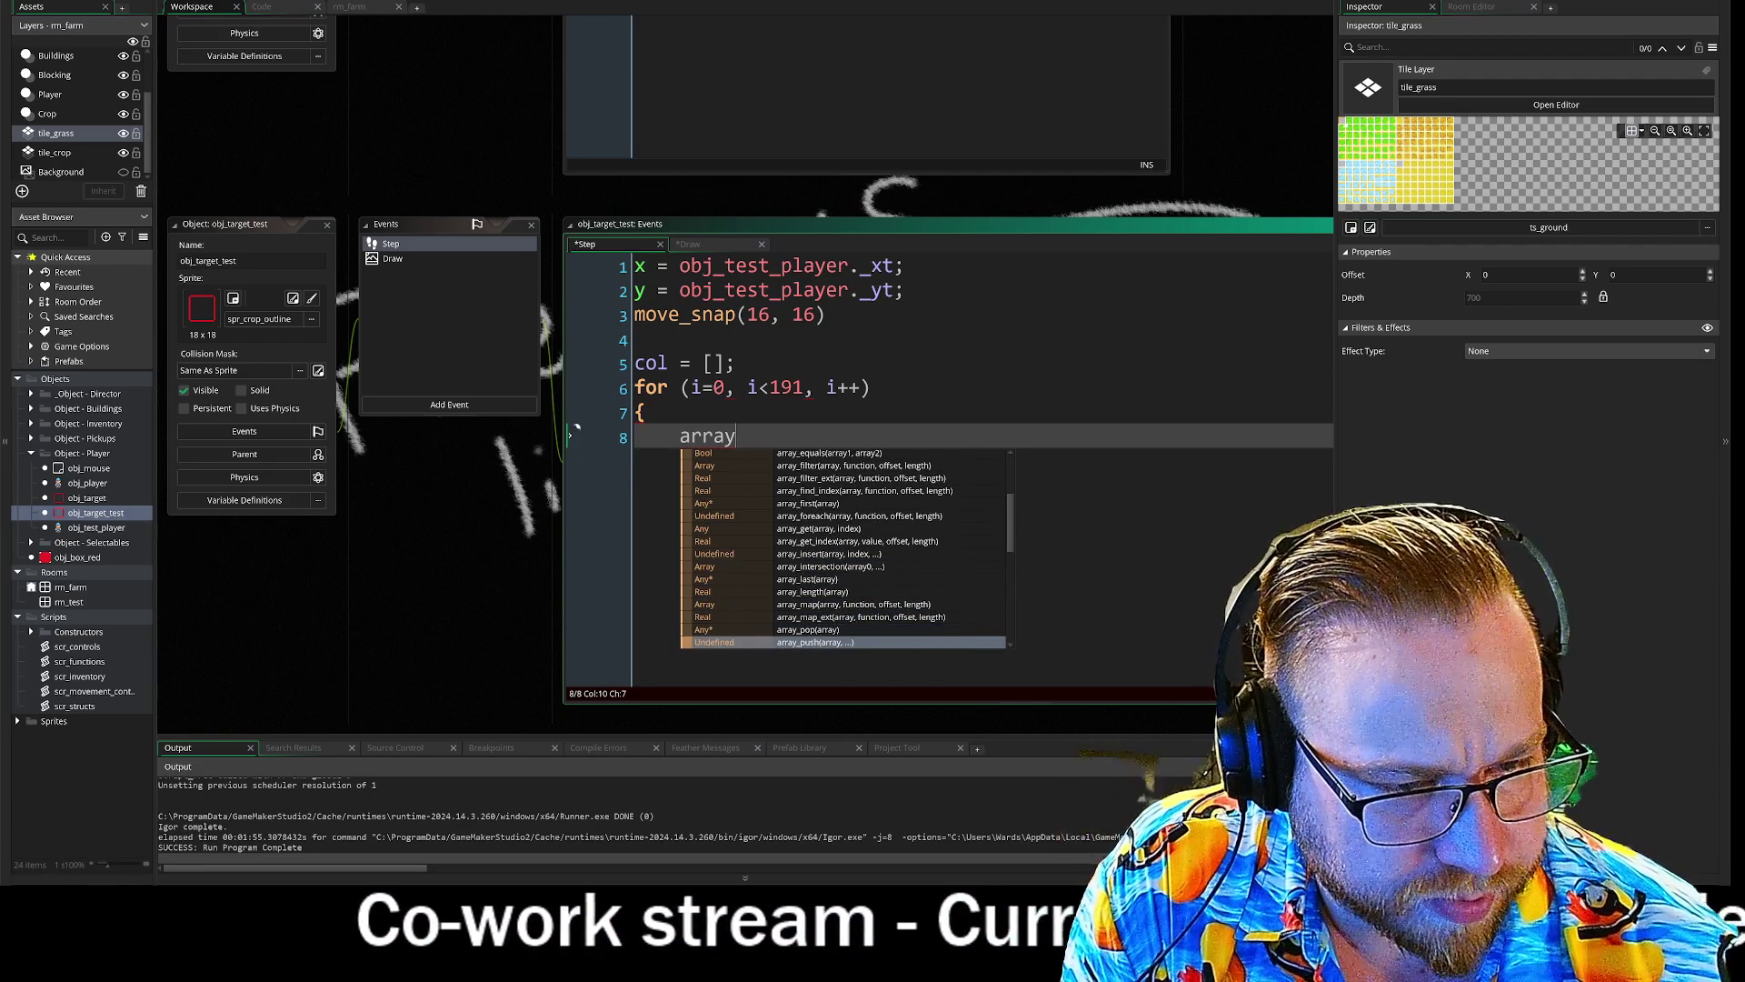
pyautogui.press('Down')
pyautogui.press('Down')
pyautogui.press('Down')
pyautogui.press('Down')
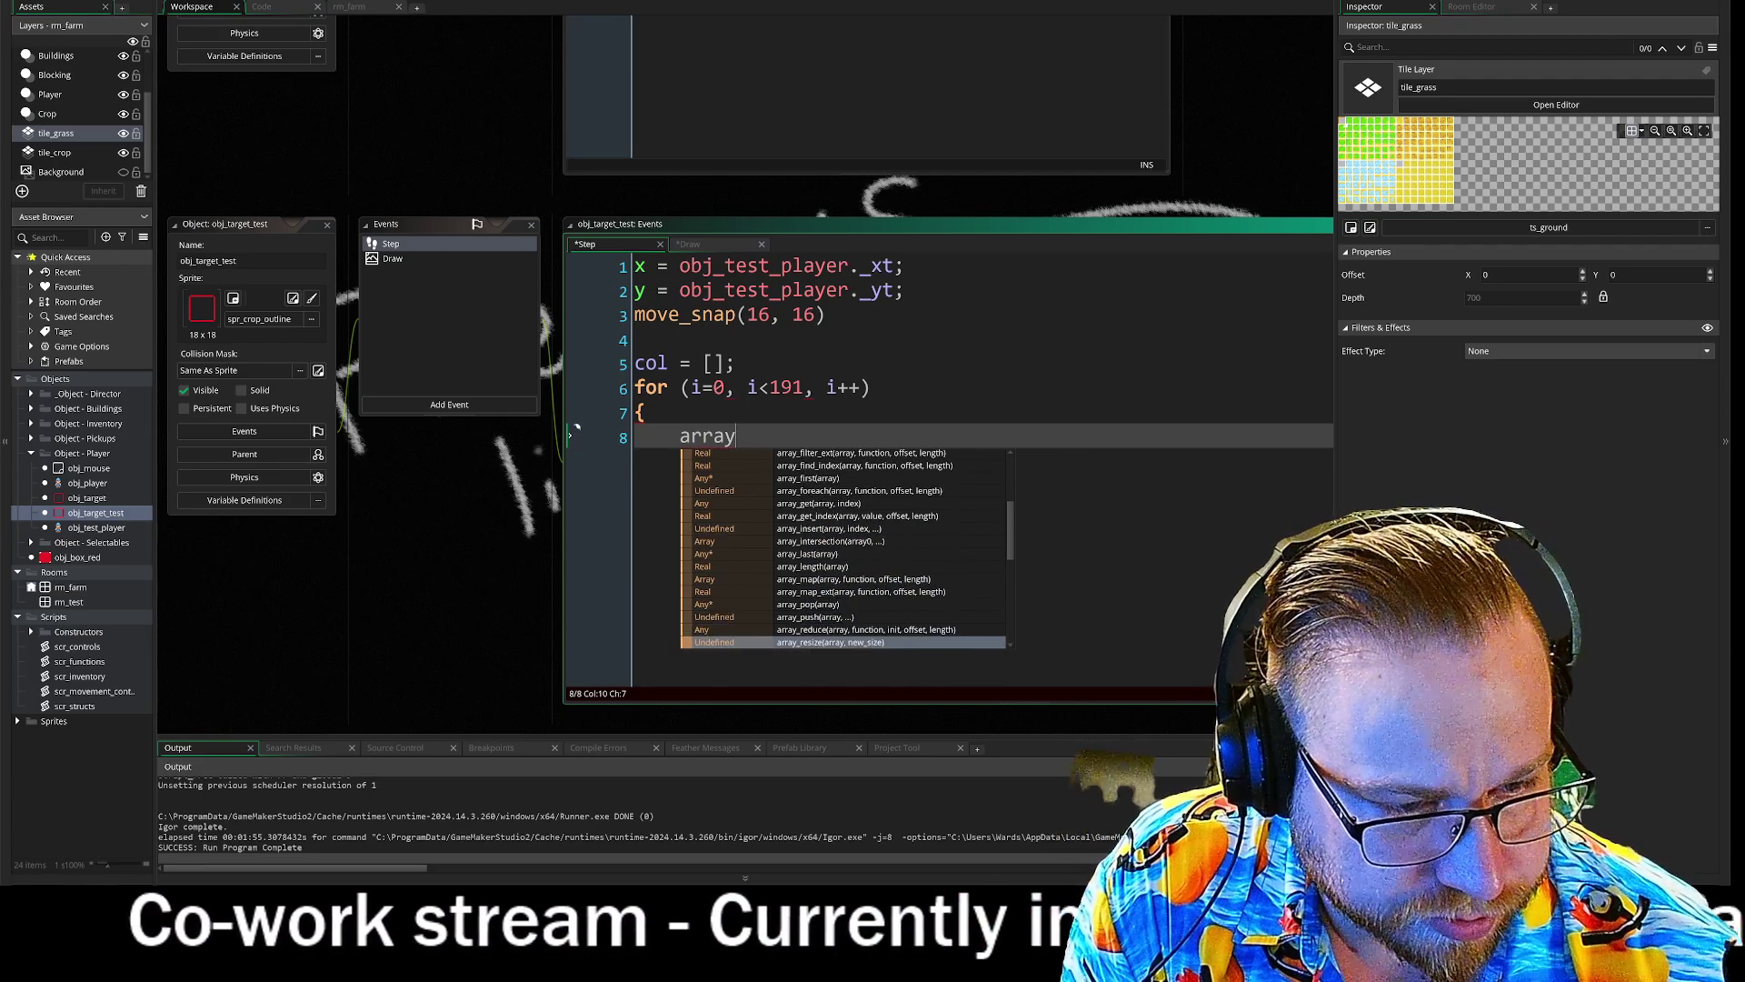
pyautogui.press('Down')
pyautogui.press('Down')
pyautogui.press('Down')
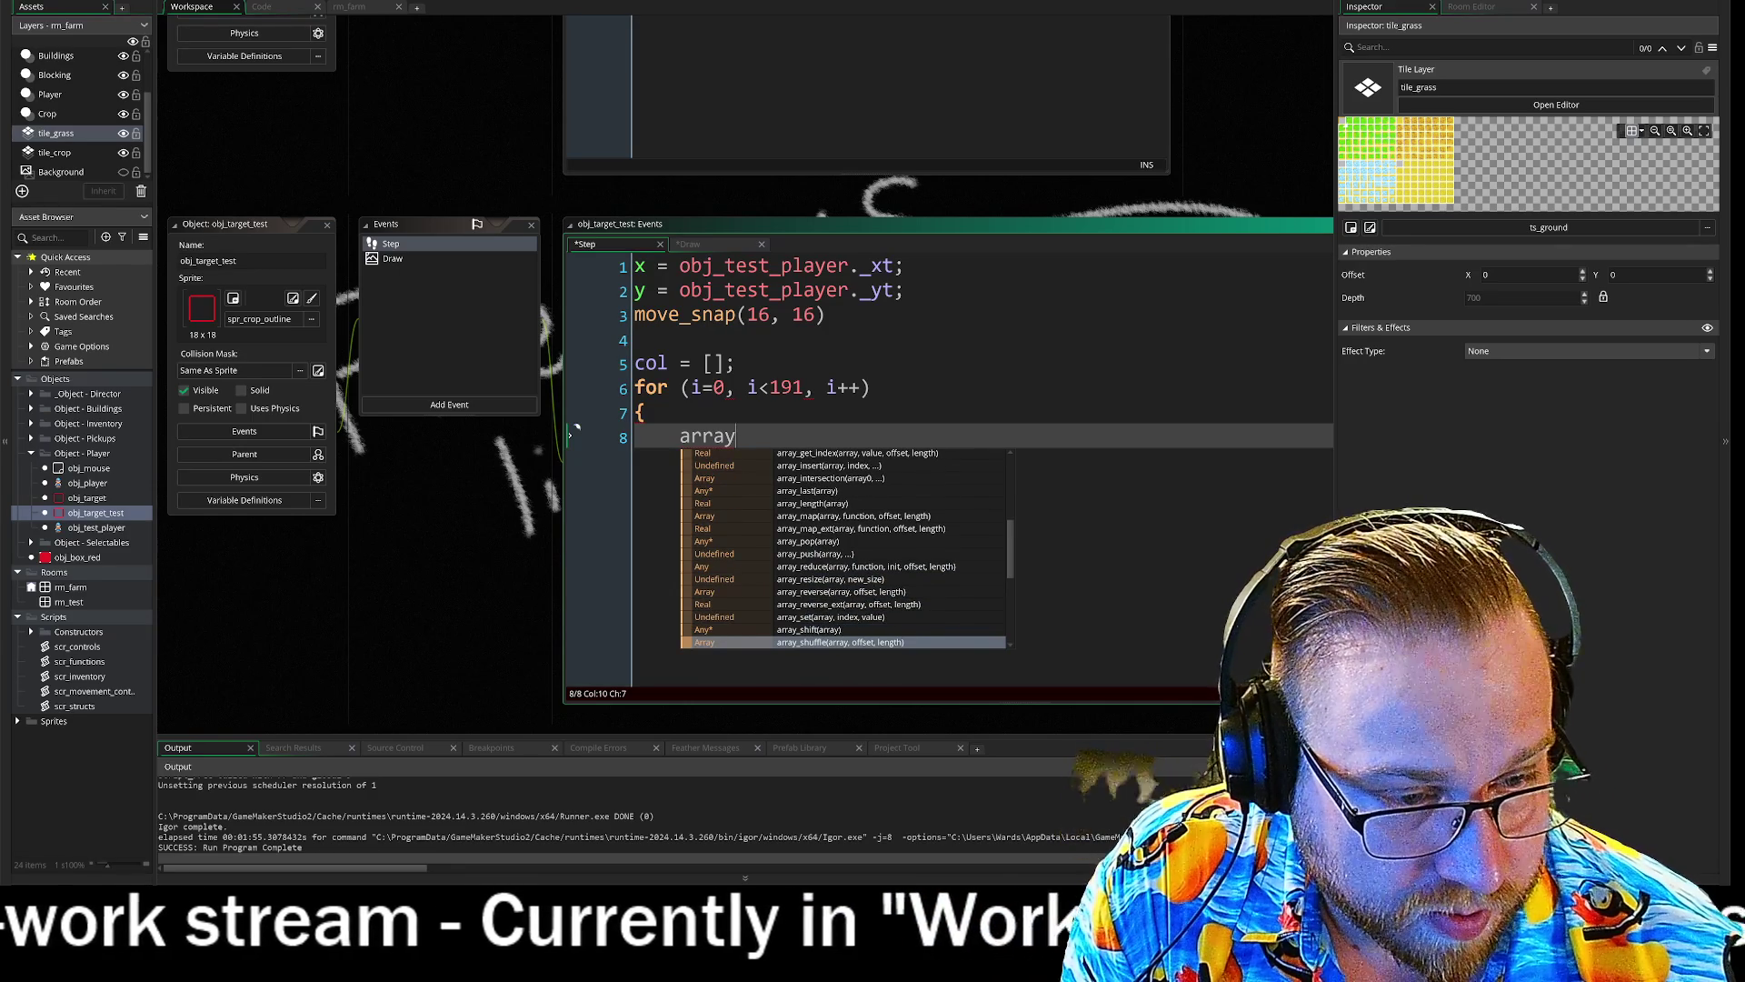
pyautogui.press('Down')
pyautogui.press('Down')
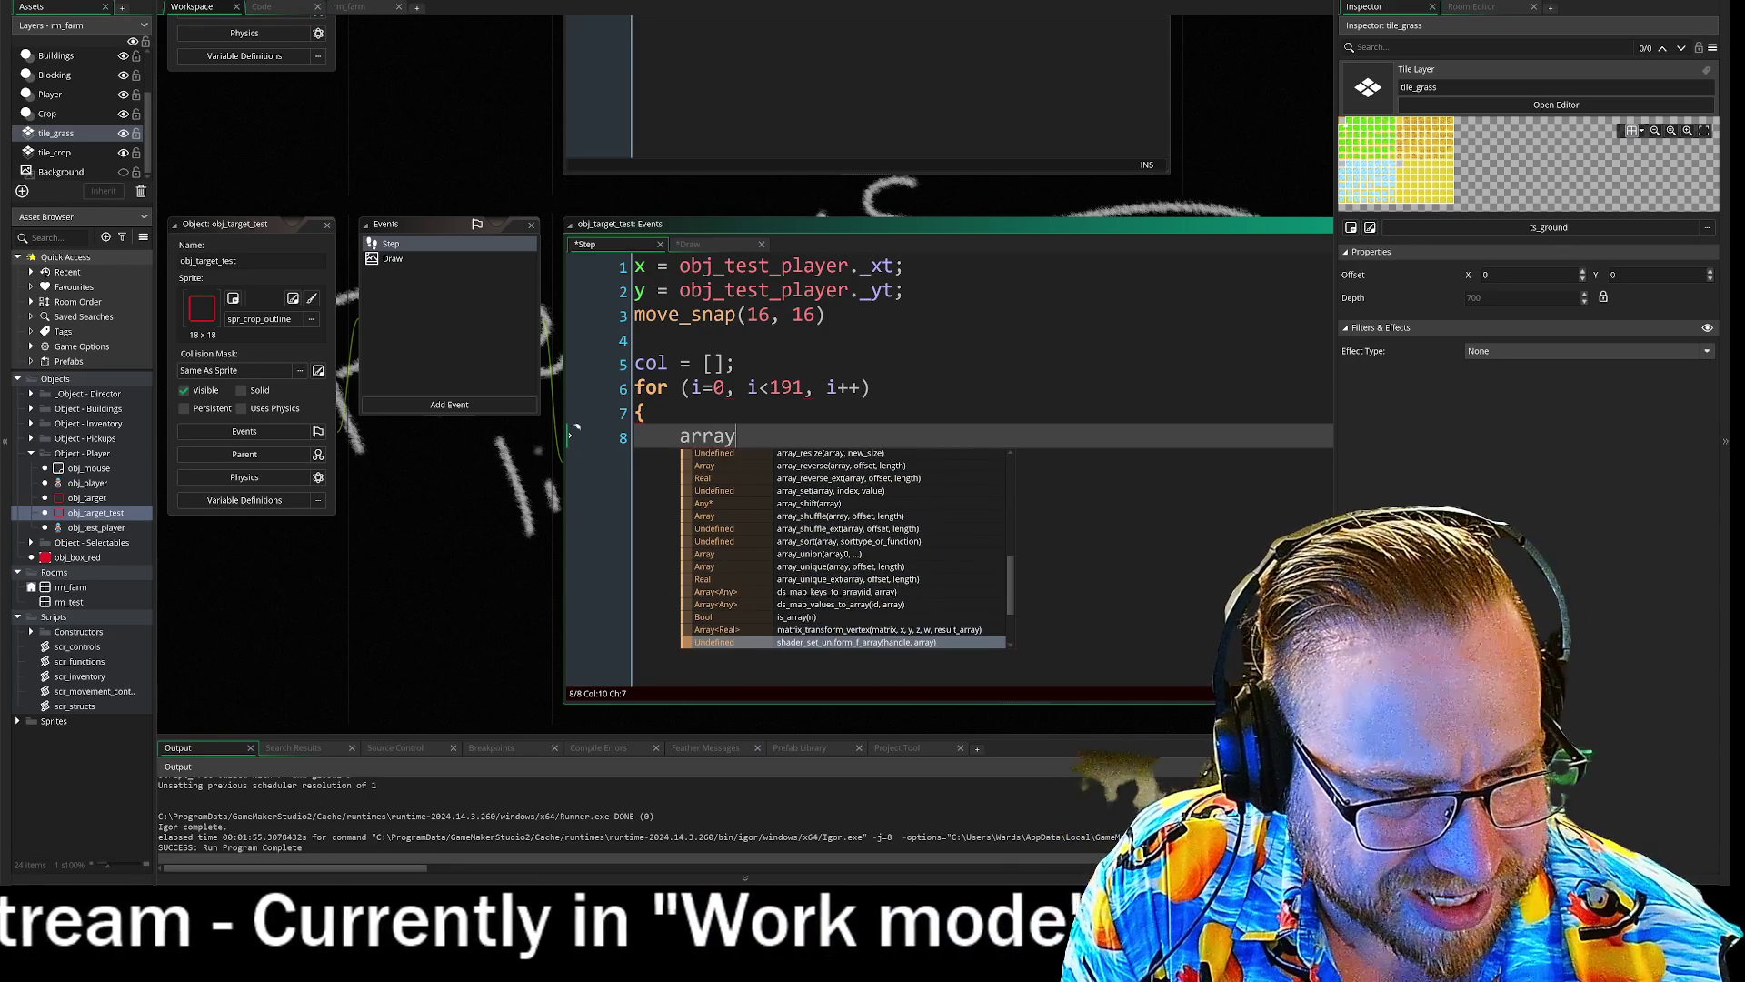
pyautogui.press('Down')
pyautogui.press('Down')
pyautogui.press('Down')
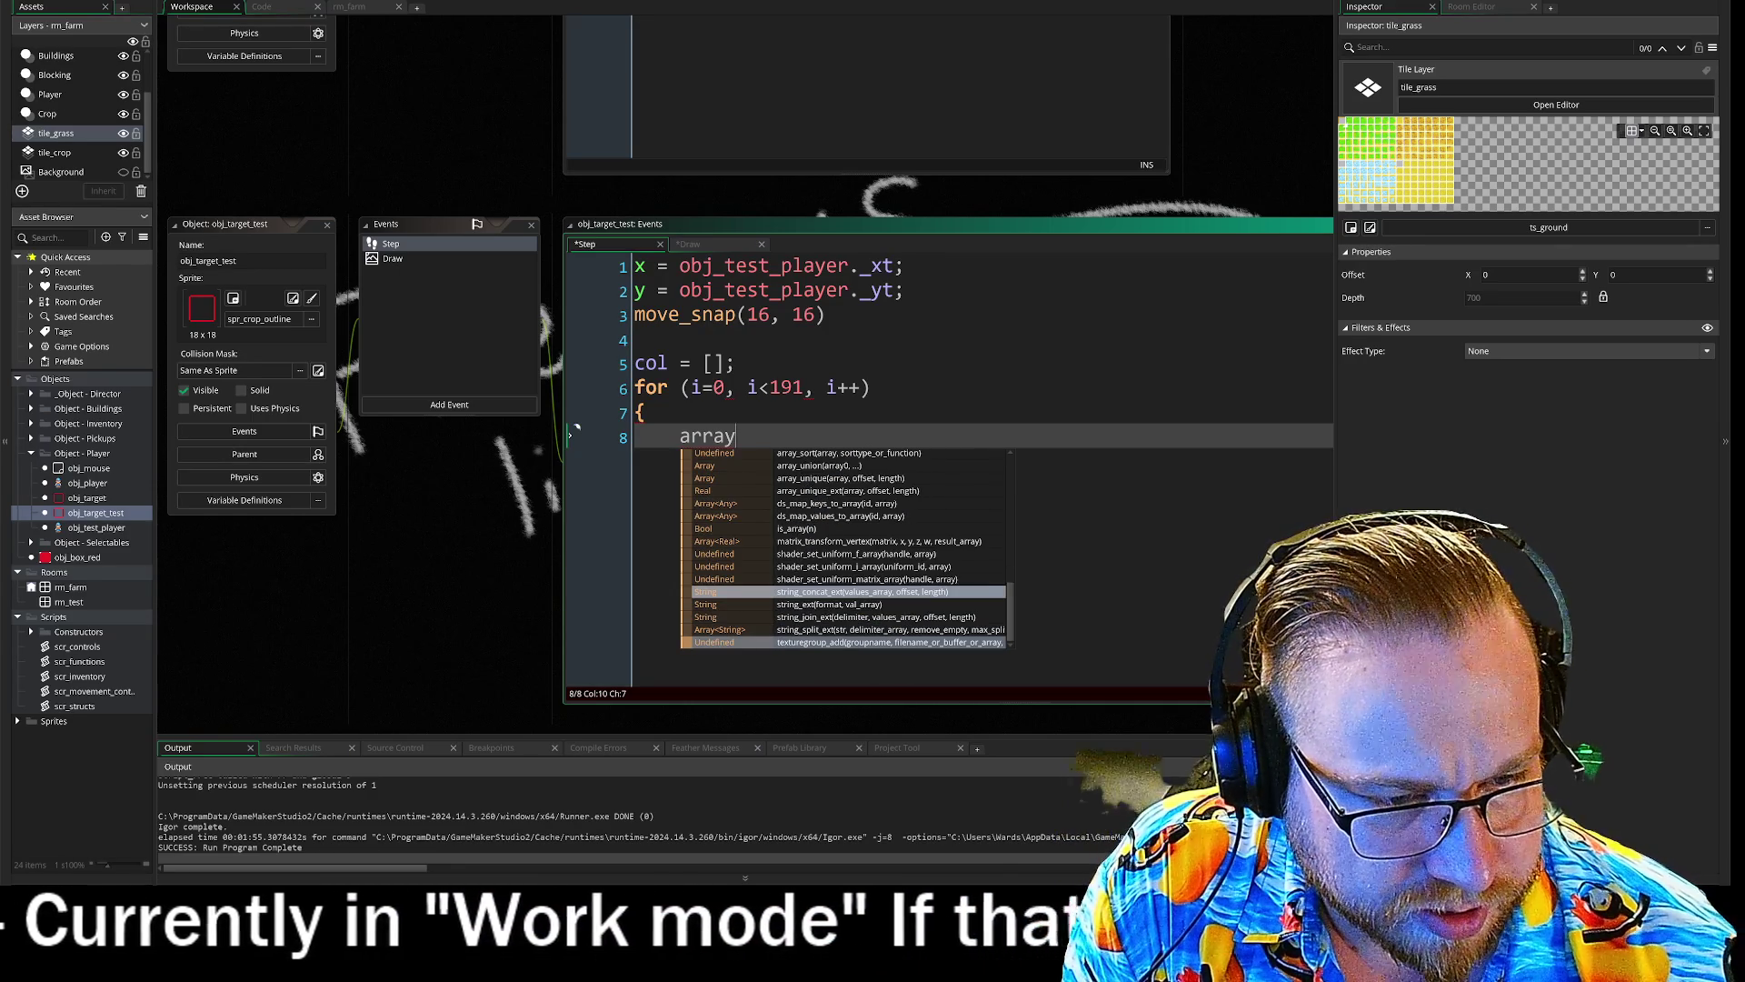
pyautogui.press('Down')
pyautogui.press('Down')
pyautogui.press('Down')
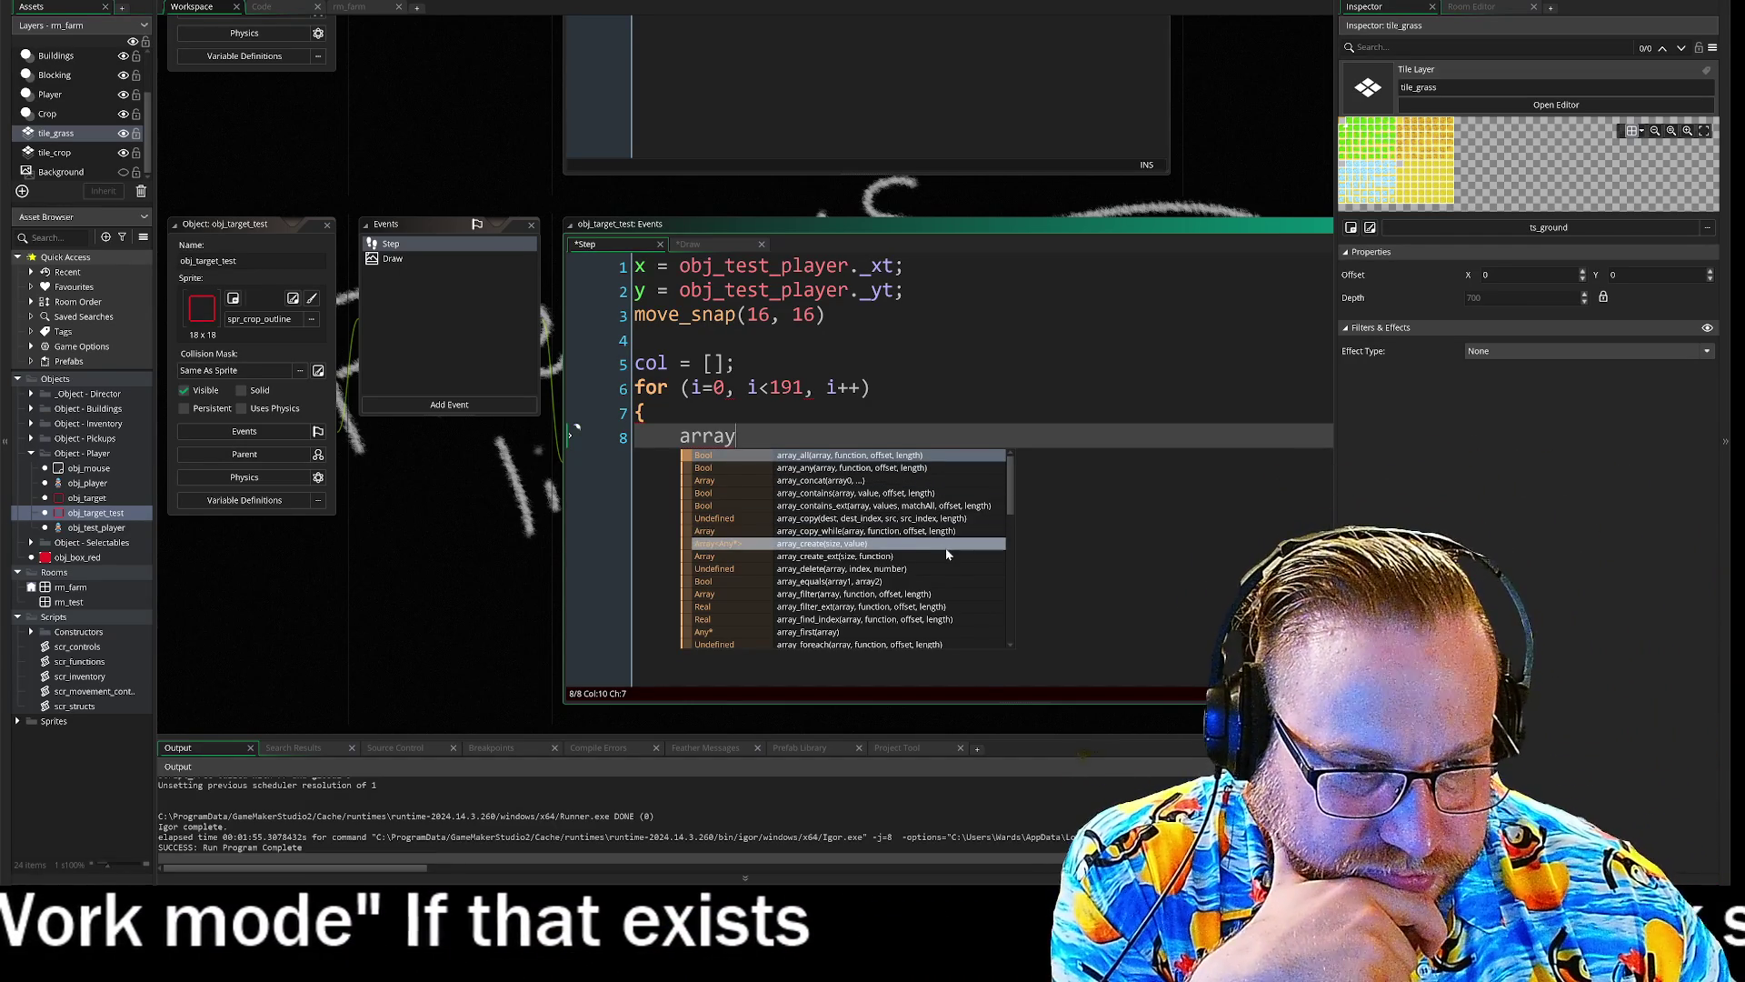
# - Scroll further through the suggestion list, then dismiss it and leave 'array' on line 8
pyautogui.scroll(-2, 941, 551)
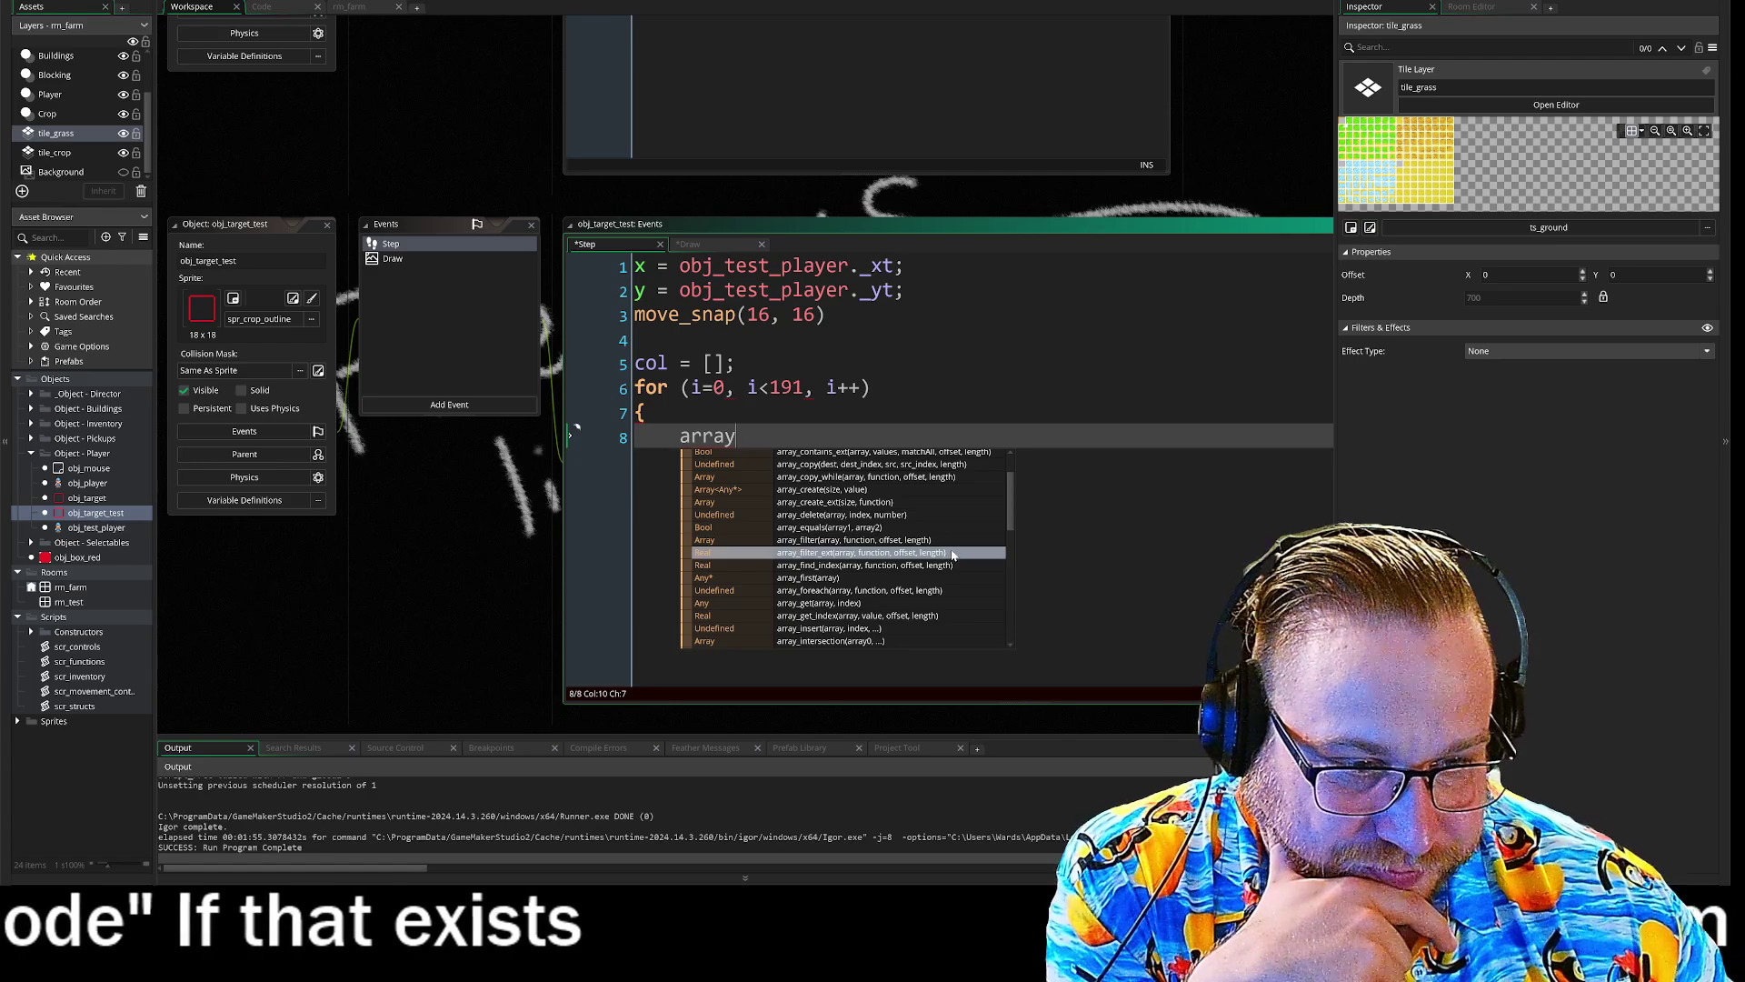
pyautogui.scroll(-1, 956, 560)
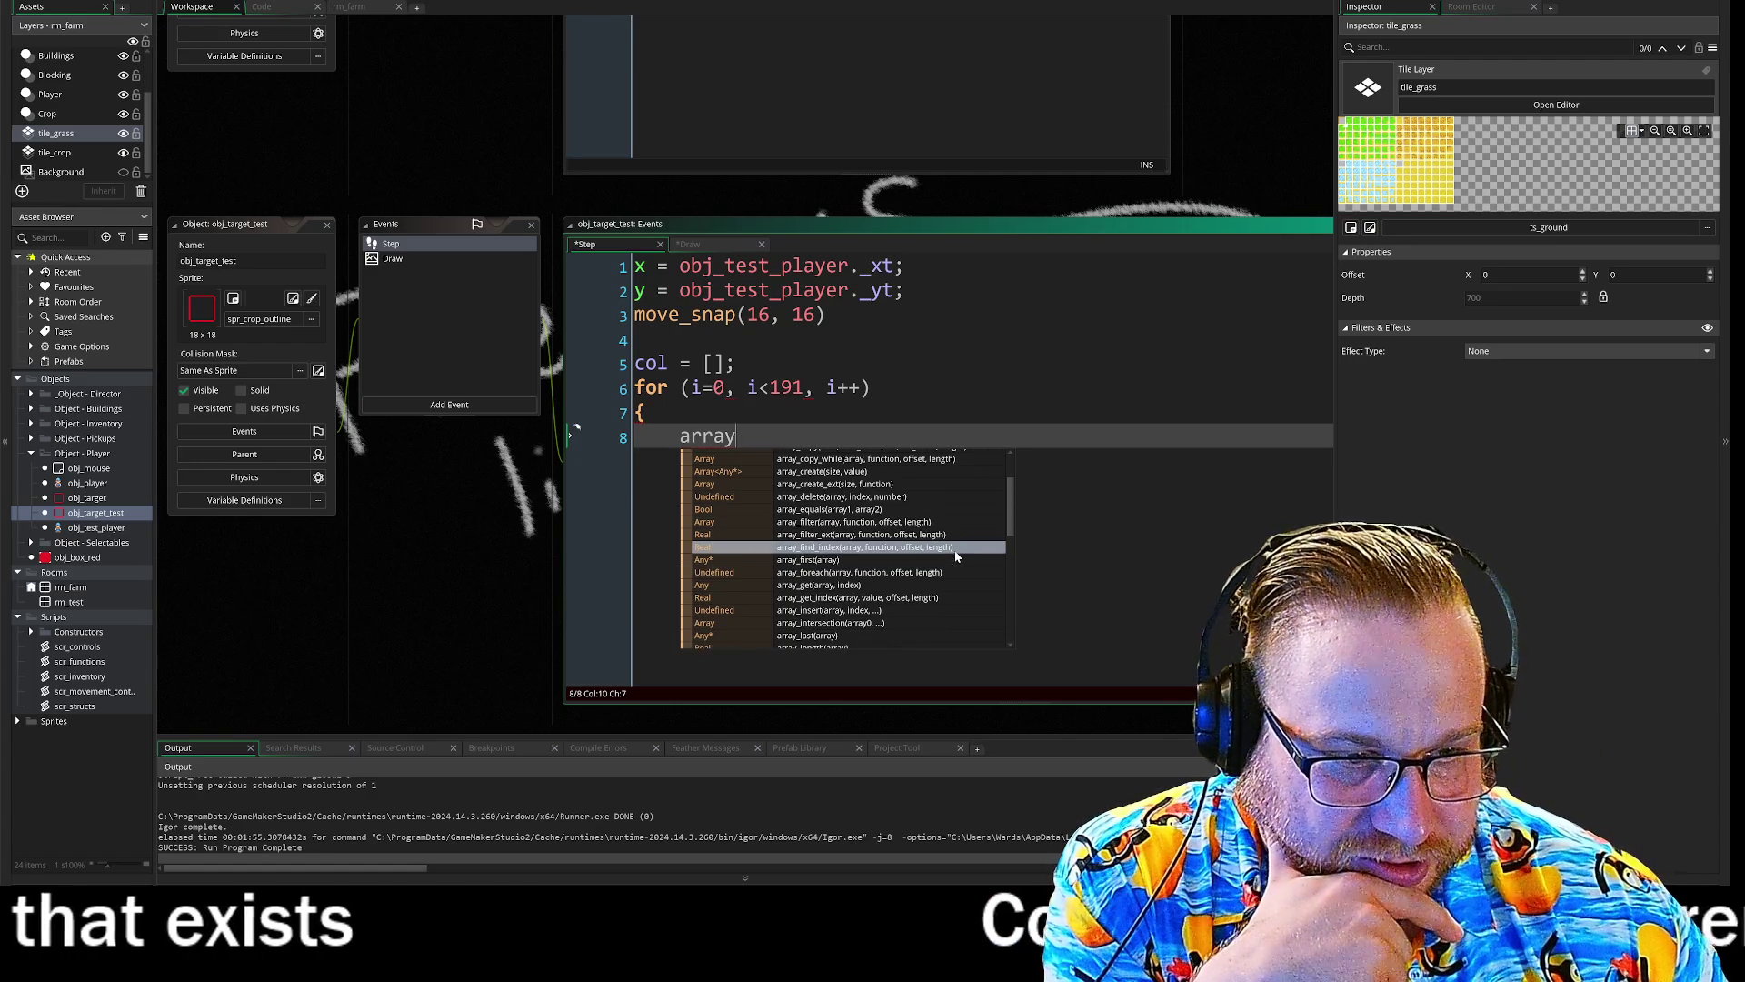
pyautogui.scroll(-2, 861, 591)
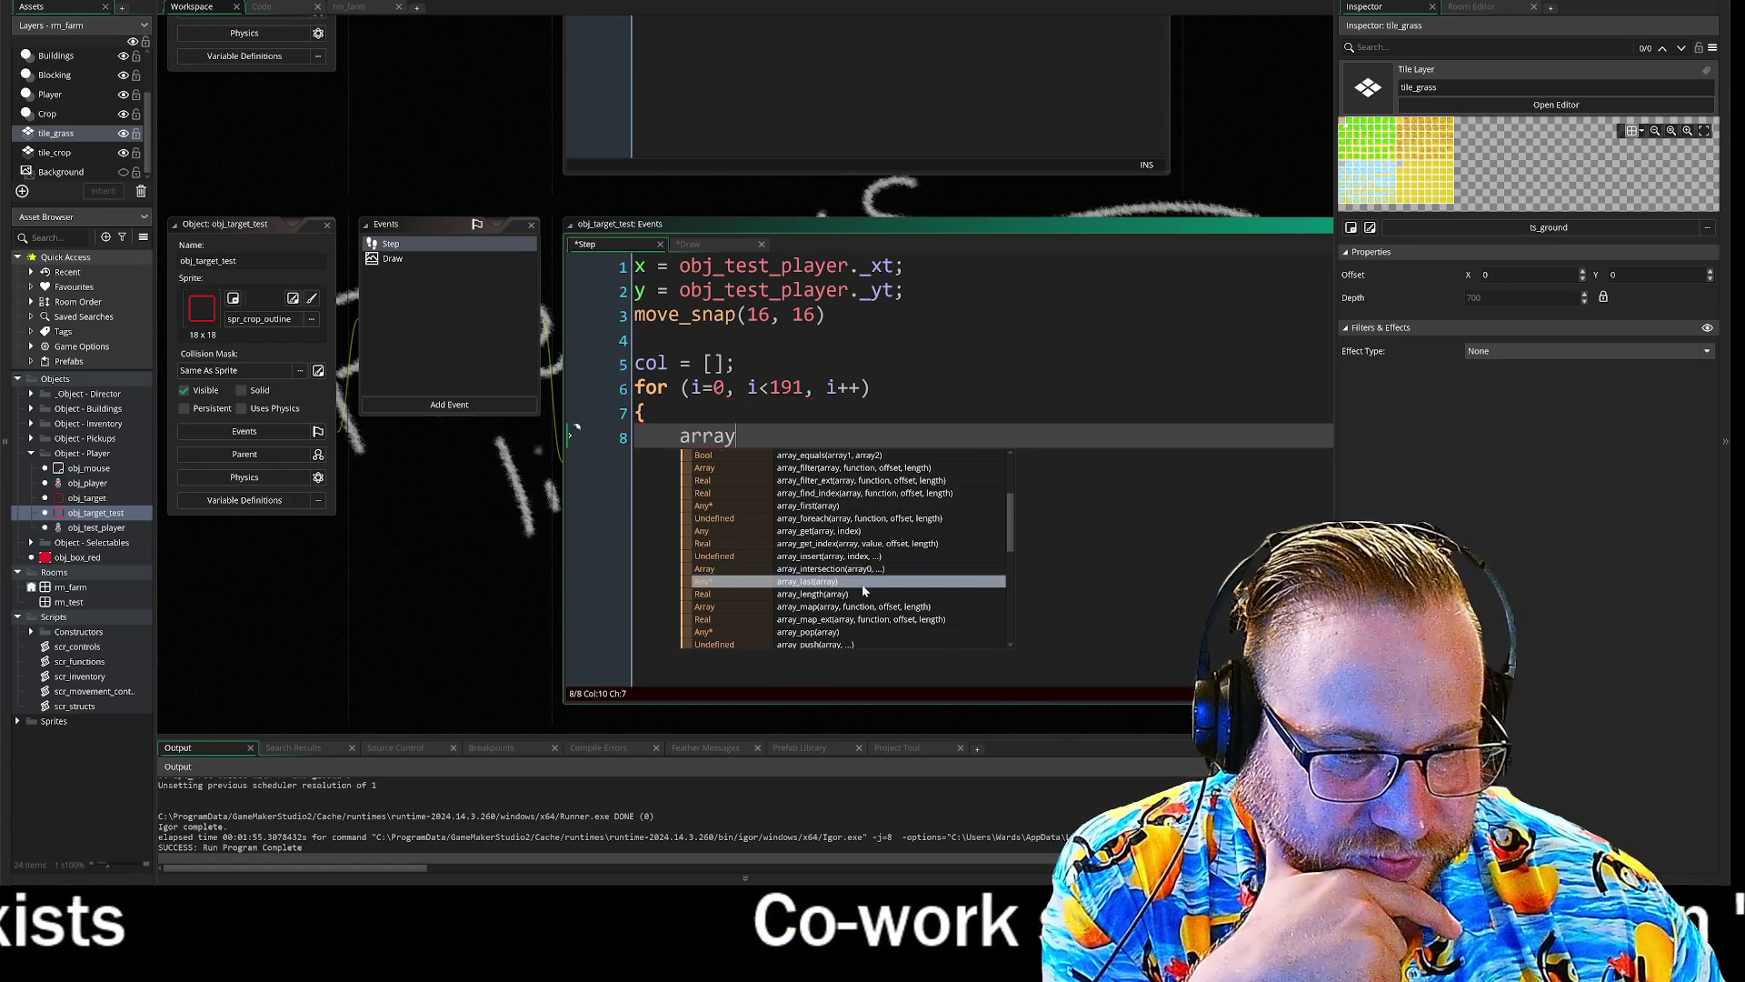
pyautogui.press('Escape')
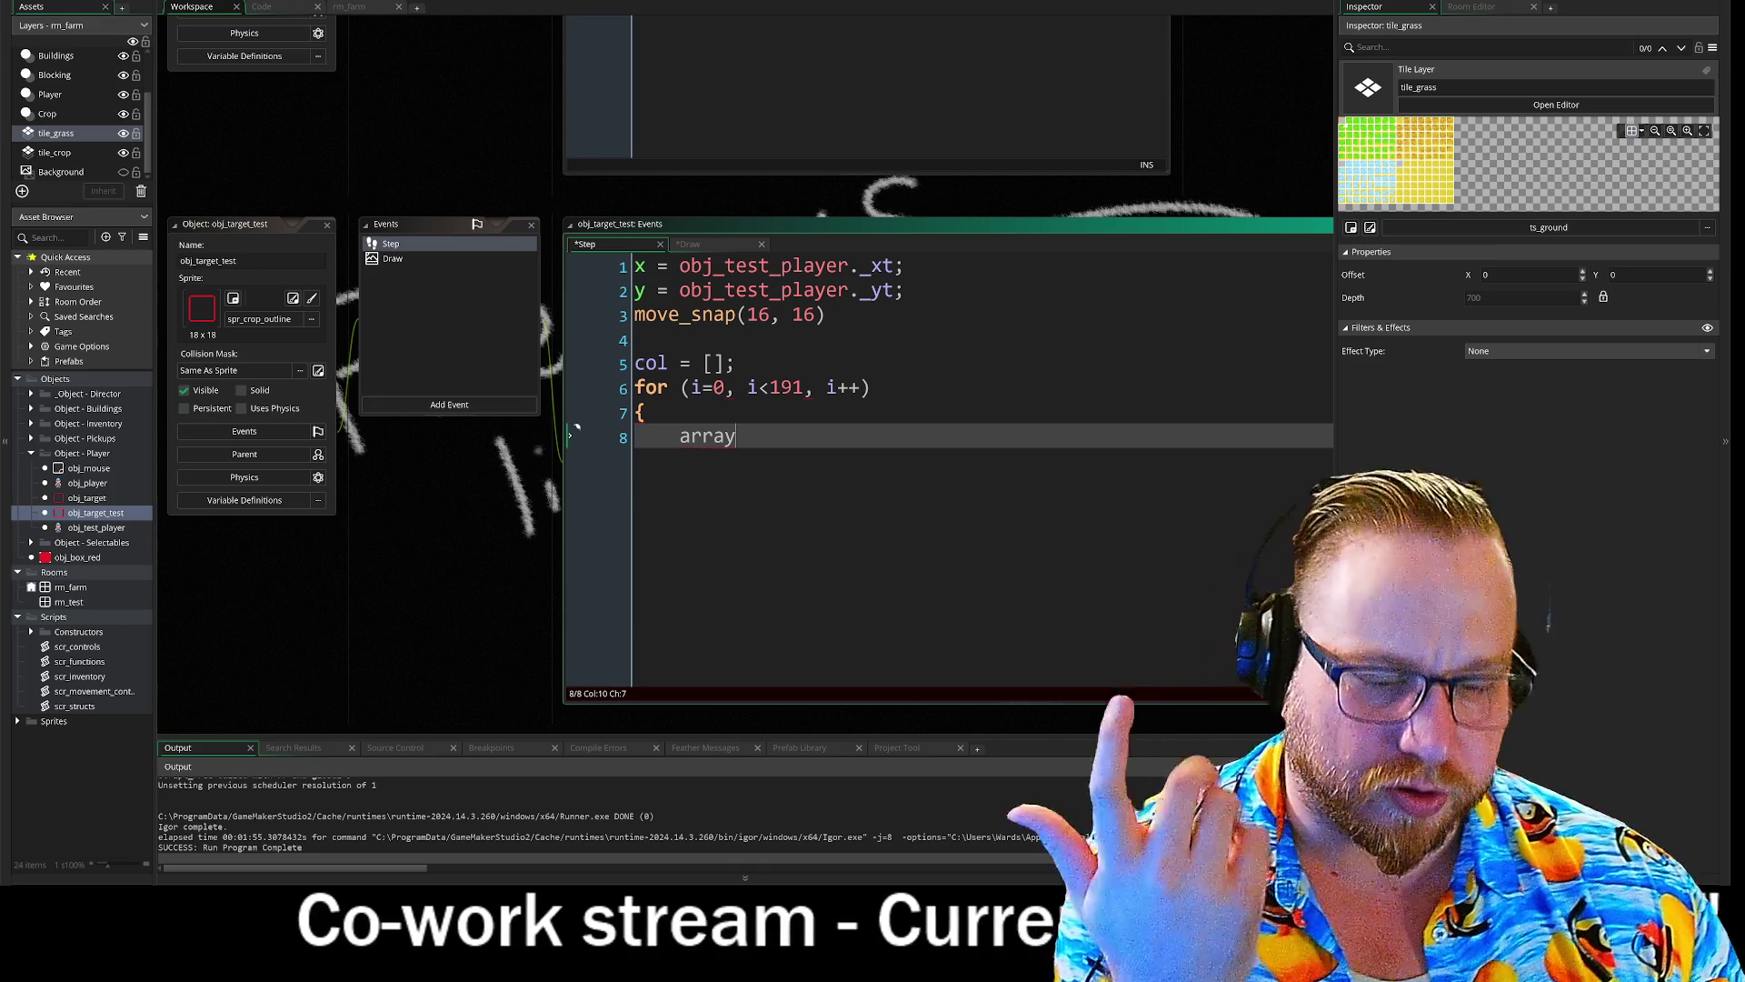
# - Replace line 8 with the col[i] = i; assignment and close the loop with a brace
pyautogui.write('{}')
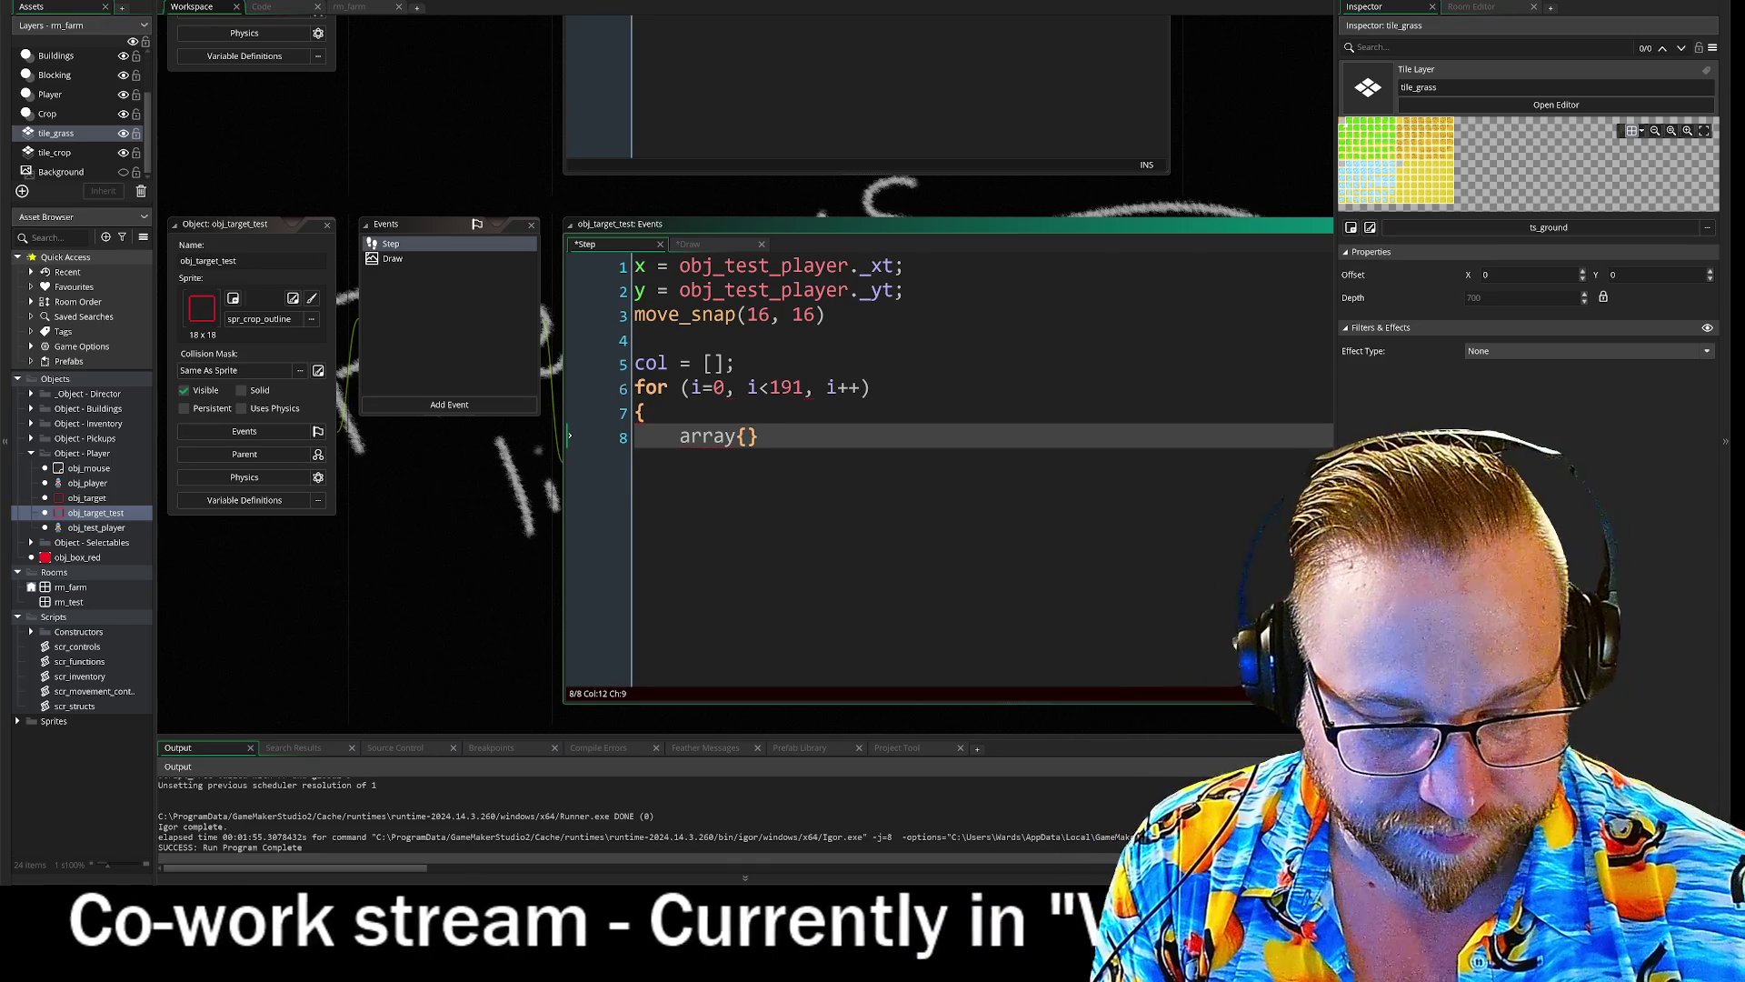
pyautogui.press('BackSpace')
pyautogui.press('BackSpace')
pyautogui.press('BackSpace')
pyautogui.write('col')
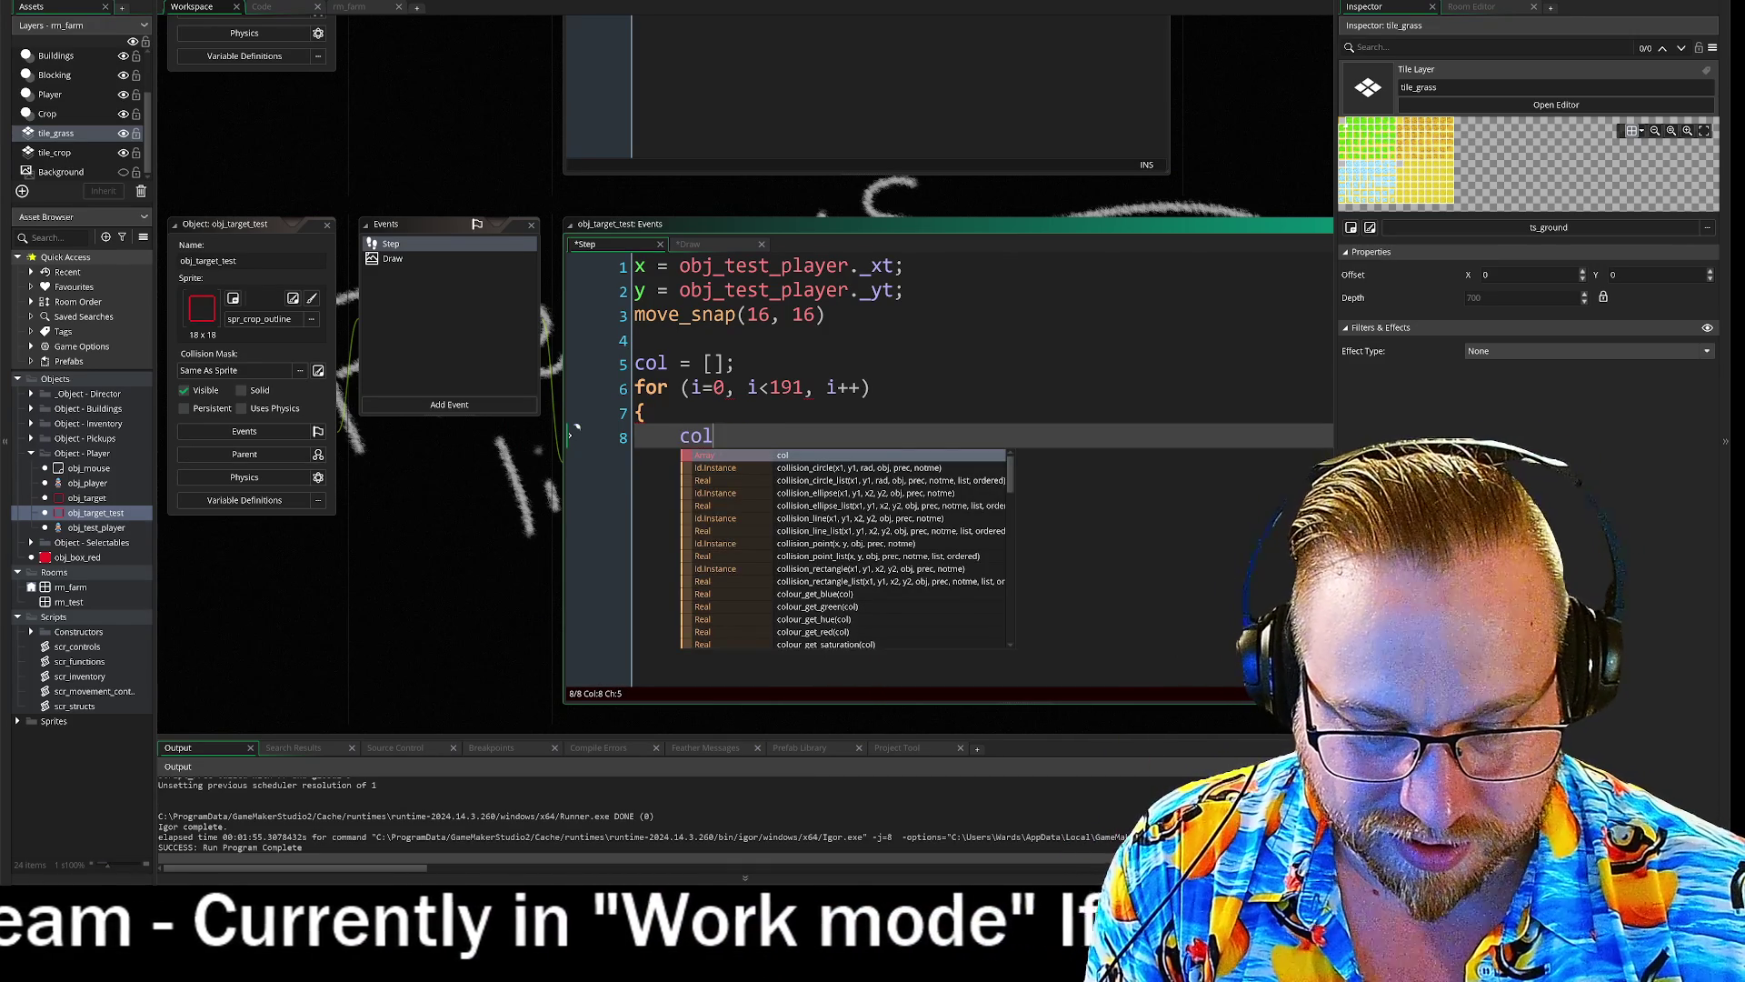
pyautogui.write('[i]')
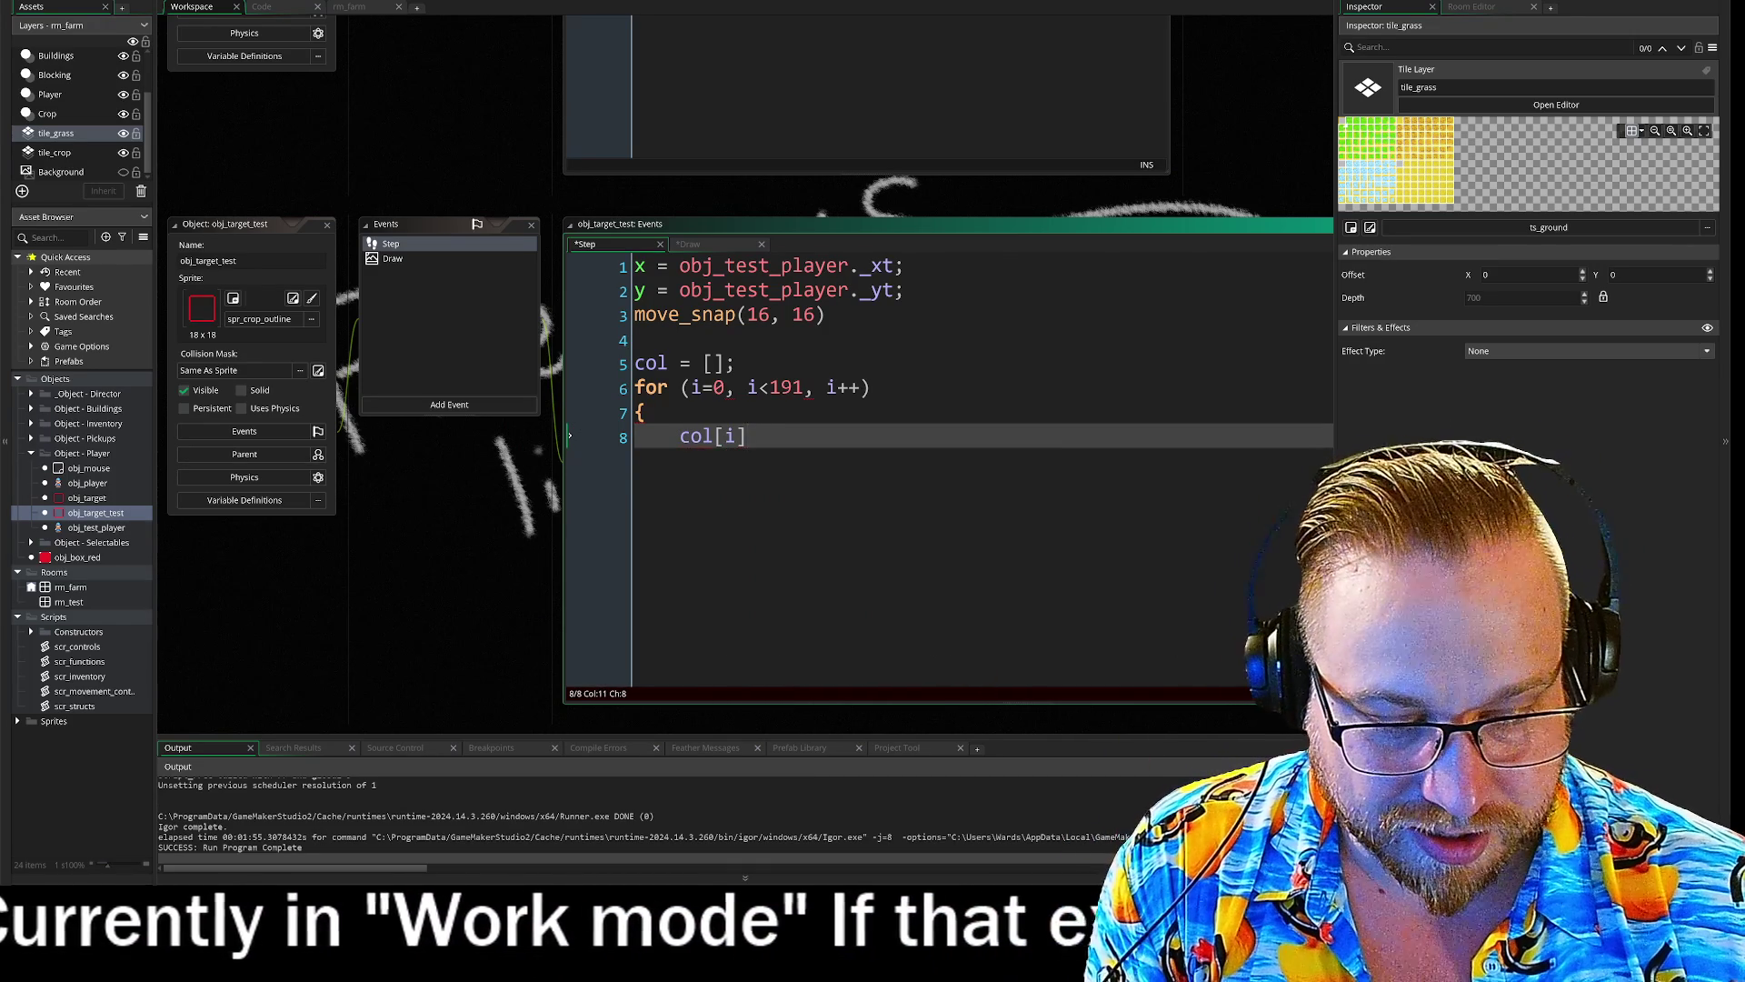
pyautogui.write('1')
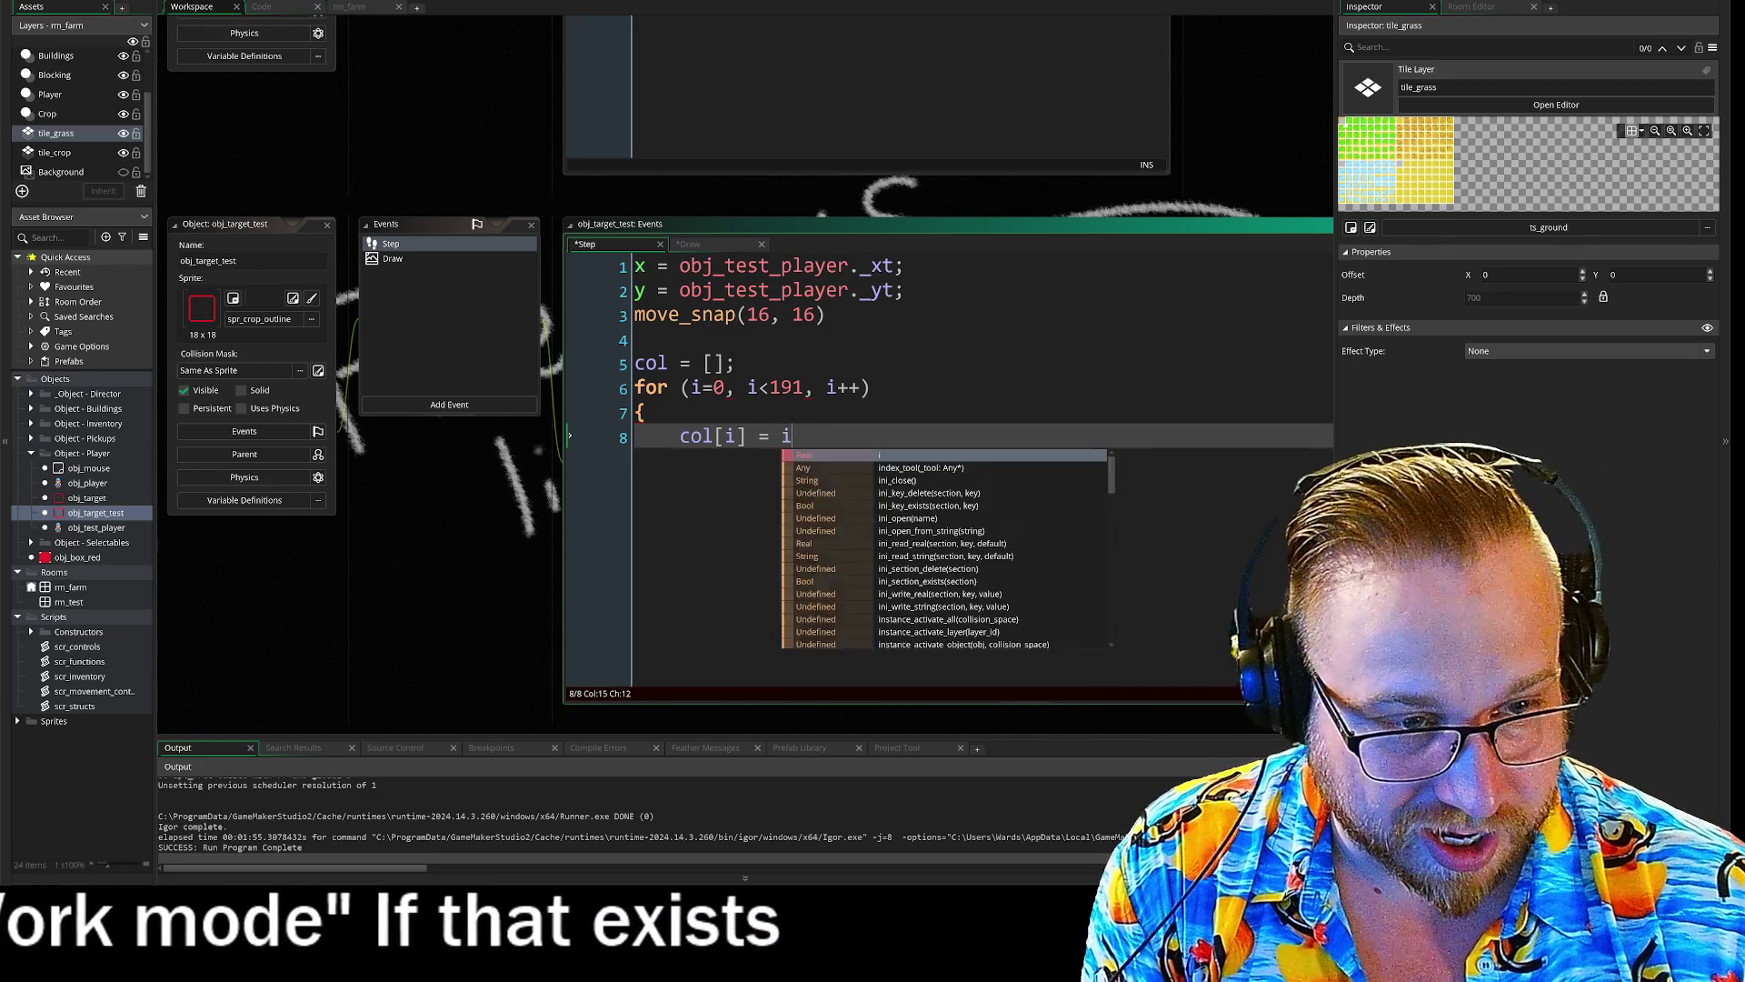
pyautogui.write(';')
pyautogui.press('Return')
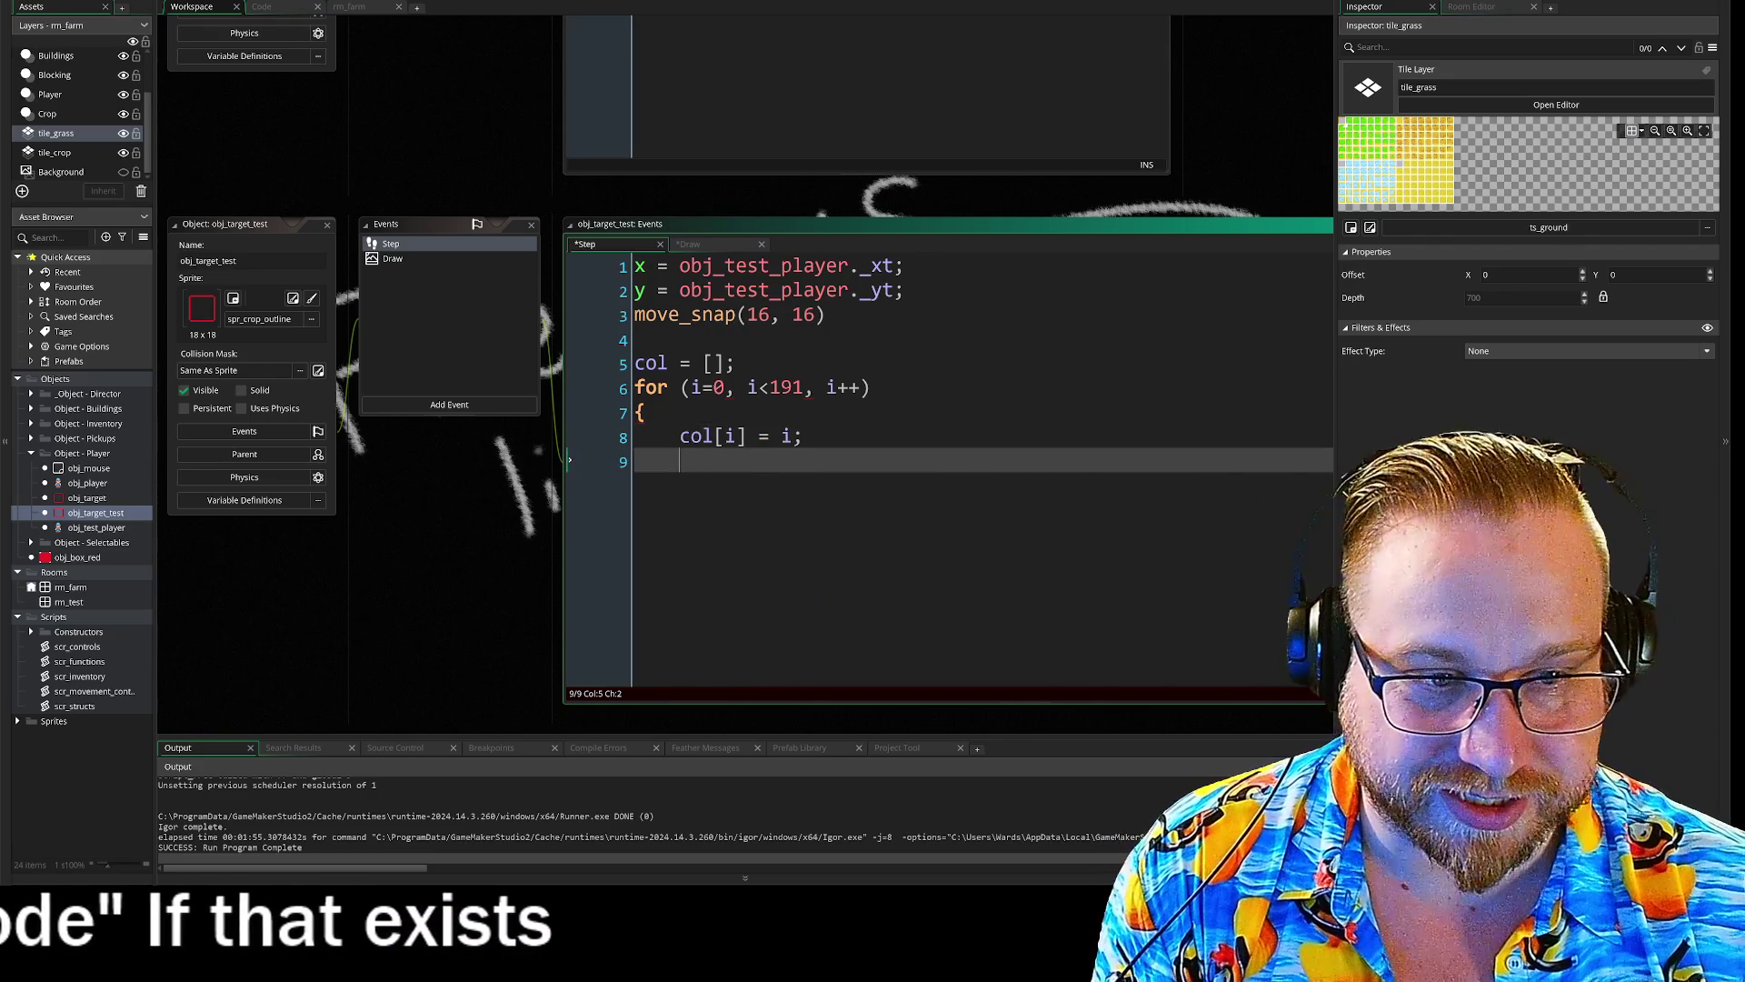
pyautogui.write('}')
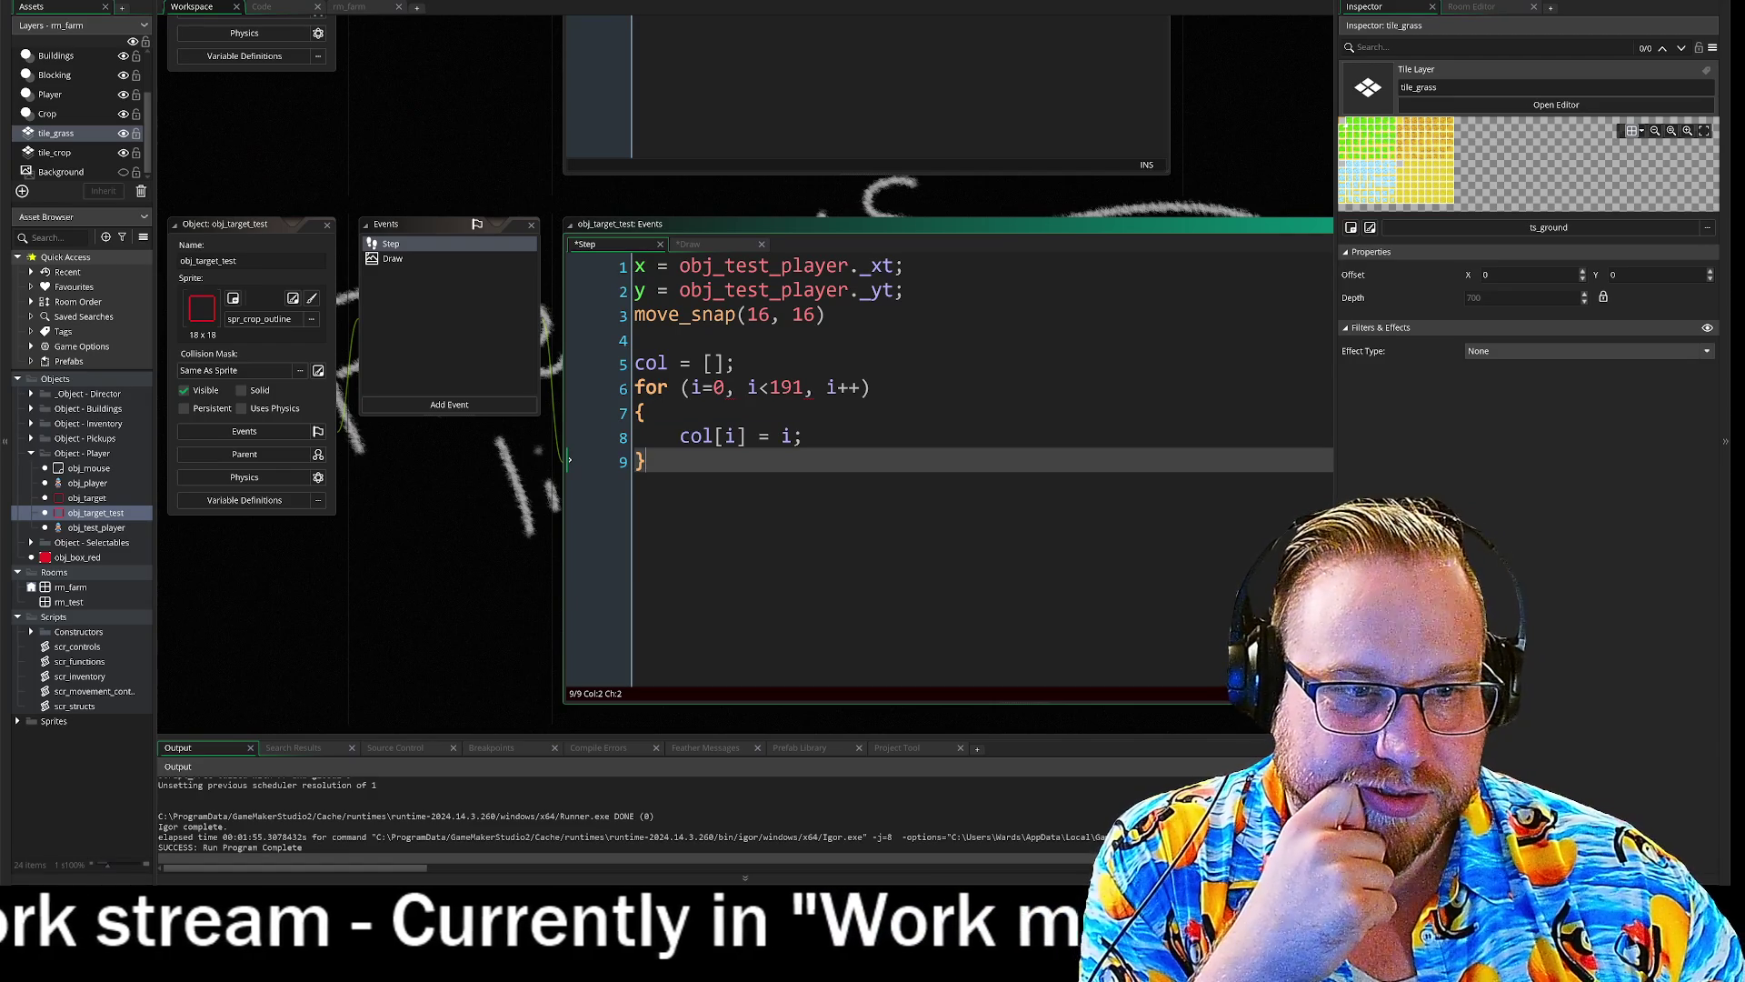
# - Add col as the last tile_meeting argument in Draw, then build from the Step event
pyautogui.click(393, 259)
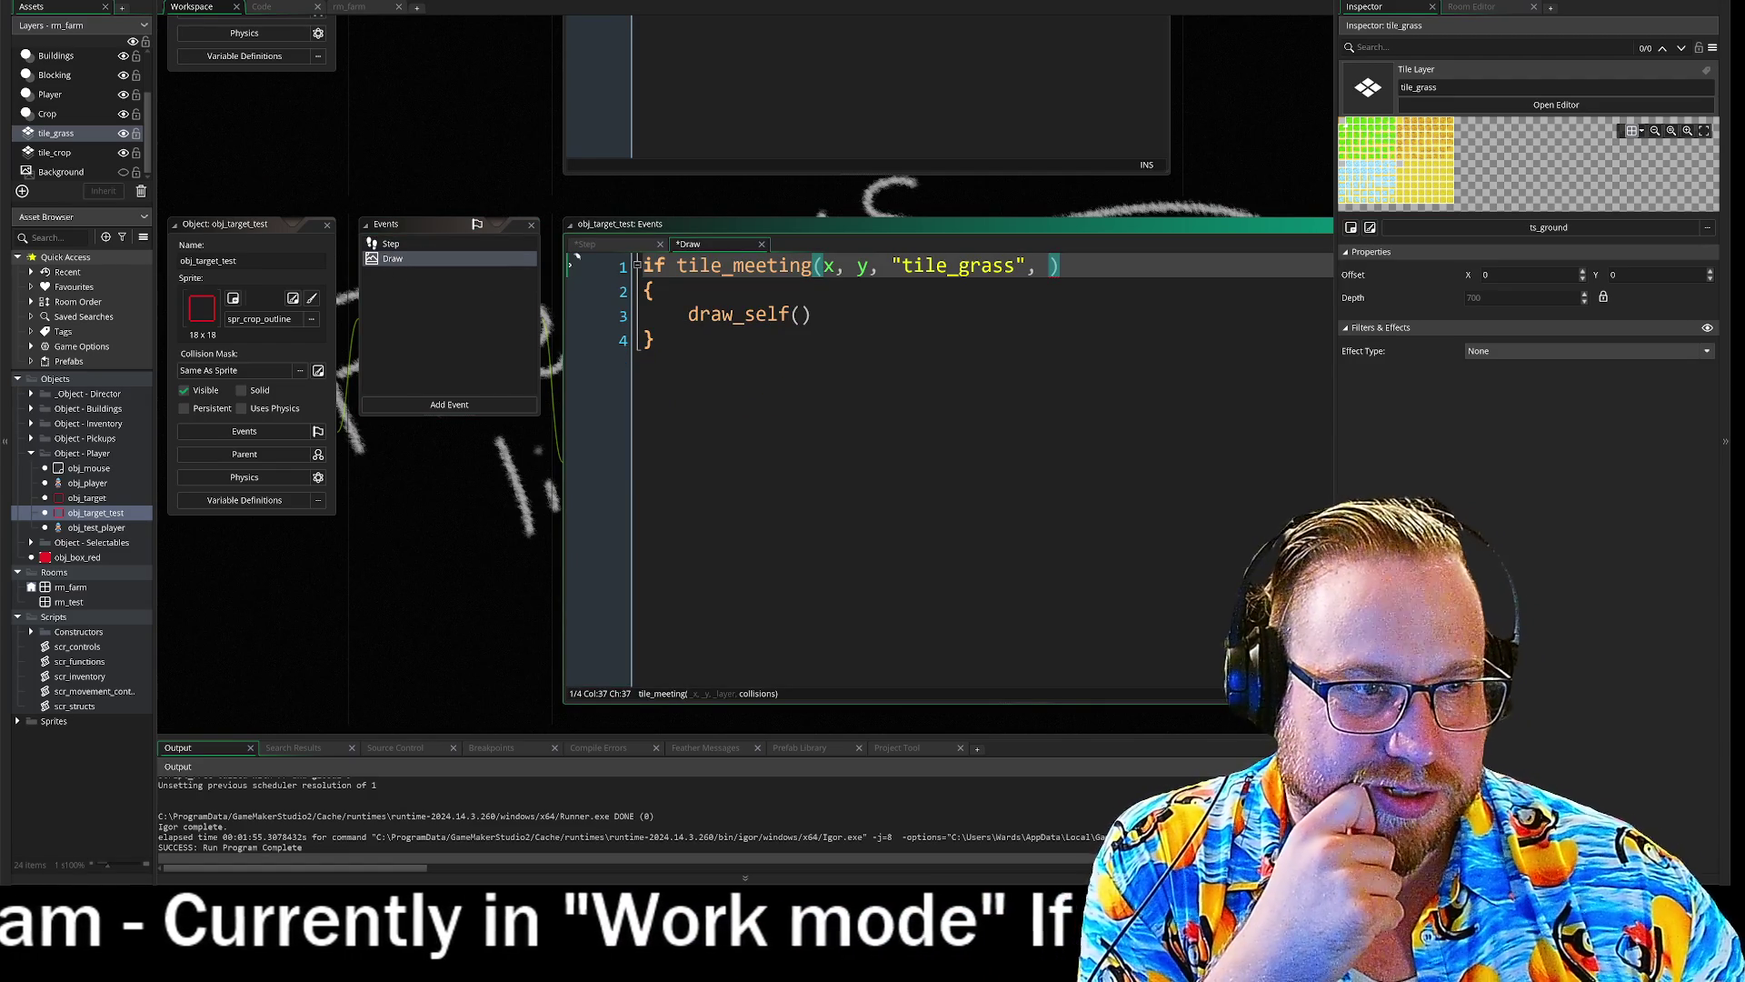
pyautogui.write('col')
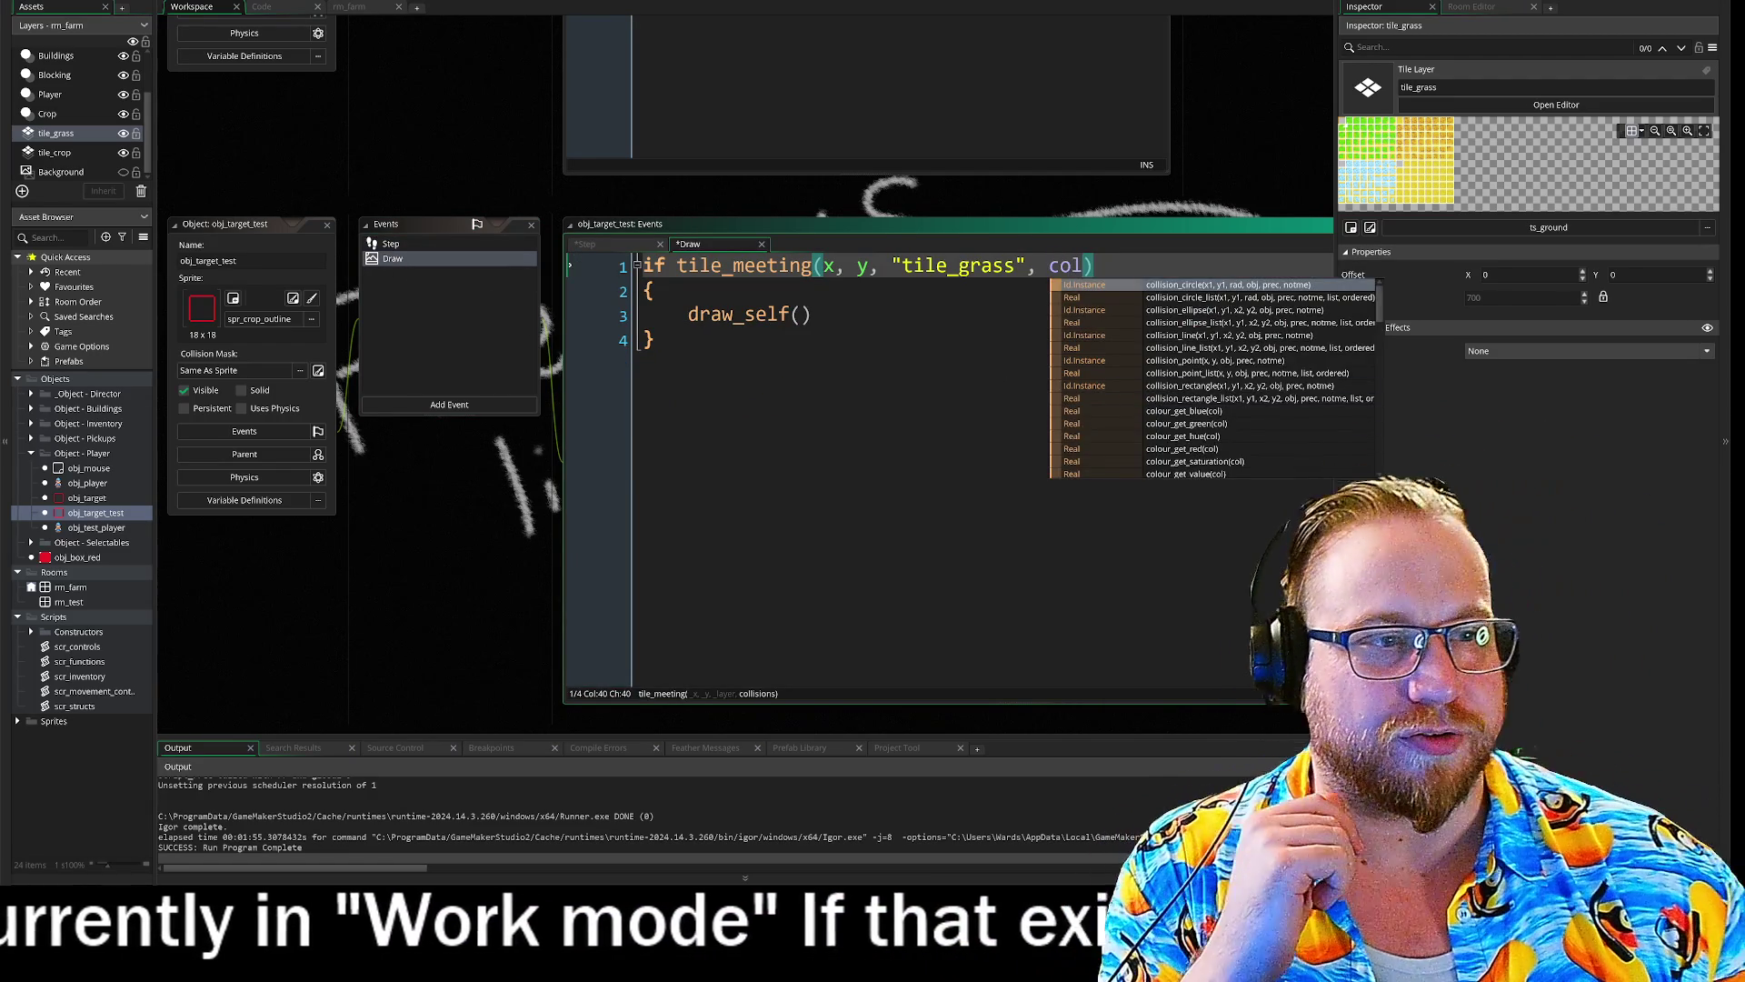
pyautogui.click(570, 338)
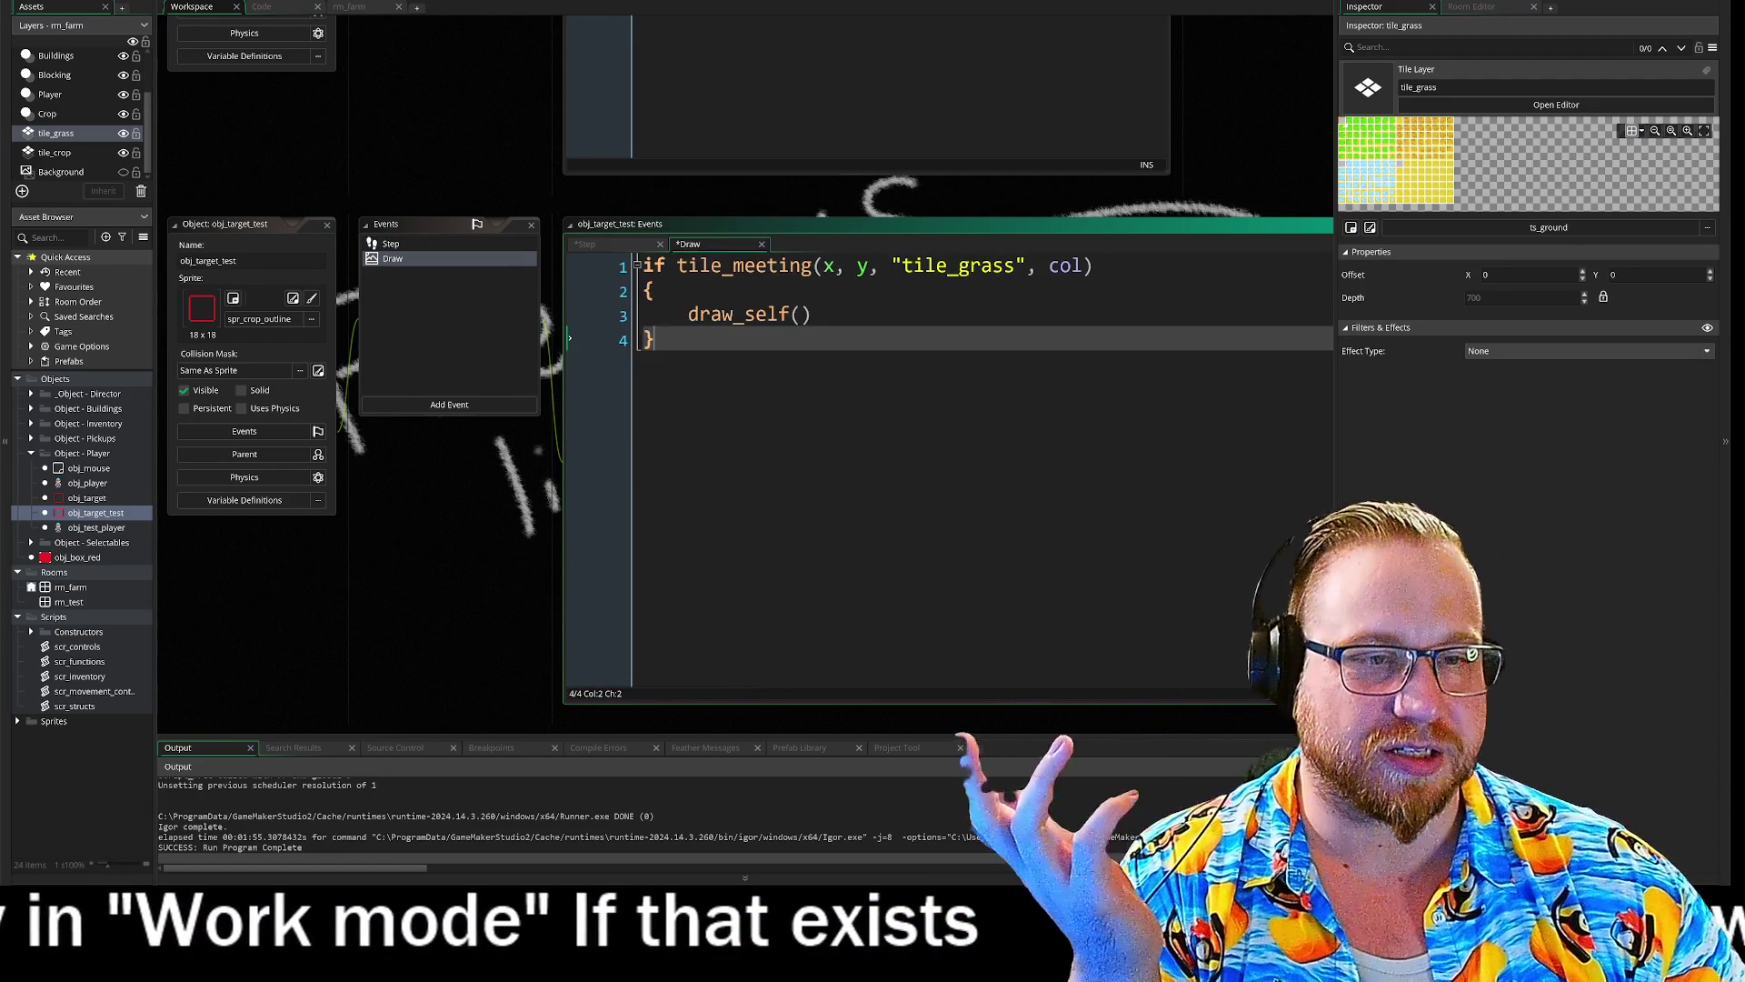
pyautogui.click(407, 243)
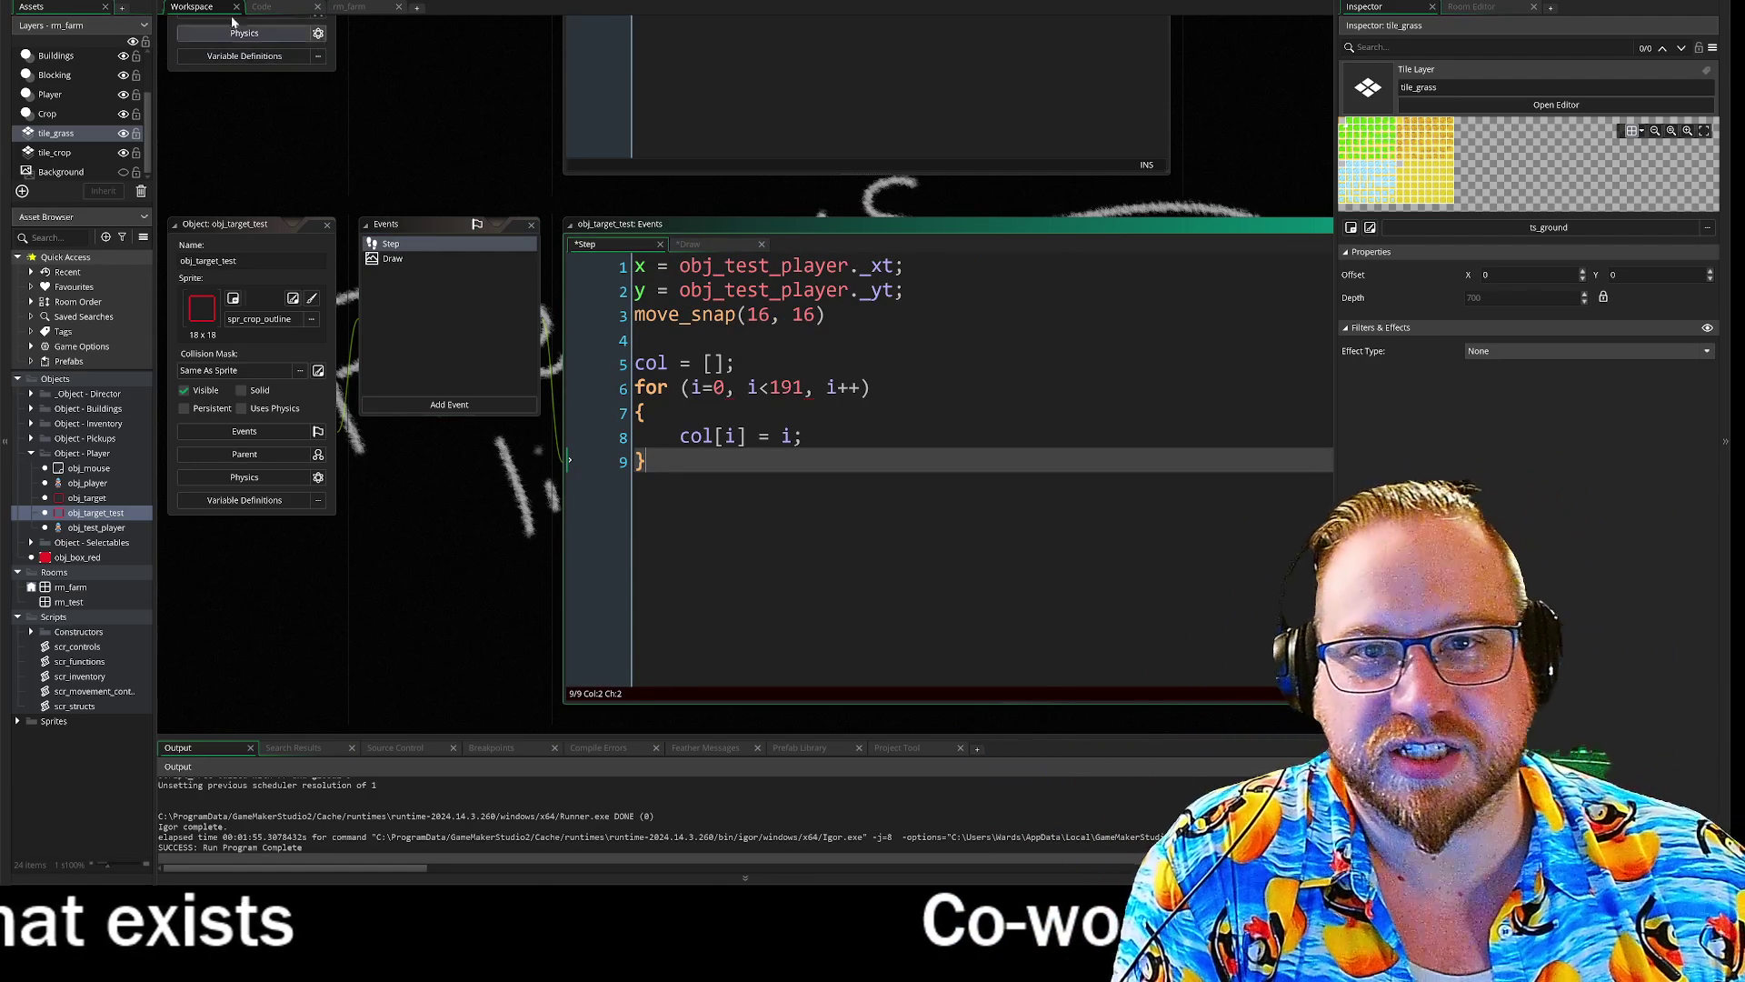
pyautogui.press('F5')
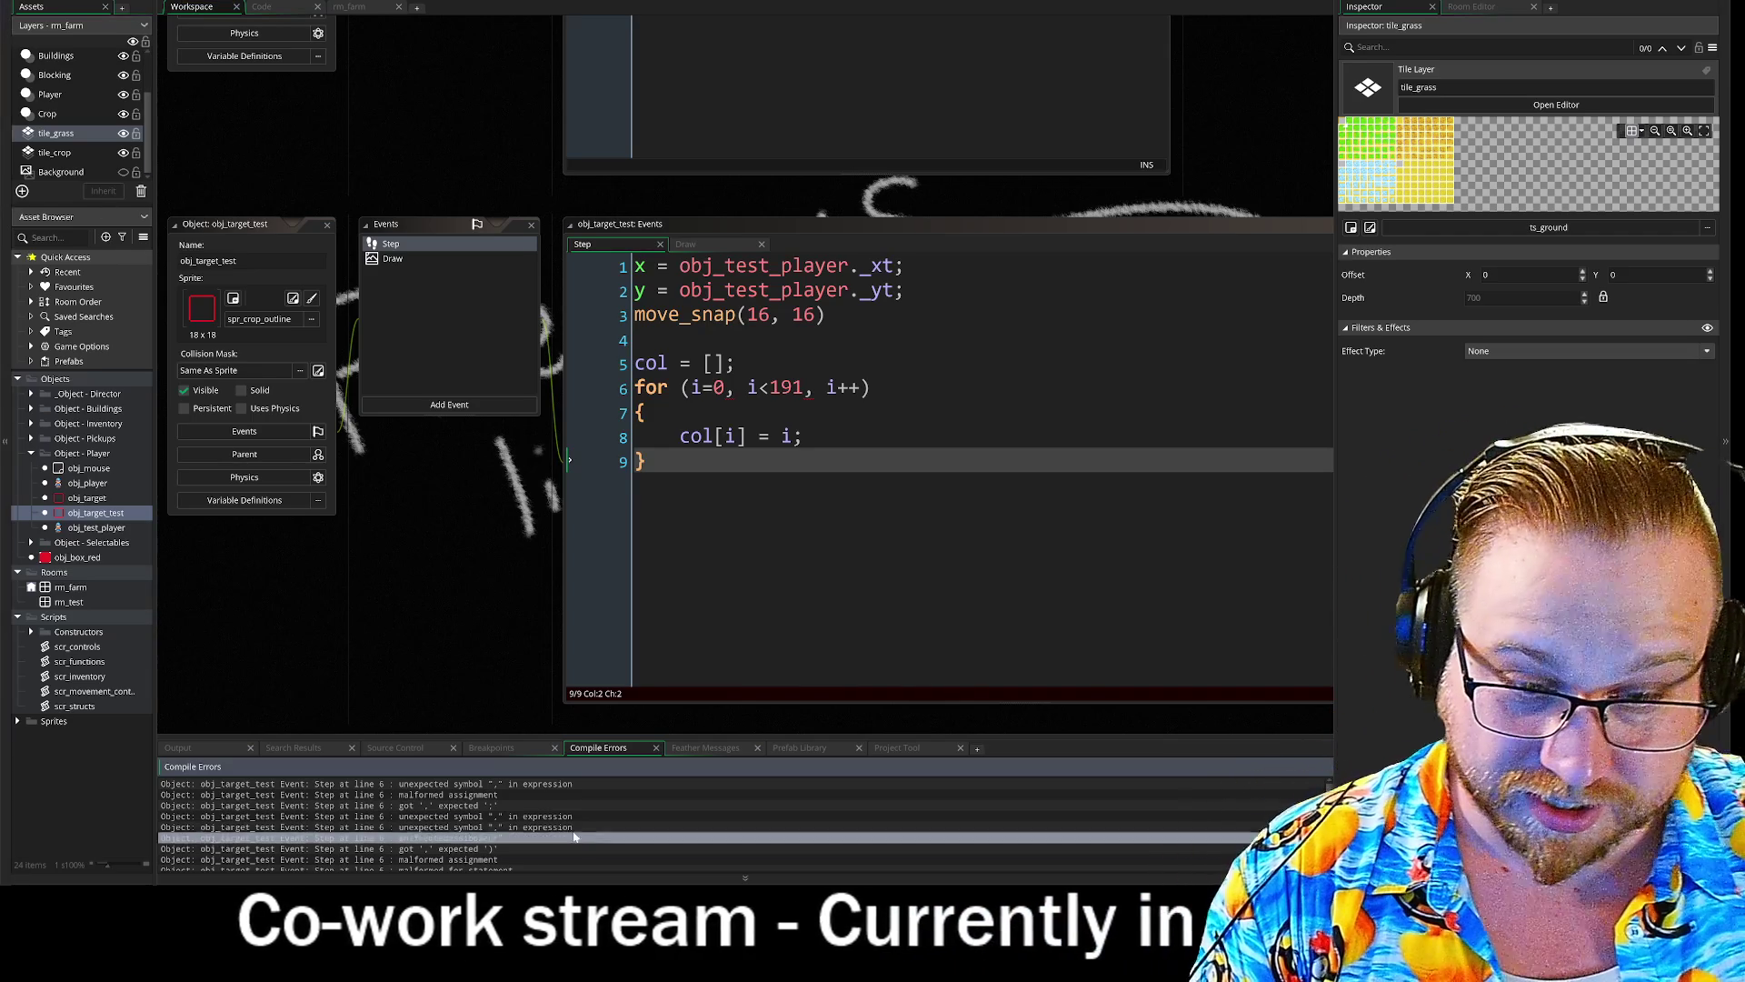
# - Jump to the line 6 compile error and change the comma after i=0 to a semicolon
pyautogui.click(484, 819)
pyautogui.click(443, 785)
pyautogui.doubleClick(444, 786)
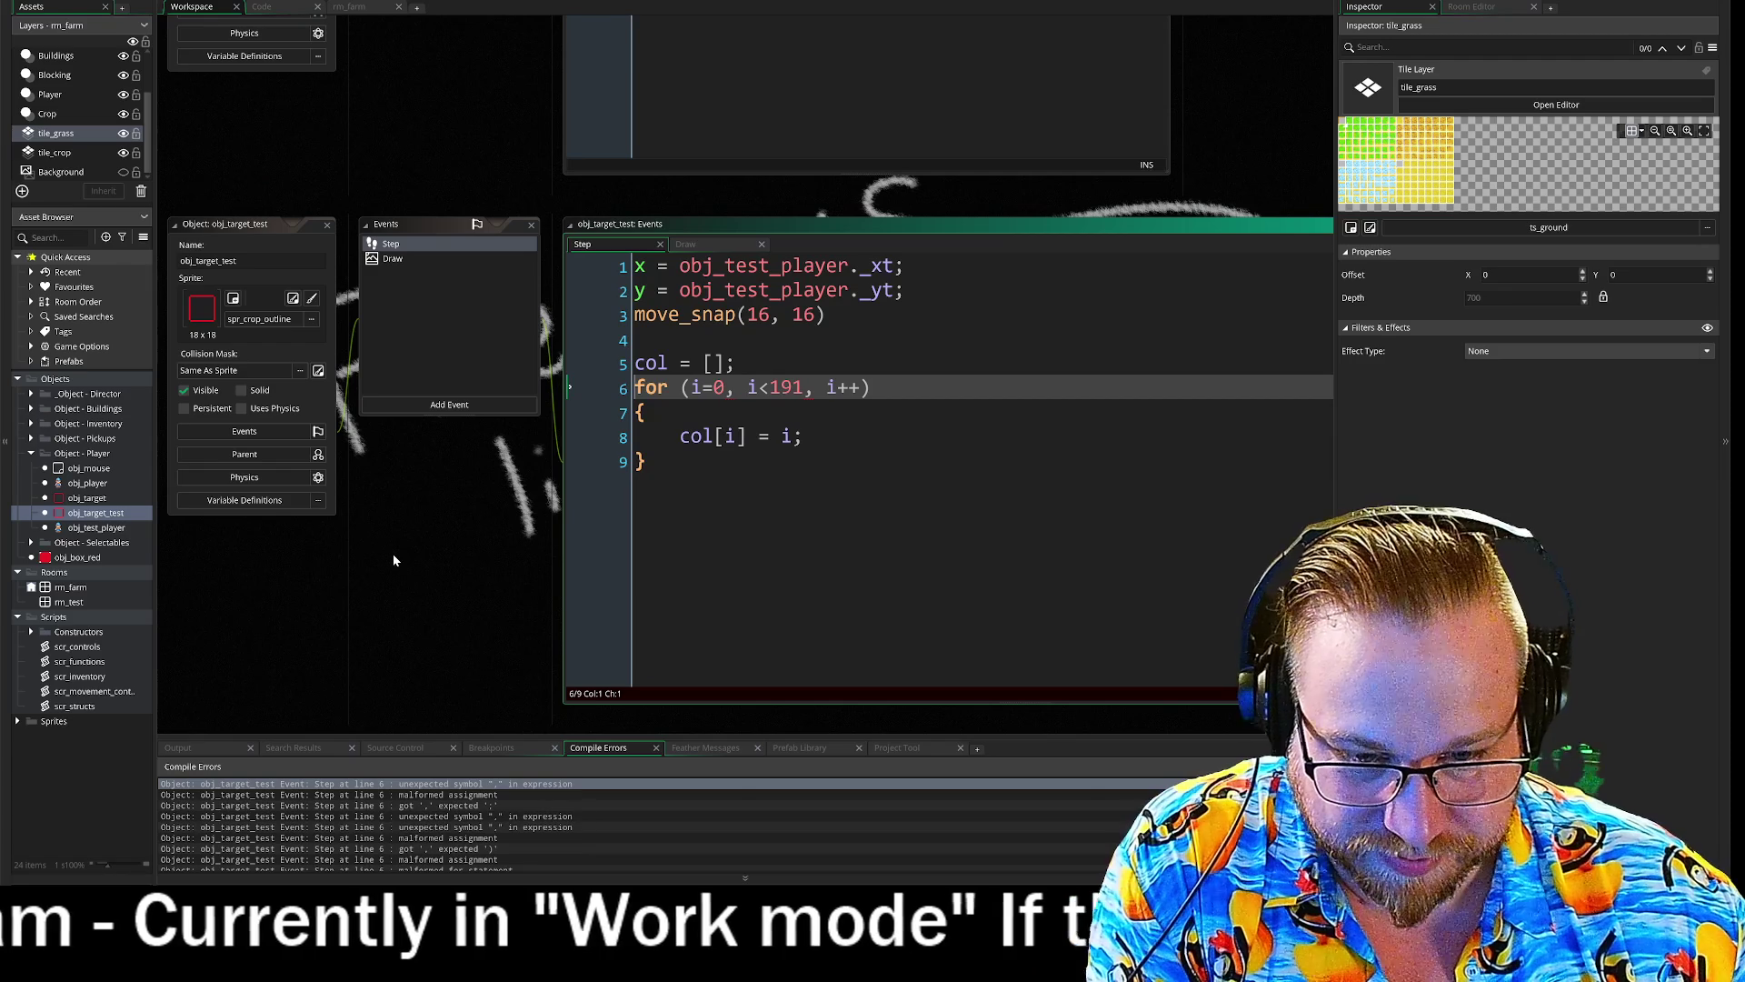
pyautogui.click(736, 387)
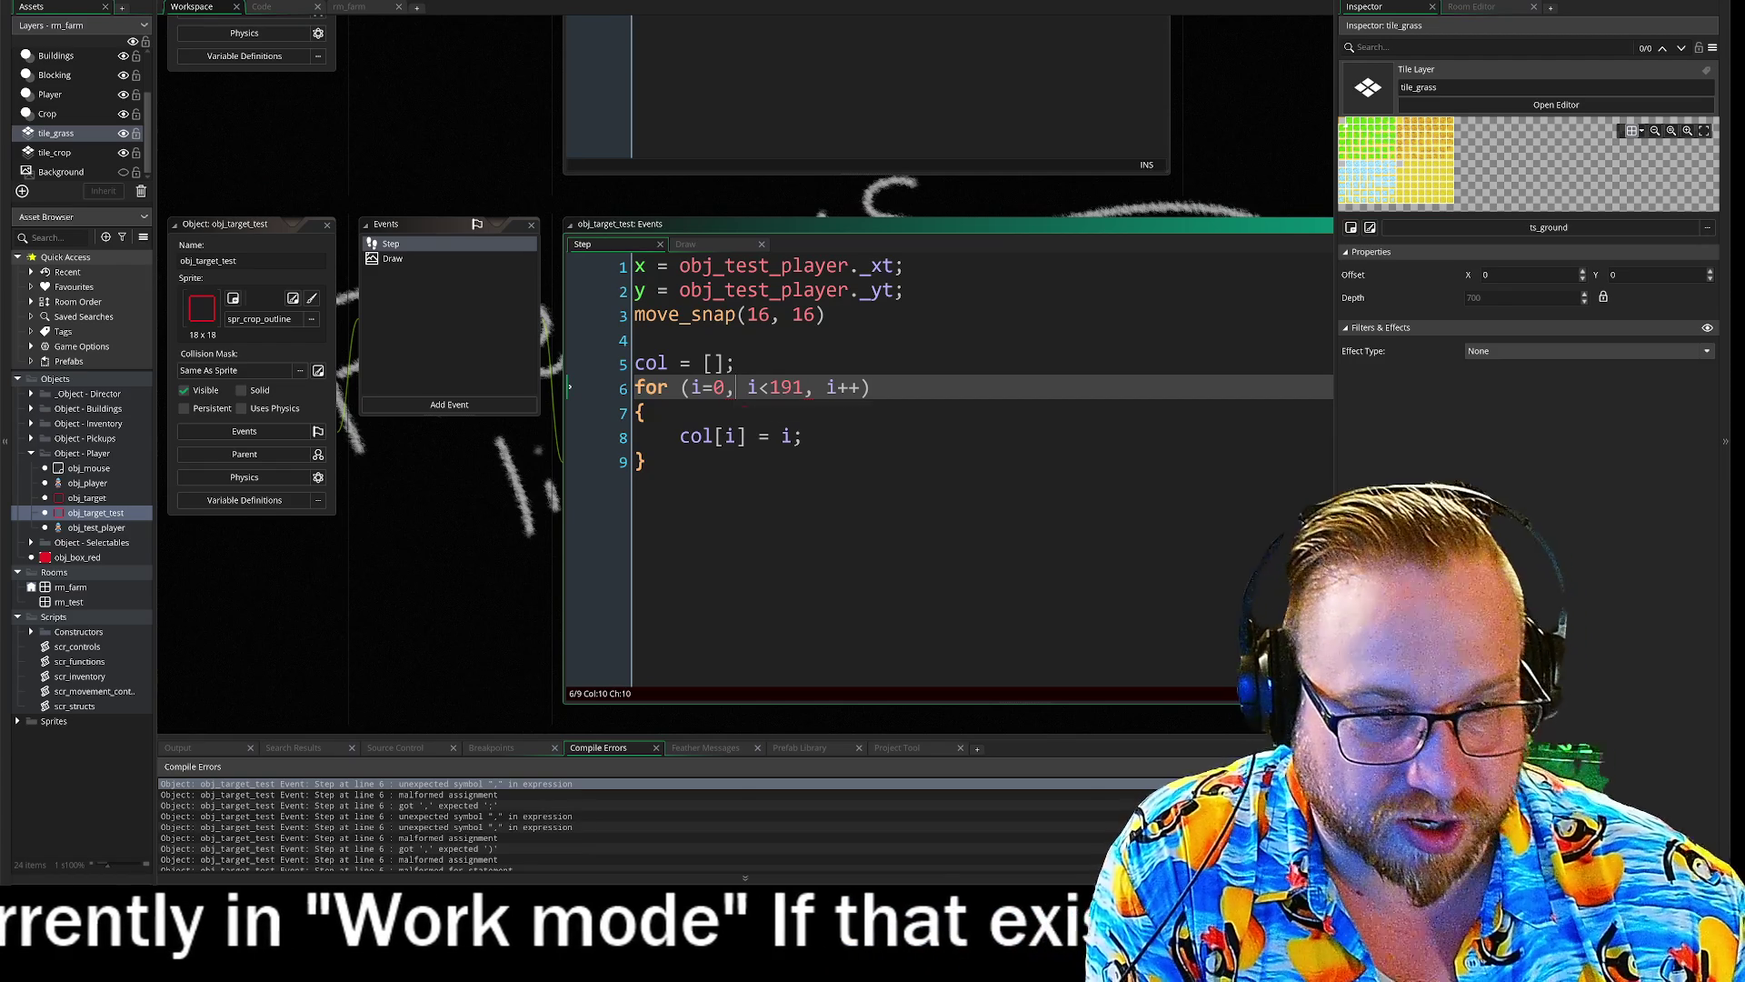
pyautogui.press('BackSpace')
pyautogui.write(';')
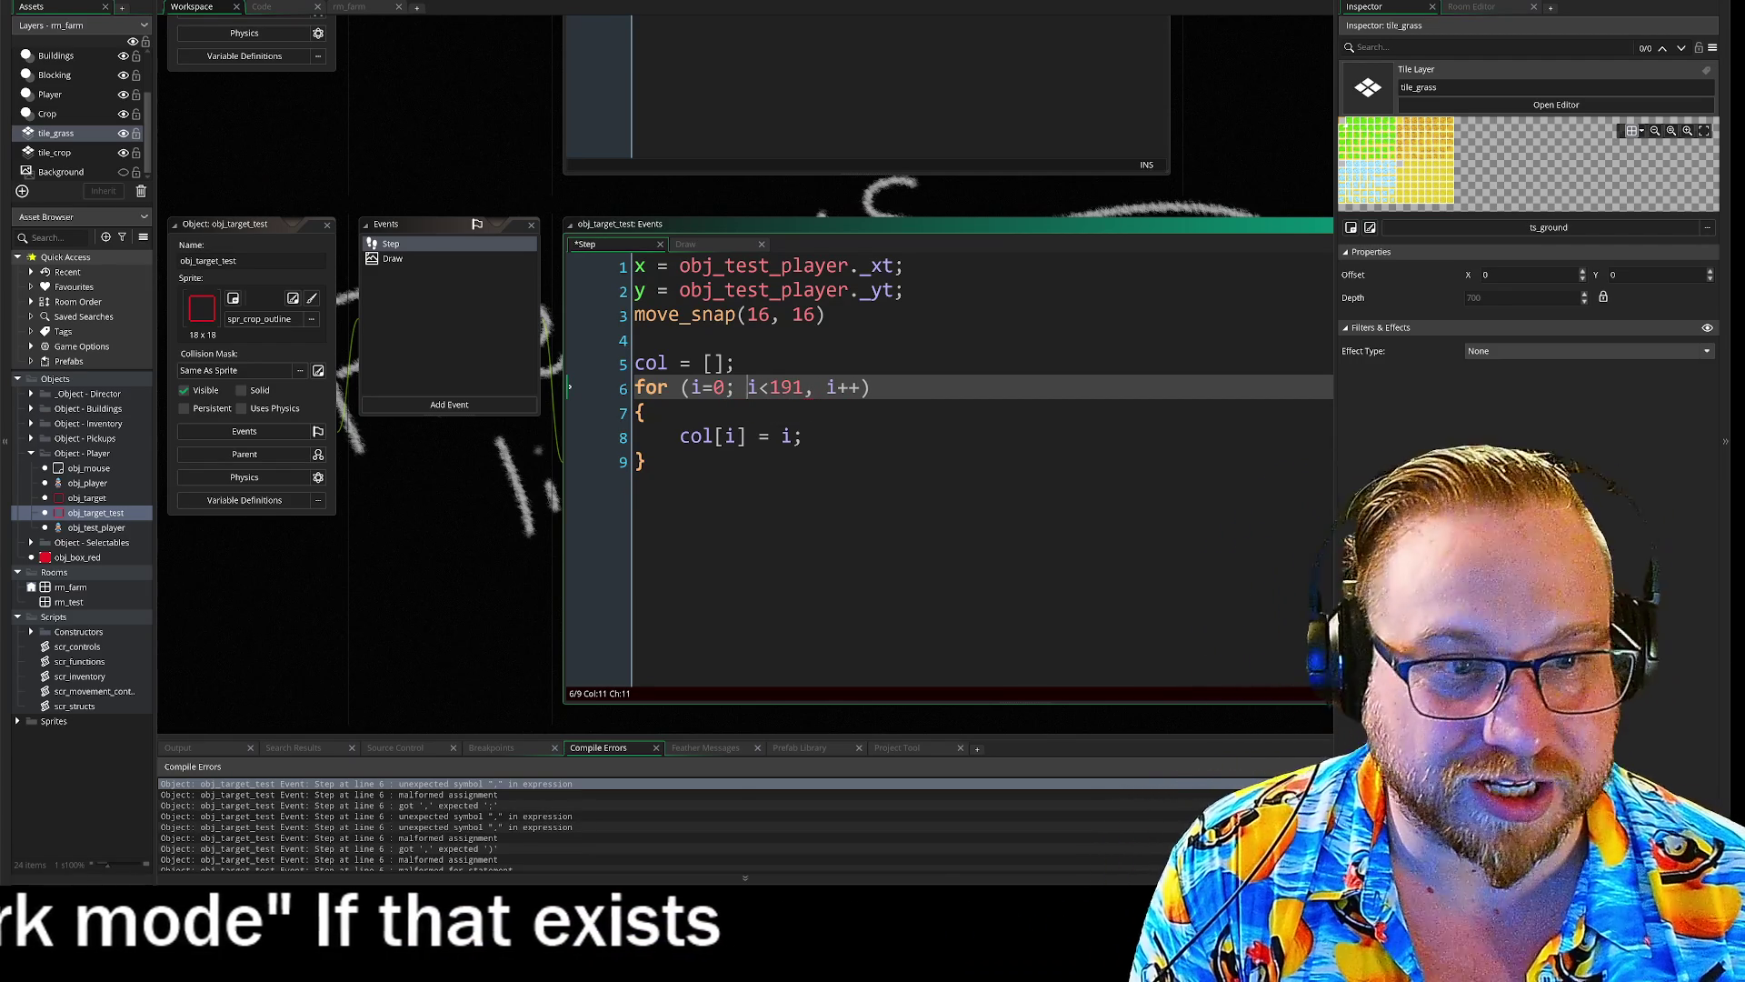
# - Change the separator after i<191 to a semicolon and run the game with F5
pyautogui.click(772, 388)
pyautogui.press('BackSpace')
pyautogui.write(';')
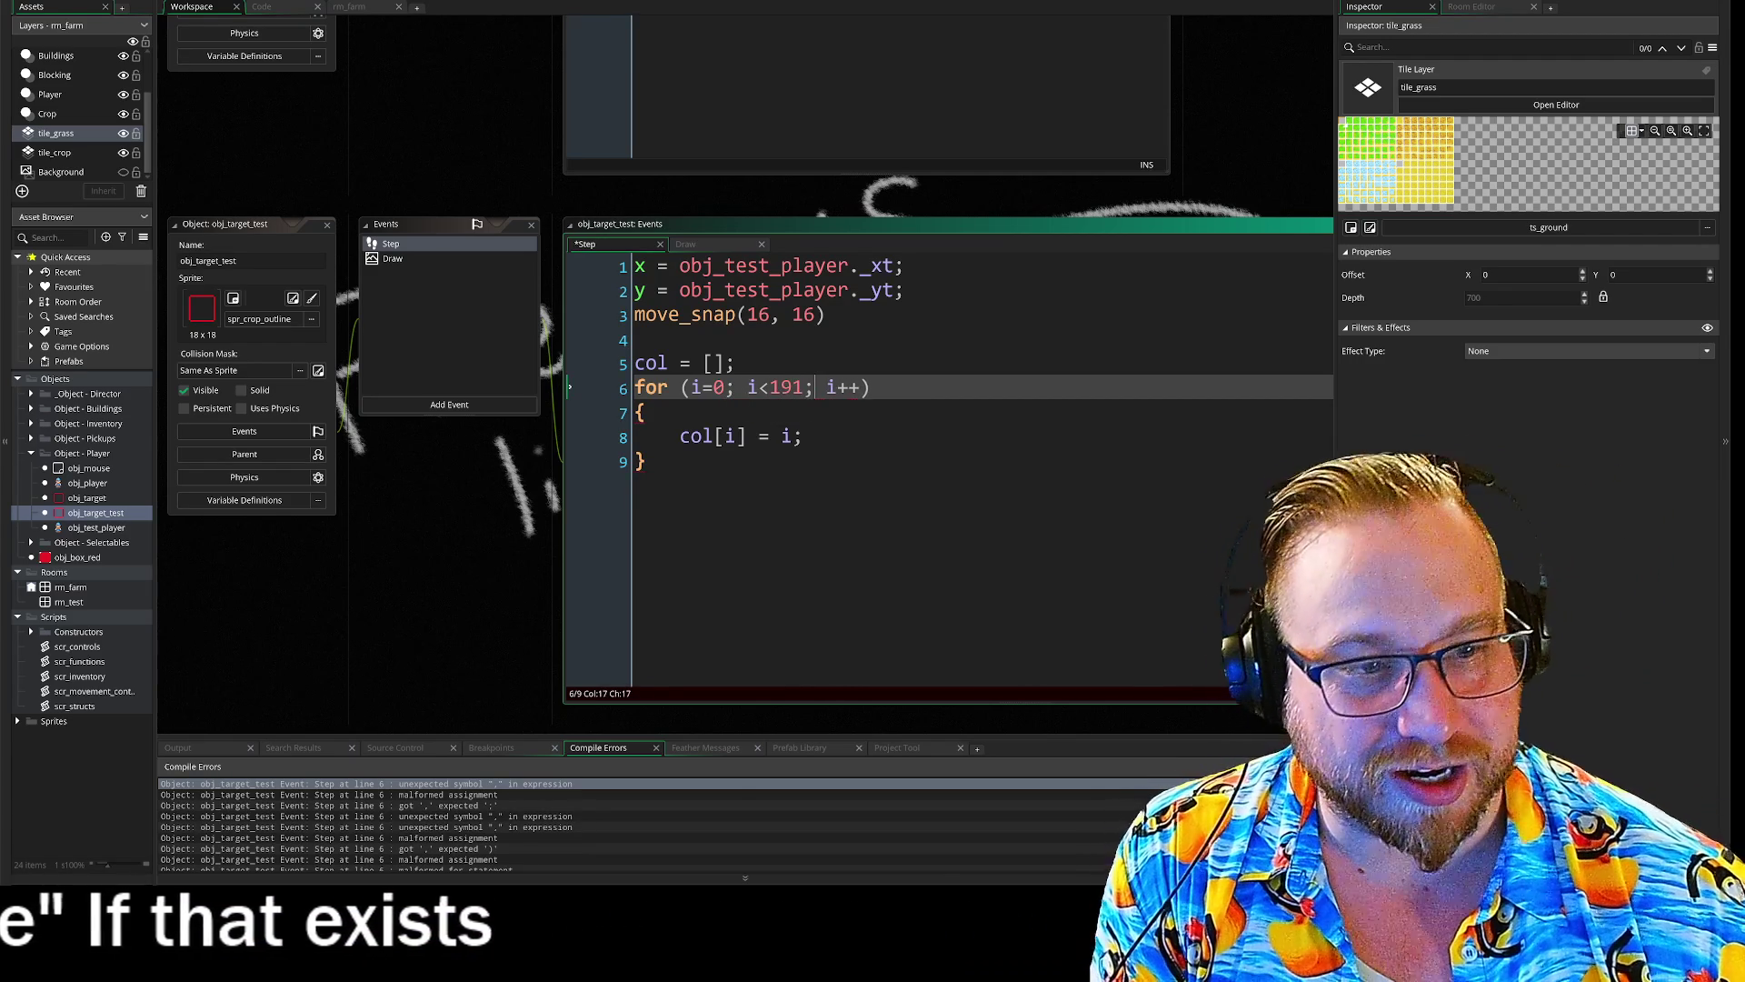
pyautogui.hotkey('ctrl', 'End')
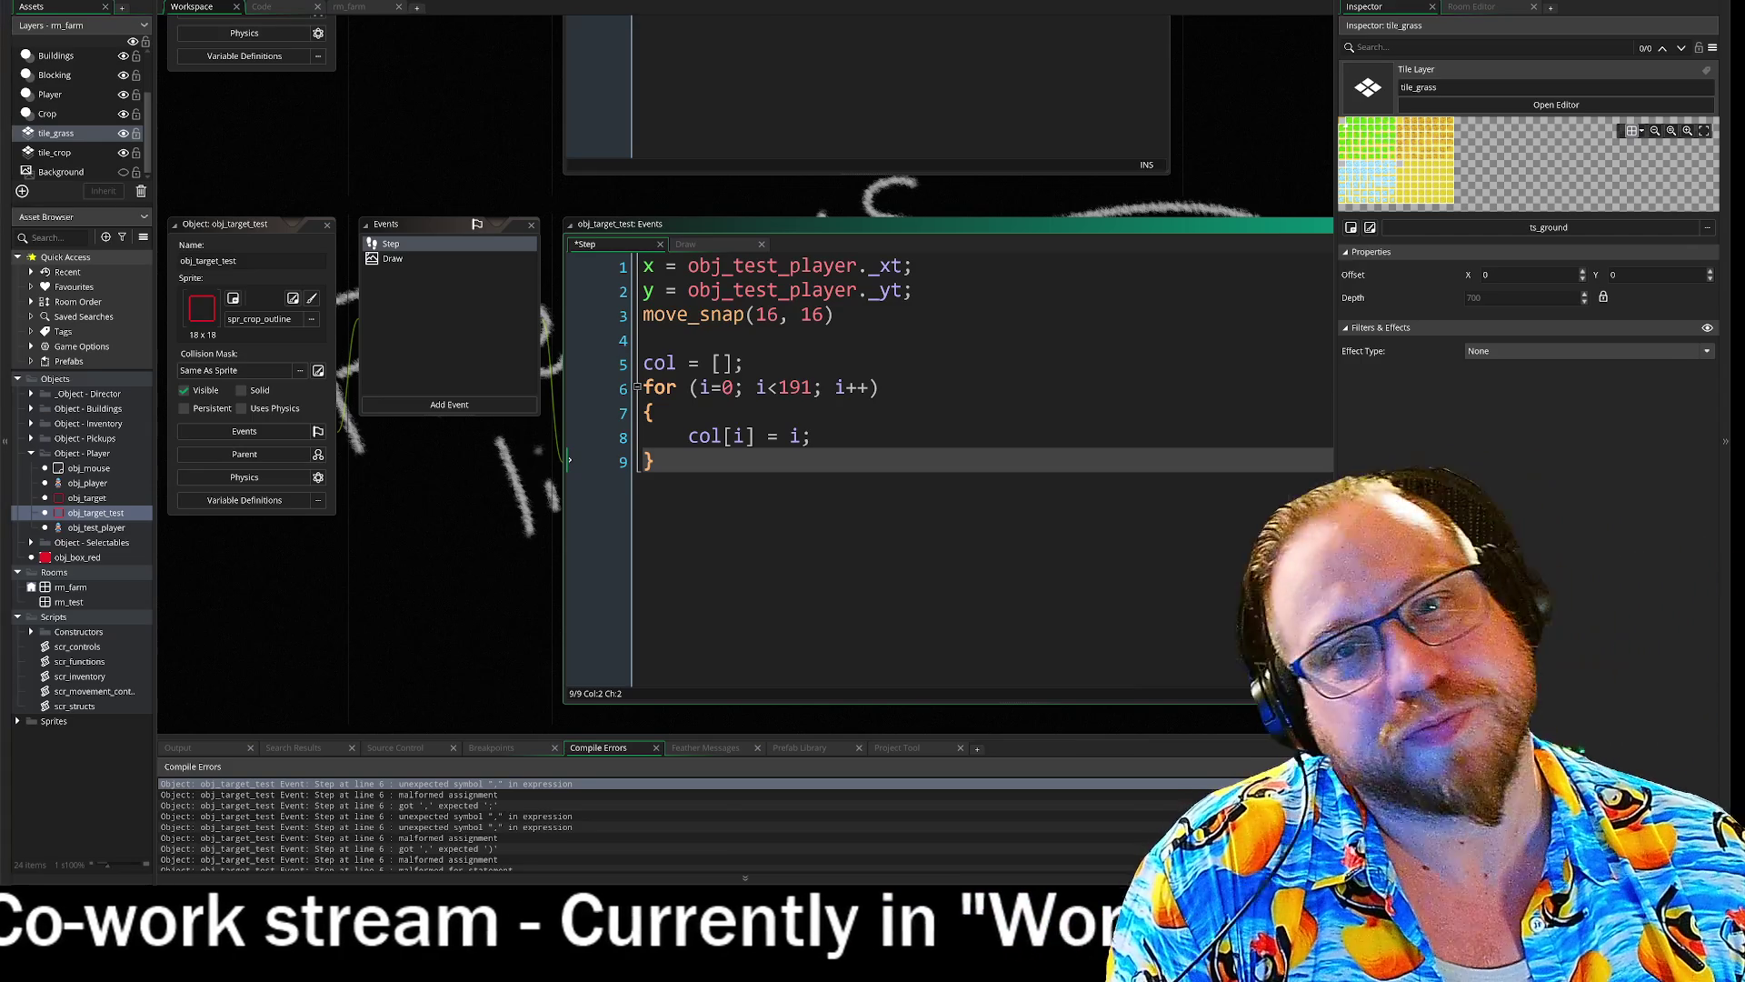
pyautogui.press('F5')
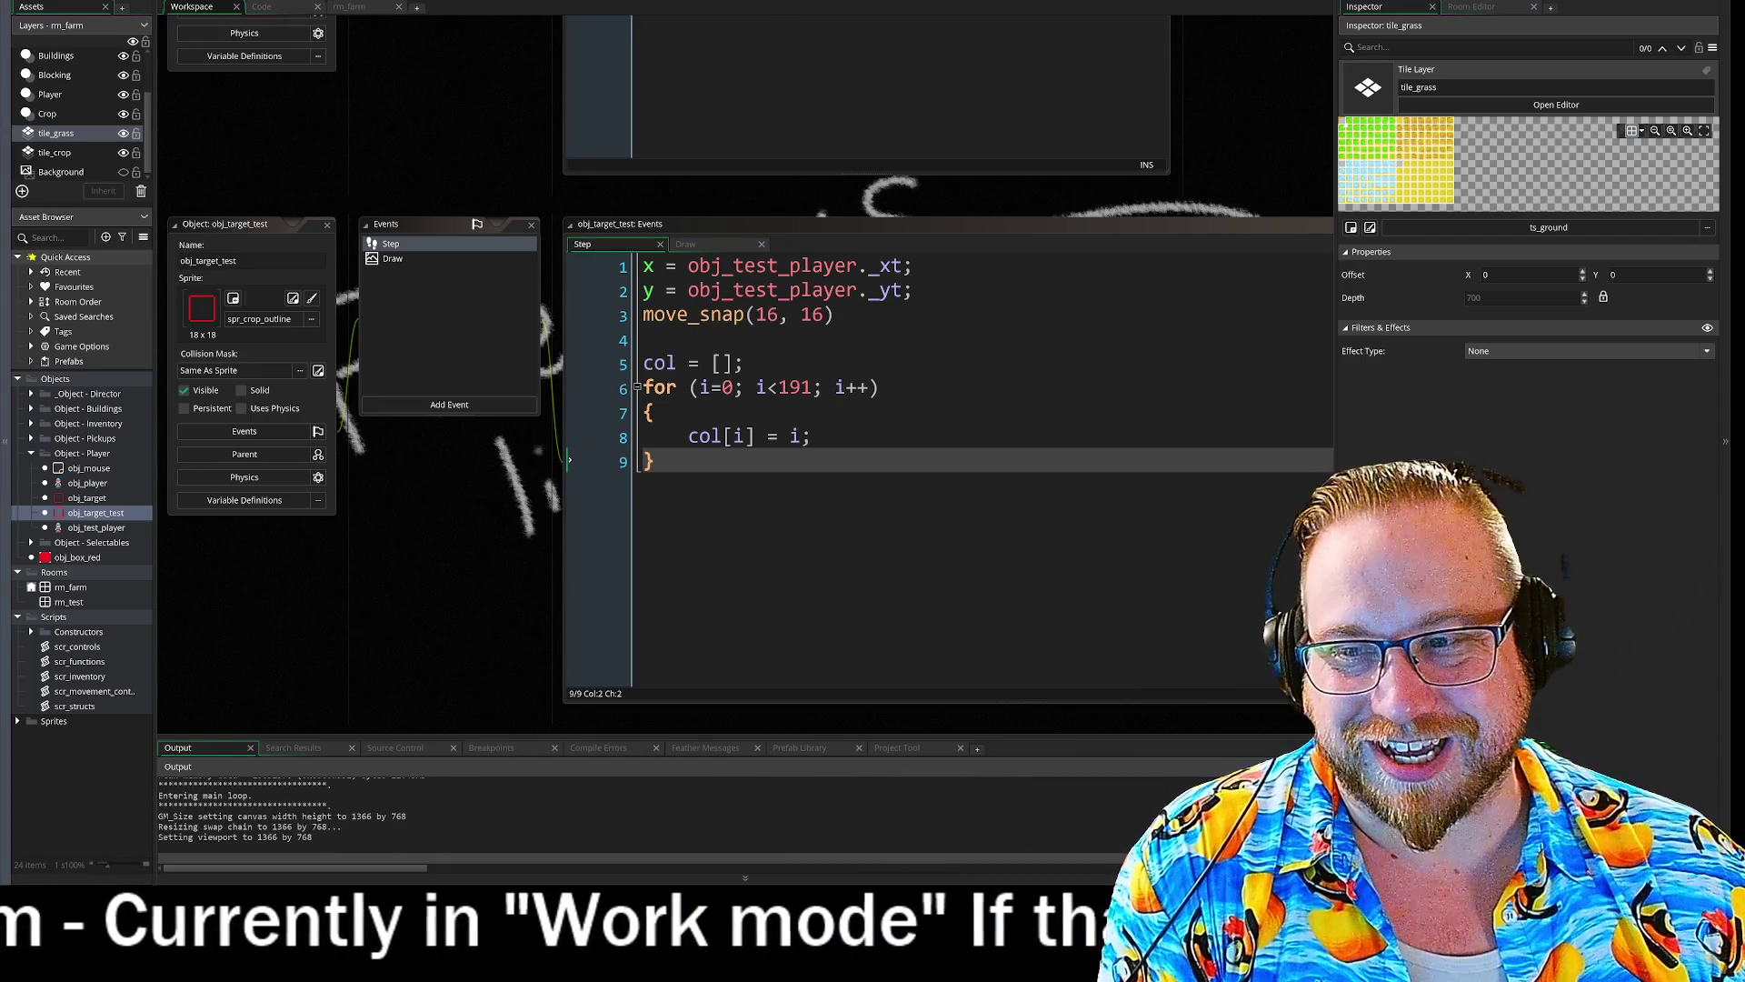
# - Move the game window to the top-left, enlarge it, and start walking the farmer with WASD
pyautogui.moveTo(509, 250)
pyautogui.mouseDown()
pyautogui.moveTo(600, 165)
pyautogui.moveTo(489, 59)
pyautogui.moveTo(496, 35)
pyautogui.mouseUp()
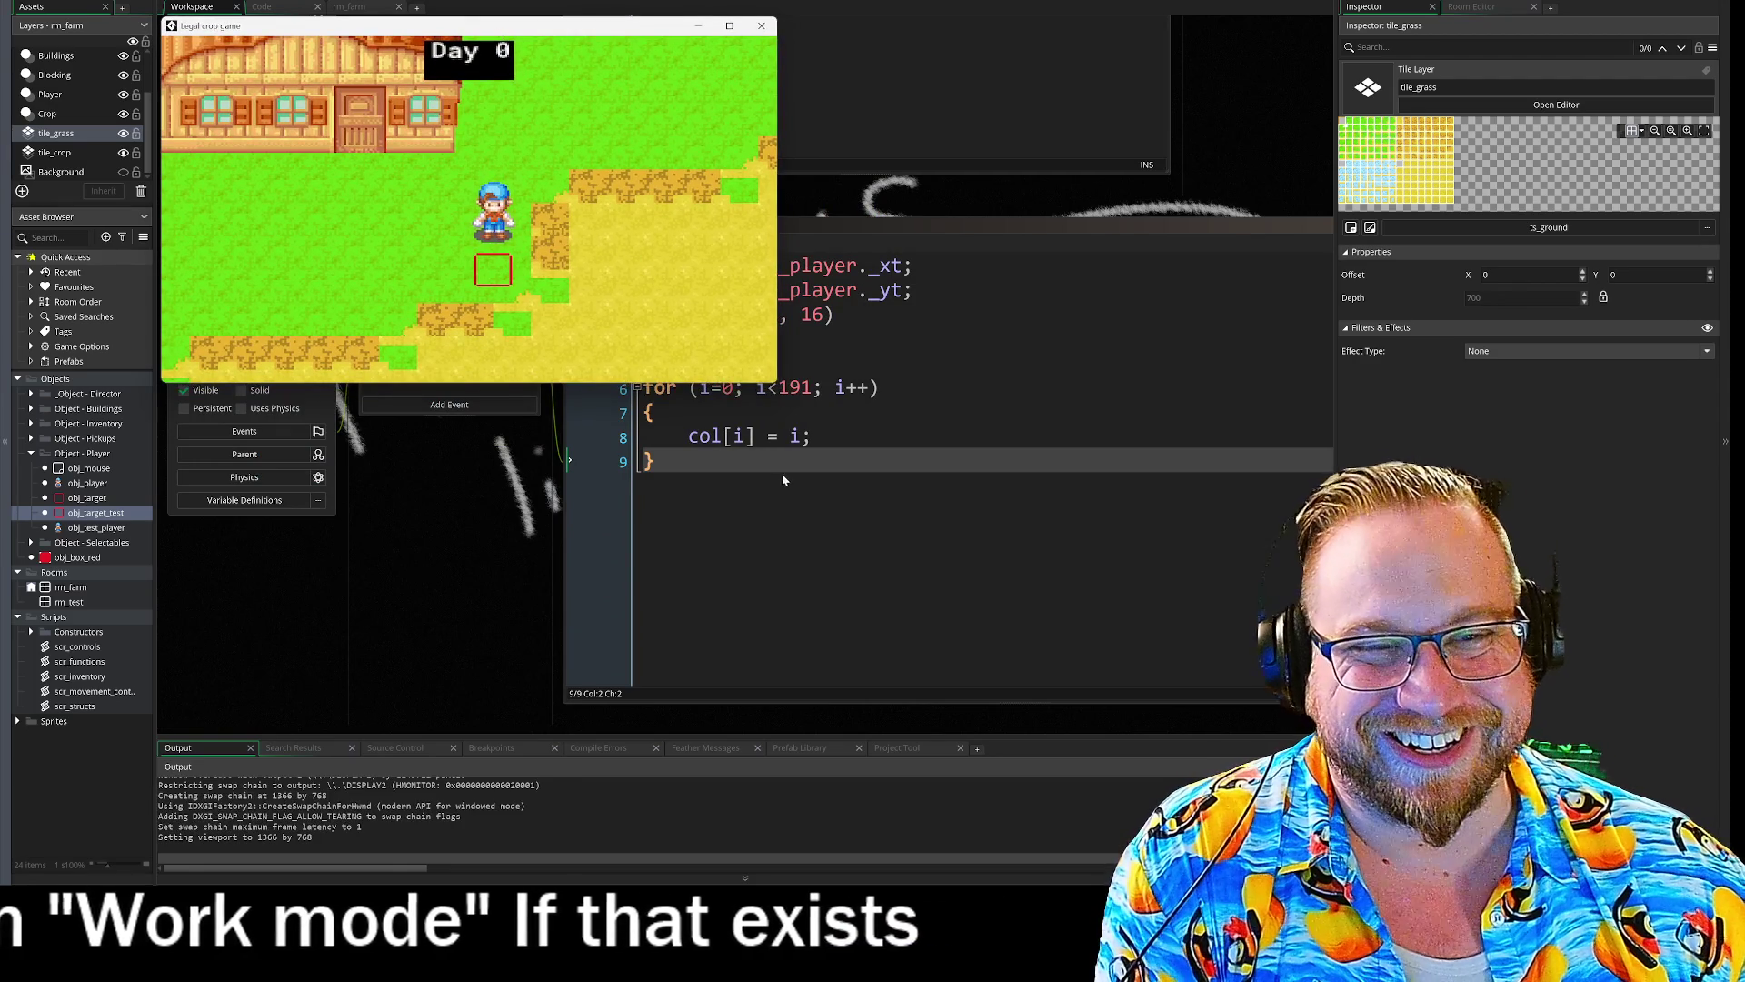
pyautogui.moveTo(776, 382); pyautogui.dragTo(1174, 695)
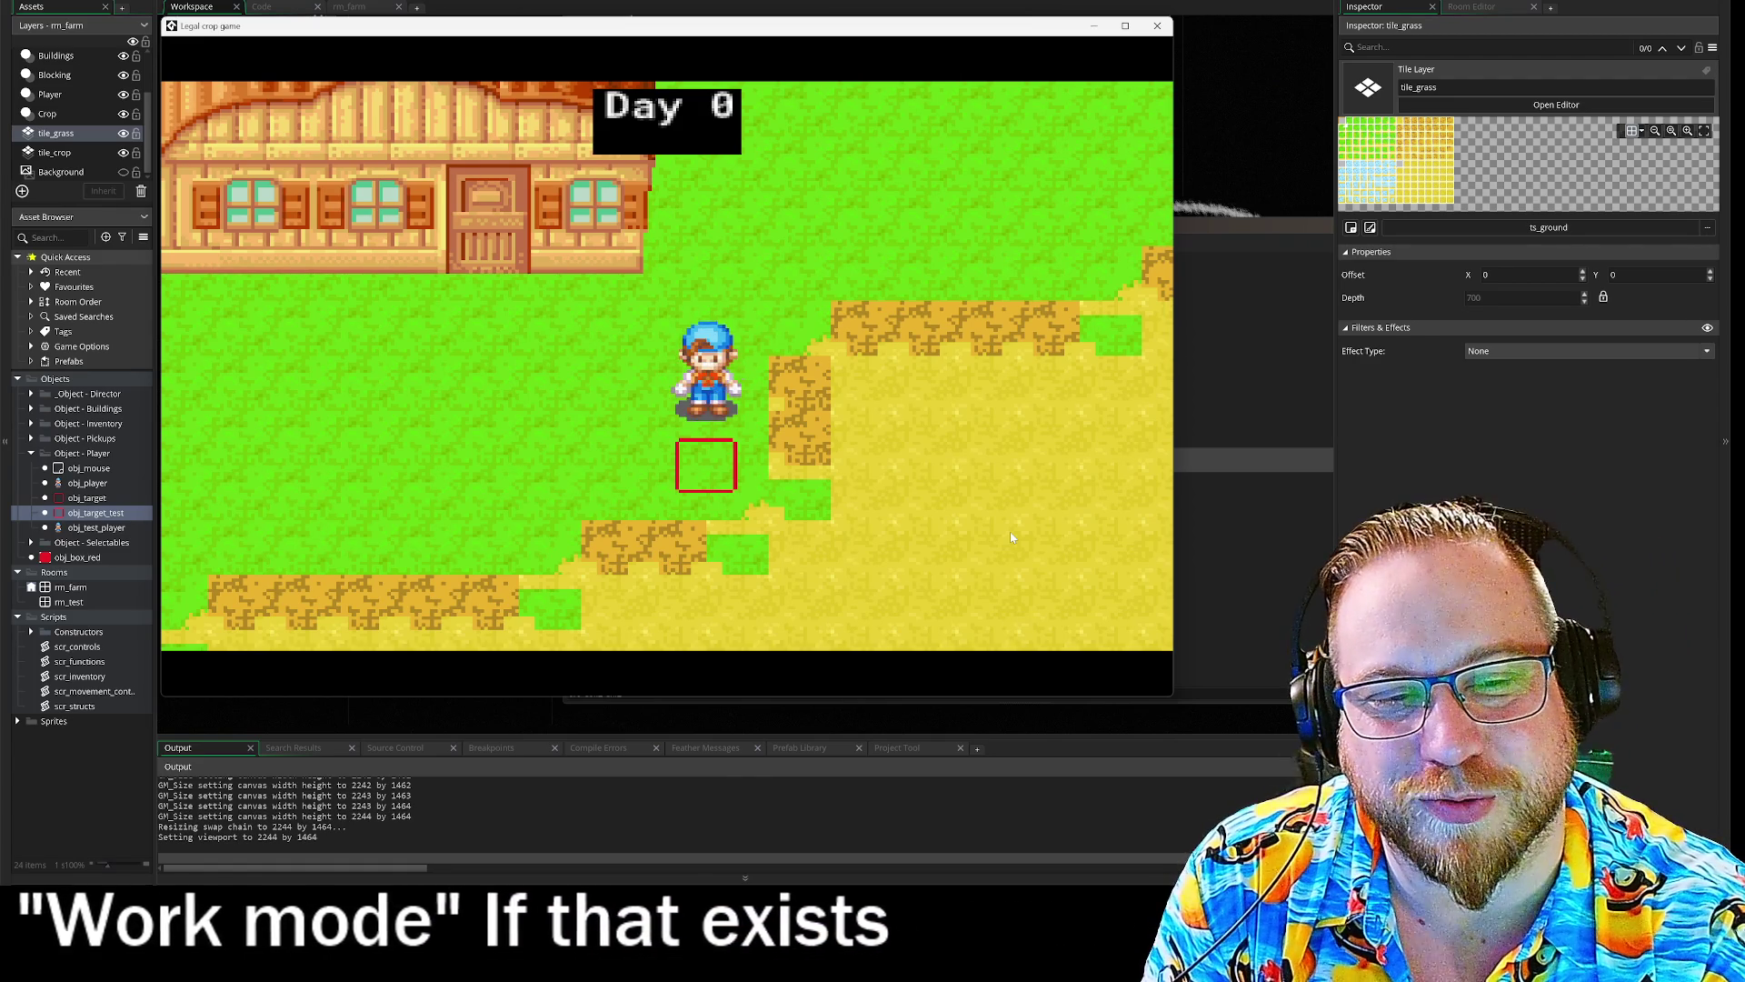
pyautogui.press('w')
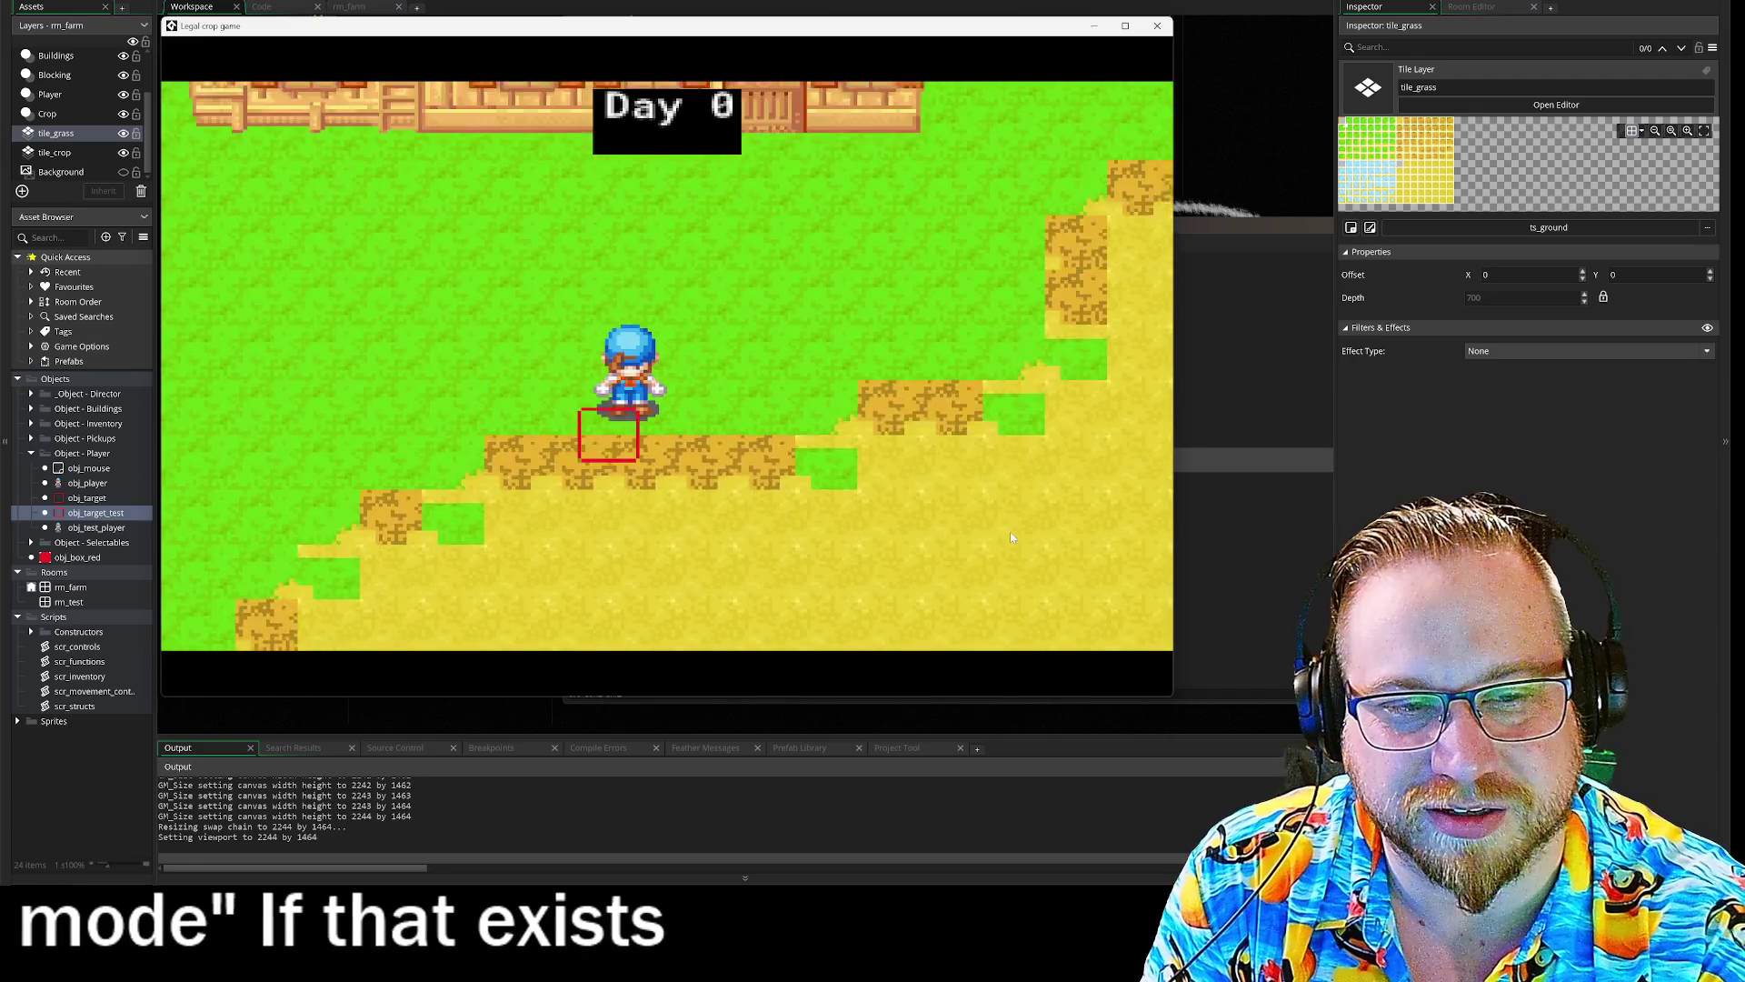
pyautogui.press('d')
pyautogui.press('w')
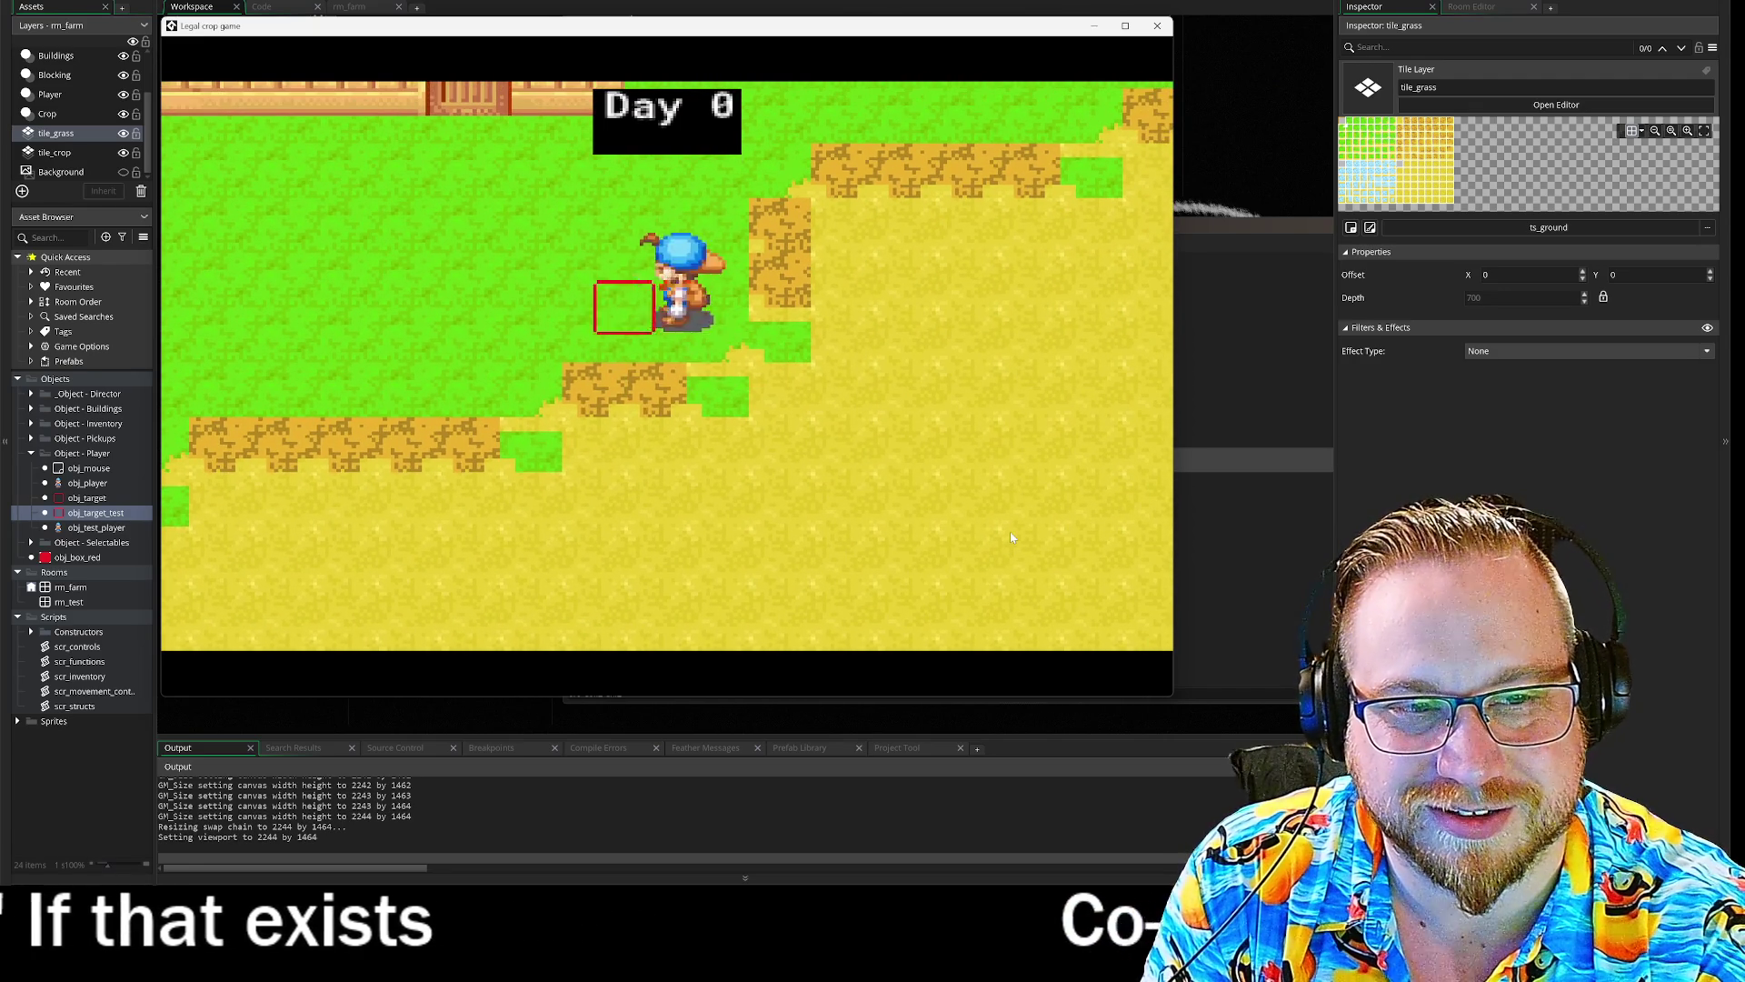
pyautogui.press('s')
# - Keep walking the farmer to watch the red target box follow, then close the game
pyautogui.press('a')
pyautogui.press('d')
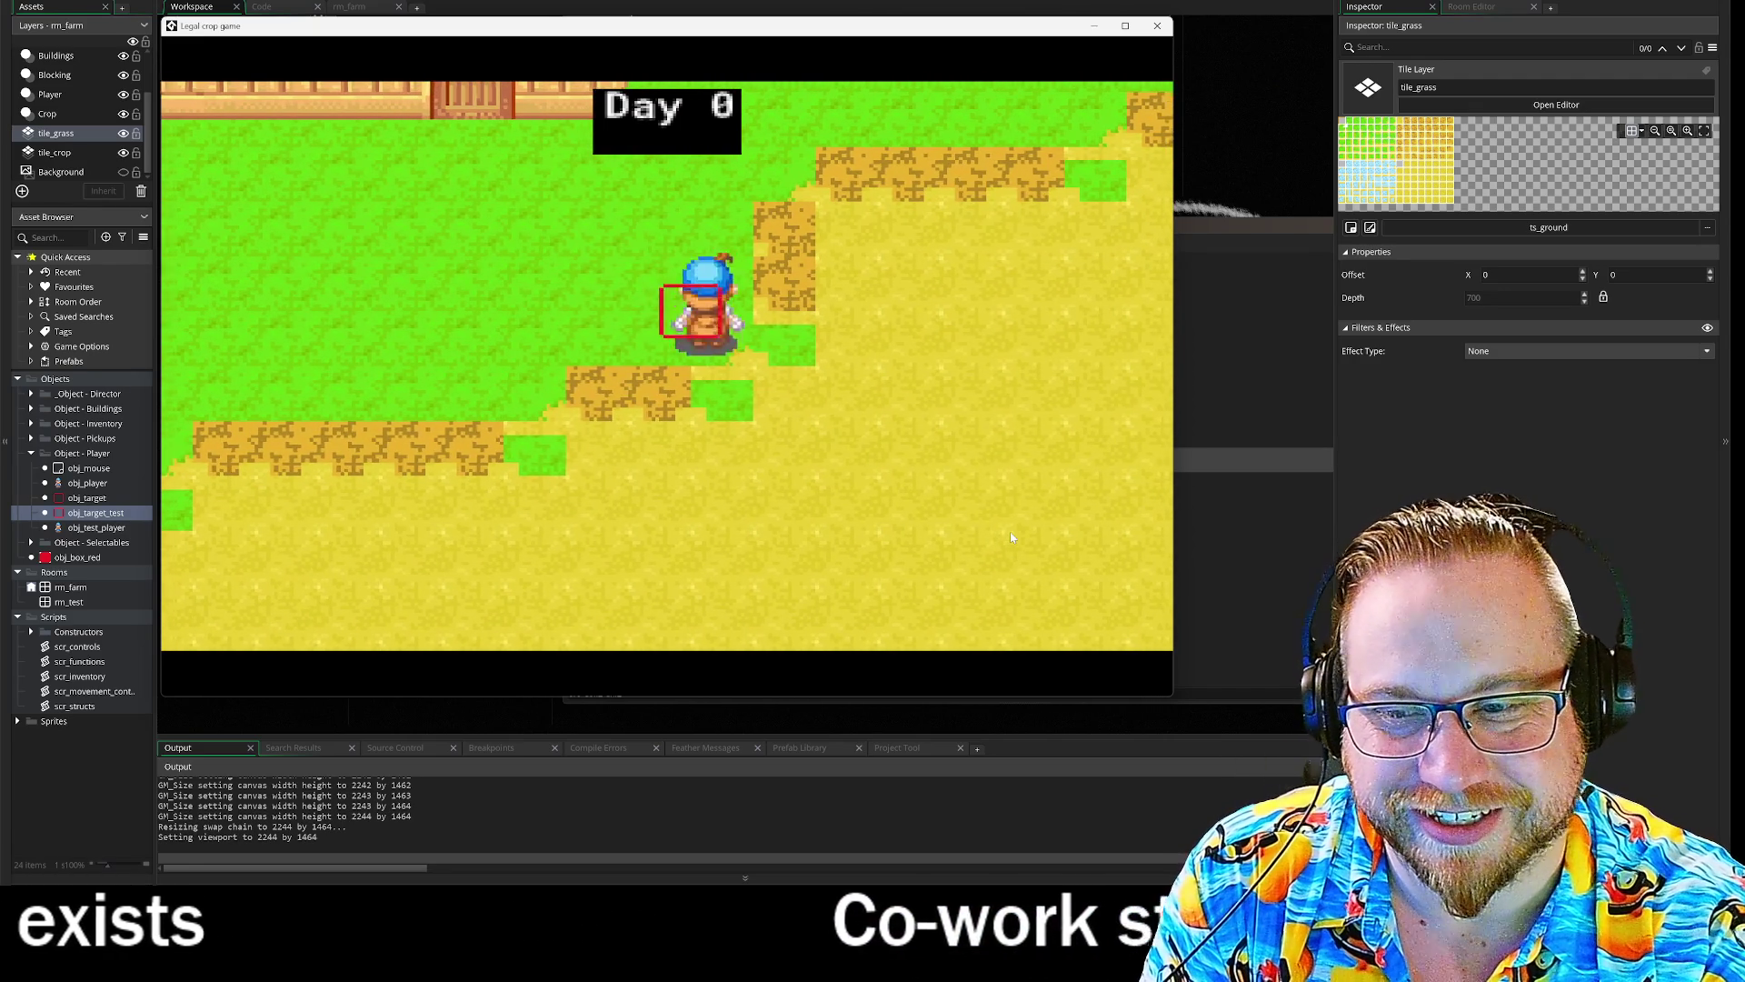
pyautogui.press('a')
pyautogui.press('w')
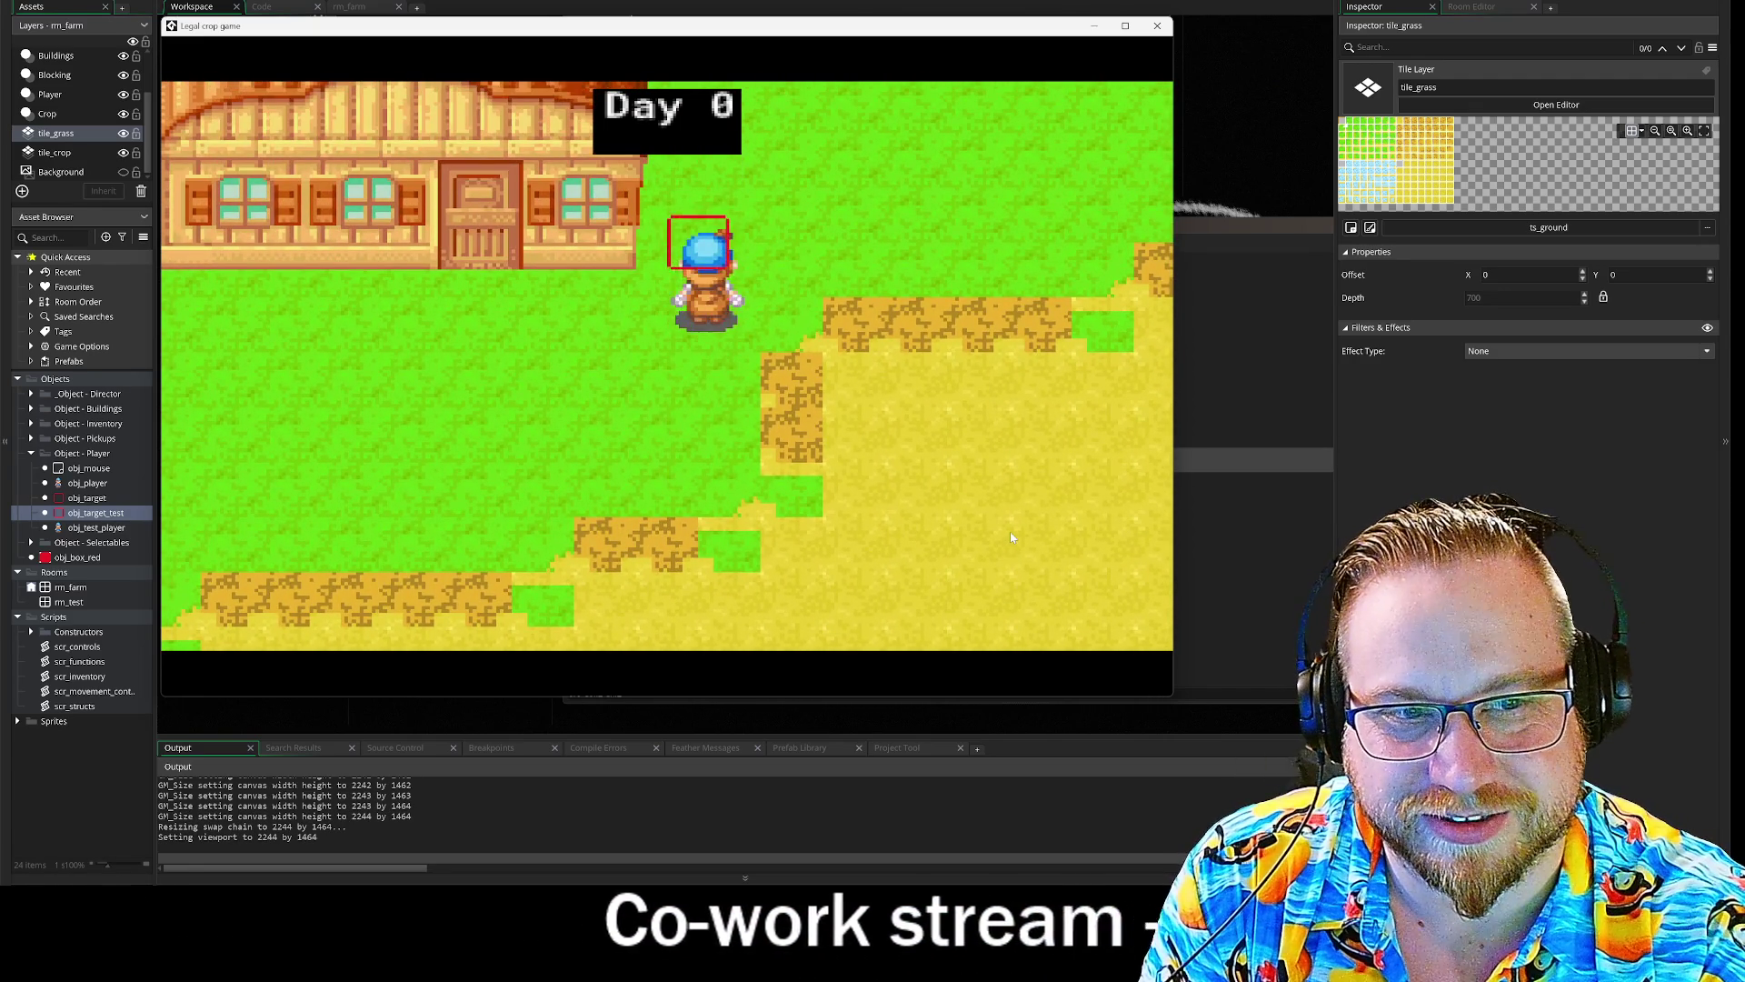
pyautogui.press('s')
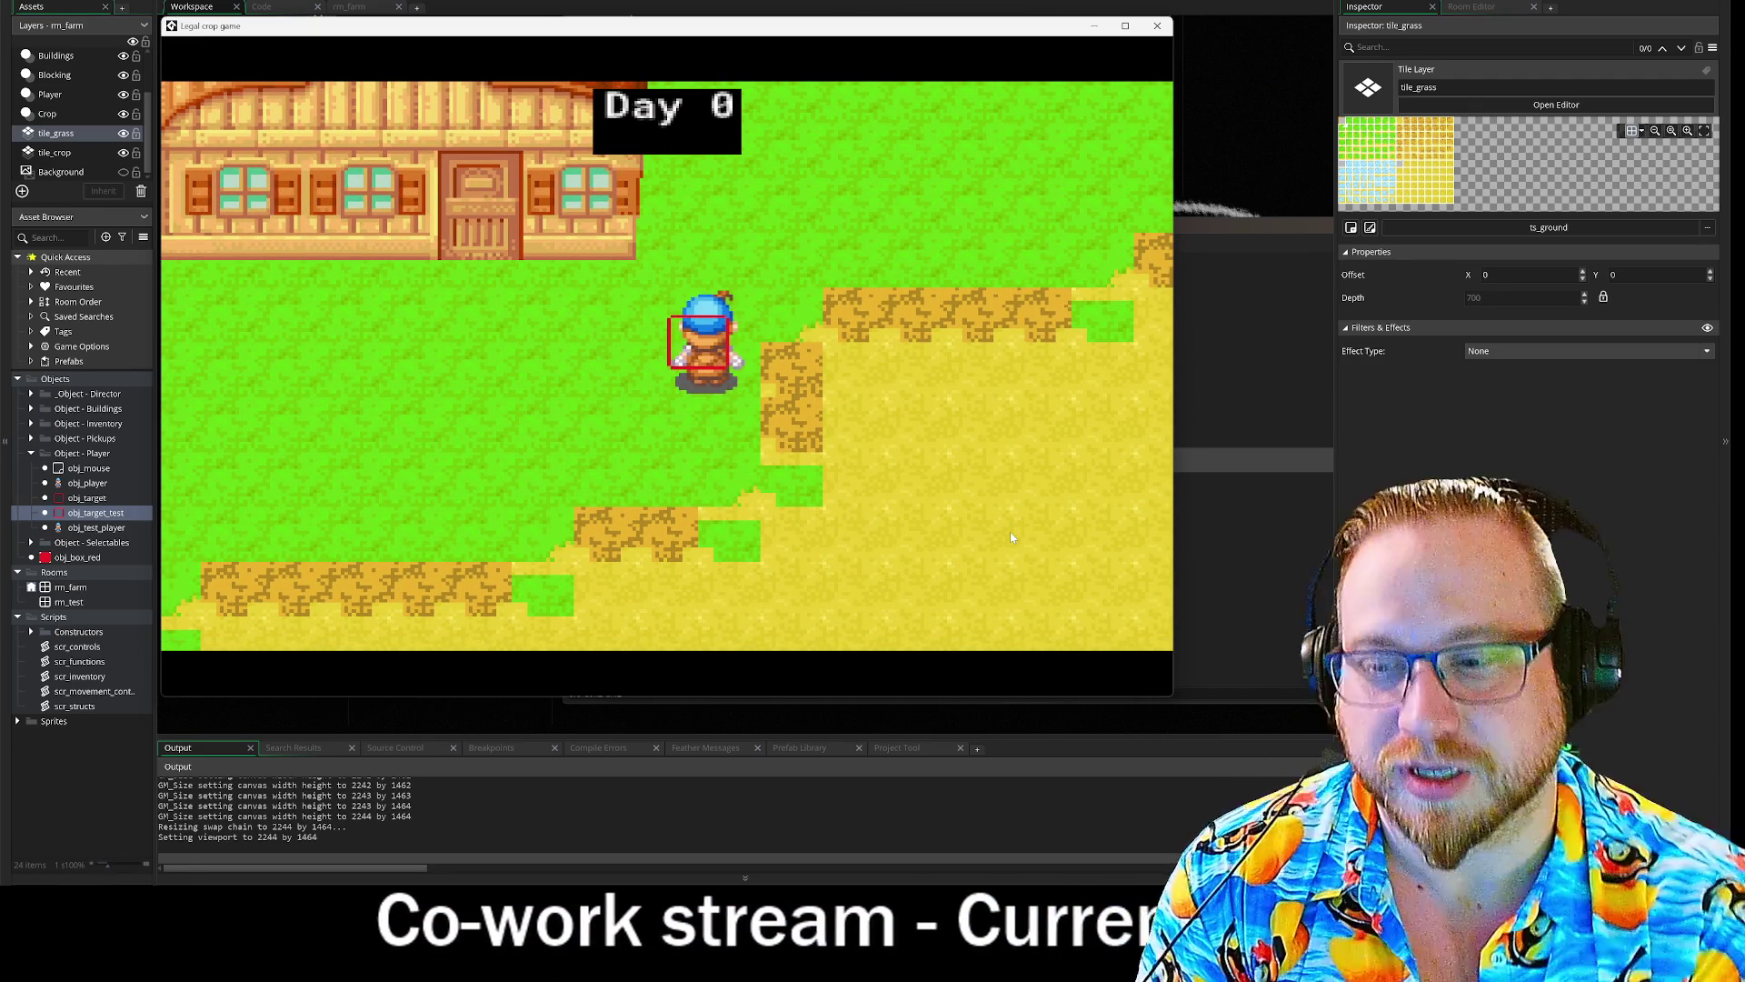
pyautogui.click(1157, 27)
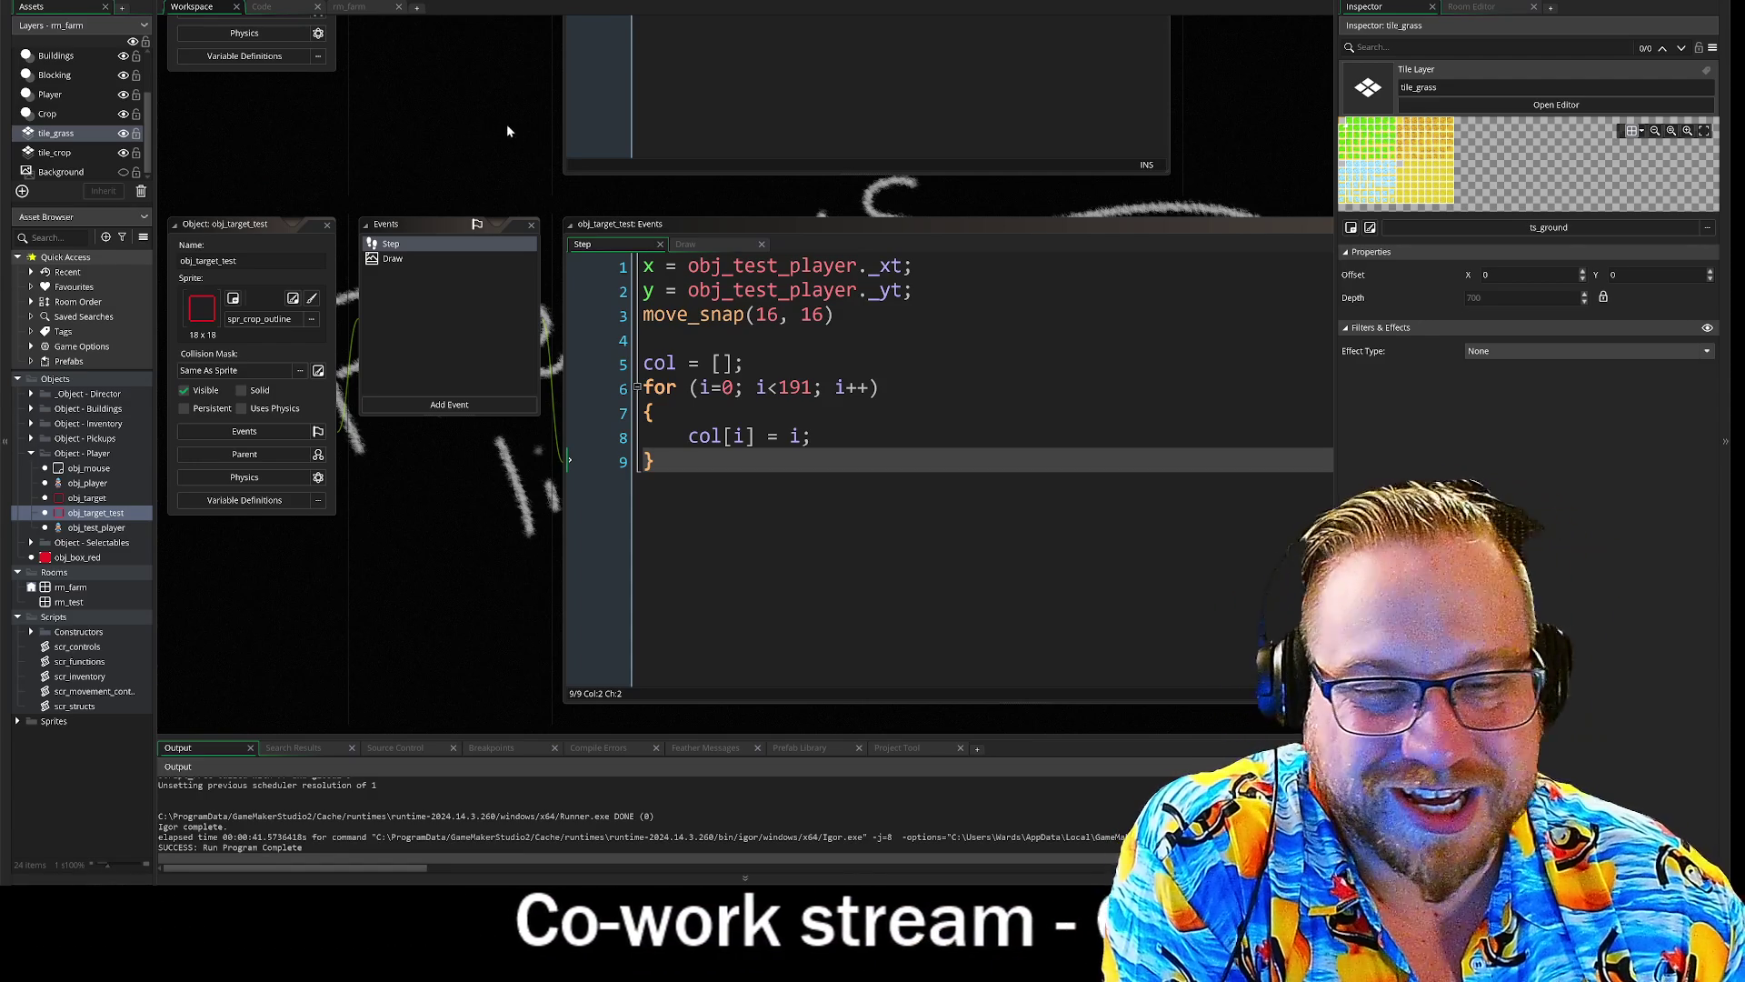
# - Look over obj_target_test's Draw and Step code, then switch to the rm_farm room editor
pyautogui.click(399, 261)
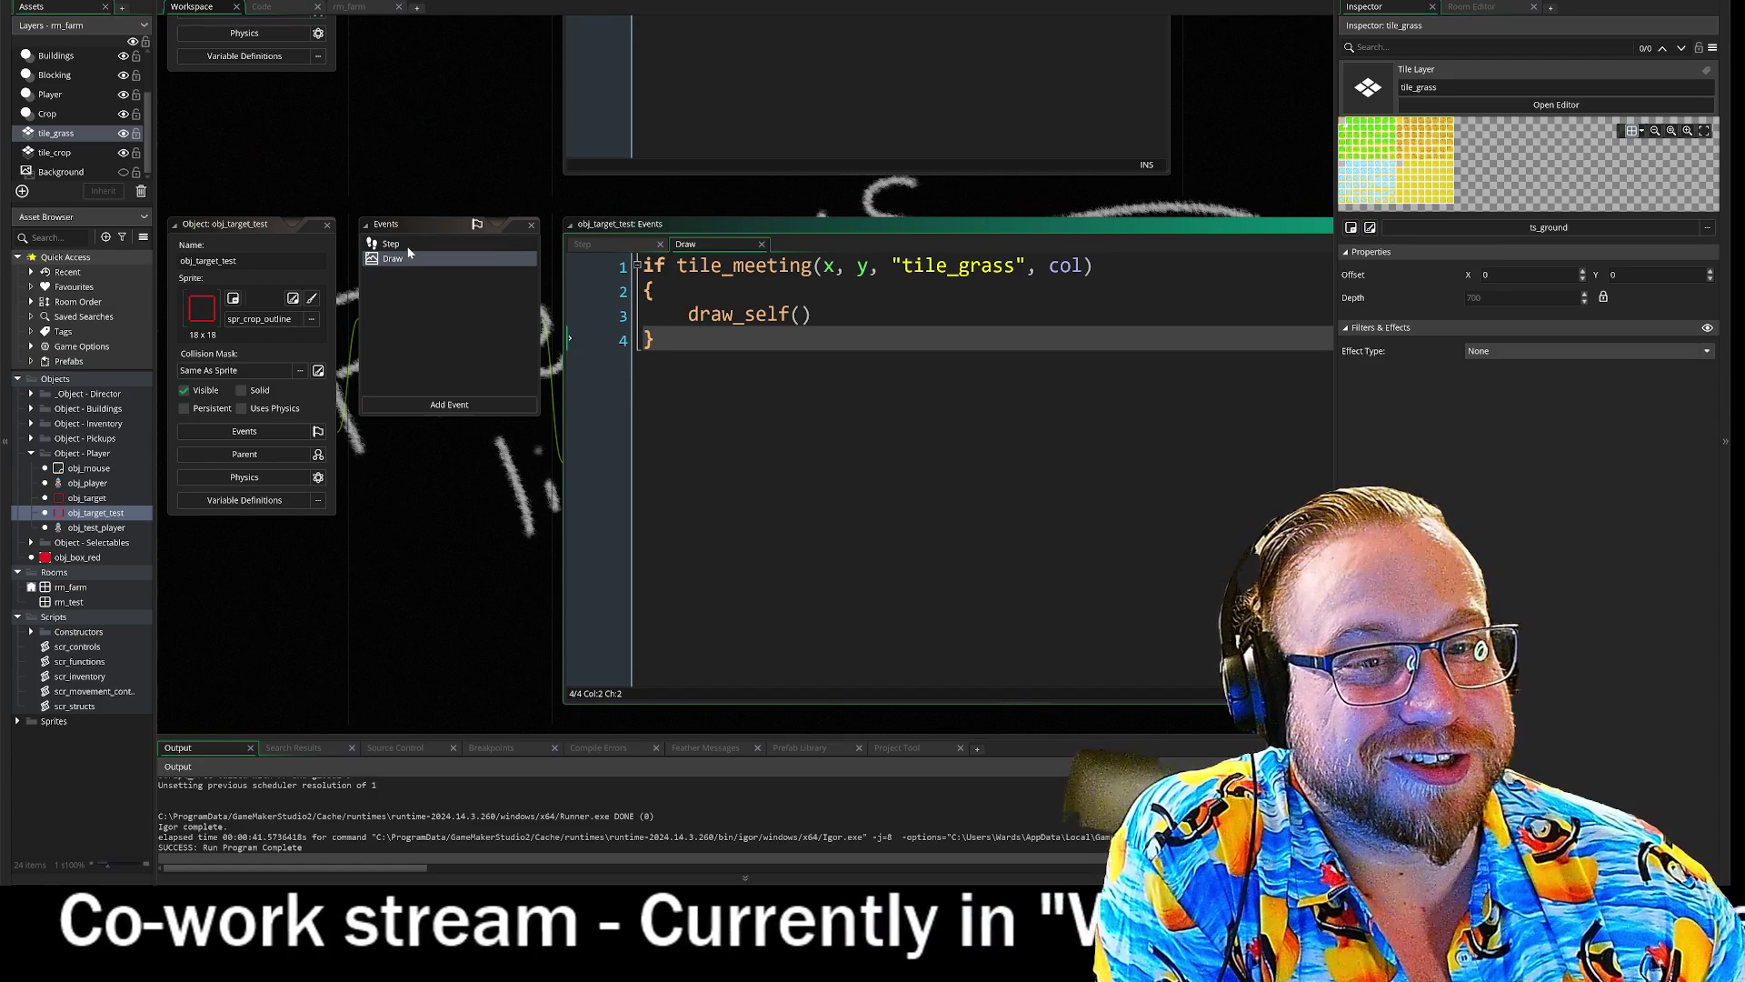
pyautogui.click(408, 248)
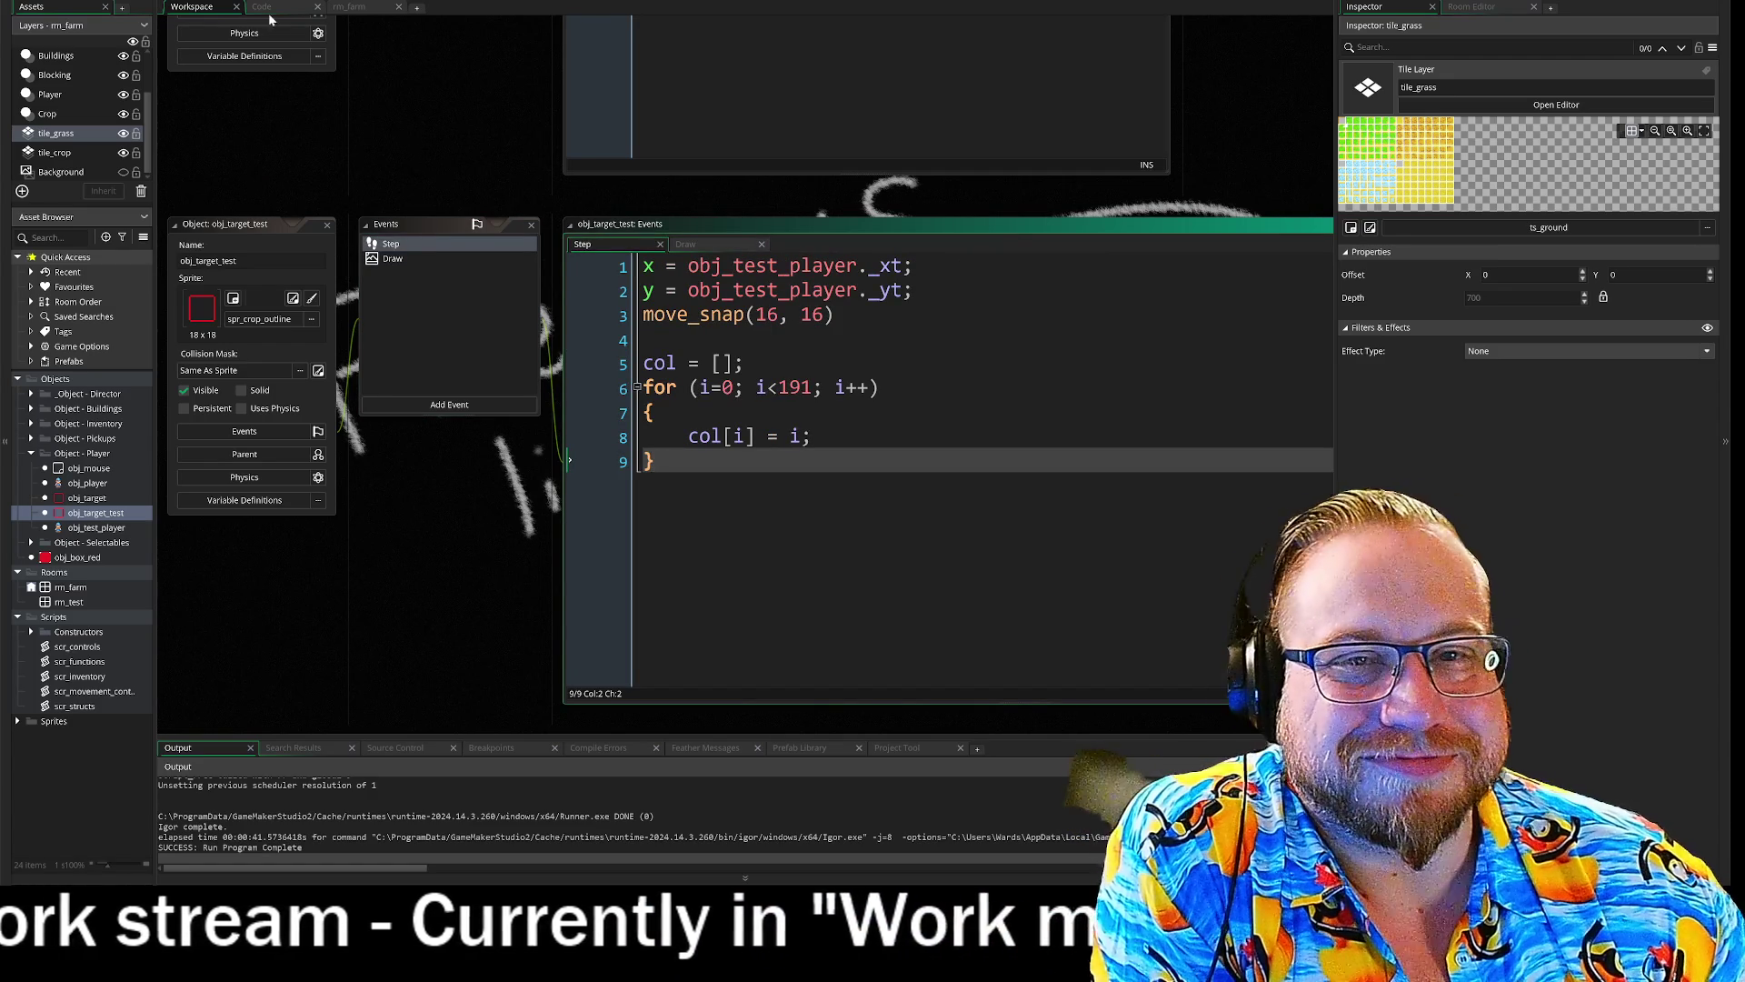
pyautogui.click(355, 7)
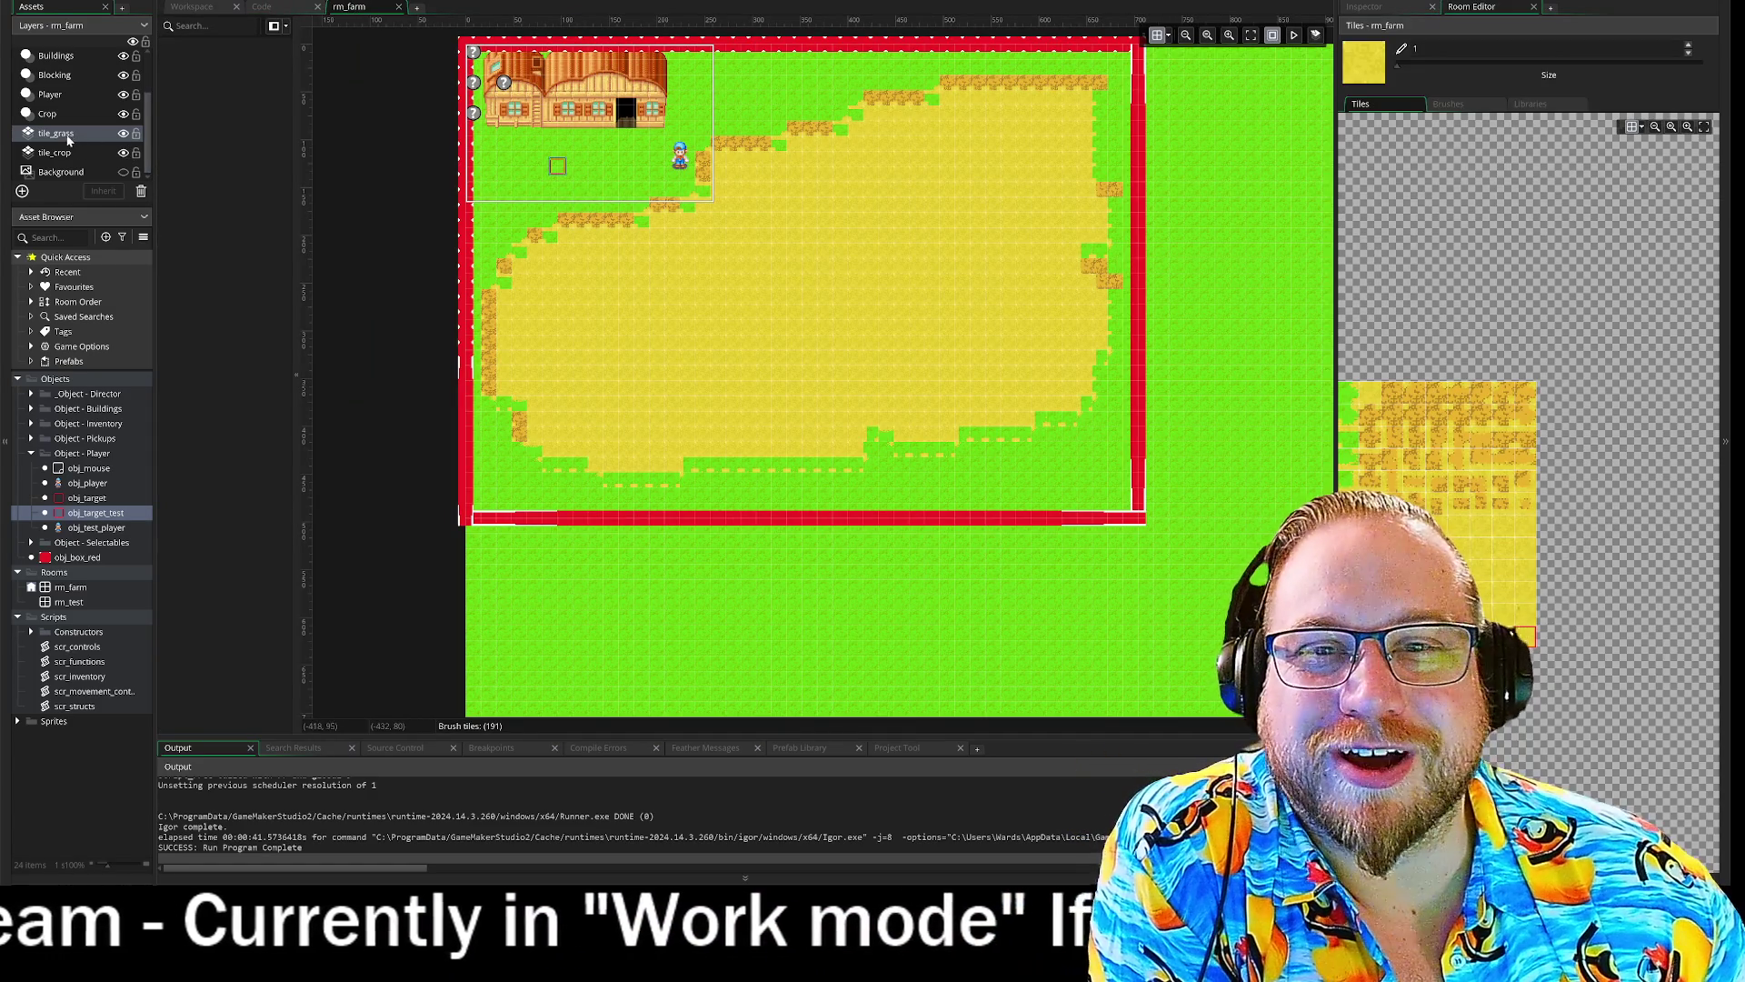
# - Find the obj_target_test instance on the Buildings layer and delete it
pyautogui.scroll(1, 68, 136)
pyautogui.click(50, 112)
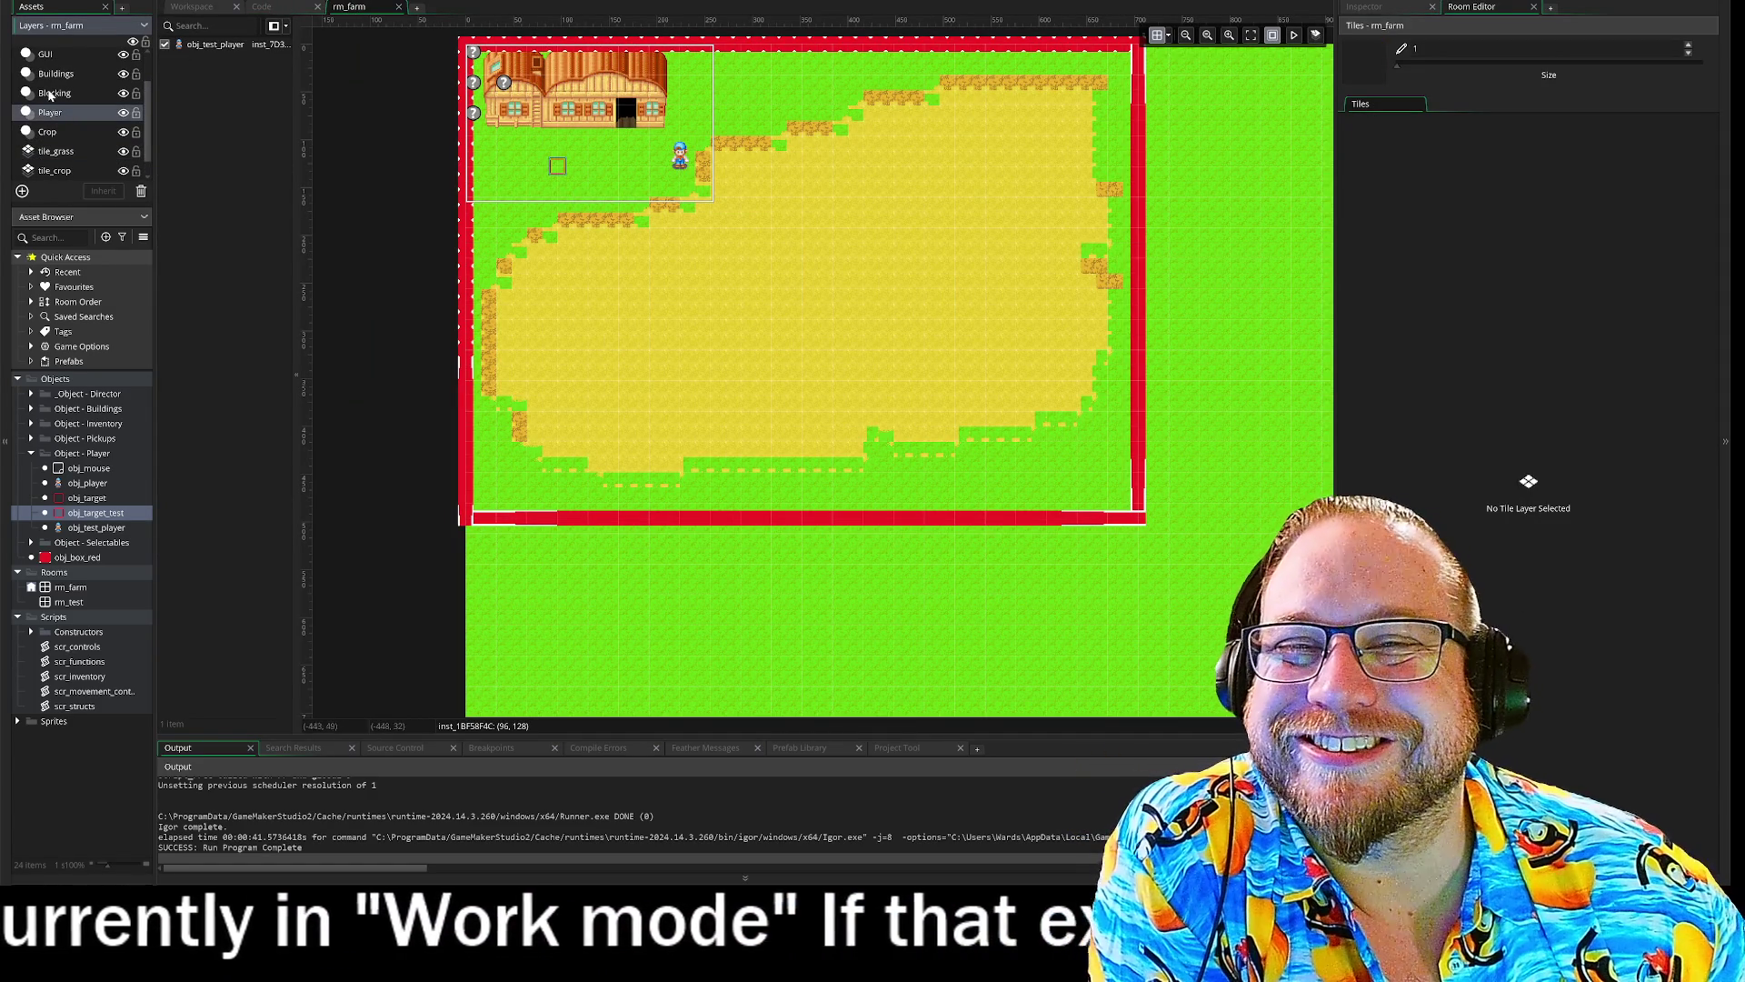
pyautogui.click(62, 134)
pyautogui.scroll(1, 64, 132)
pyautogui.click(56, 129)
pyautogui.click(56, 110)
pyautogui.click(55, 91)
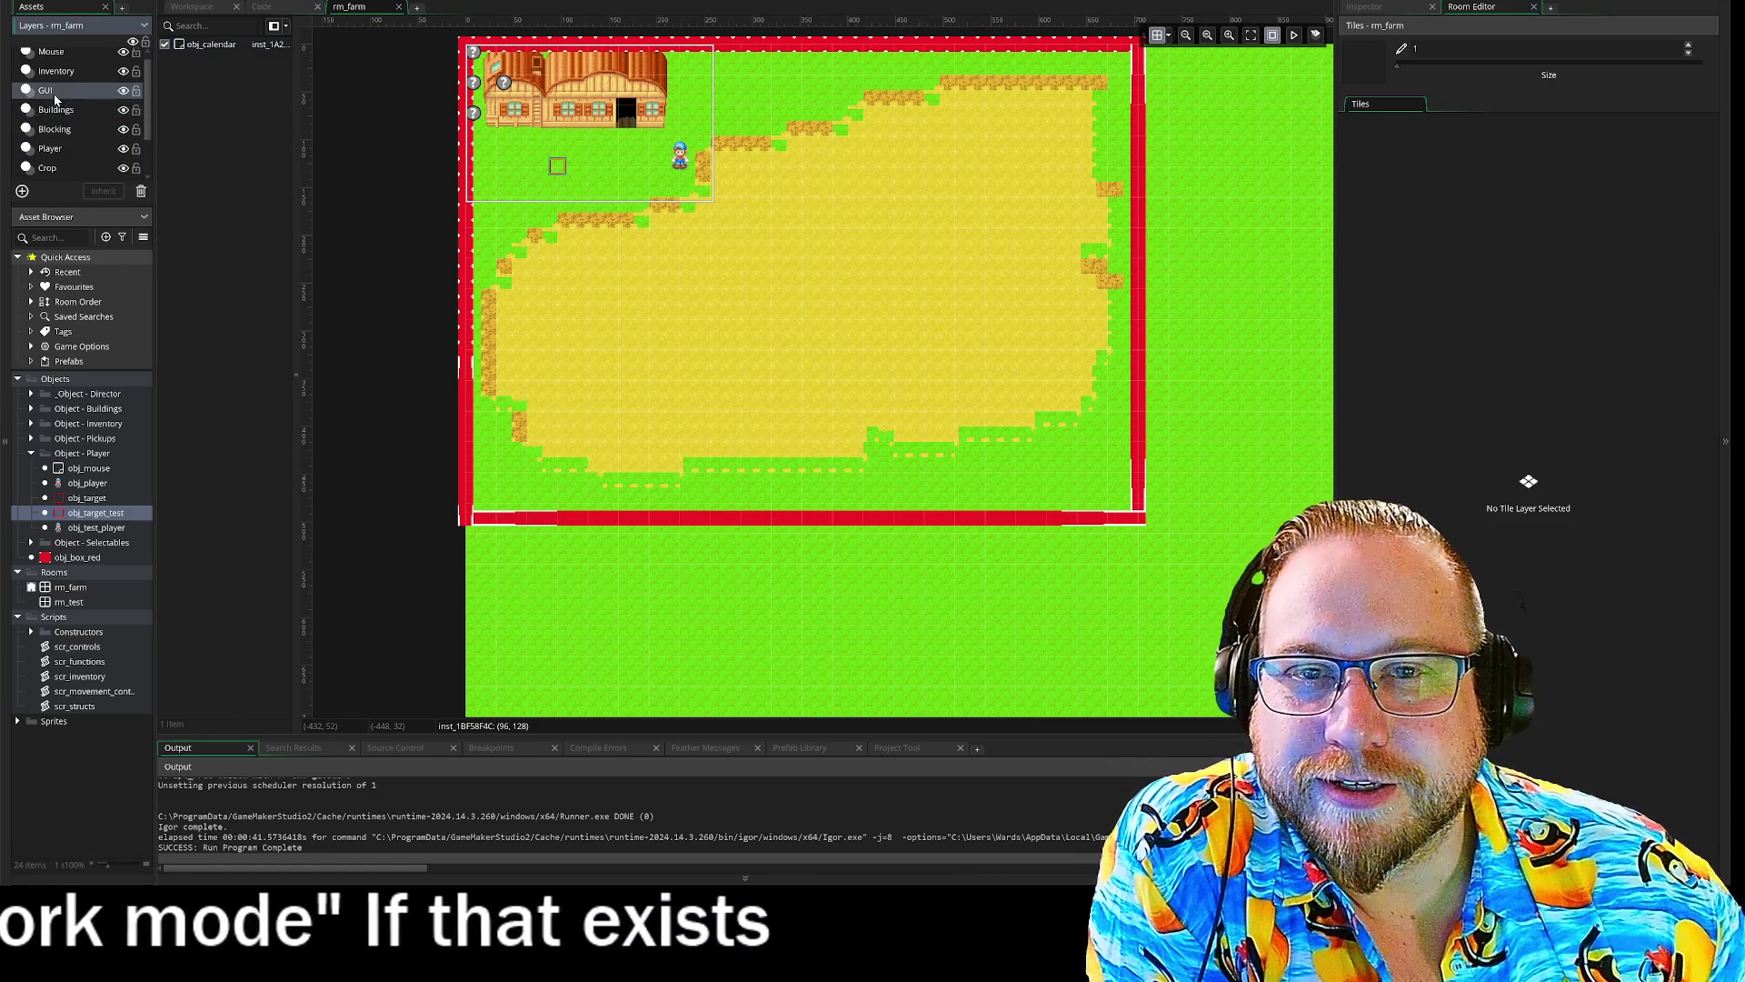
pyautogui.click(54, 110)
pyautogui.click(55, 129)
pyautogui.click(52, 111)
pyautogui.click(50, 130)
pyautogui.click(54, 110)
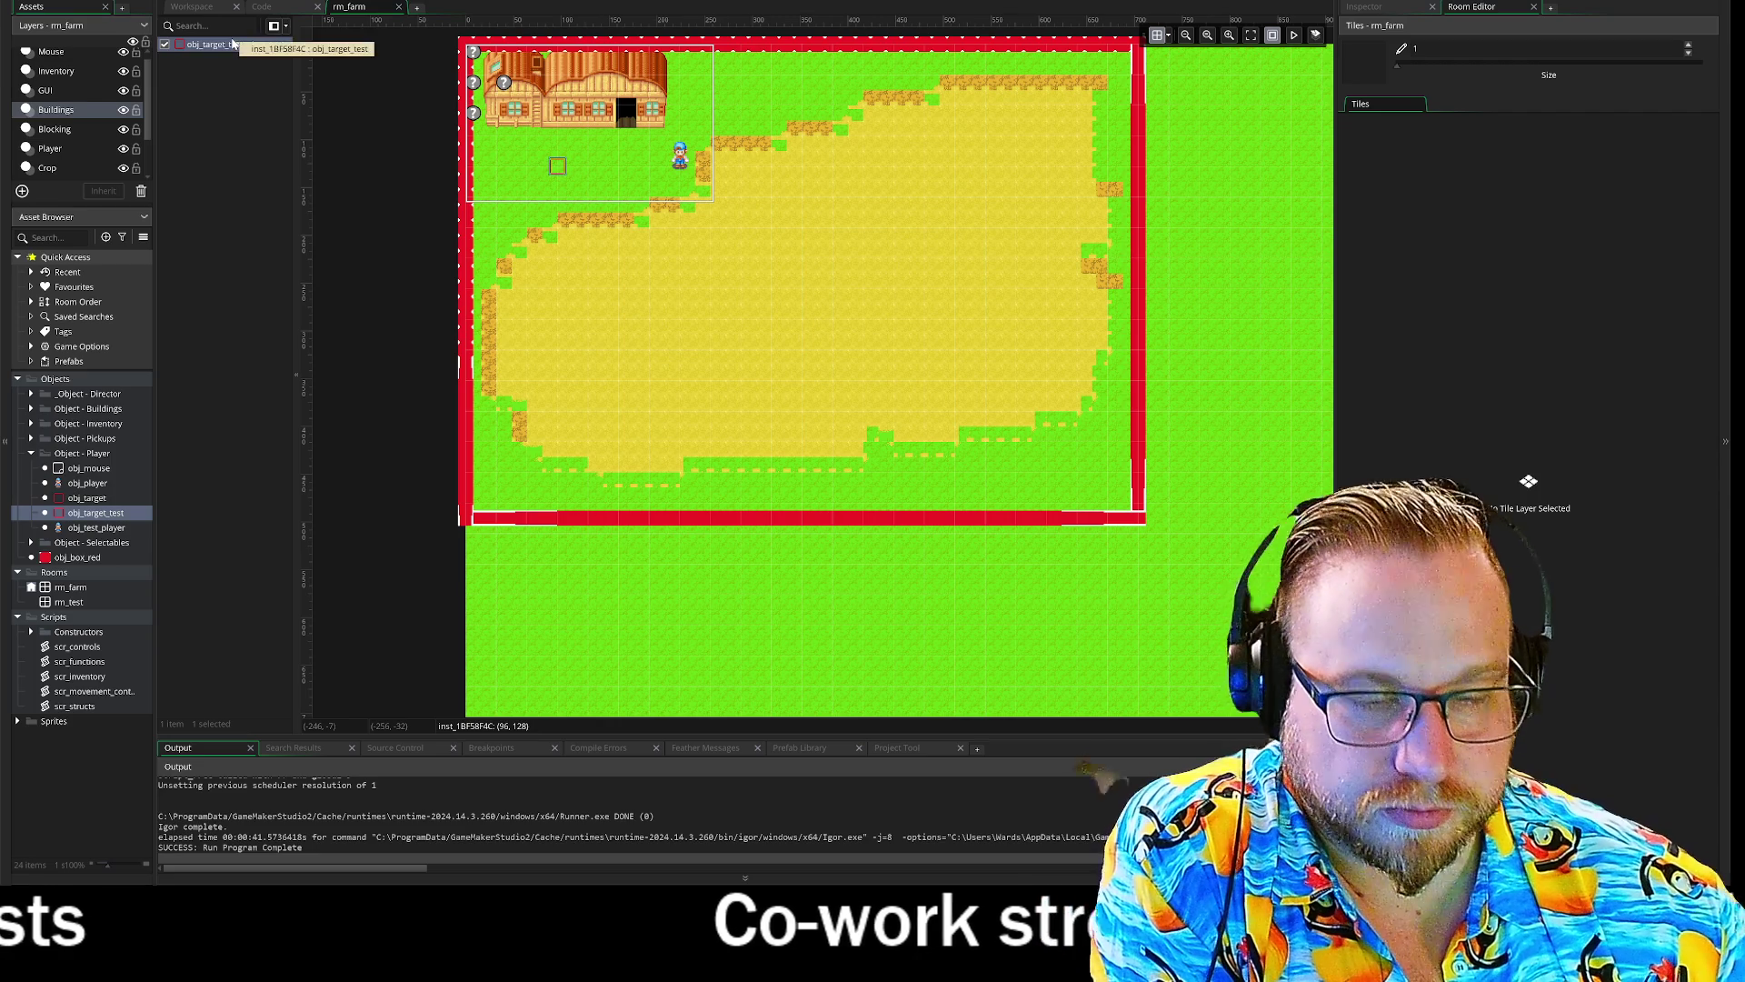
pyautogui.press('Delete')
# - Place a new obj_target_test instance on the Player layer and run the game
pyautogui.scroll(-1, 55, 106)
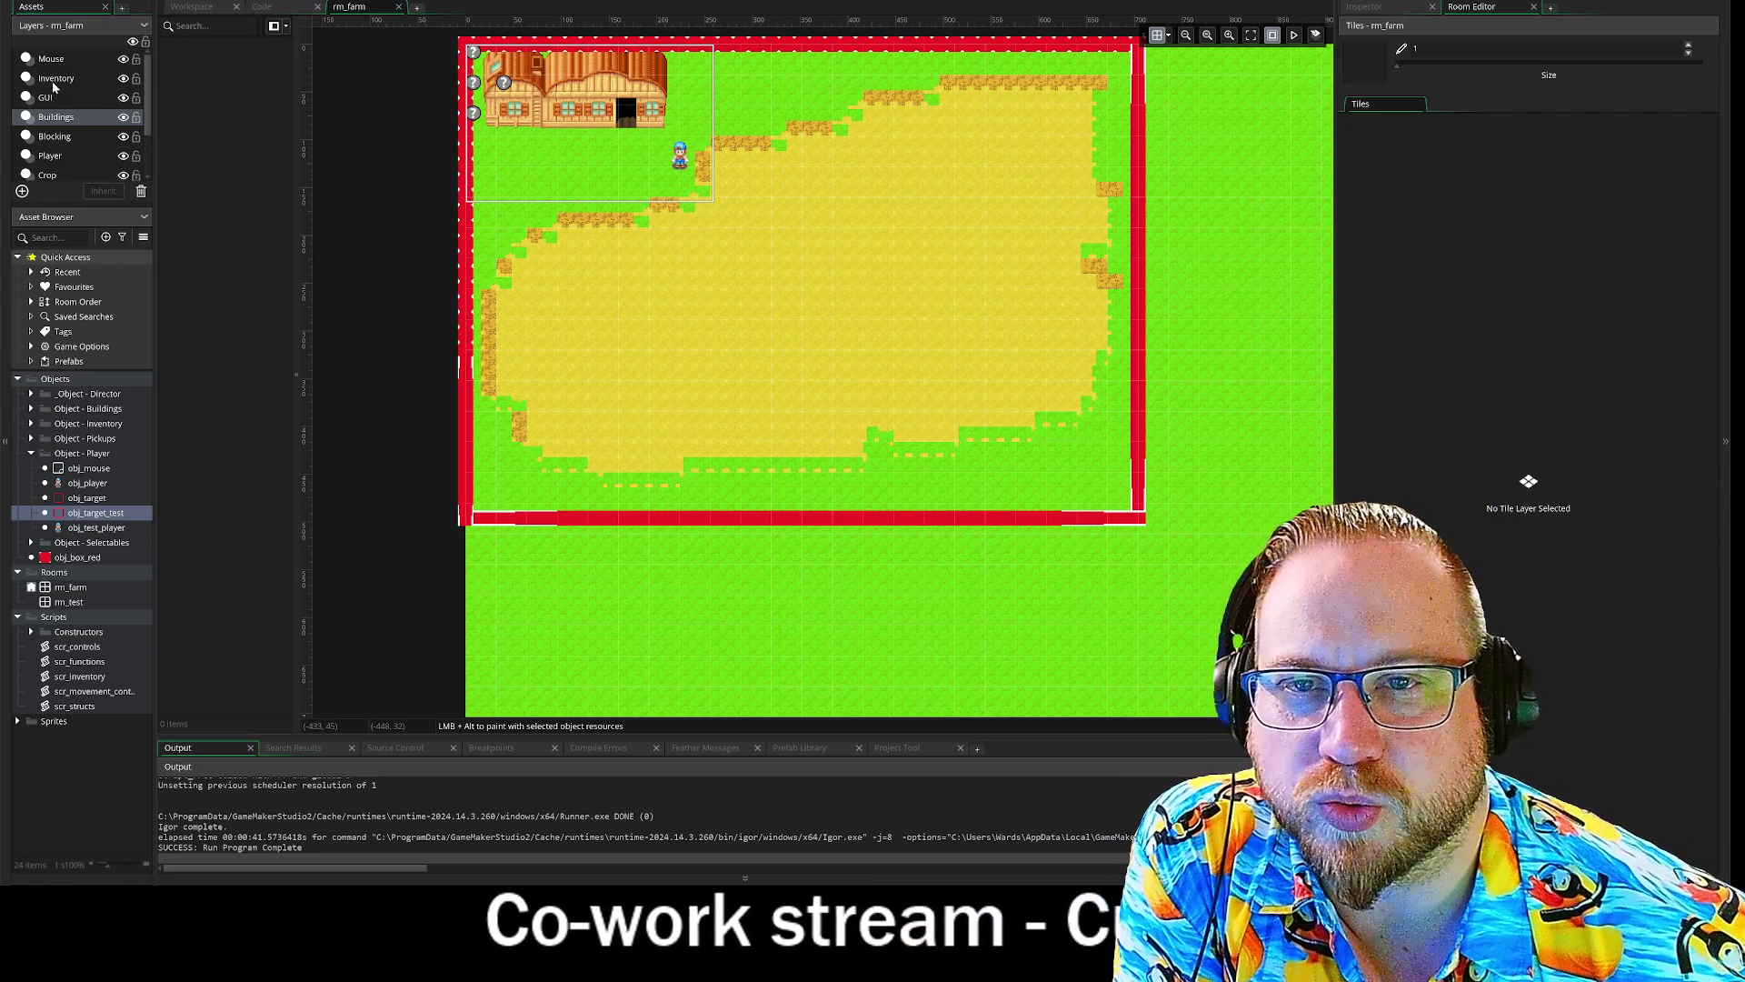
pyautogui.click(50, 138)
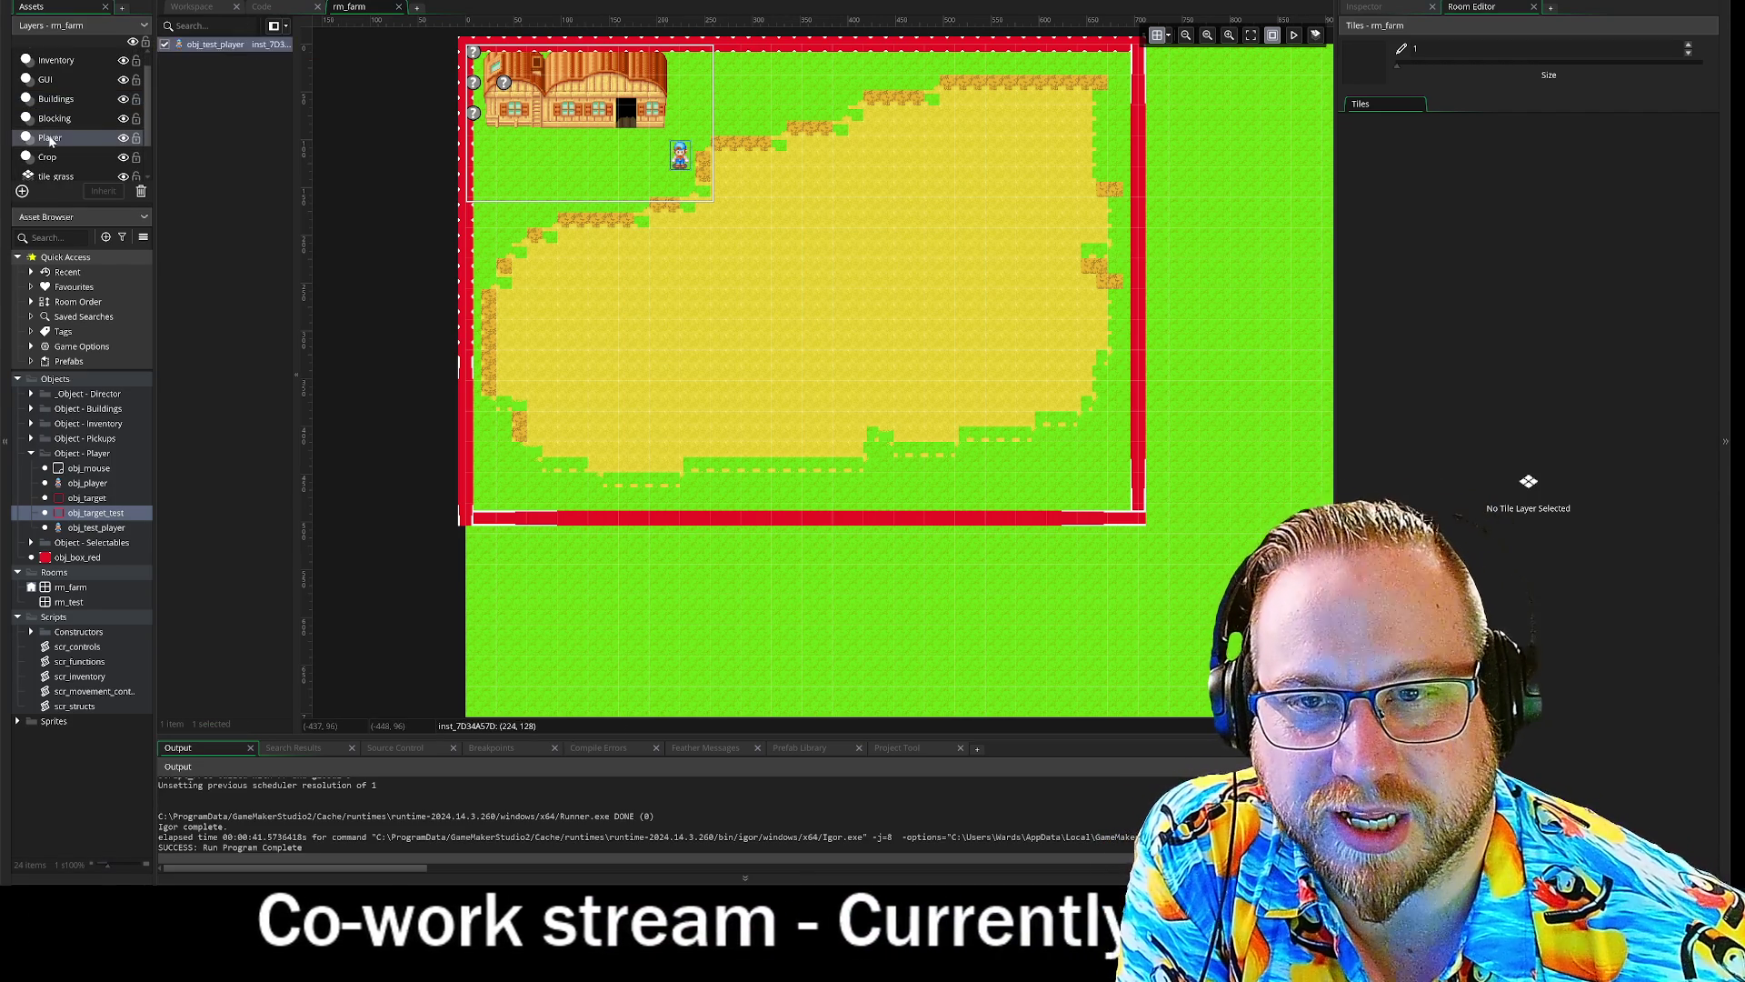
pyautogui.moveTo(91, 512)
pyautogui.mouseDown()
pyautogui.moveTo(82, 218)
pyautogui.moveTo(587, 196)
pyautogui.moveTo(587, 167)
pyautogui.mouseUp()
pyautogui.press('F5')
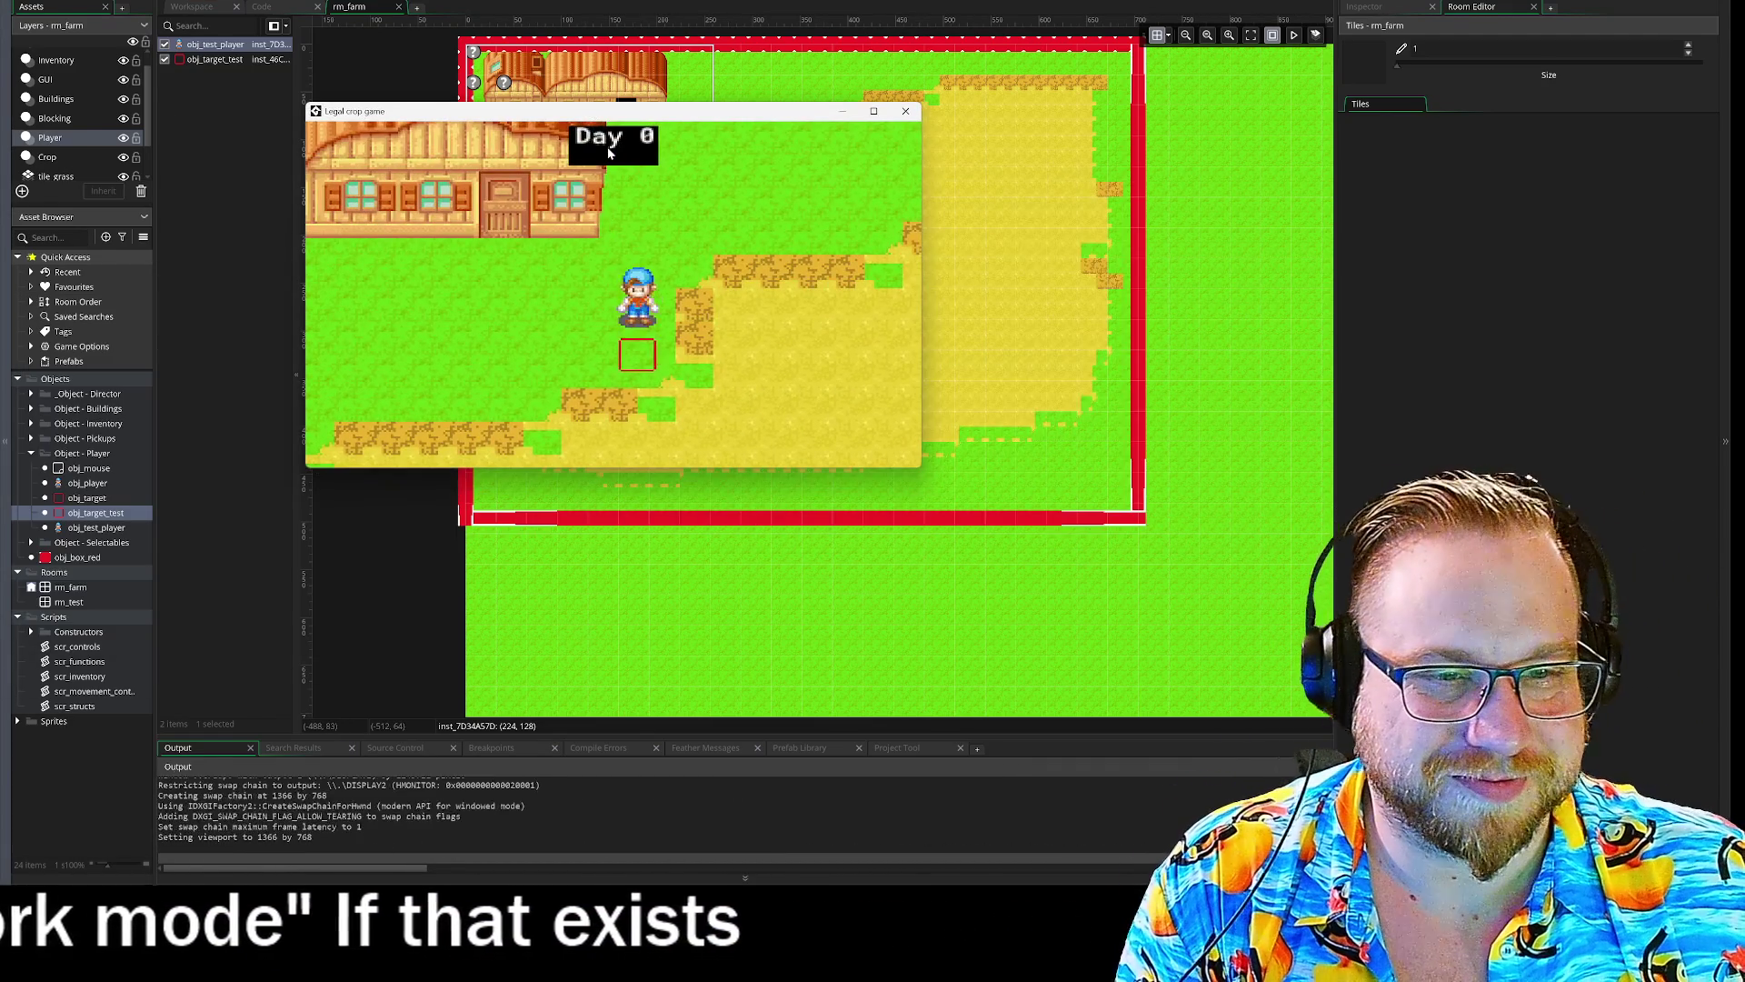
# - Walk the farmer through the yellow field and up toward the farmhouse, watching the red target box
pyautogui.press('s')
pyautogui.press('a')
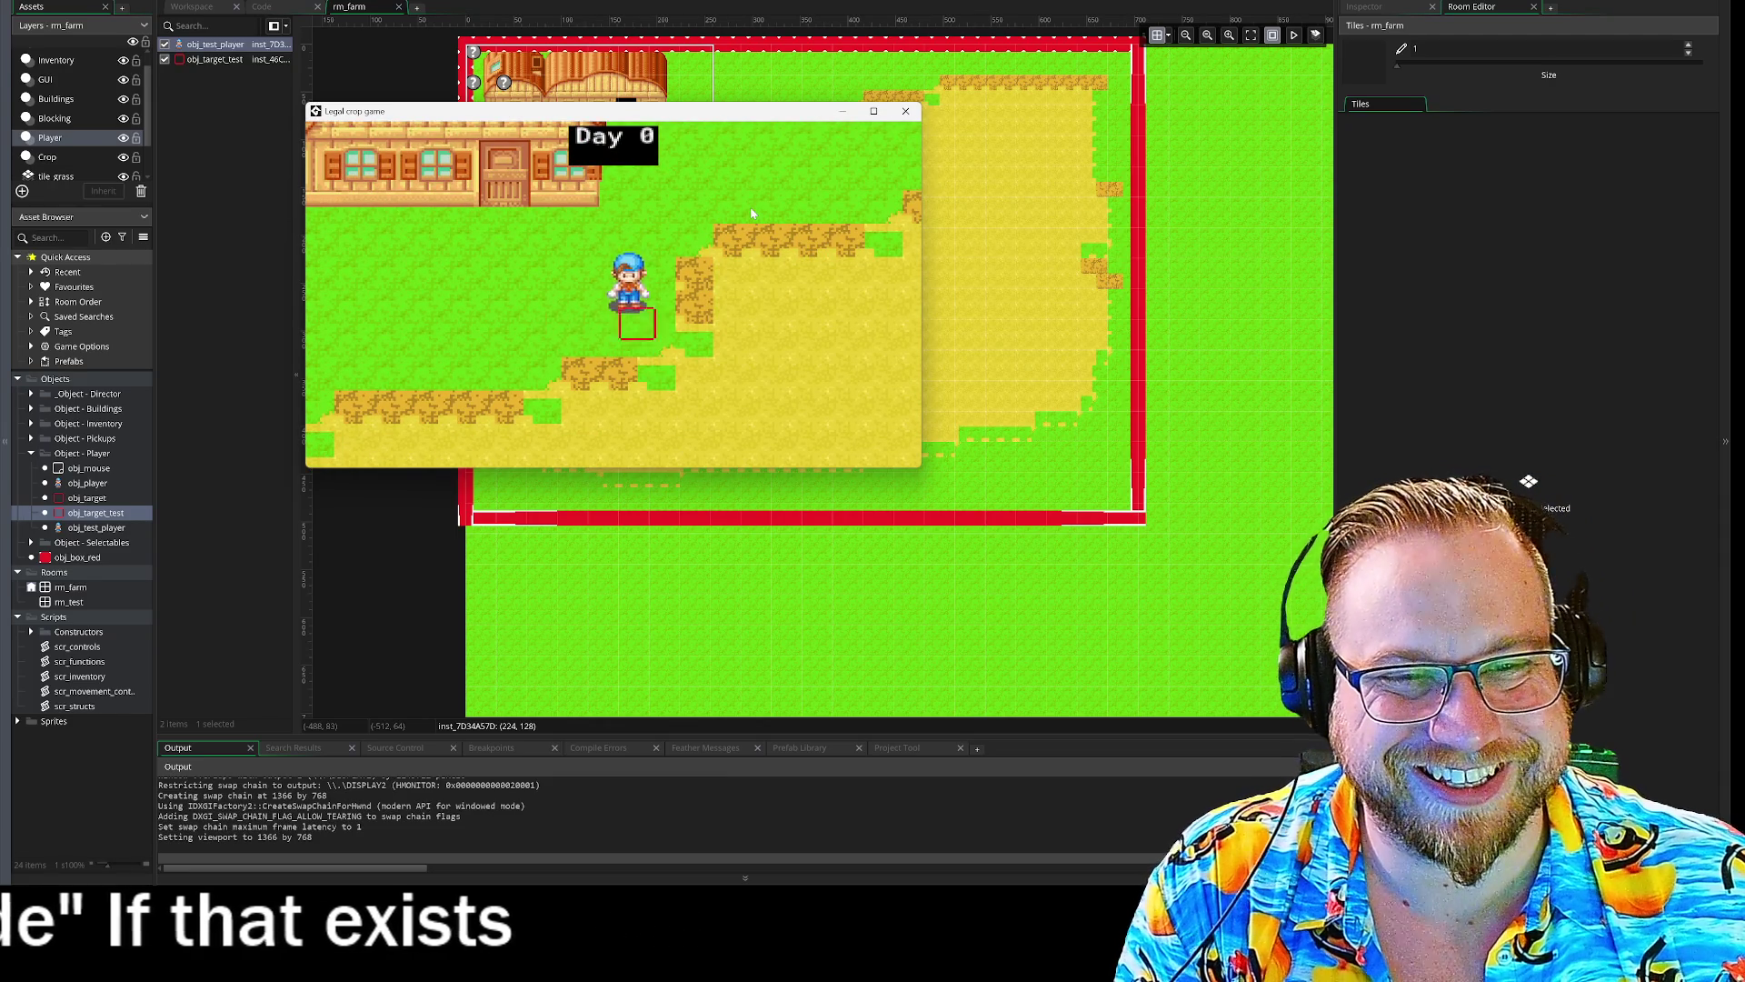
pyautogui.press('d')
pyautogui.press('s')
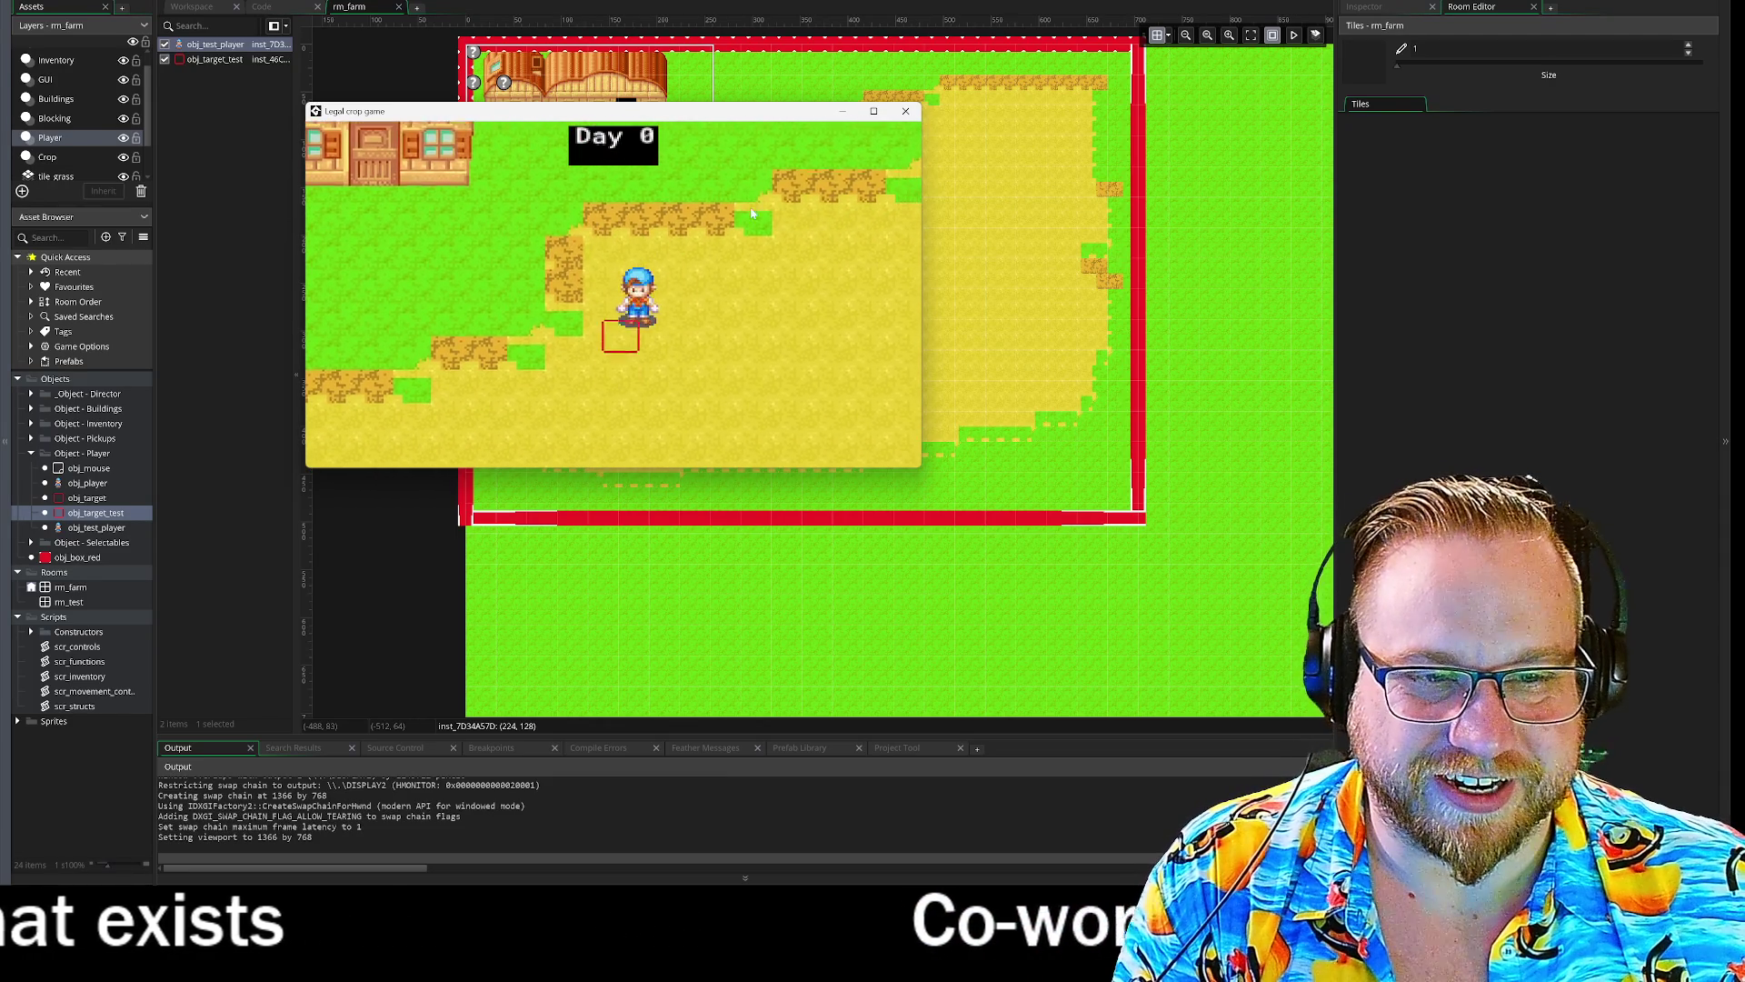
pyautogui.press('w')
pyautogui.press('d')
pyautogui.press('a')
pyautogui.press('s')
pyautogui.press('s')
pyautogui.press('a')
pyautogui.press('s')
pyautogui.press('d')
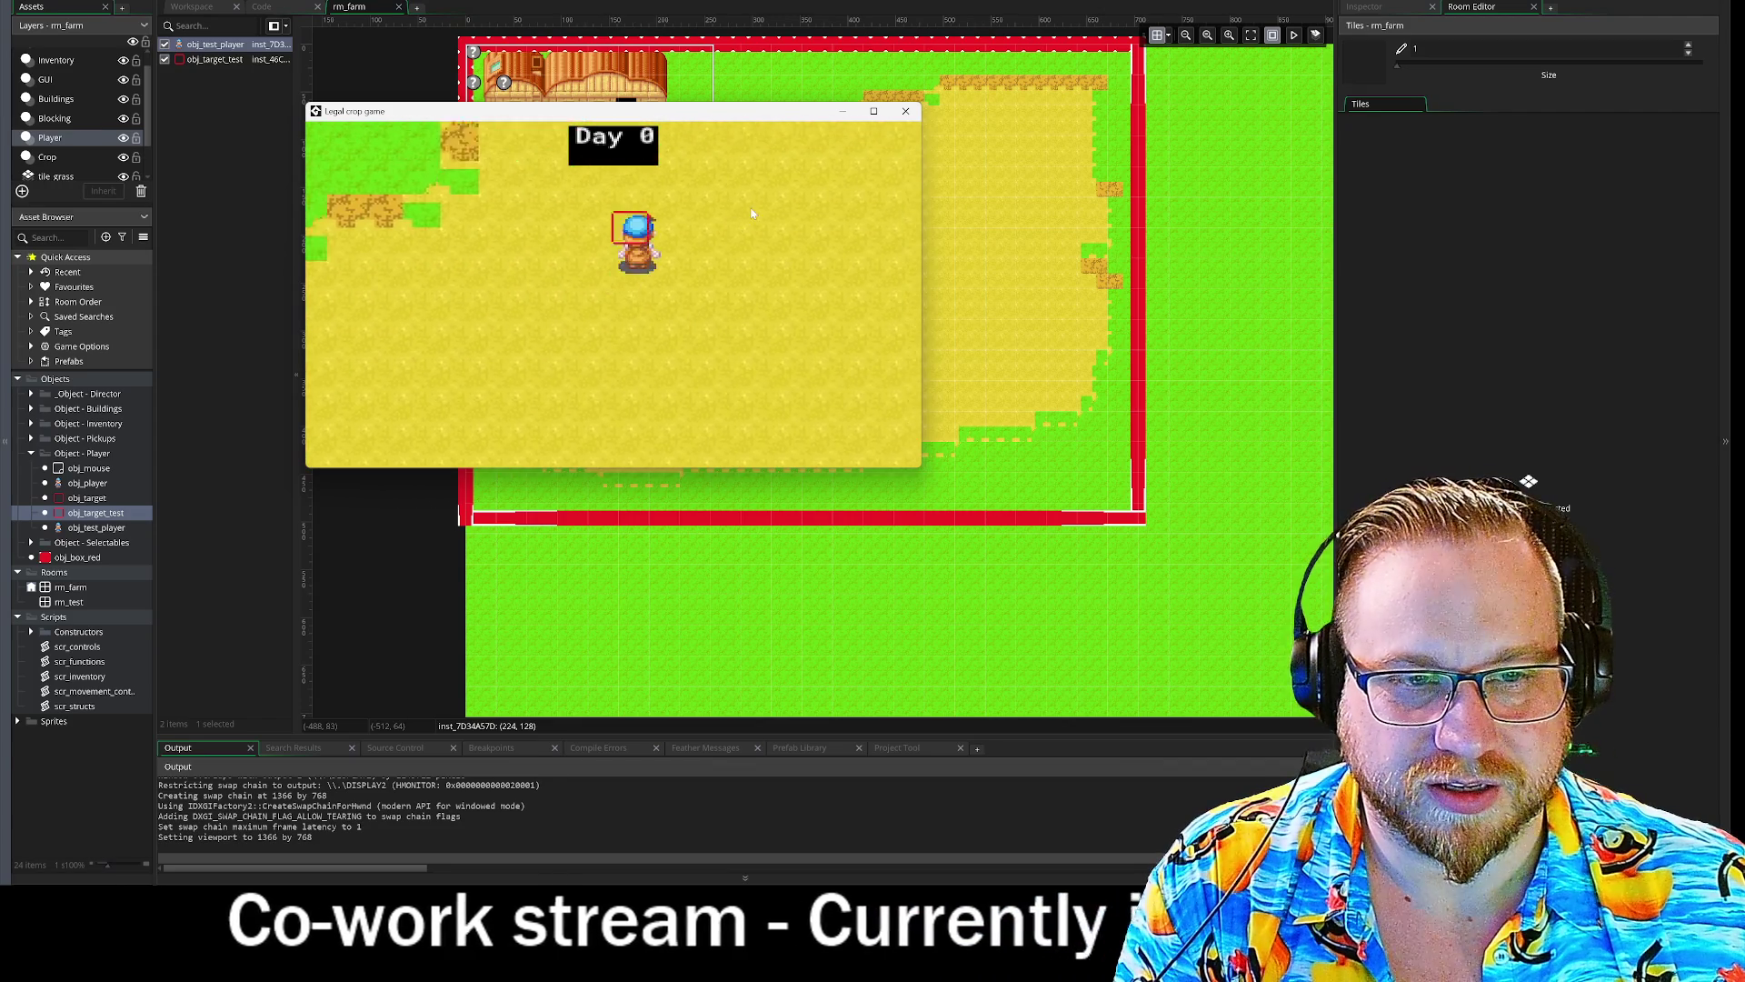
pyautogui.press('w')
pyautogui.press('a')
pyautogui.press('w')
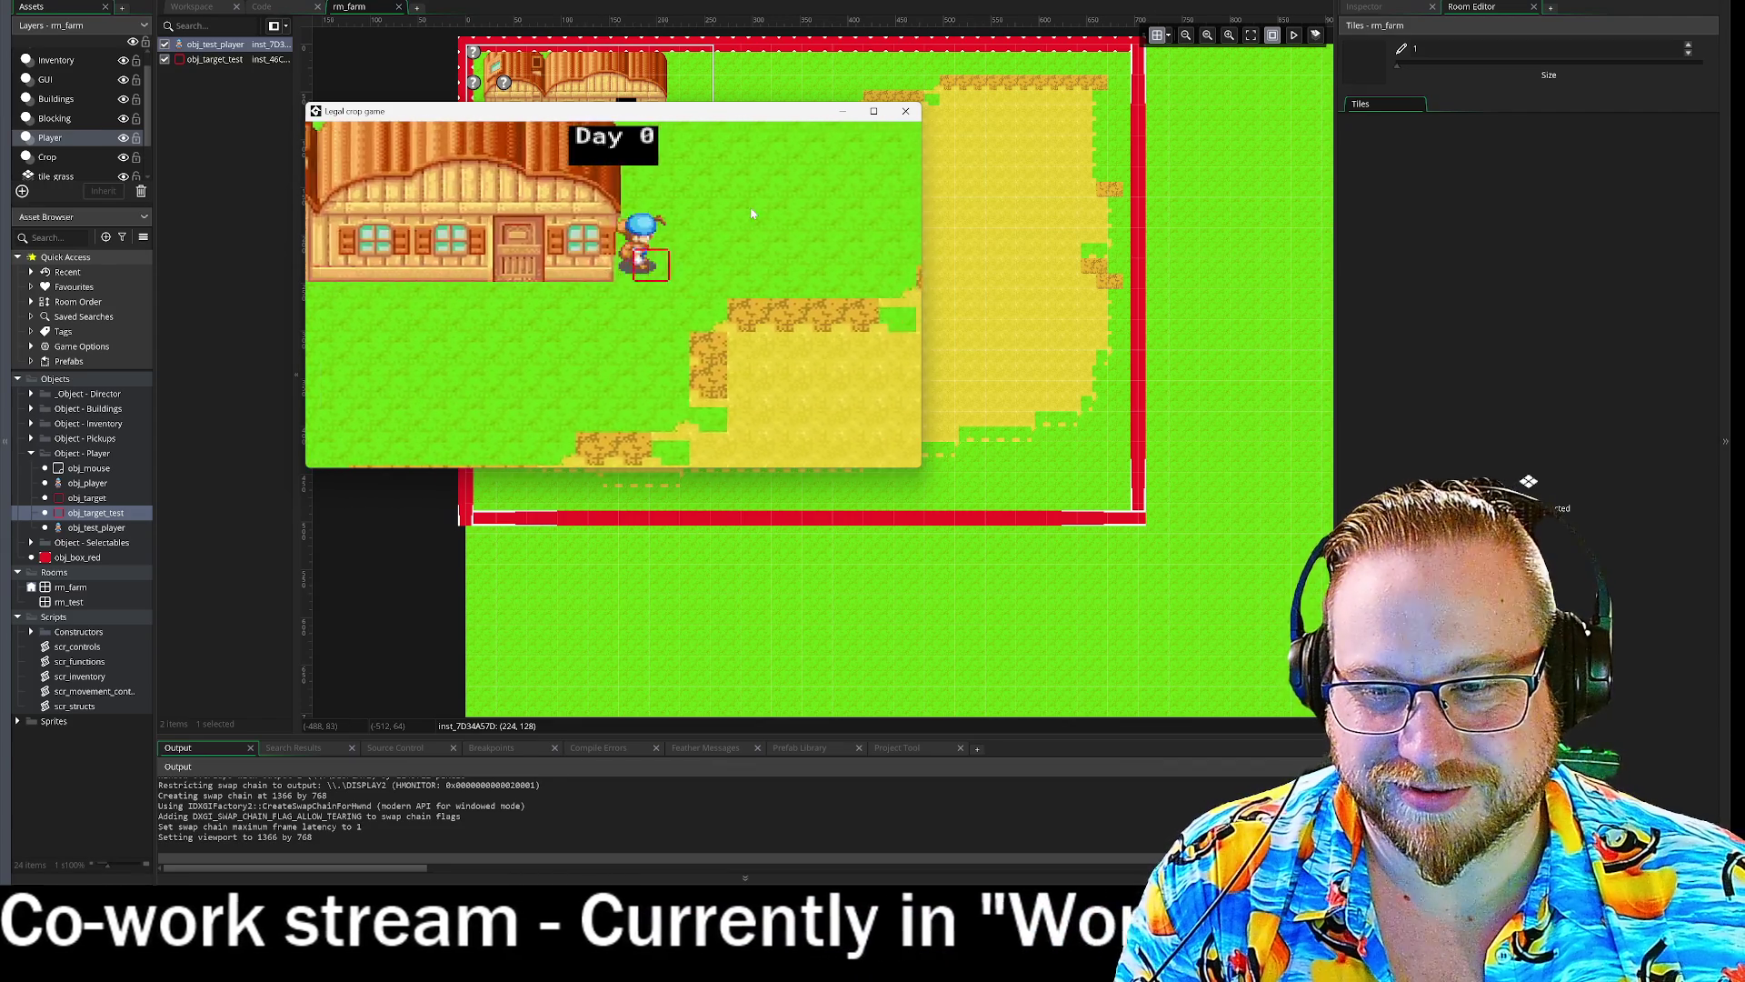
pyautogui.press('s')
pyautogui.press('d')
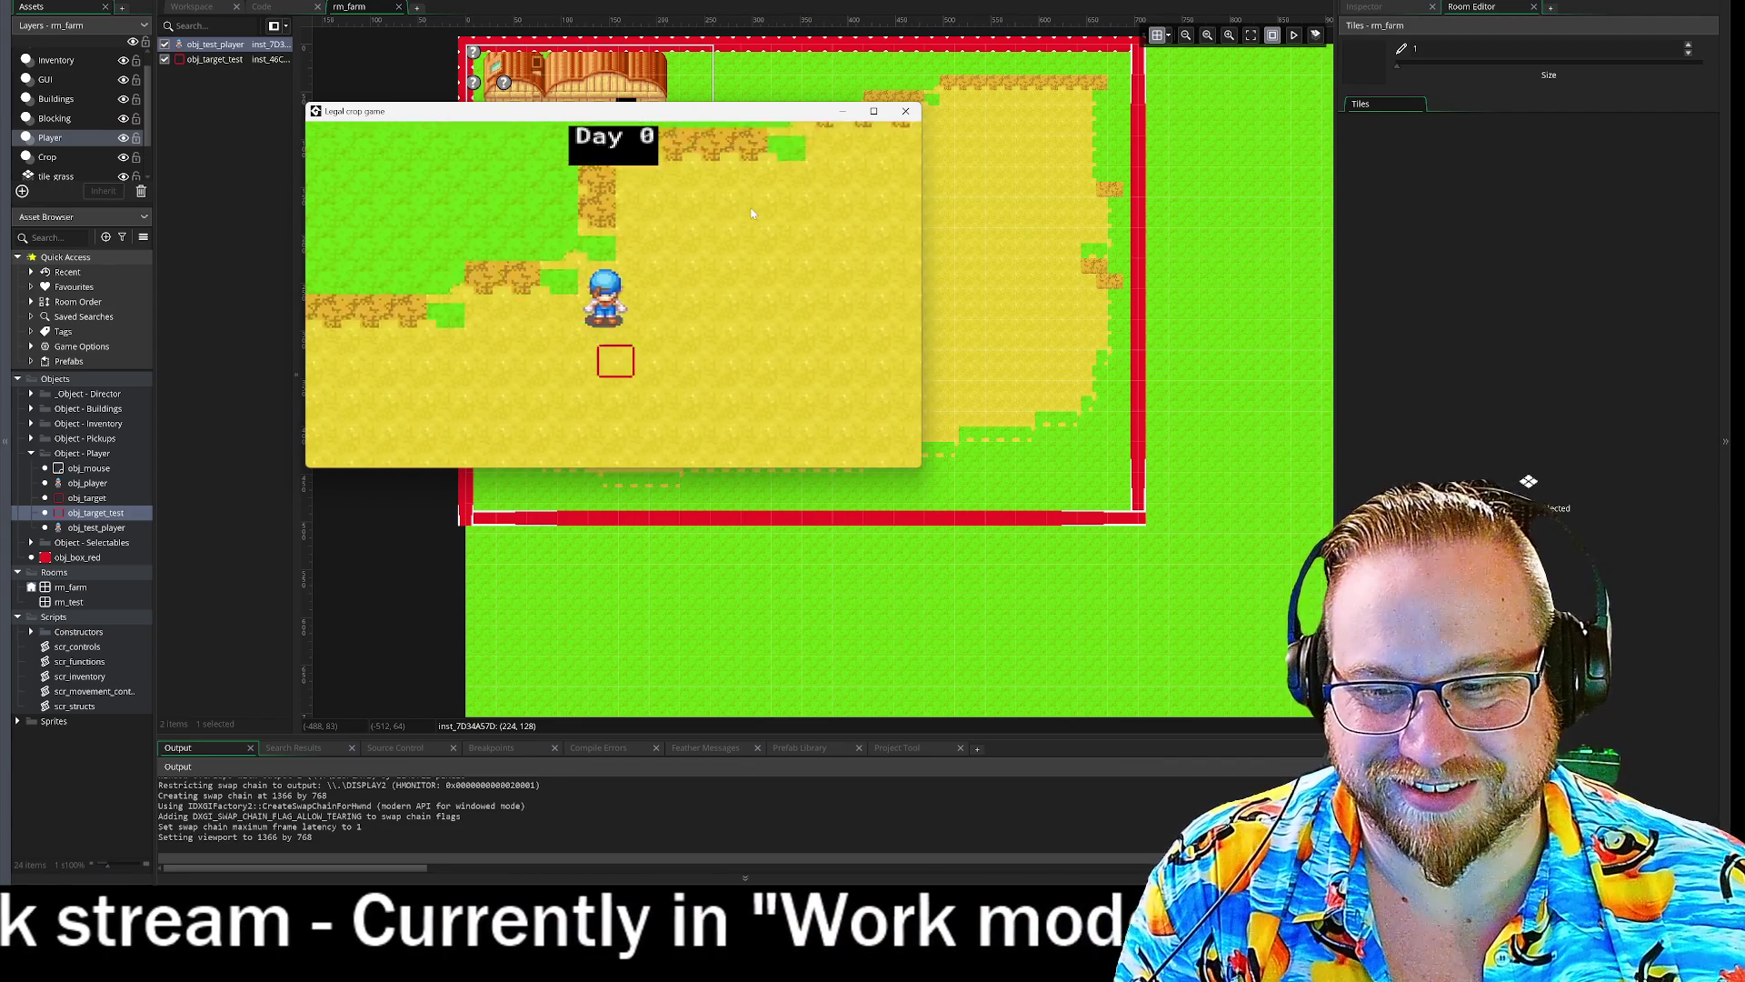
pyautogui.press('w')
pyautogui.press('a')
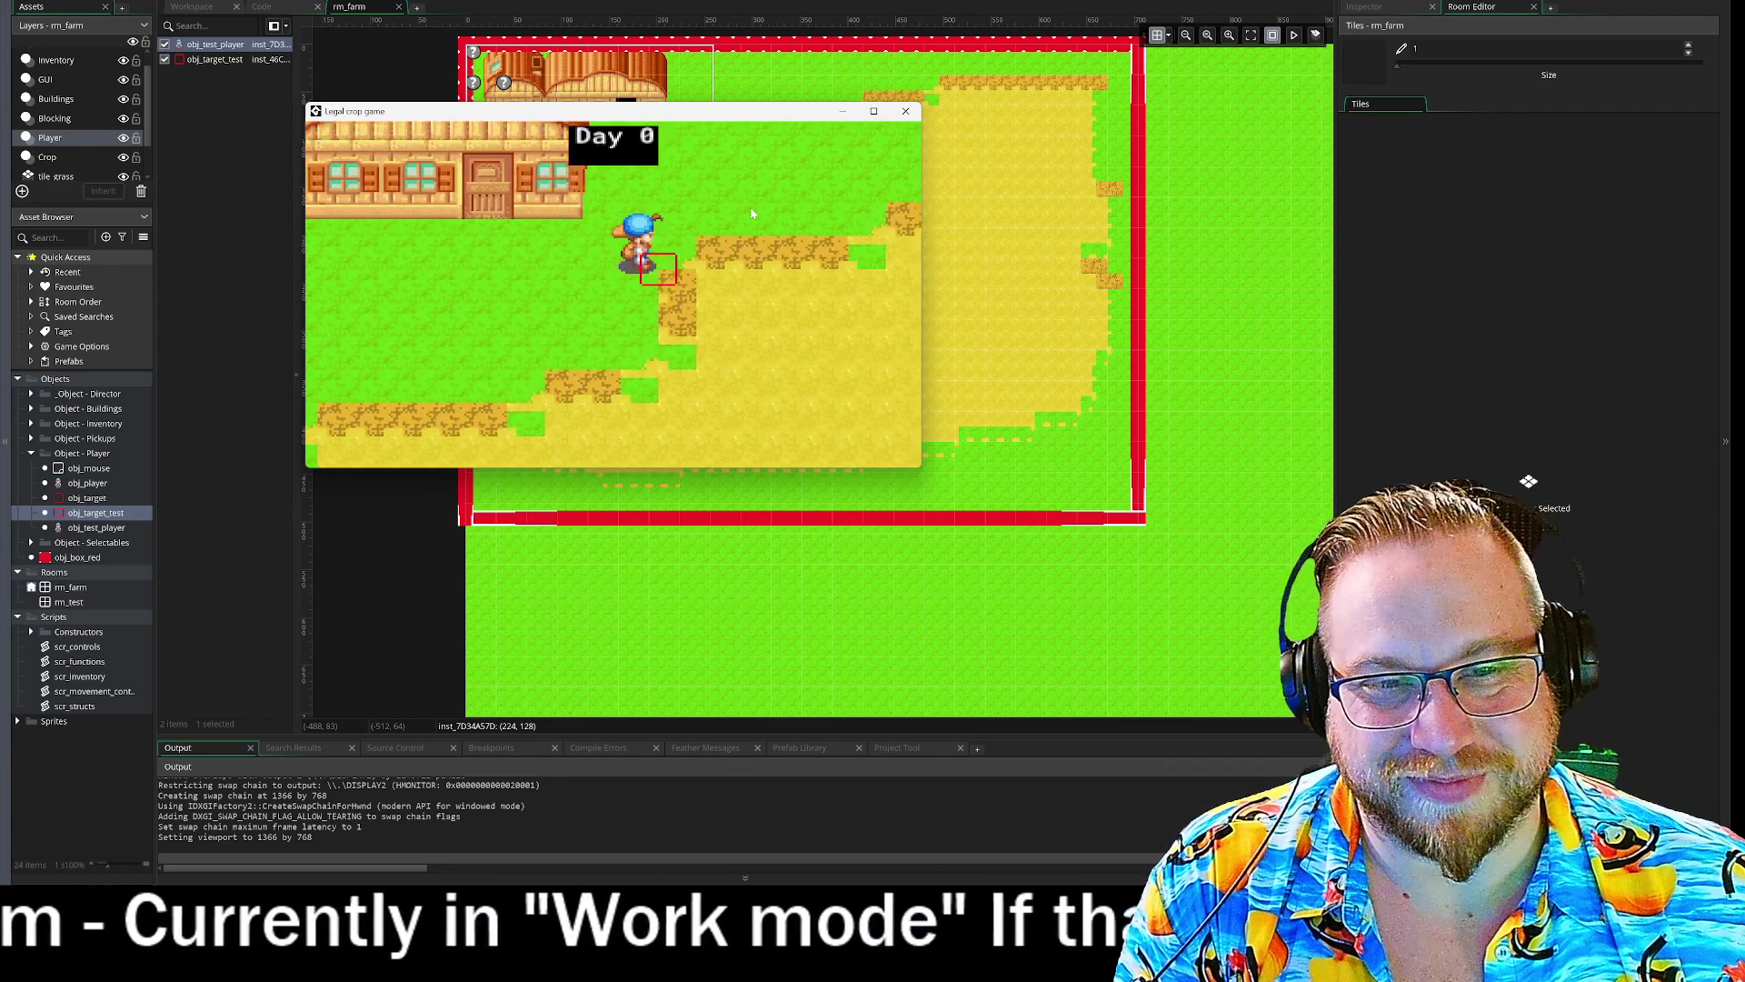
pyautogui.press('s')
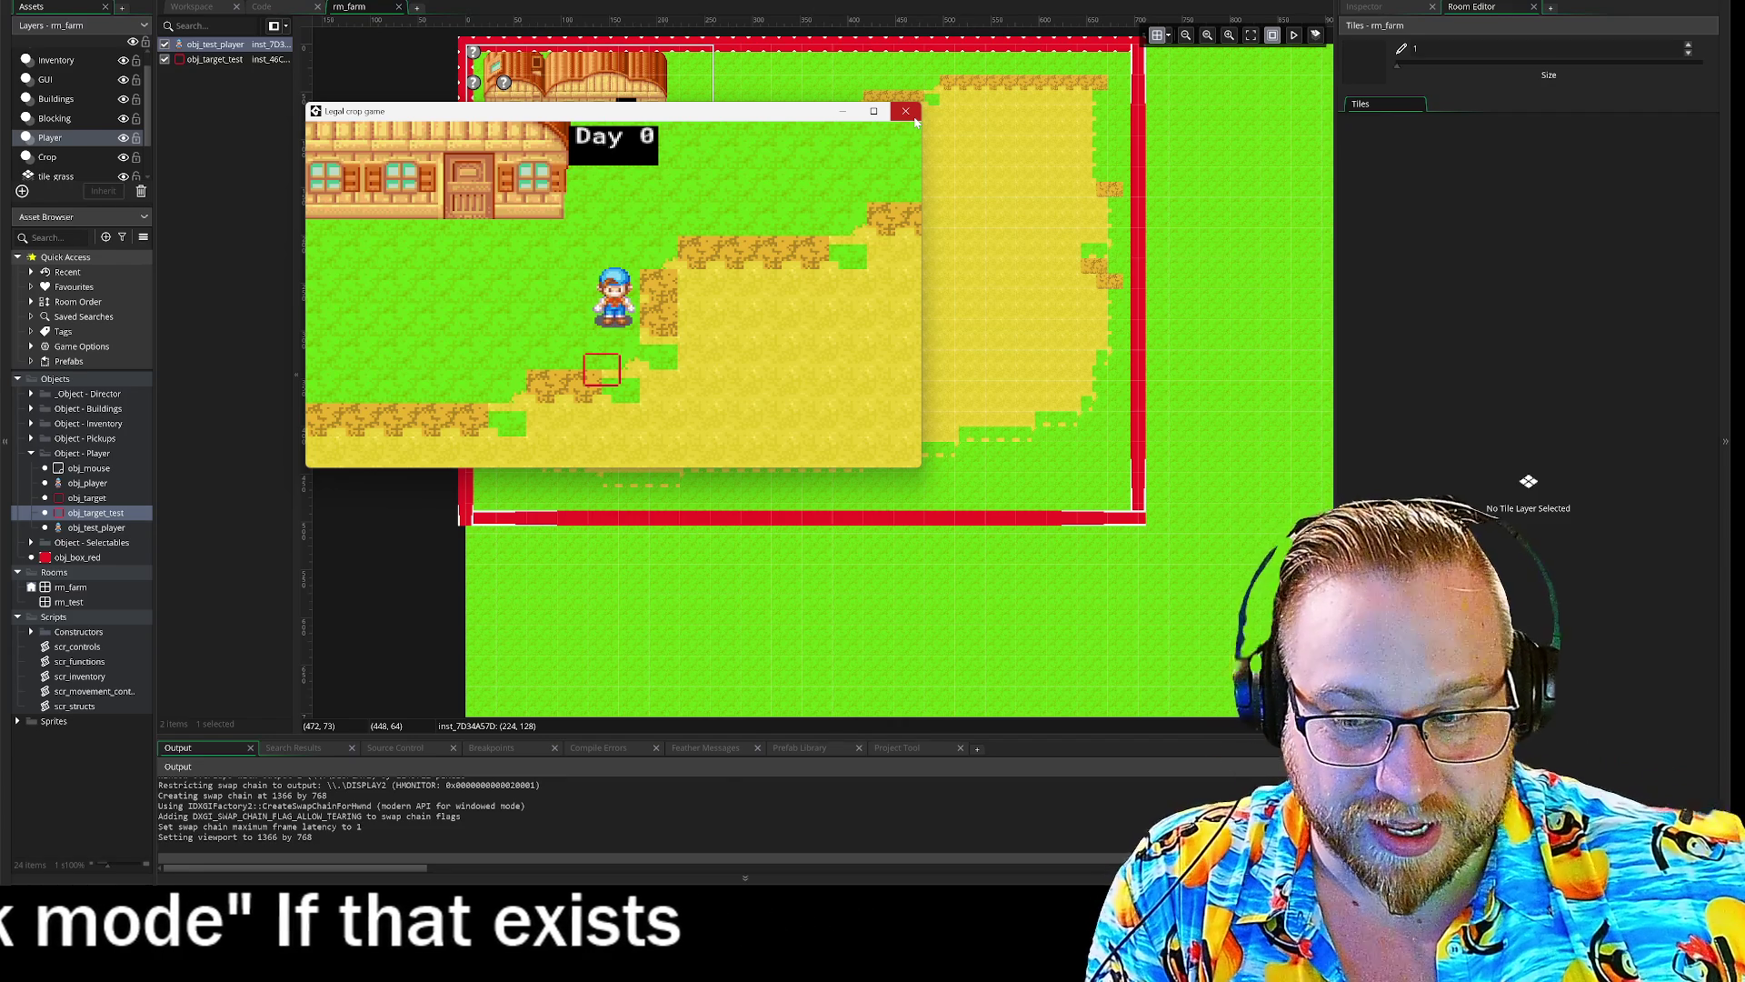
pyautogui.press('Left')
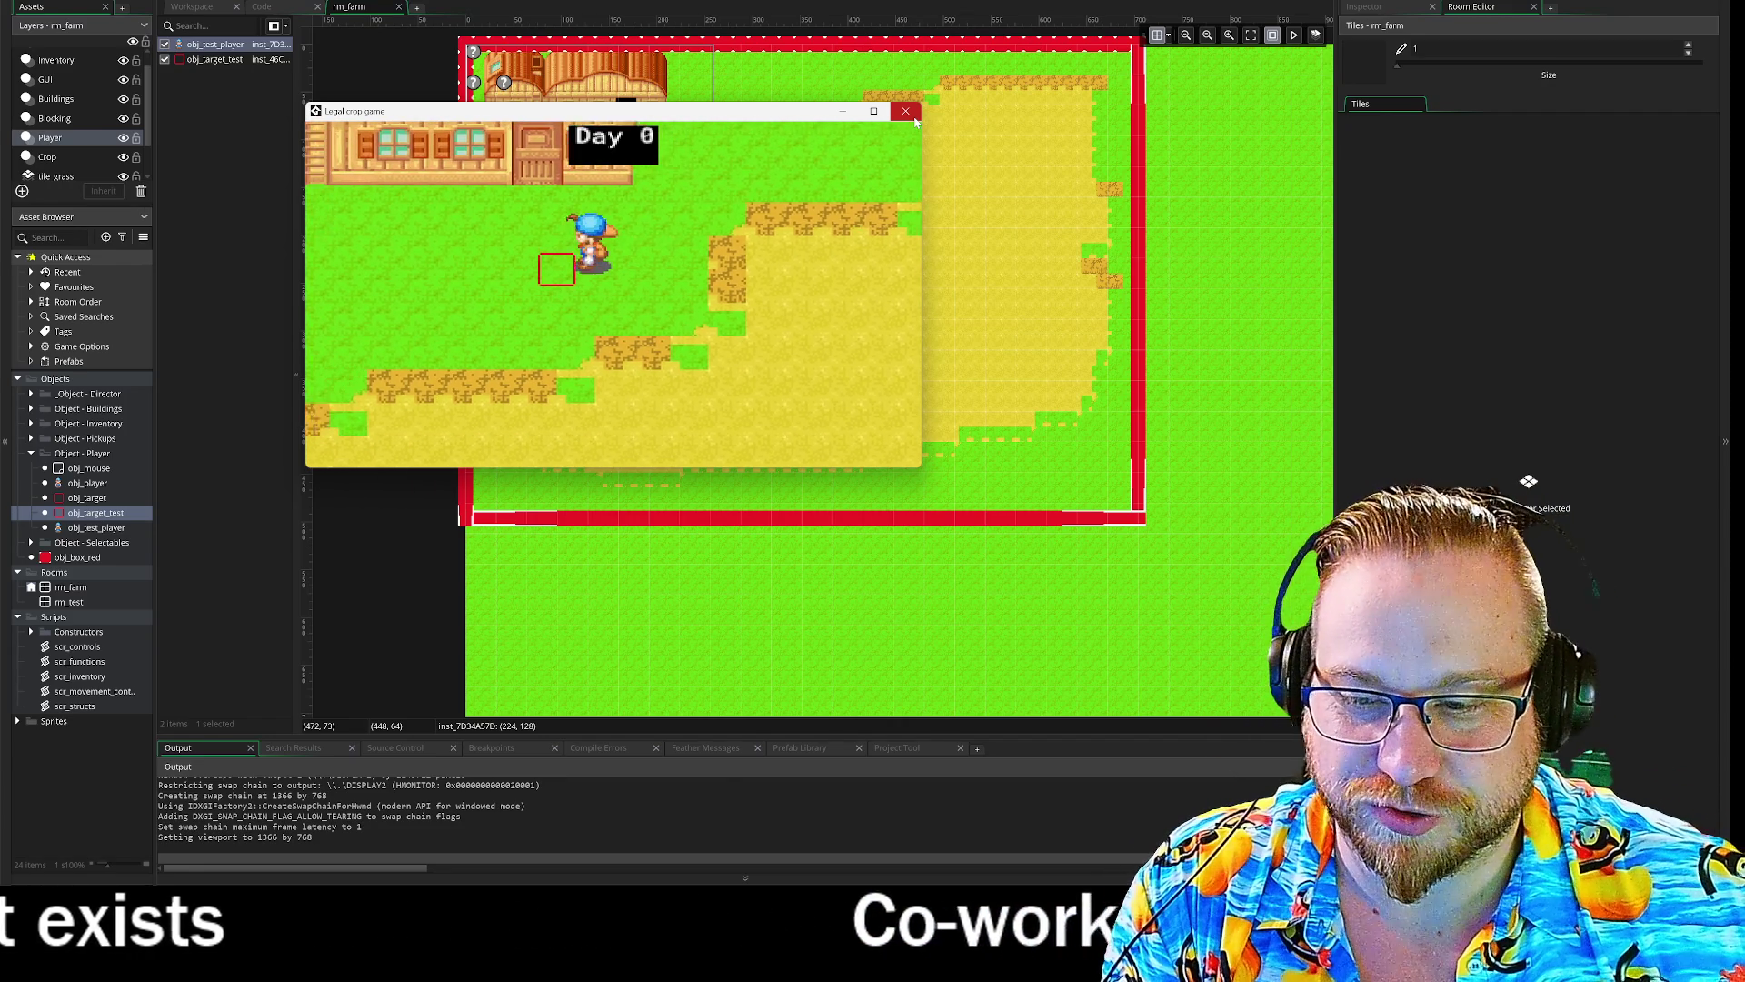
pyautogui.press('Left')
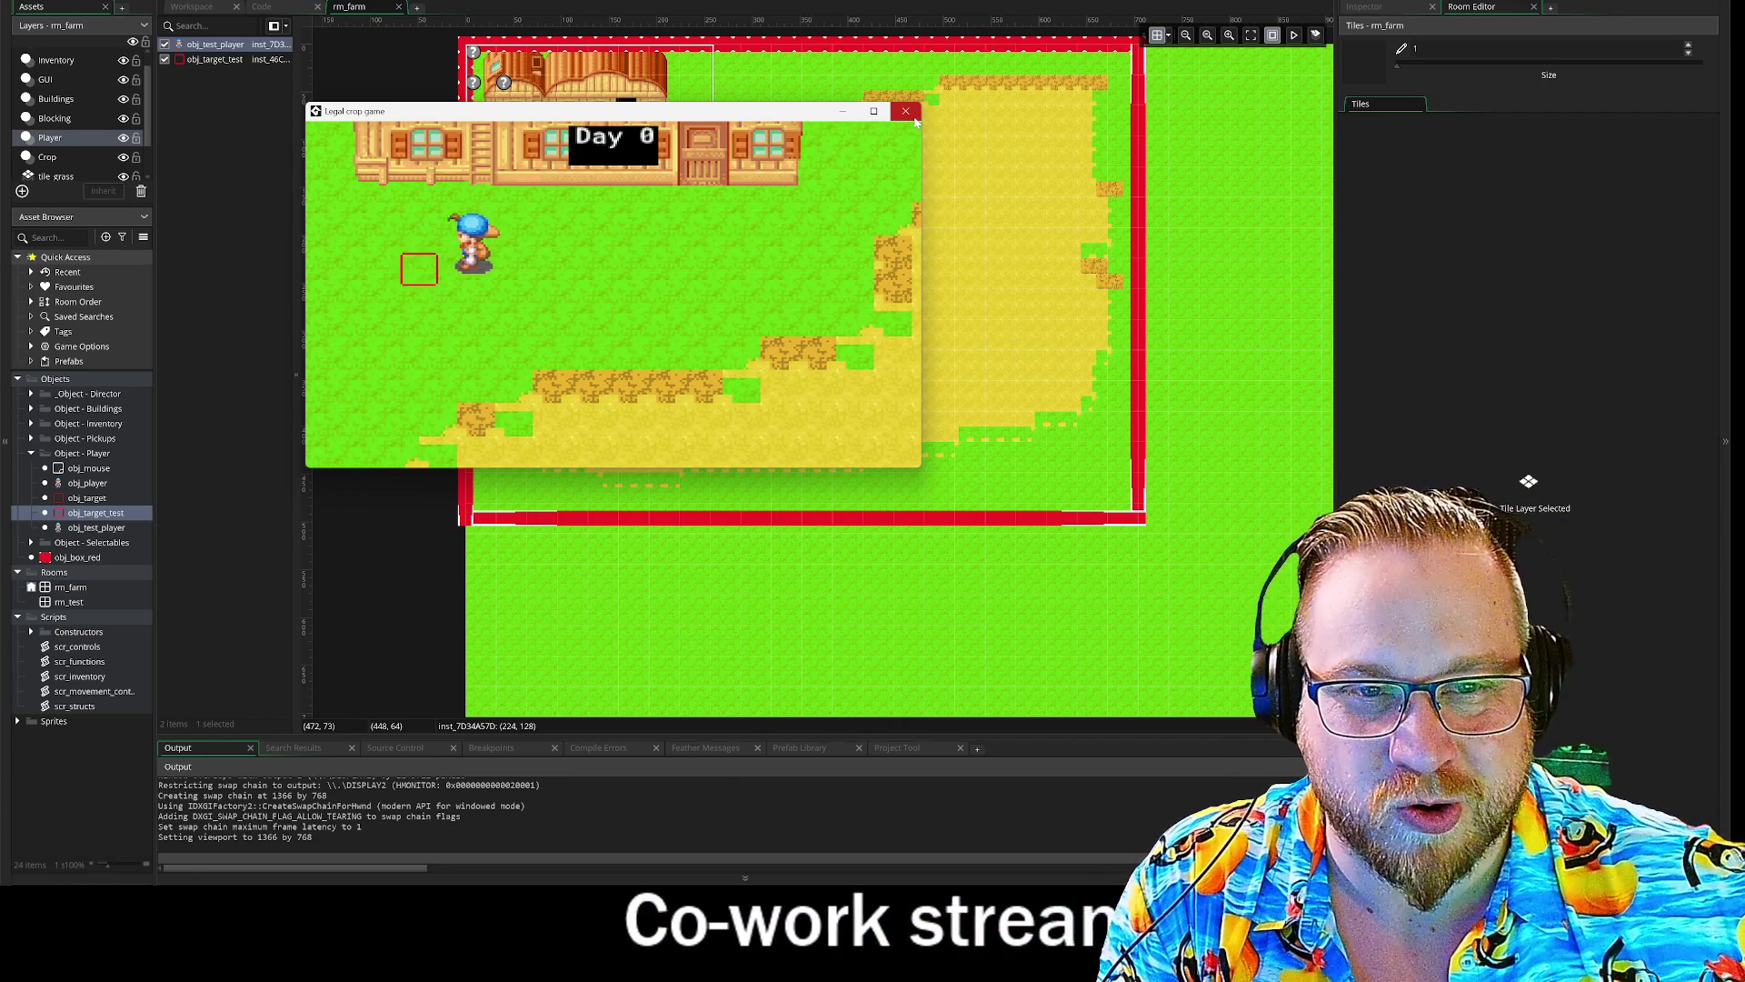
pyautogui.press('Up')
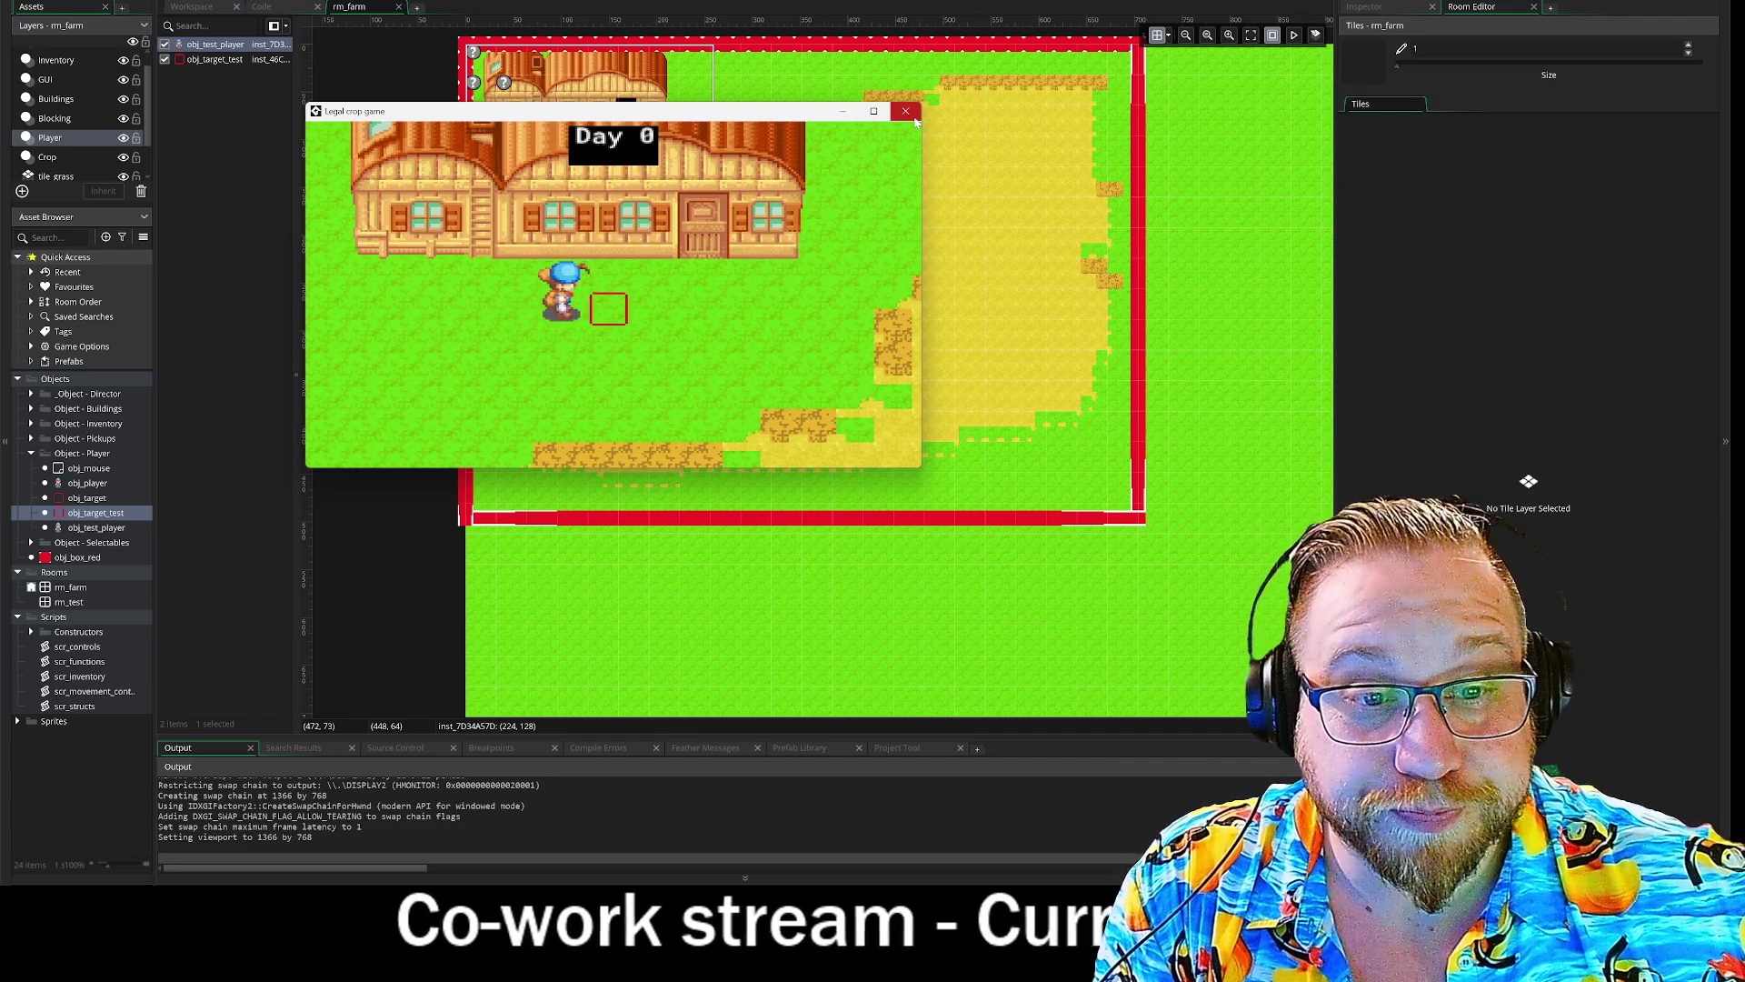
# - Walk the farmer in each direction to see the red target box shift with his facing
pyautogui.press('Right')
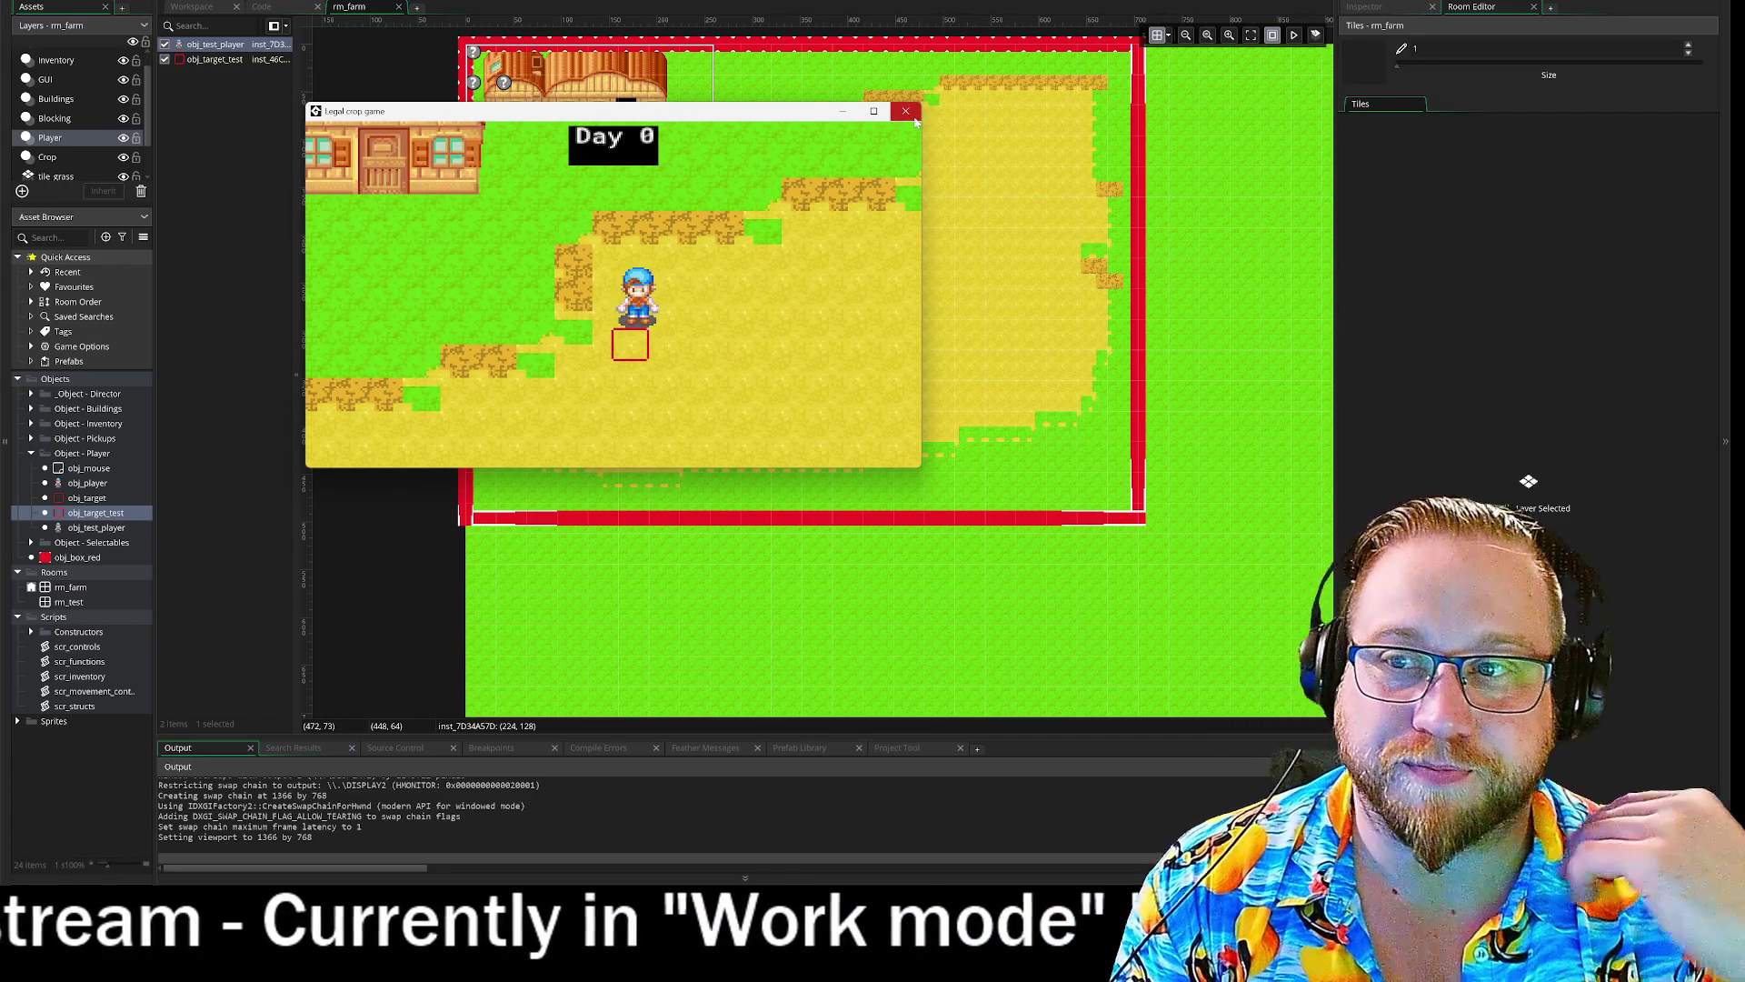
pyautogui.press('s')
pyautogui.press('d')
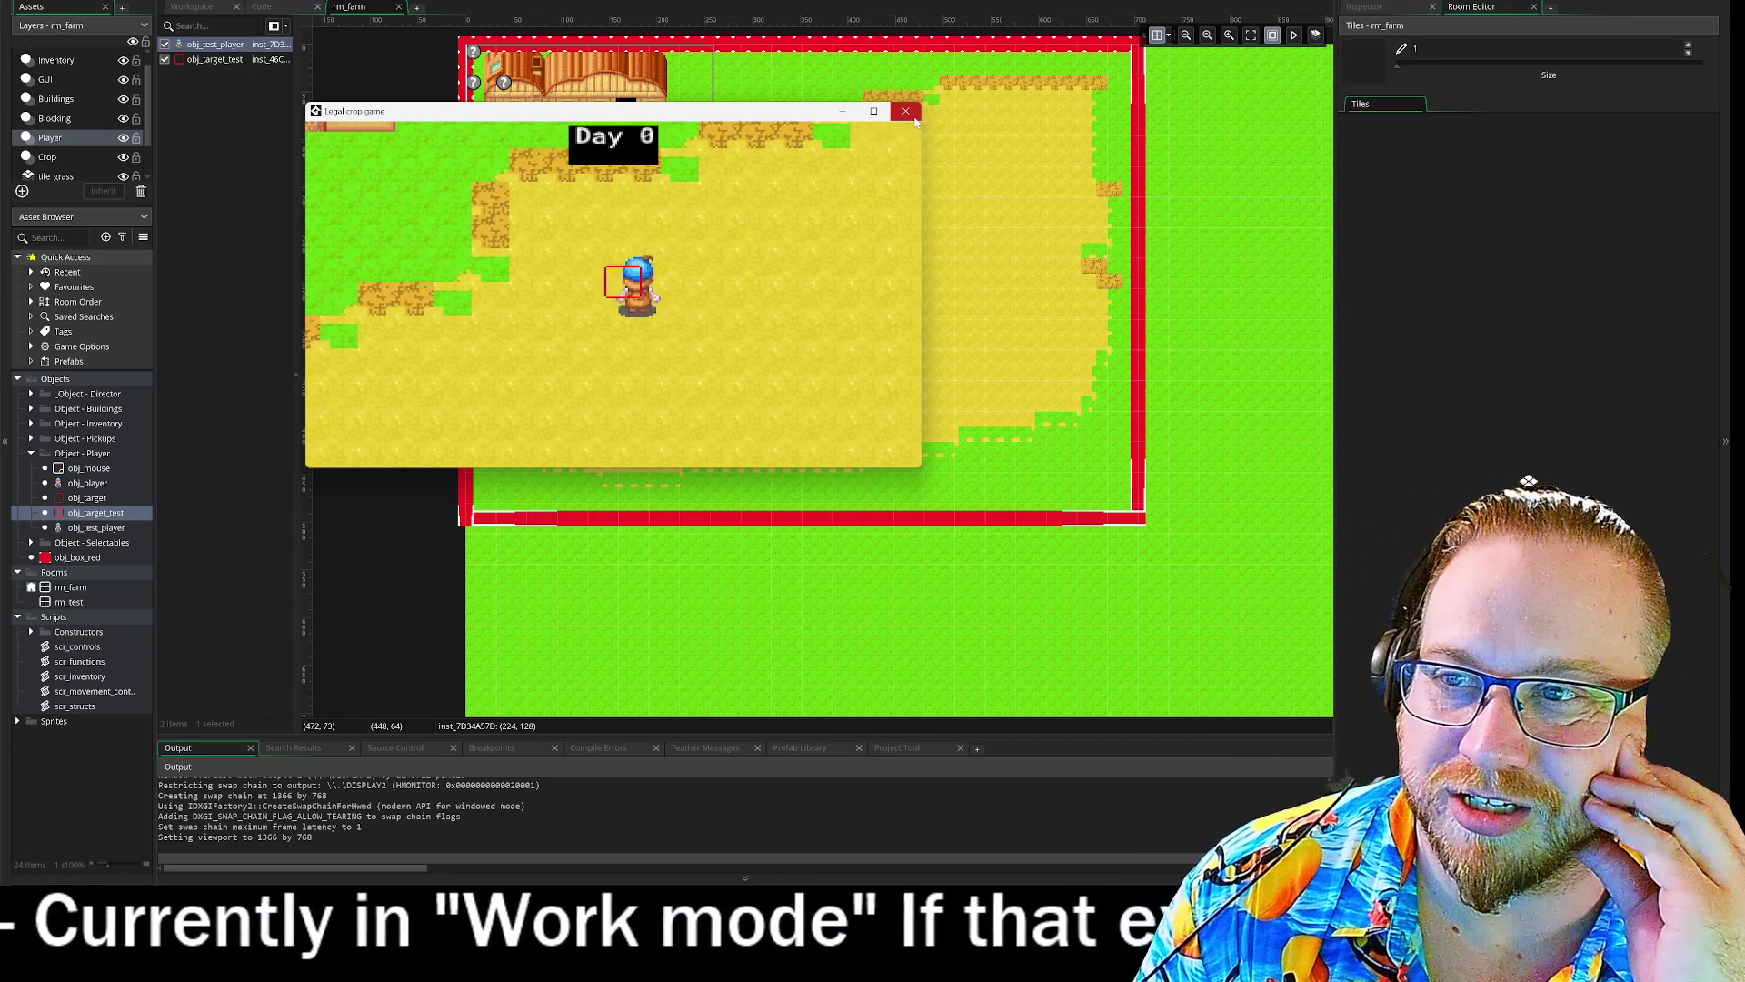
pyautogui.press('a')
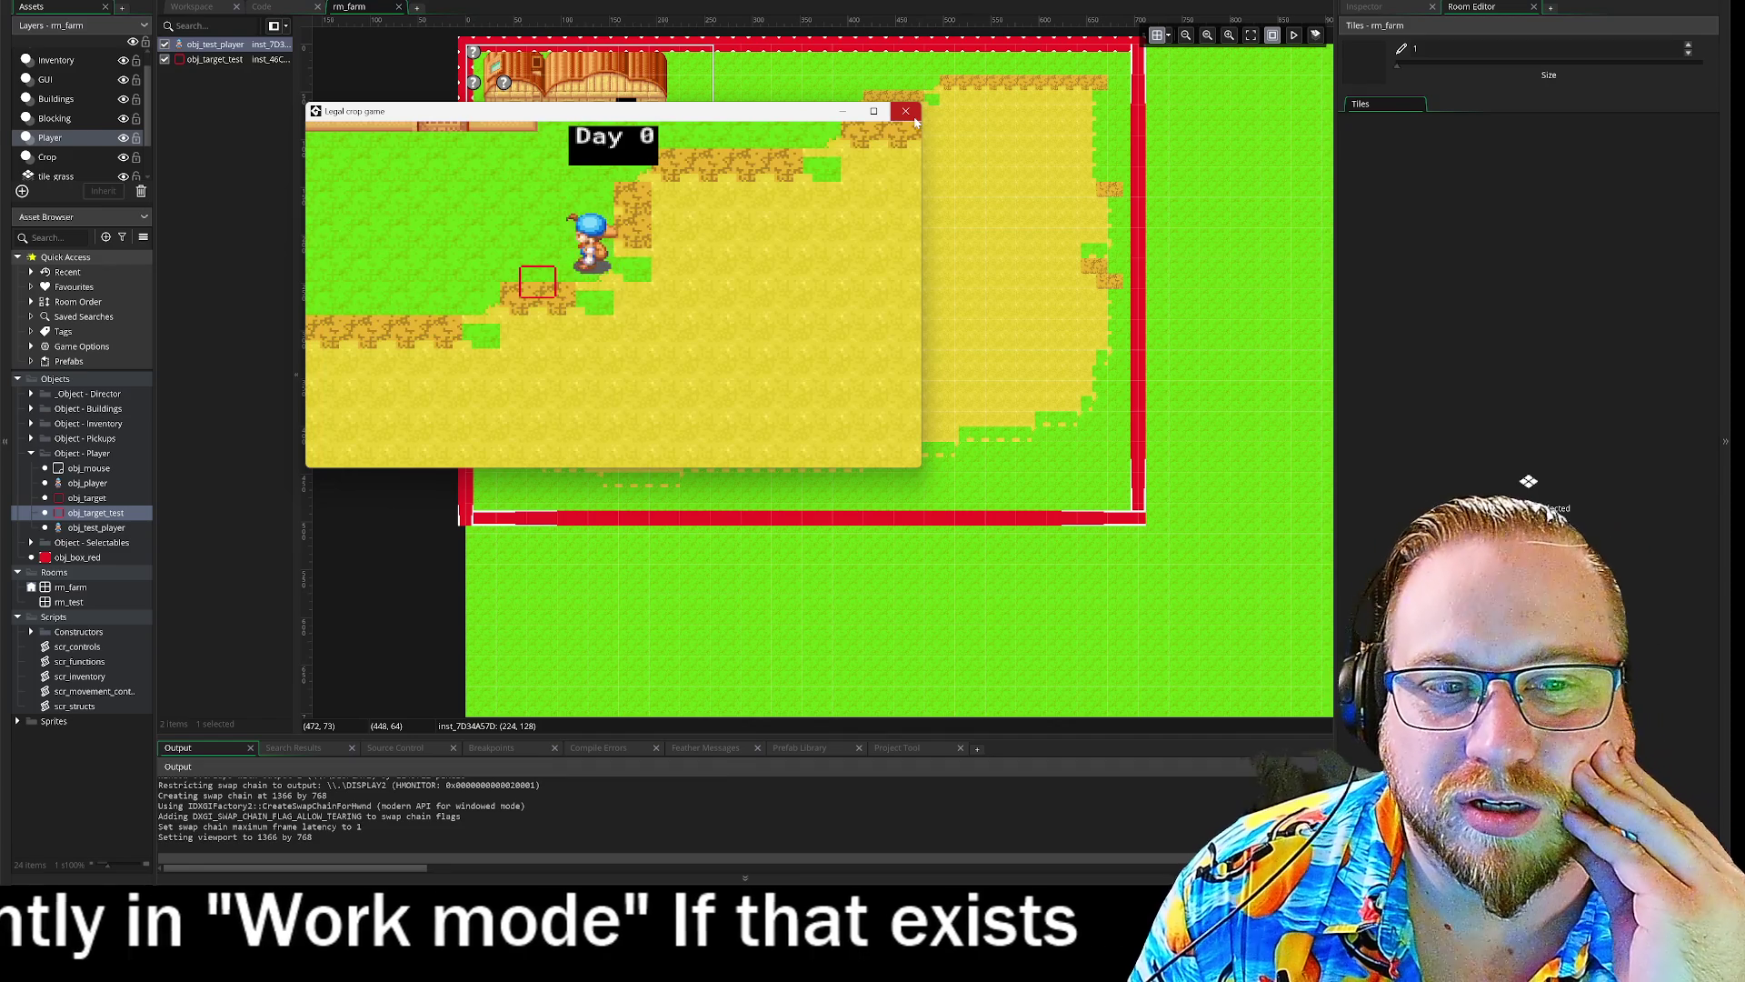
pyautogui.press('w')
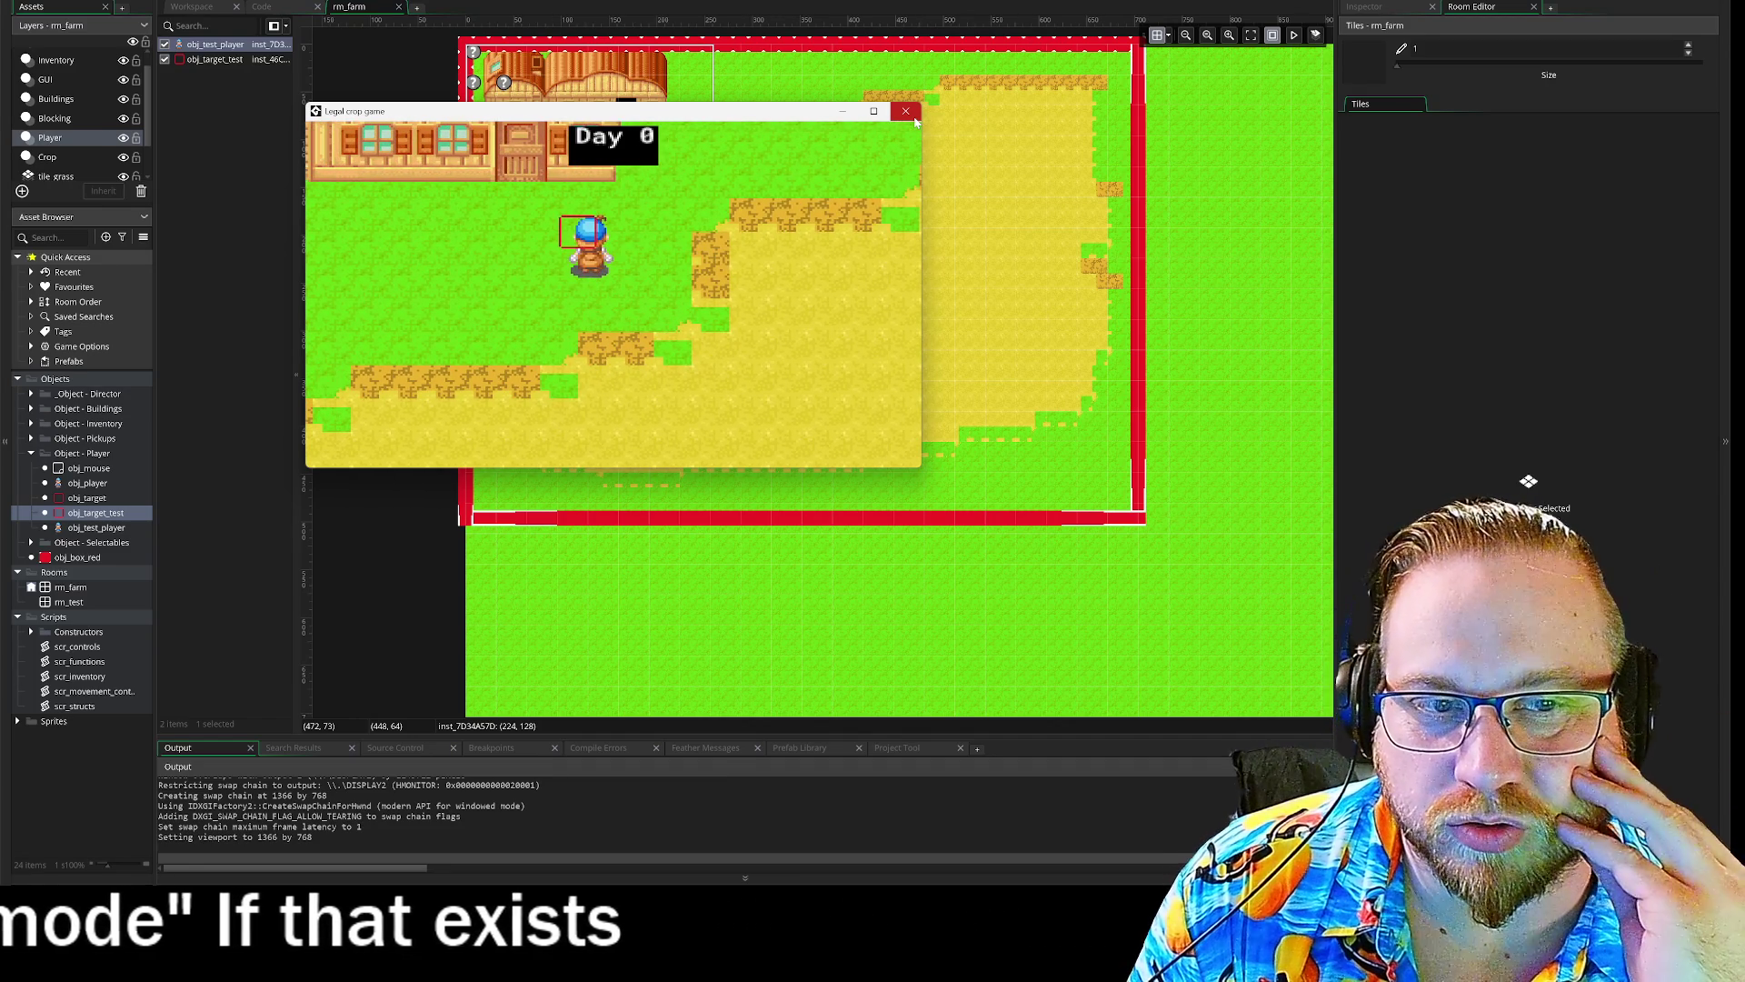
pyautogui.press('a')
pyautogui.press('d')
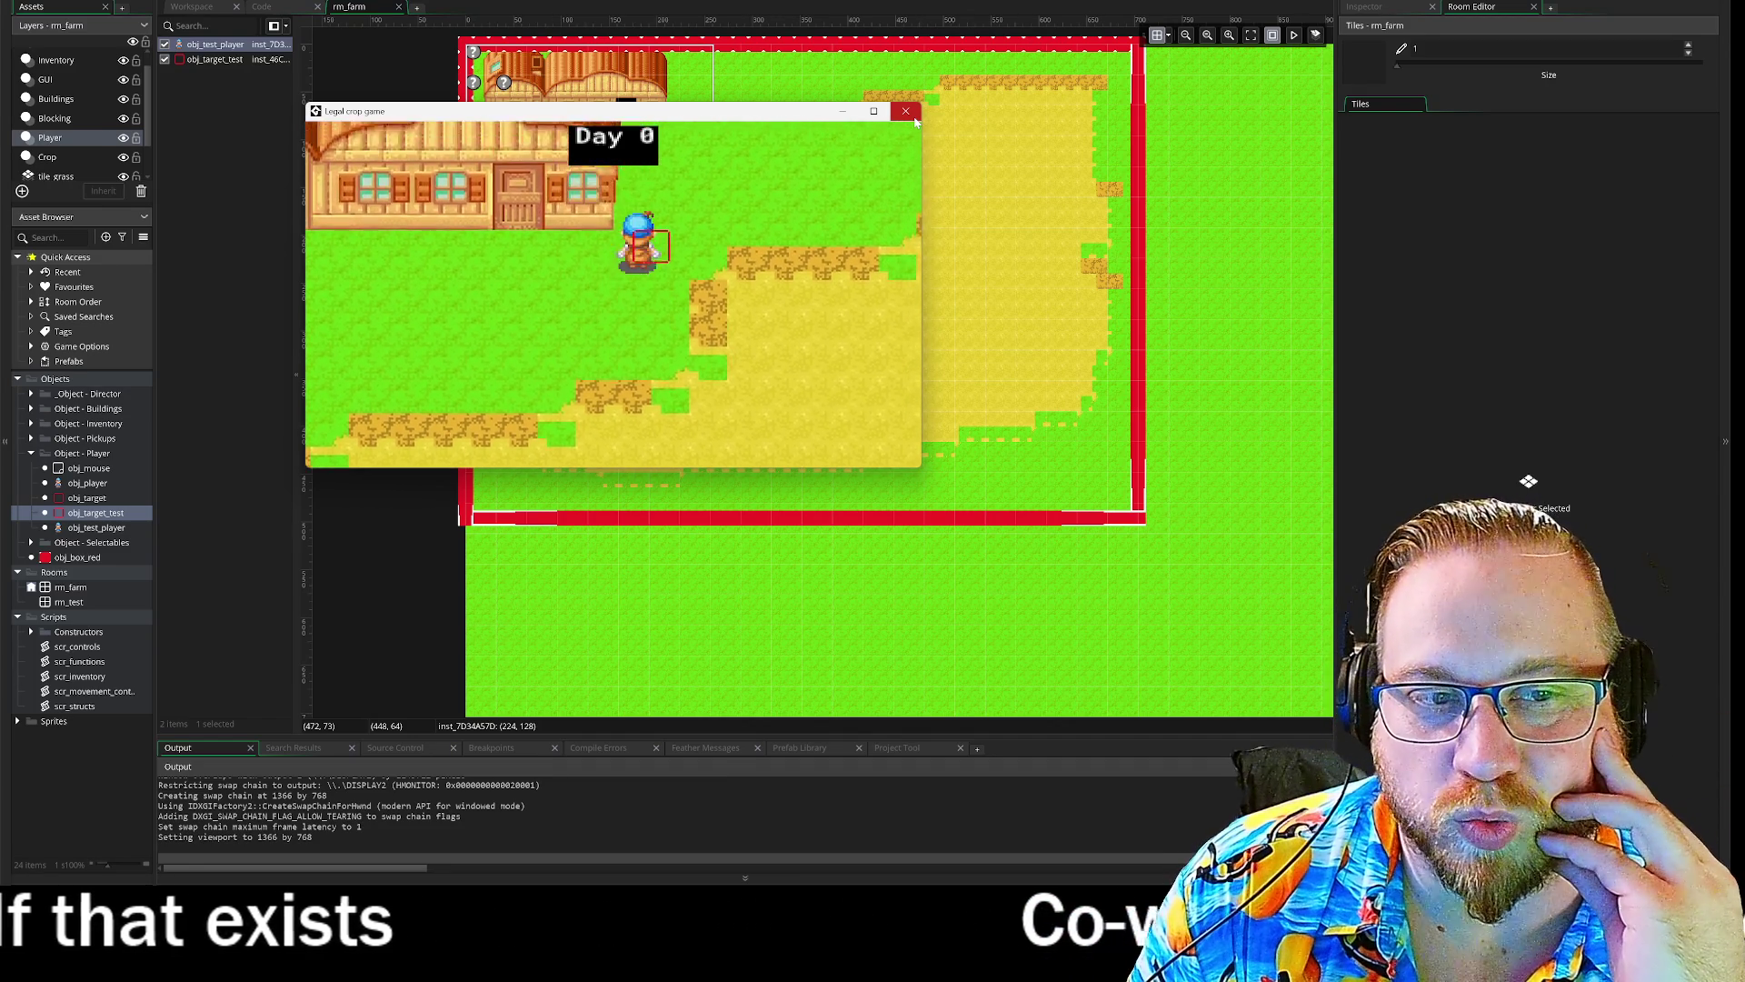
pyautogui.press('s')
pyautogui.press('d')
pyautogui.press('s')
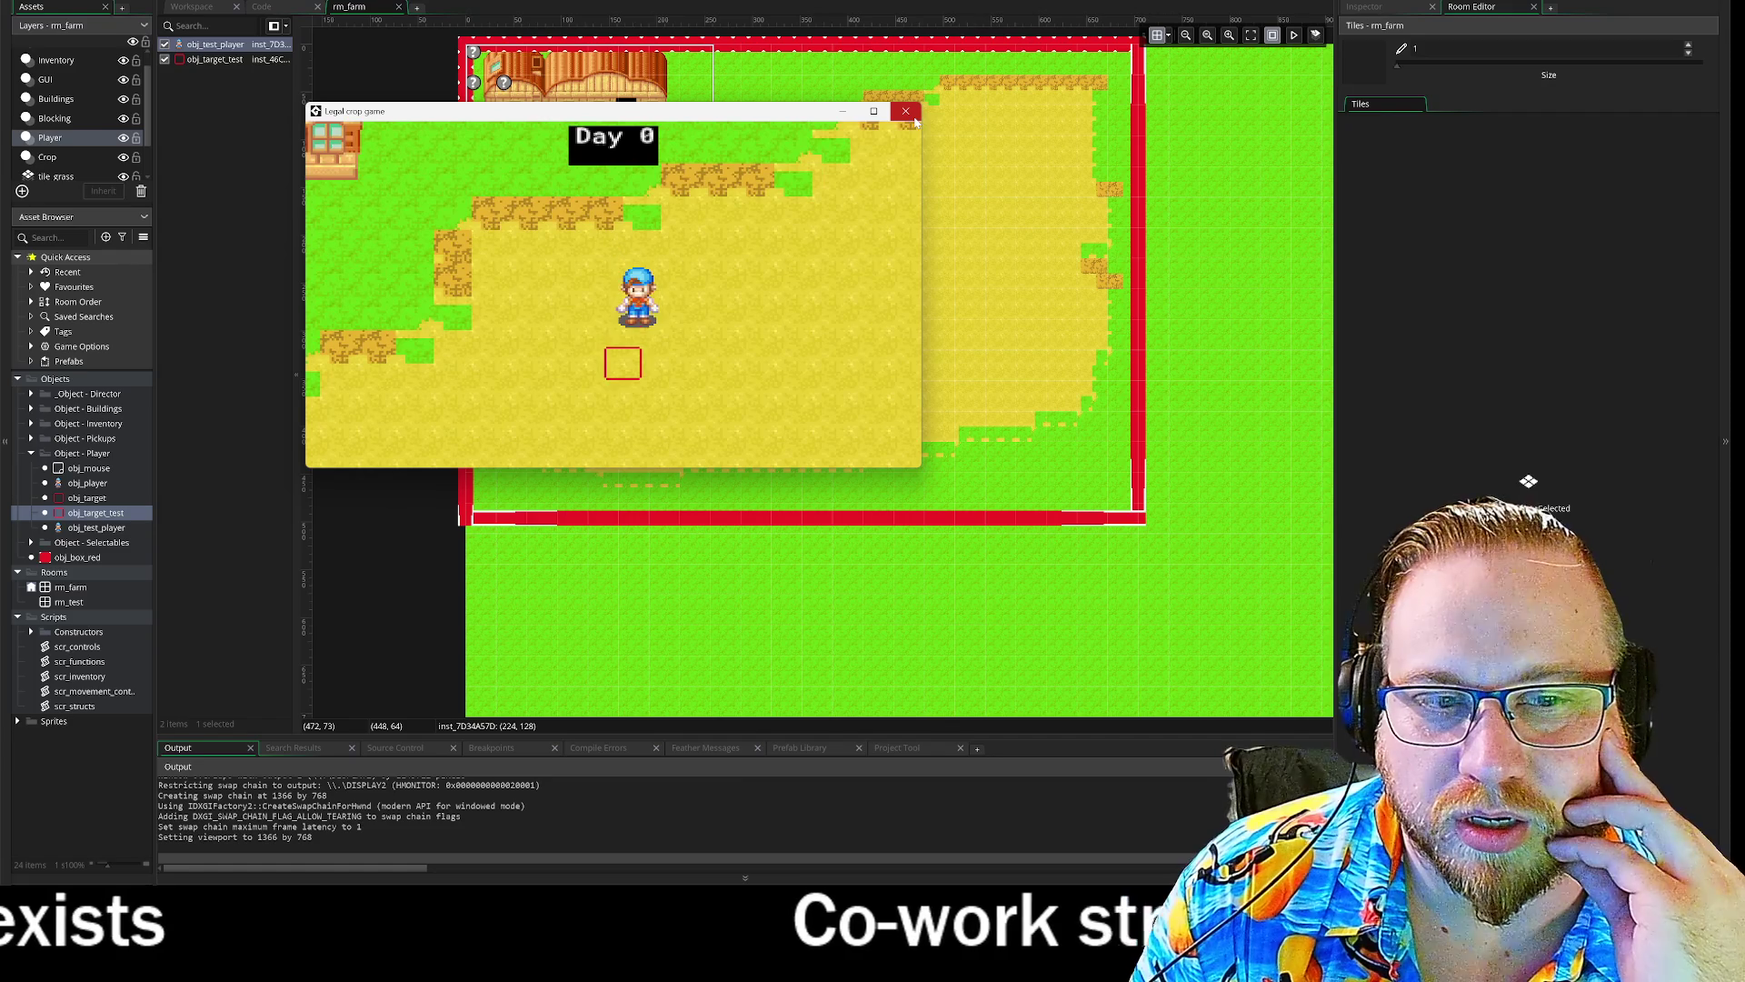
pyautogui.press('a')
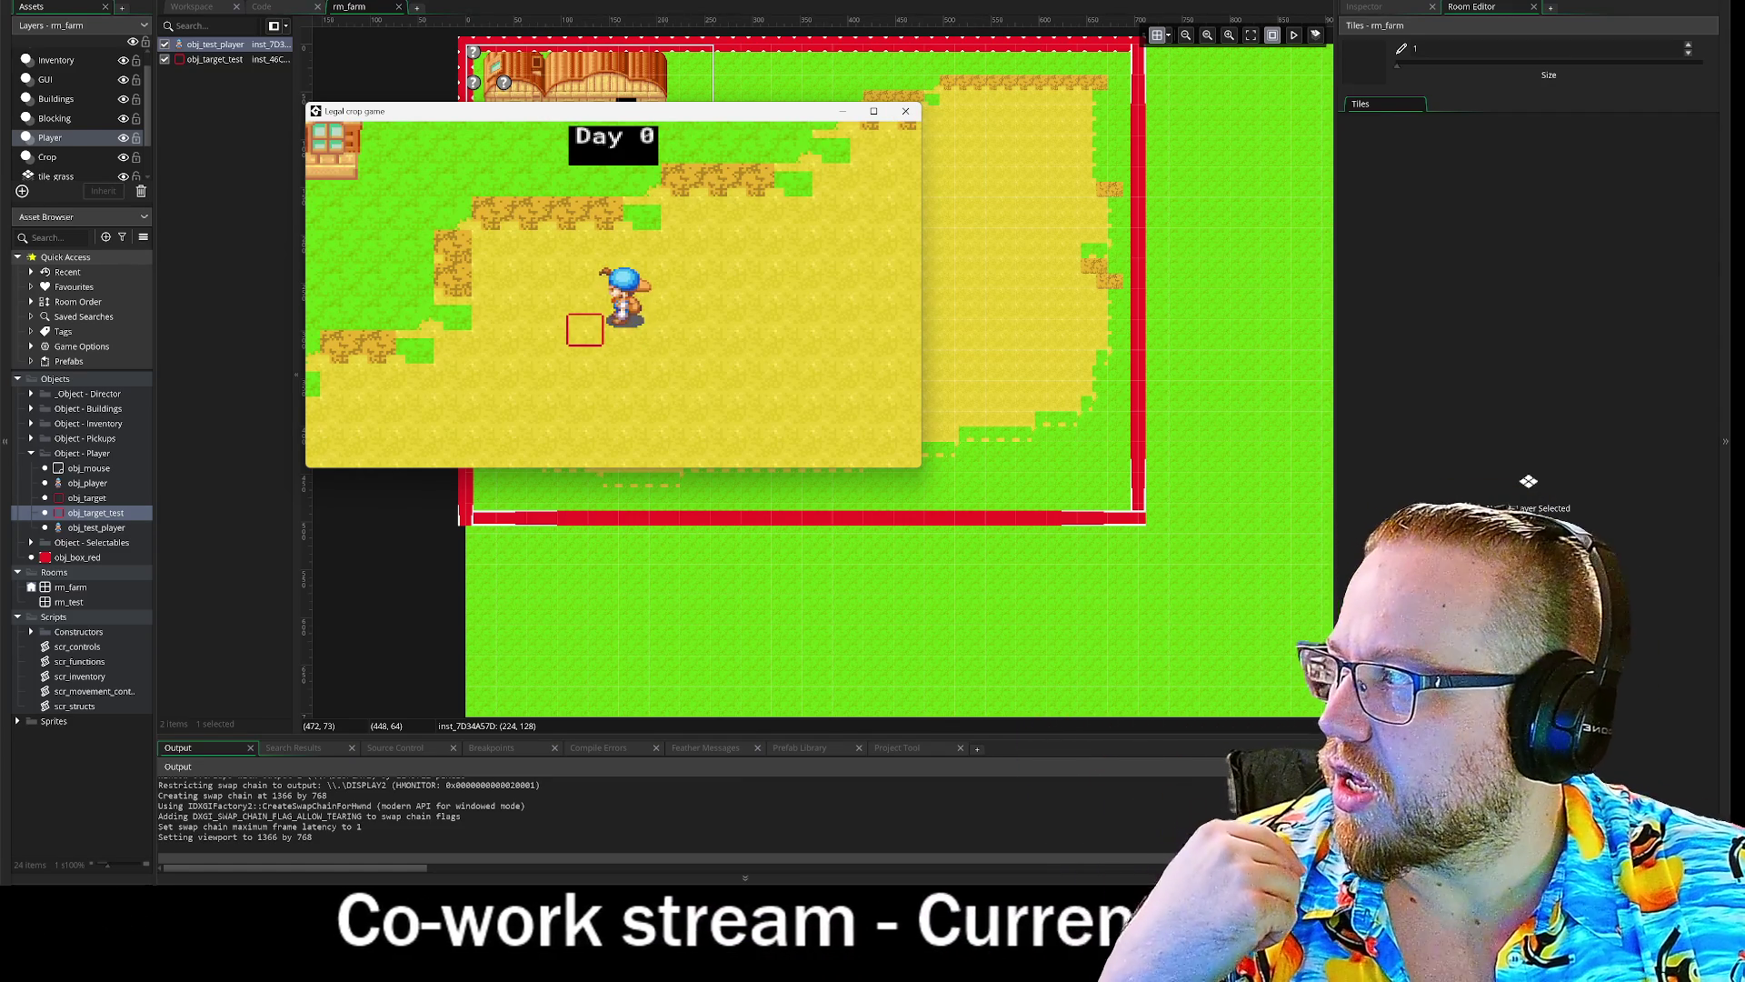
pyautogui.hotkey('alt', 'Tab')
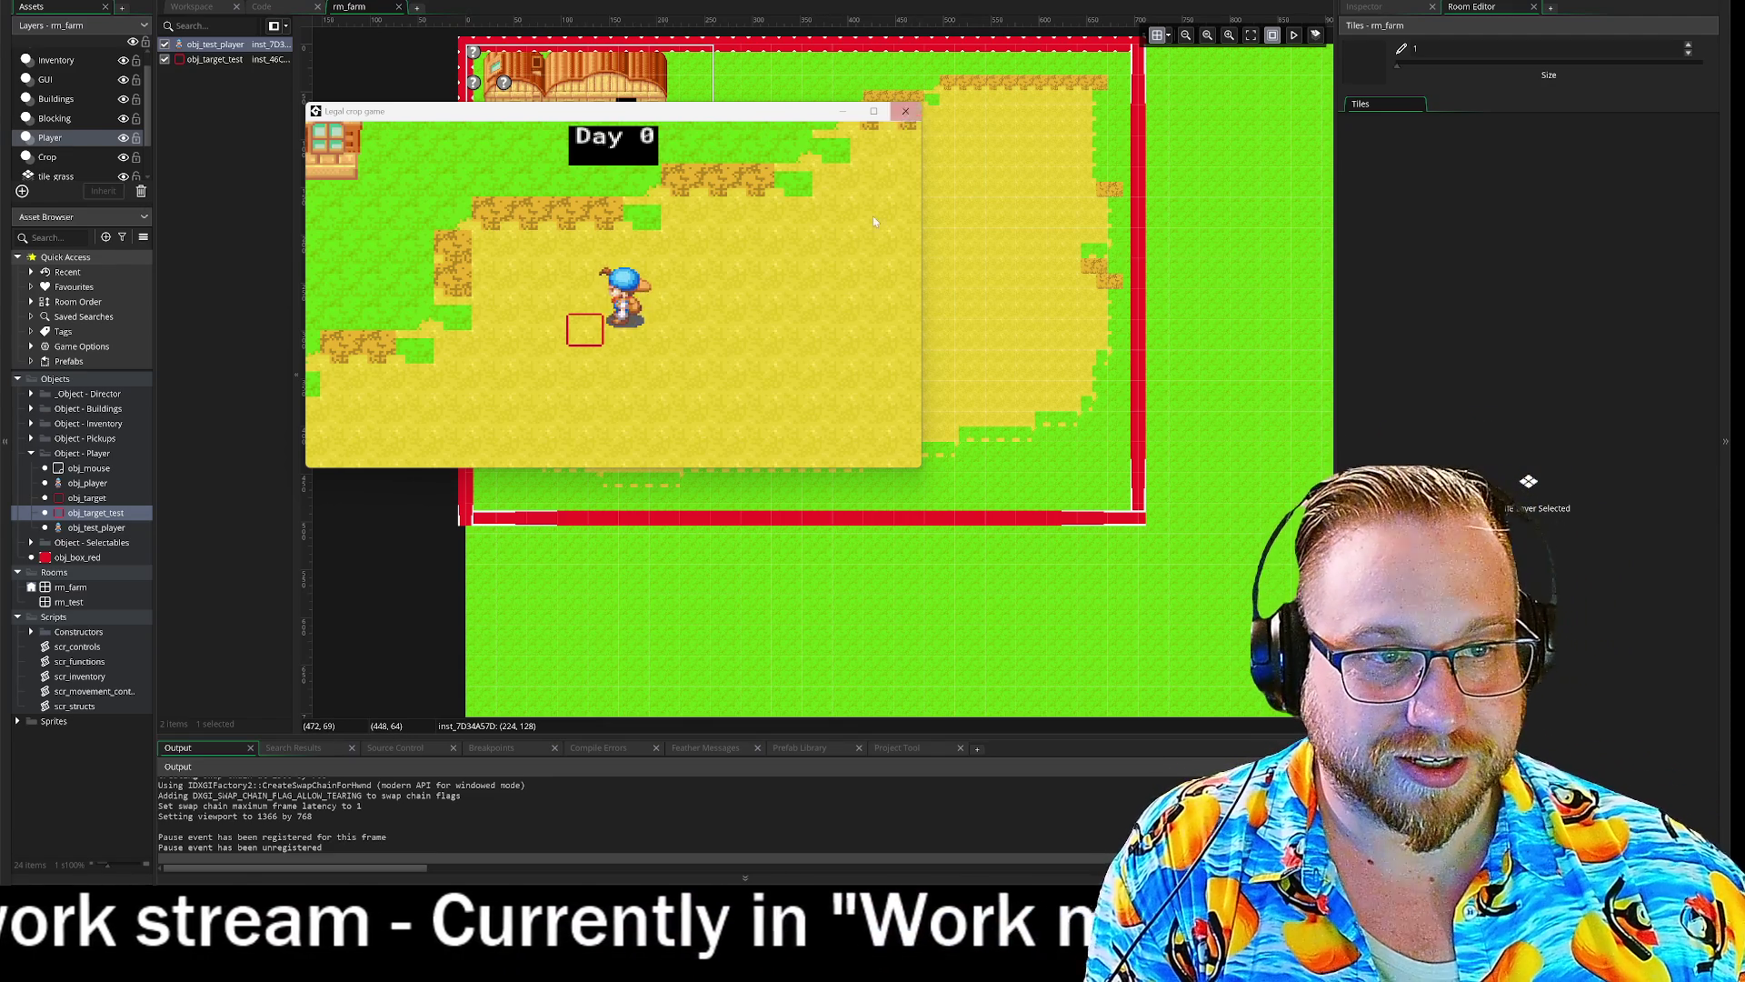
# - Walk the farmer through the field and grass once more, then close the game with Escape
pyautogui.press('w')
pyautogui.press('a')
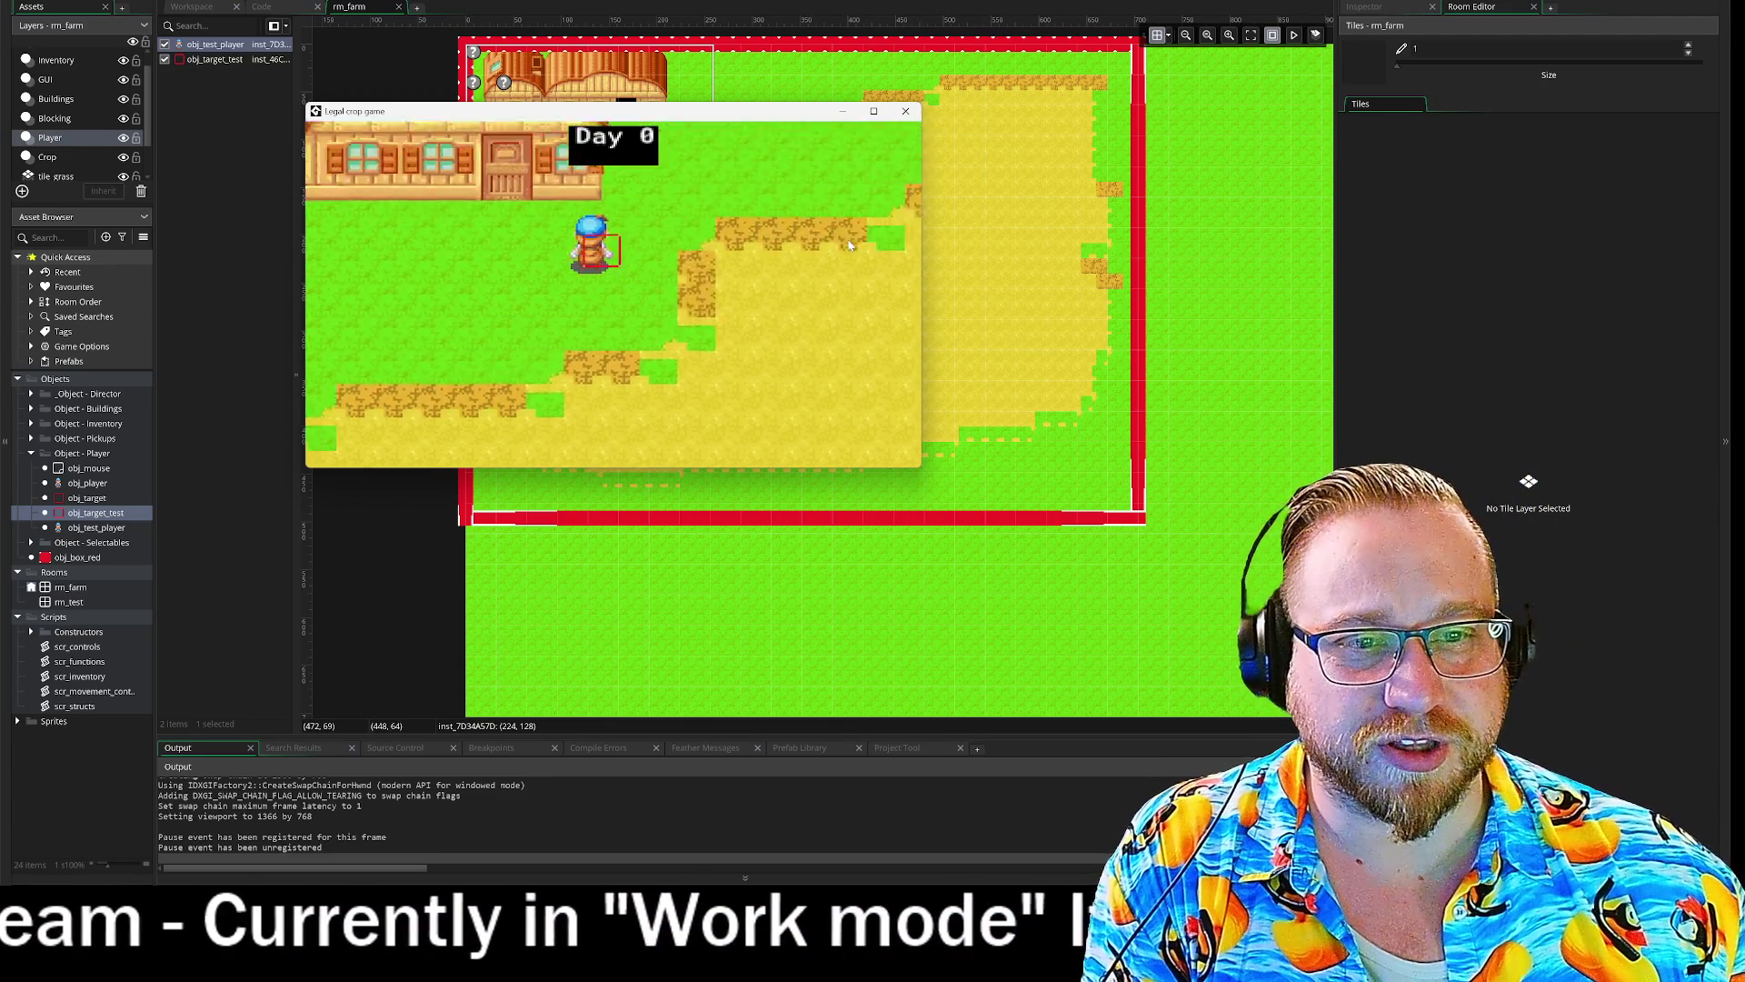
pyautogui.press('d')
pyautogui.press('s')
pyautogui.press('w')
pyautogui.press('d')
pyautogui.press('Escape')
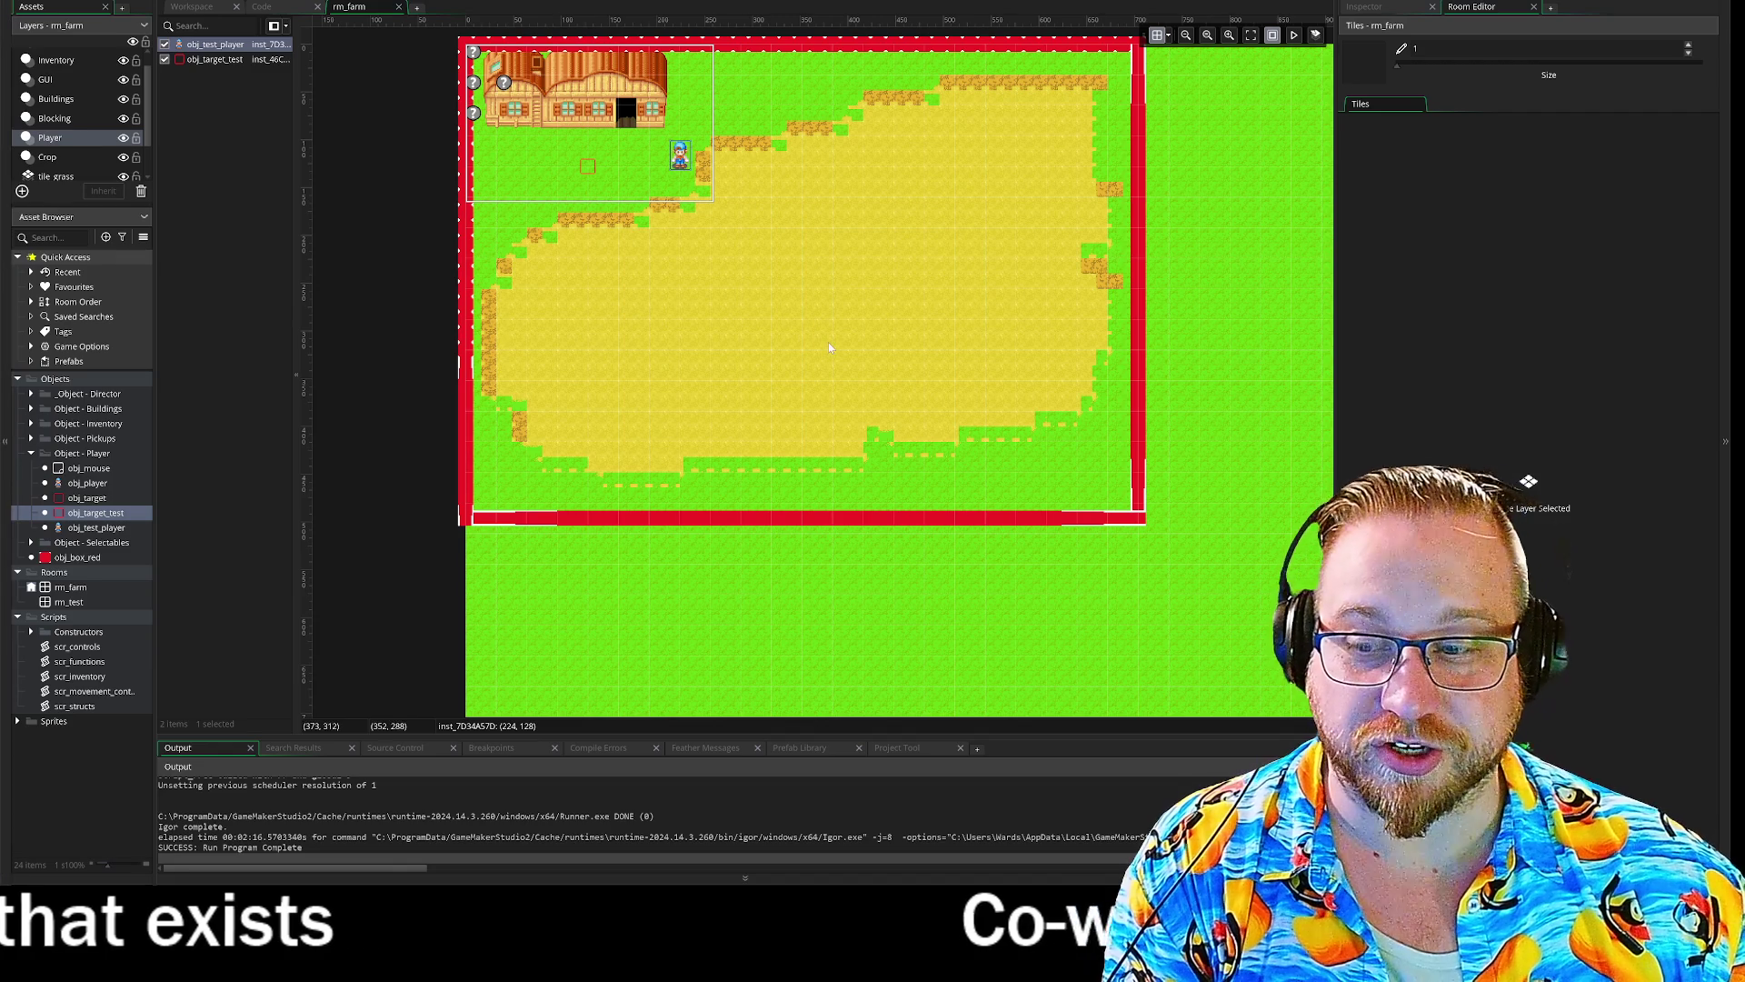
# - Deselect the player instance and return to obj_target_test's Step code in the workspace
pyautogui.click(772, 253)
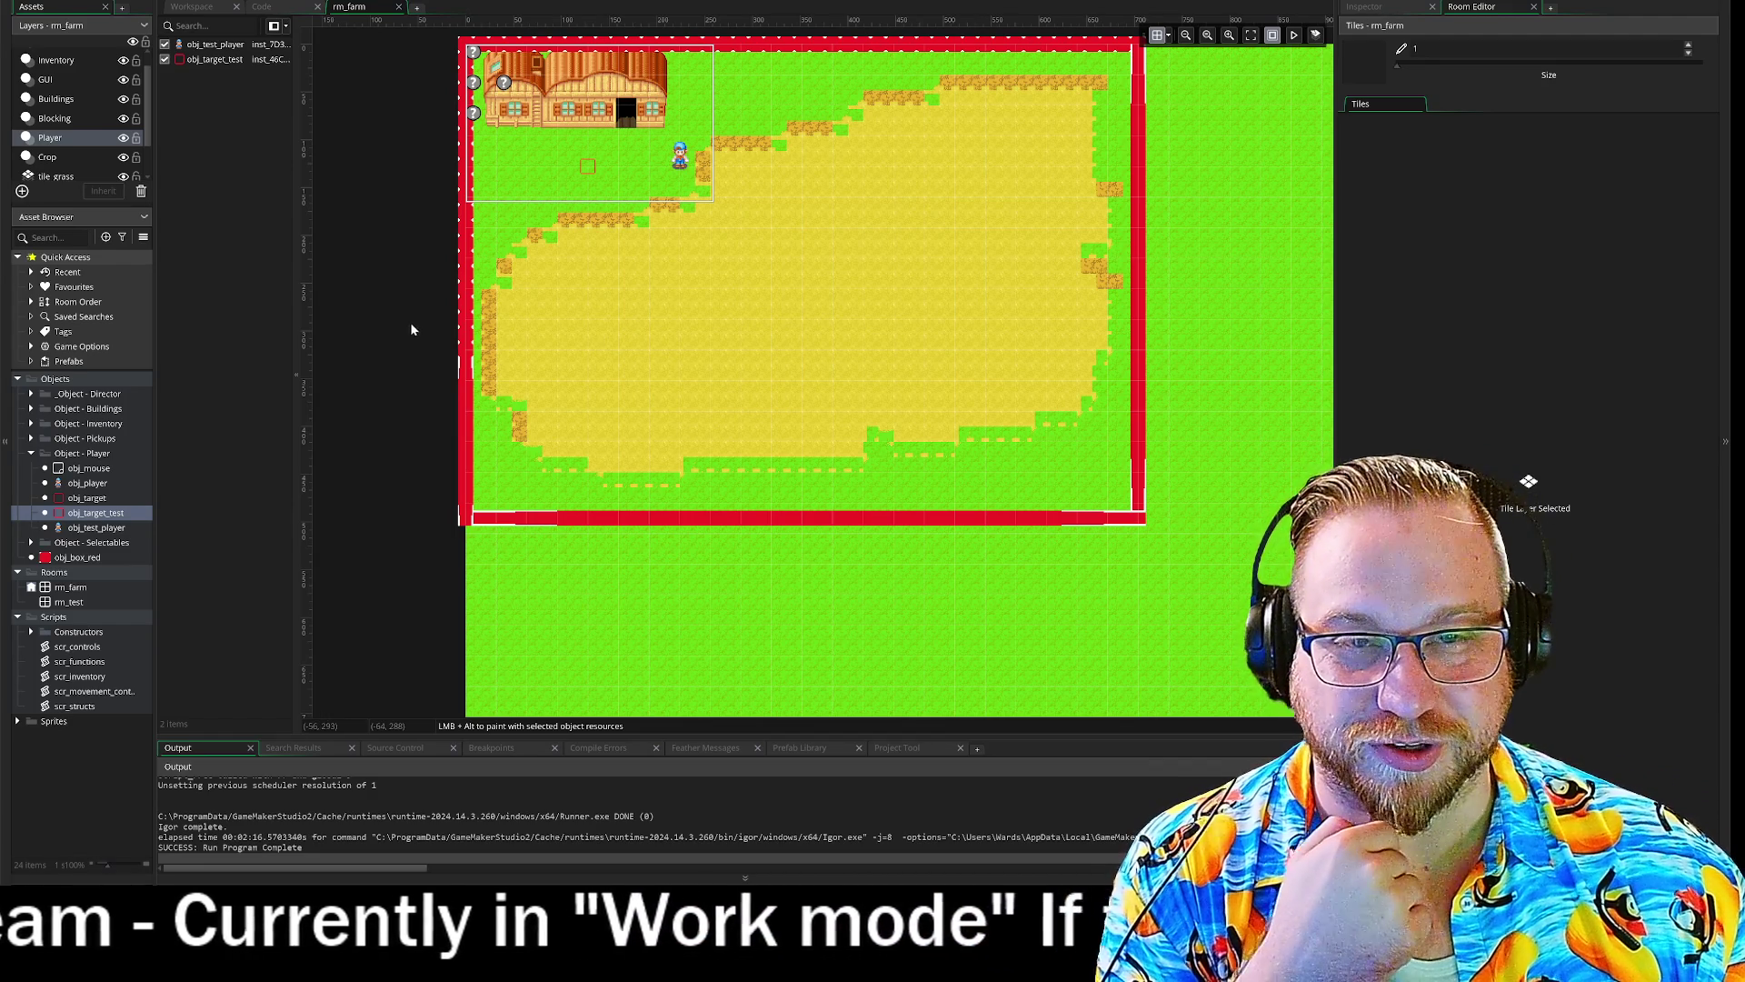
pyautogui.click(273, 8)
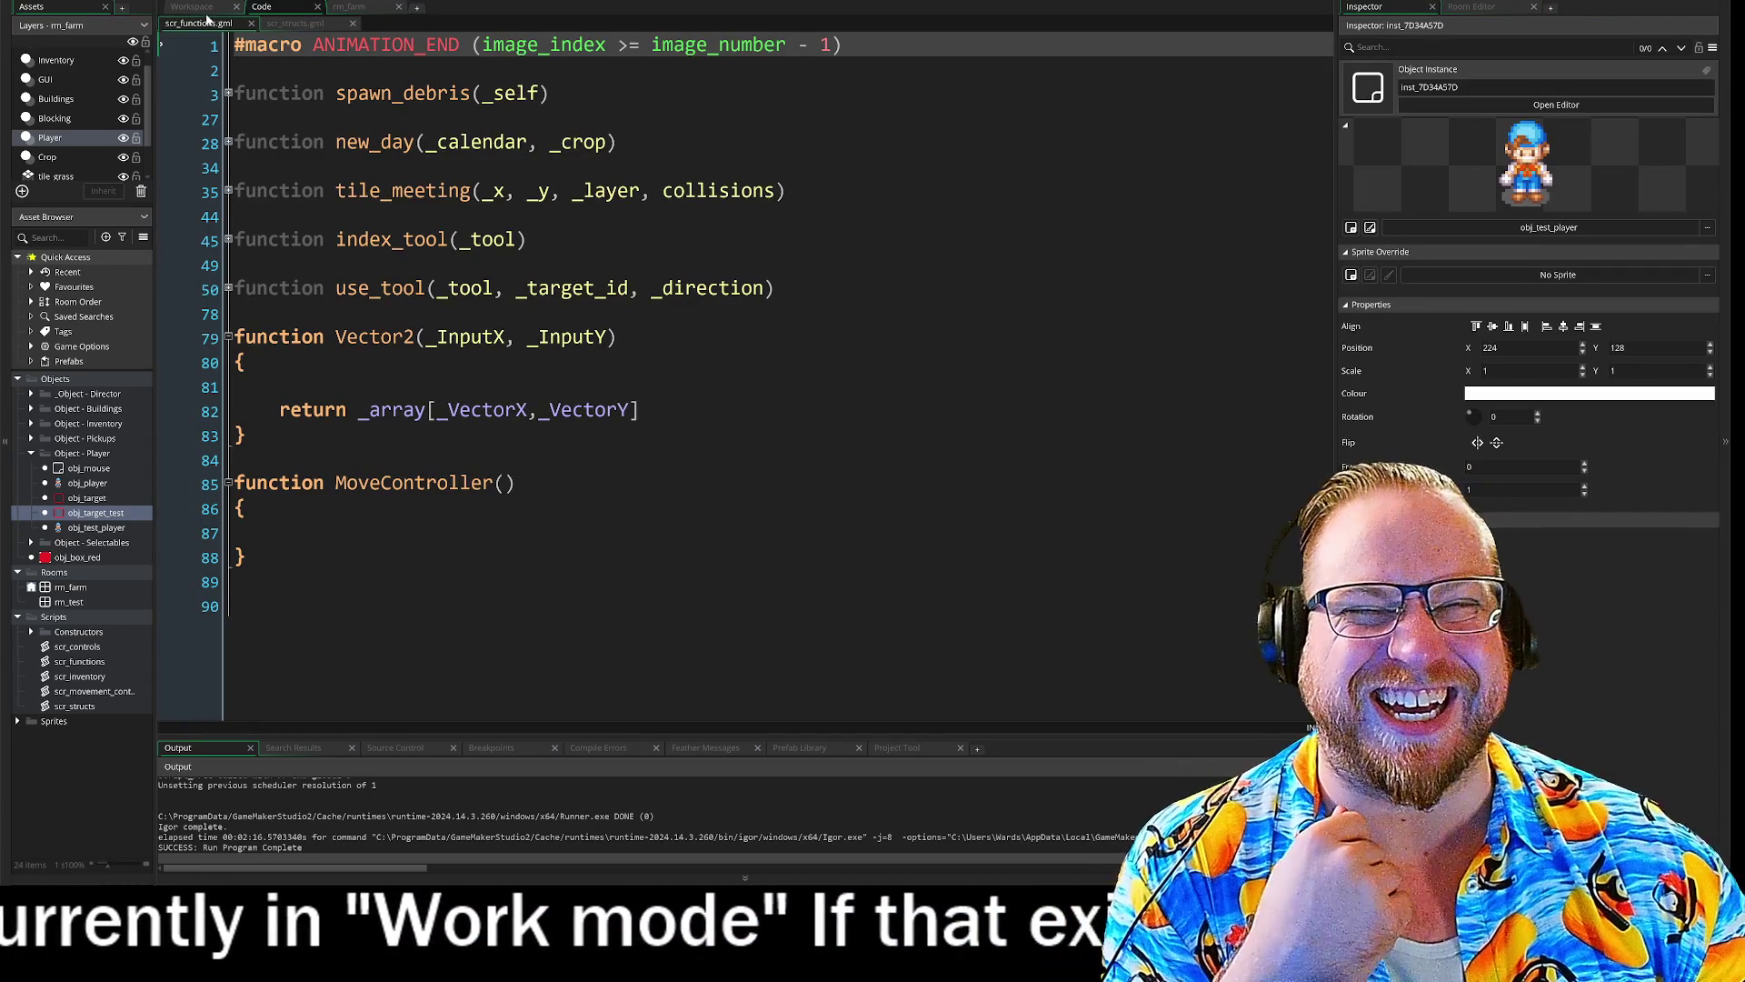
pyautogui.click(206, 9)
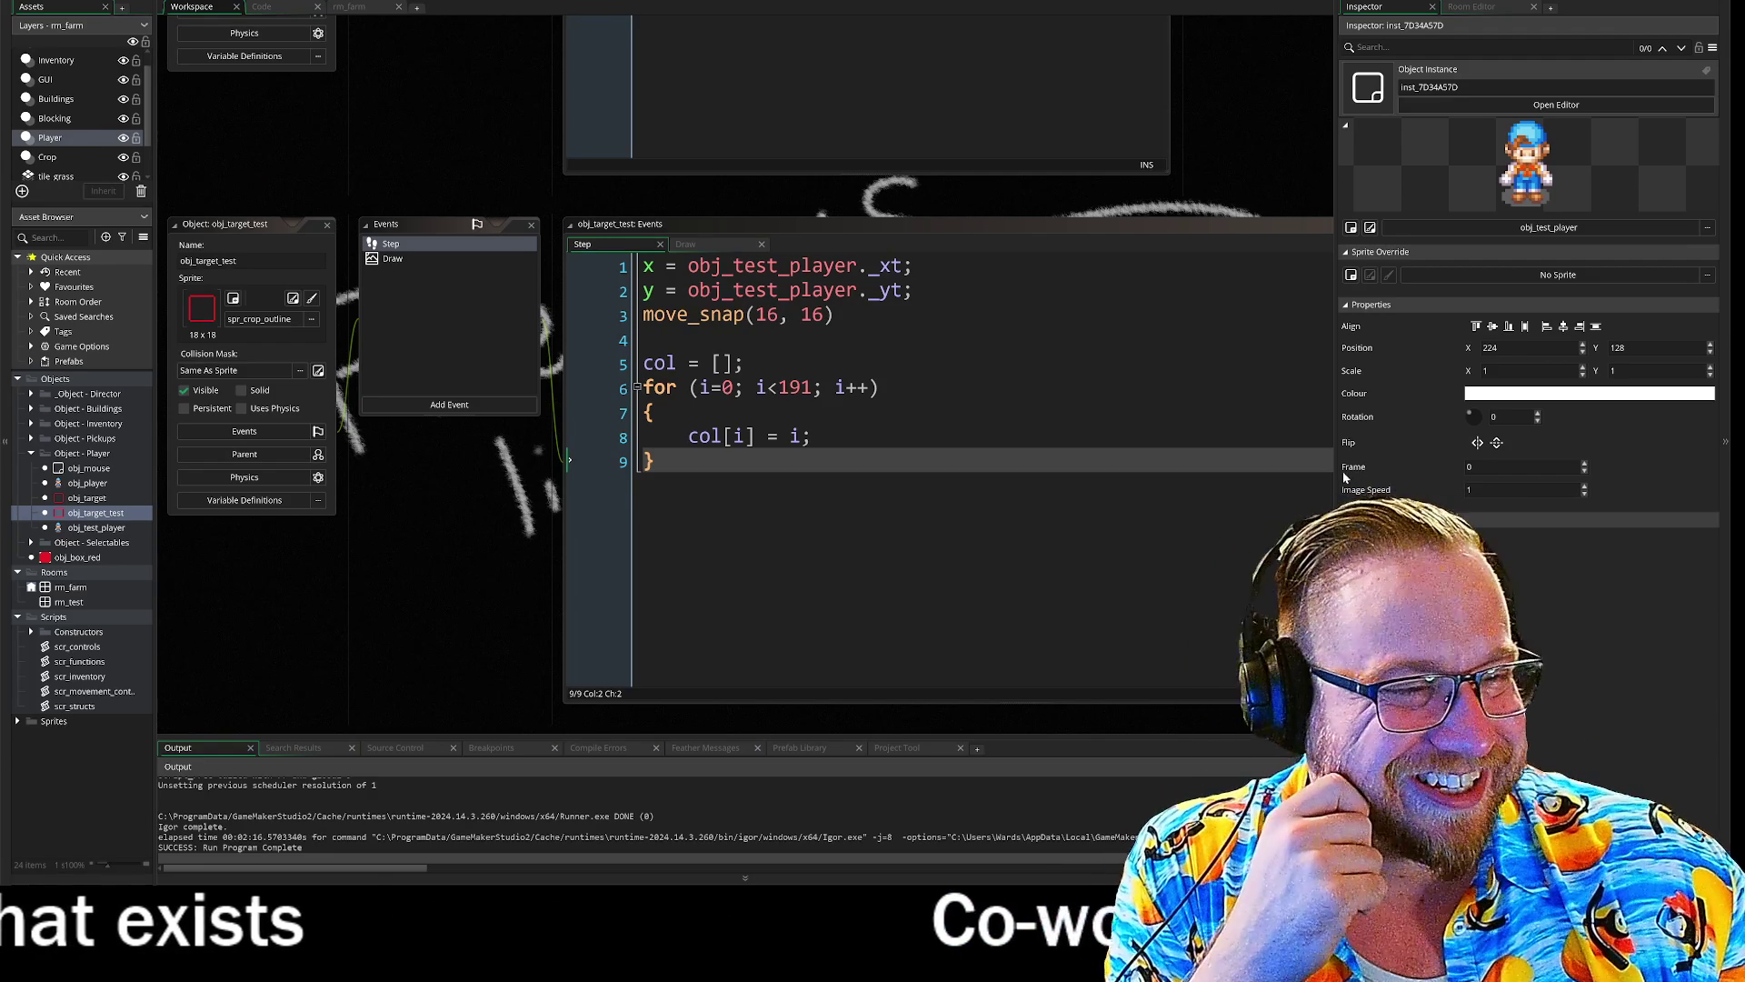
# - Widen the code editor and look through obj_target_test's Draw and Step event code
pyautogui.moveTo(1336, 470)
pyautogui.mouseDown()
pyautogui.moveTo(1565, 482)
pyautogui.moveTo(1553, 488)
pyautogui.mouseUp()
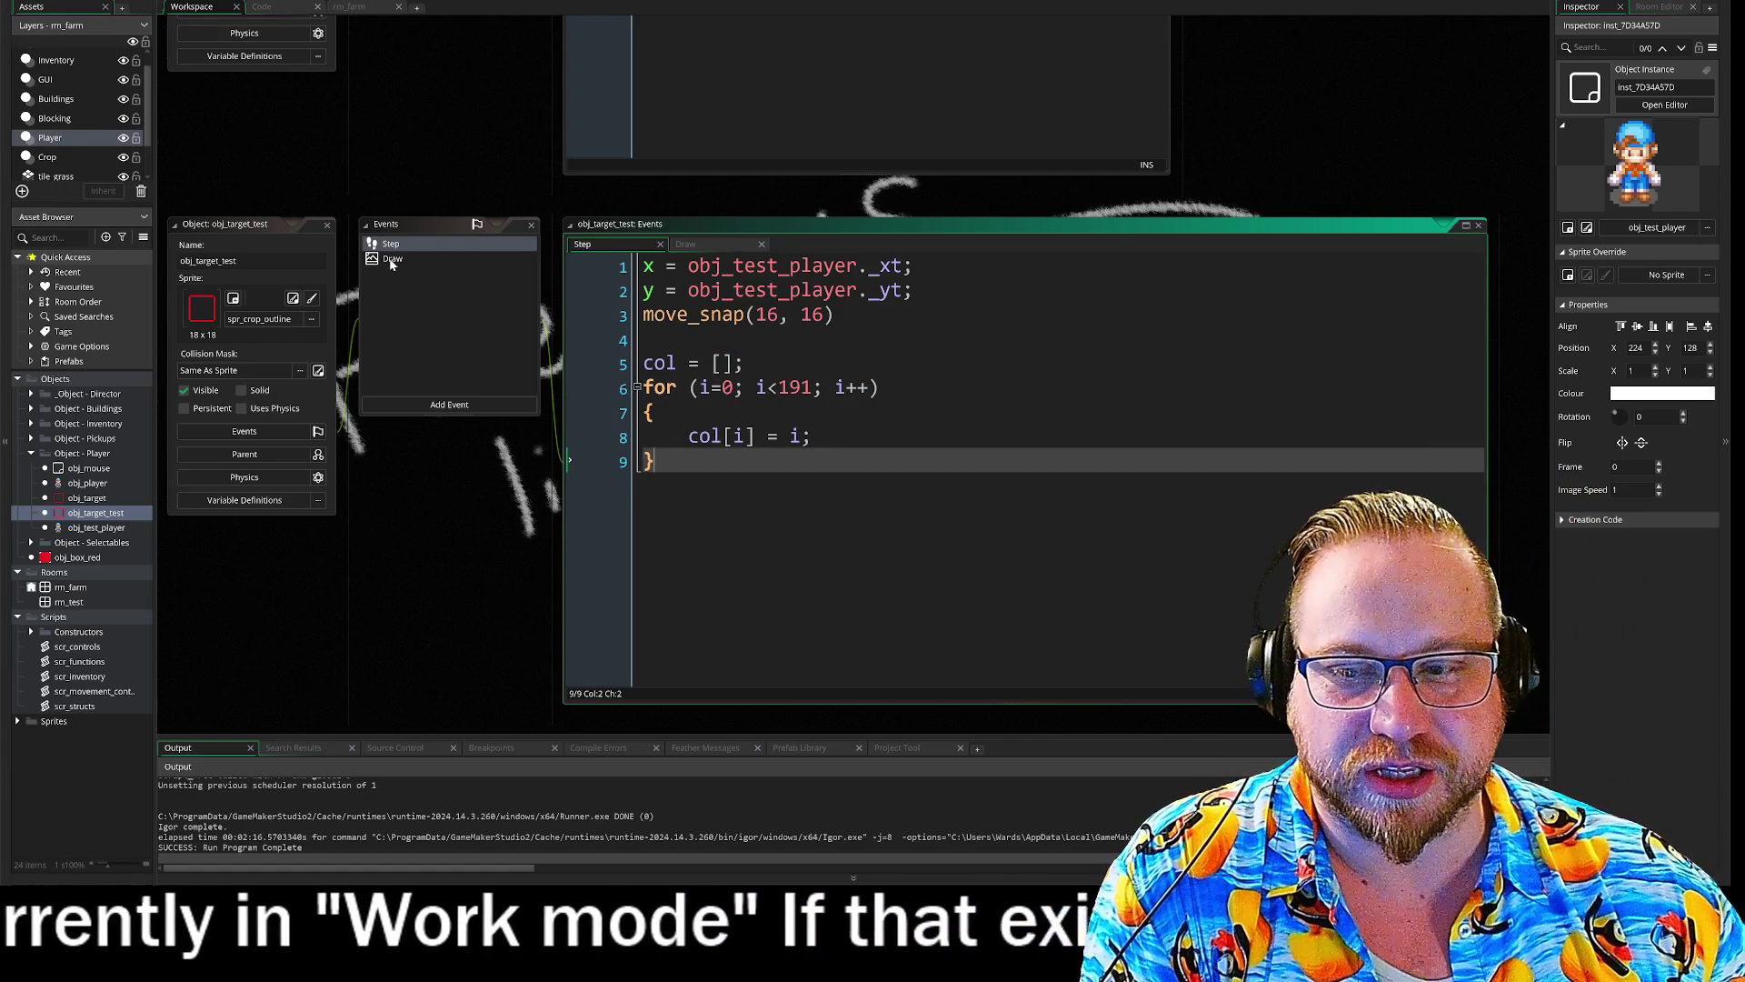
pyautogui.click(396, 257)
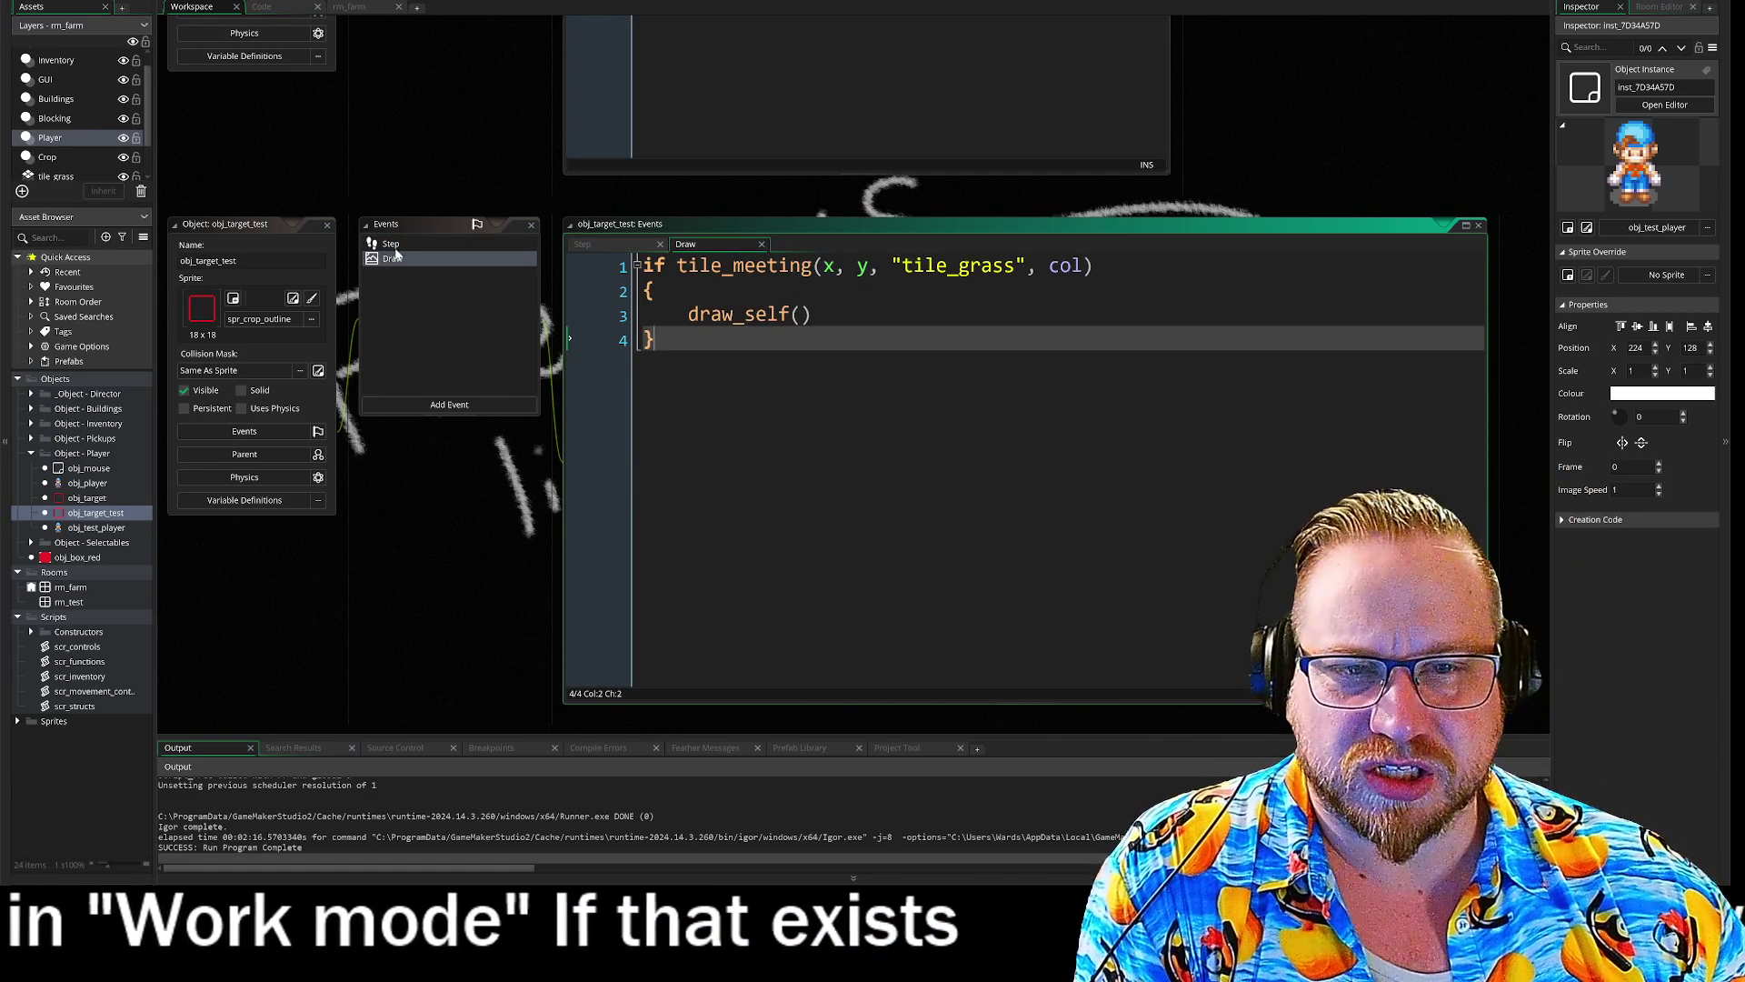
pyautogui.click(391, 244)
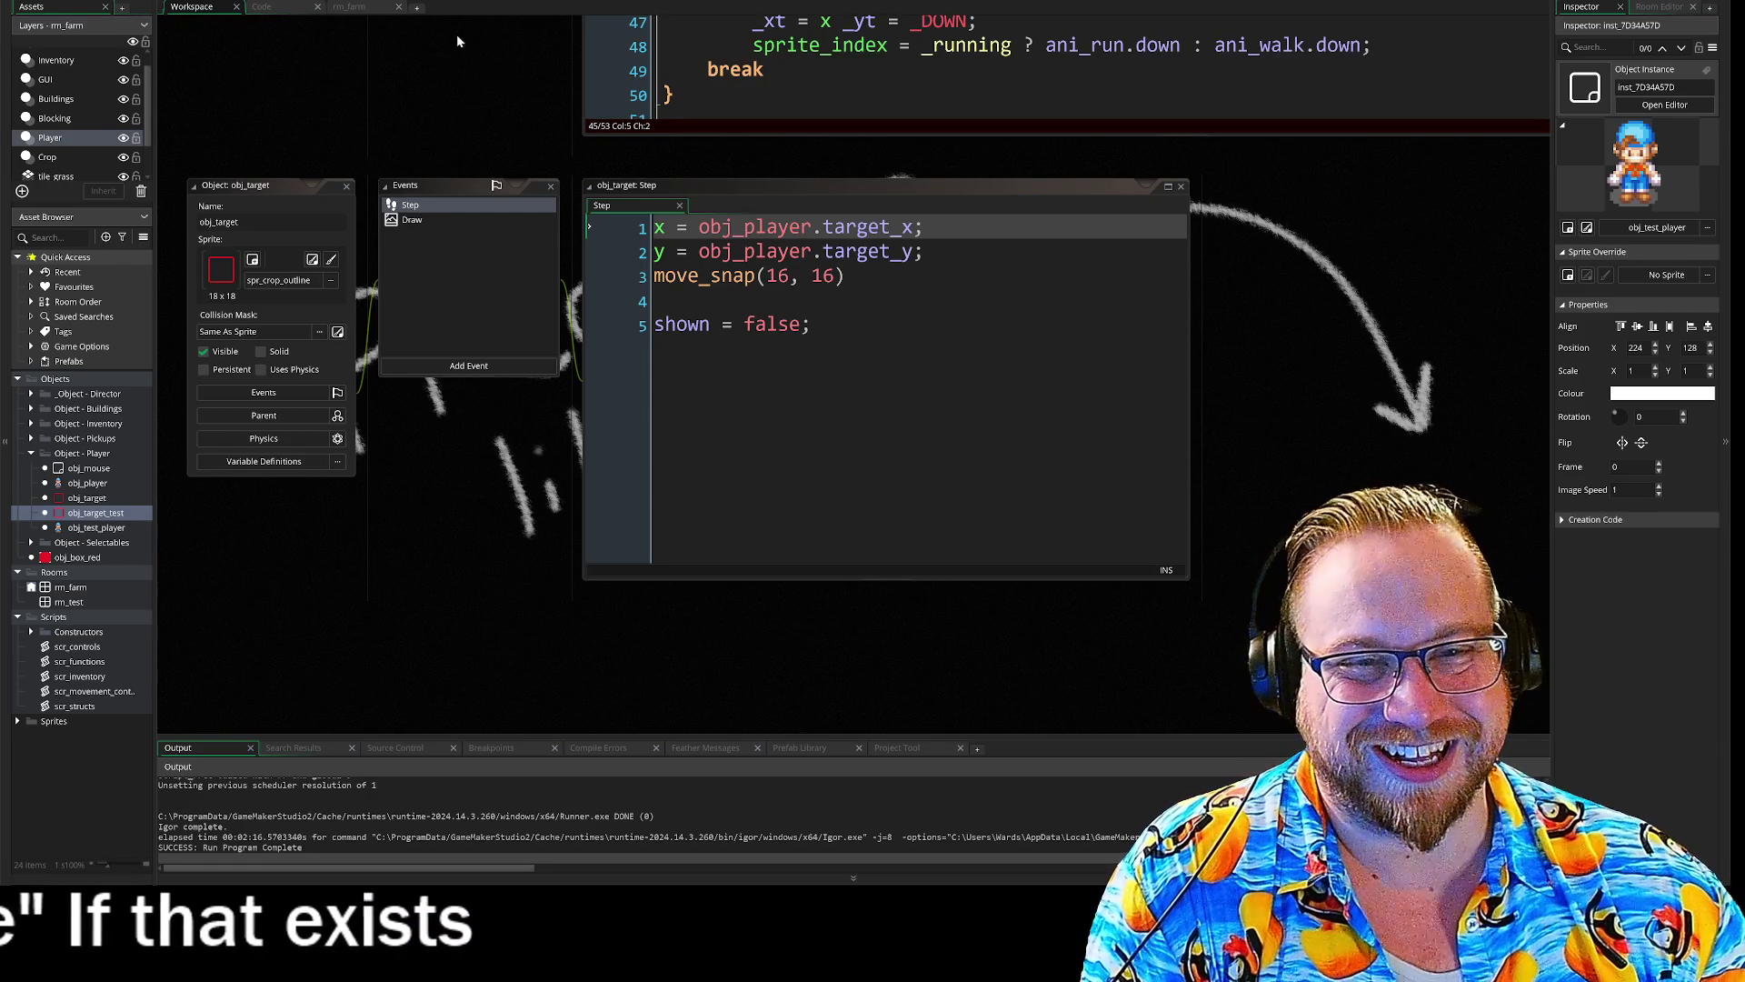
# - Close the obj_target editors and bring obj_test_player's directional switch (lines 29–50) setting _xt and _yt into view
pyautogui.moveTo(464, 106)
pyautogui.mouseDown()
pyautogui.moveTo(440, 206)
pyautogui.moveTo(318, 380)
pyautogui.mouseUp()
pyautogui.click(322, 255)
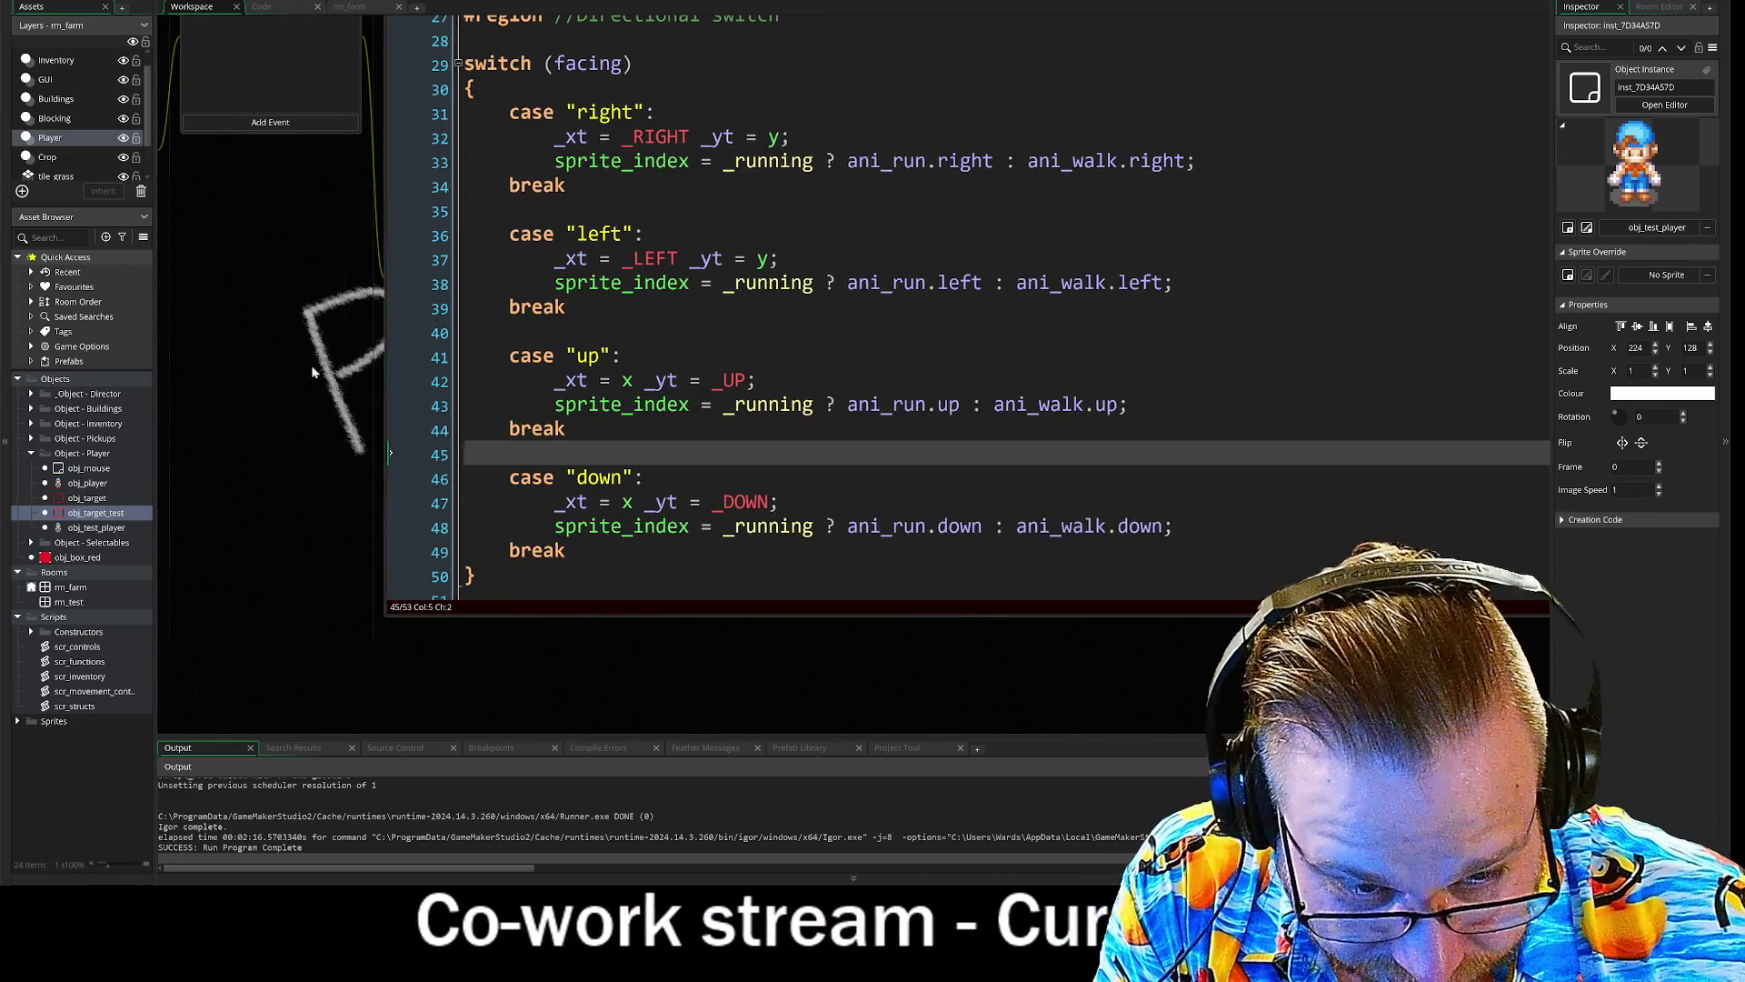
pyautogui.moveTo(327, 359); pyautogui.dragTo(254, 420)
pyautogui.moveTo(506, 125)
pyautogui.mouseDown()
pyautogui.moveTo(506, 320)
pyautogui.moveTo(889, 674)
pyautogui.mouseUp()
pyautogui.click(985, 429)
pyautogui.scroll(1, 985, 429)
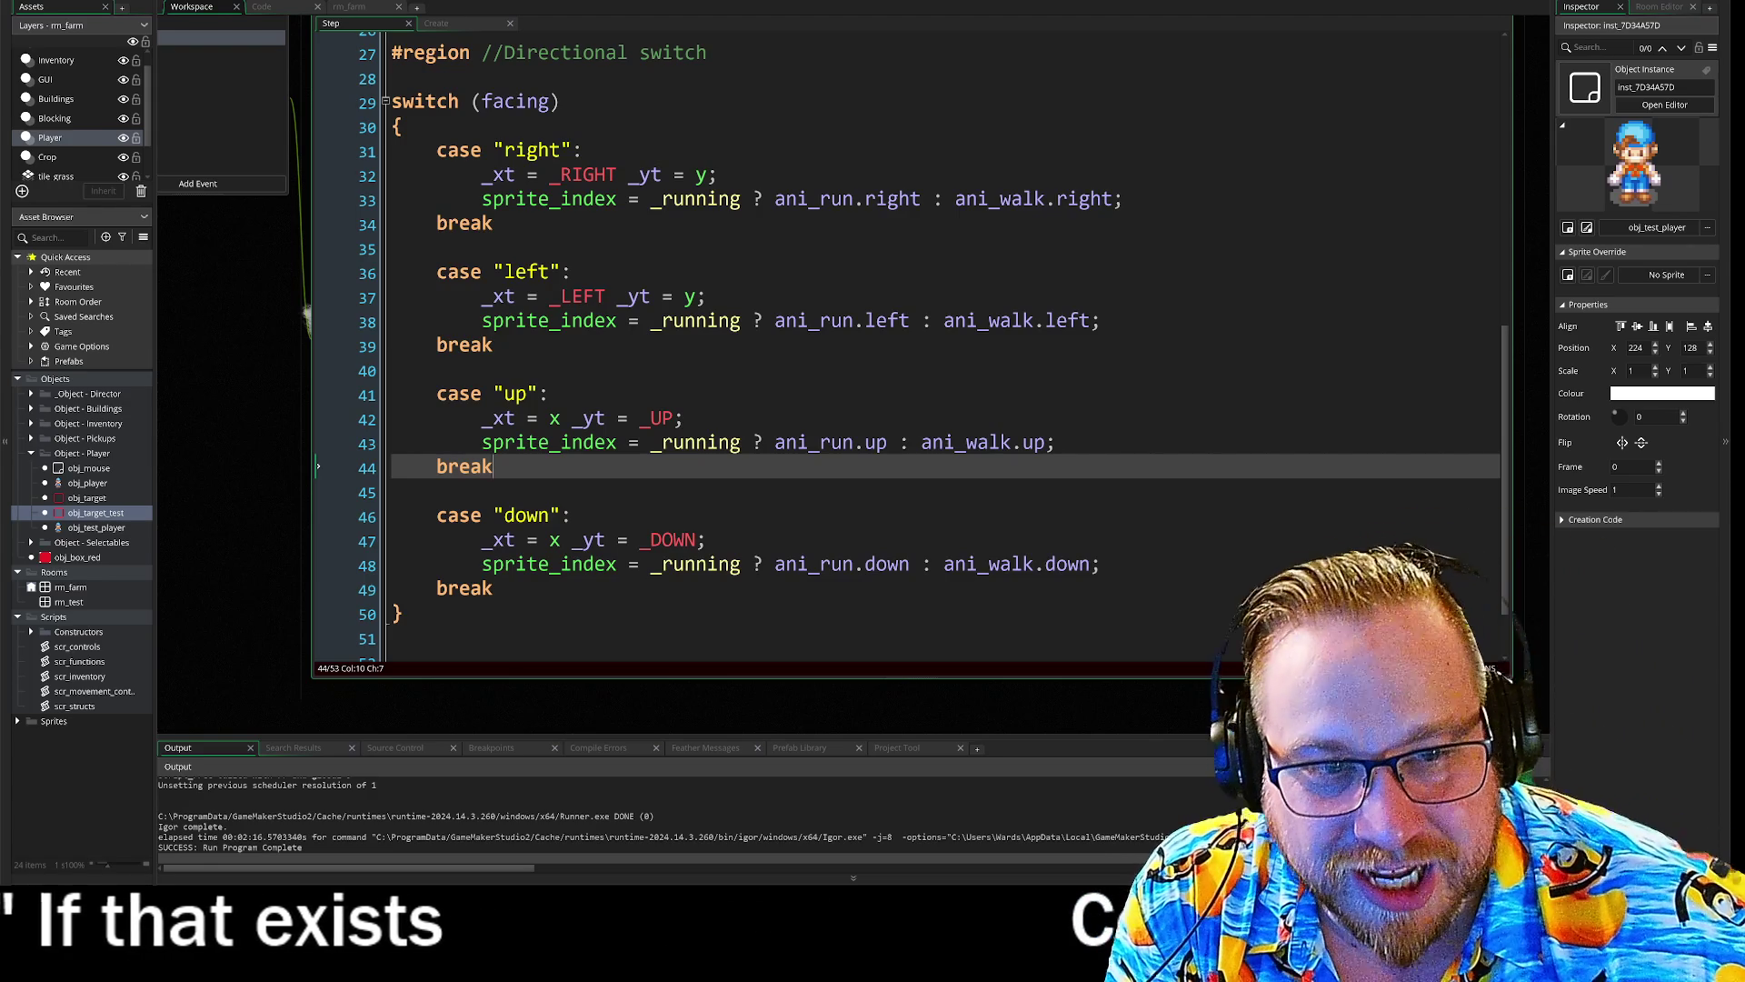
pyautogui.click(651, 320)
pyautogui.moveTo(652, 320)
pyautogui.mouseDown()
pyautogui.moveTo(1101, 320)
pyautogui.moveTo(578, 328)
pyautogui.moveTo(643, 329)
pyautogui.mouseUp()
pyautogui.click(1102, 320)
pyautogui.click(639, 324)
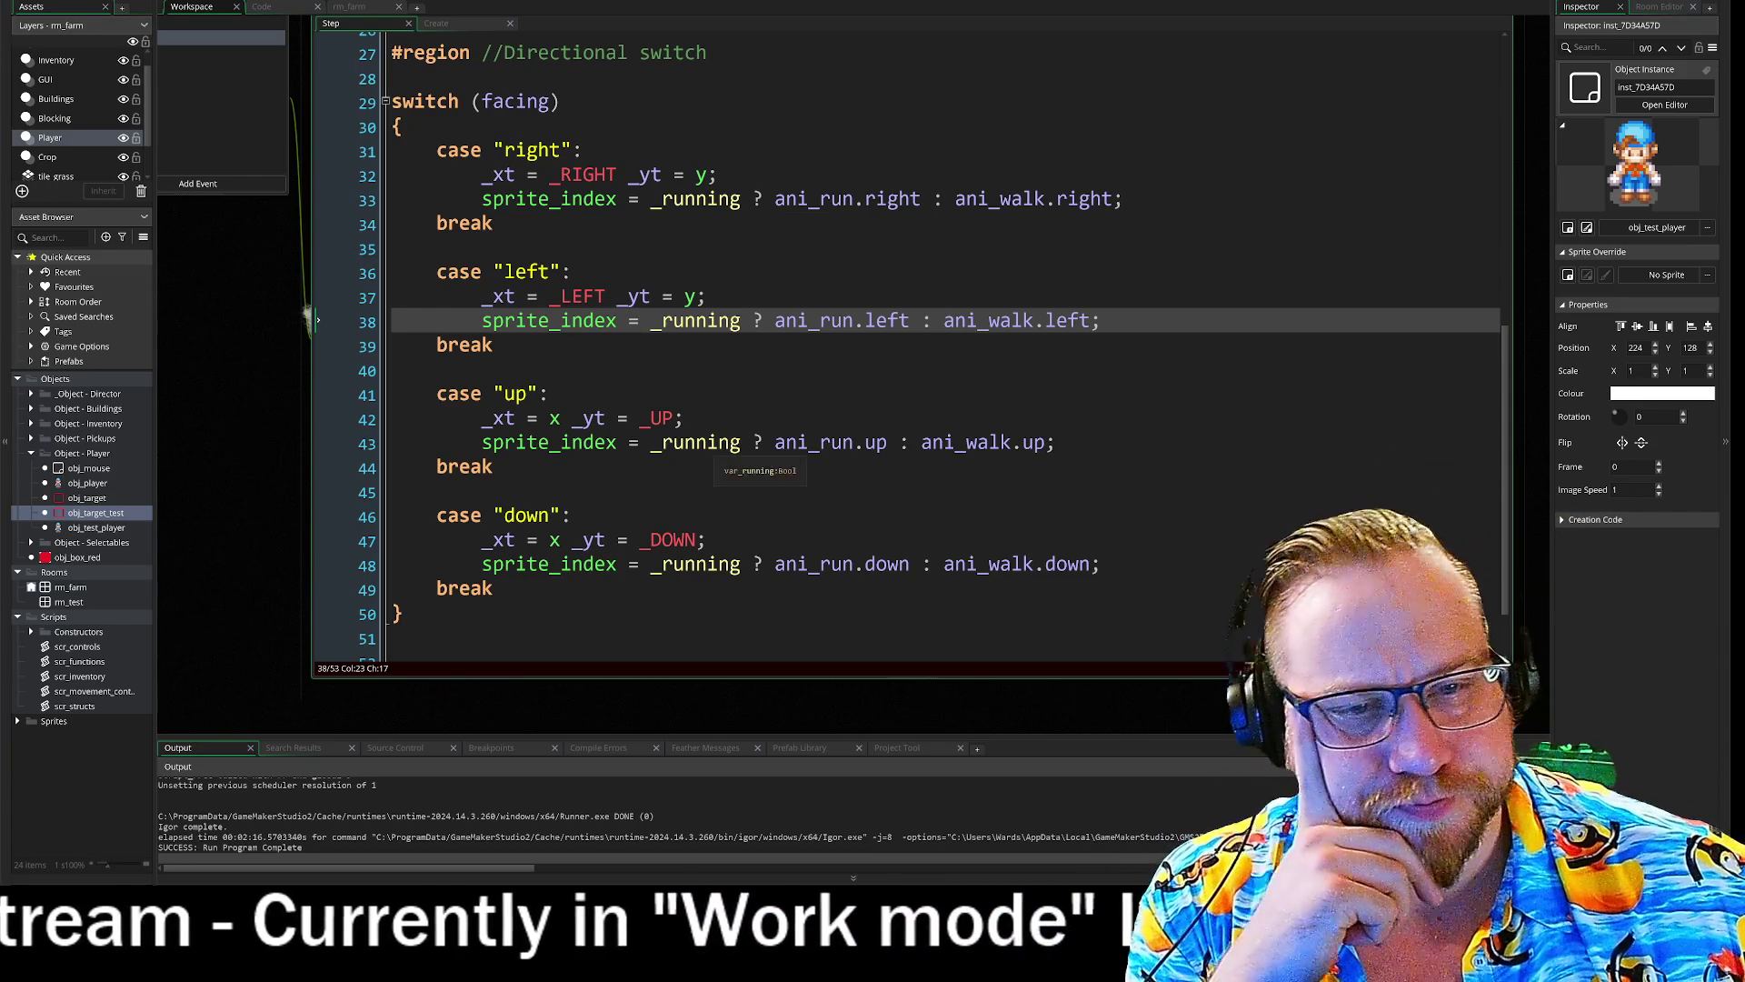
pyautogui.click(564, 393)
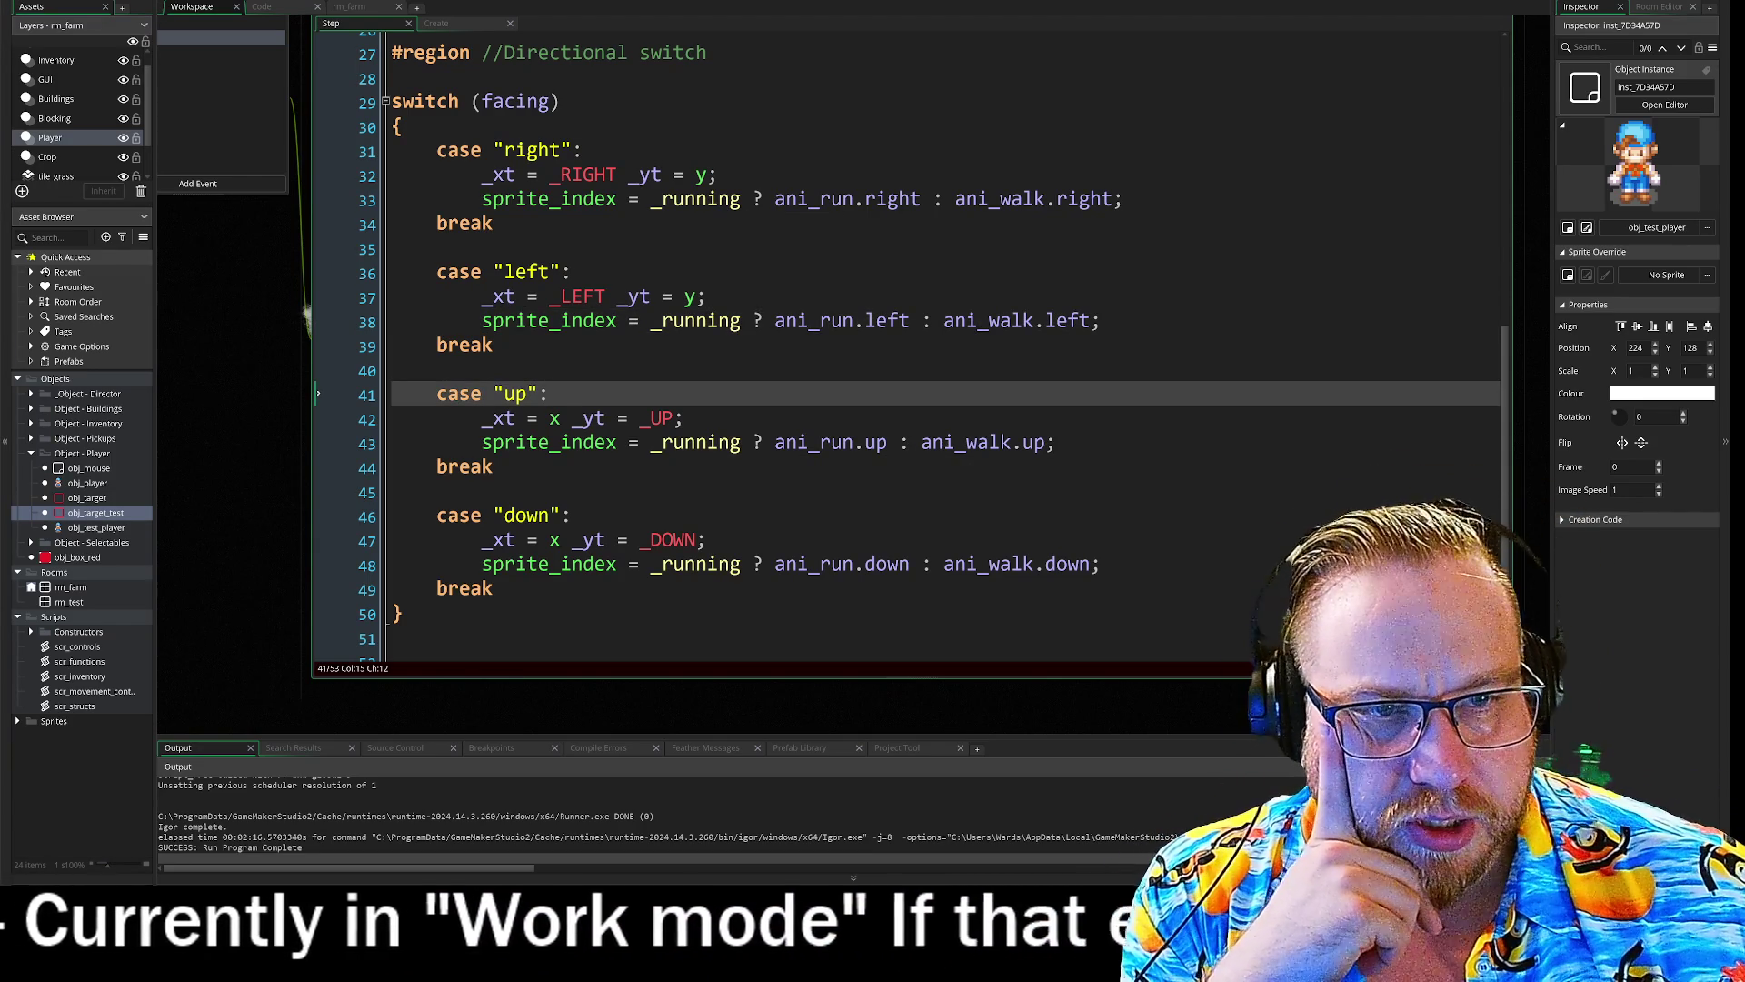
pyautogui.click(854, 198)
pyautogui.click(437, 248)
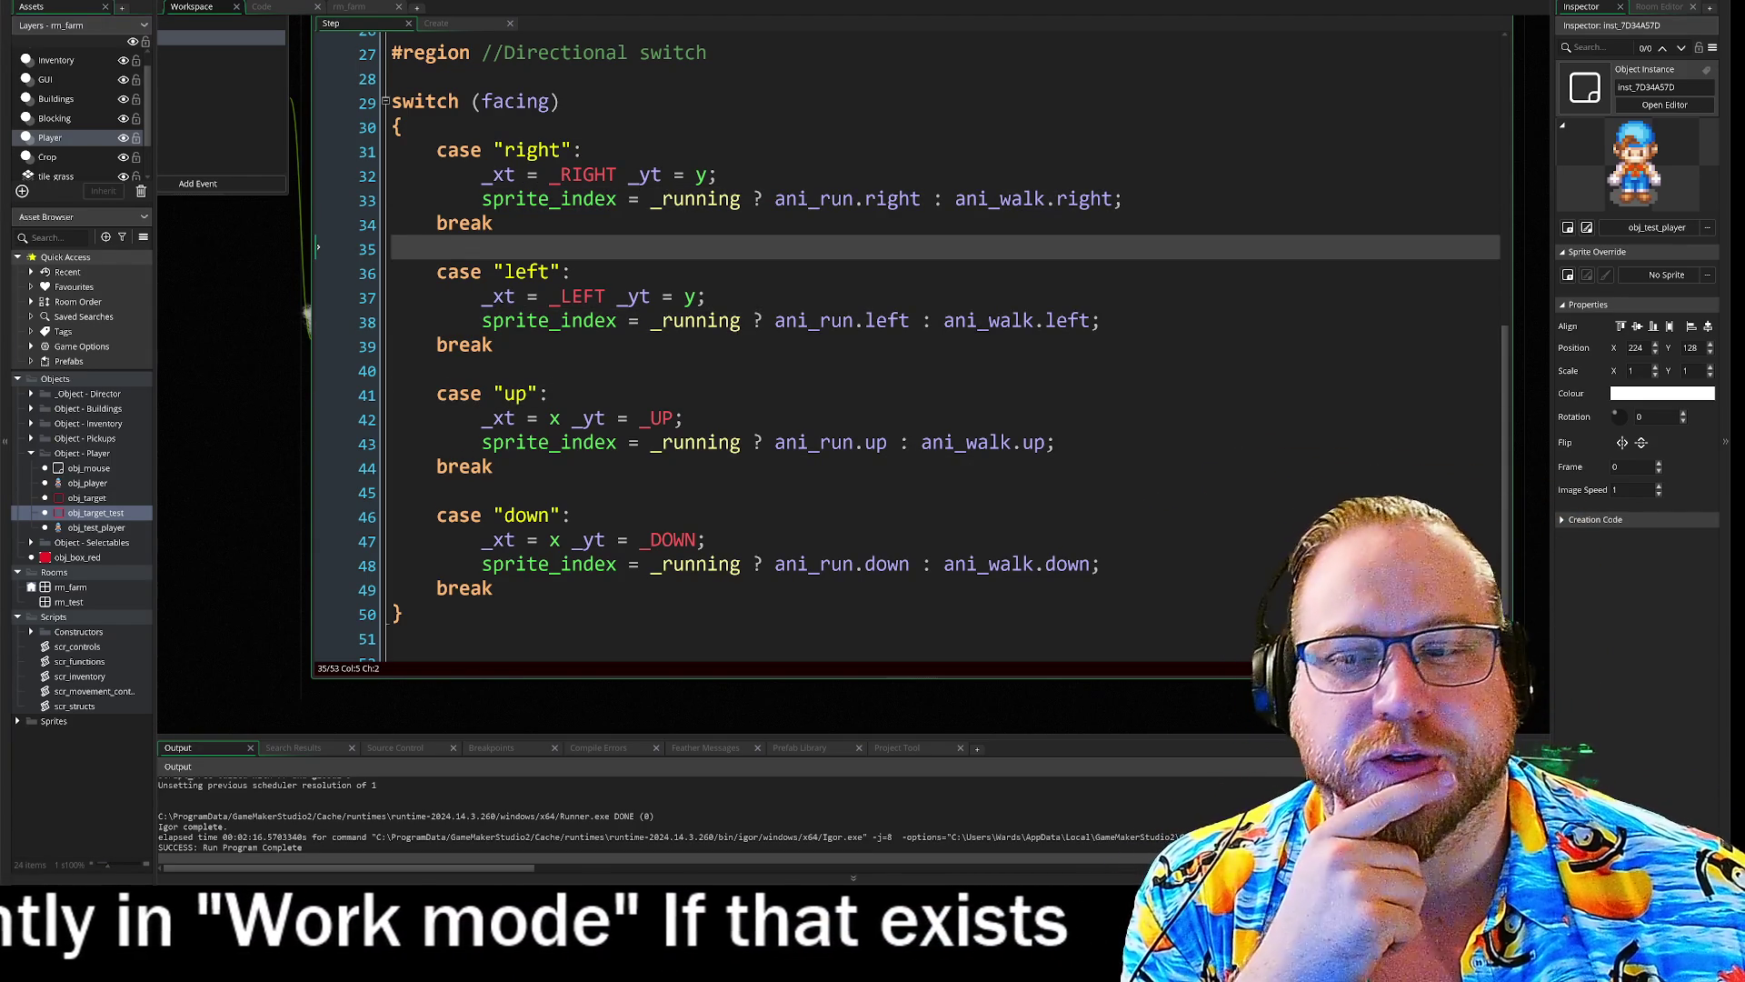
pyautogui.click(1124, 198)
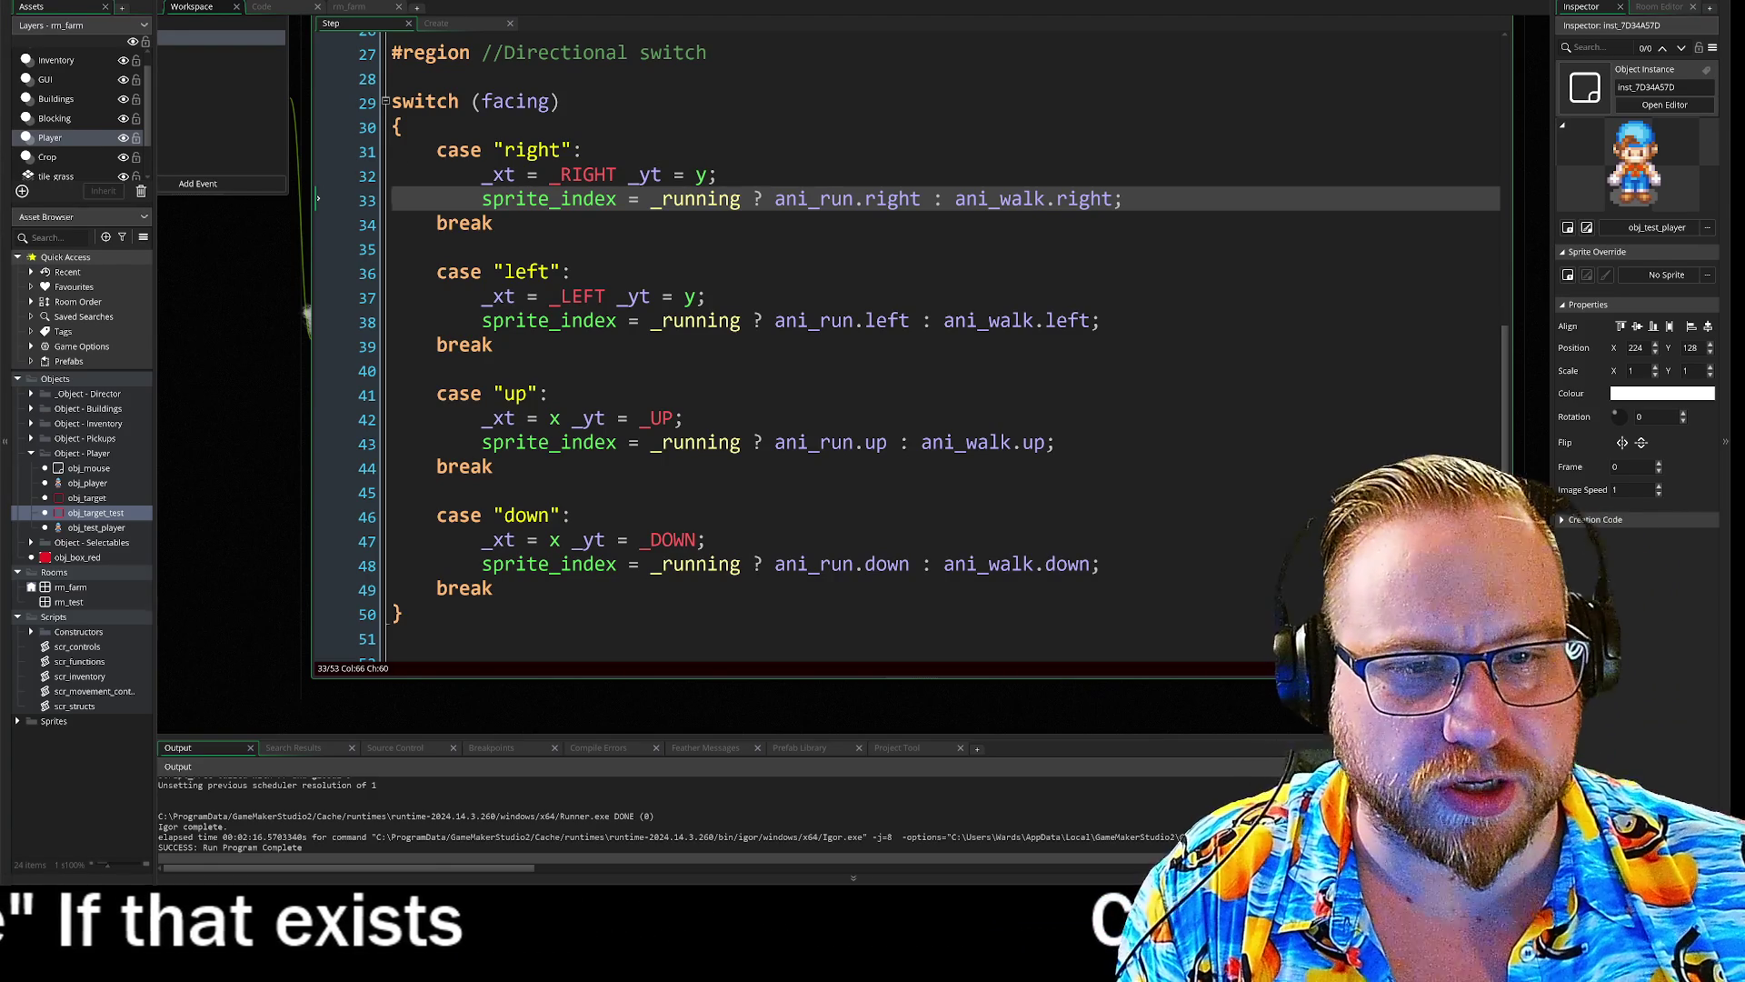
# - Save the project from the File menu after the four-case facing switch edits
pyautogui.click(546, 248)
pyautogui.click(27, 1)
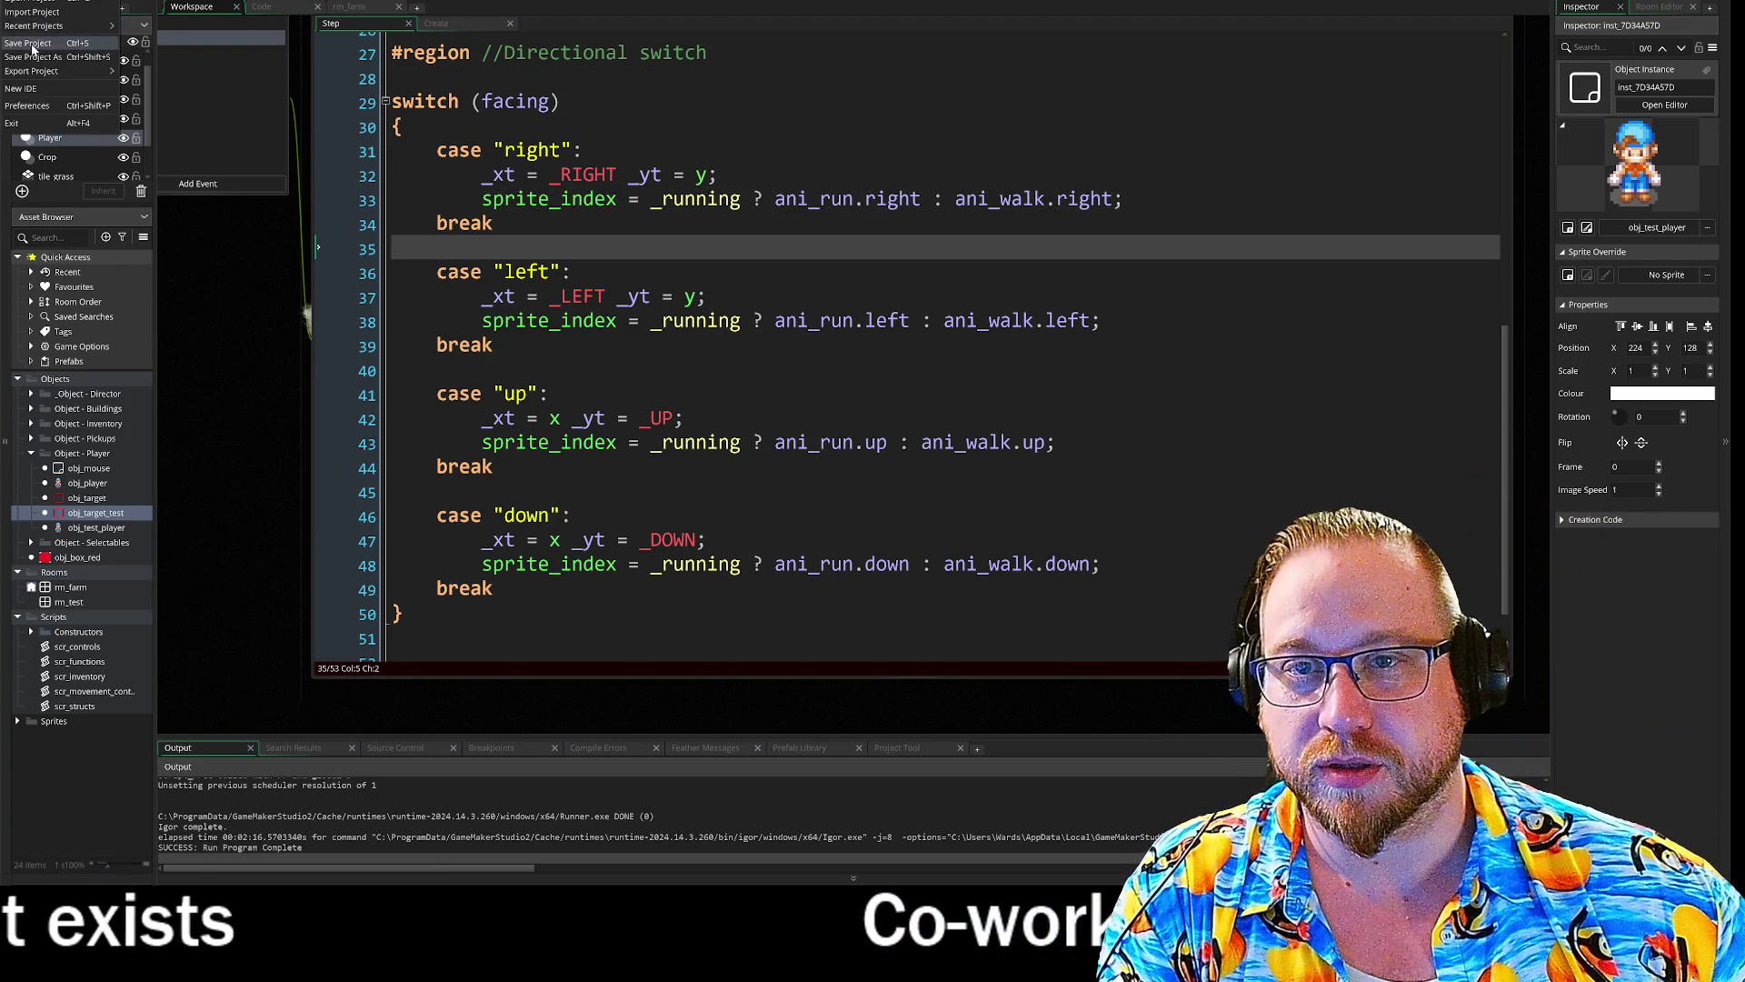
pyautogui.click(203, 272)
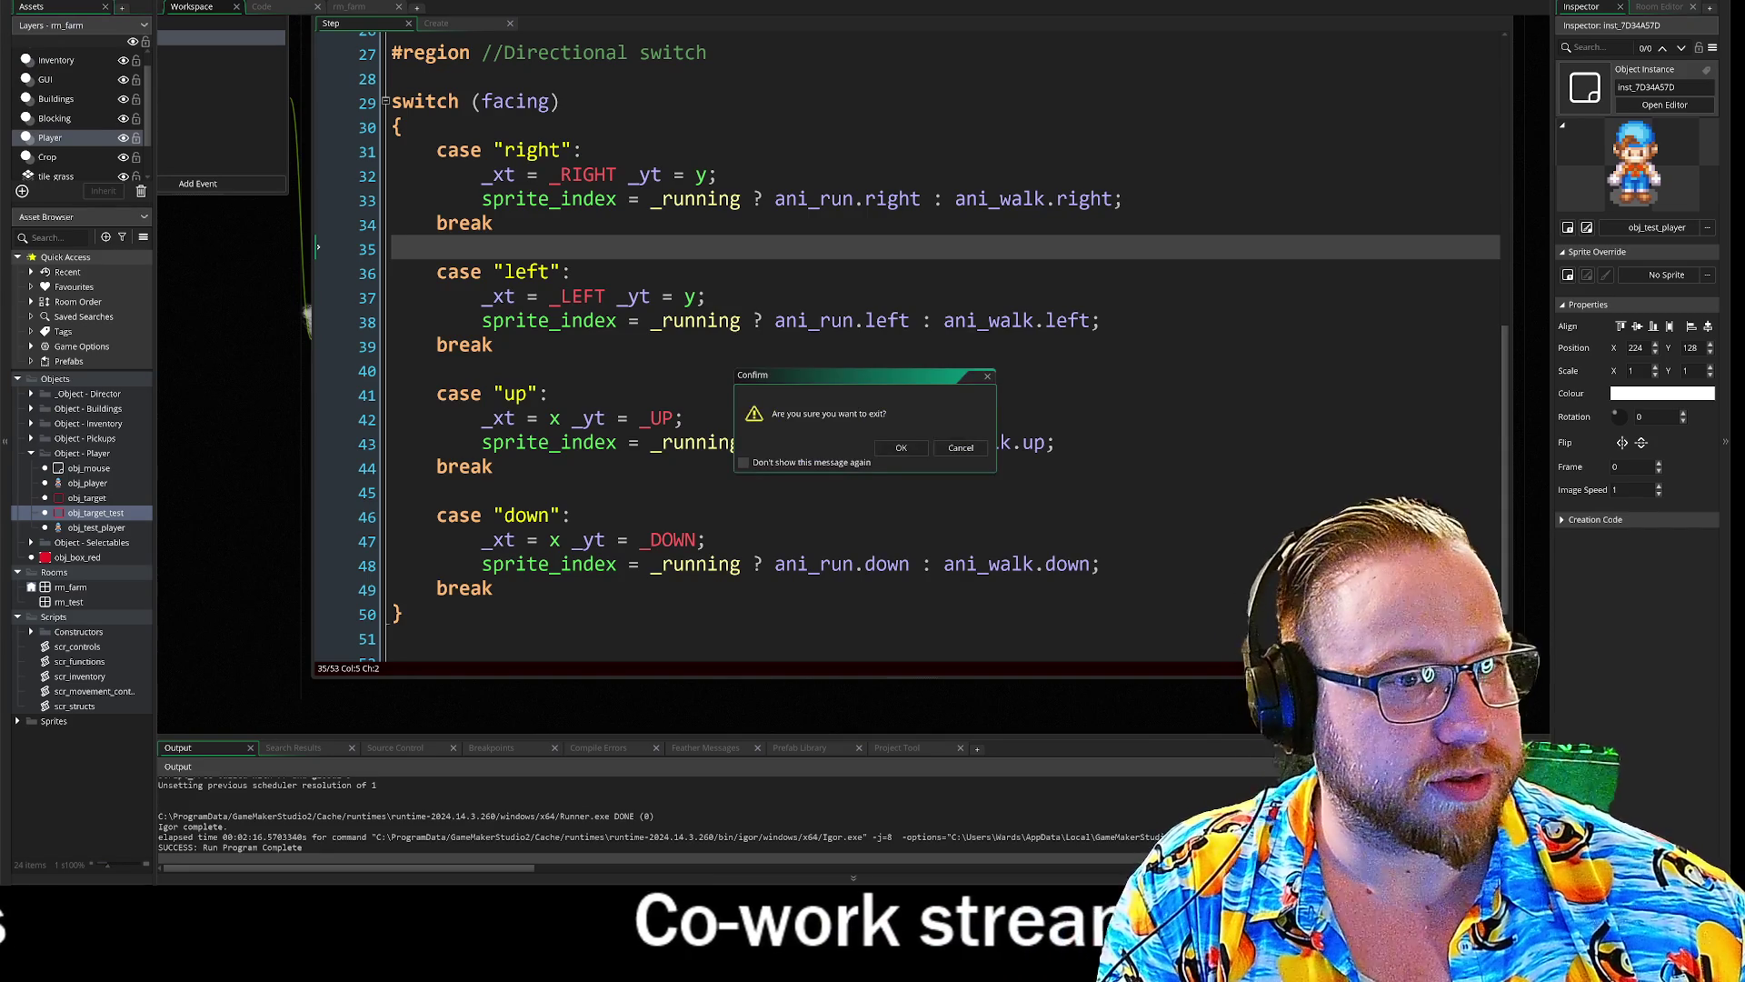